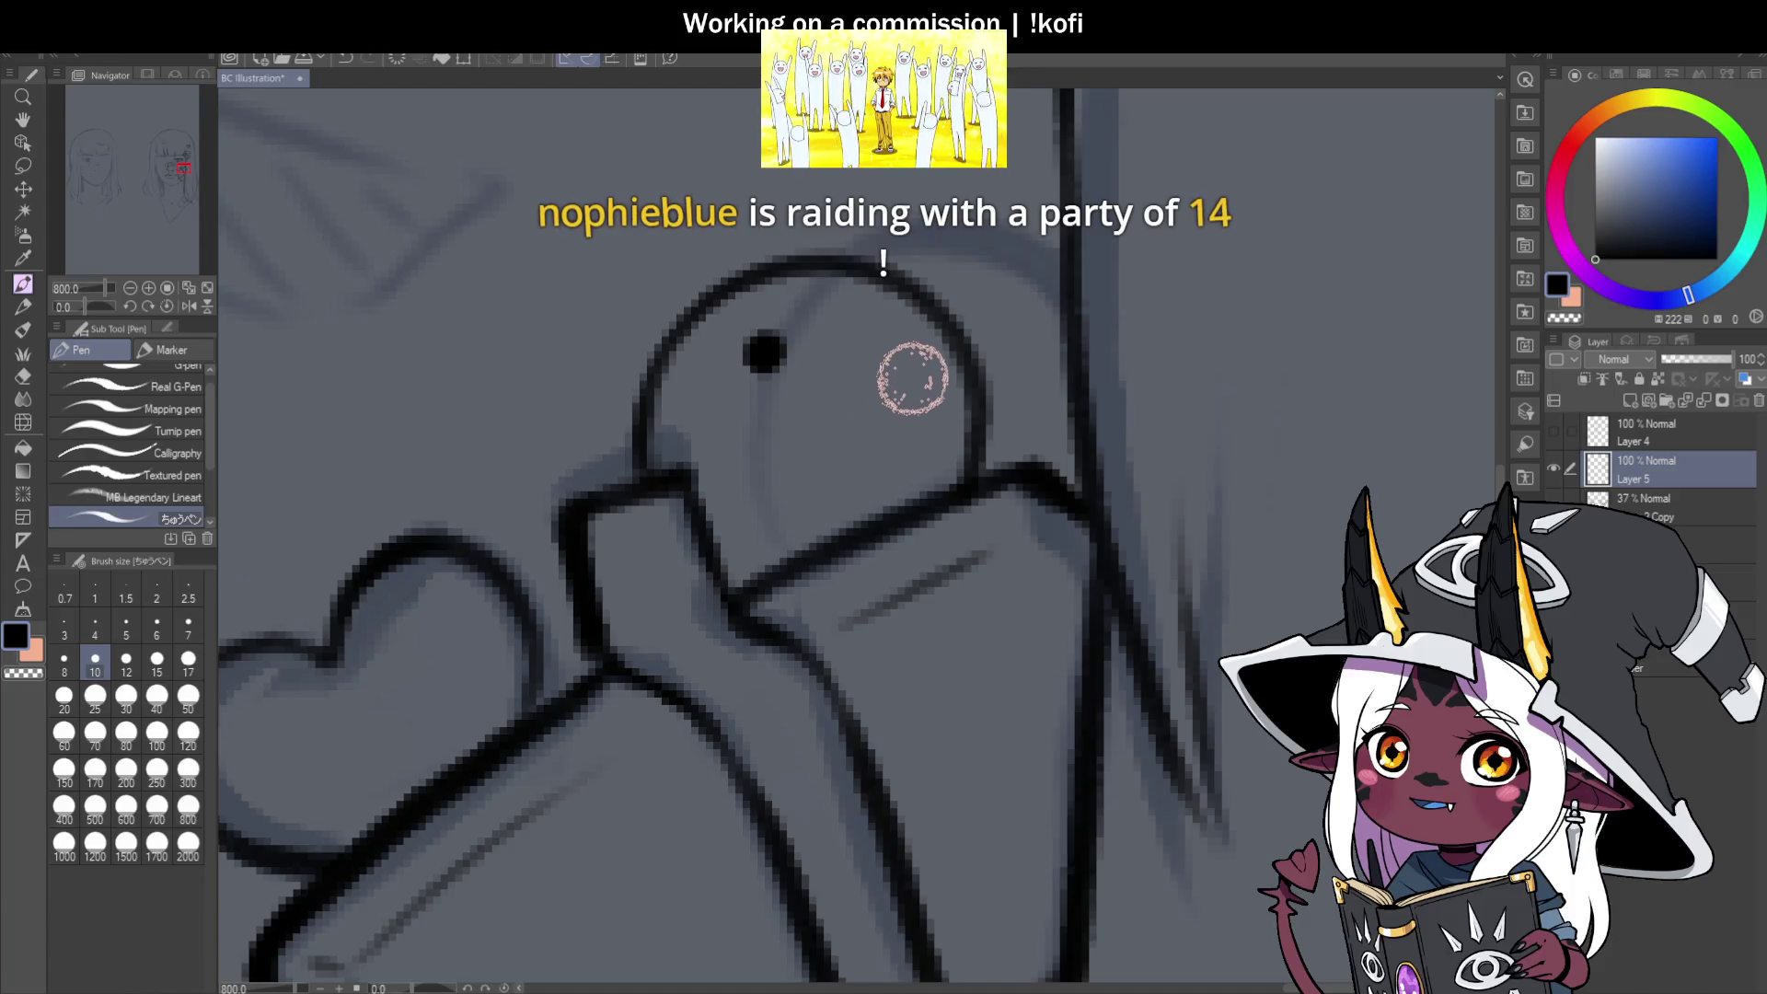
Ink a second black eye dot beside the existing one on the cheek charm figure.
click(901, 443)
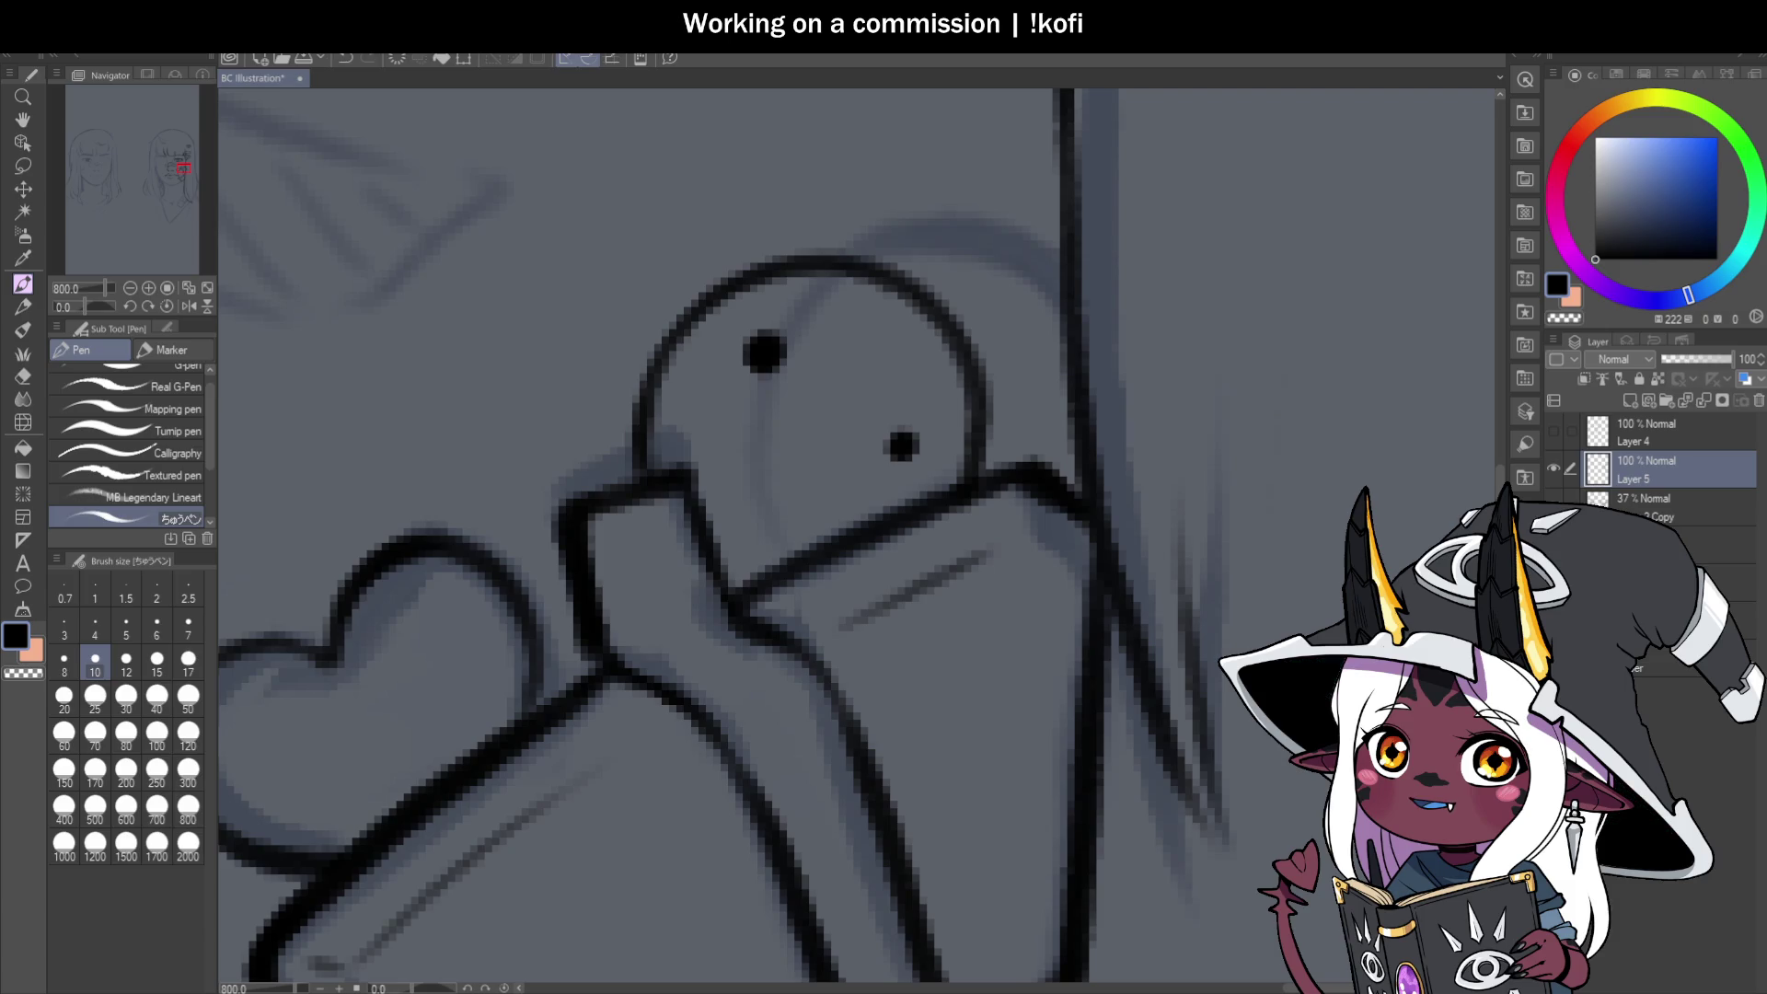
click(900, 444)
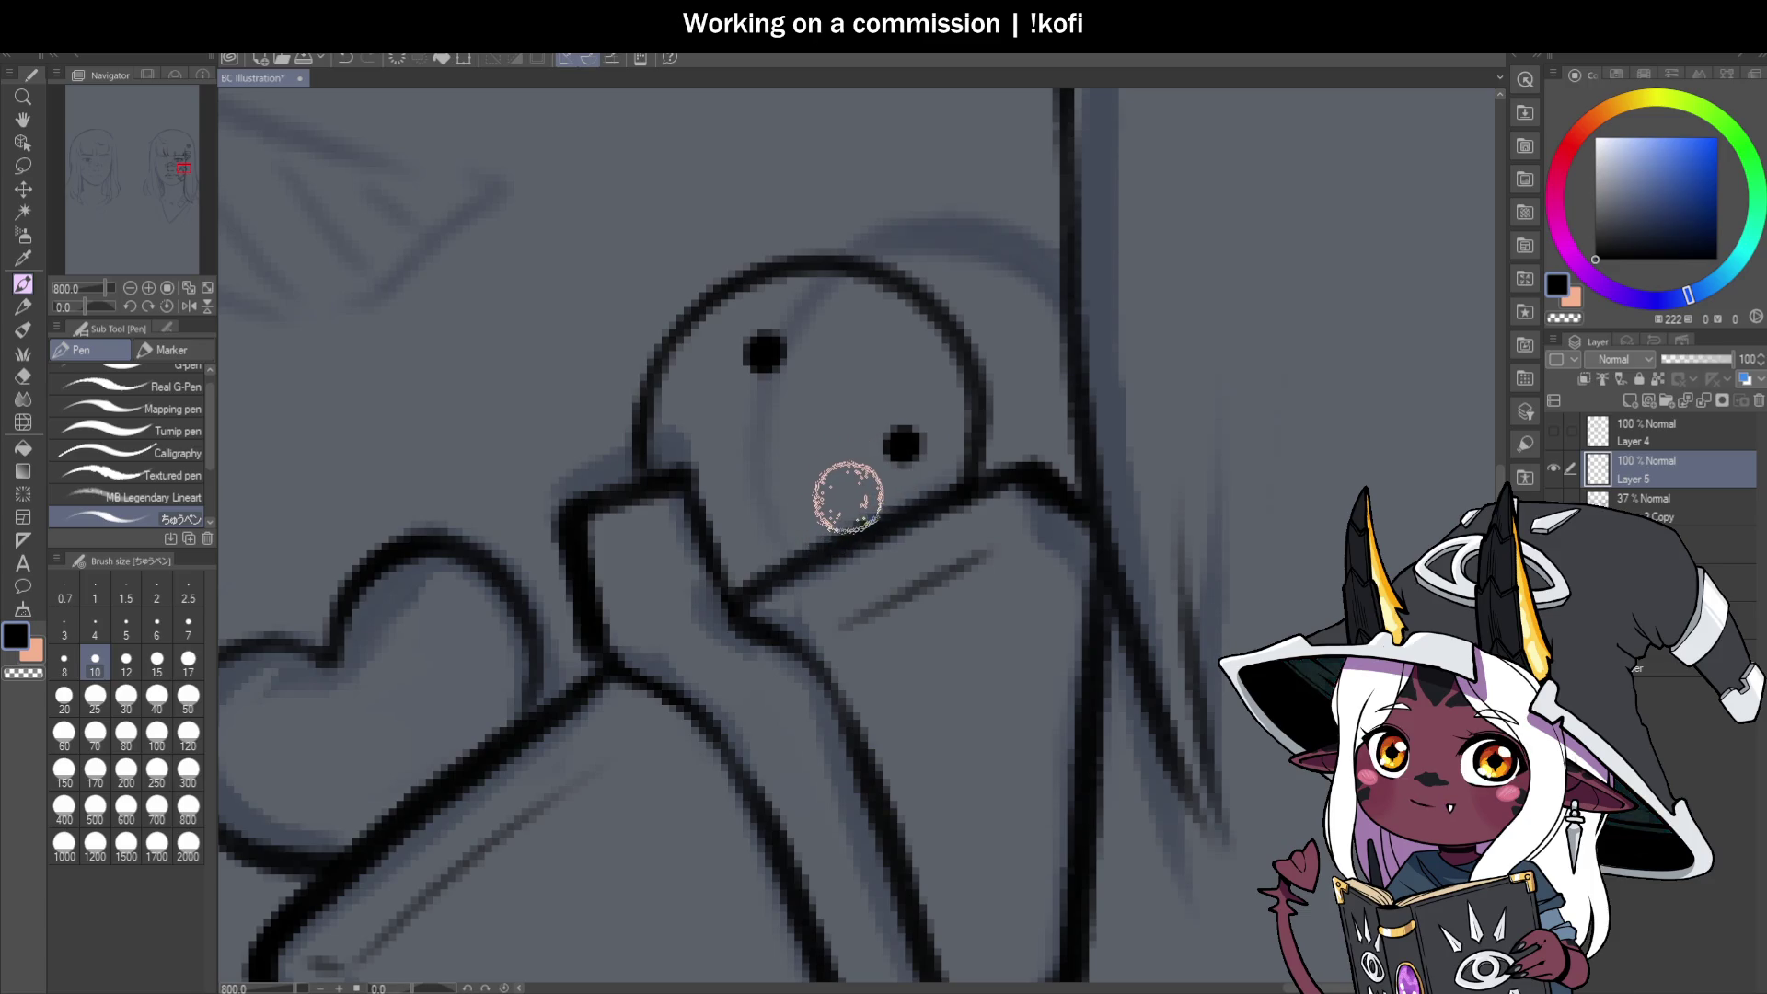
scroll(872, 523, down, 6)
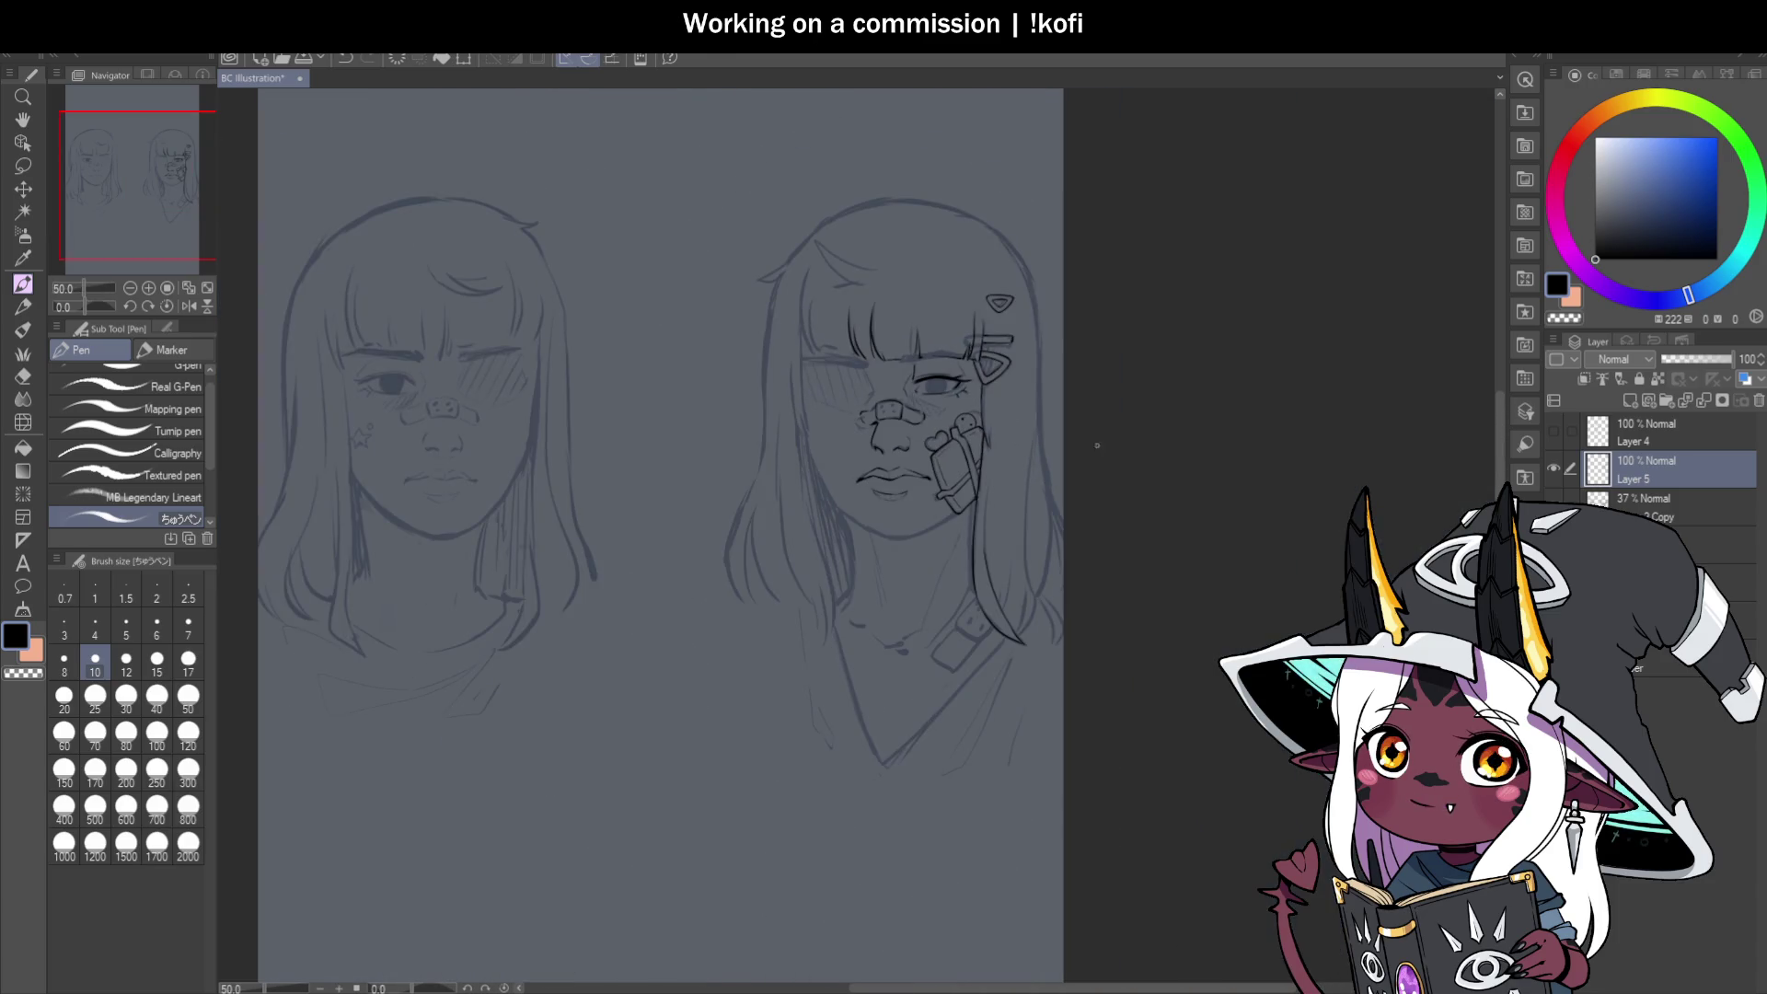
scroll(884, 450, down, 1)
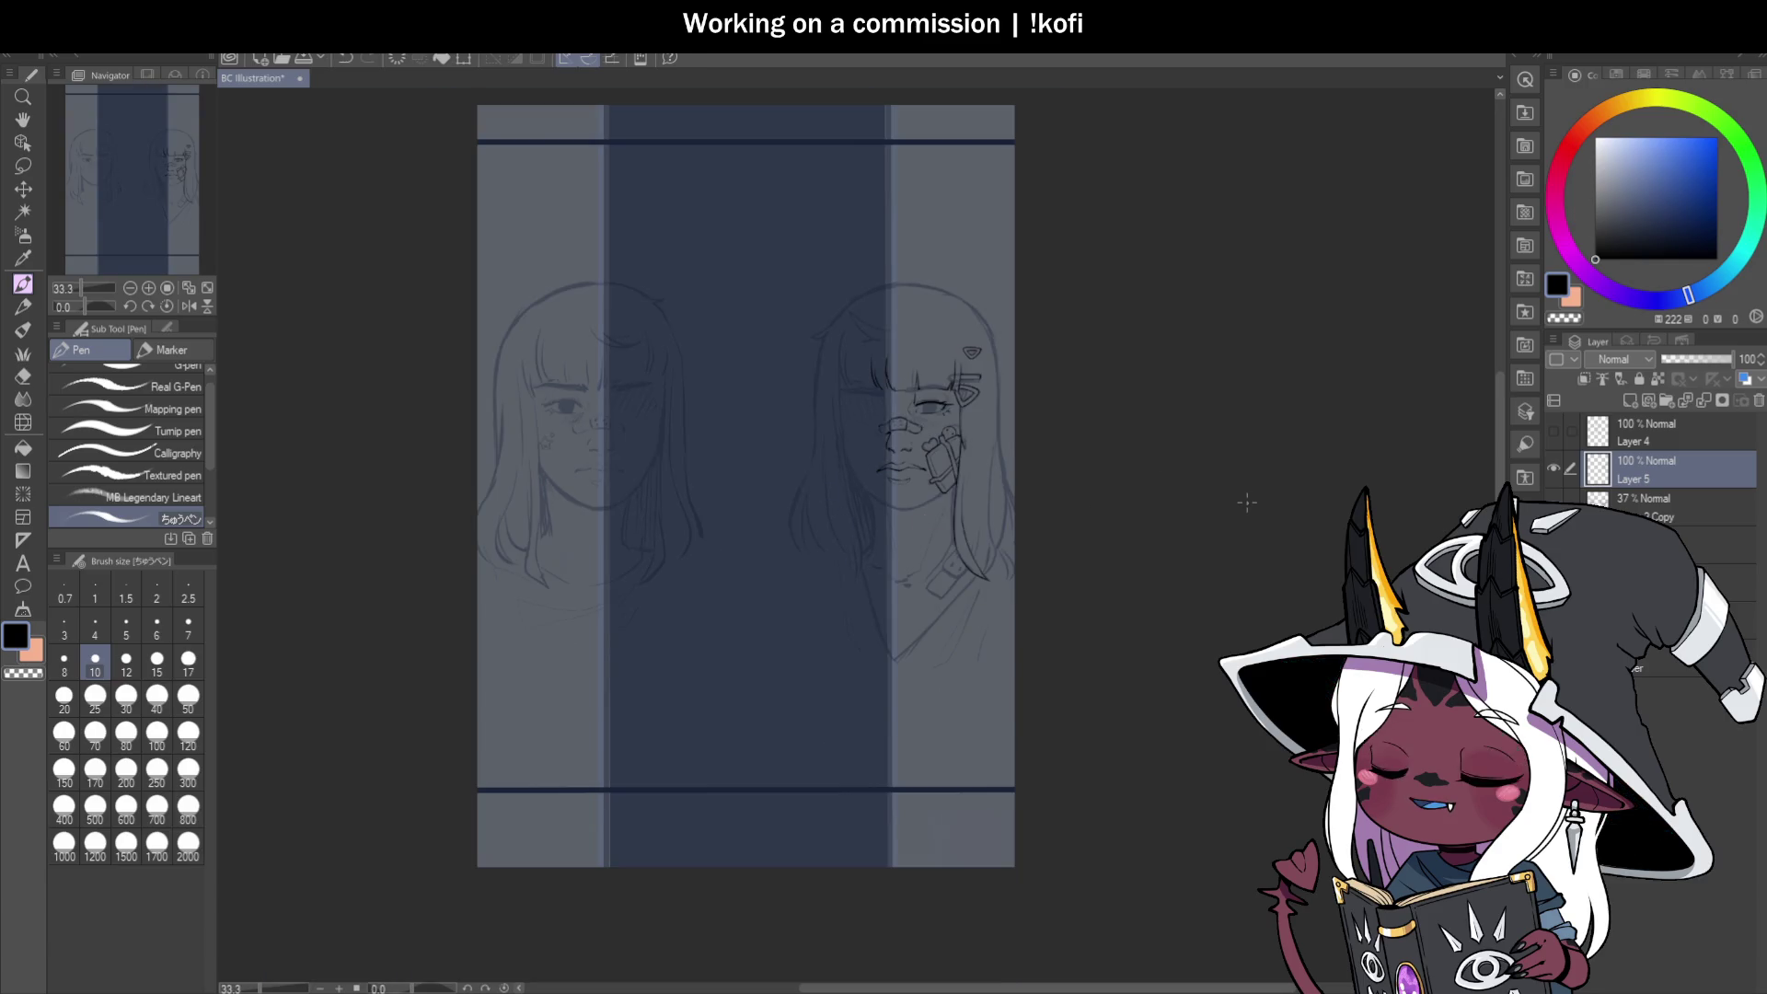
scroll(999, 507, up, 1)
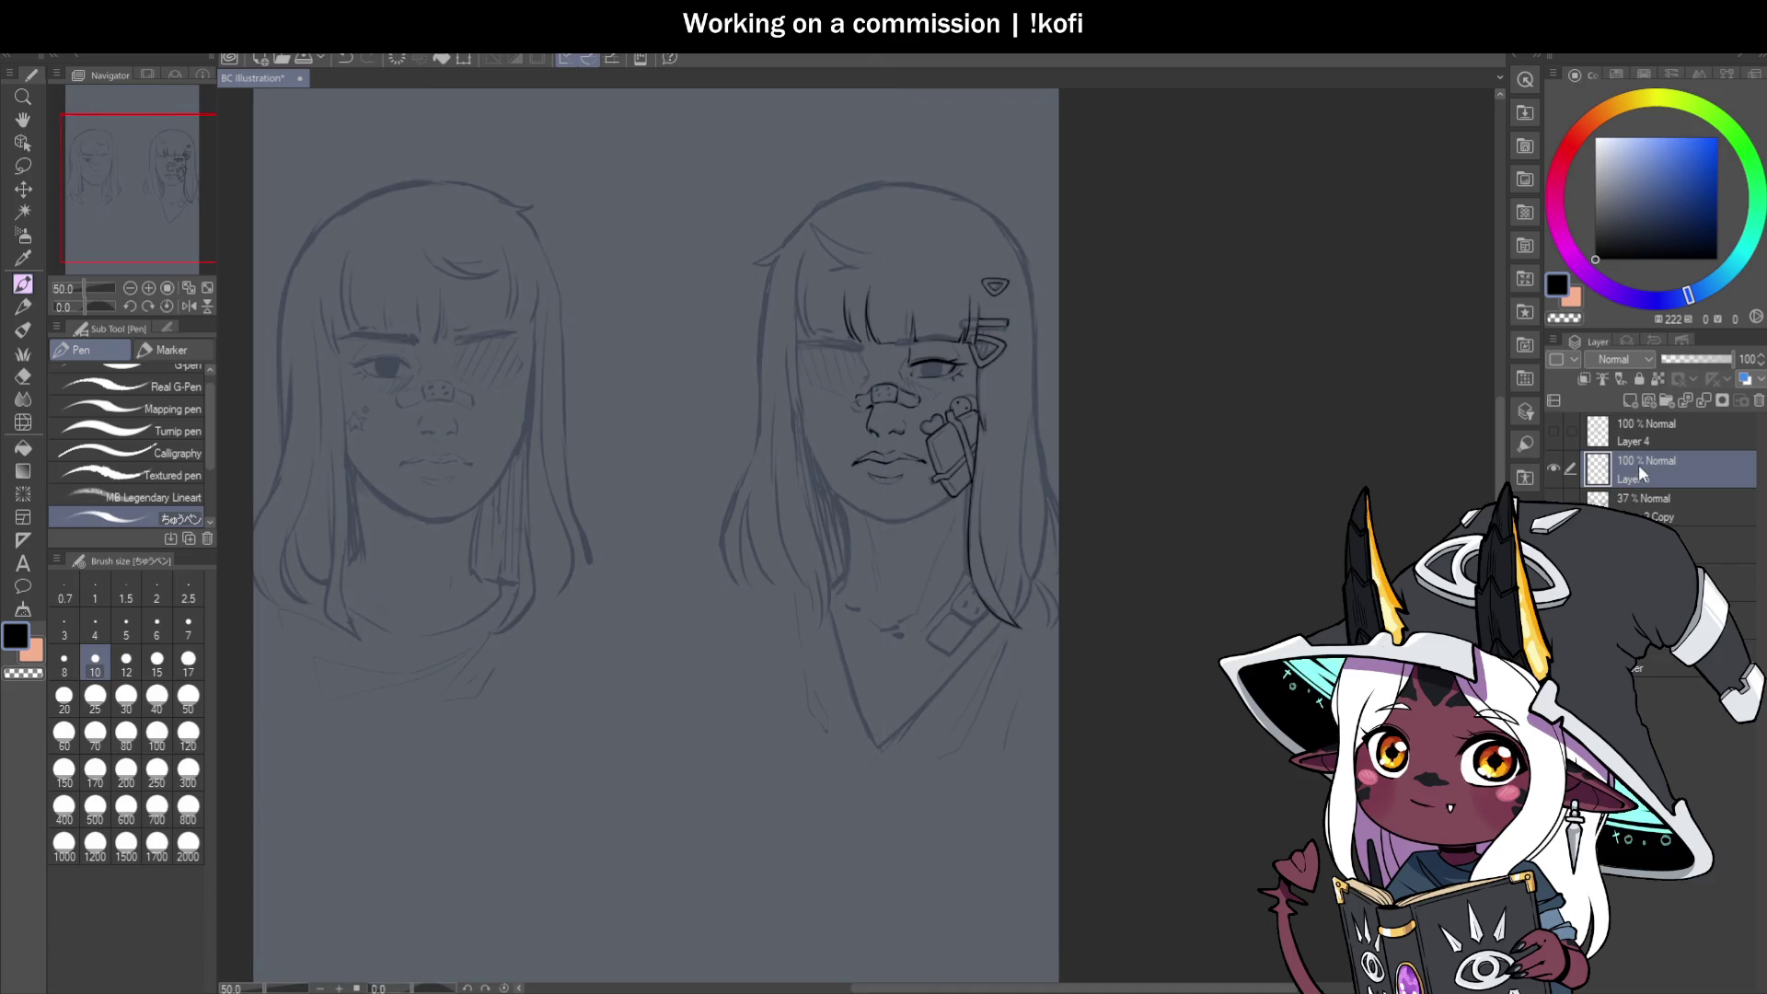
scroll(972, 383, up, 6)
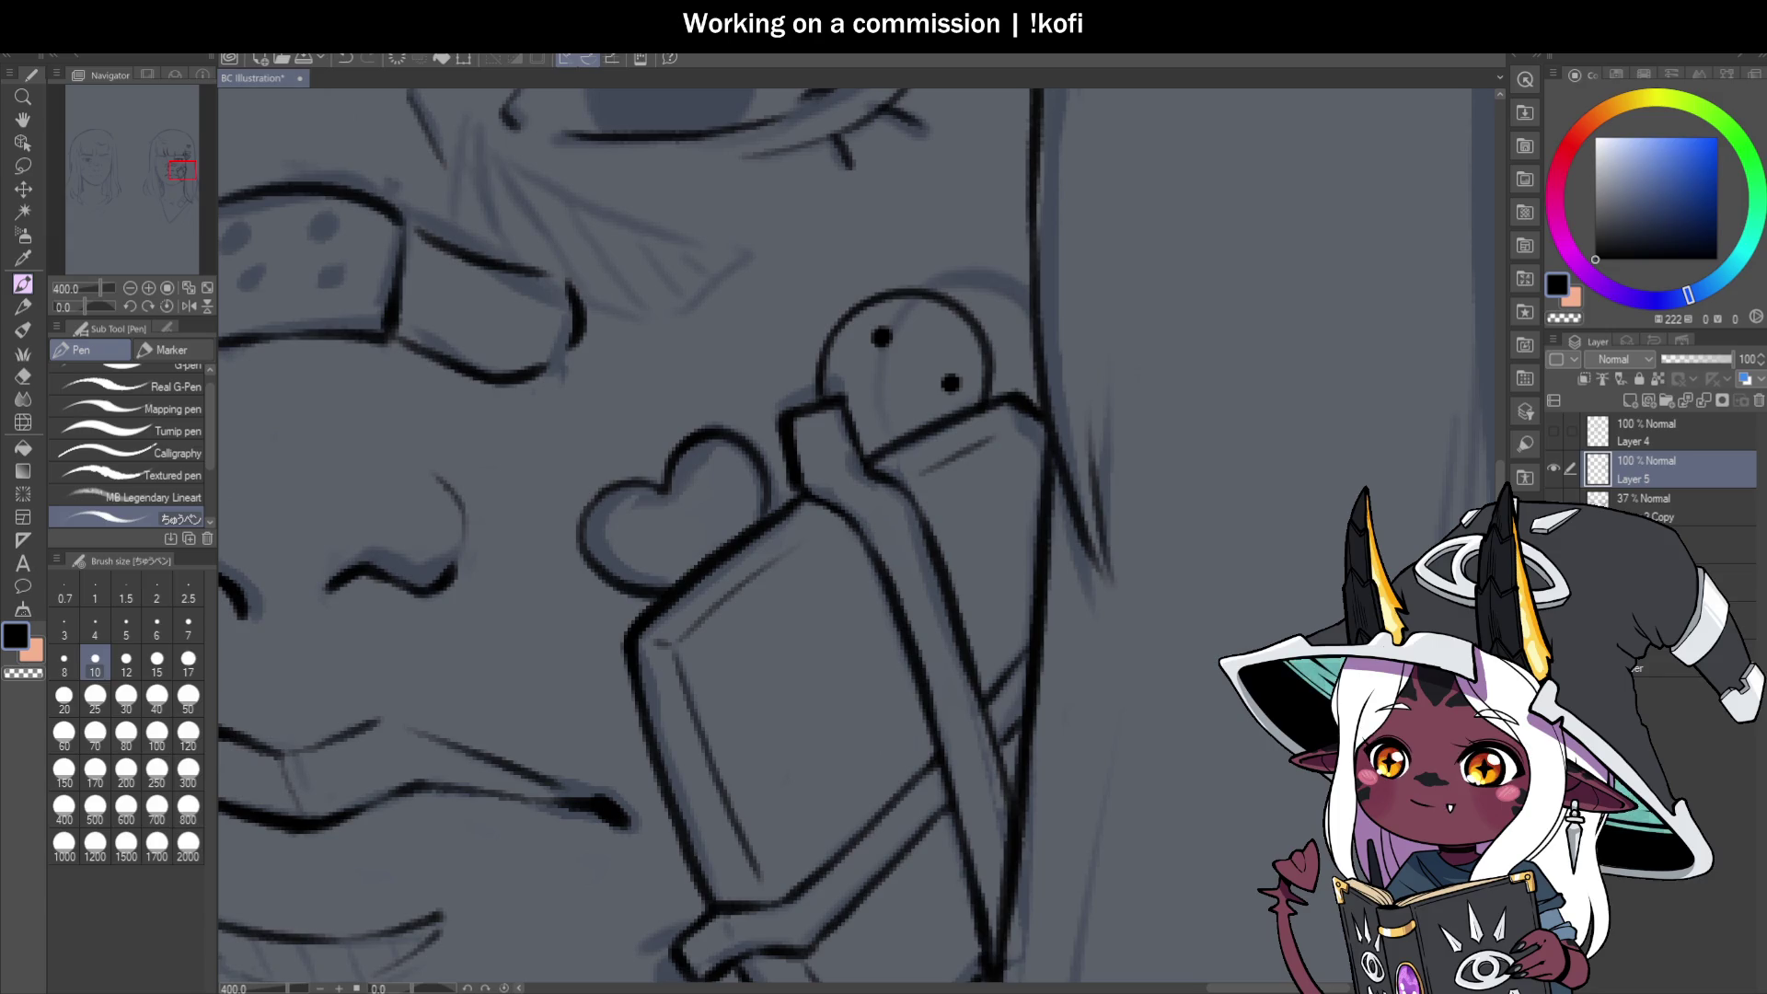
Draw the charm figure's mouth under its eyes, undoing the faint stroke and redrawing it darker.
scroll(662, 355, down, 3)
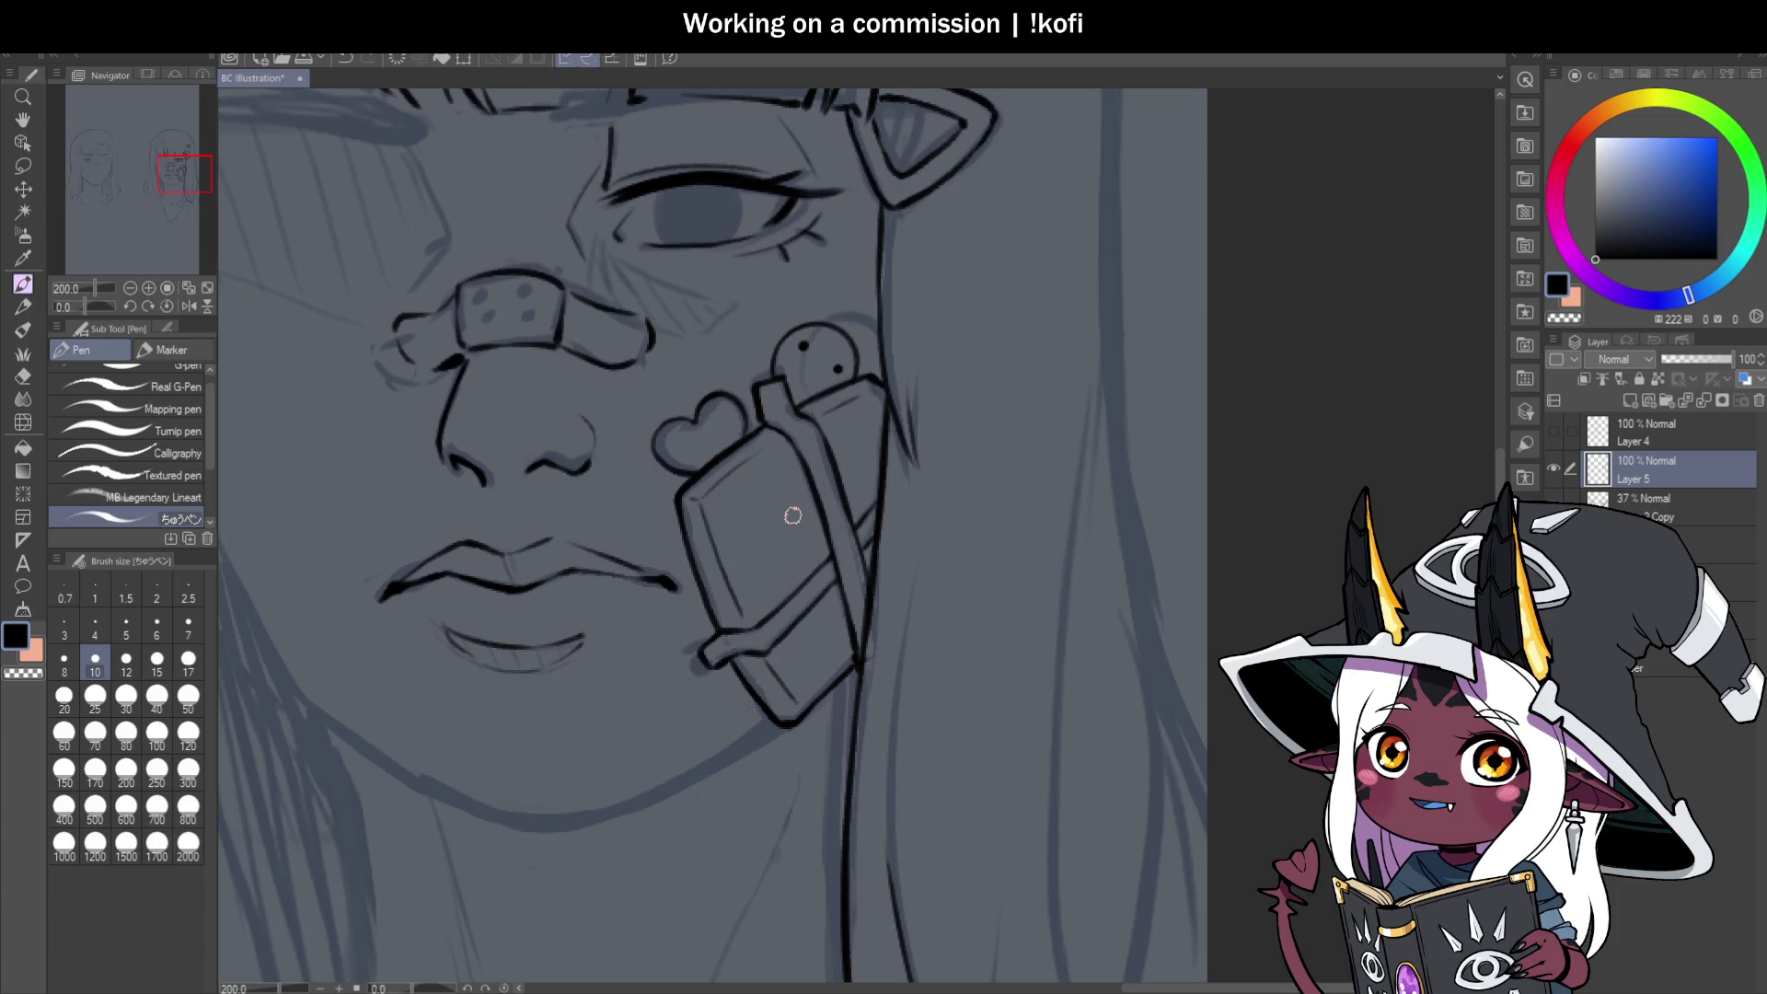
scroll(833, 408, up, 5)
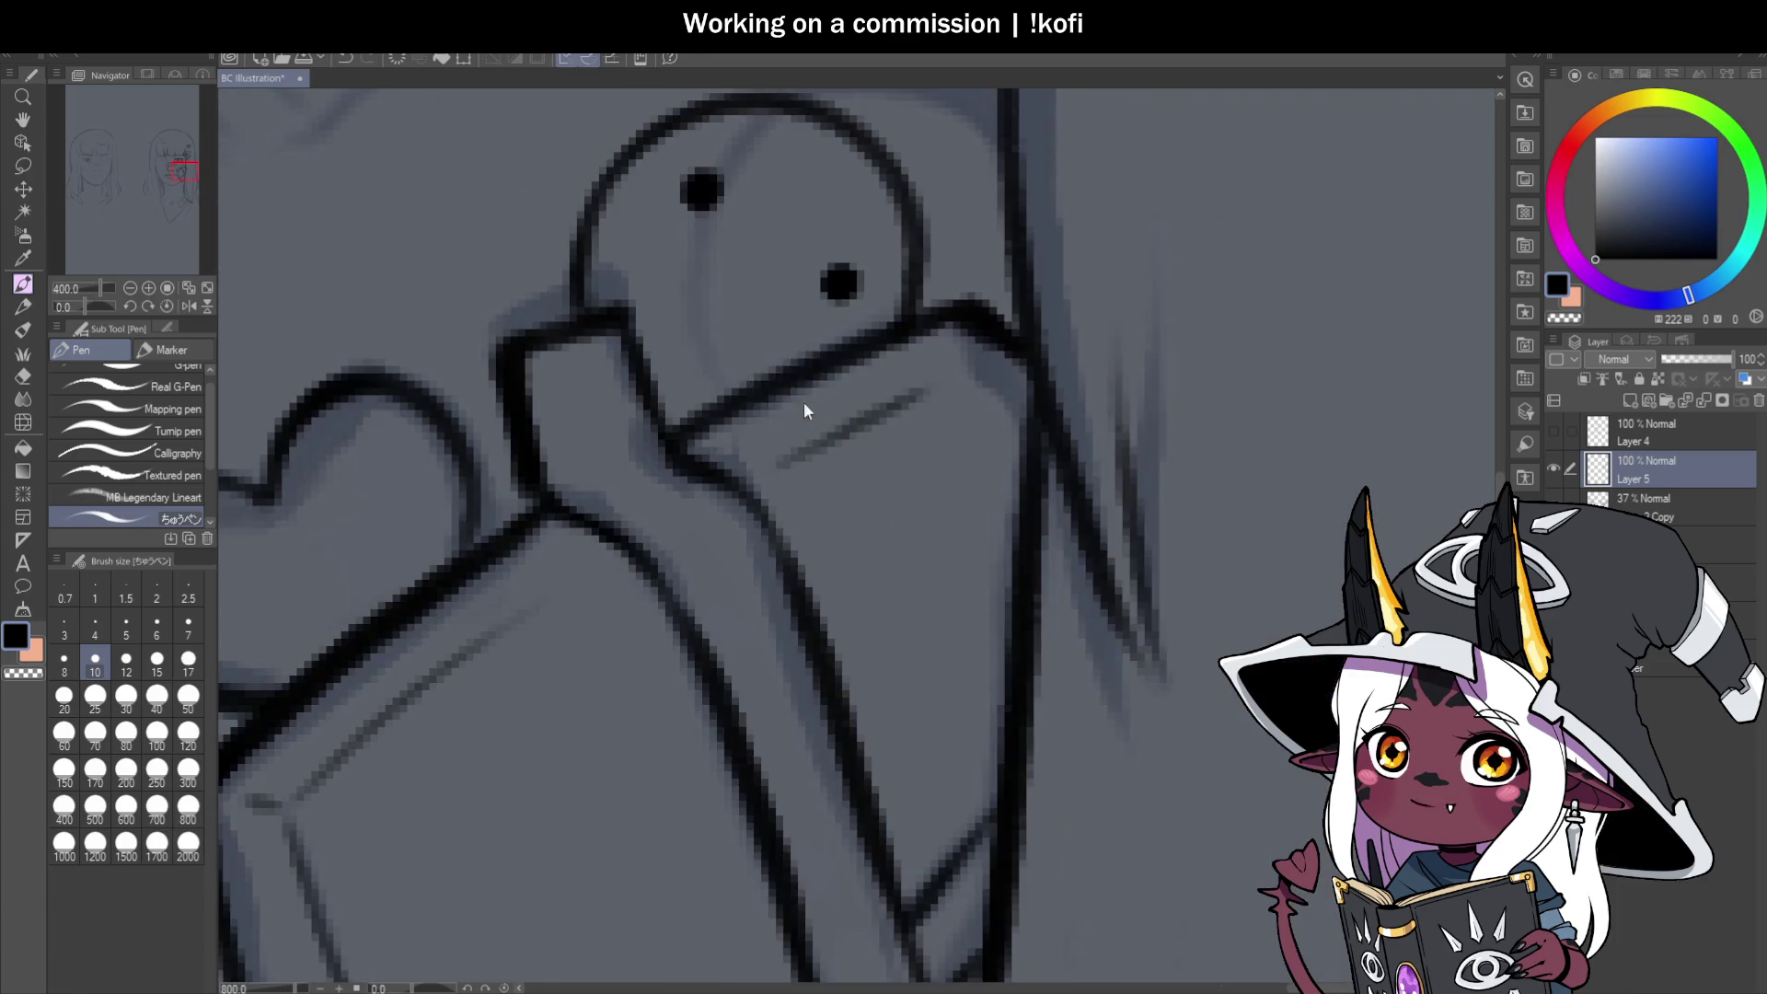
drag(694, 245, 799, 311)
key(ctrl+z)
drag(692, 241, 801, 311)
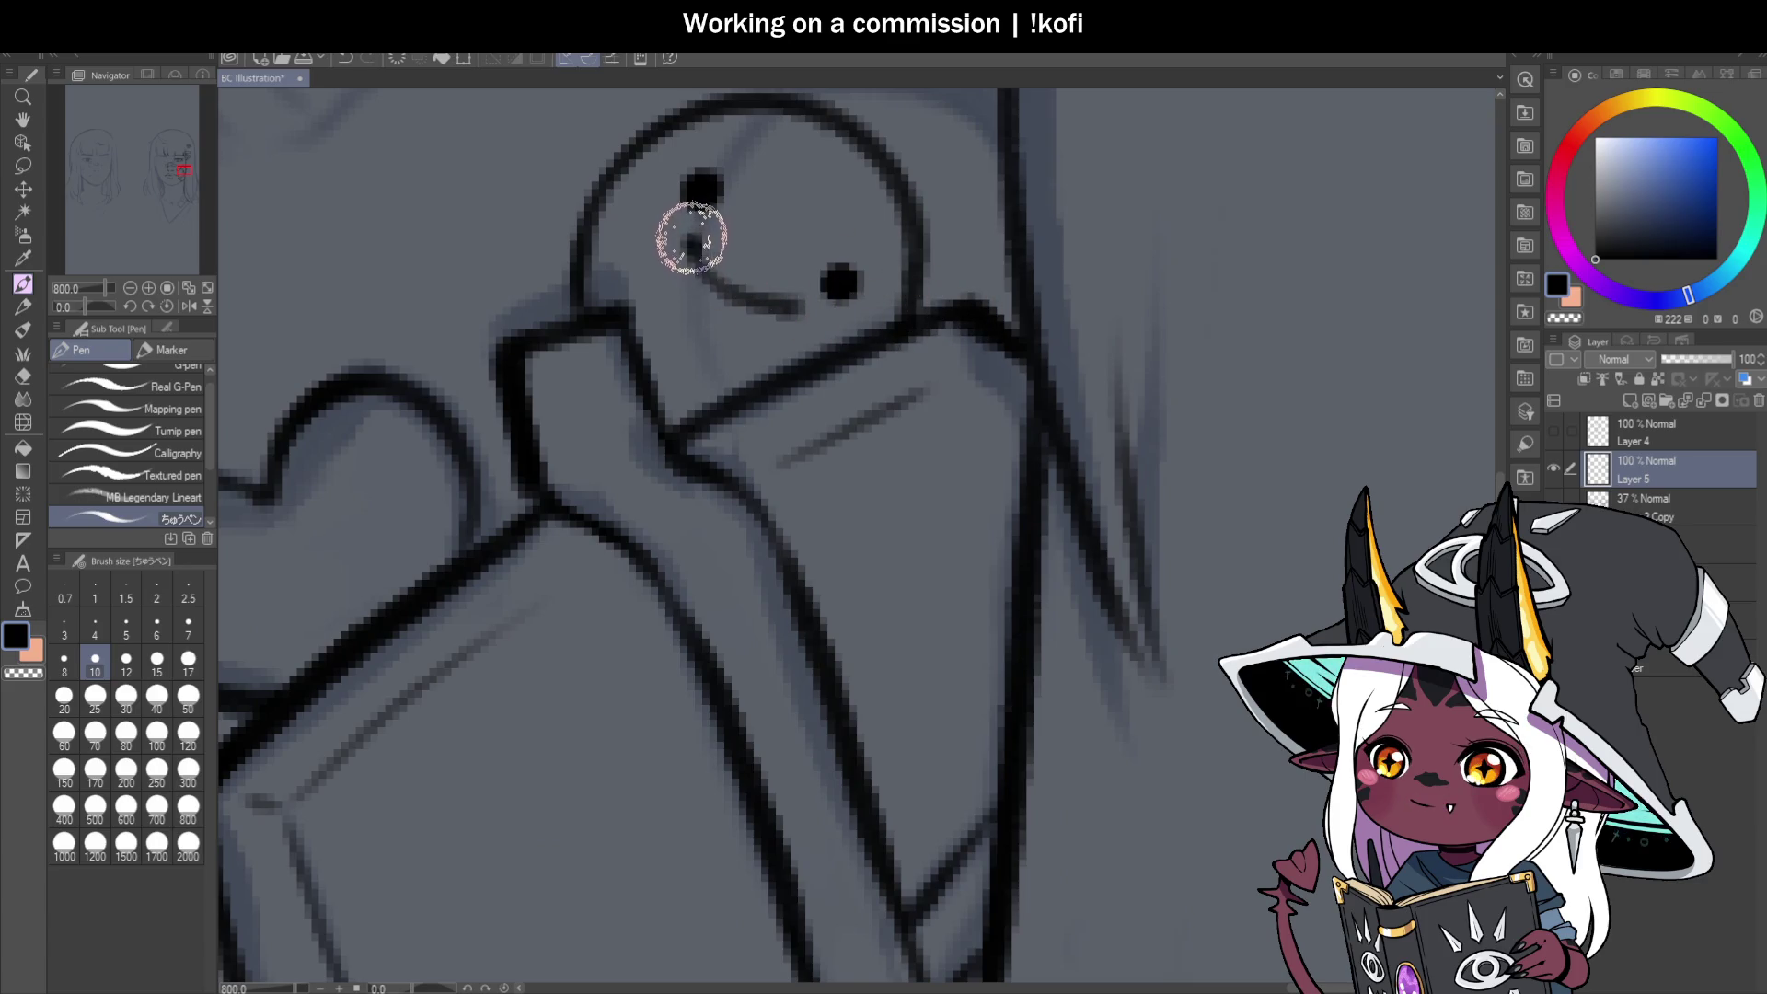
scroll(866, 345, down, 5)
scroll(868, 327, up, 5)
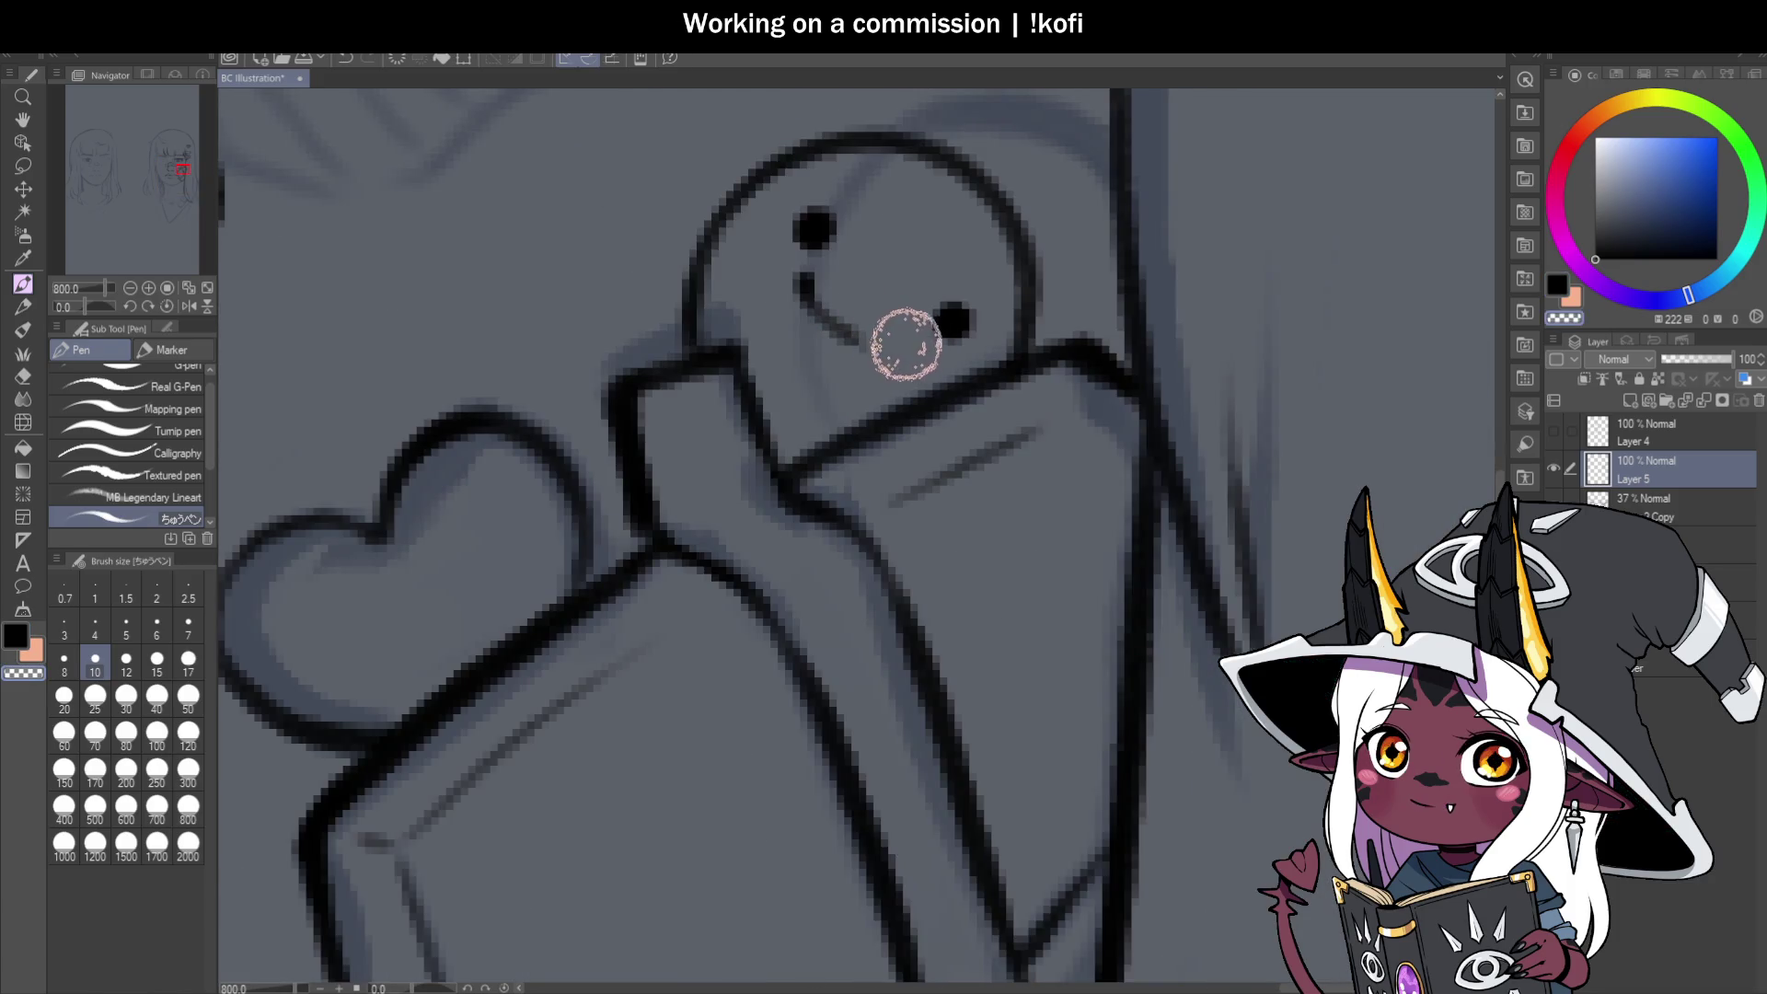
drag(906, 352, 826, 310)
scroll(826, 309, down, 4)
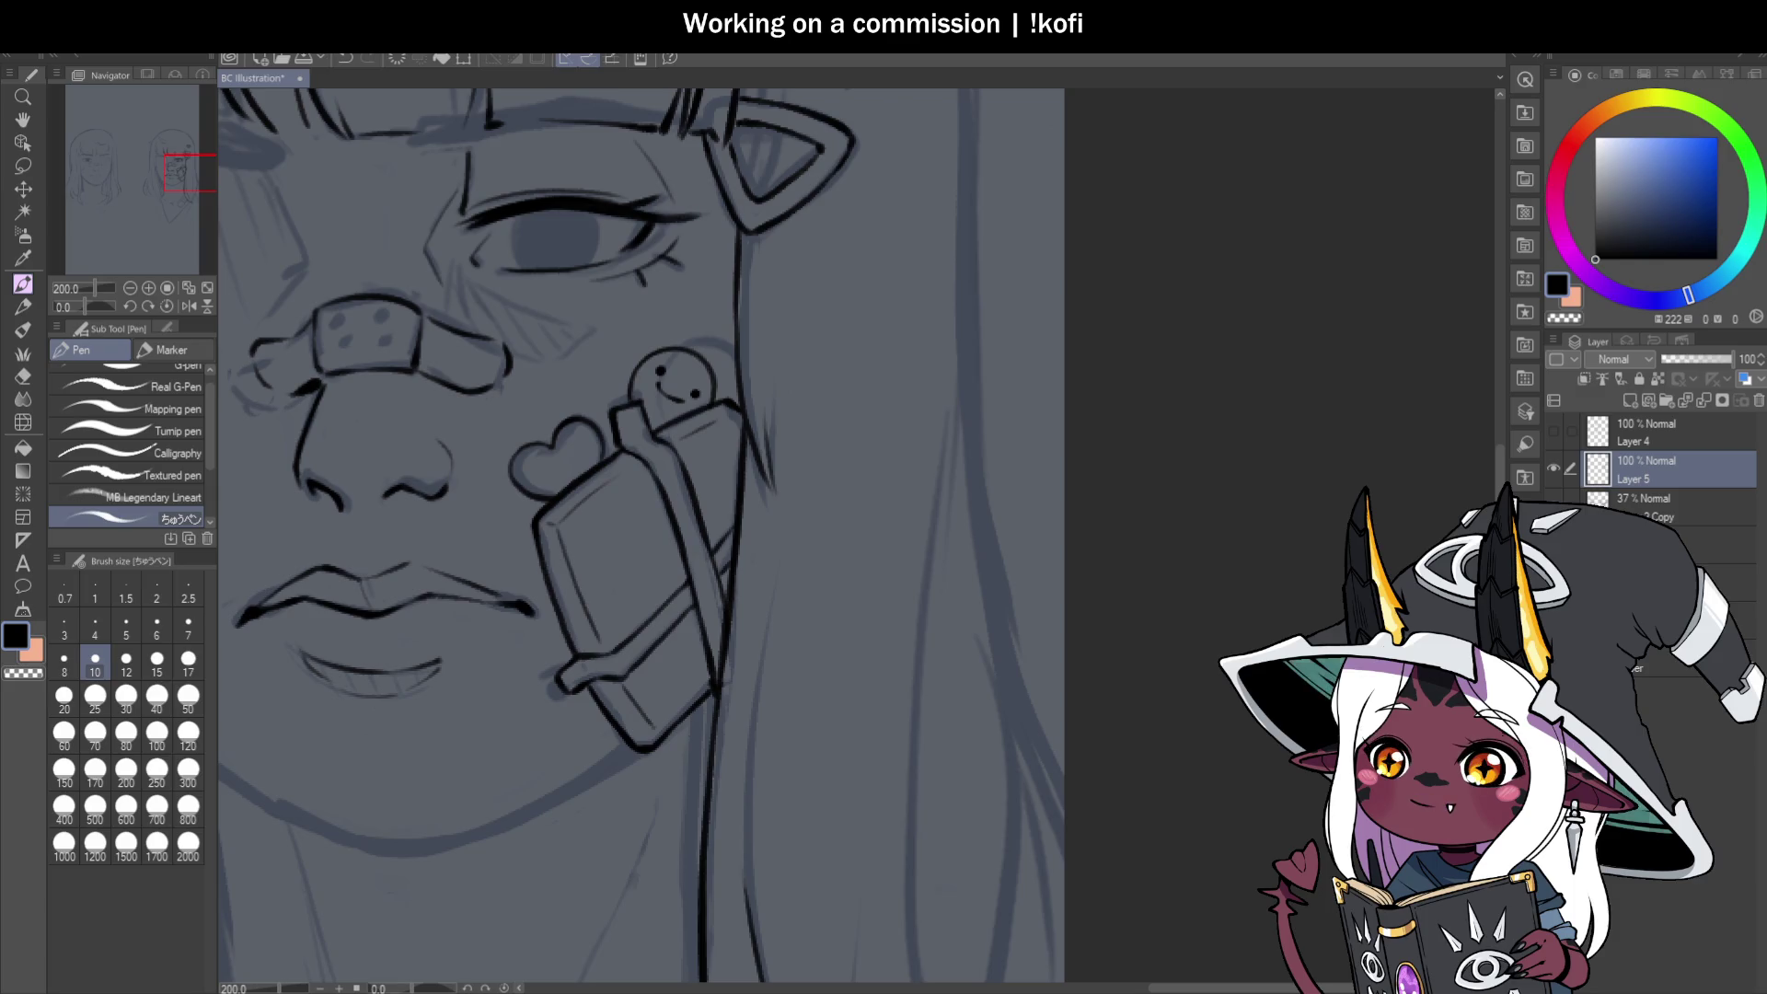
Flip the canvas horizontally and lengthen the charm figure's smile into a curve.
click(189, 305)
scroll(655, 464, down, 3)
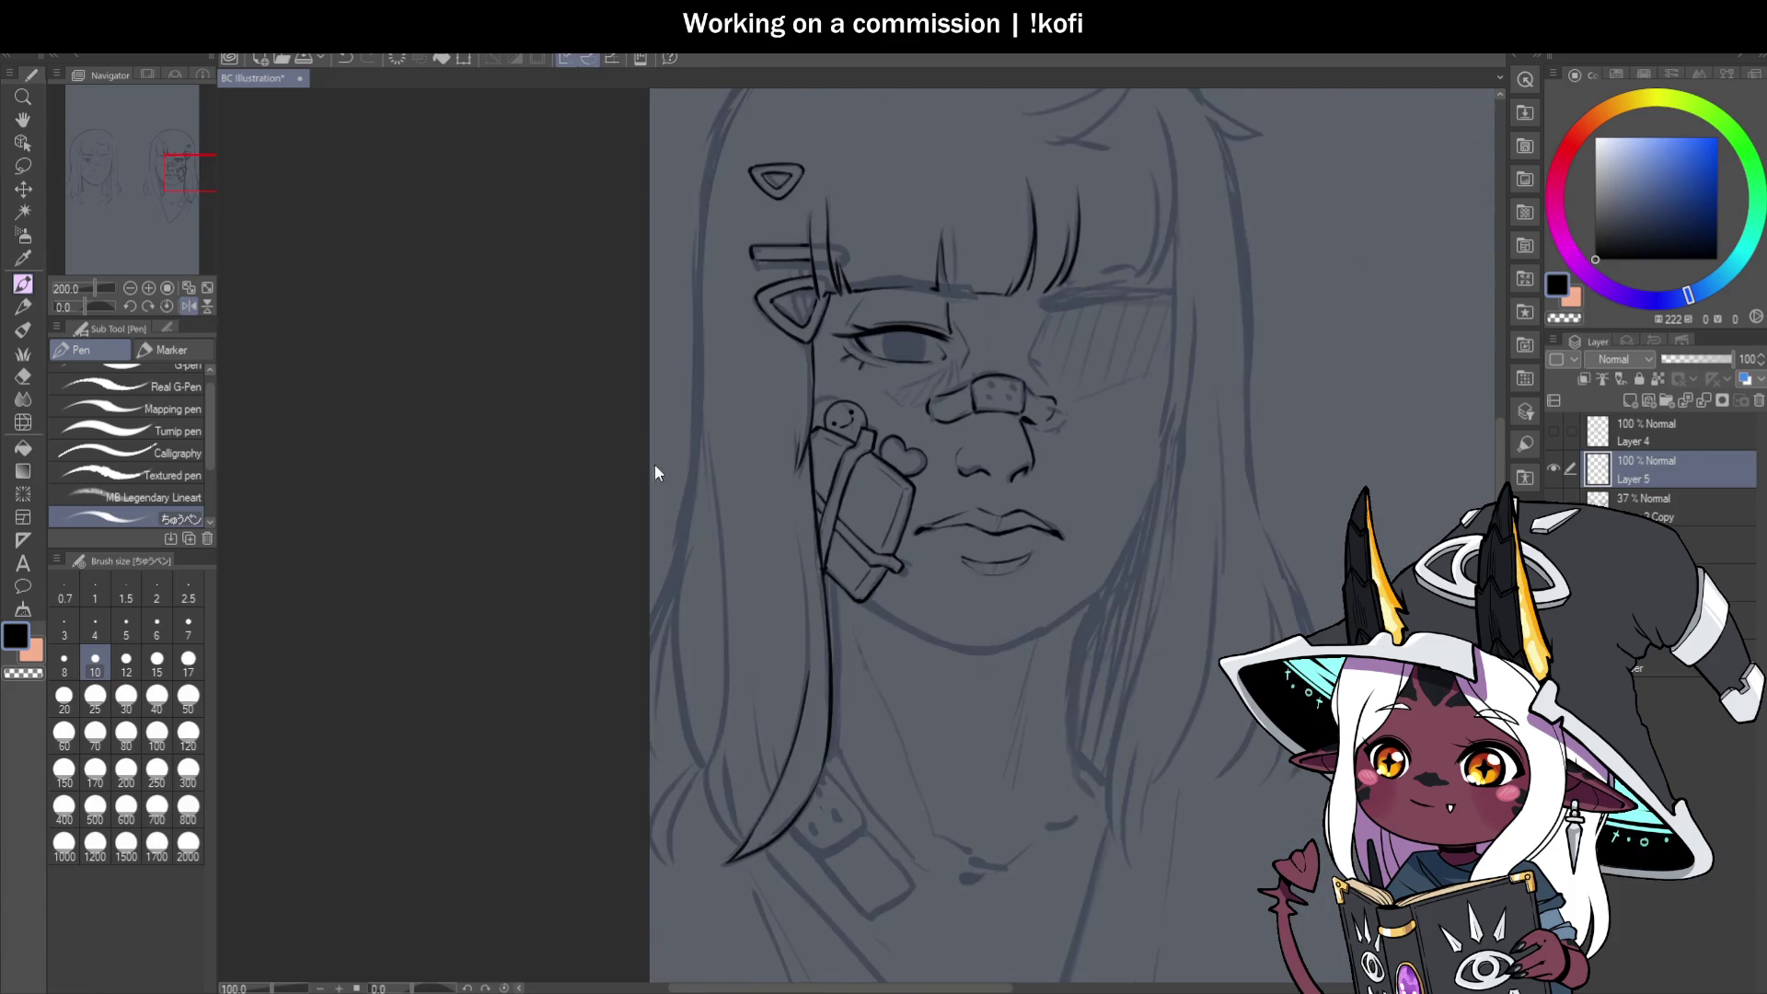
scroll(725, 457, down, 3)
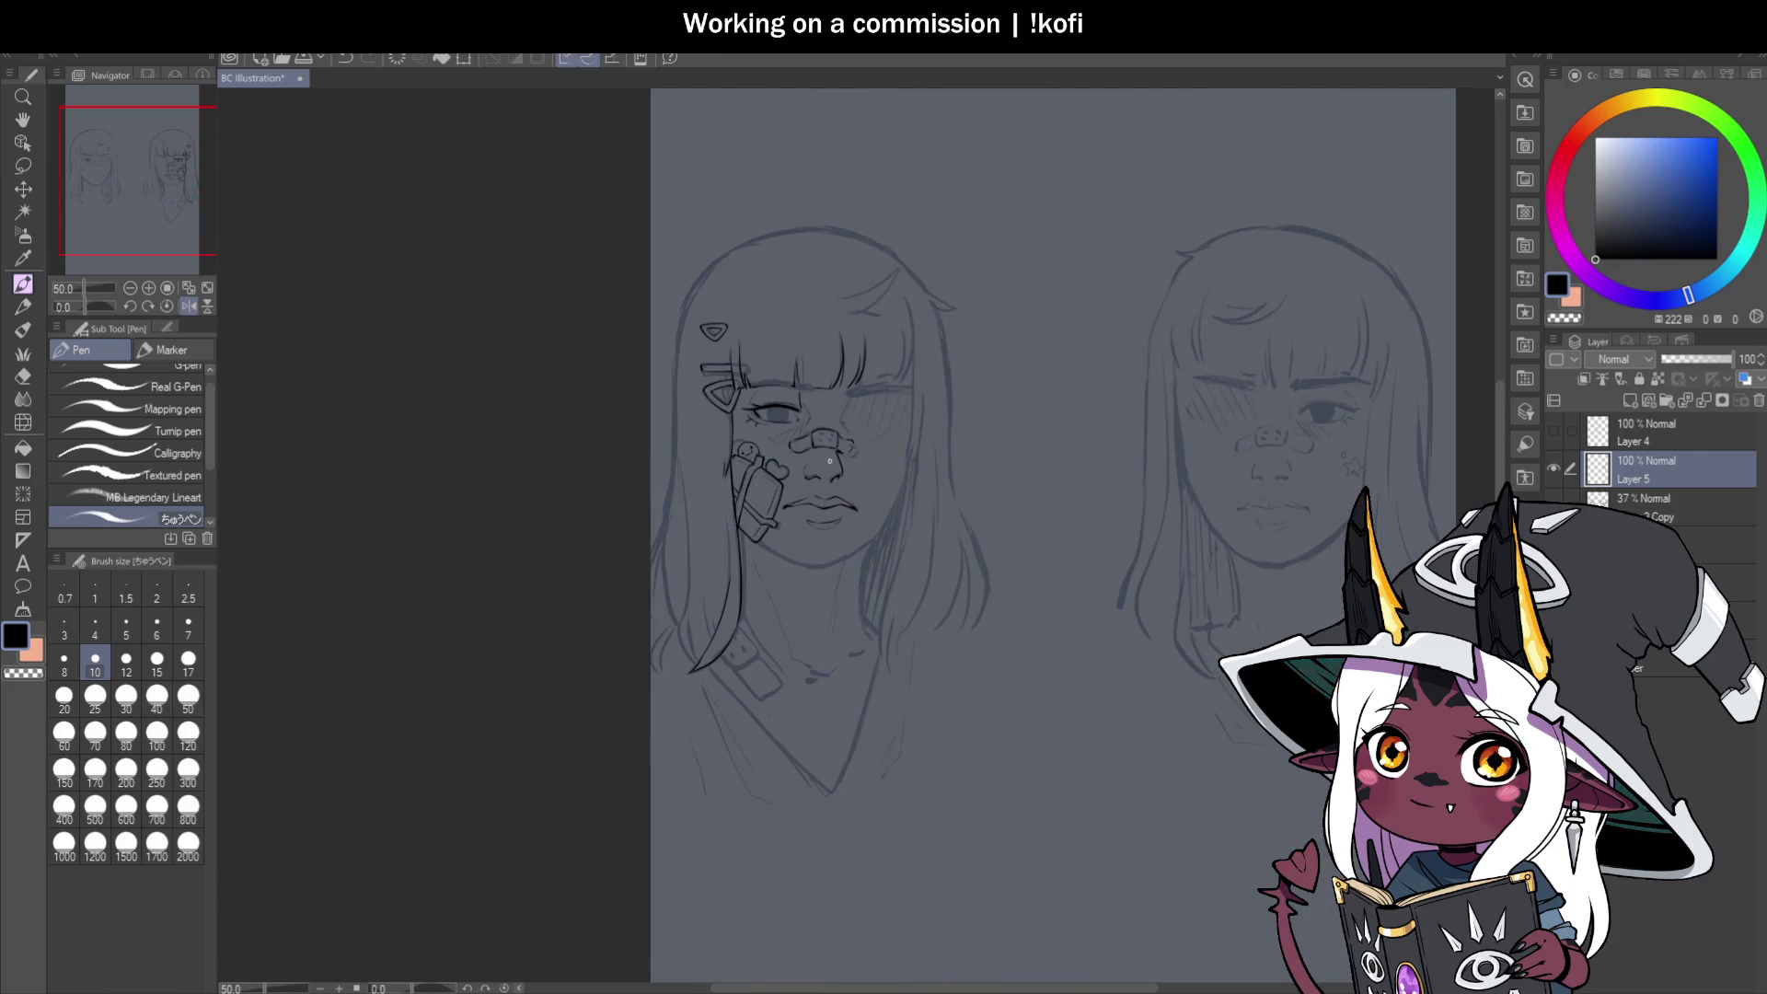
scroll(742, 460, up, 3)
scroll(748, 457, up, 3)
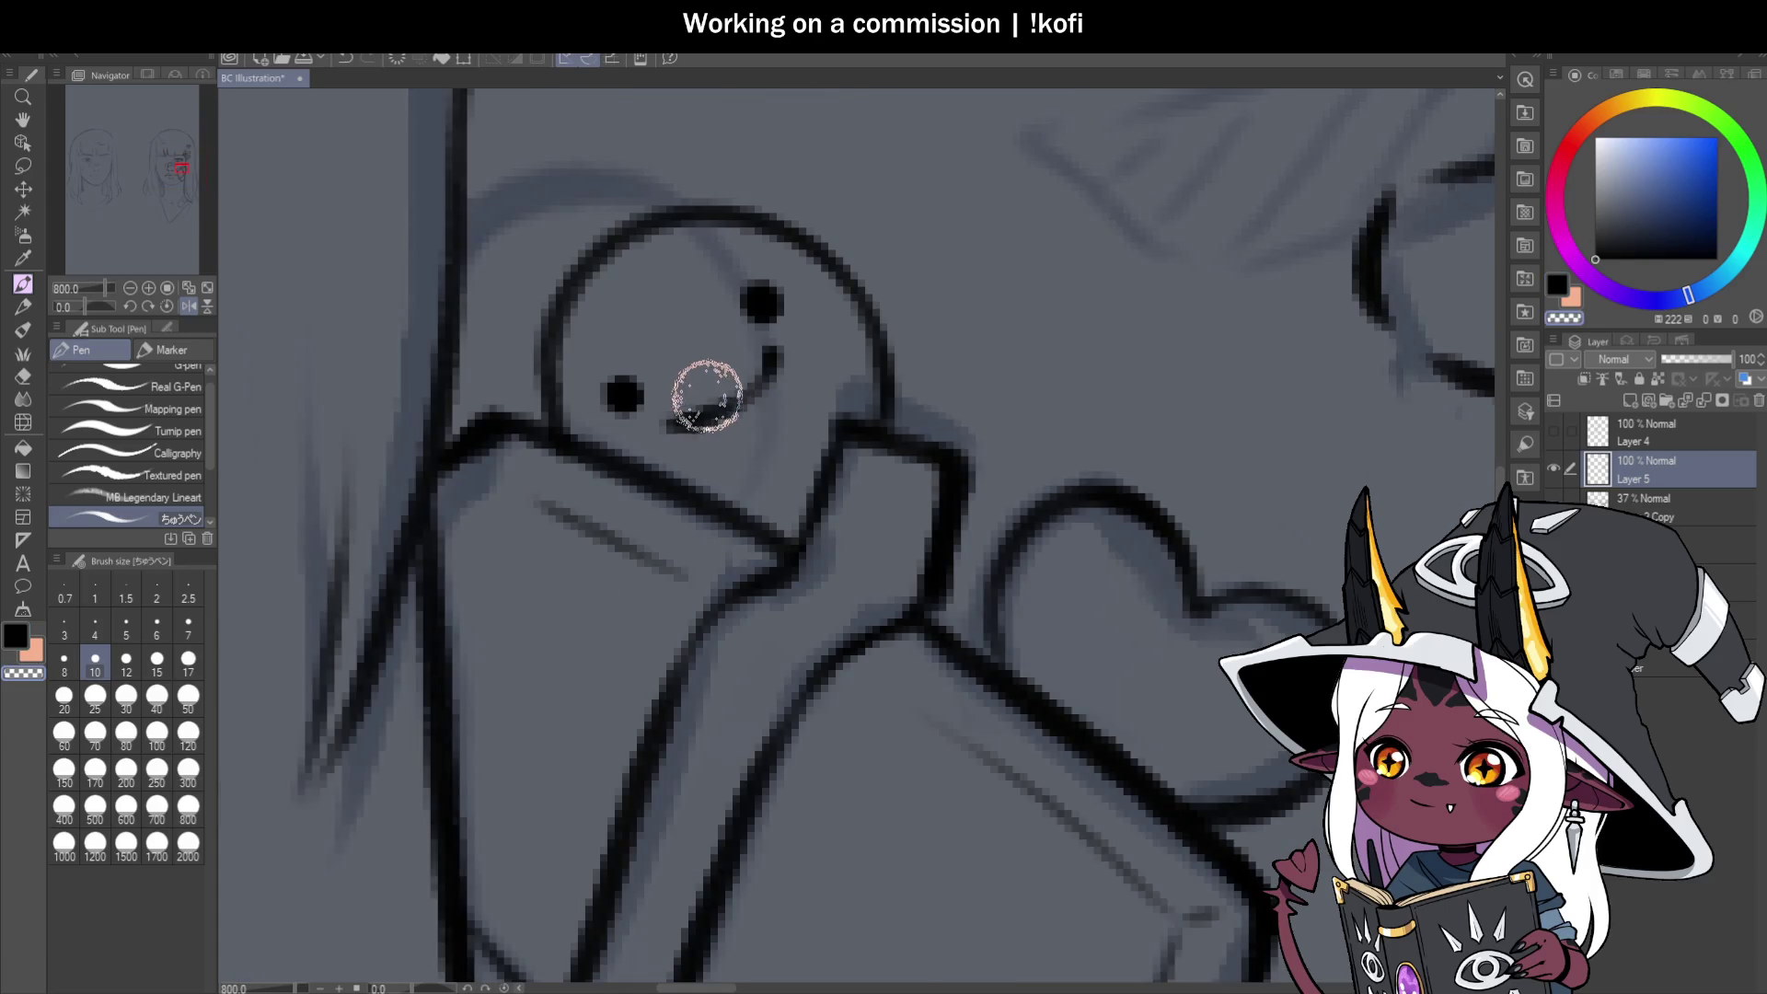
mouse_move(702, 414)
mouse_down()
mouse_move(777, 356)
mouse_move(671, 418)
mouse_move(689, 426)
mouse_up()
scroll(688, 426, down, 10)
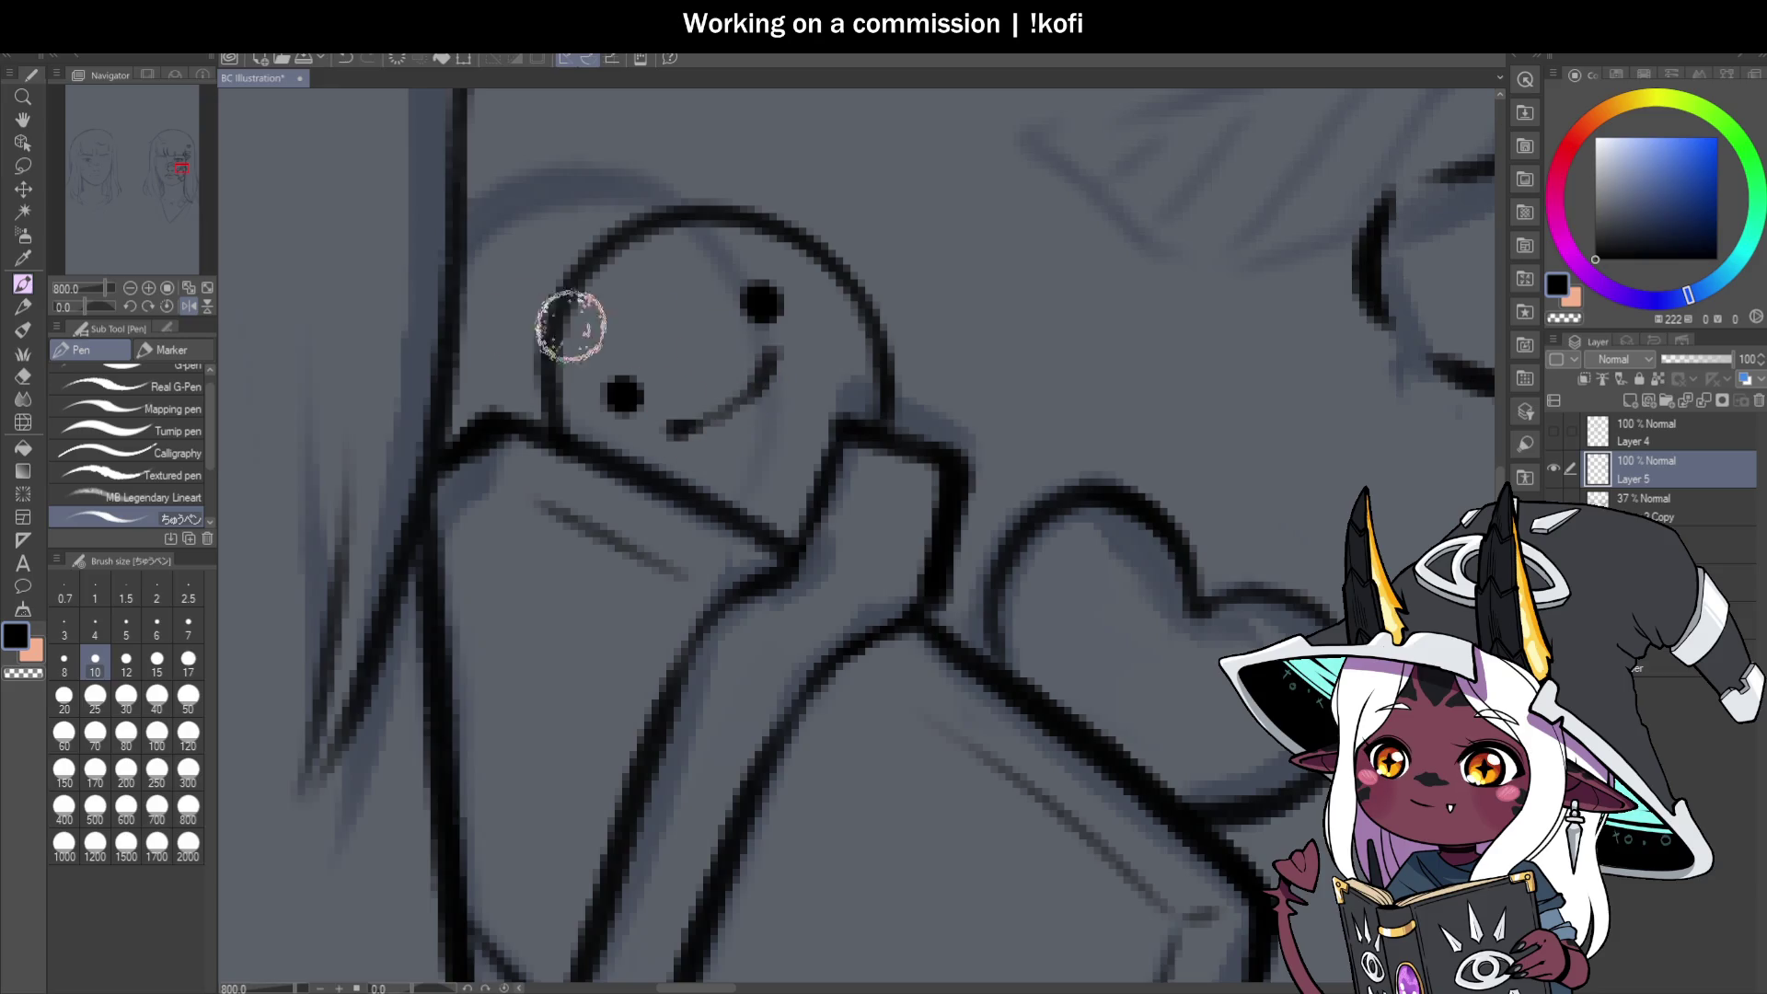
scroll(1005, 452, down, 2)
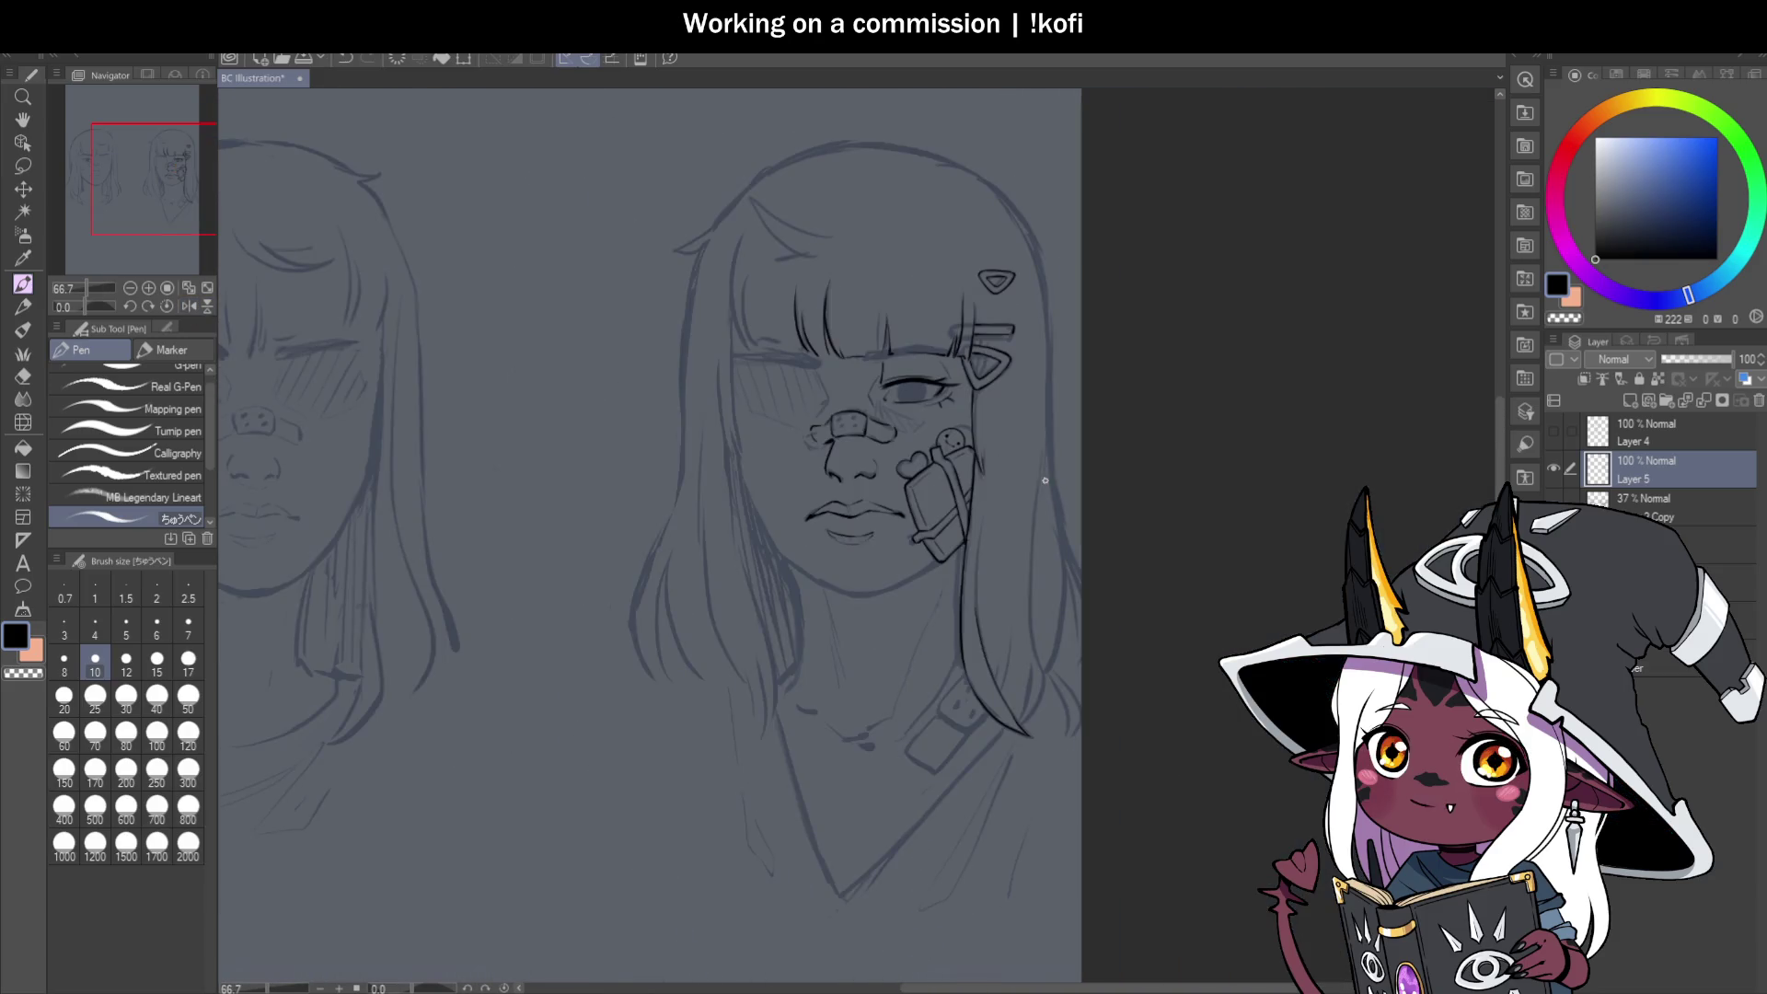
scroll(1006, 359, up, 2)
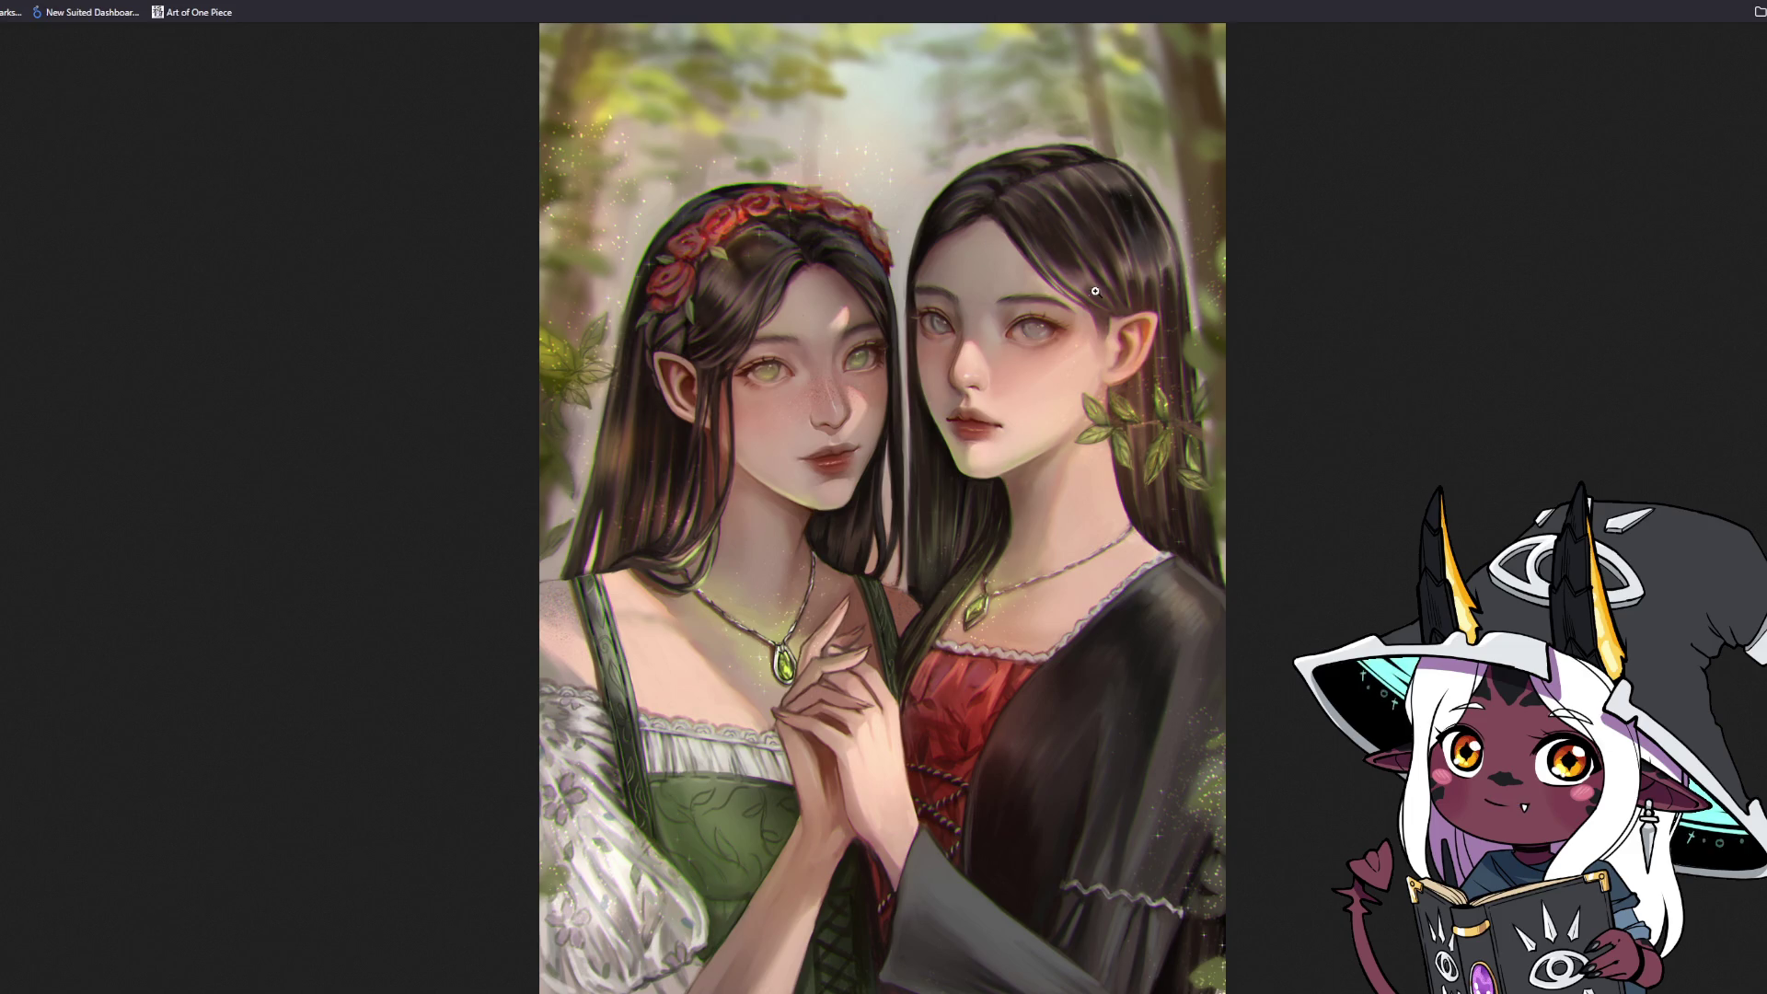
View the elf women artwork at full size, then fit the whole image back into view.
click(757, 371)
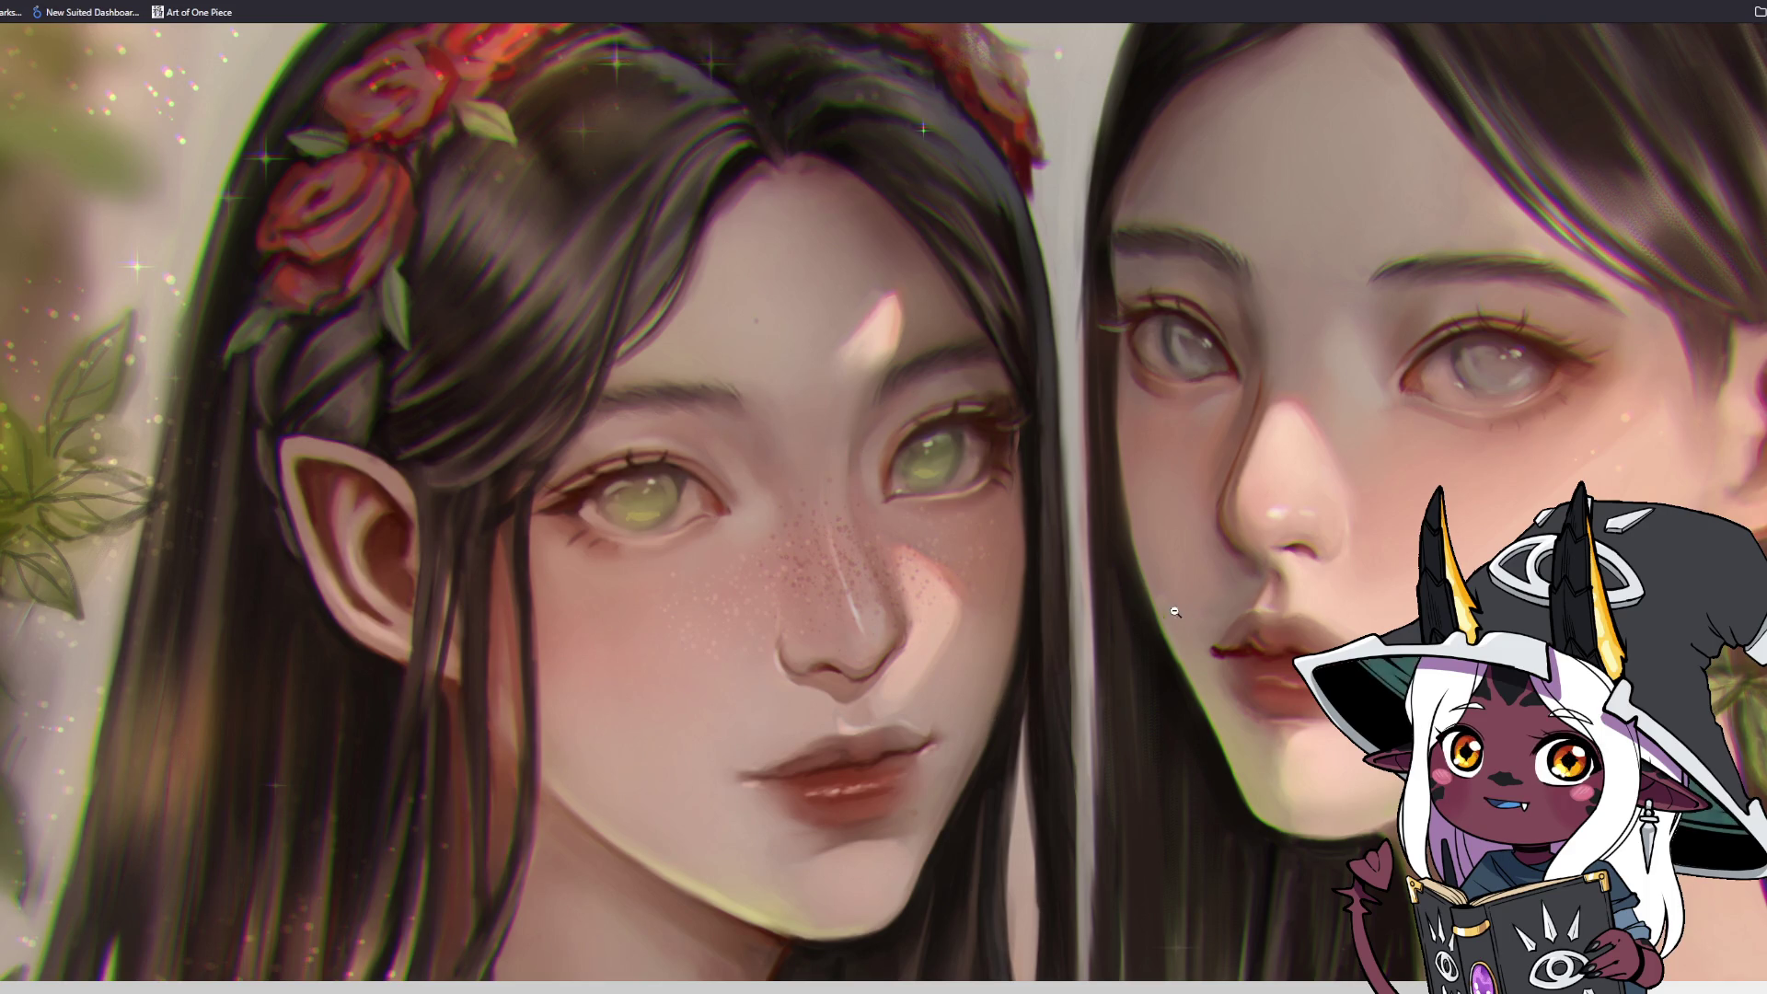
click(1380, 783)
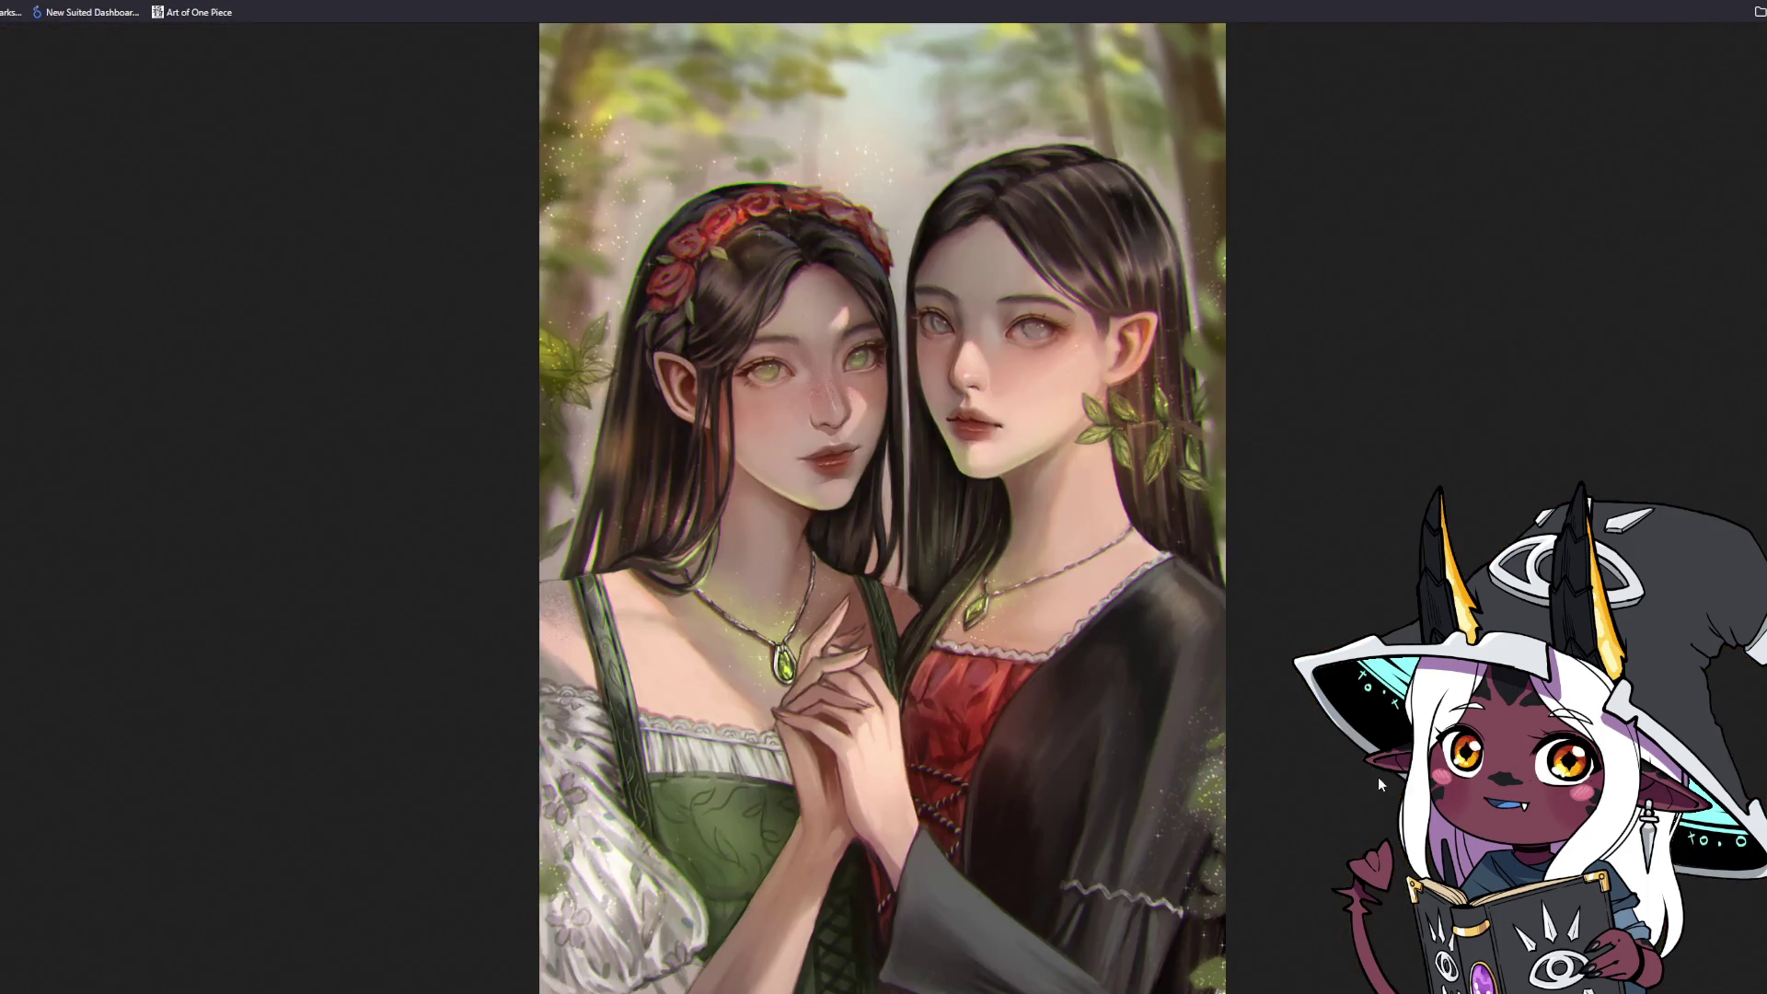
click(1023, 444)
scroll(1091, 701, up, 5)
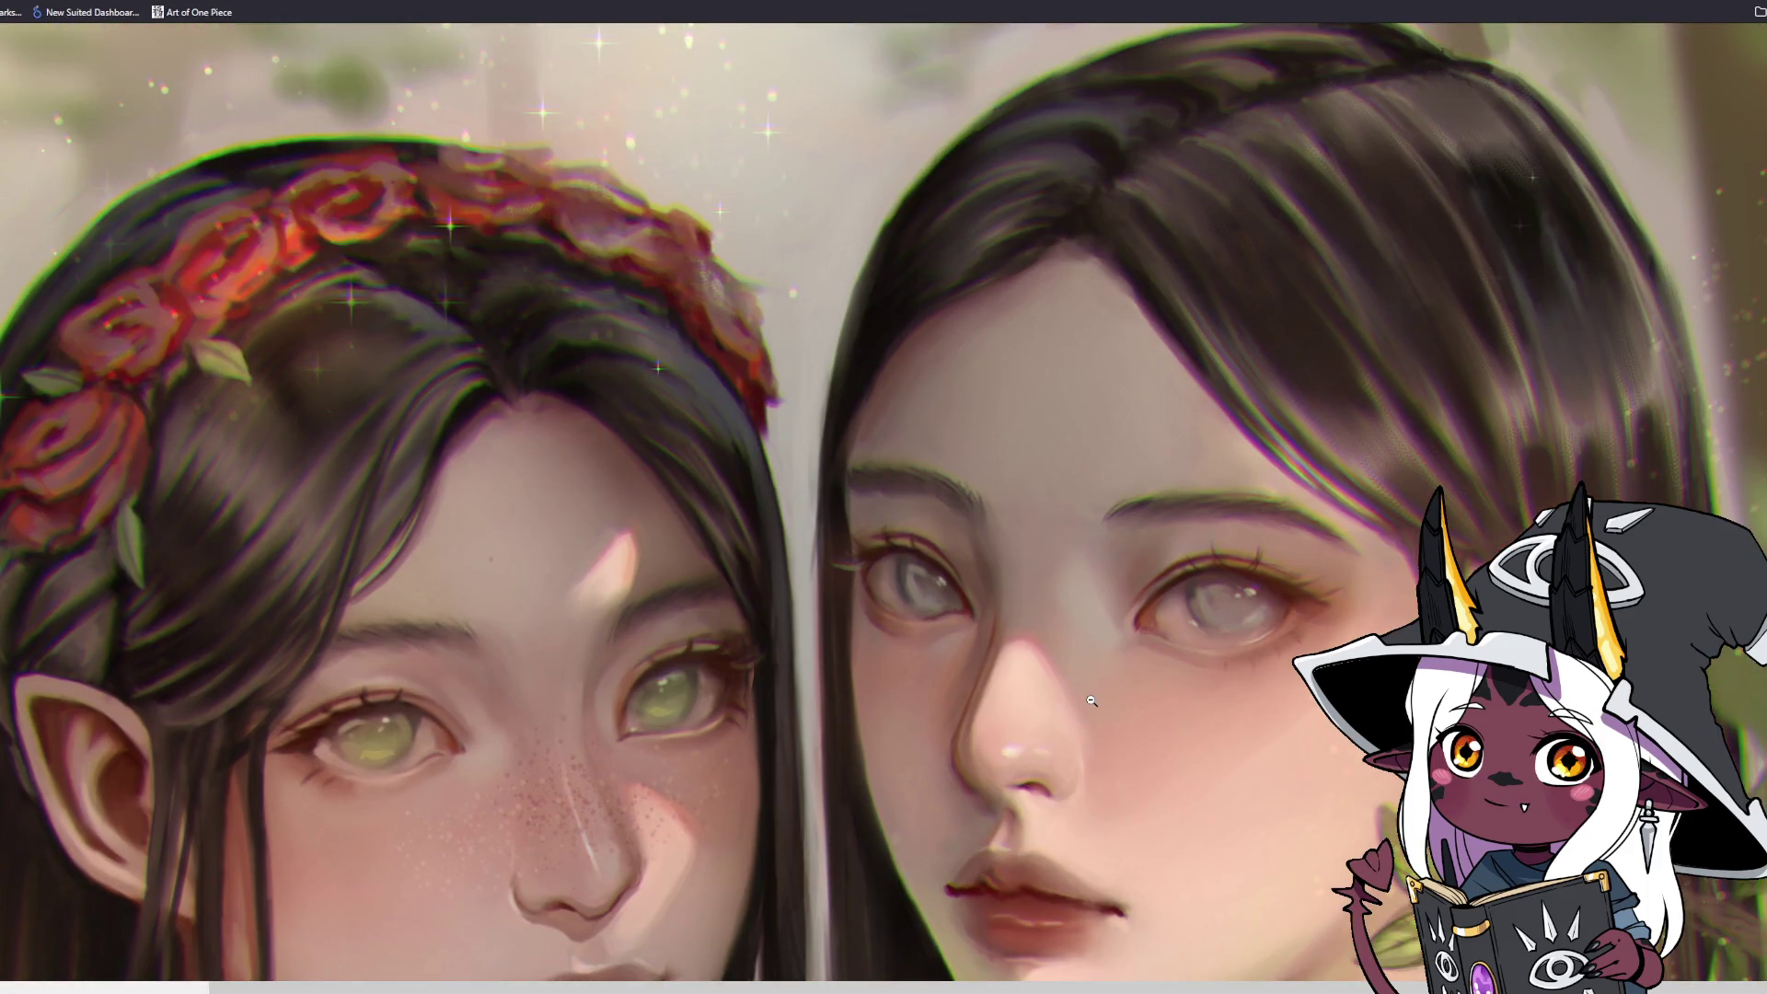
scroll(360, 949, down, 4)
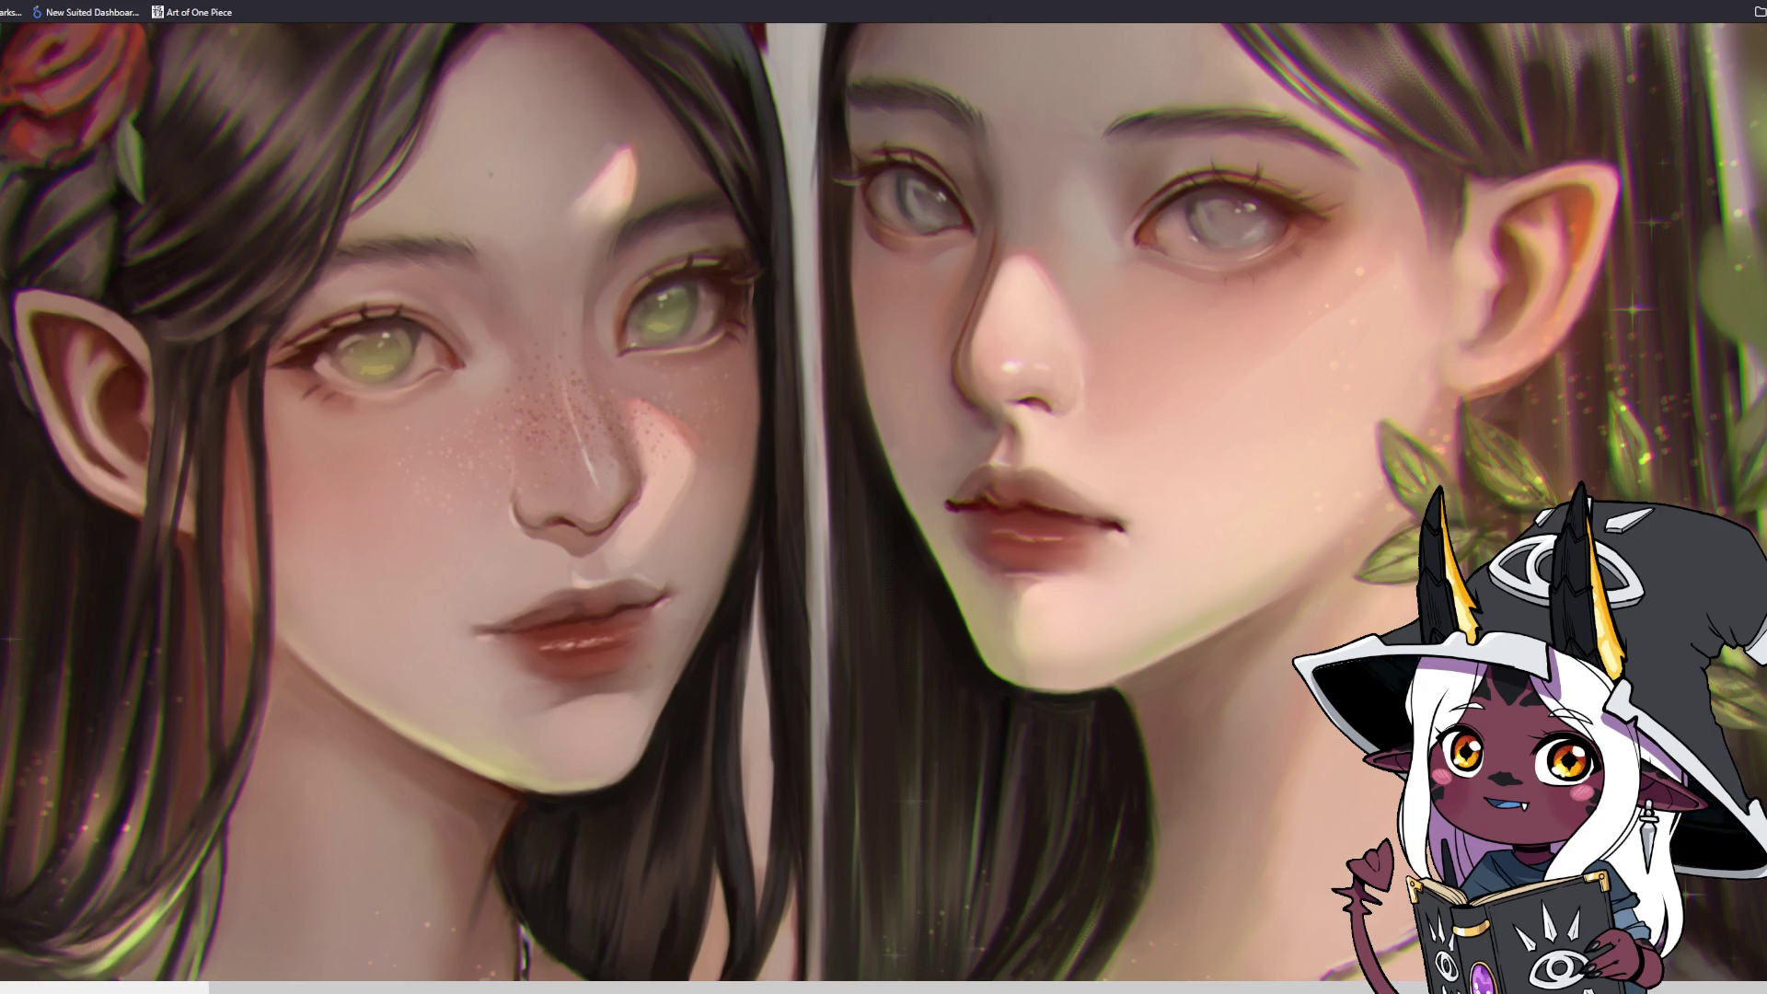
click(324, 586)
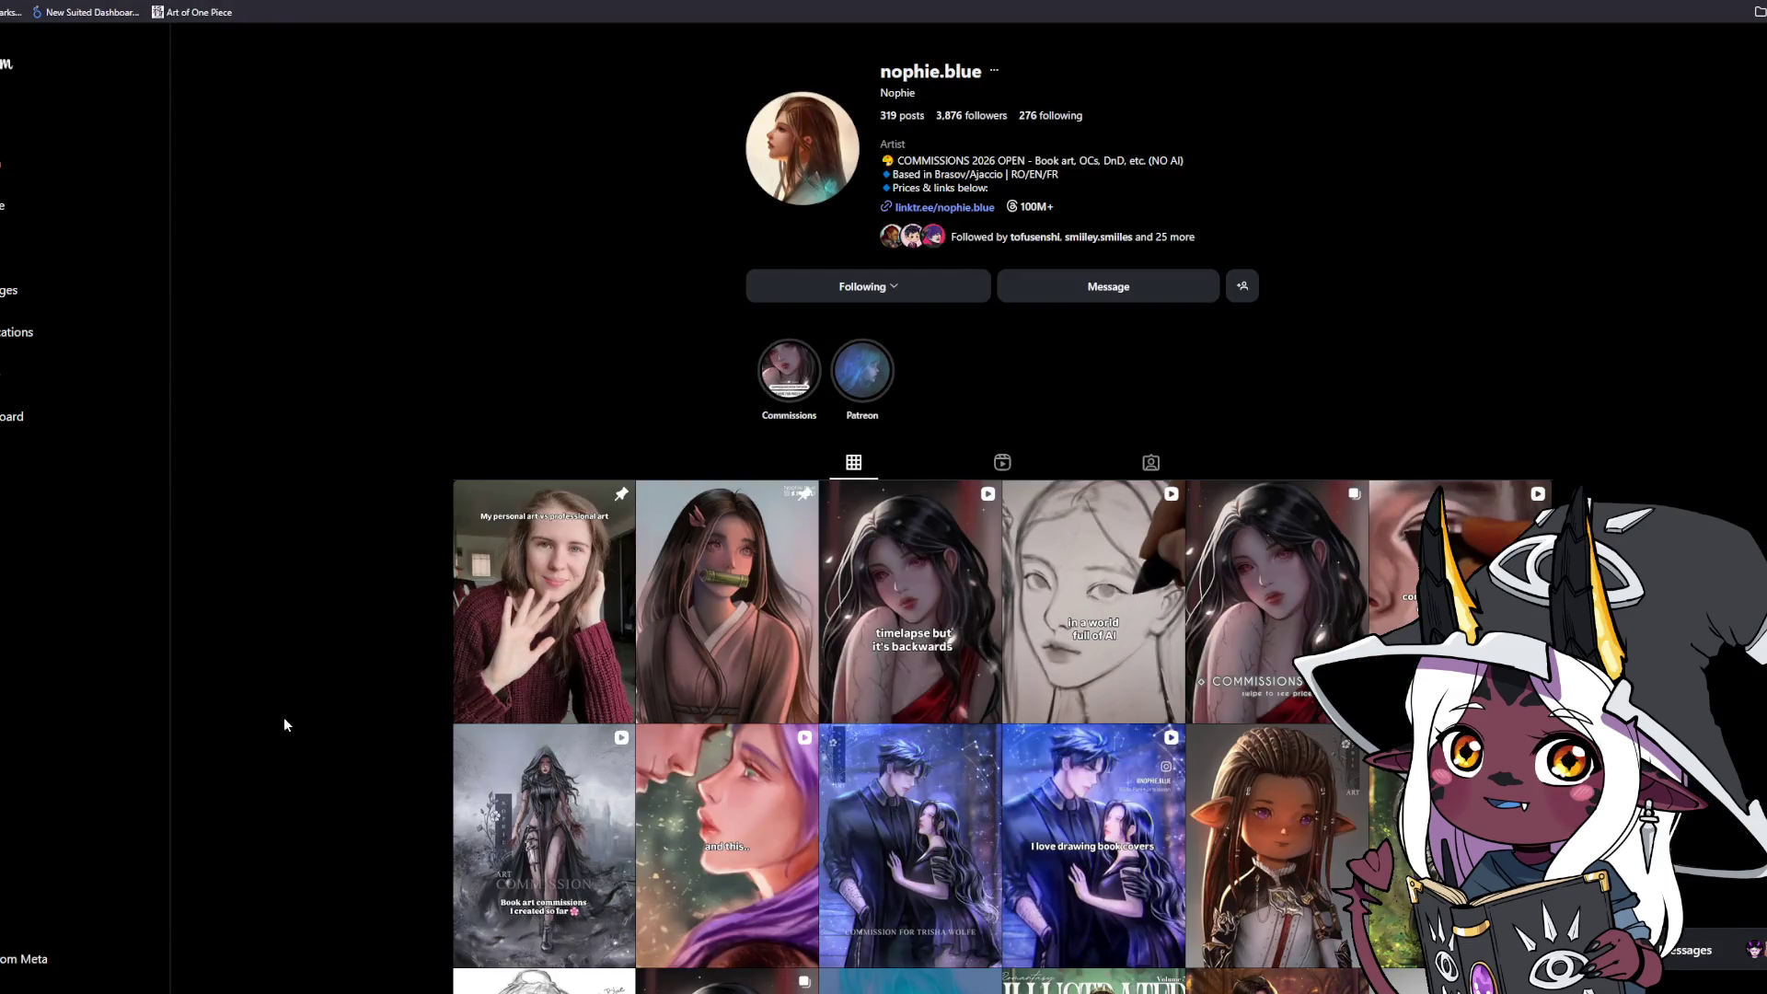
Open the pinned 'personal vs professional art' reel, like it, and move to the next post.
click(549, 550)
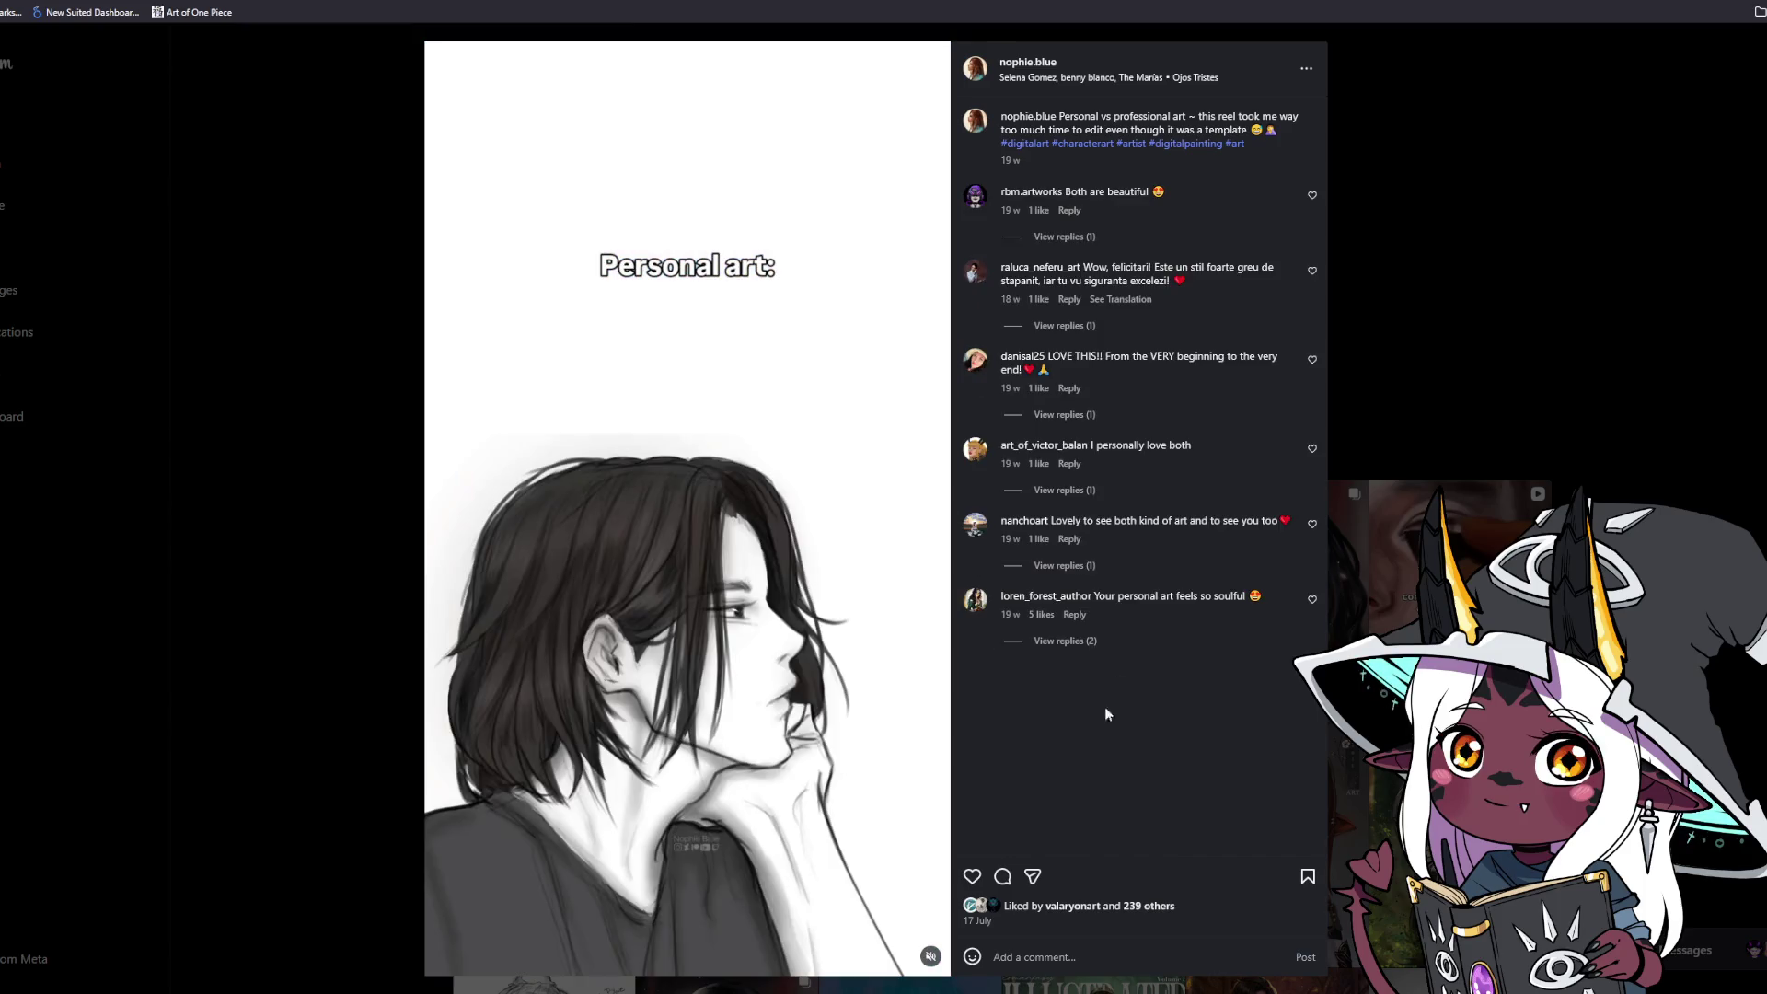
click(972, 876)
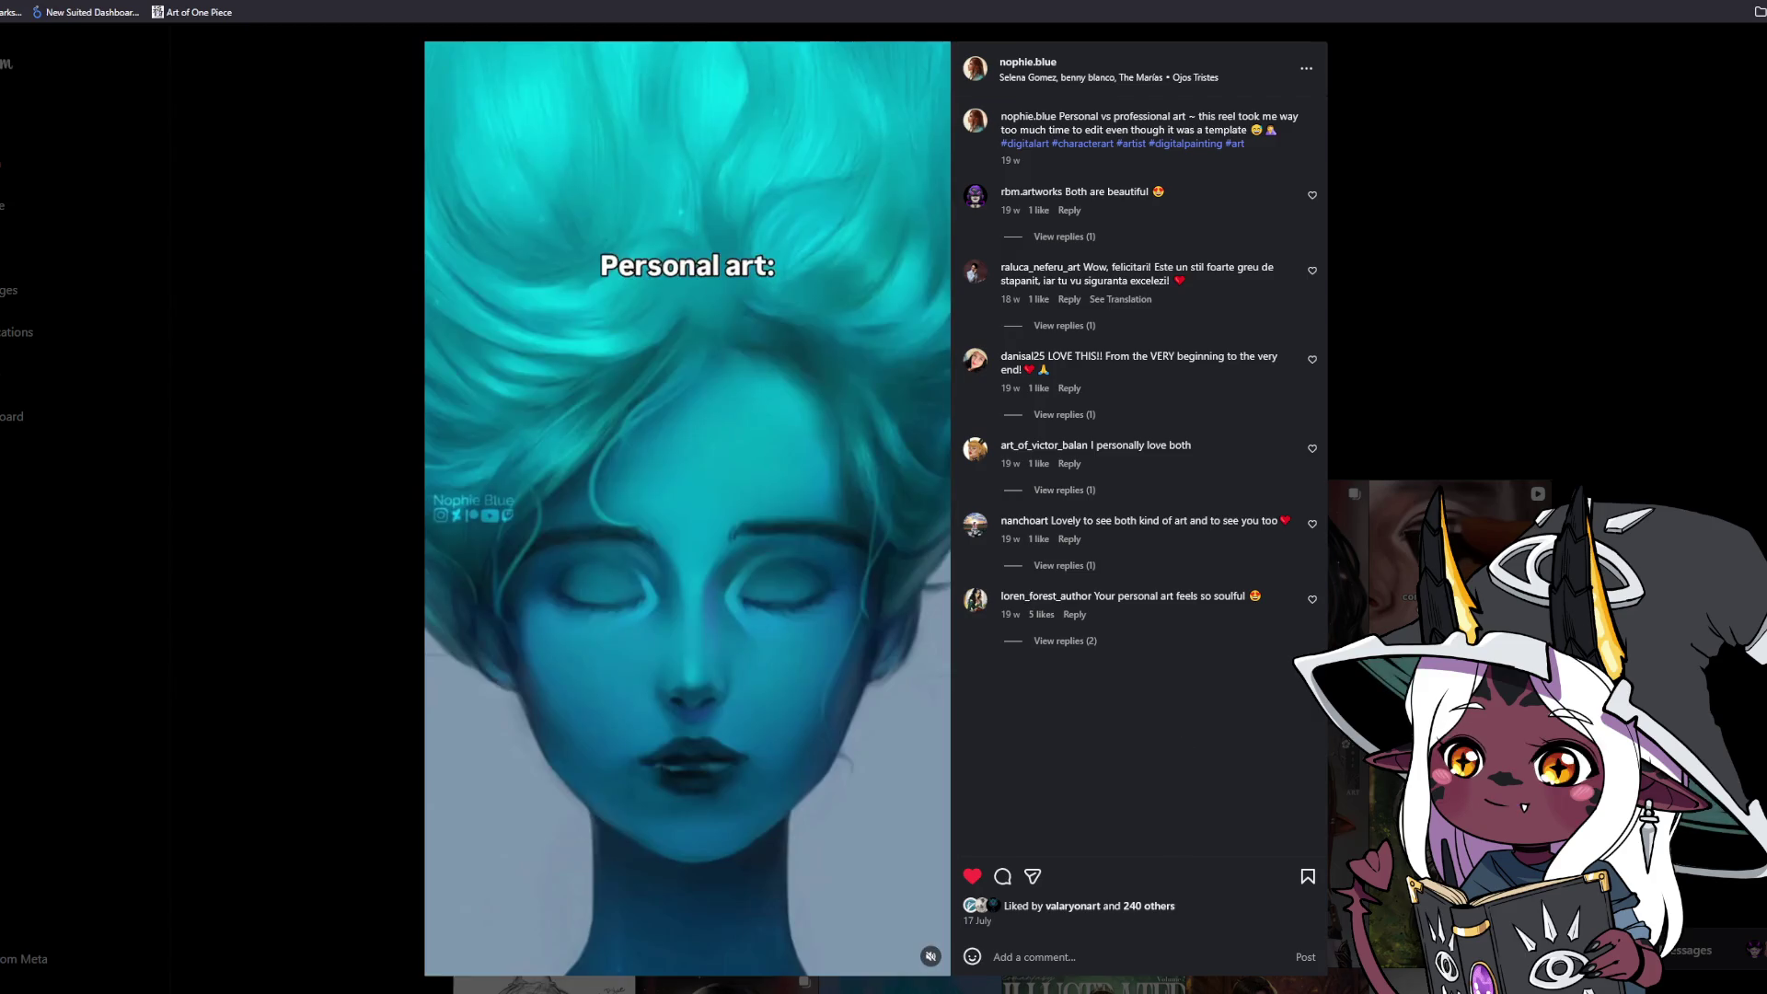
key(Right)
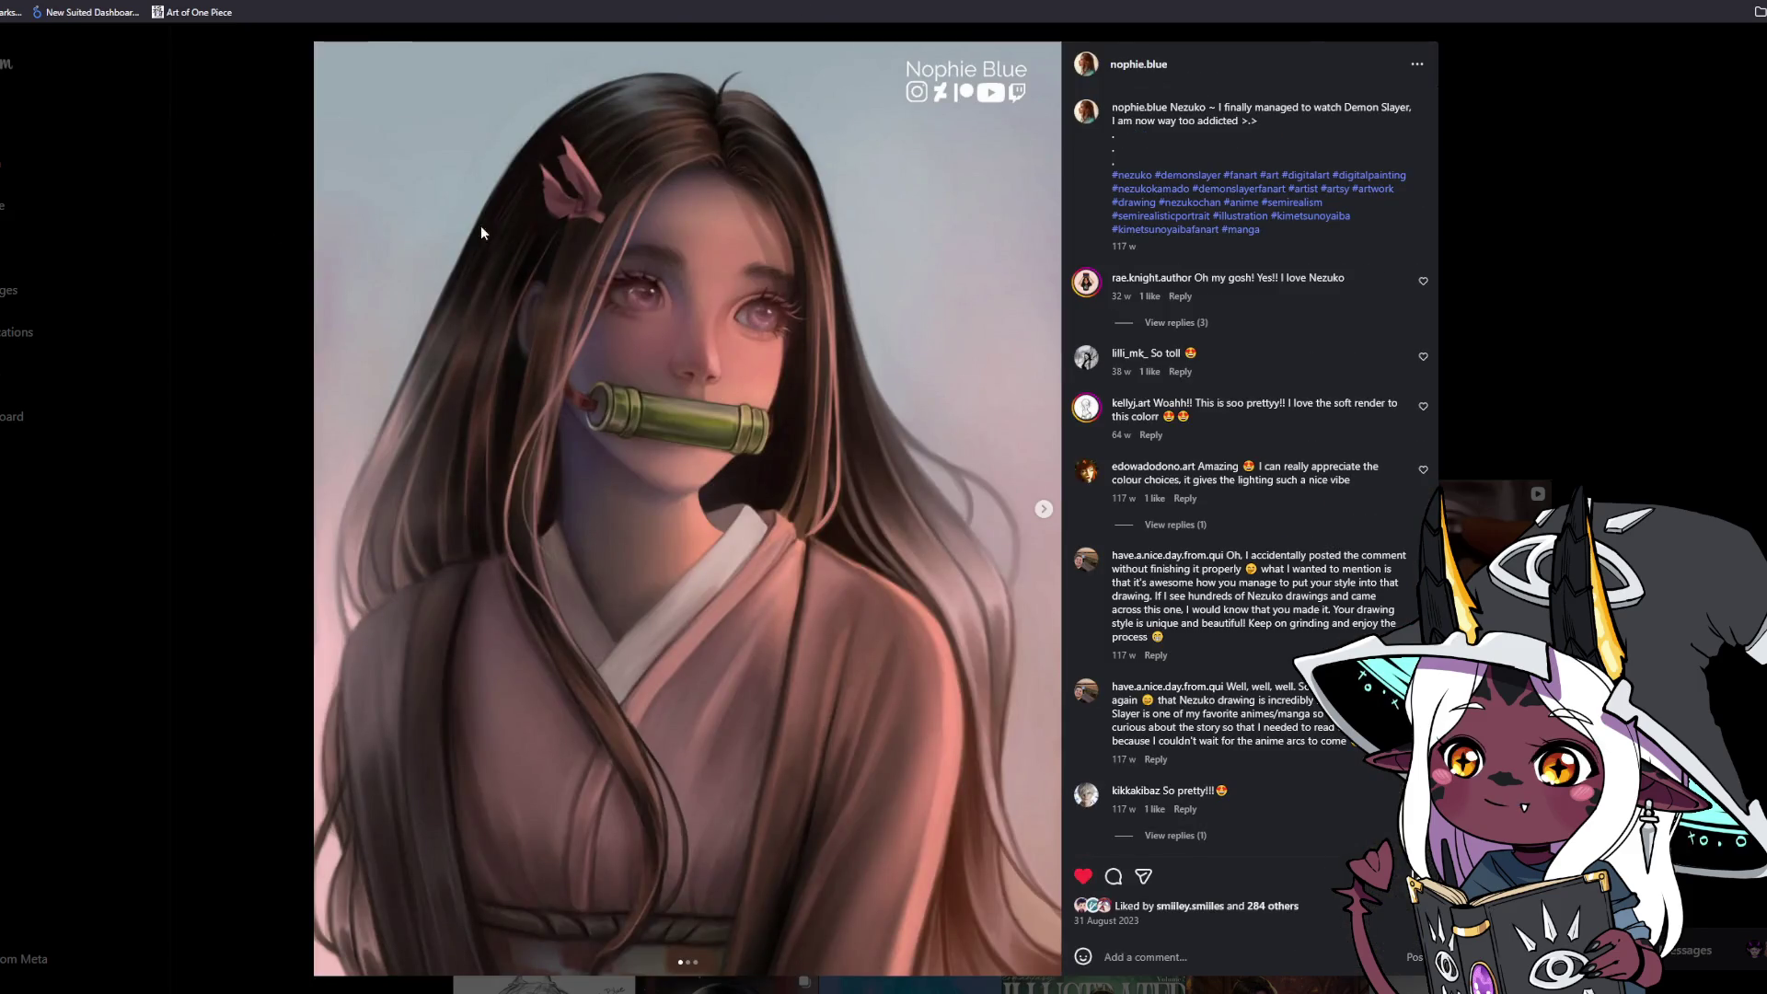
Flip through the Nezuko post's slides, then advance to the backwards timelapse reel.
click(1041, 516)
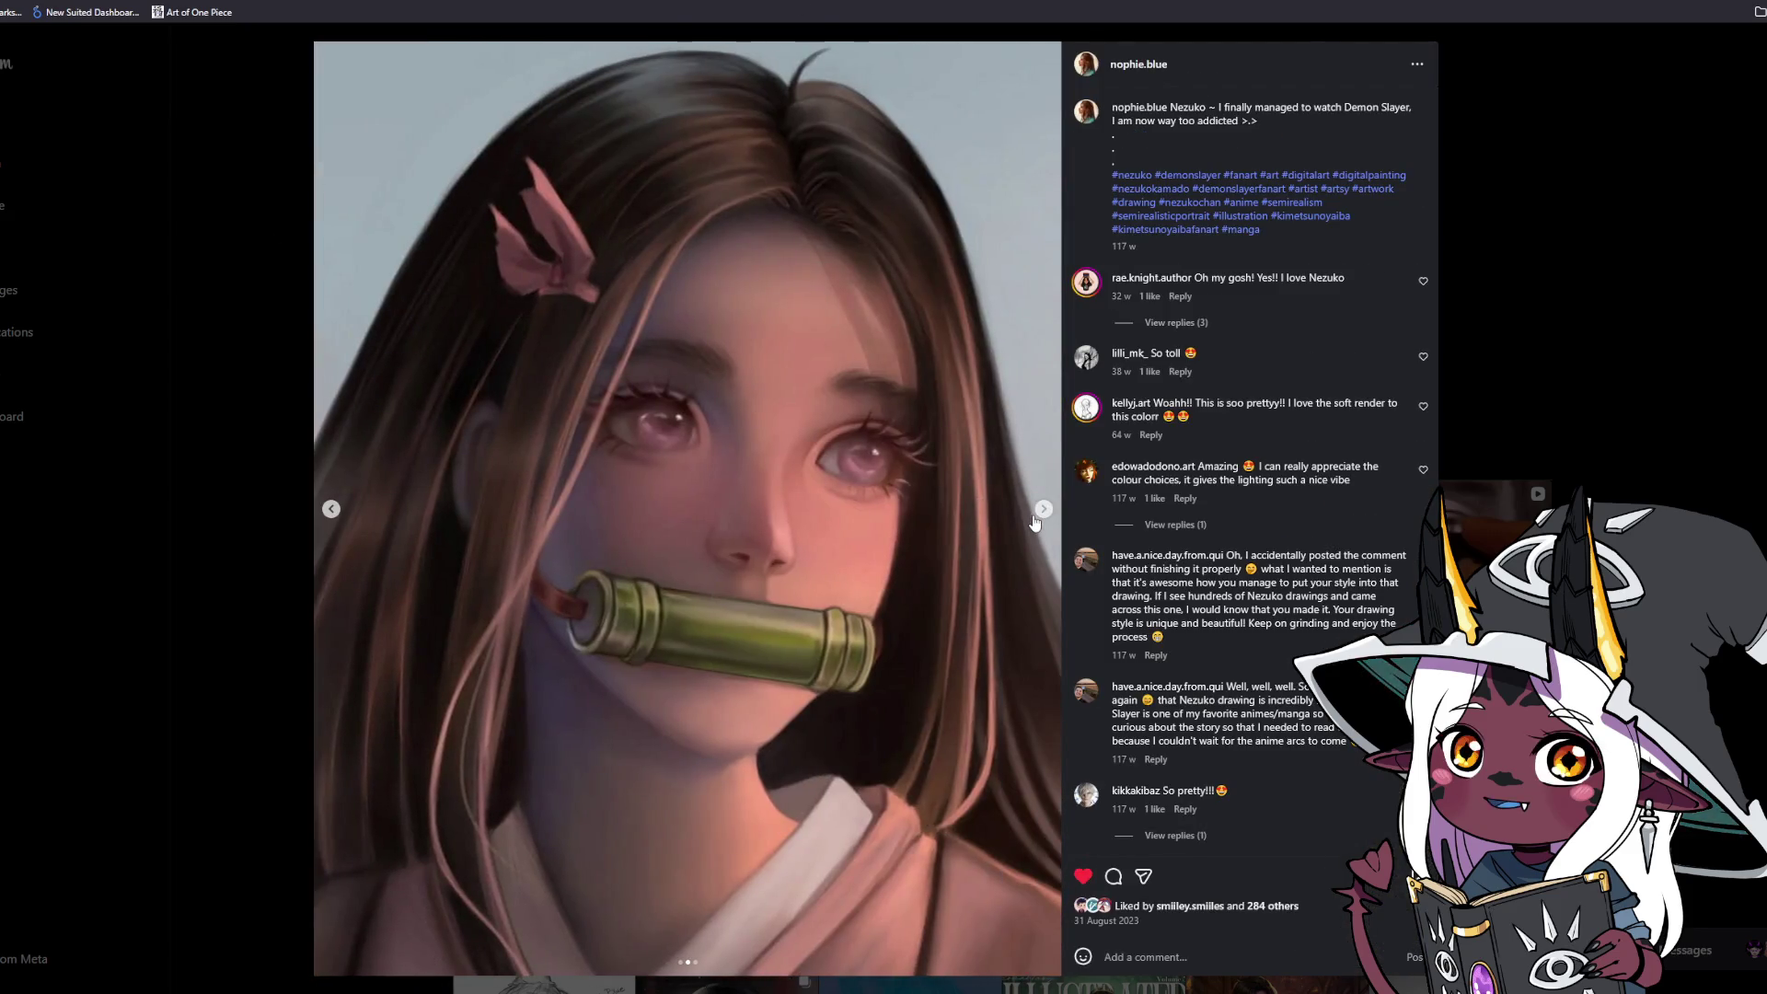
click(1043, 512)
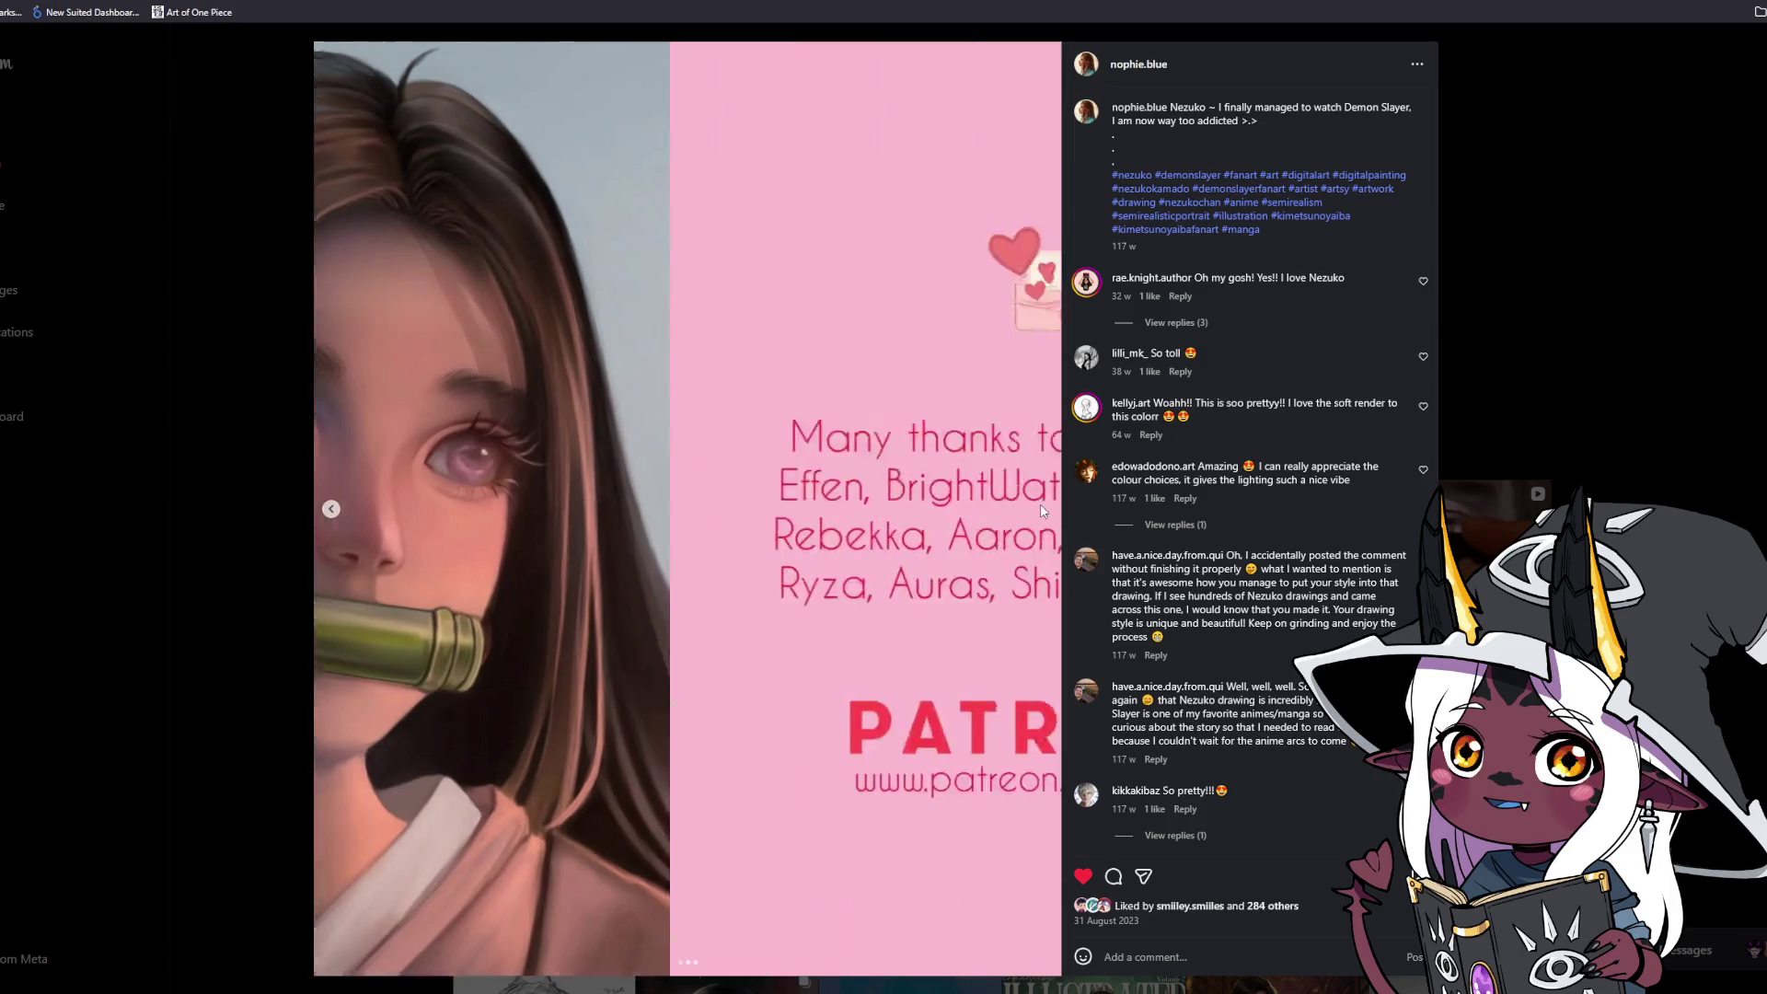
click(331, 508)
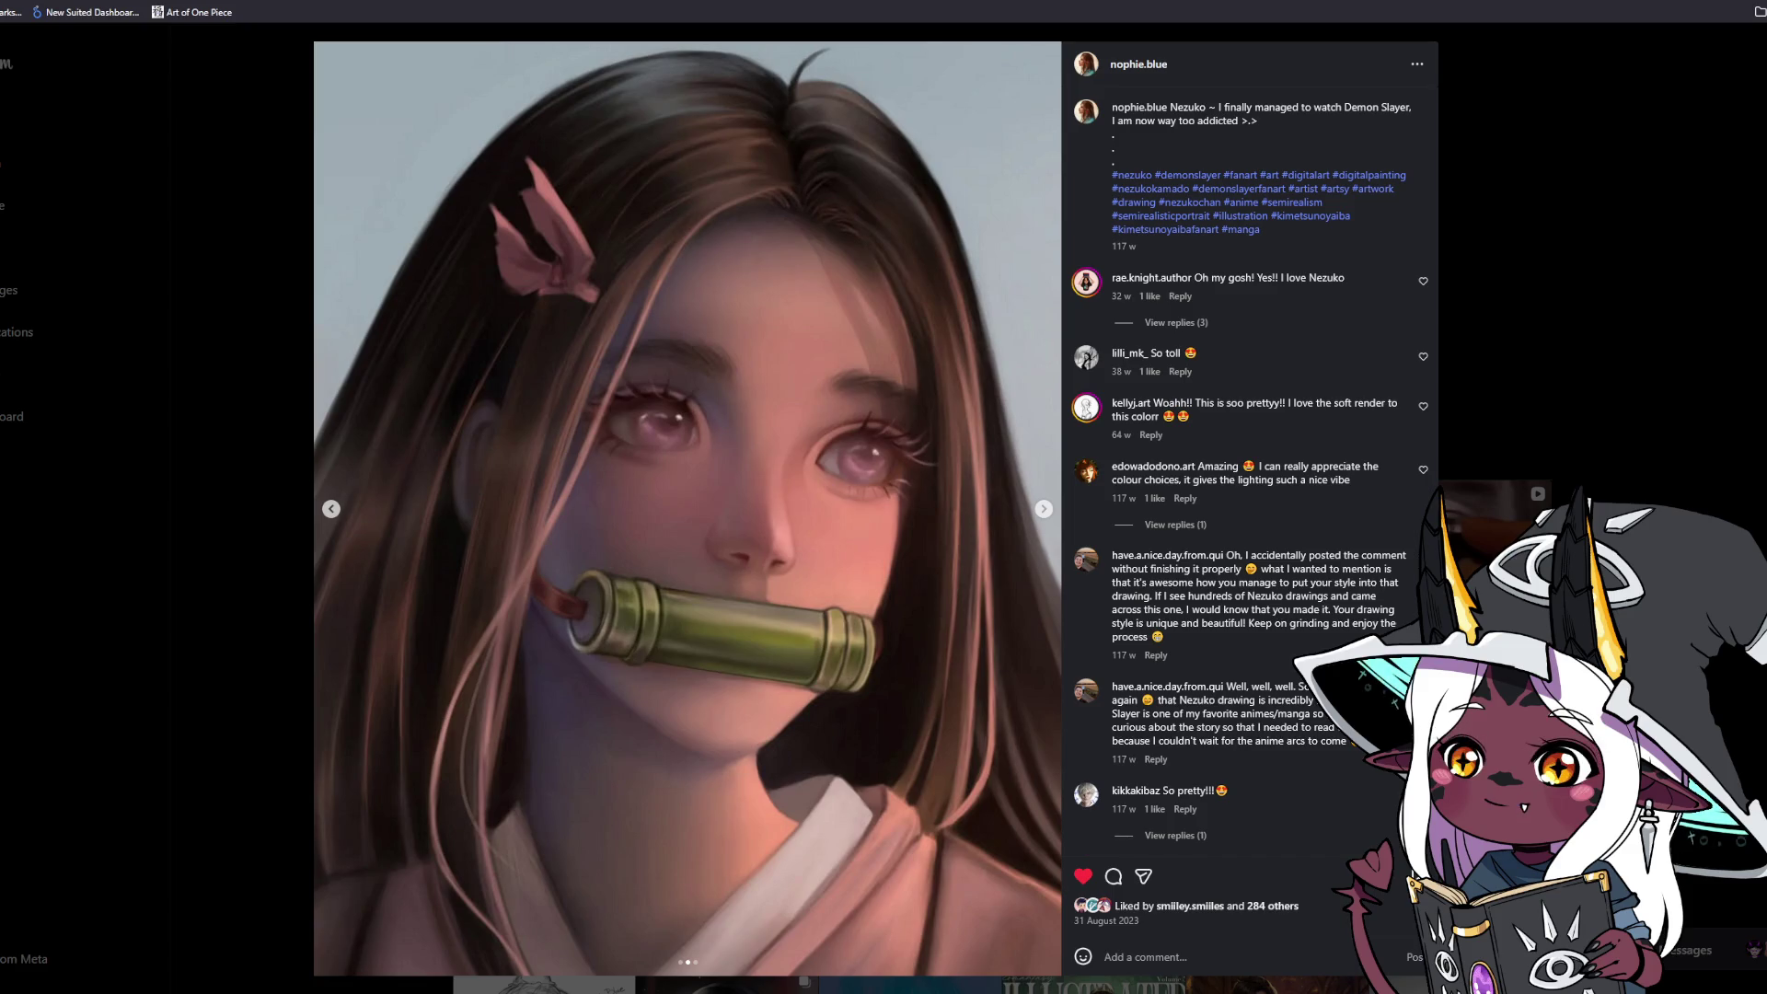
key(Right)
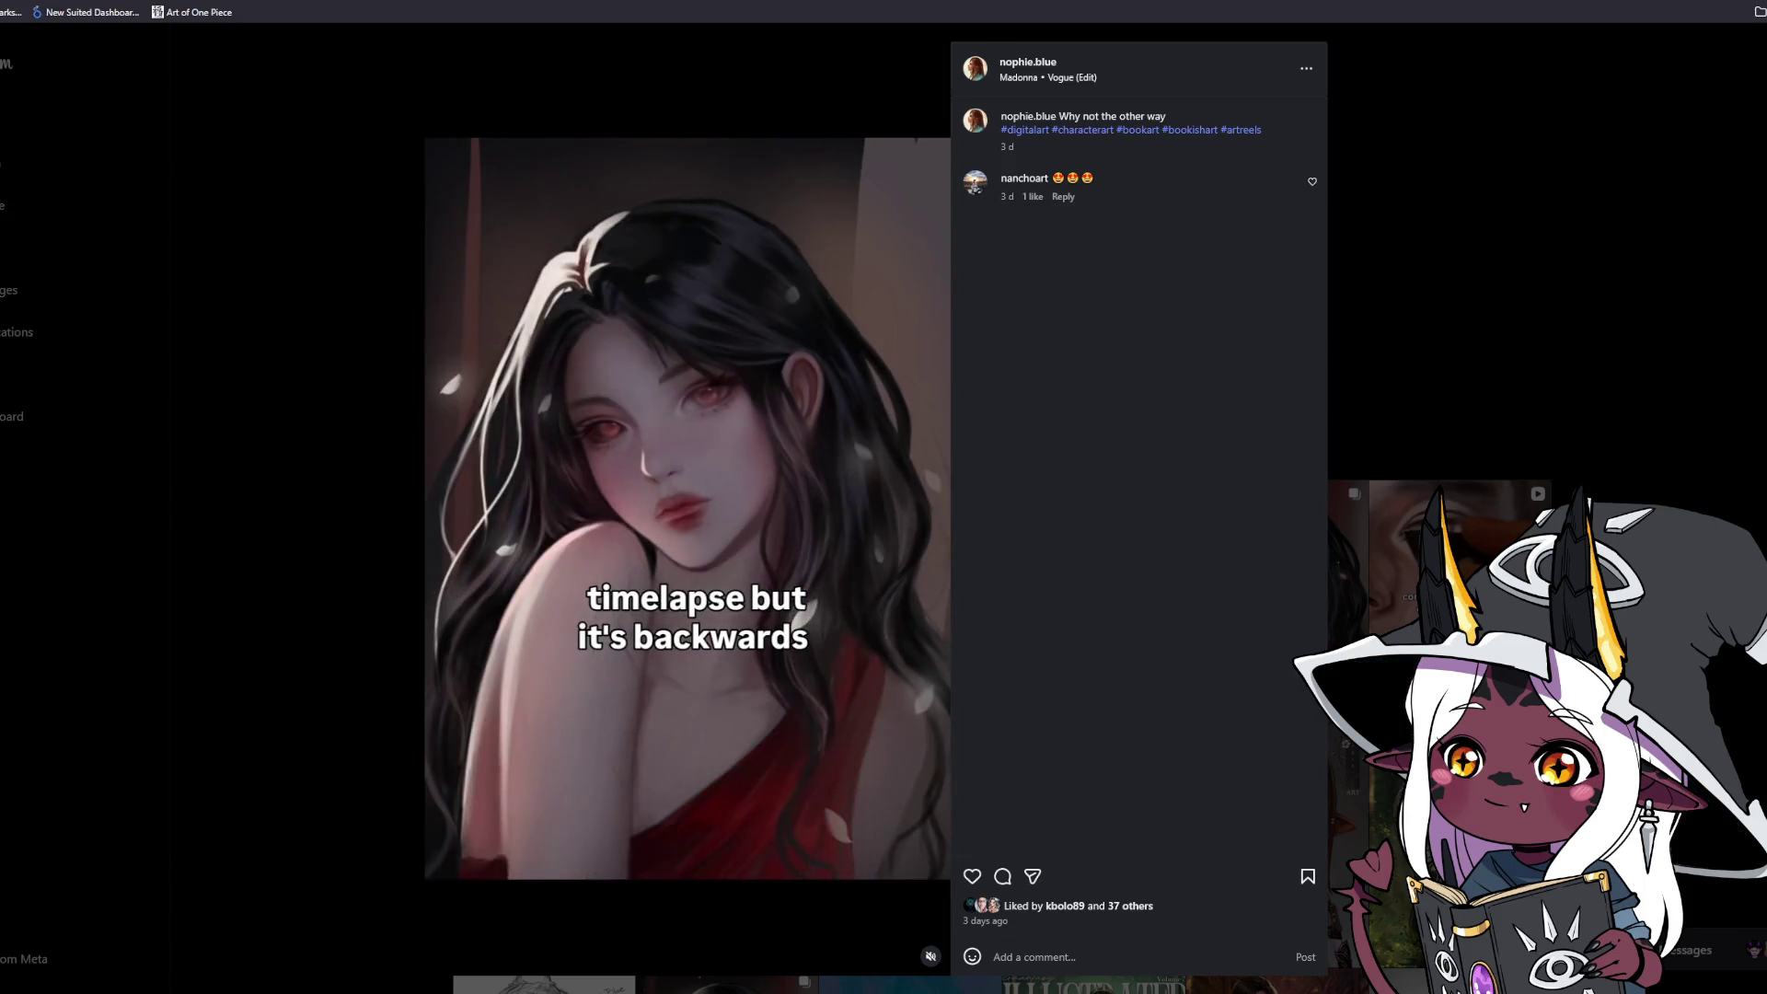
Like the AI free reel and move on to the Commissions Open post.
key(Right)
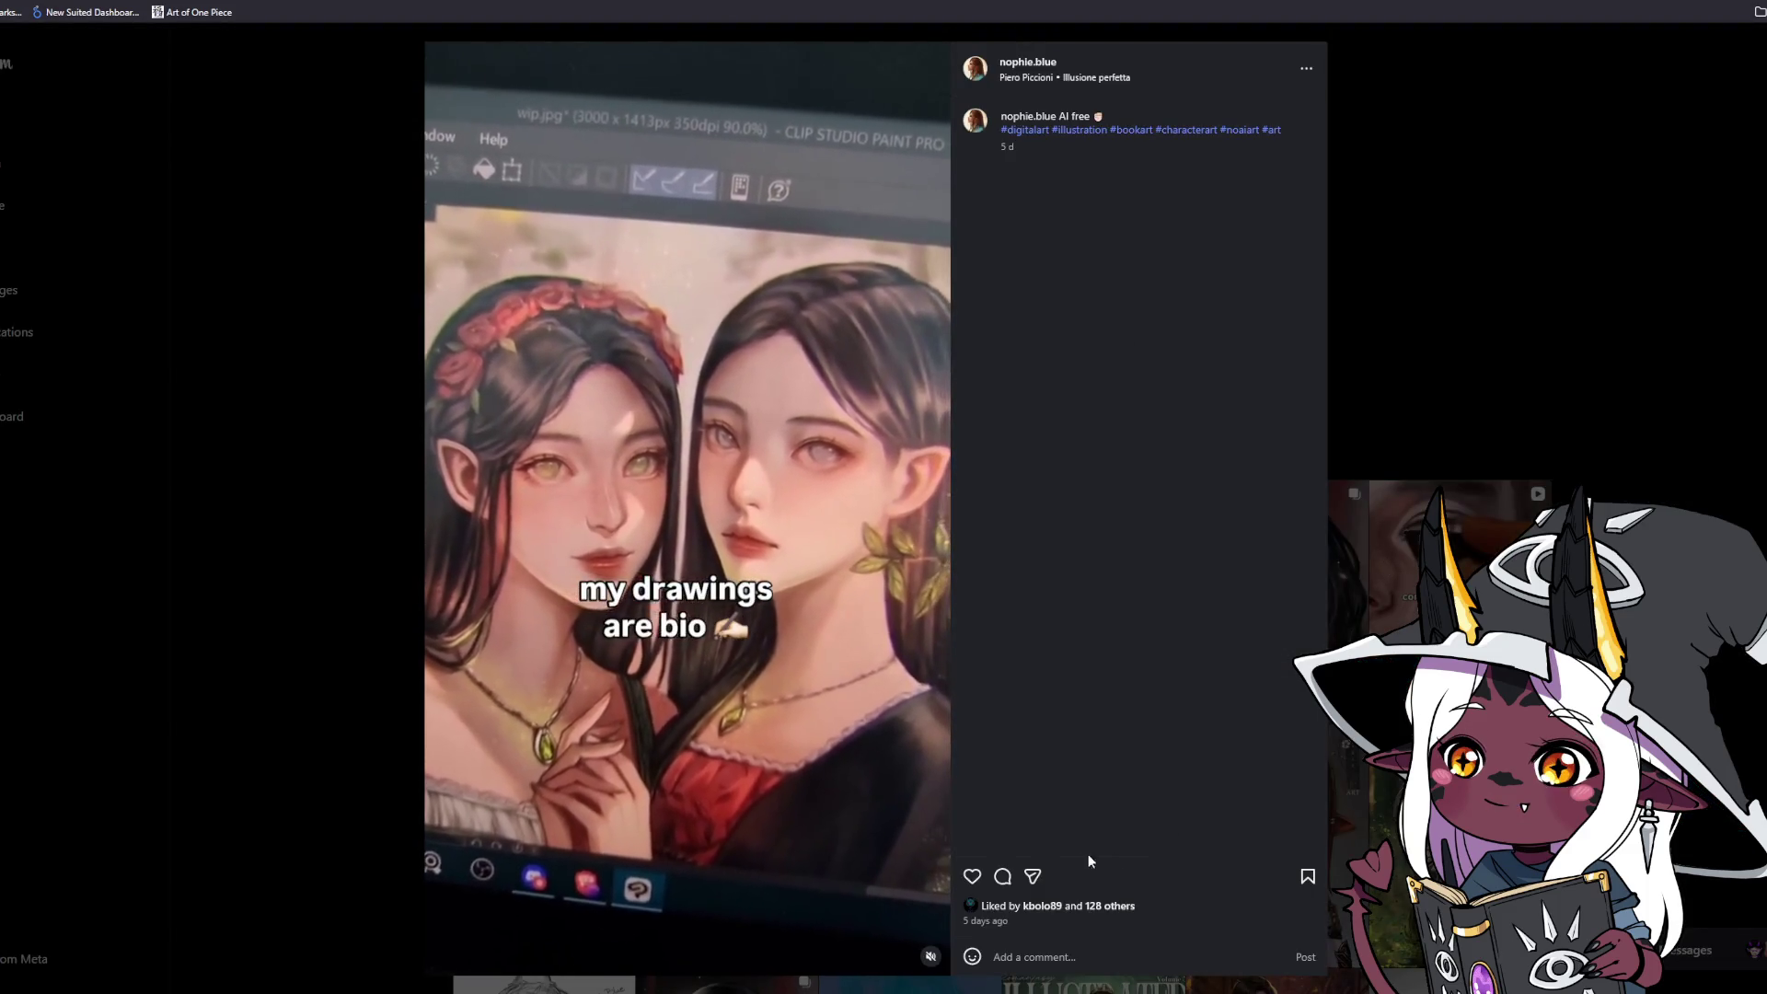
click(972, 876)
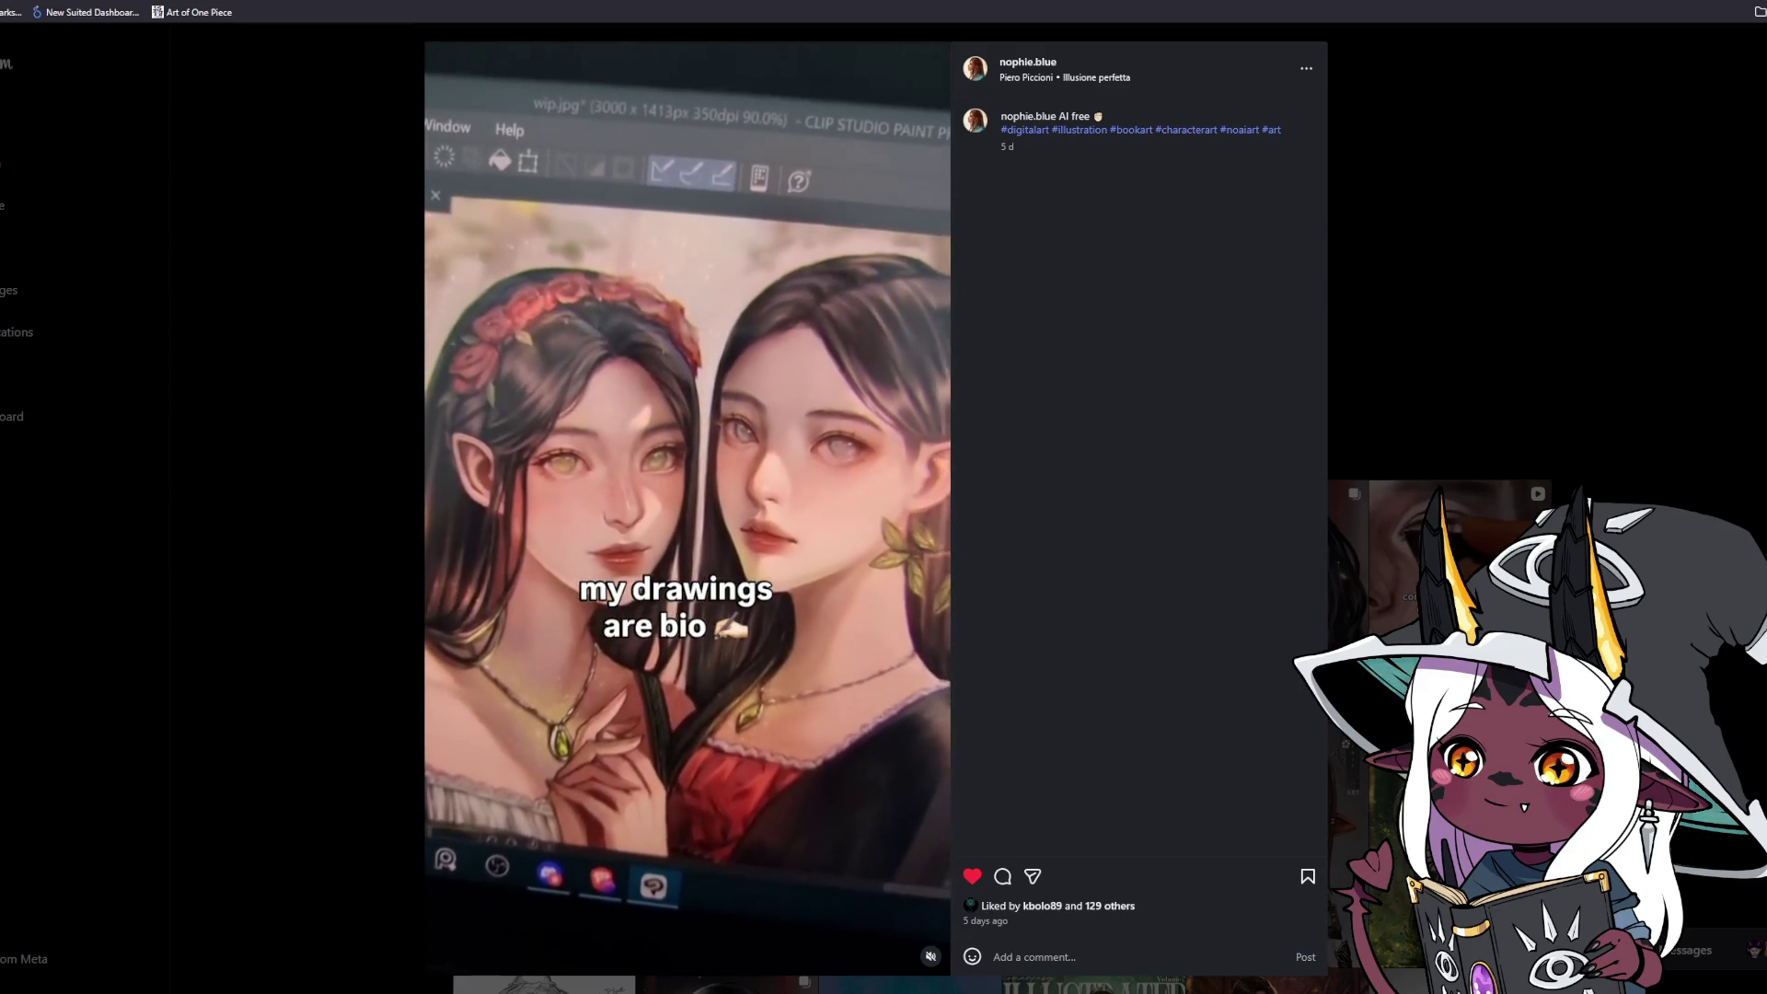
key(Right)
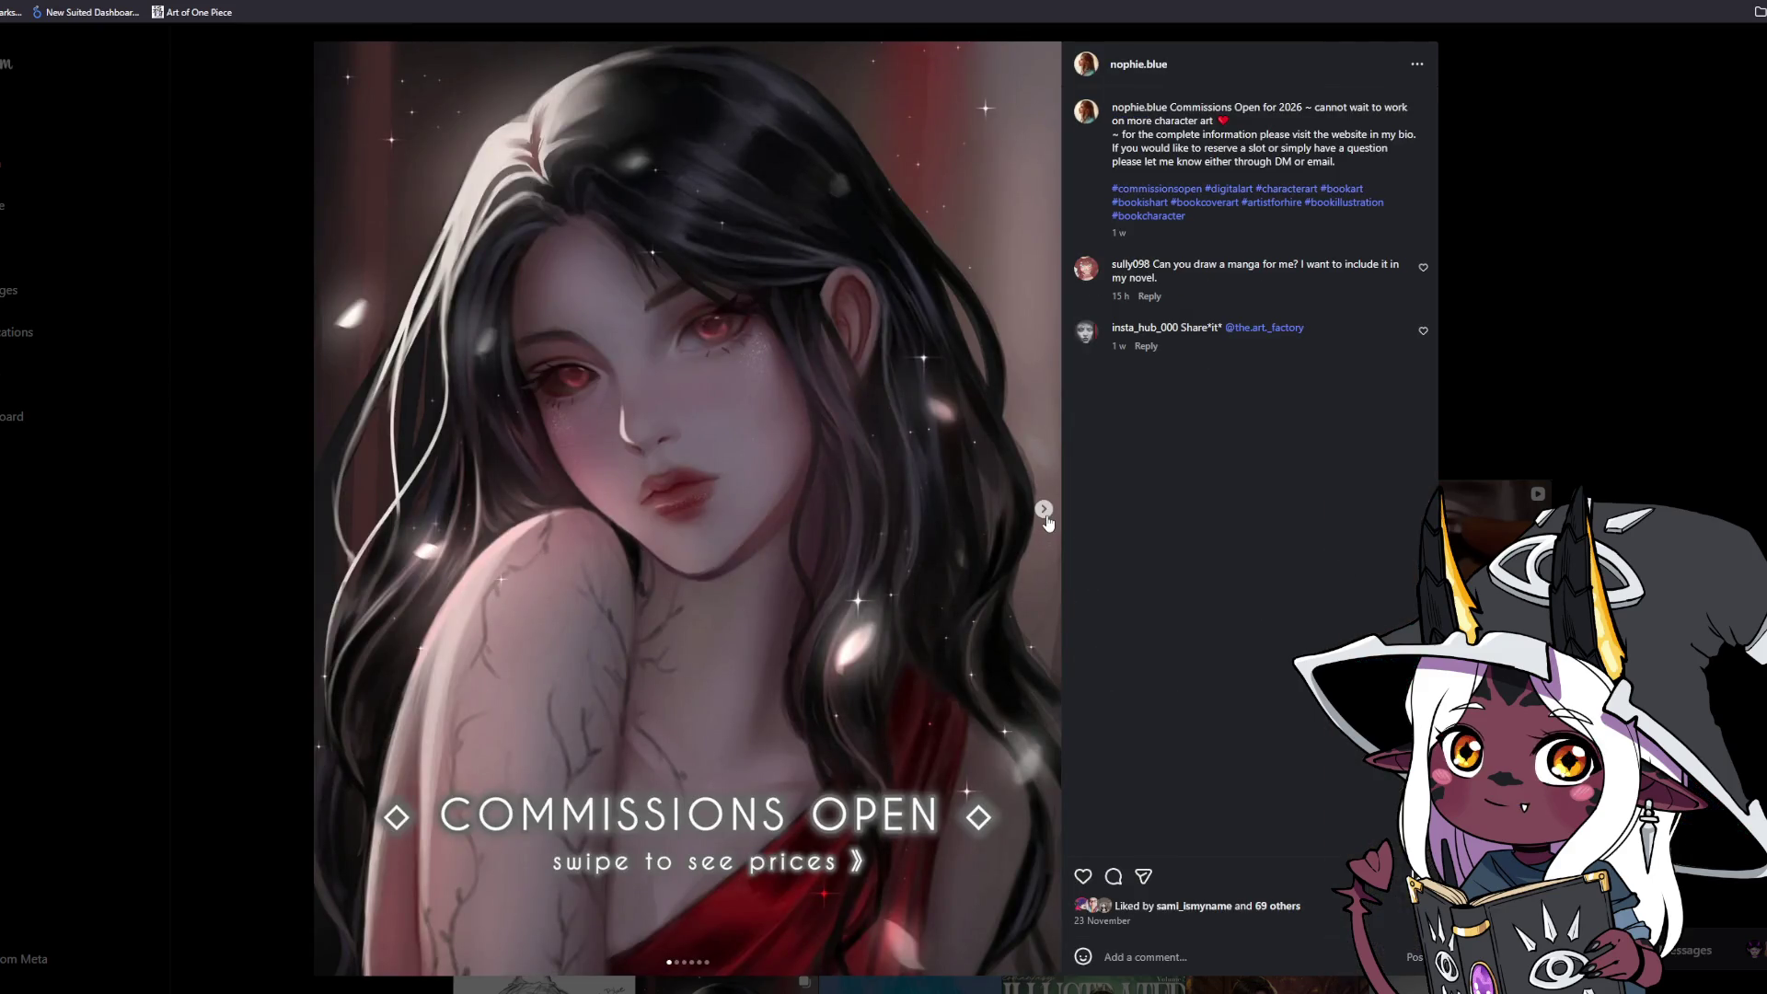
Page through the Portraits, Thigh-up, Fullbody and Pets / Creatures price slides, then close the post.
click(1045, 512)
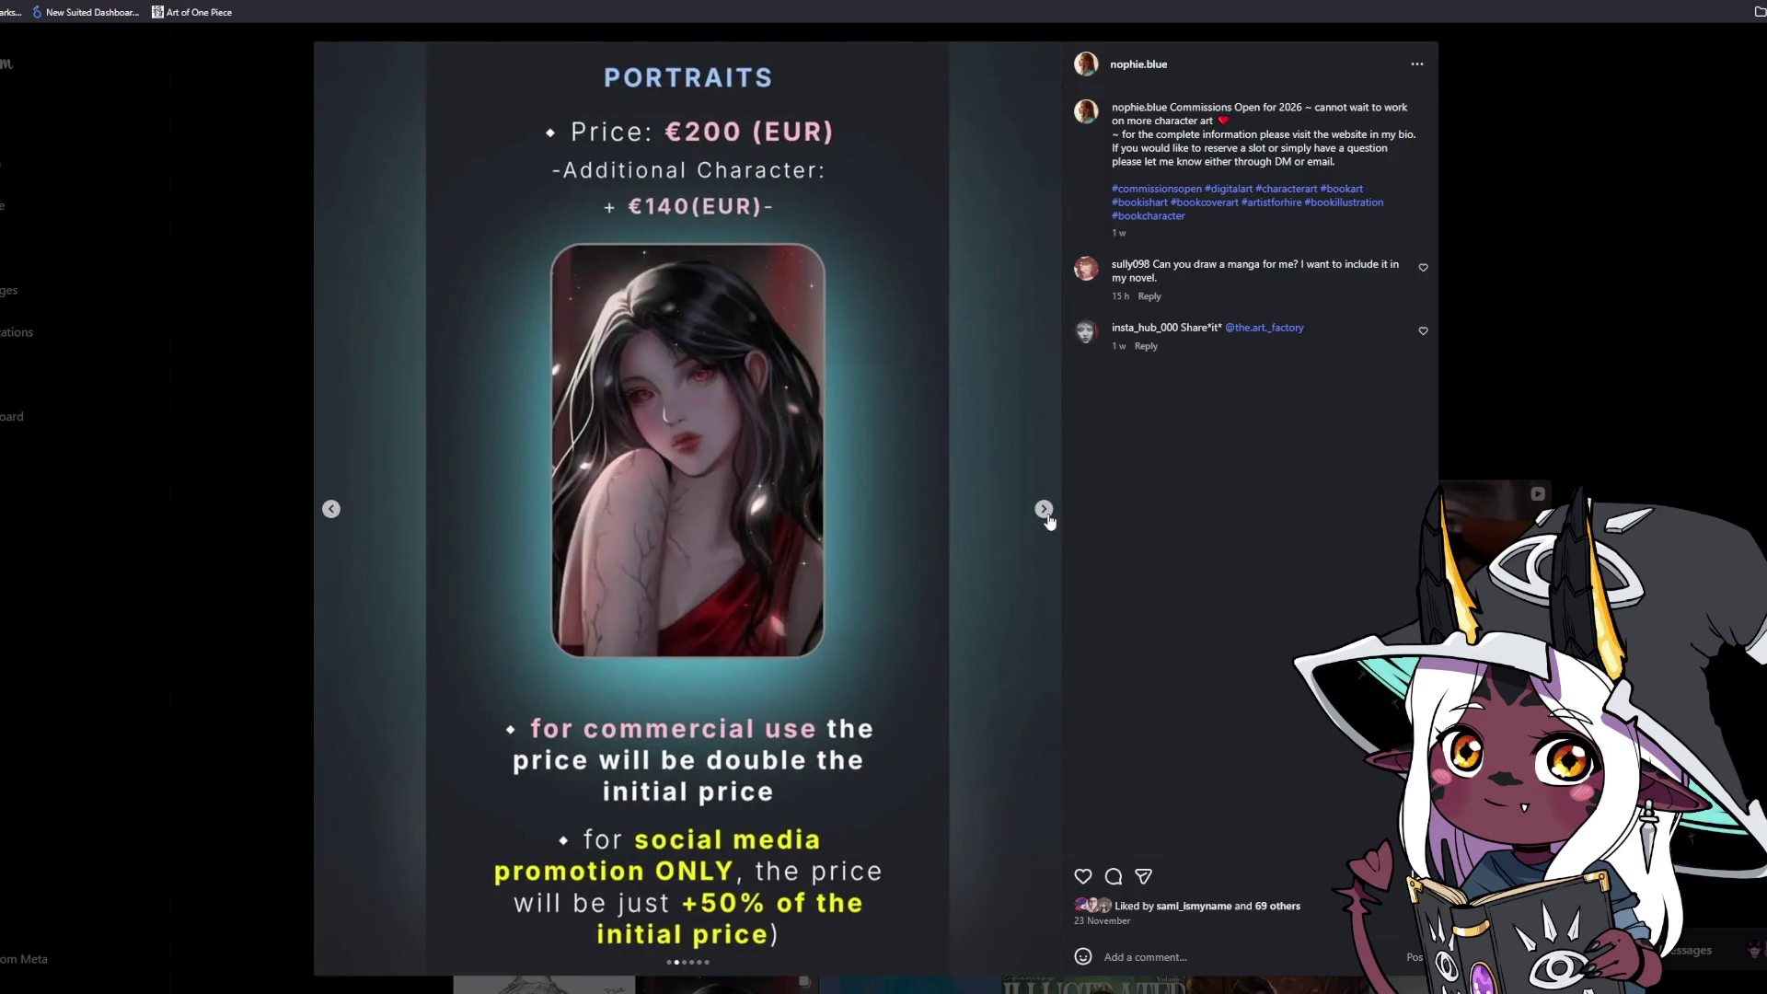
click(1047, 515)
click(1047, 515)
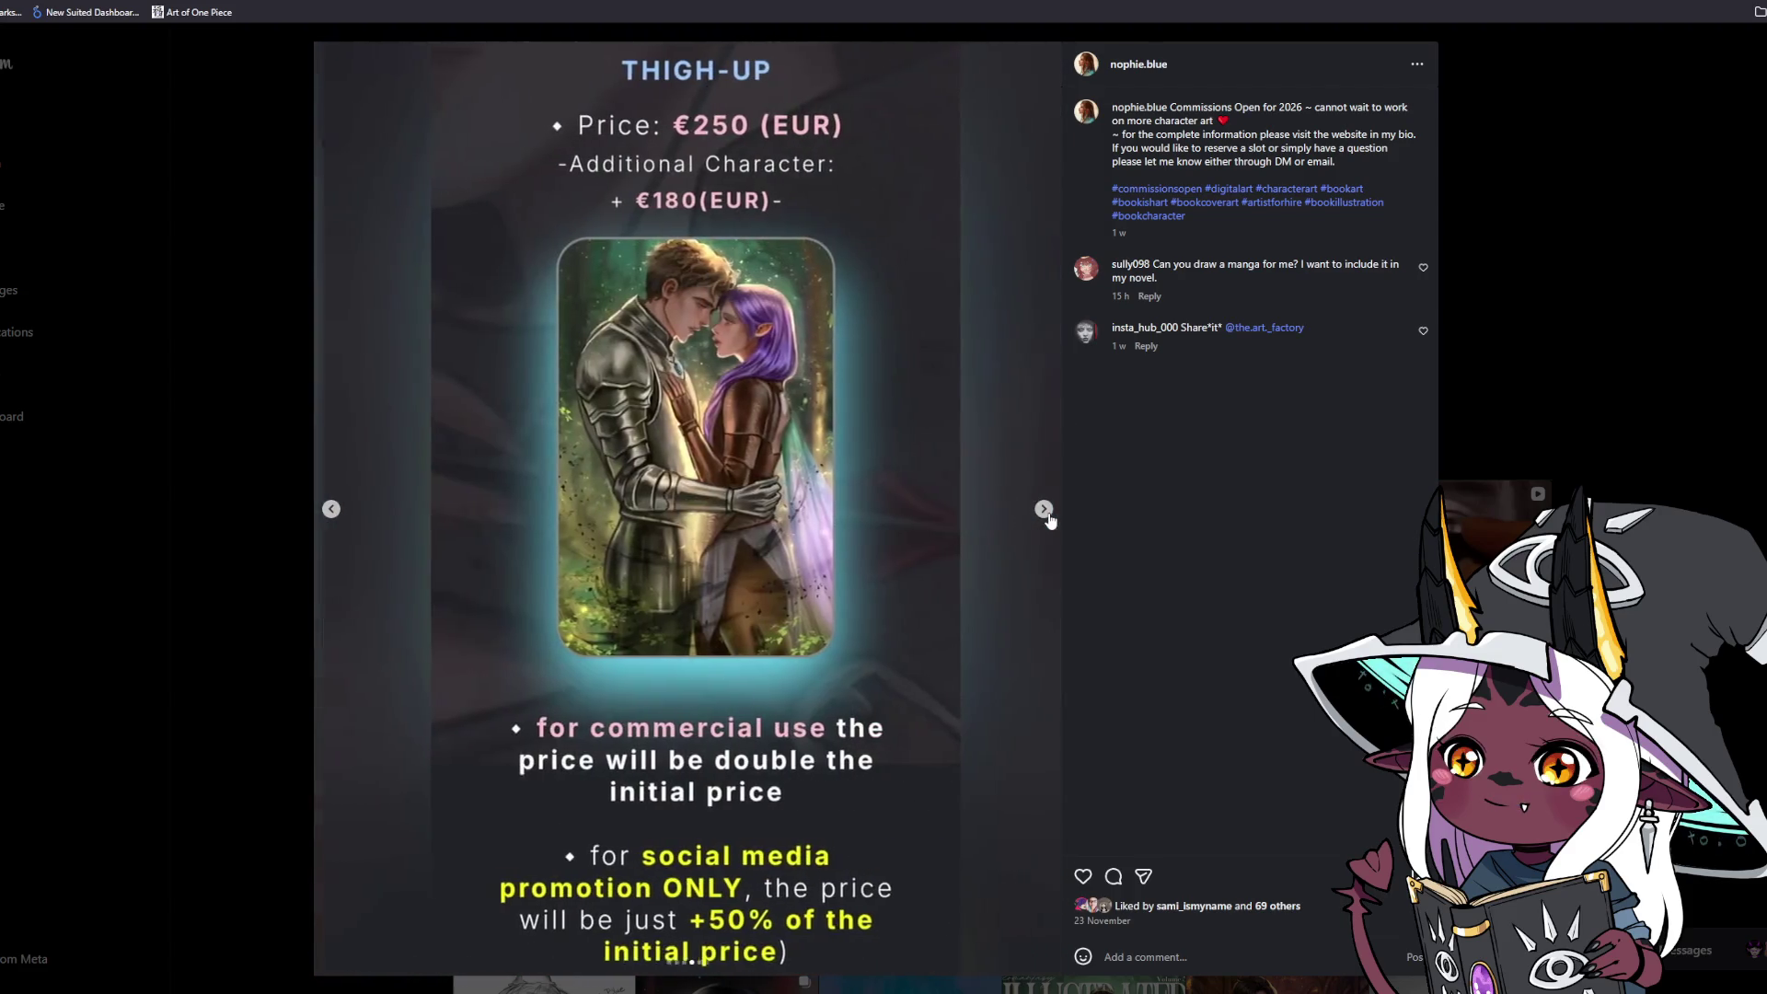
click(1048, 514)
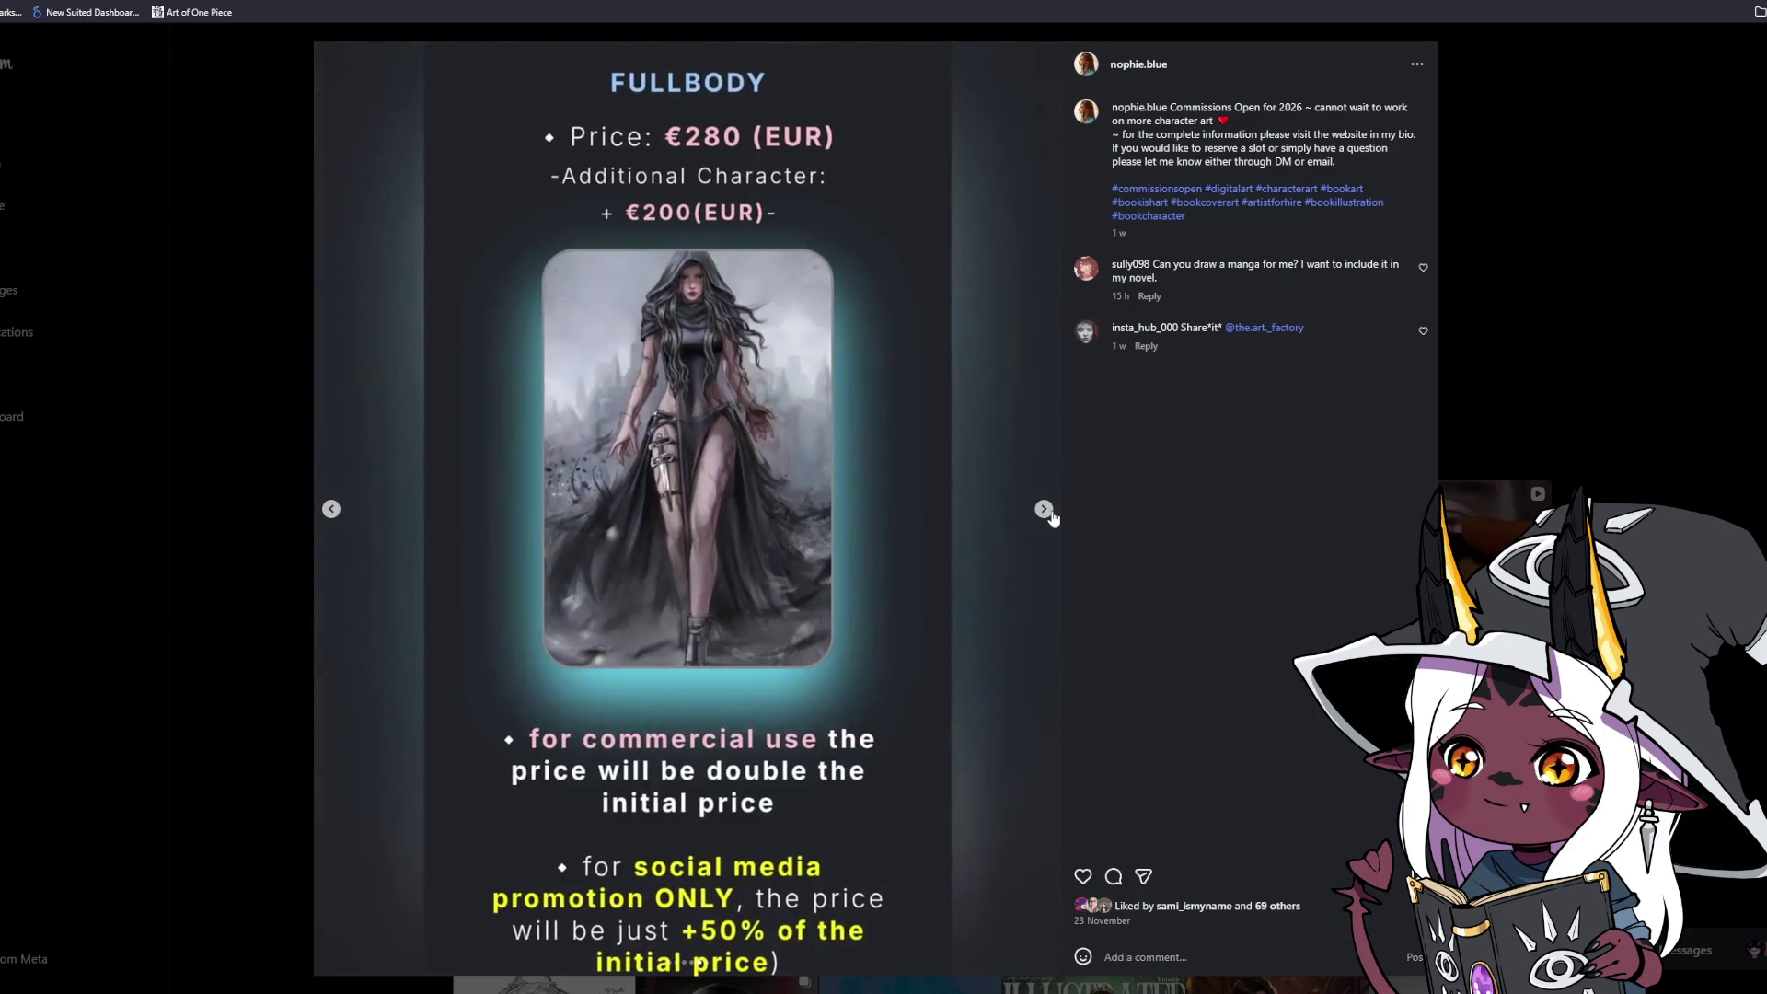
click(1044, 509)
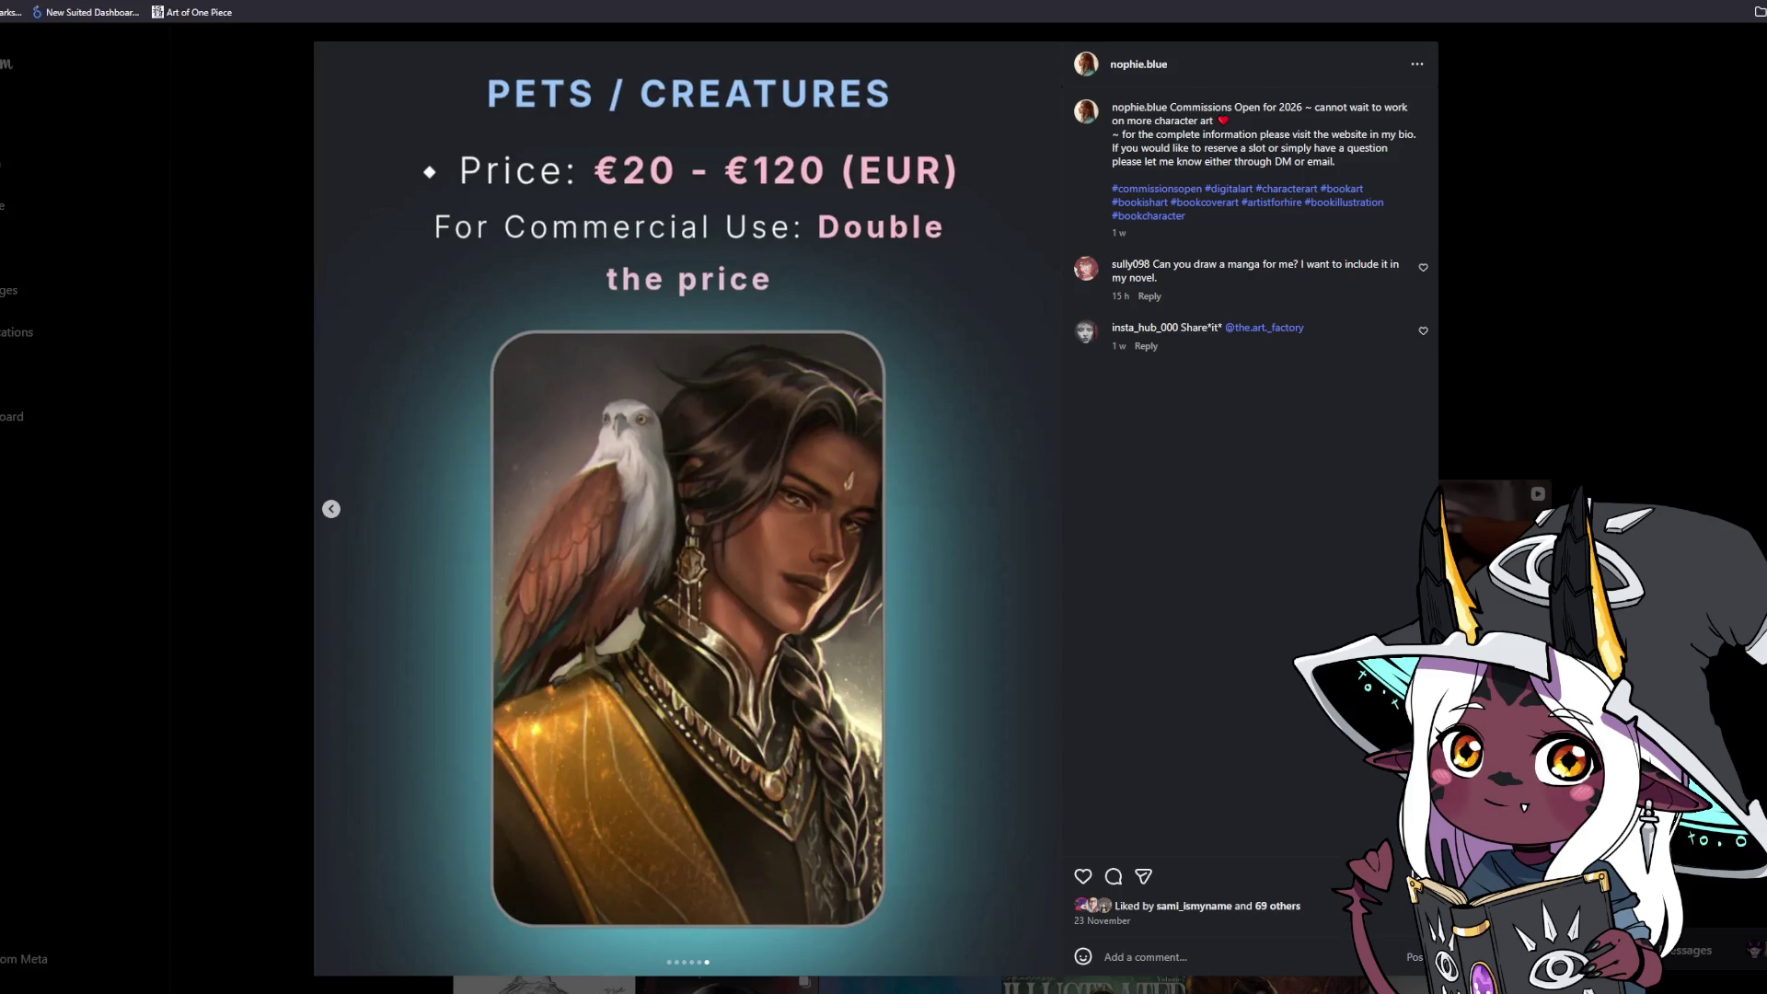
key(Escape)
scroll(1670, 304, down, 3)
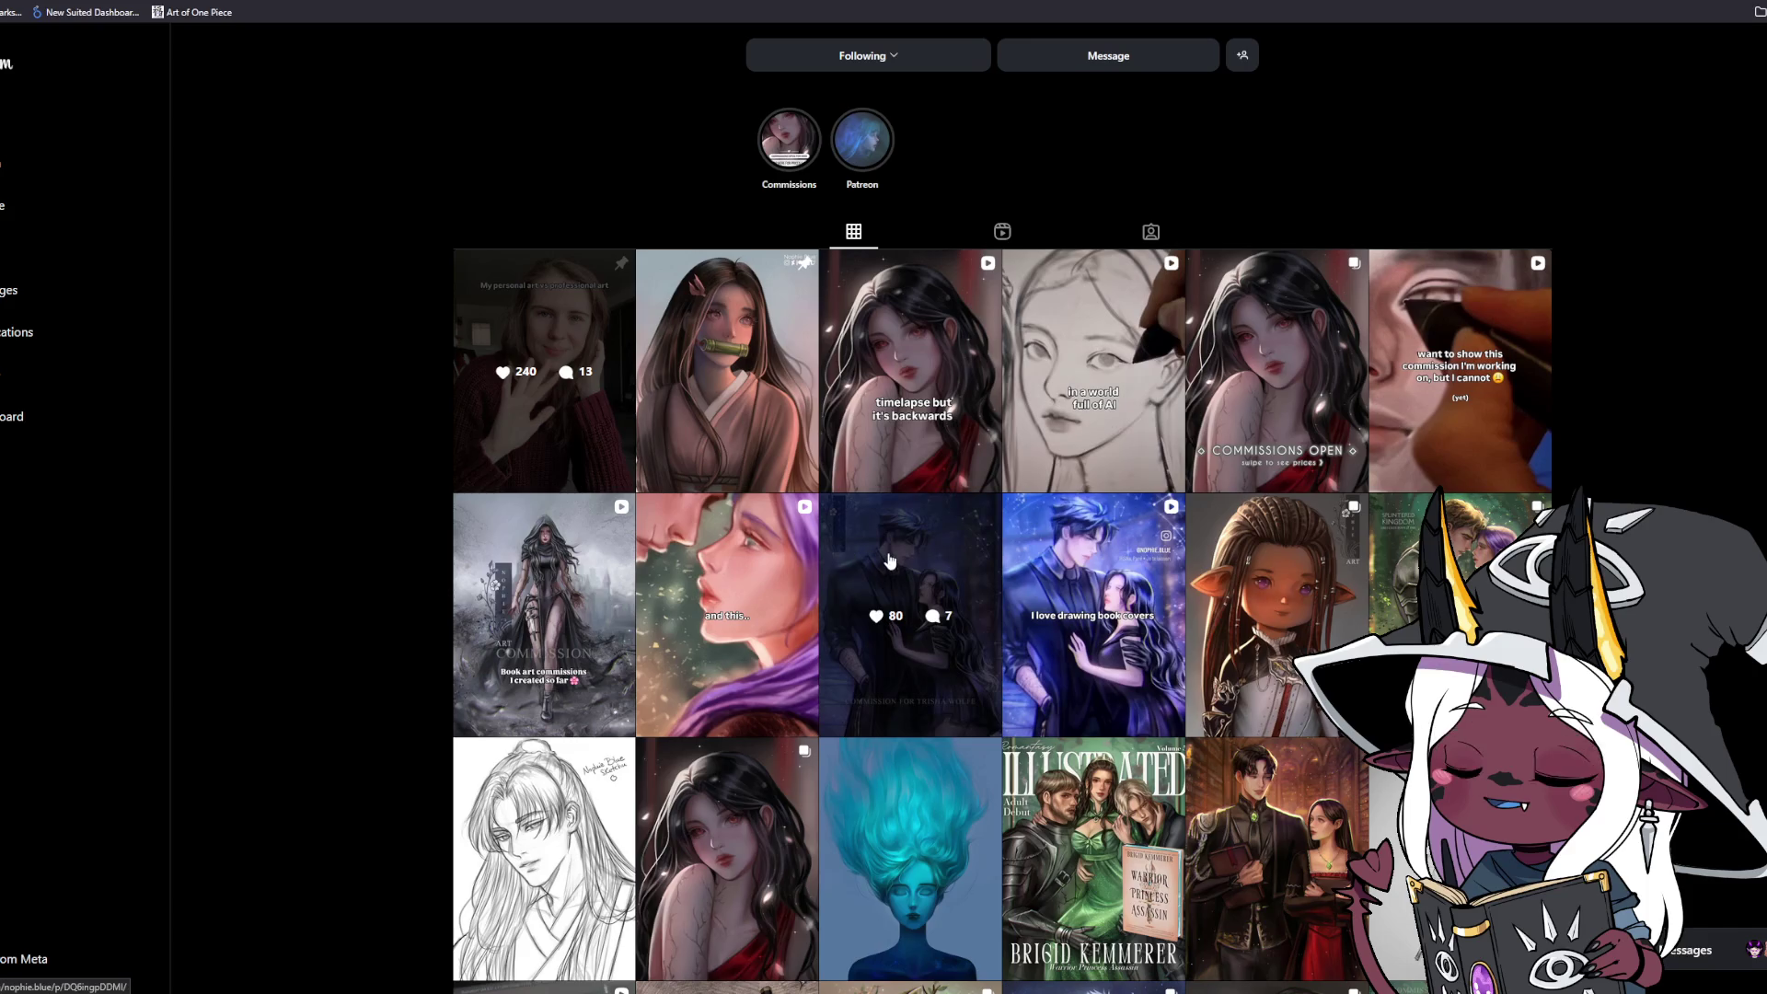
Like the dark-suited couple commission post and close it.
click(887, 550)
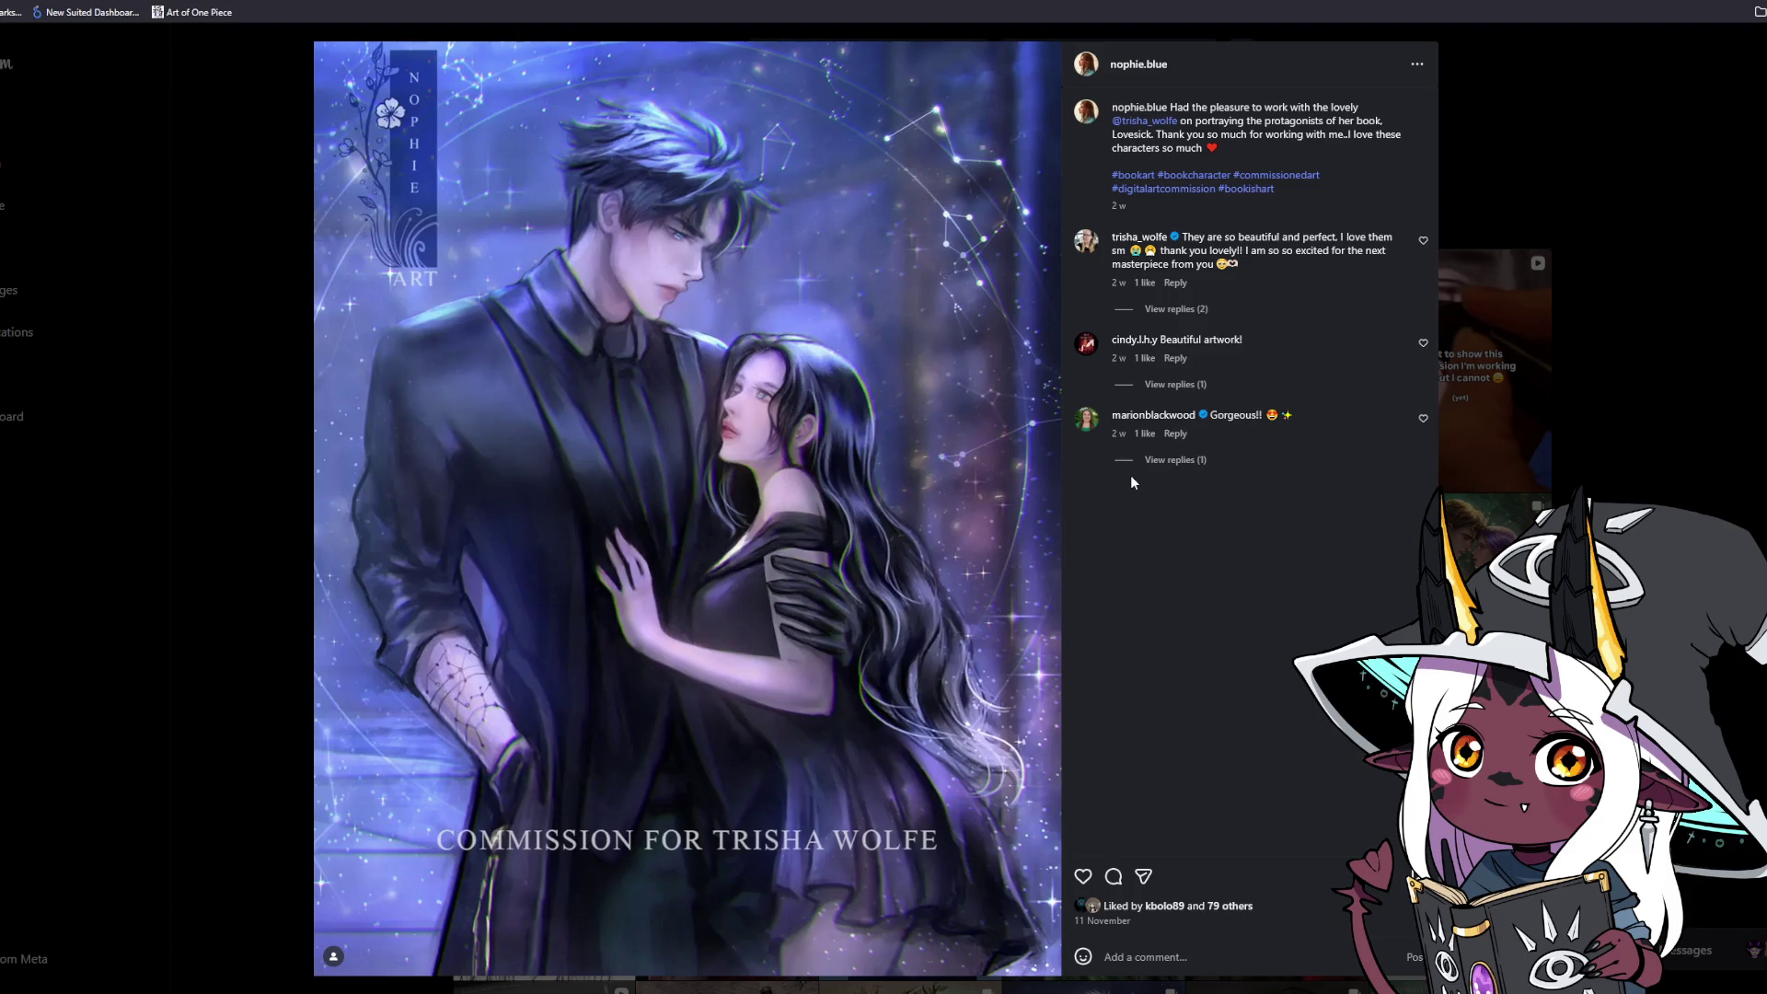
click(1083, 881)
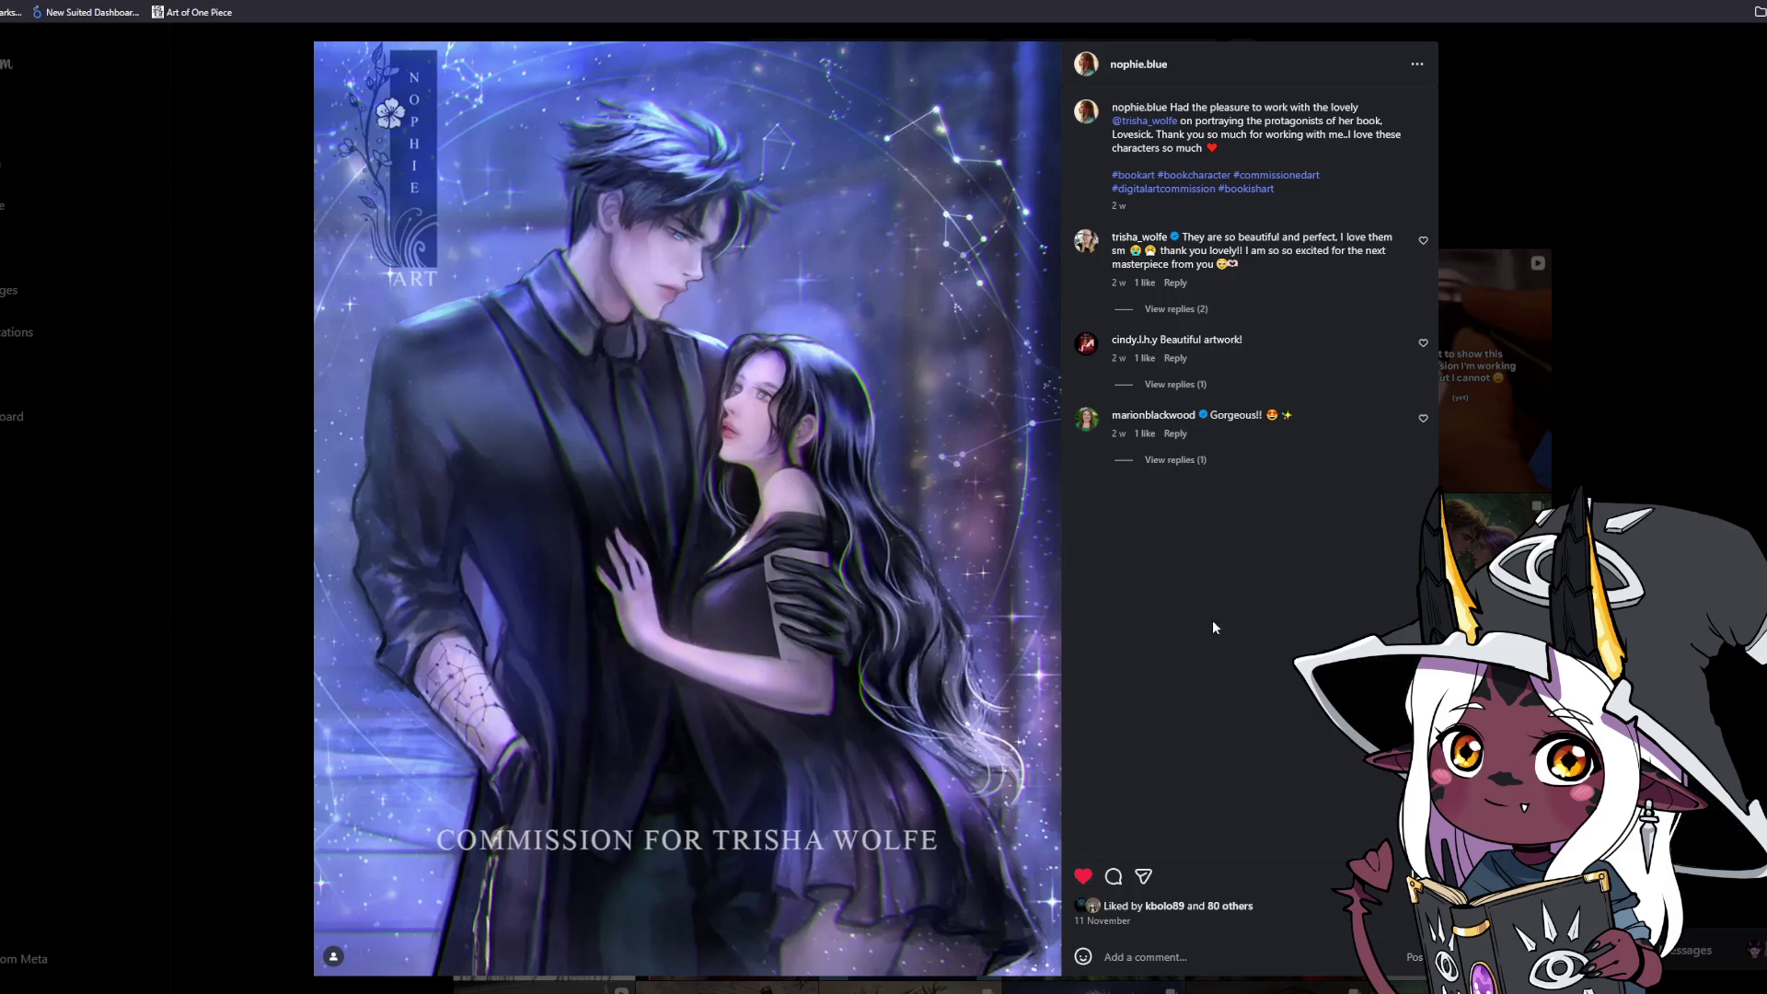
click(1753, 384)
View the second image of the lalafell portrait post, then close it.
click(1272, 528)
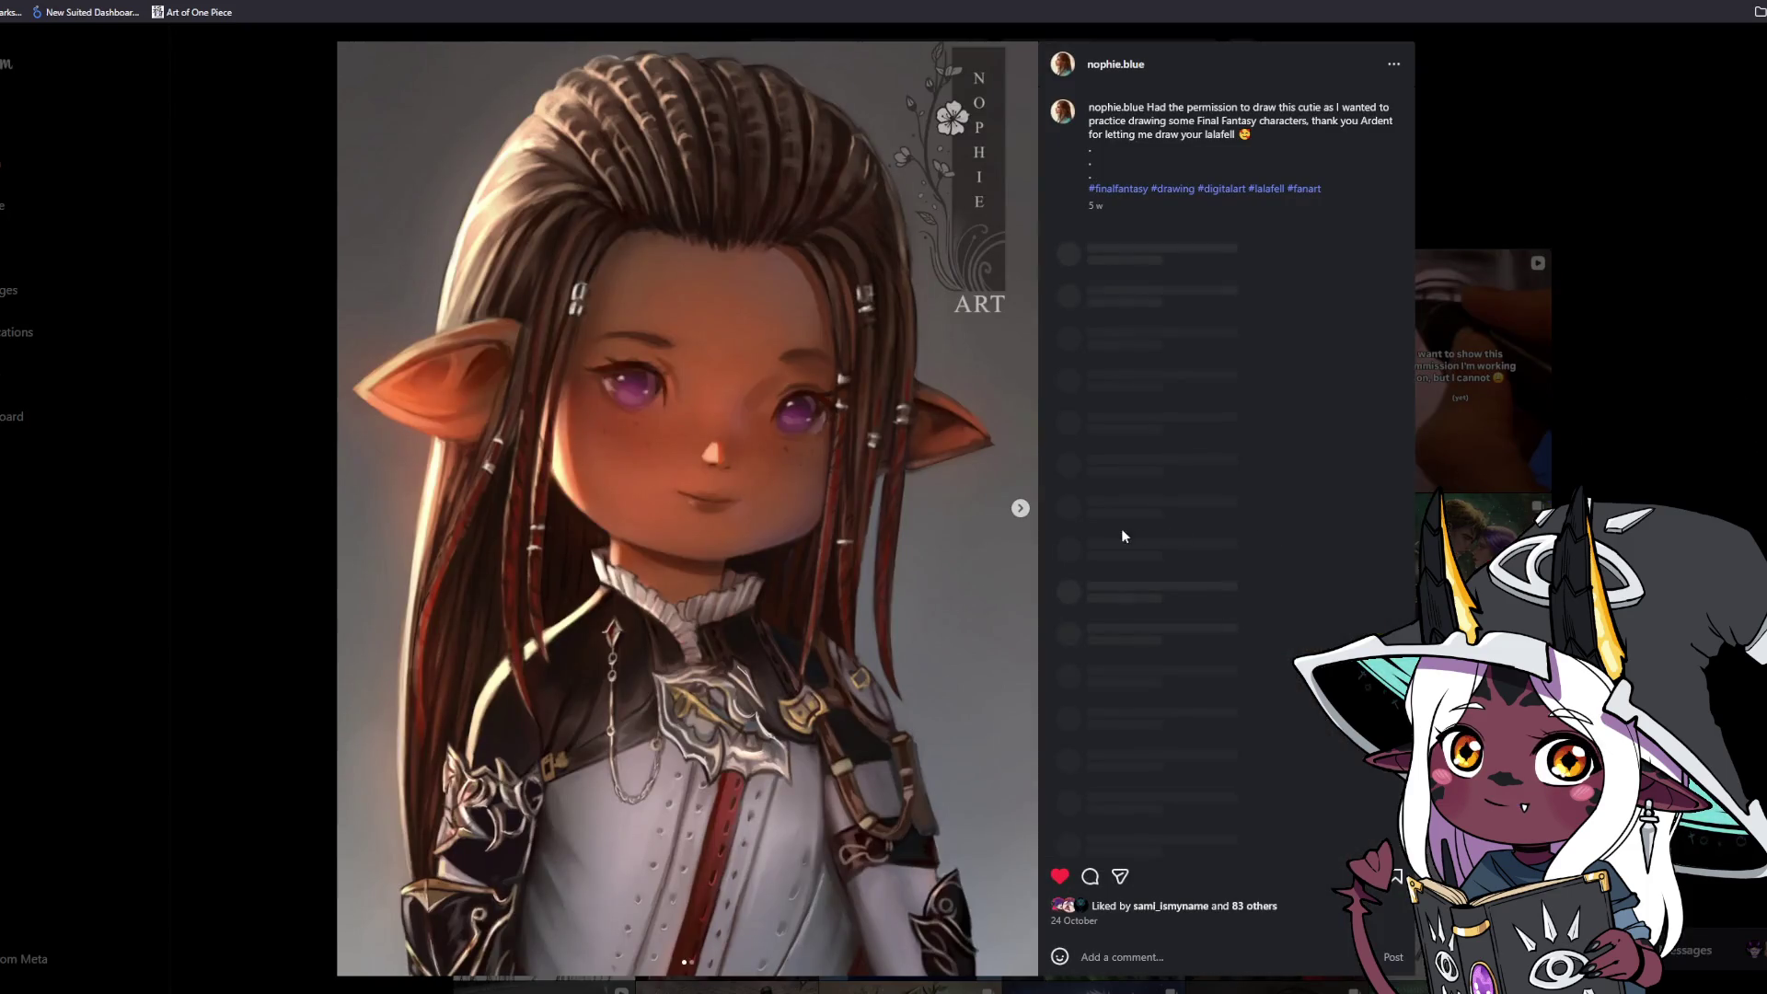
click(1019, 508)
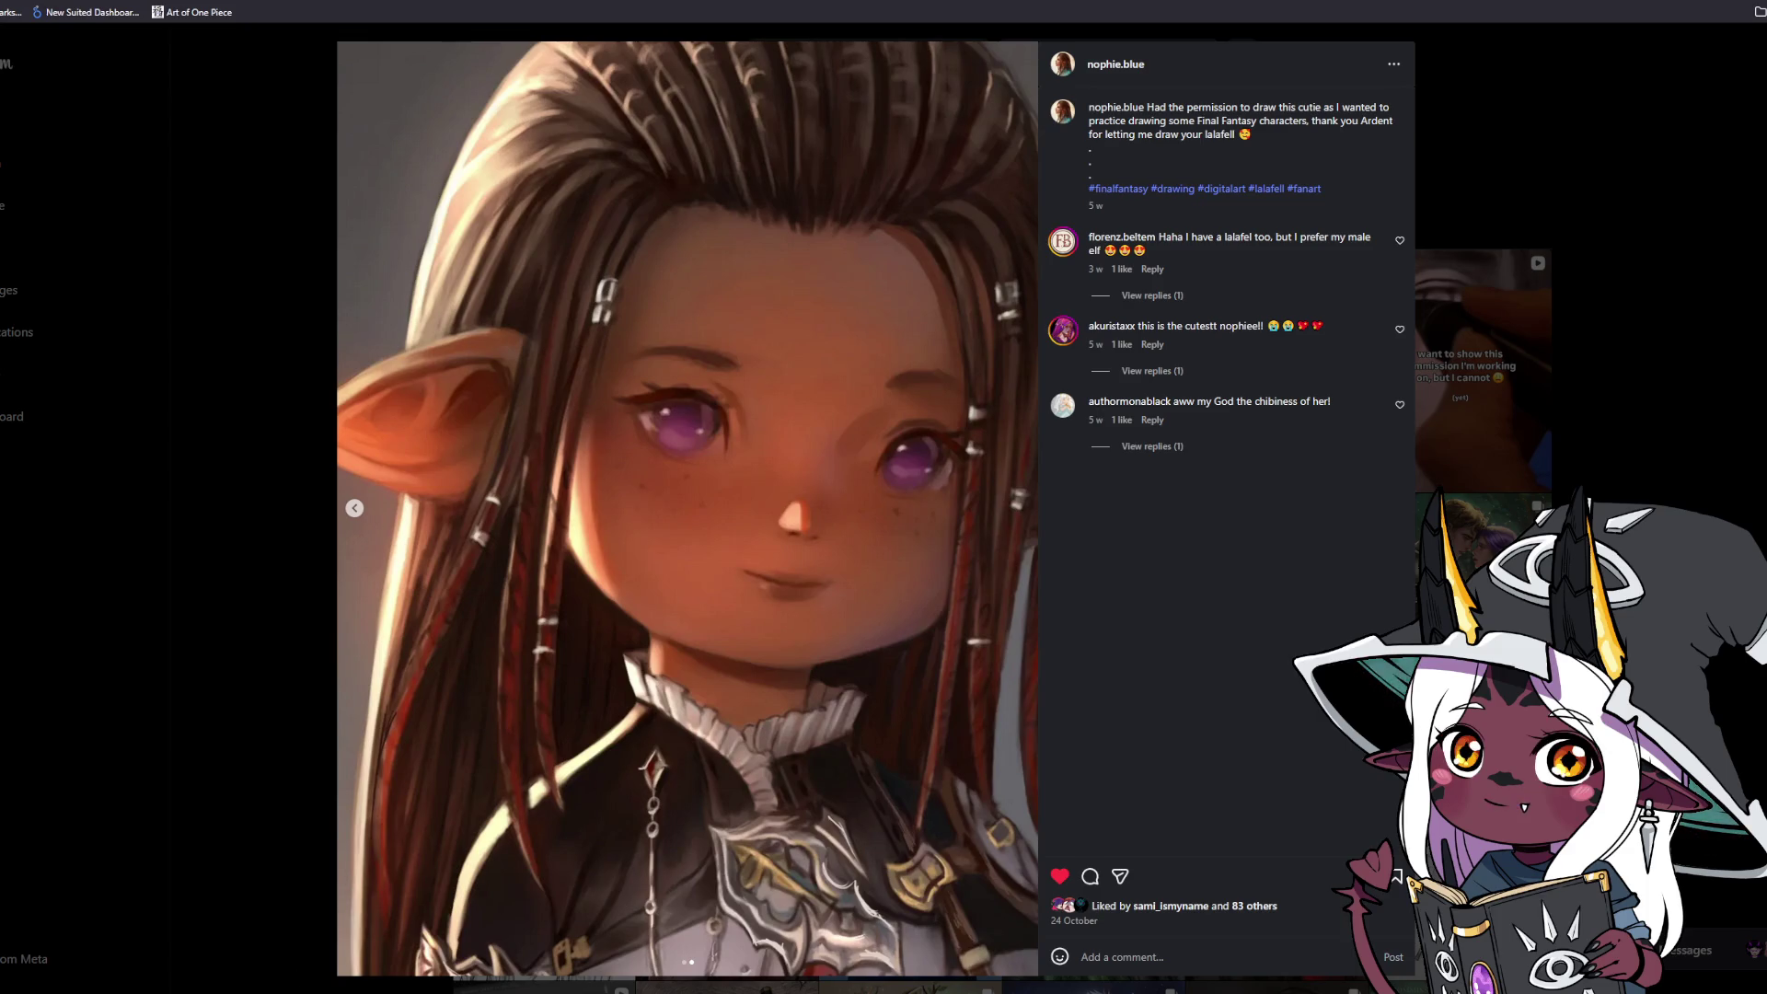
key(Escape)
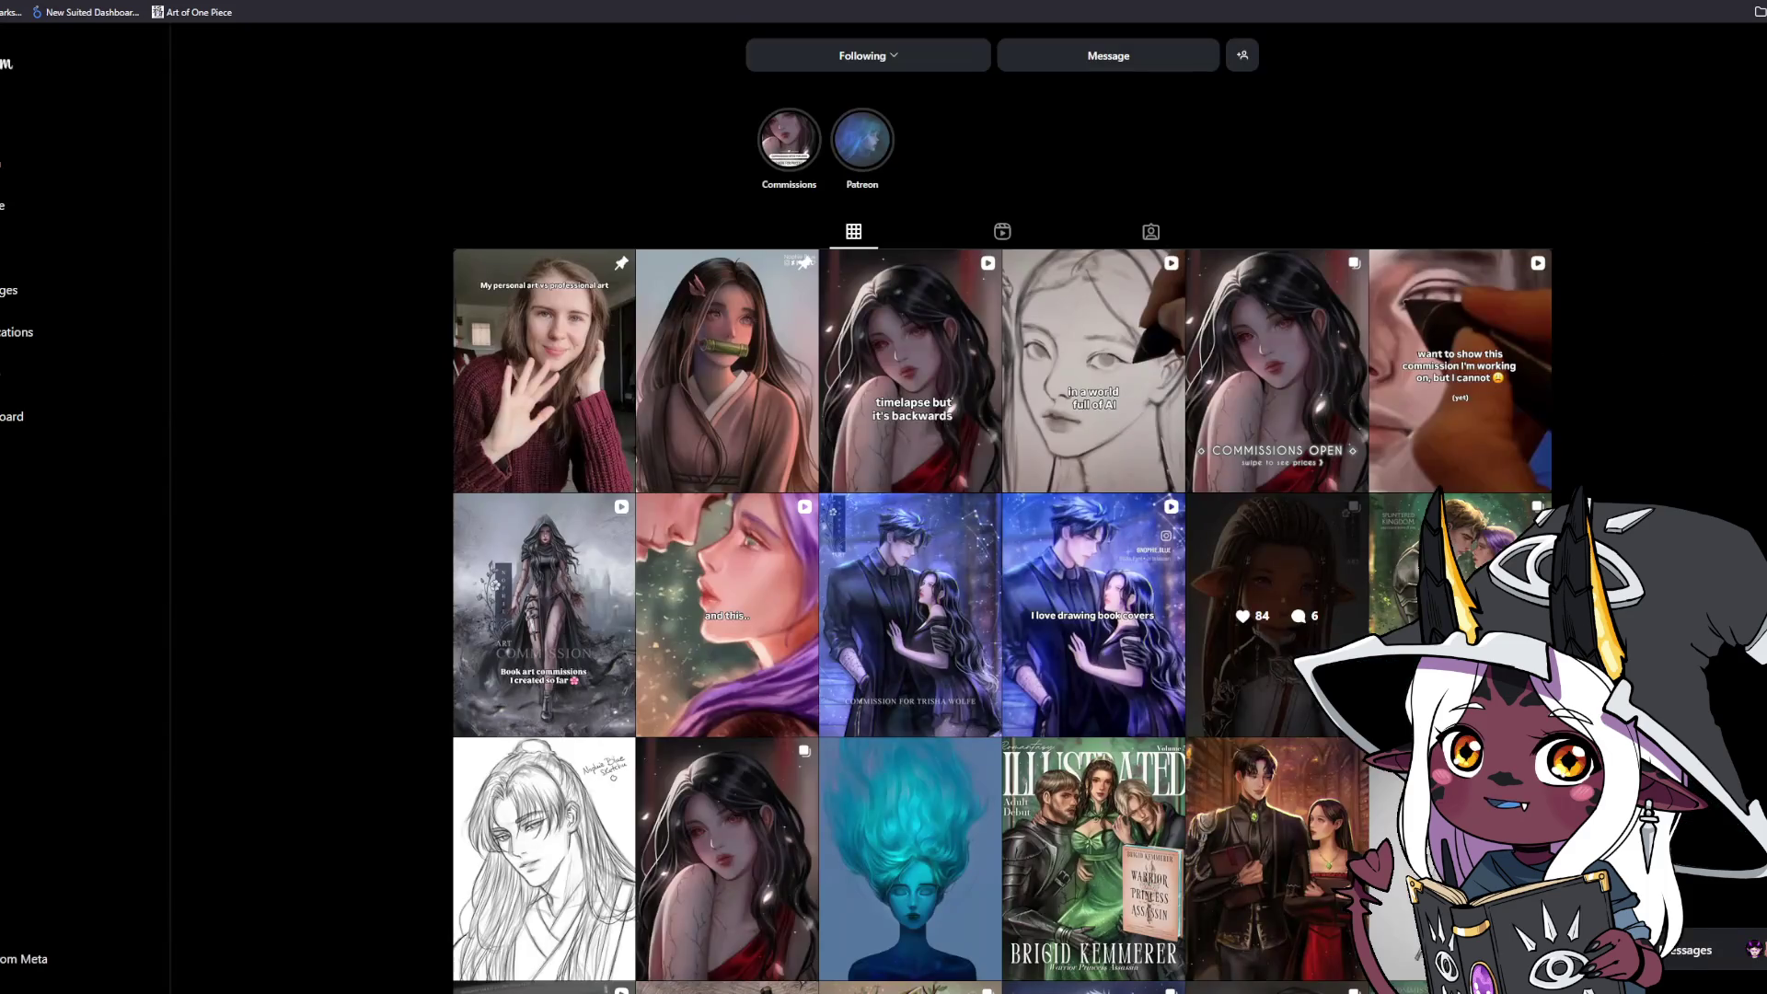
Like the Splintered Kingdom post, view its second and third images, and close it.
click(1409, 599)
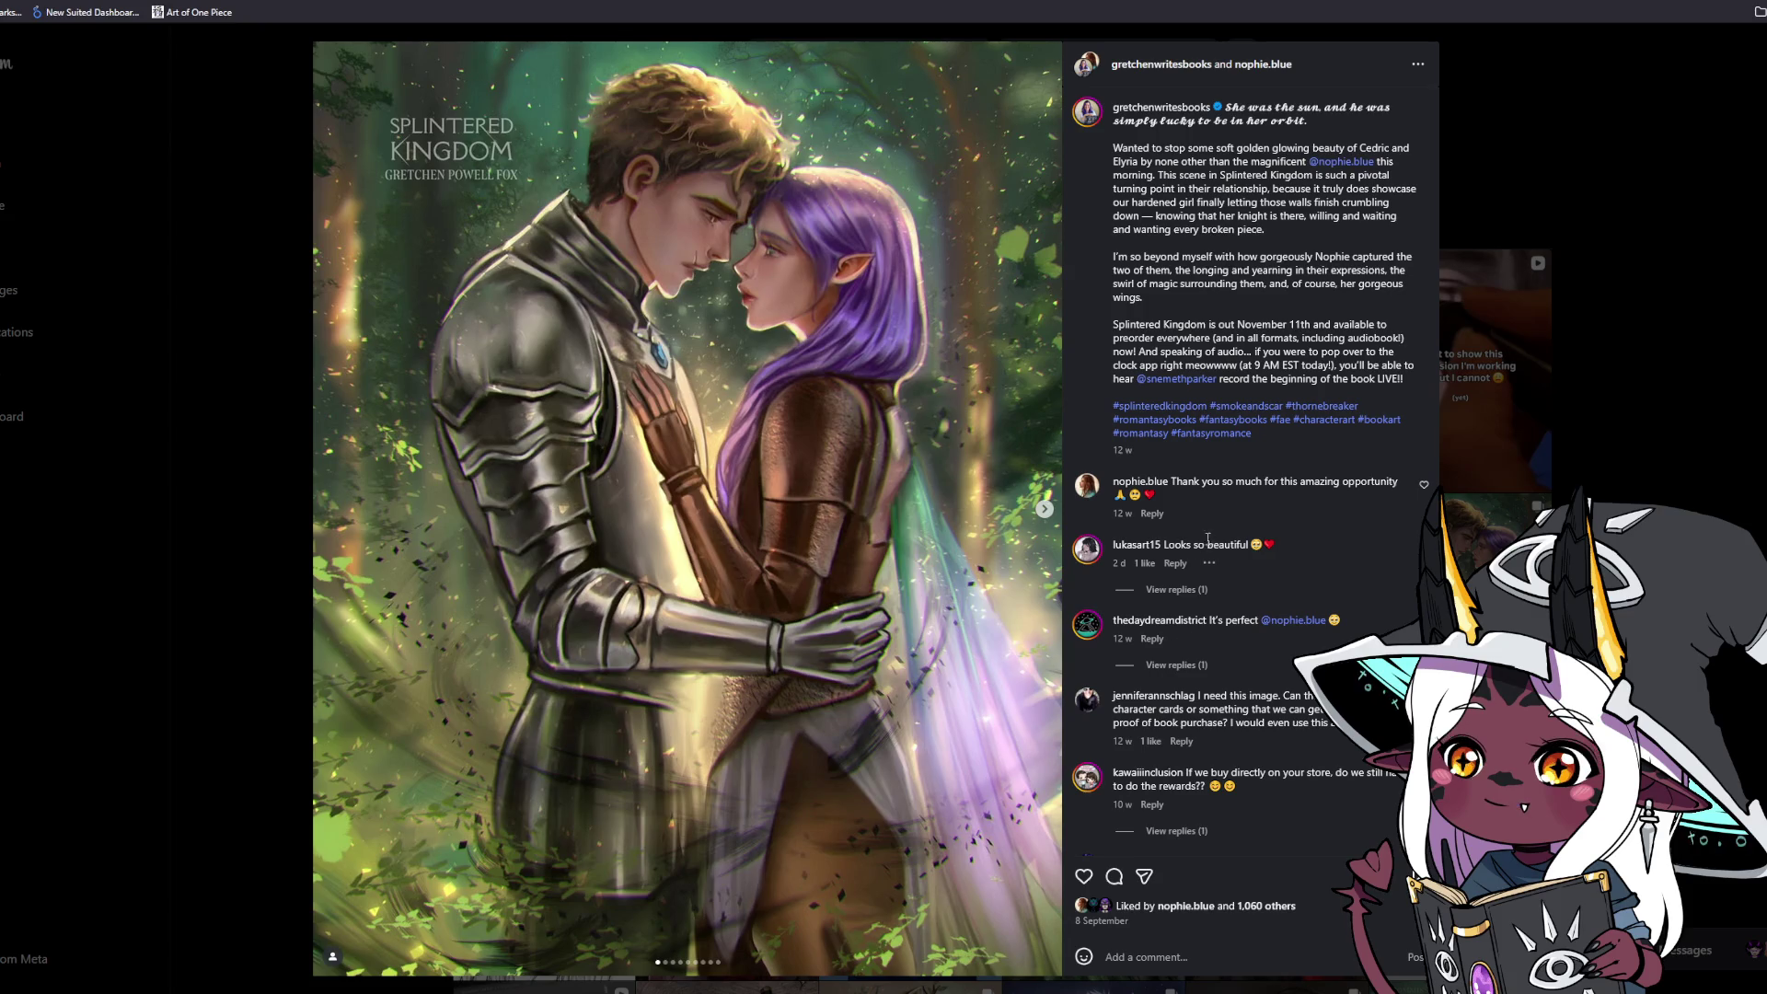
click(1082, 878)
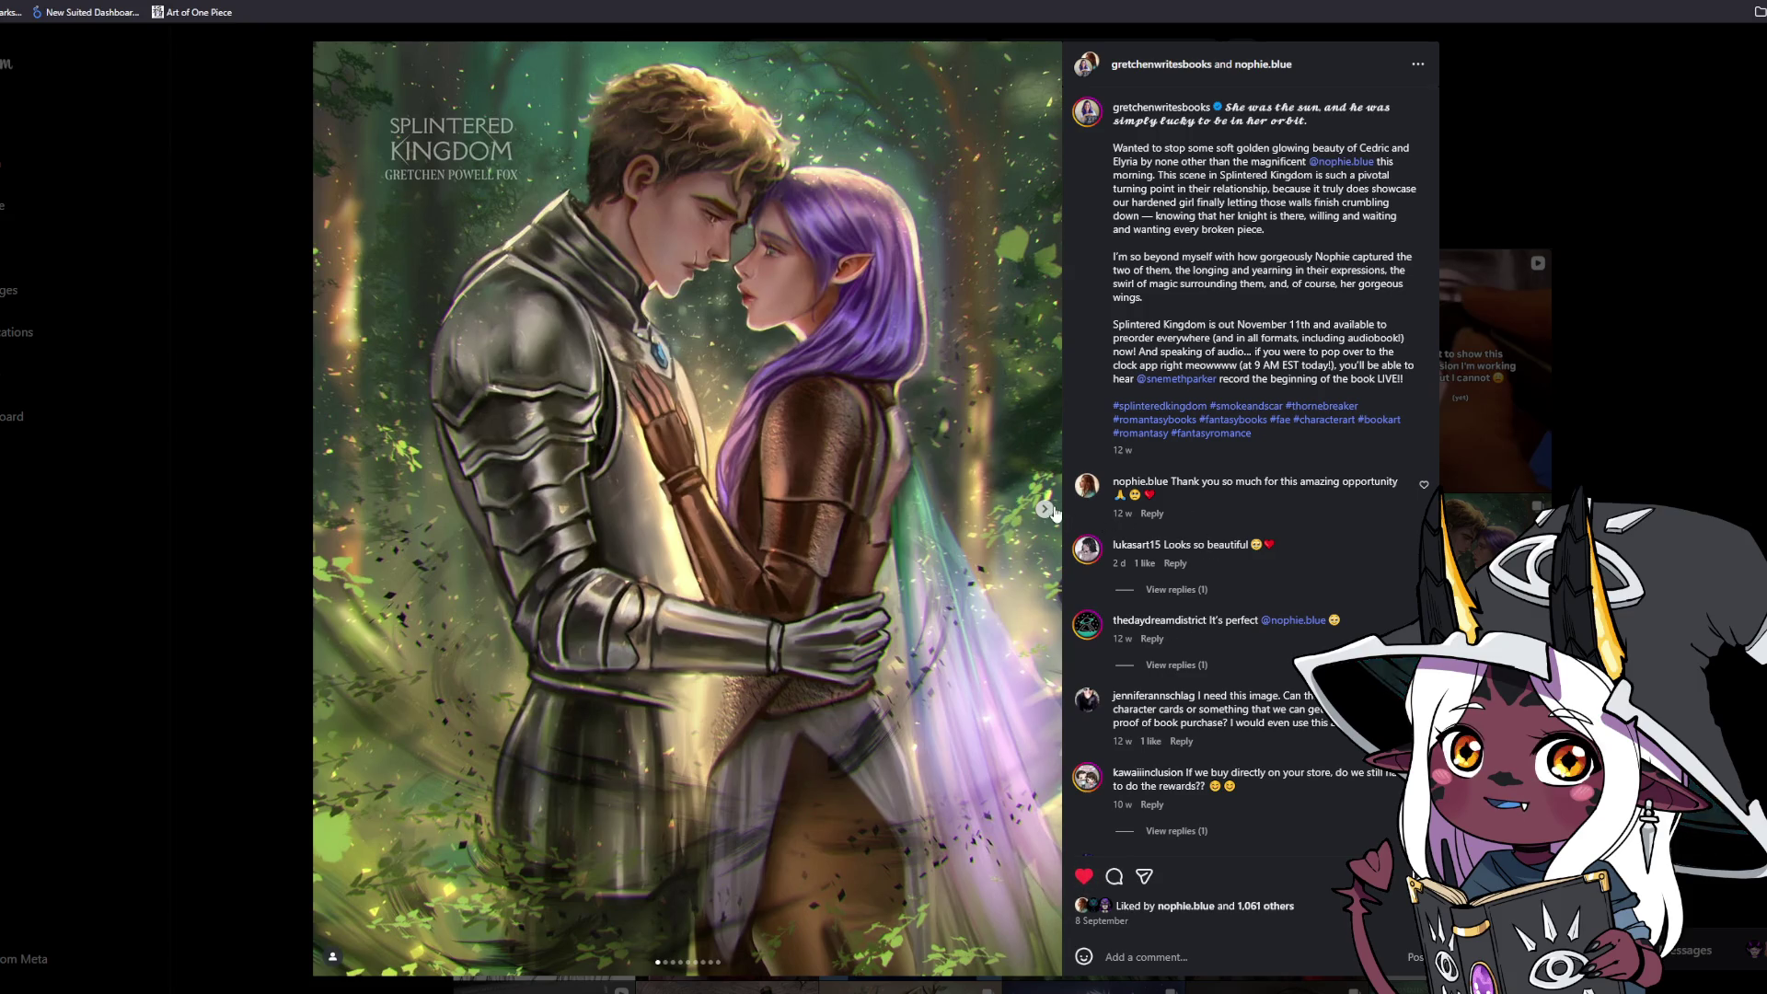
click(1047, 509)
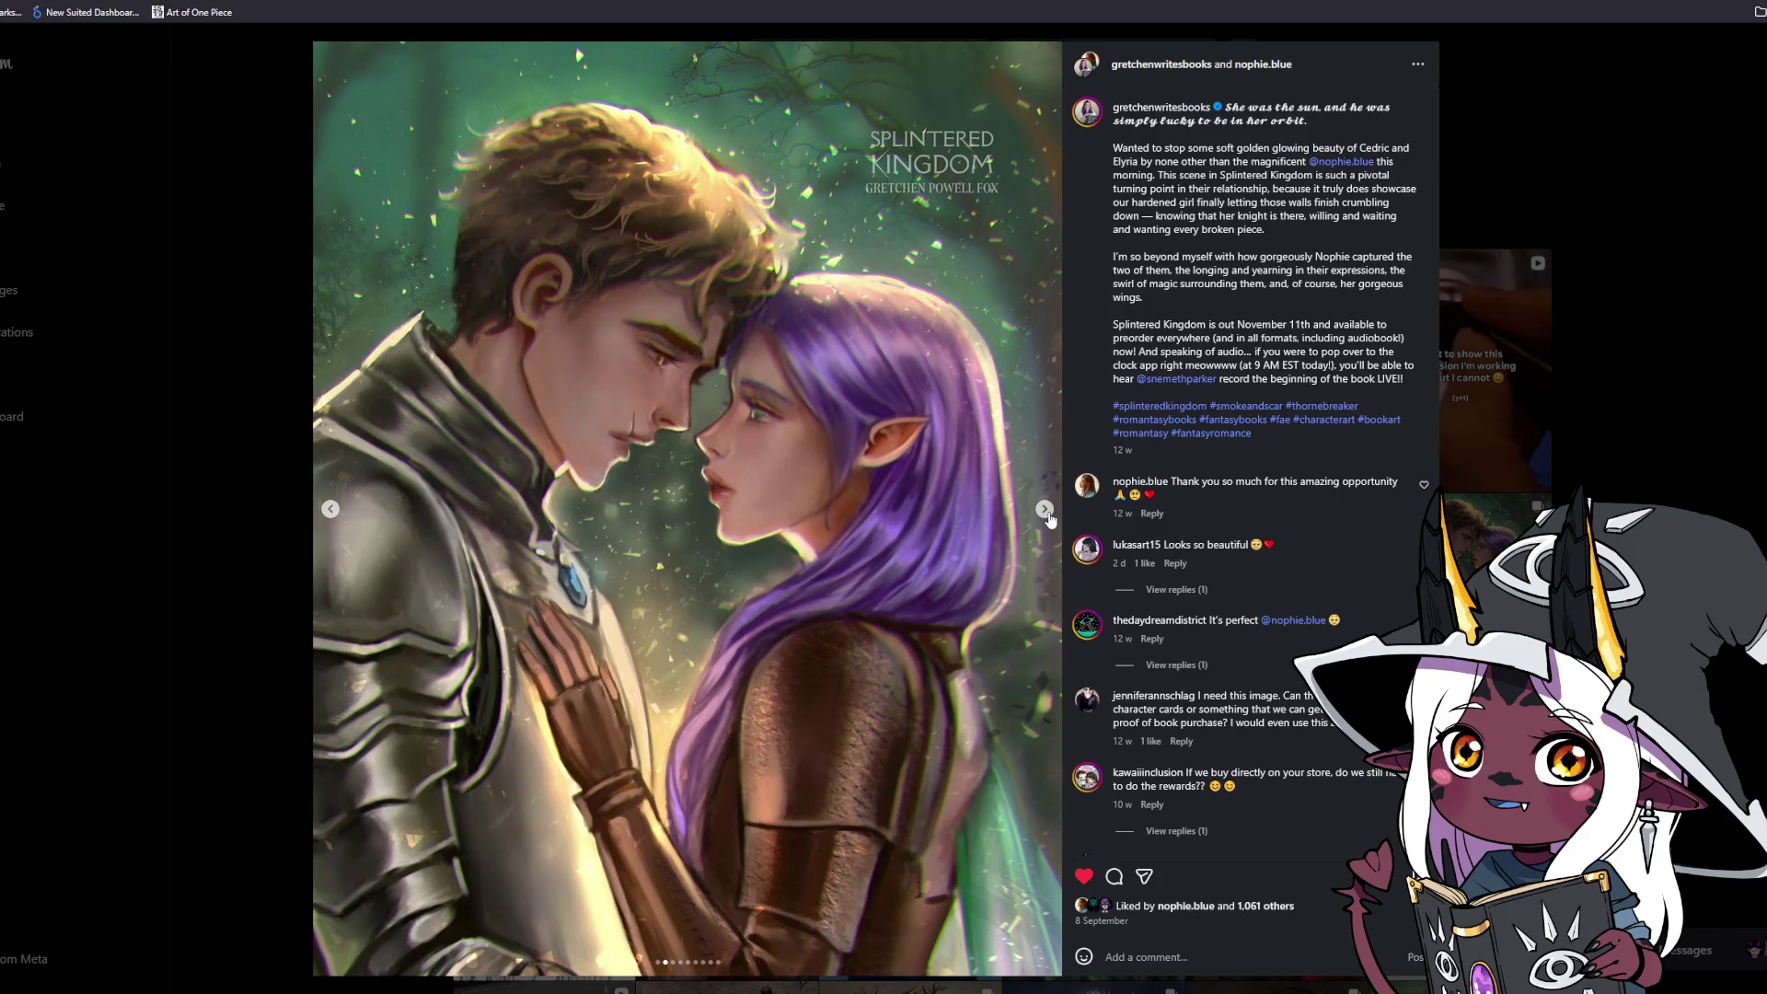
click(1047, 512)
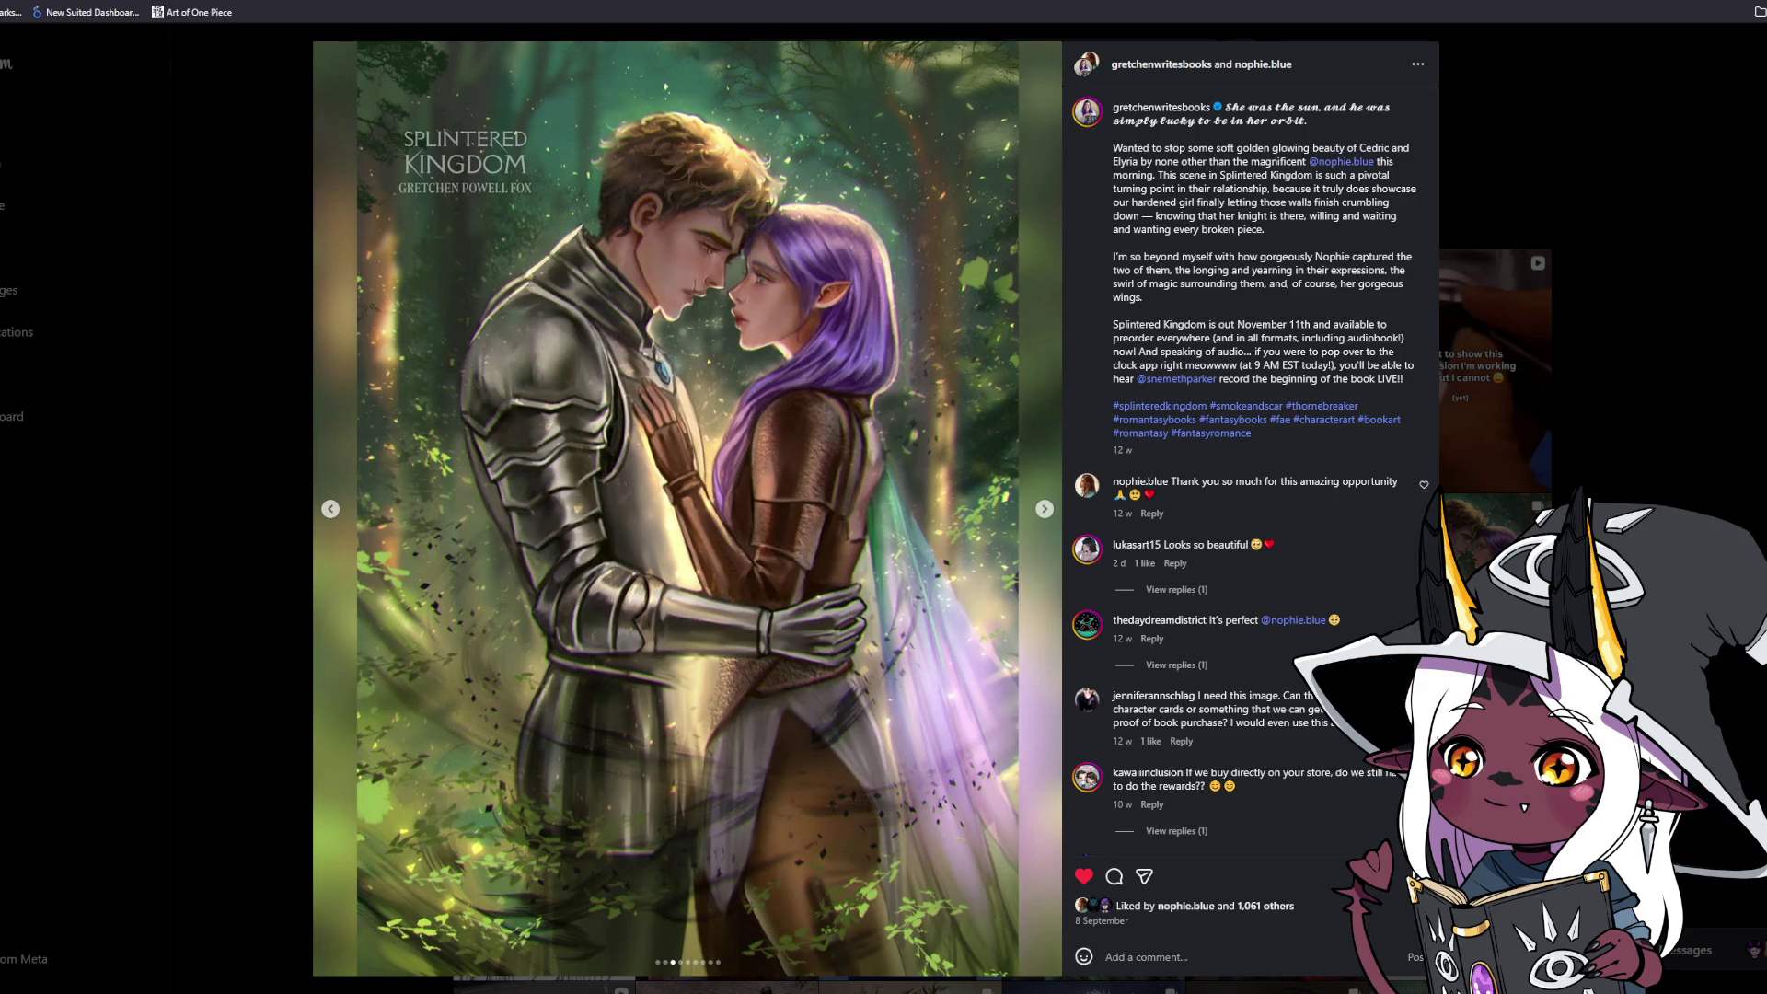
click(1666, 346)
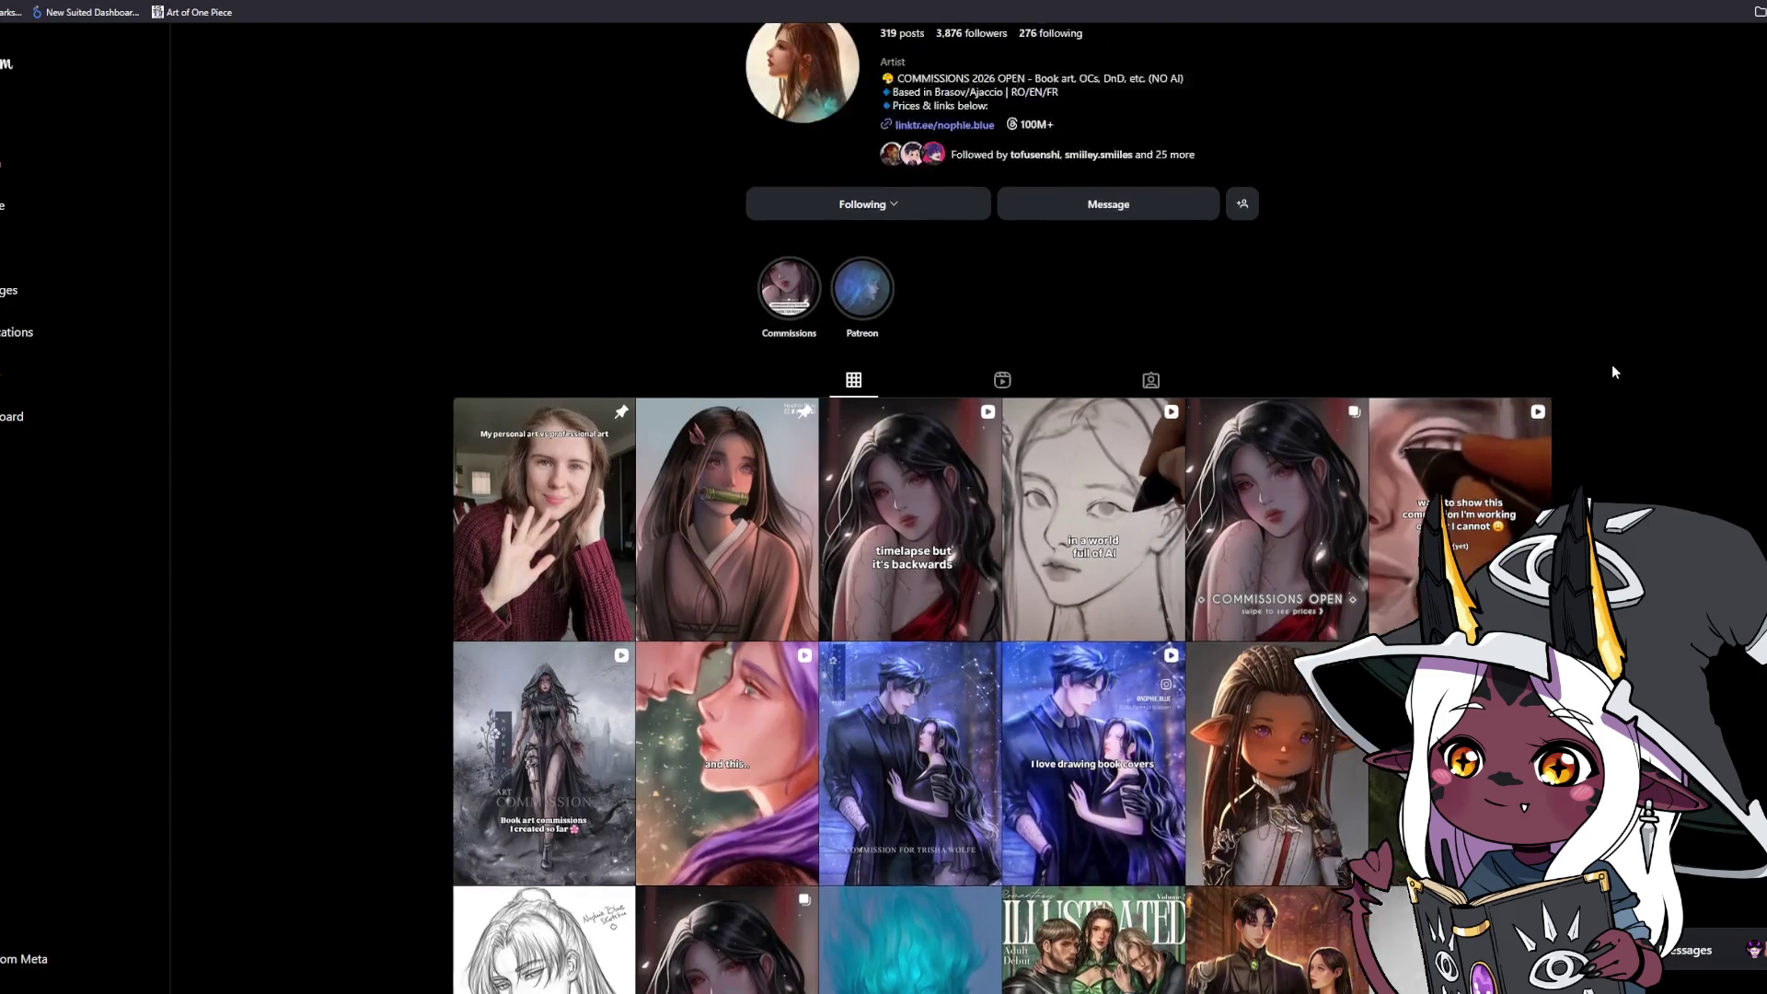
scroll(1616, 371, down, 4)
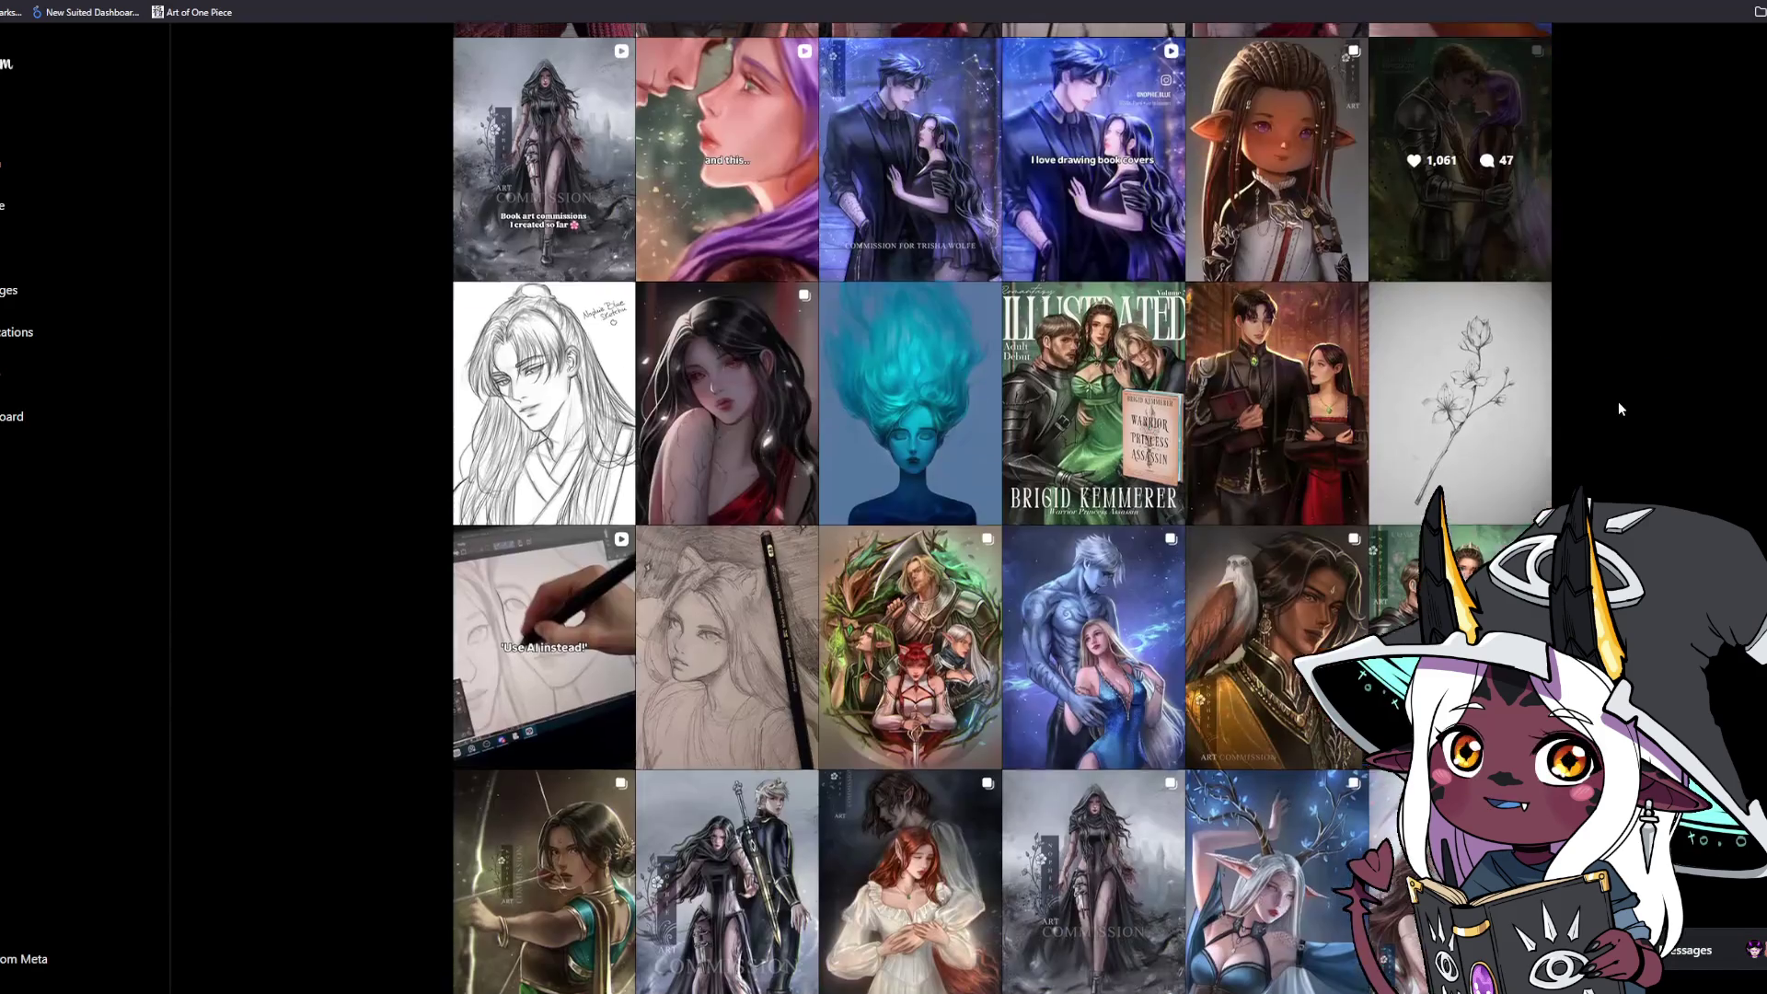
click(1051, 398)
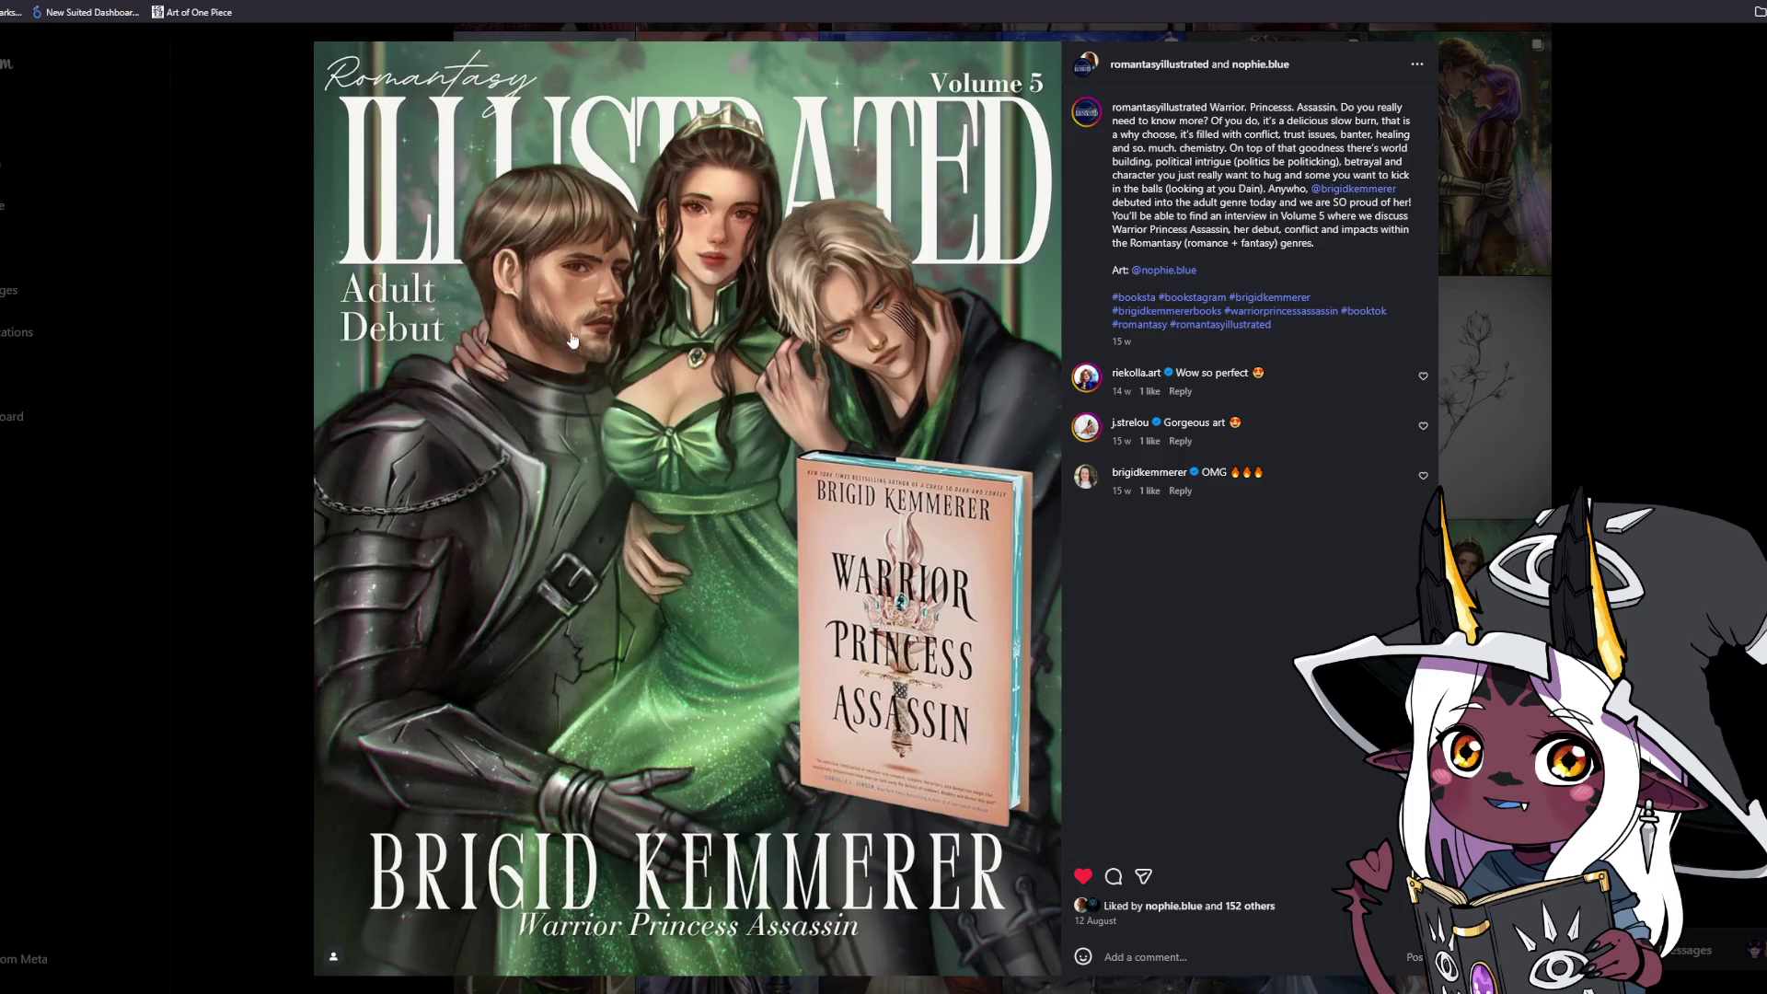
click(1693, 246)
scroll(1662, 311, down, 3)
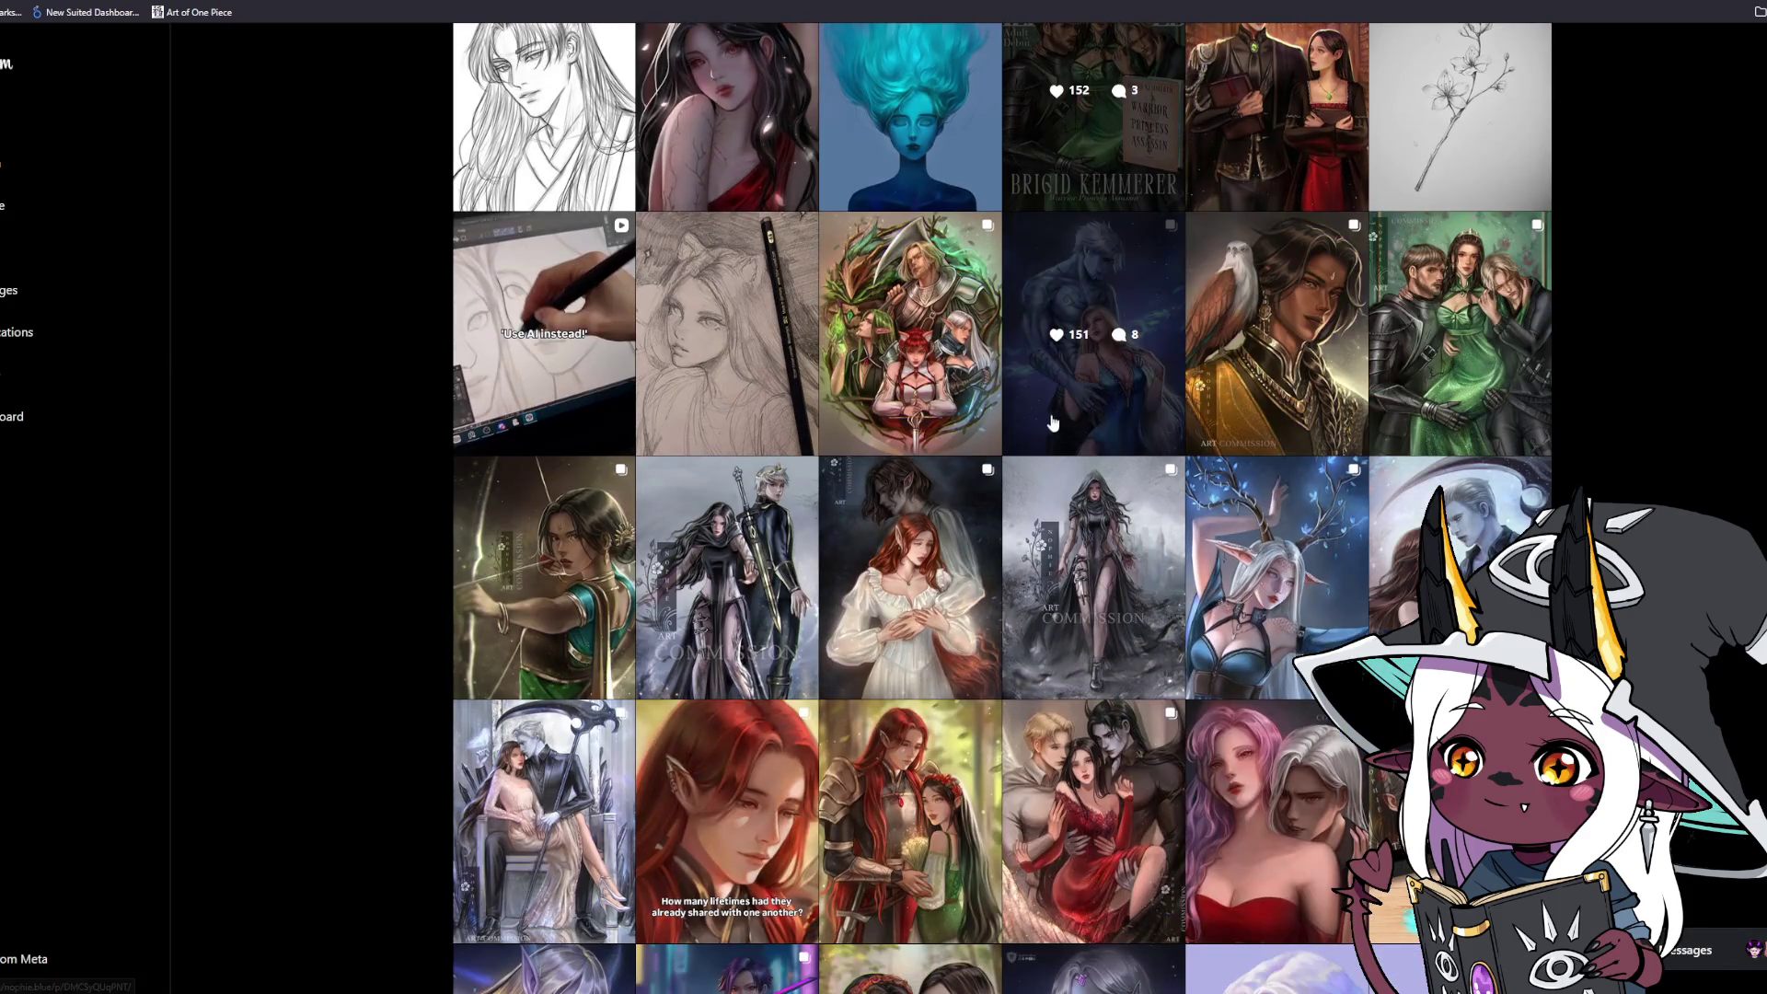
click(1051, 421)
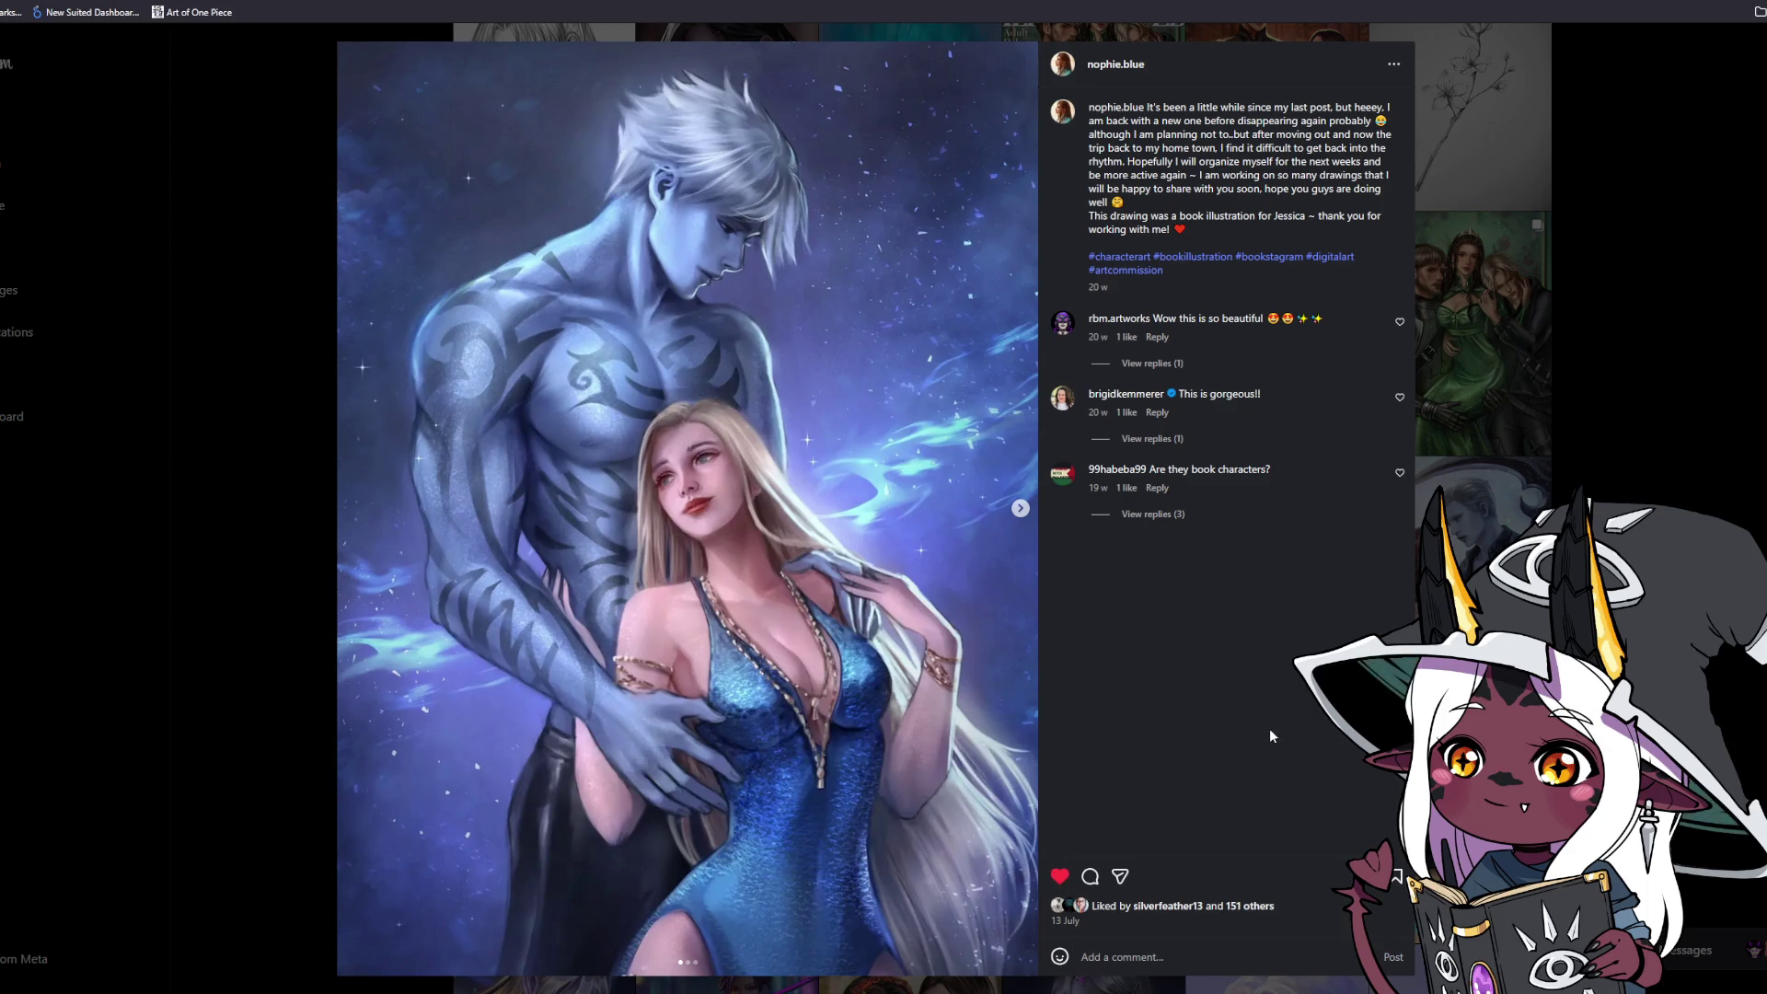
click(1020, 507)
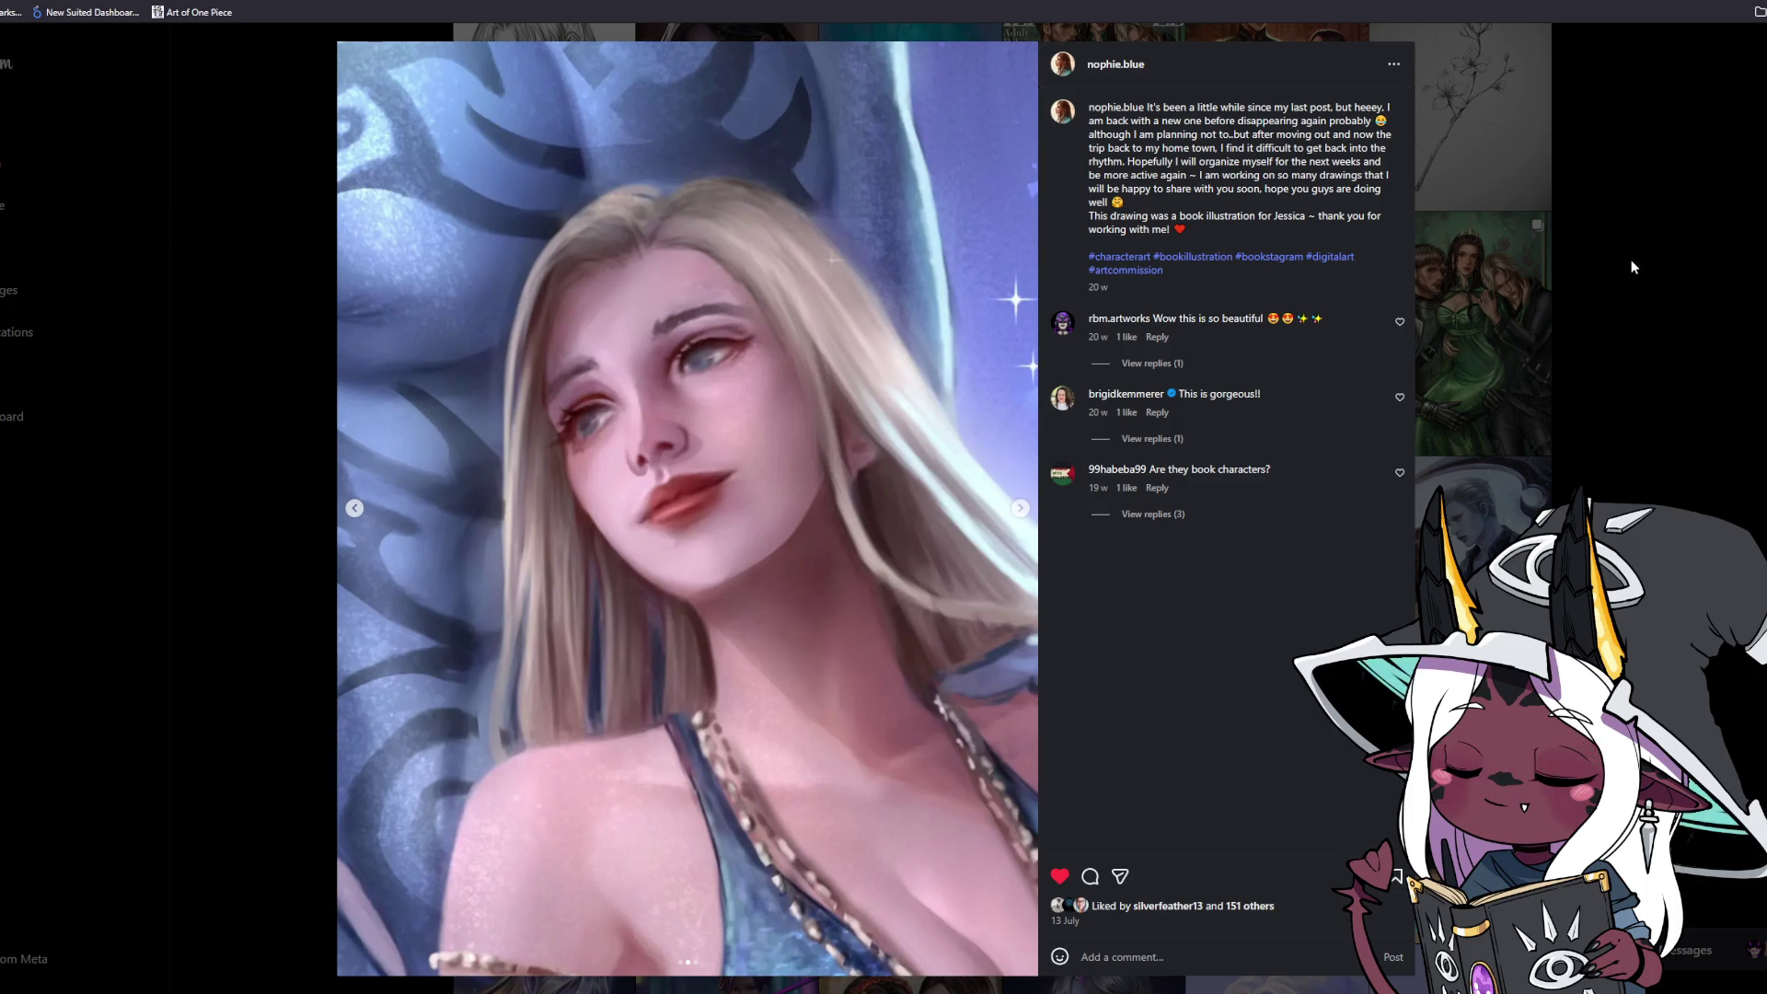
click(1703, 209)
scroll(1703, 217, down, 1)
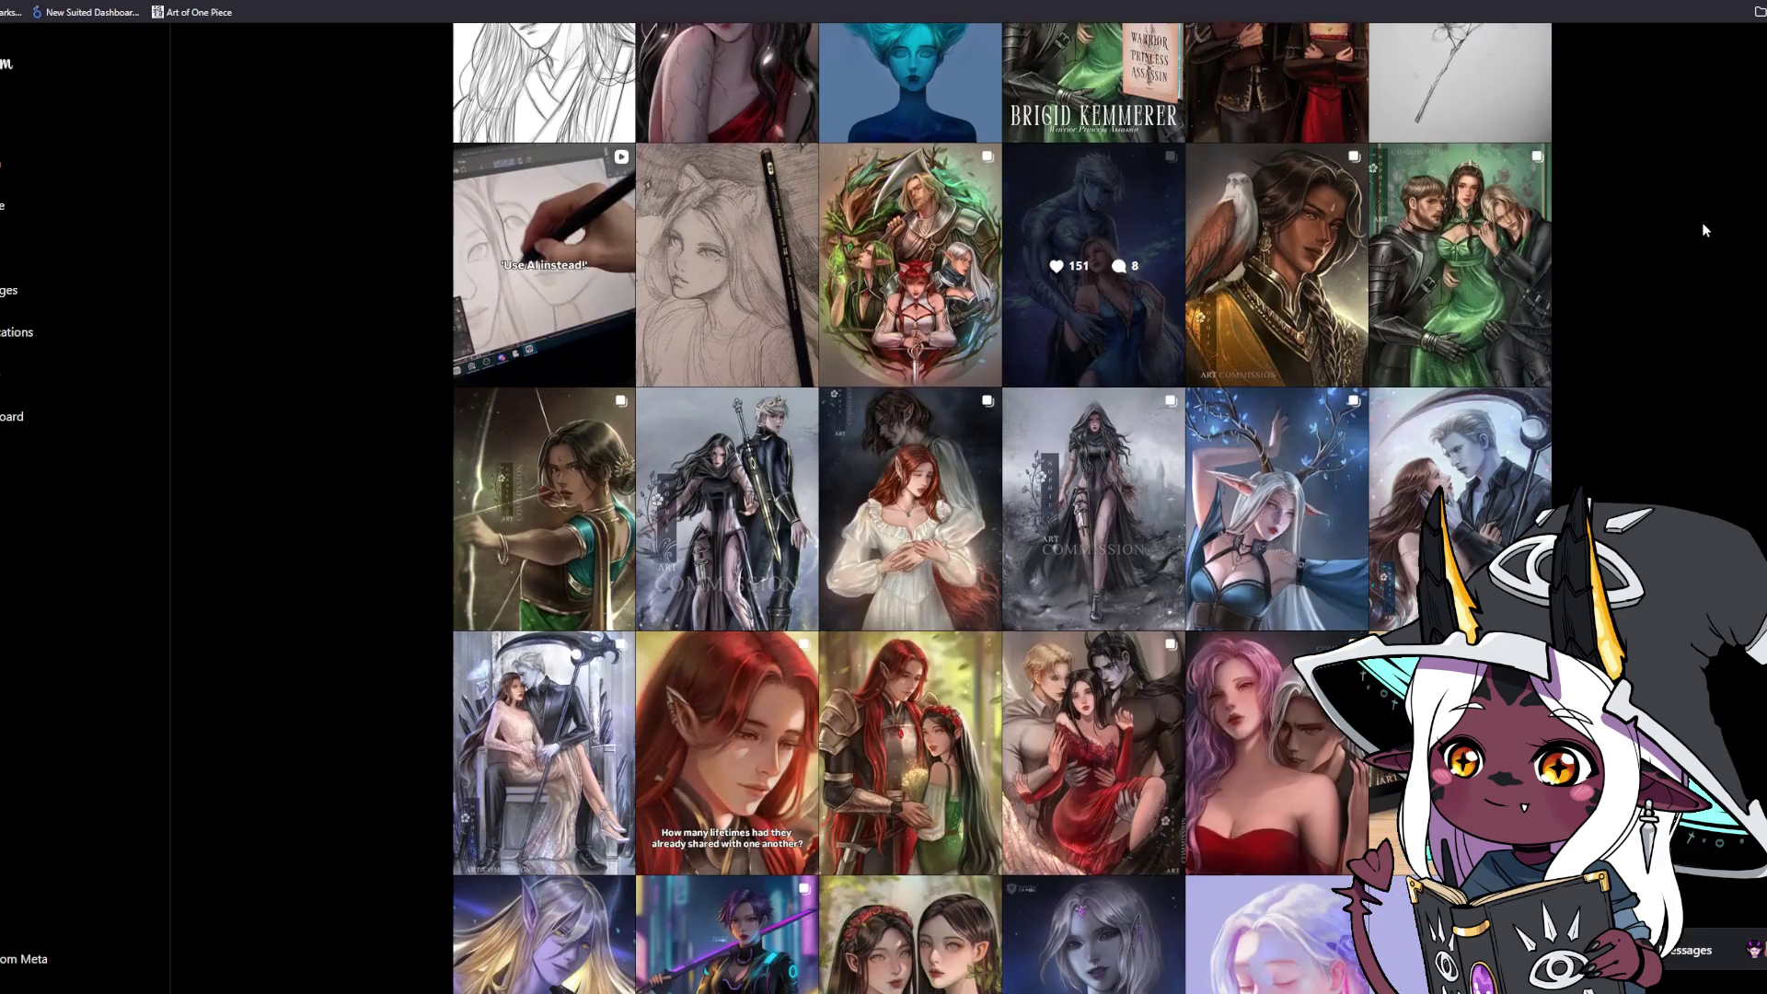
Open and close the hooded woman book cover post and the lalafell character post.
click(1033, 425)
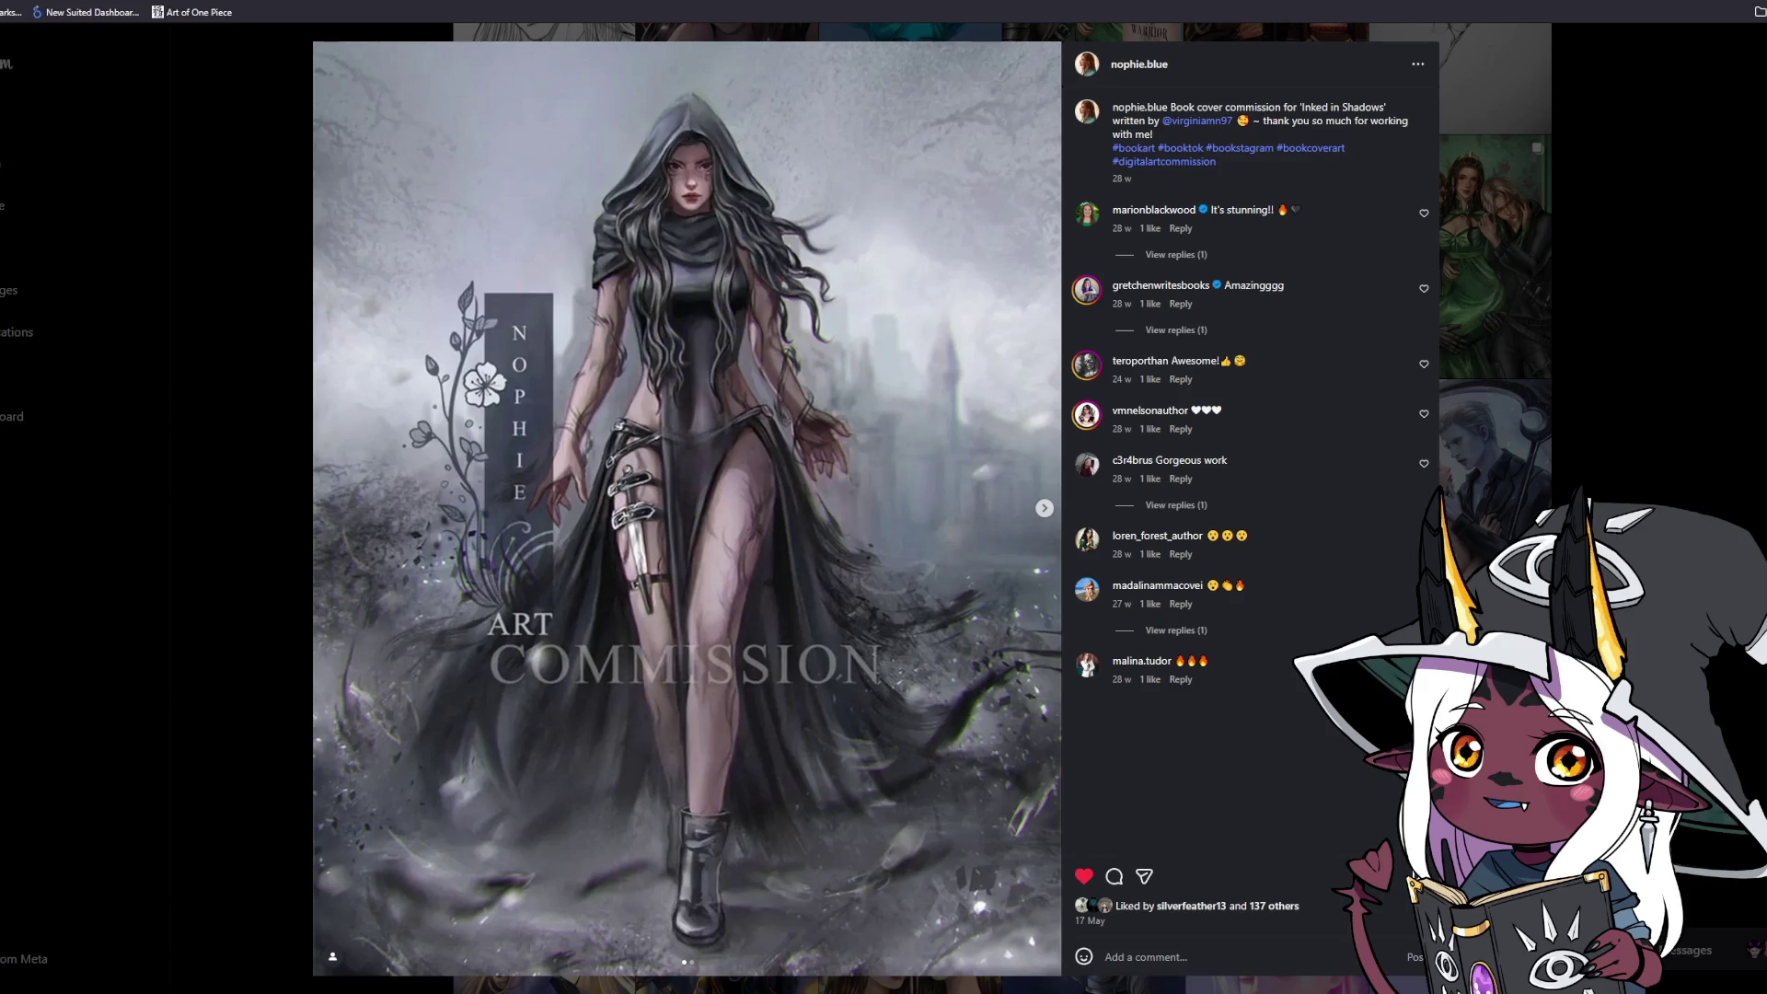
key(Escape)
scroll(1176, 310, up, 5)
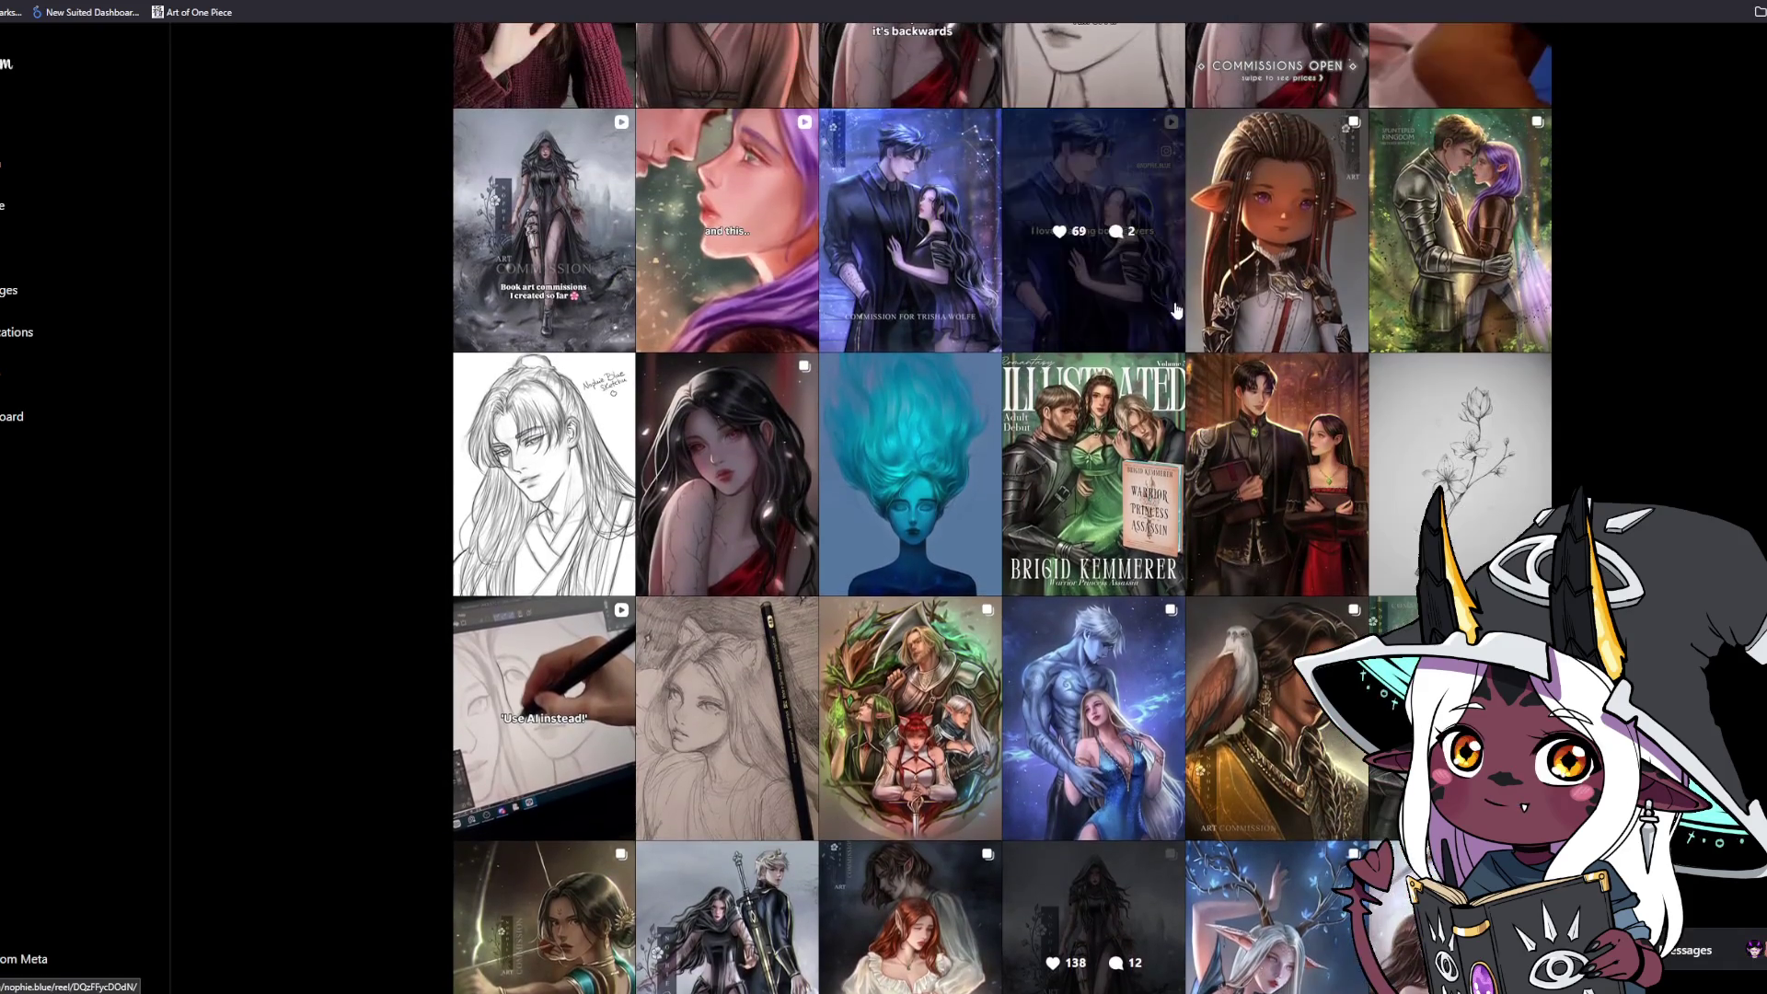
click(1206, 310)
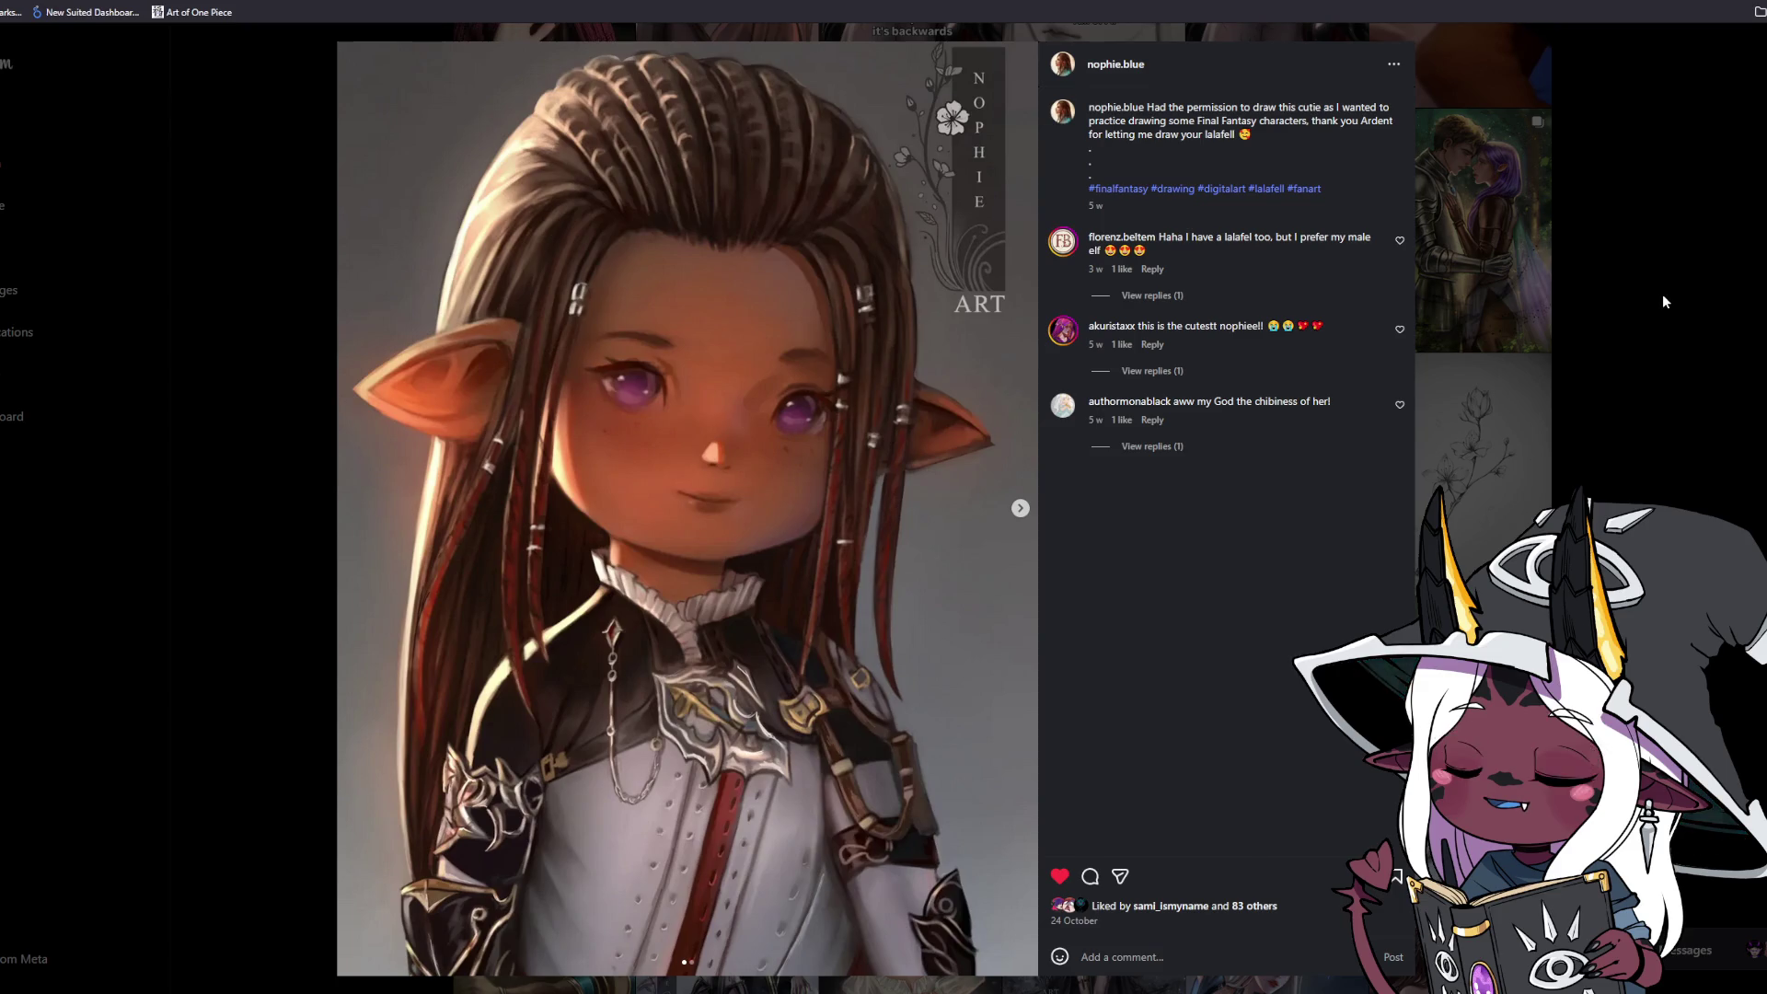
click(1623, 246)
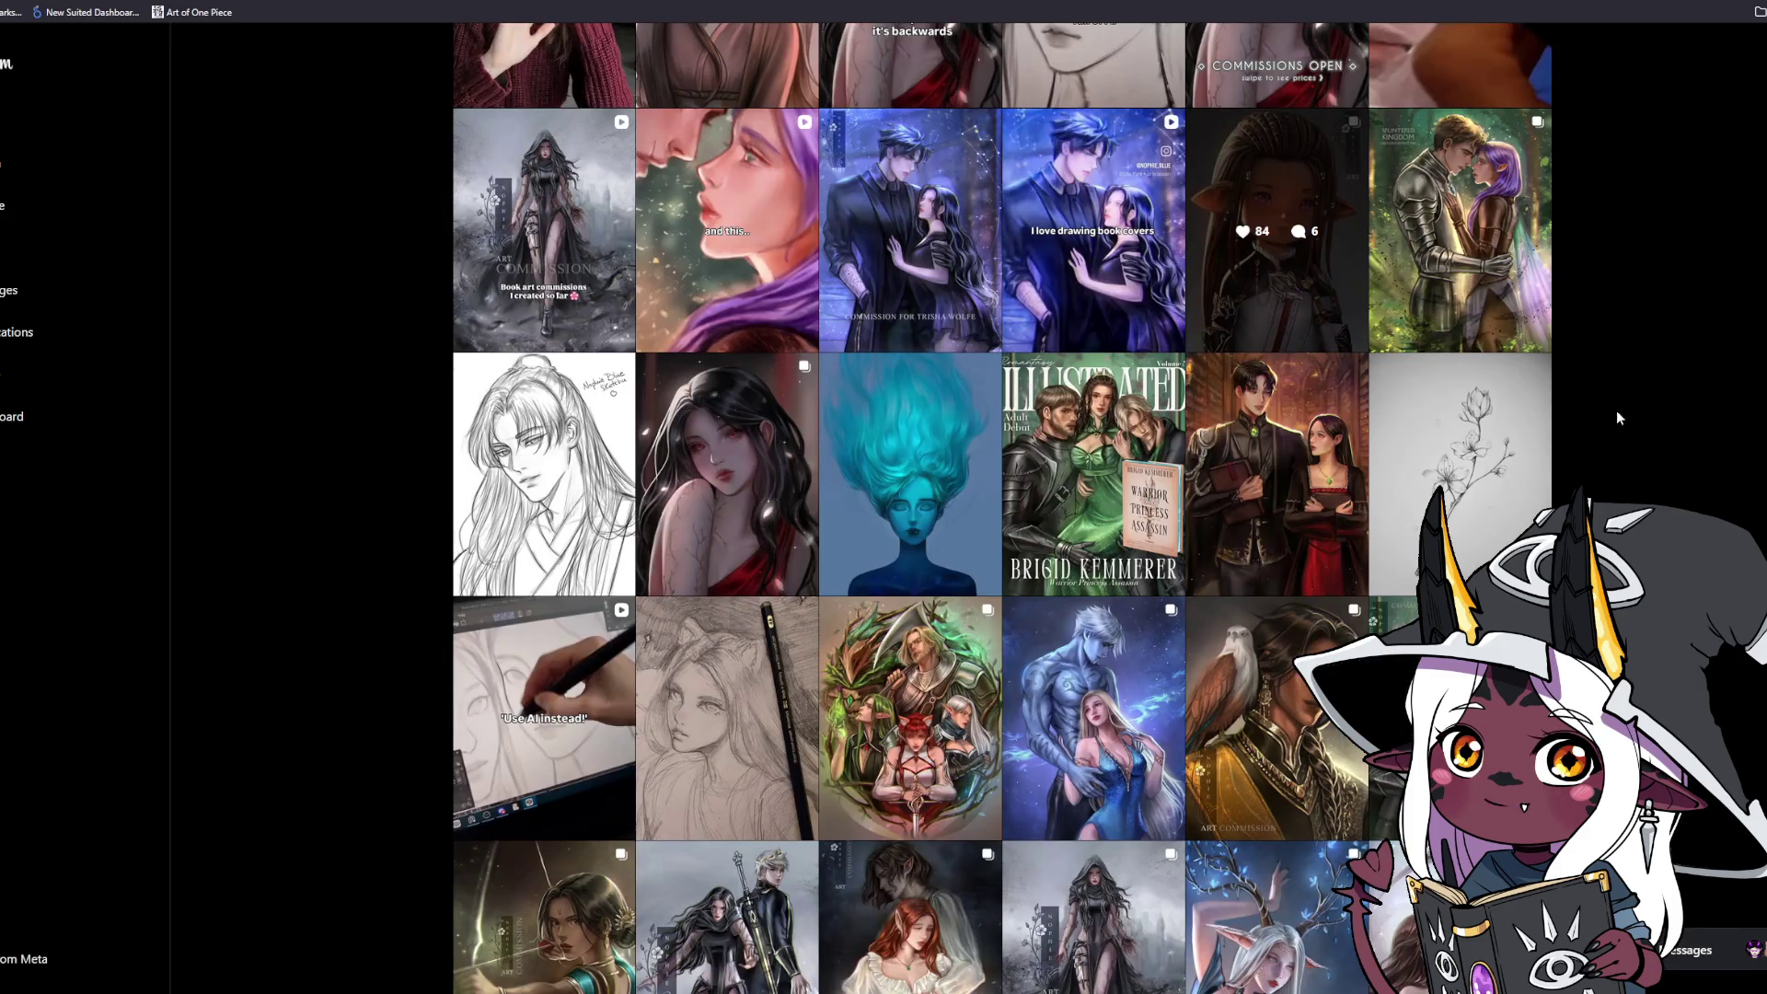
View the close-up slide of the red-dress trio book cover post, then close it.
scroll(1571, 410, down, 4)
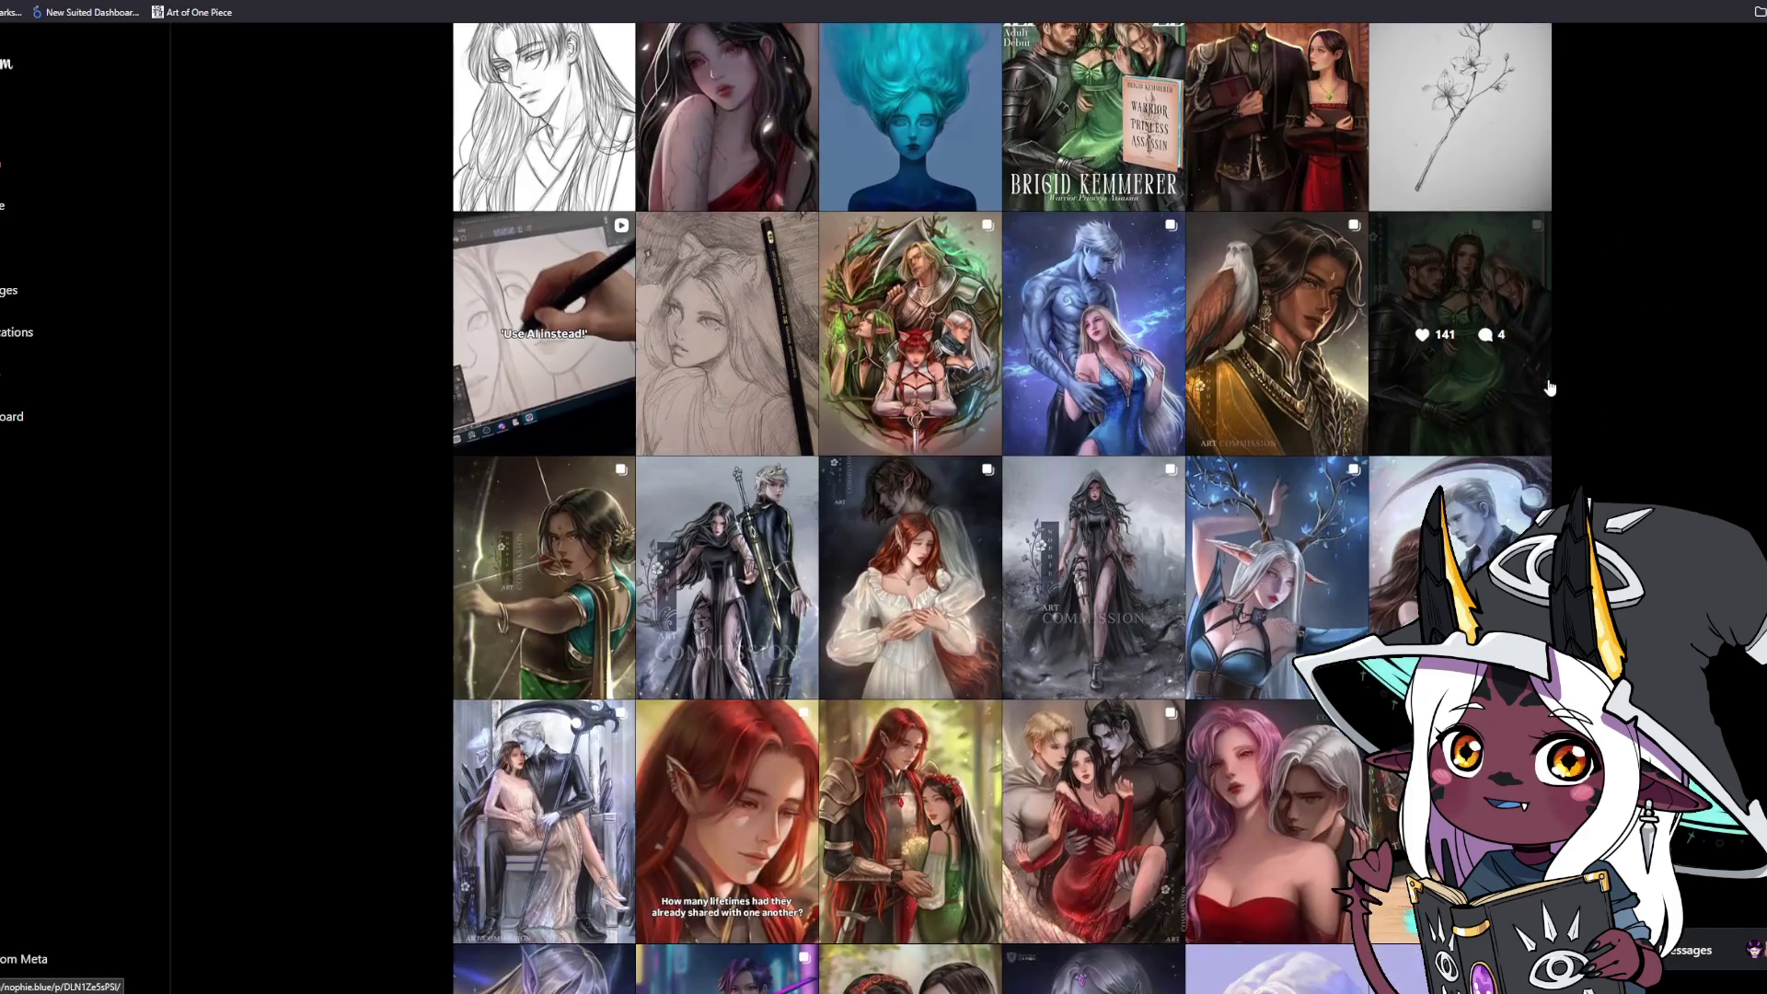
scroll(1592, 479, down, 2)
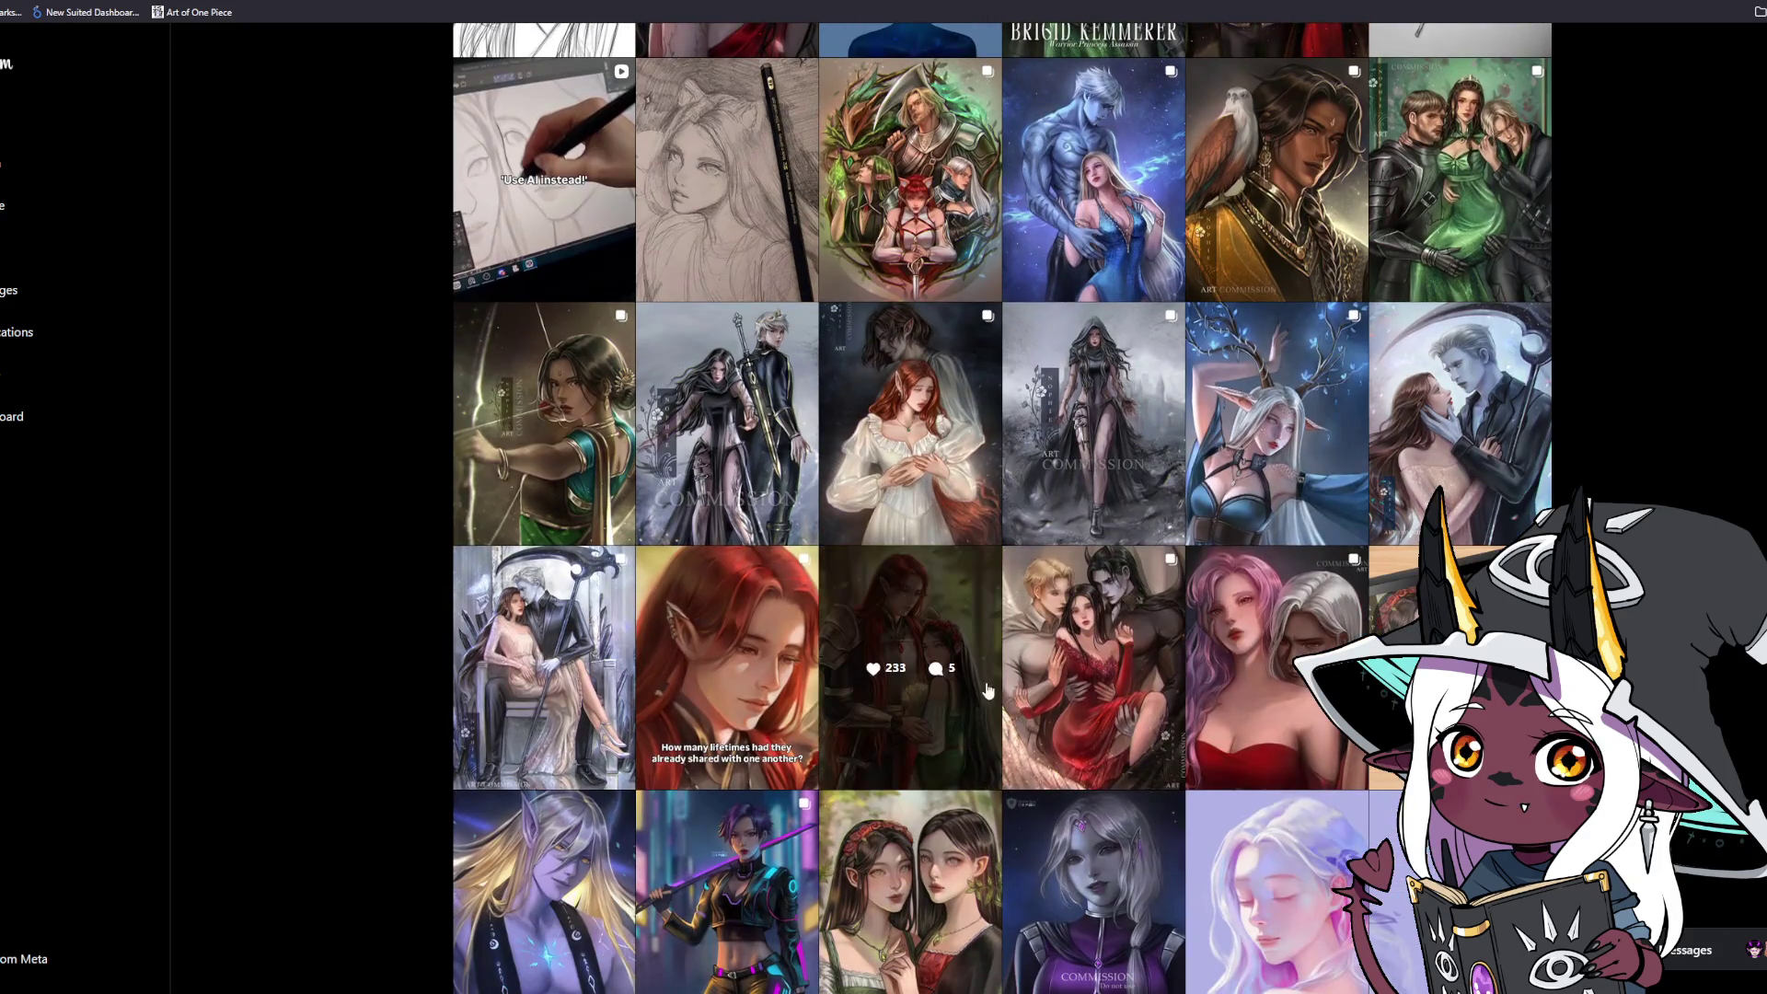
click(1031, 685)
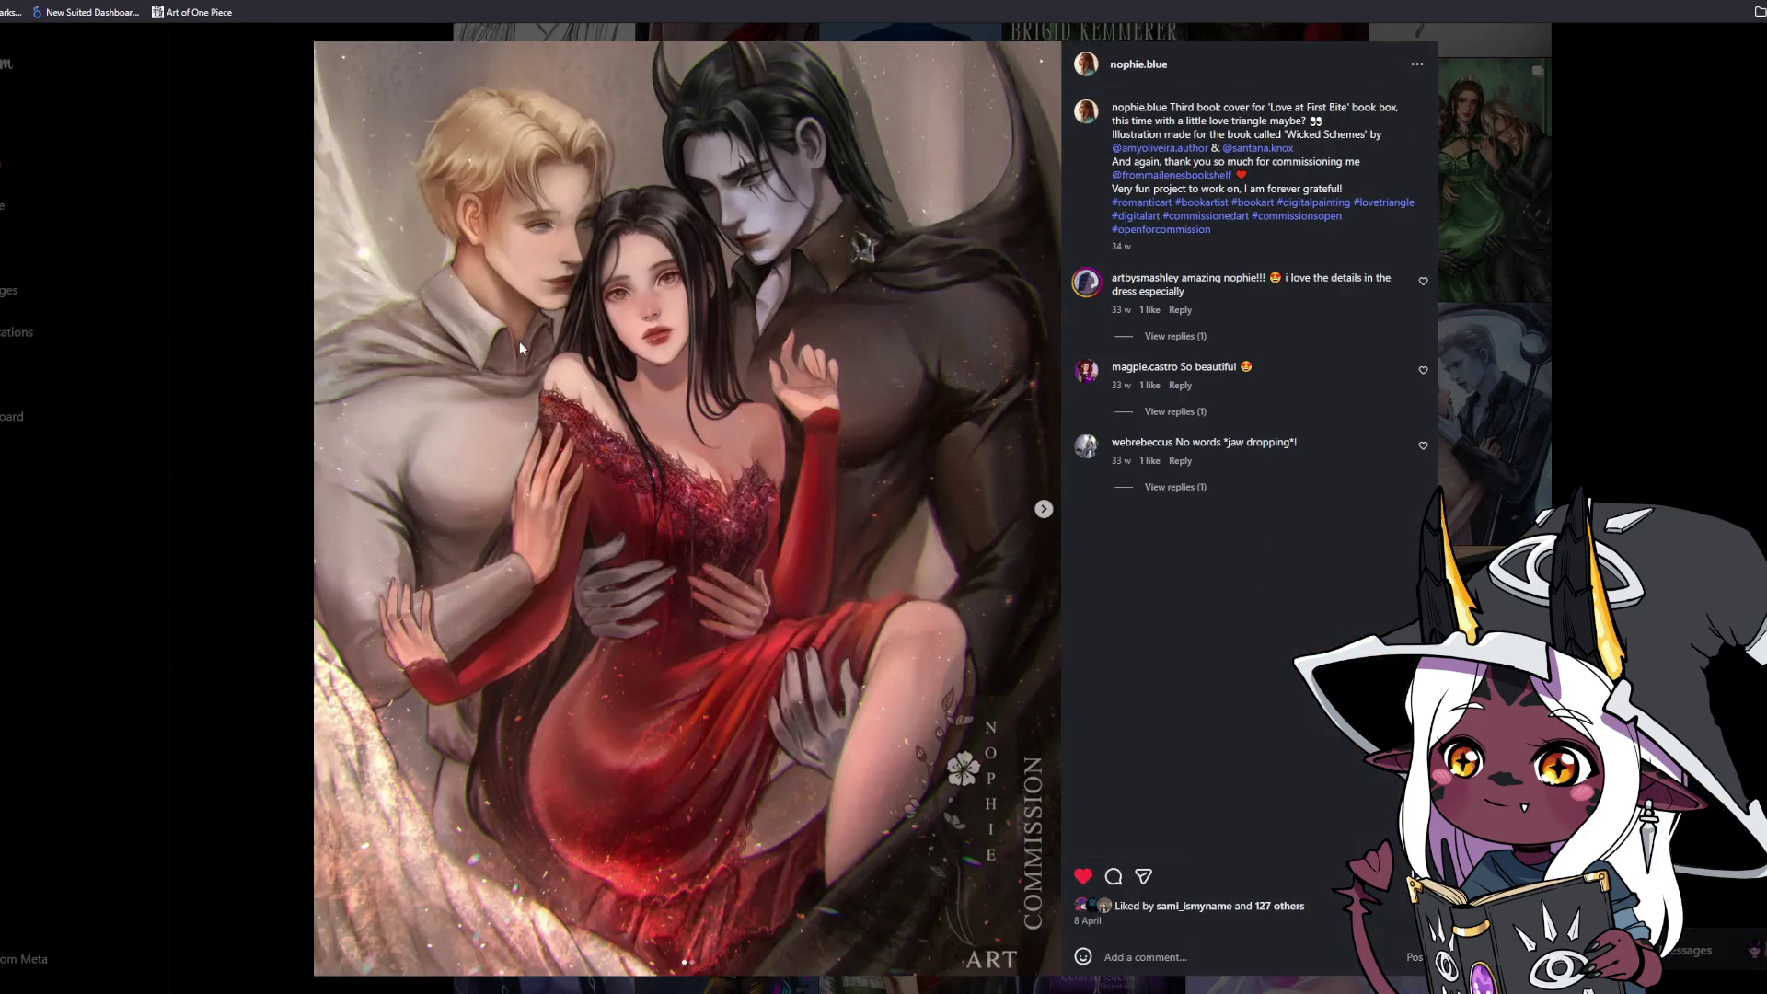
click(1043, 509)
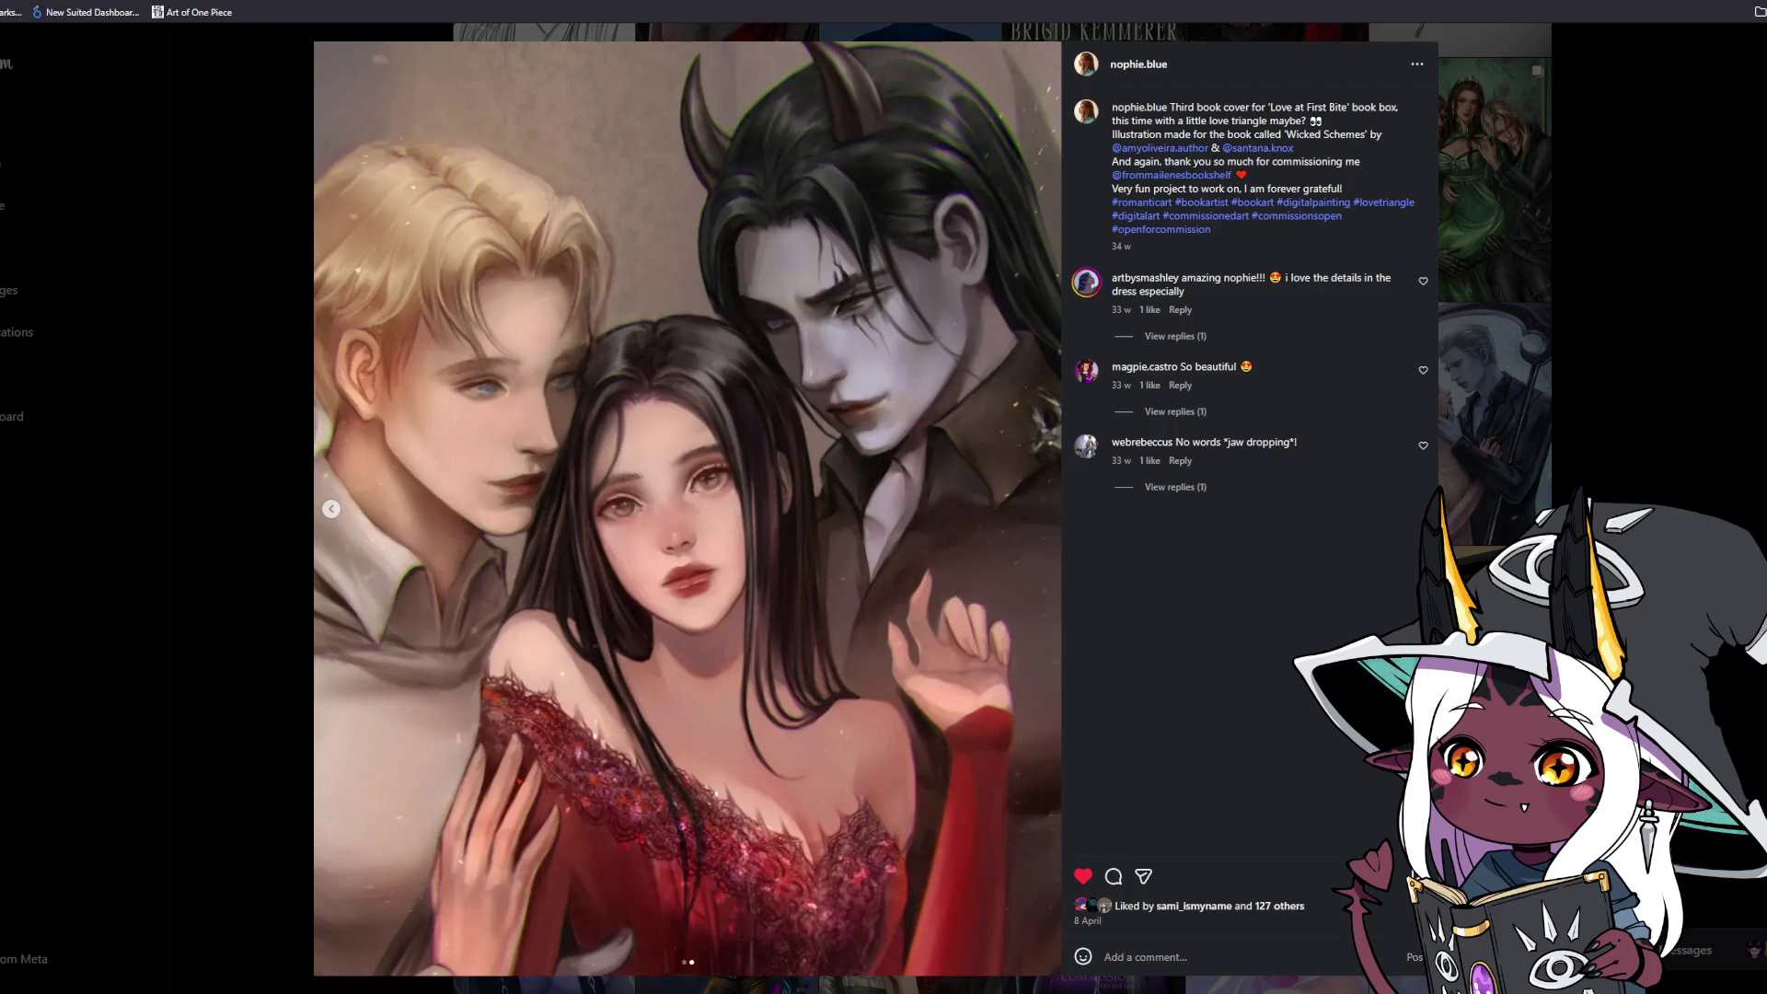
click(1686, 359)
Scroll down the grid and open the two elf women painting at full size.
scroll(1685, 358, down, 3)
scroll(1688, 364, down, 2)
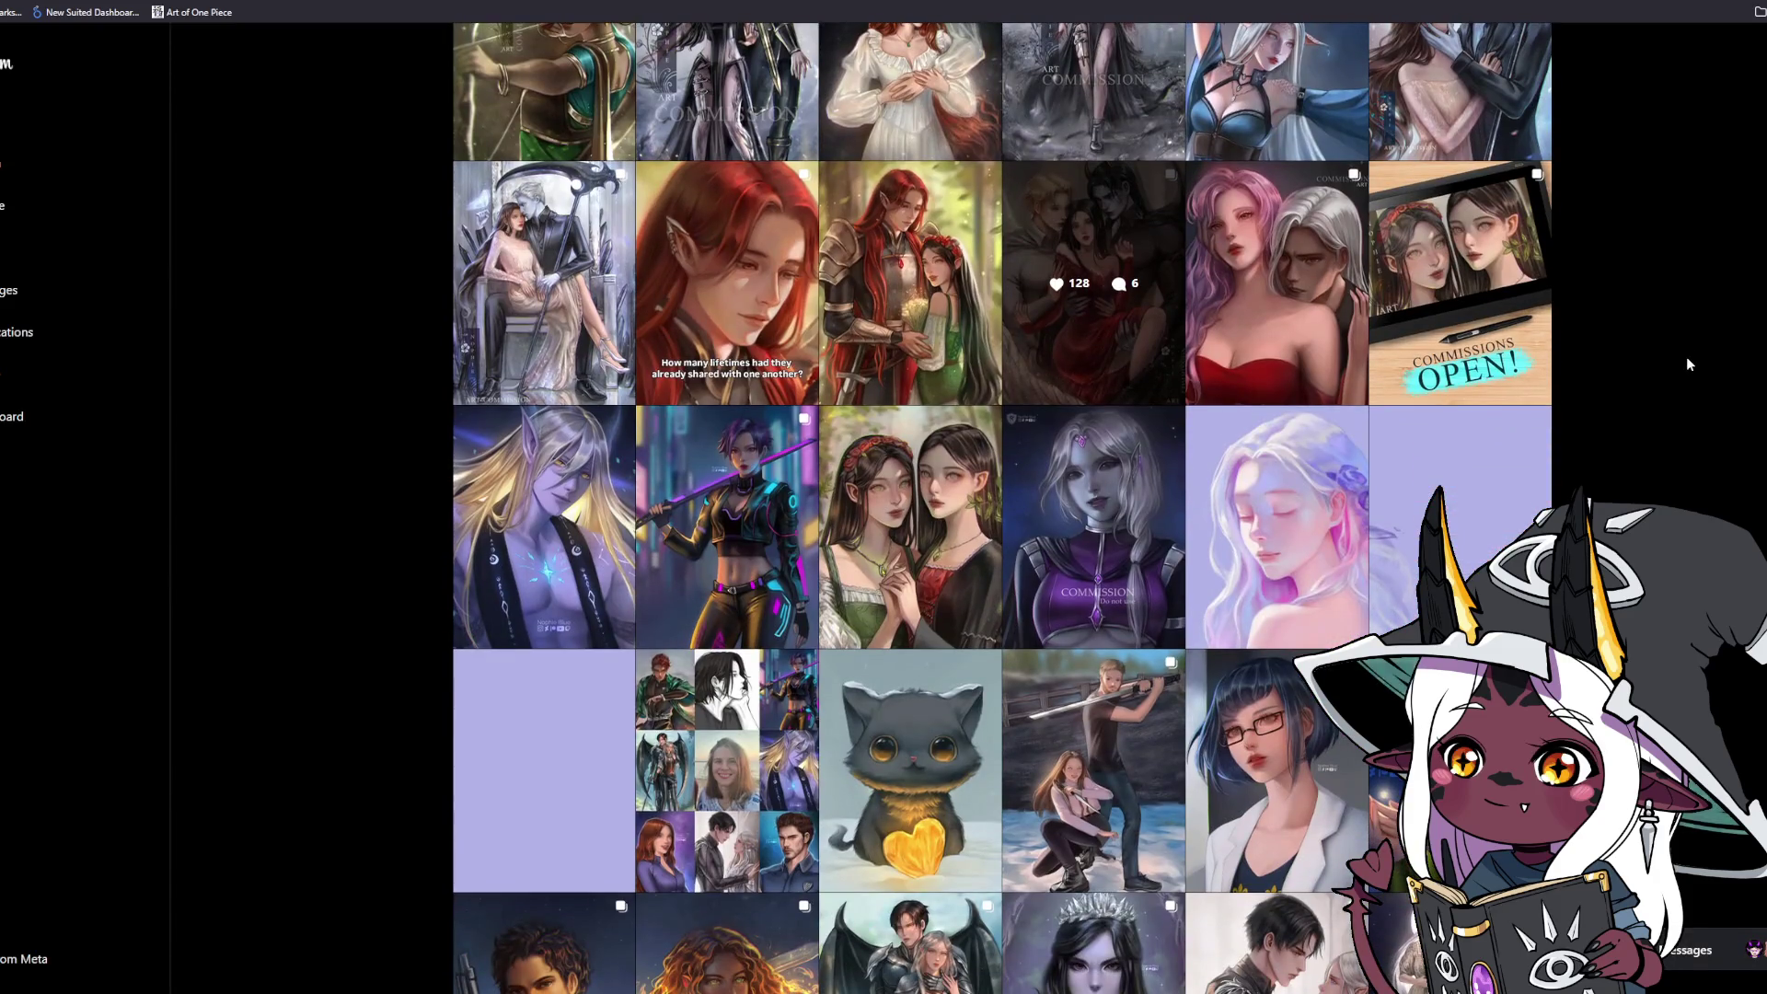
scroll(1686, 357, down, 1)
click(865, 407)
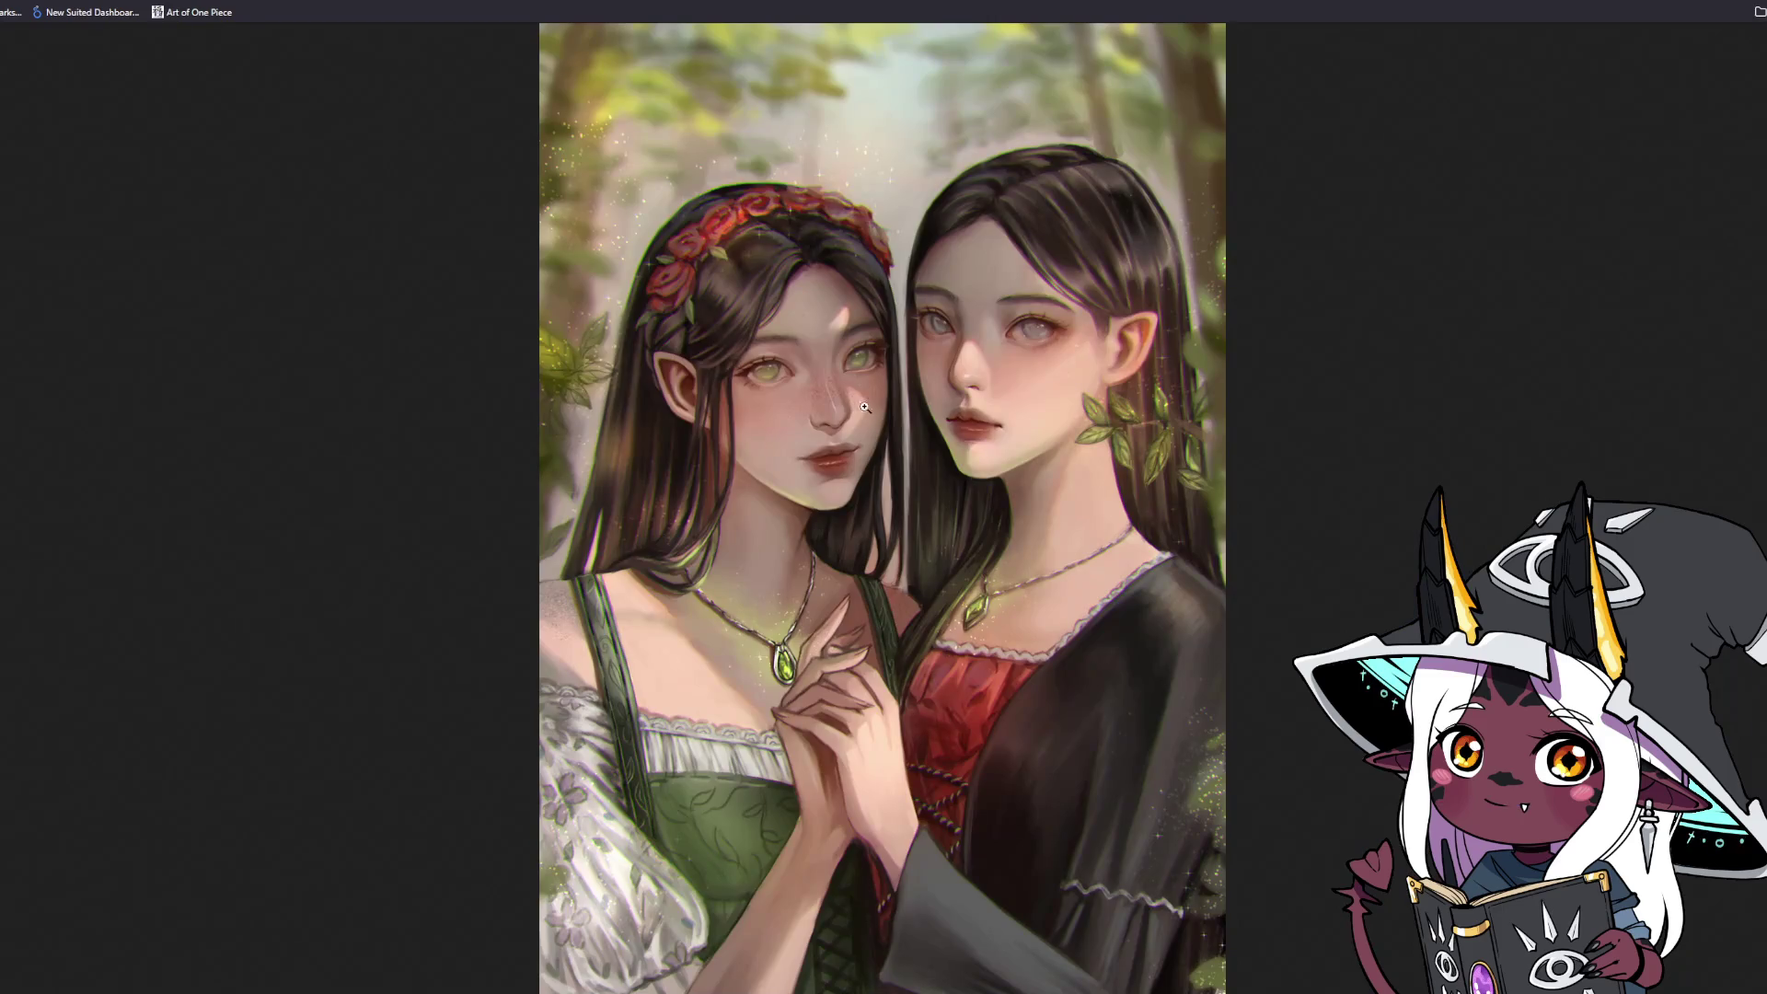
Zoom into the elf women's faces, then open and close the black cat with golden heart post.
click(866, 406)
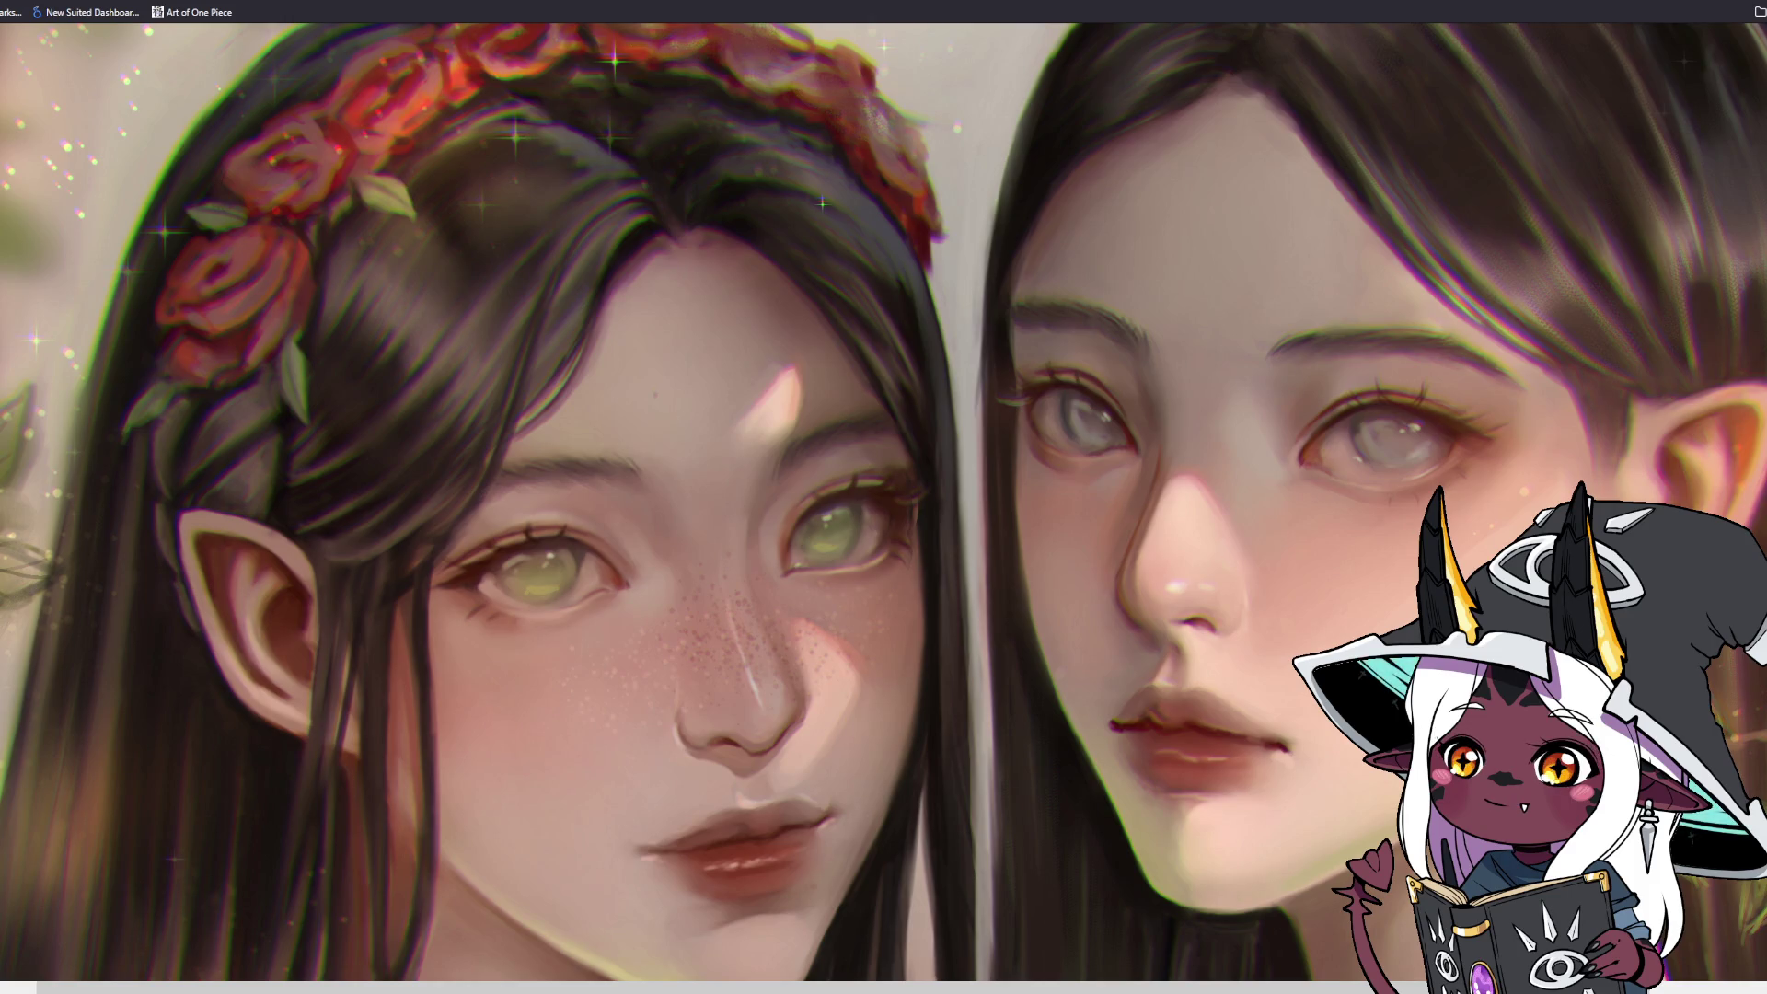
key(Escape)
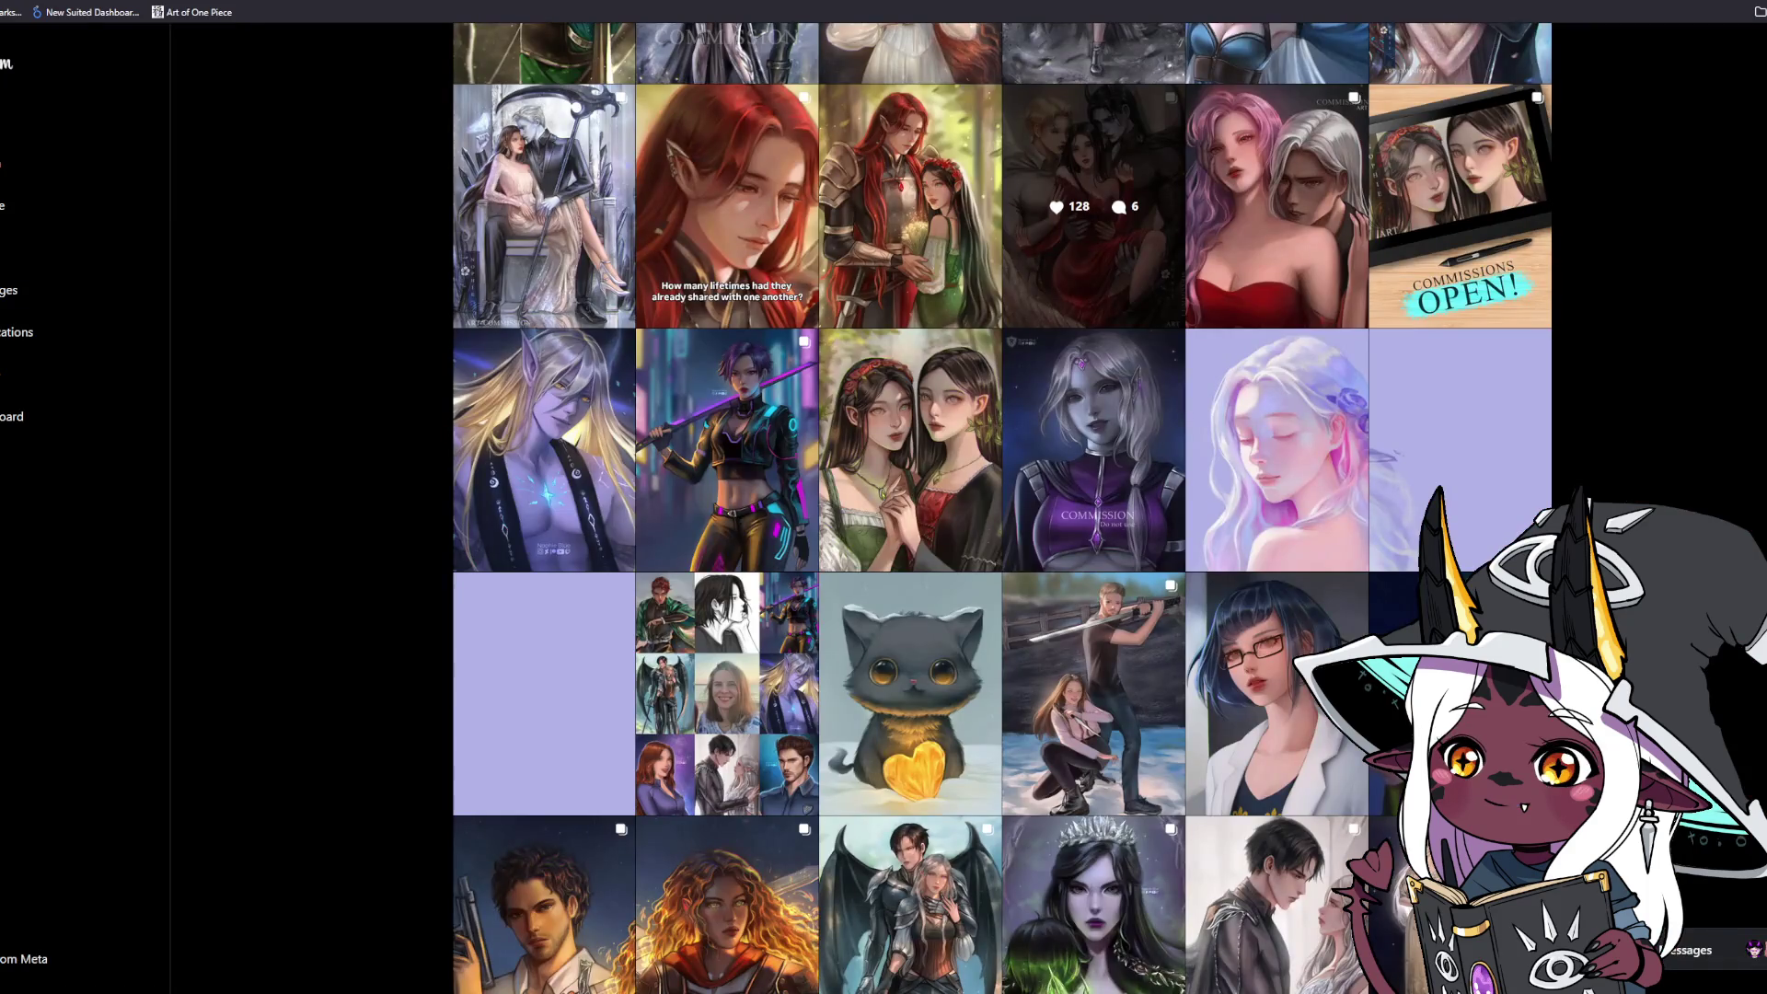
click(873, 695)
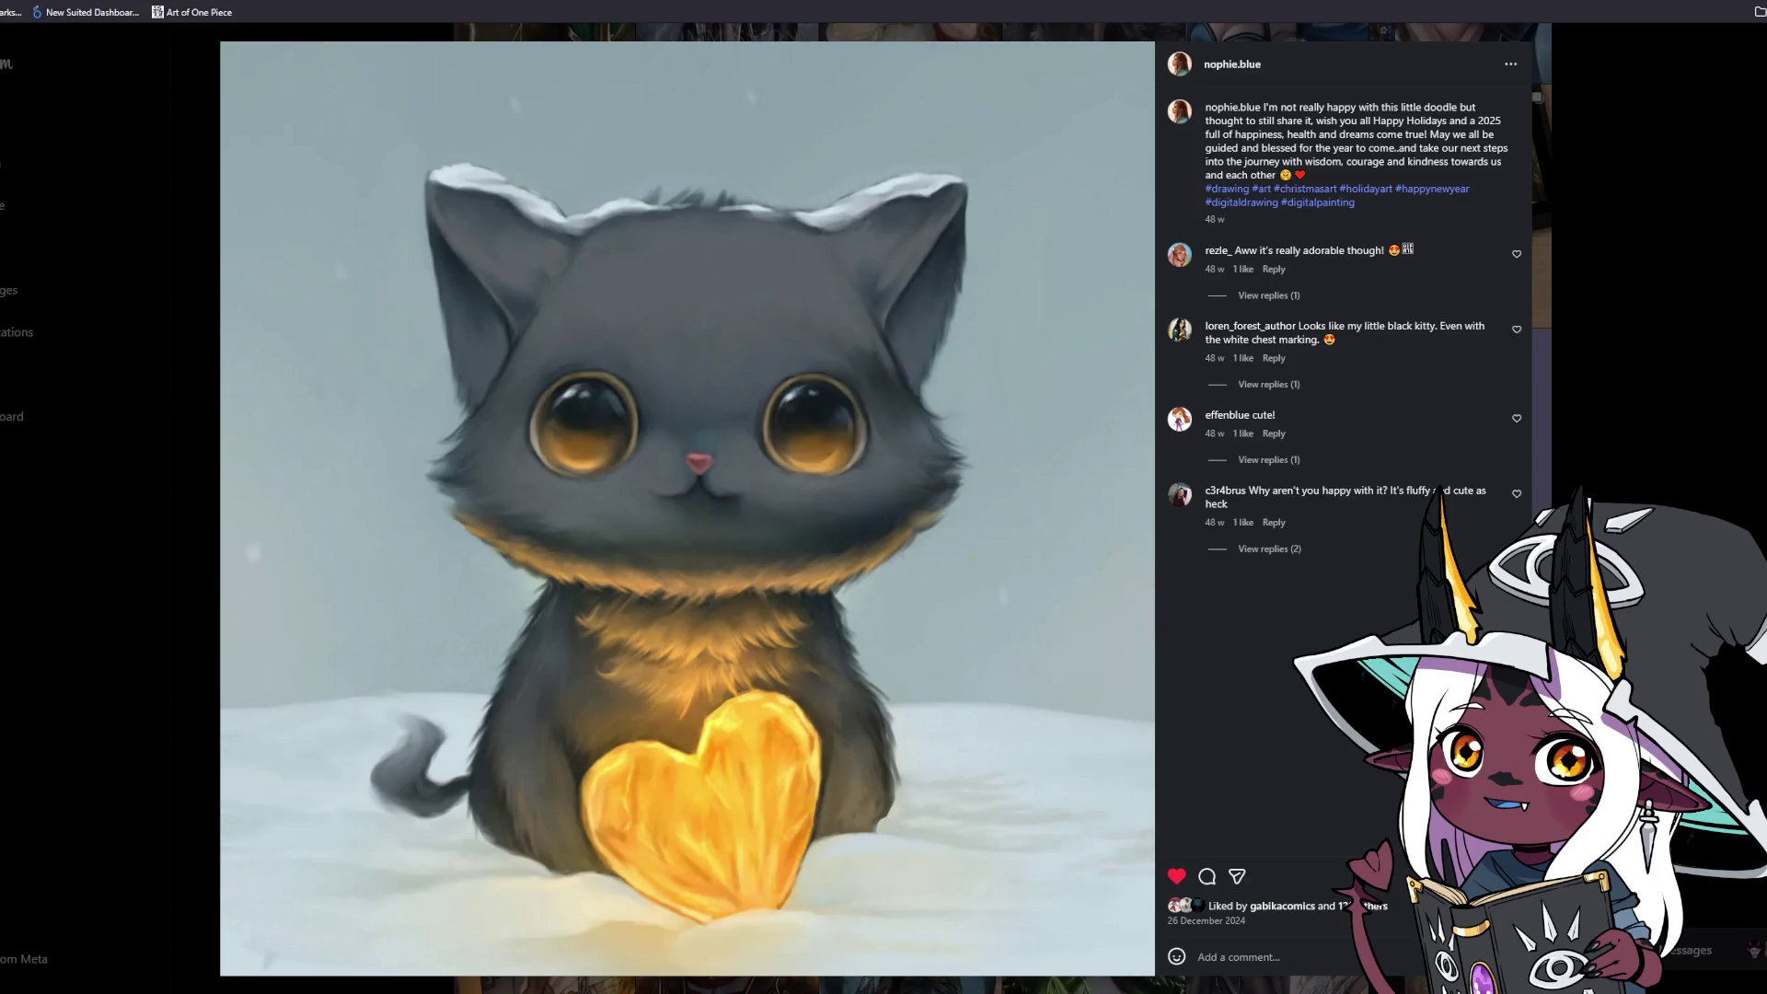
click(1659, 374)
scroll(1643, 428, up, 1)
scroll(1643, 427, down, 9)
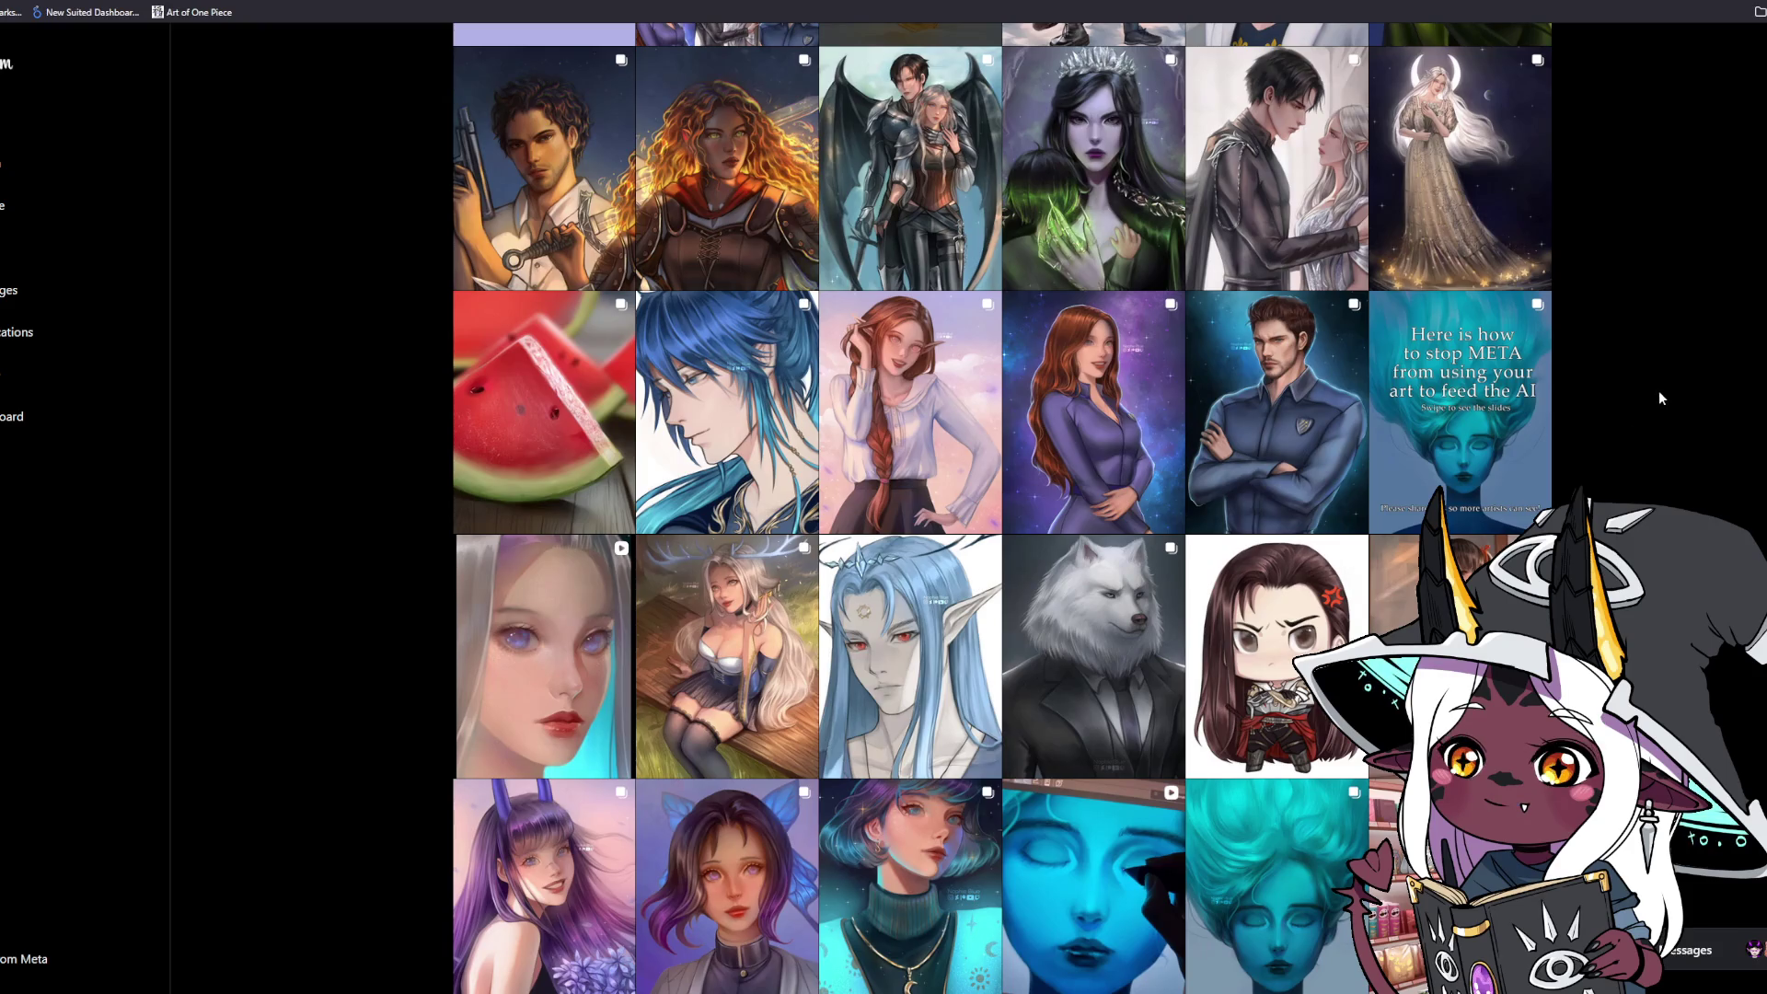
Page through the watermelon study post to its Patreon thank-you slide and back, then close it.
click(516, 470)
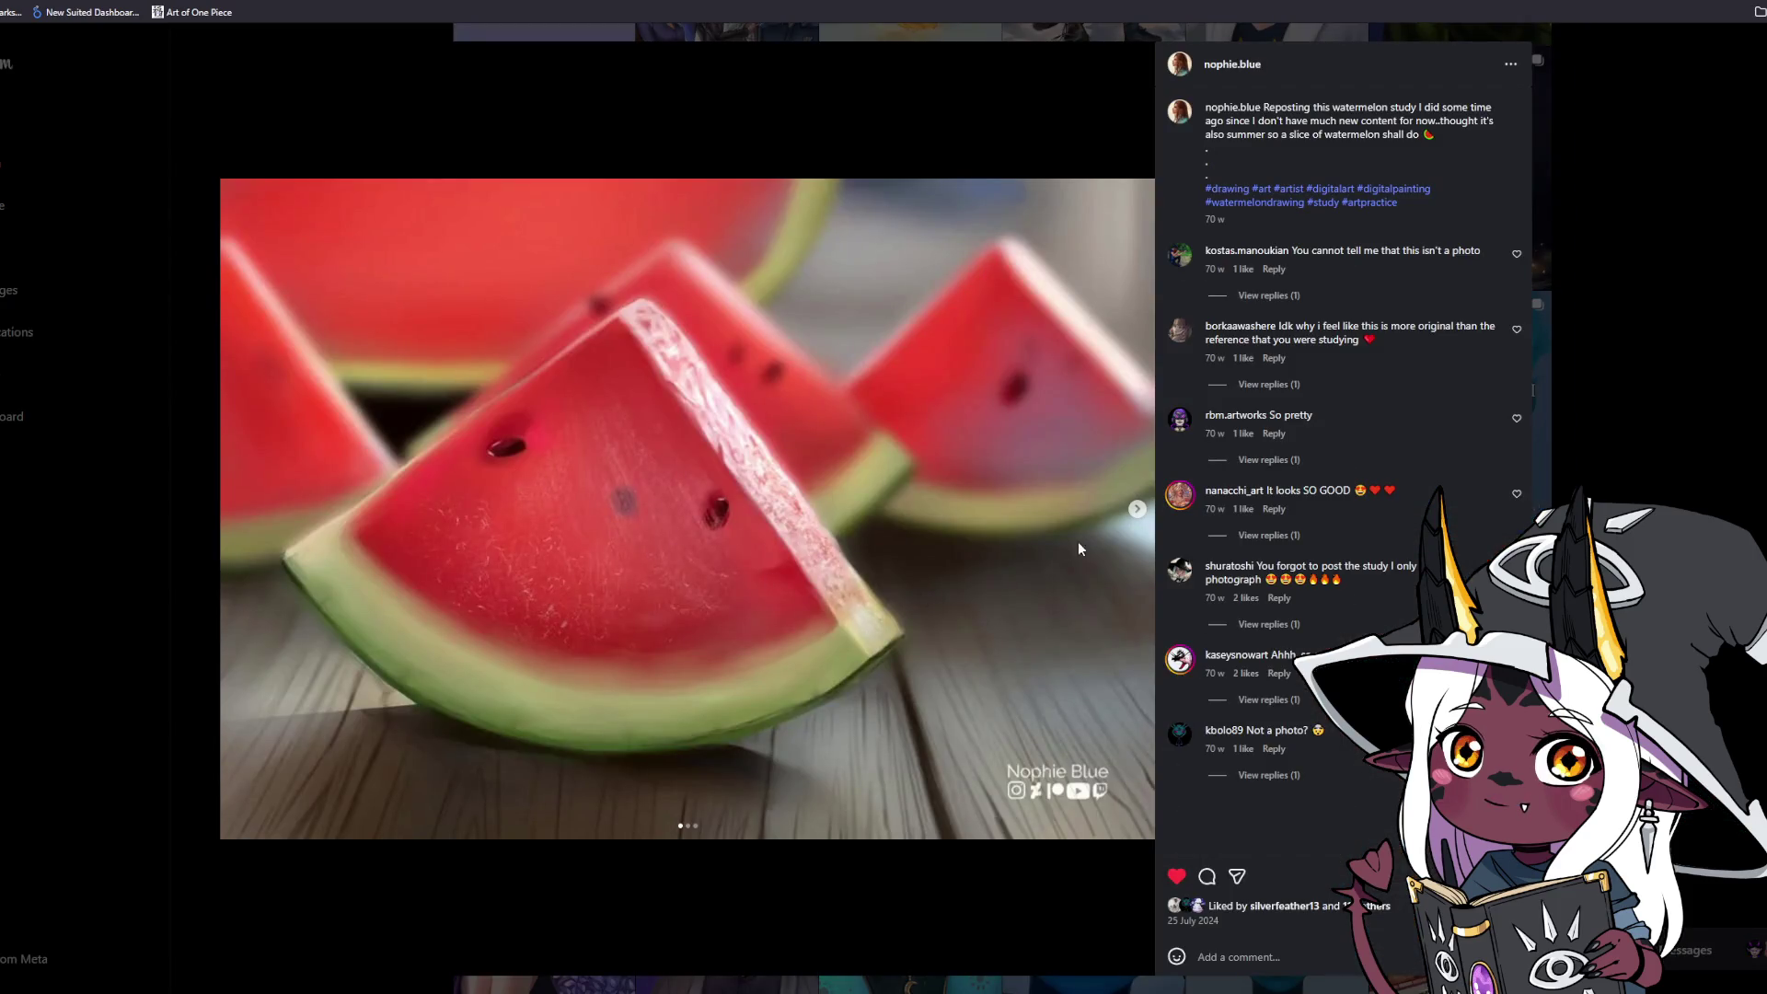
click(1137, 509)
click(1138, 509)
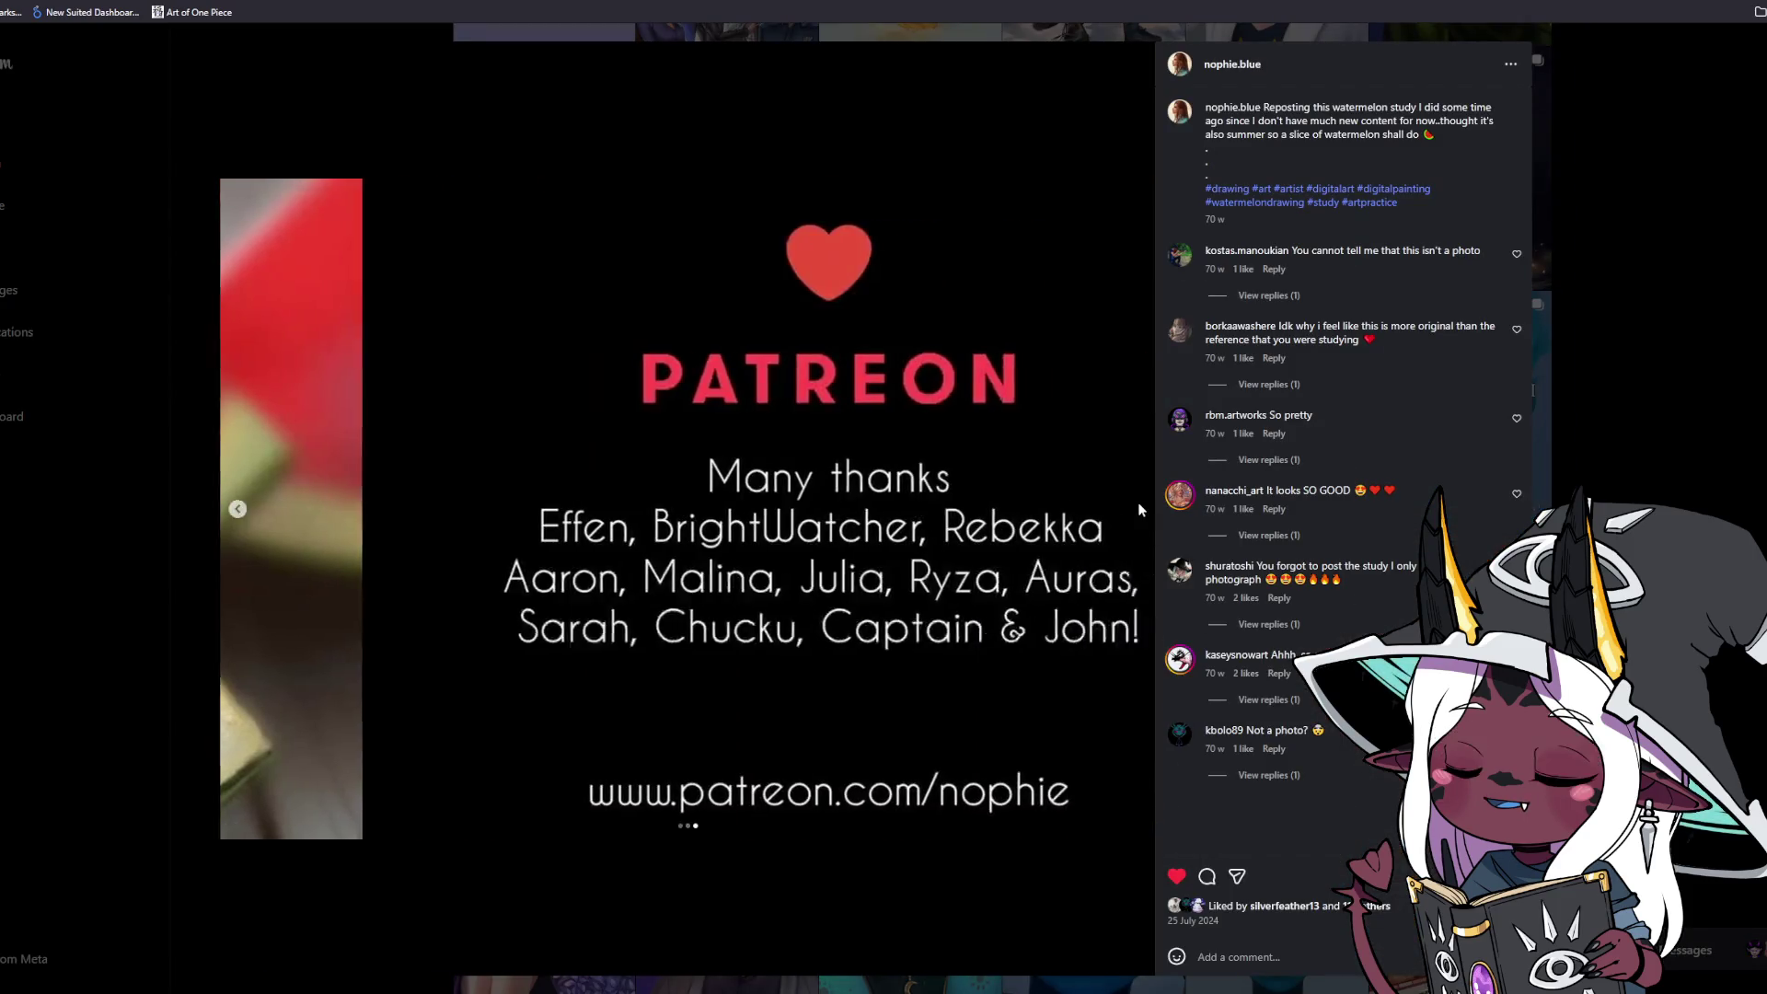
click(238, 509)
click(237, 509)
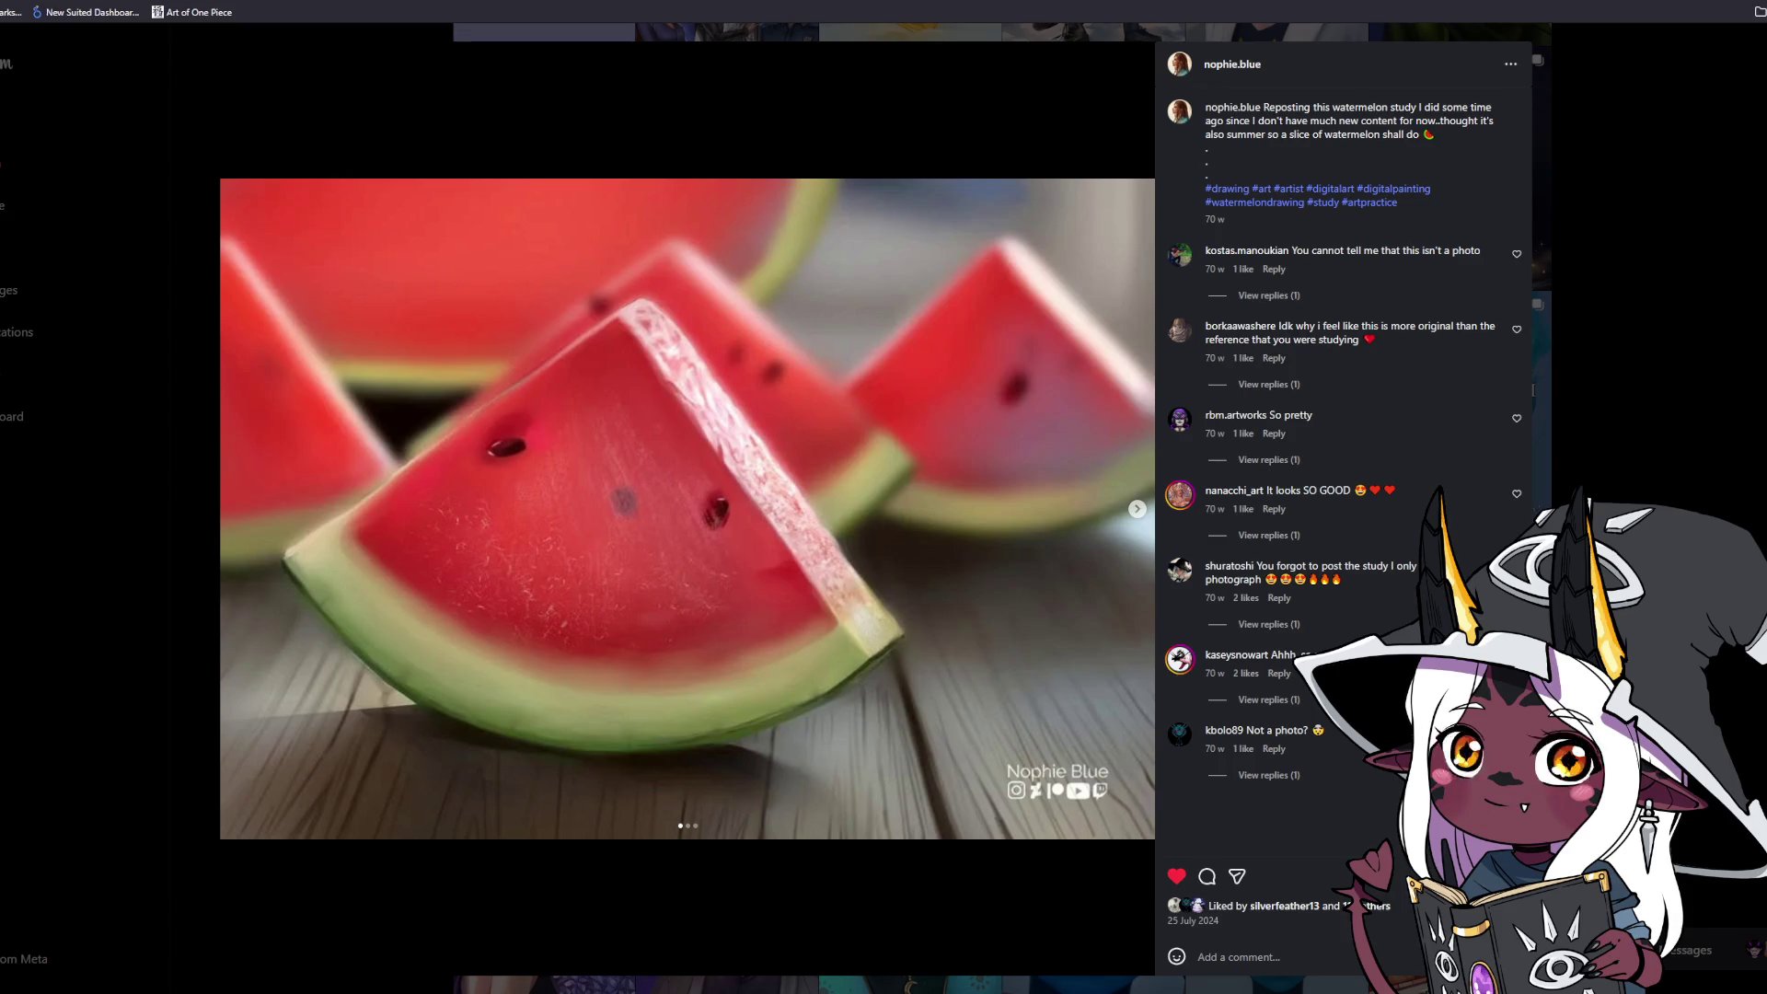
click(1681, 504)
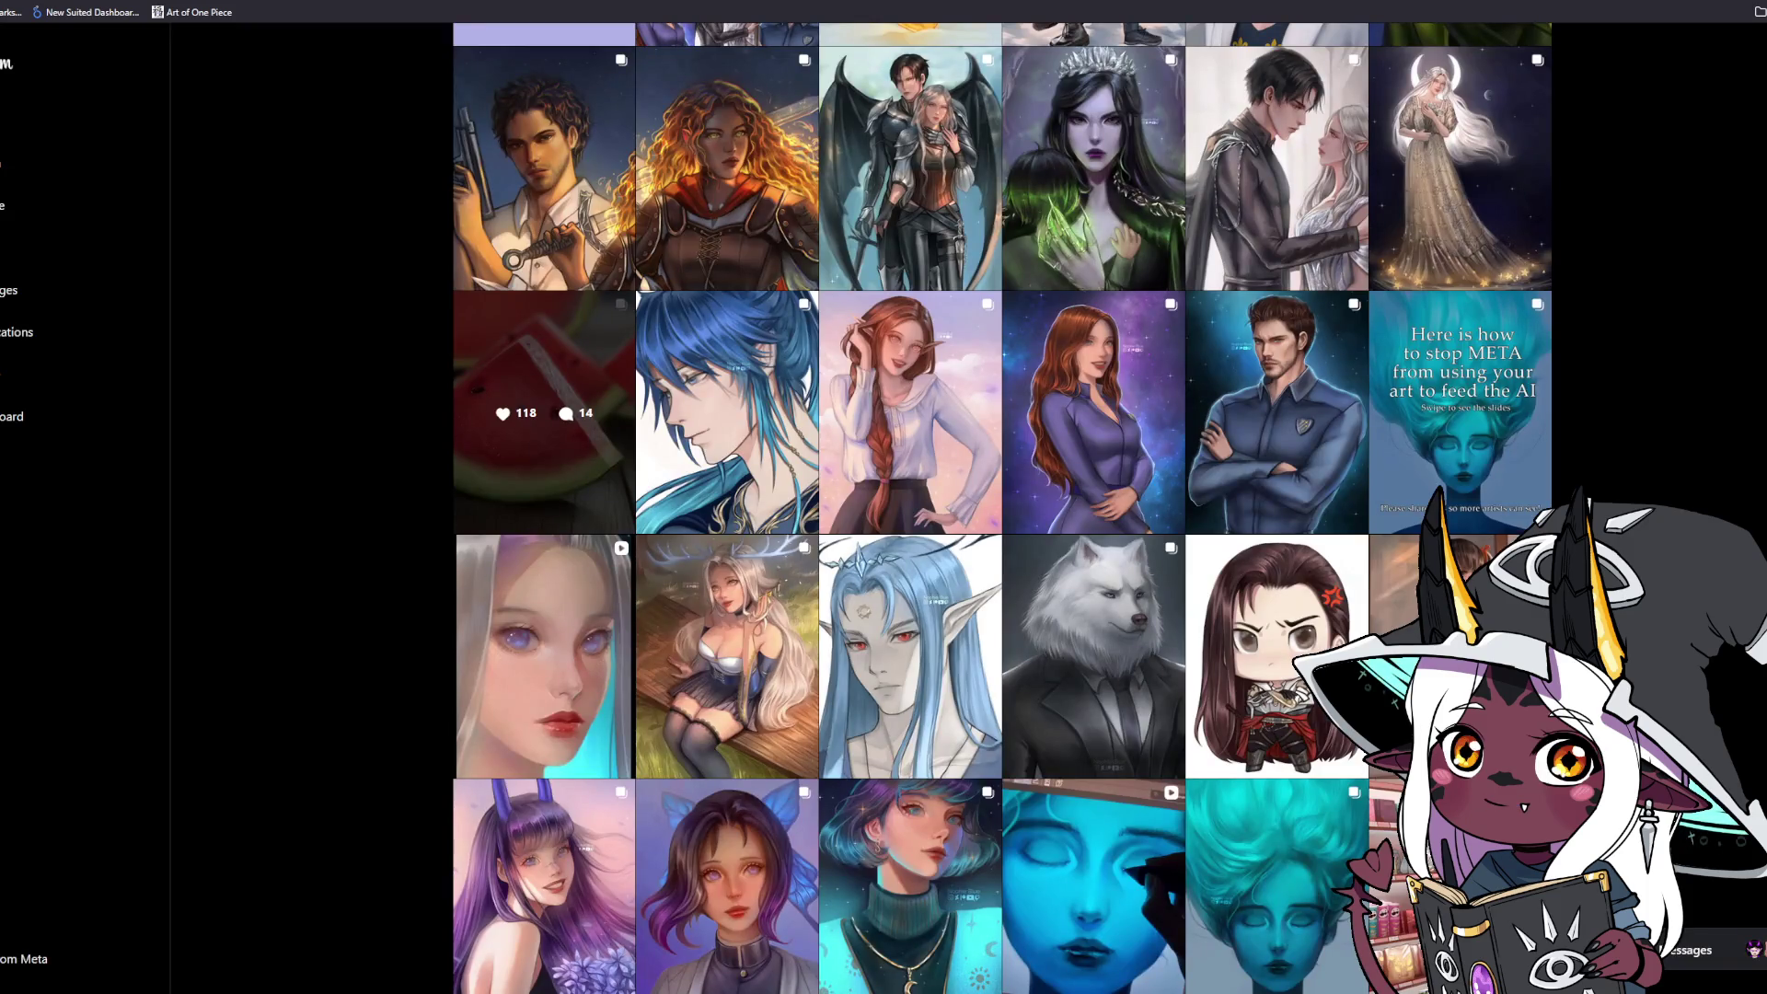
Scroll up to the profile header with the Commissions and Patreon highlights.
scroll(543, 414, up, 2)
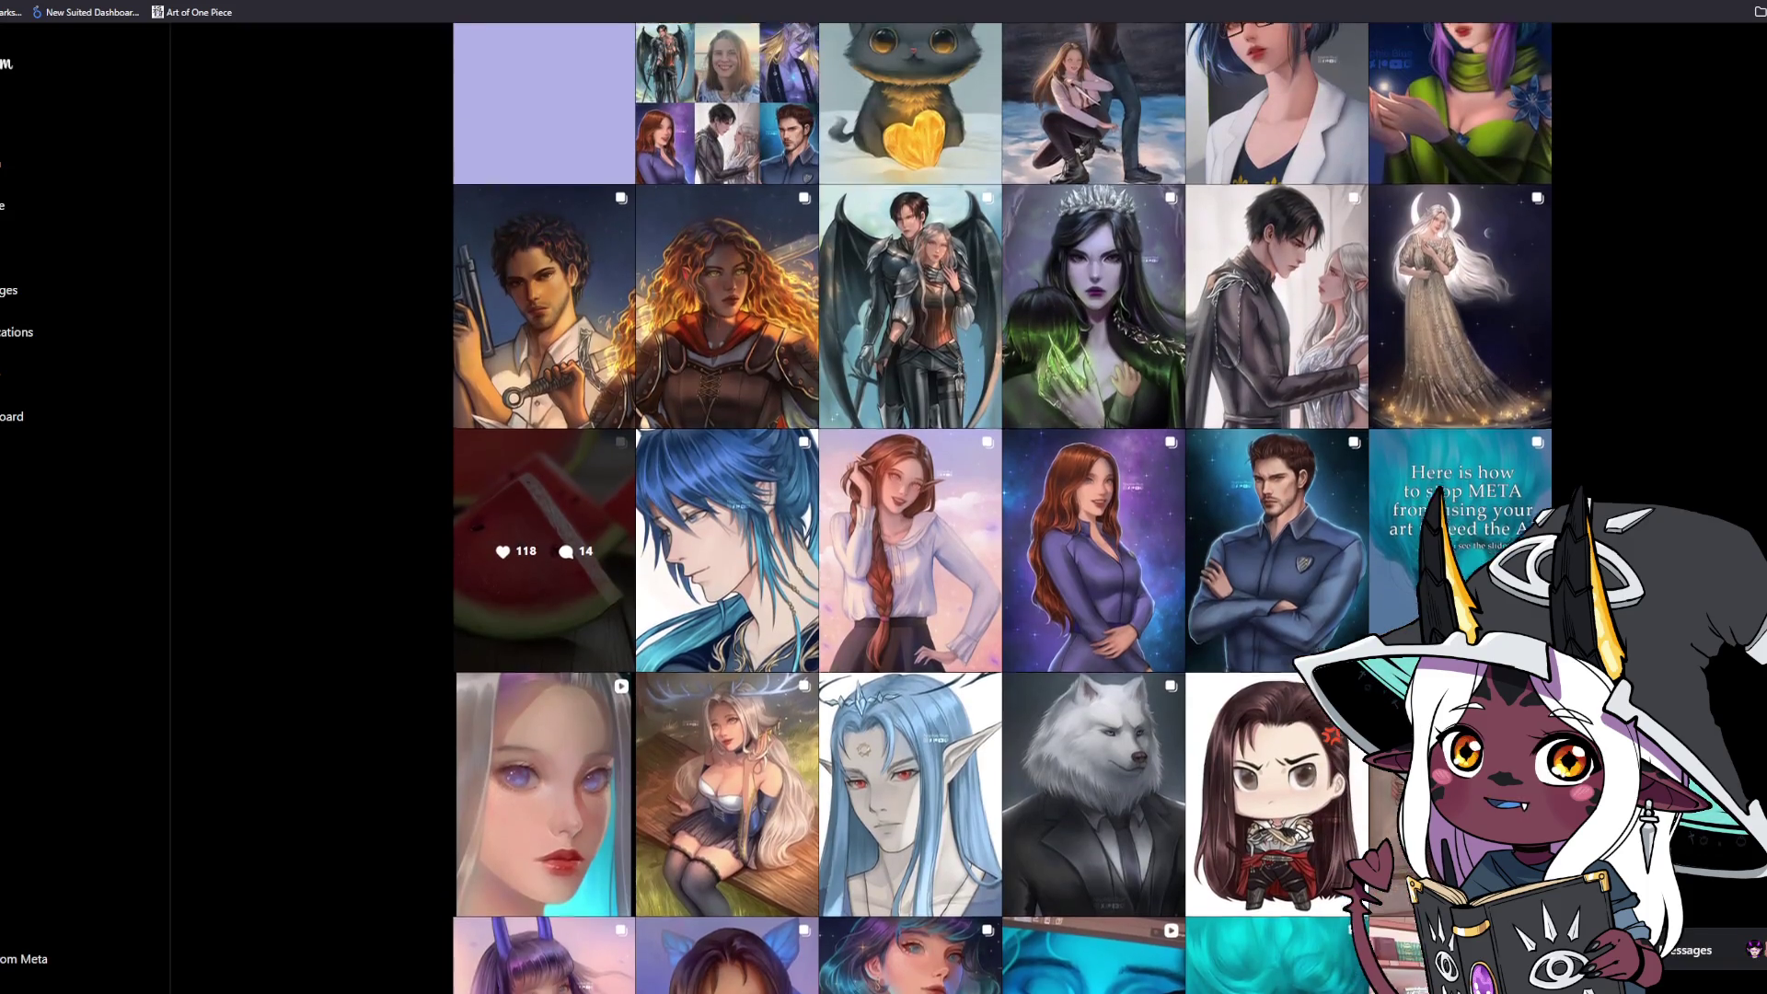
scroll(543, 630, up, 2)
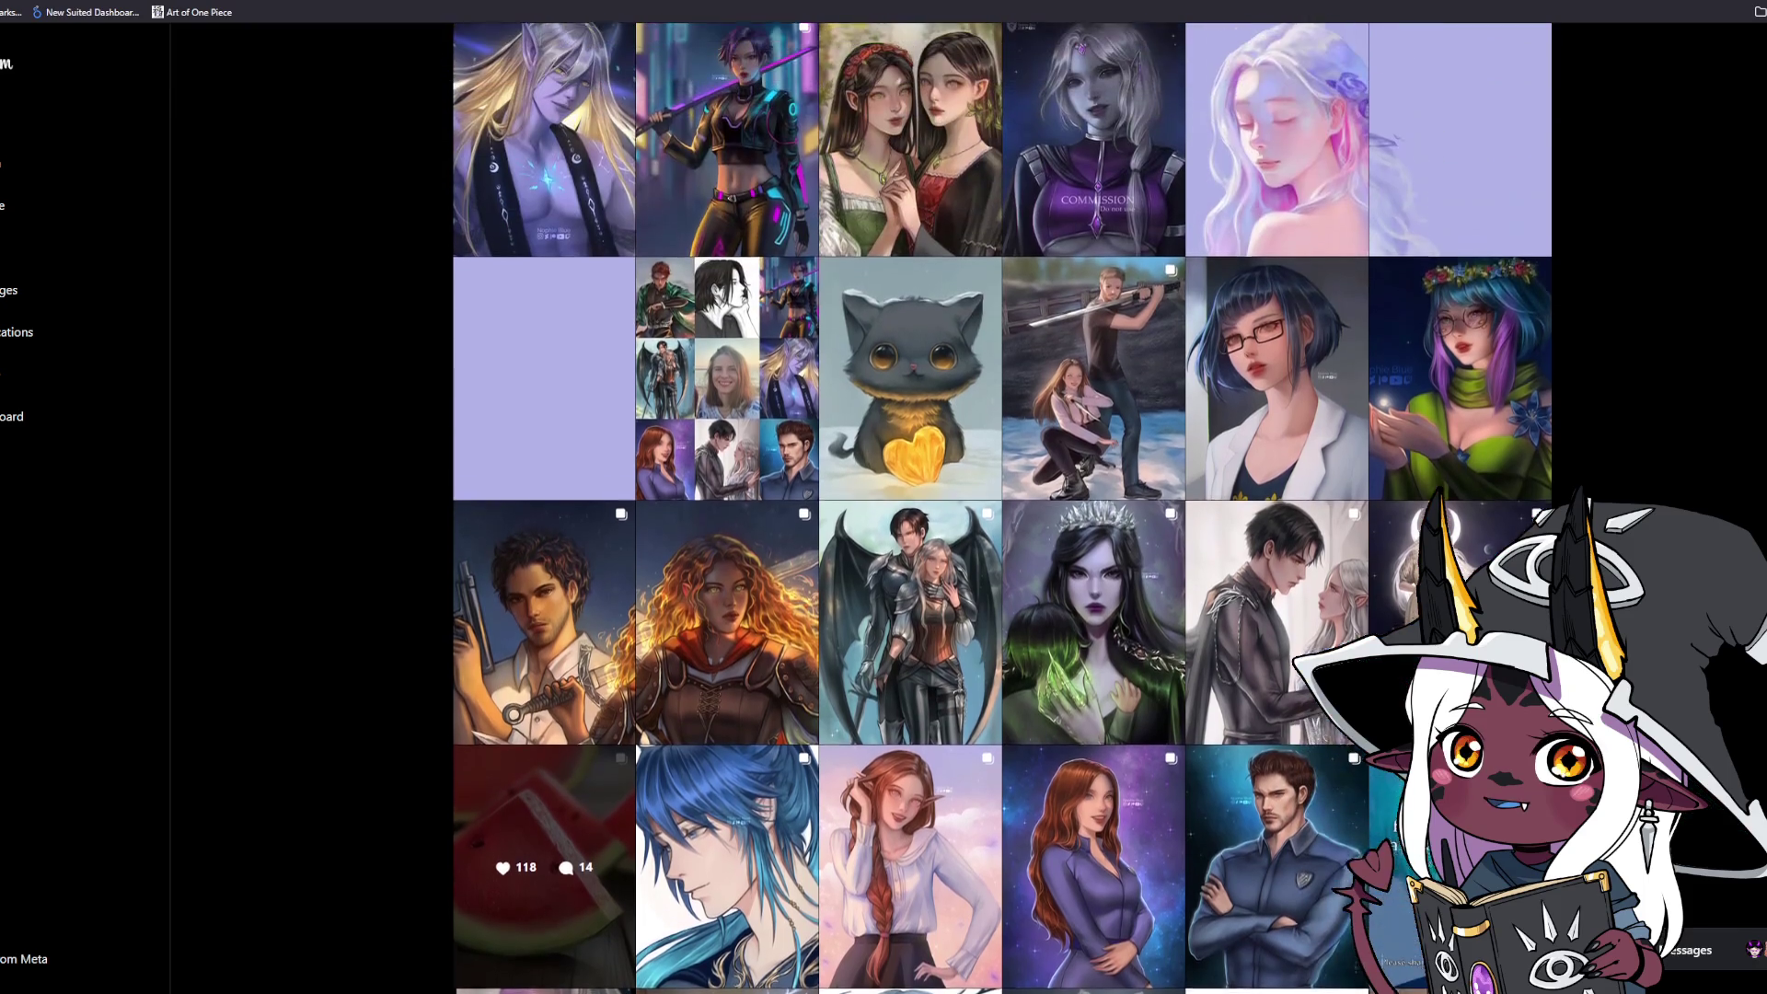
scroll(543, 874, up, 8)
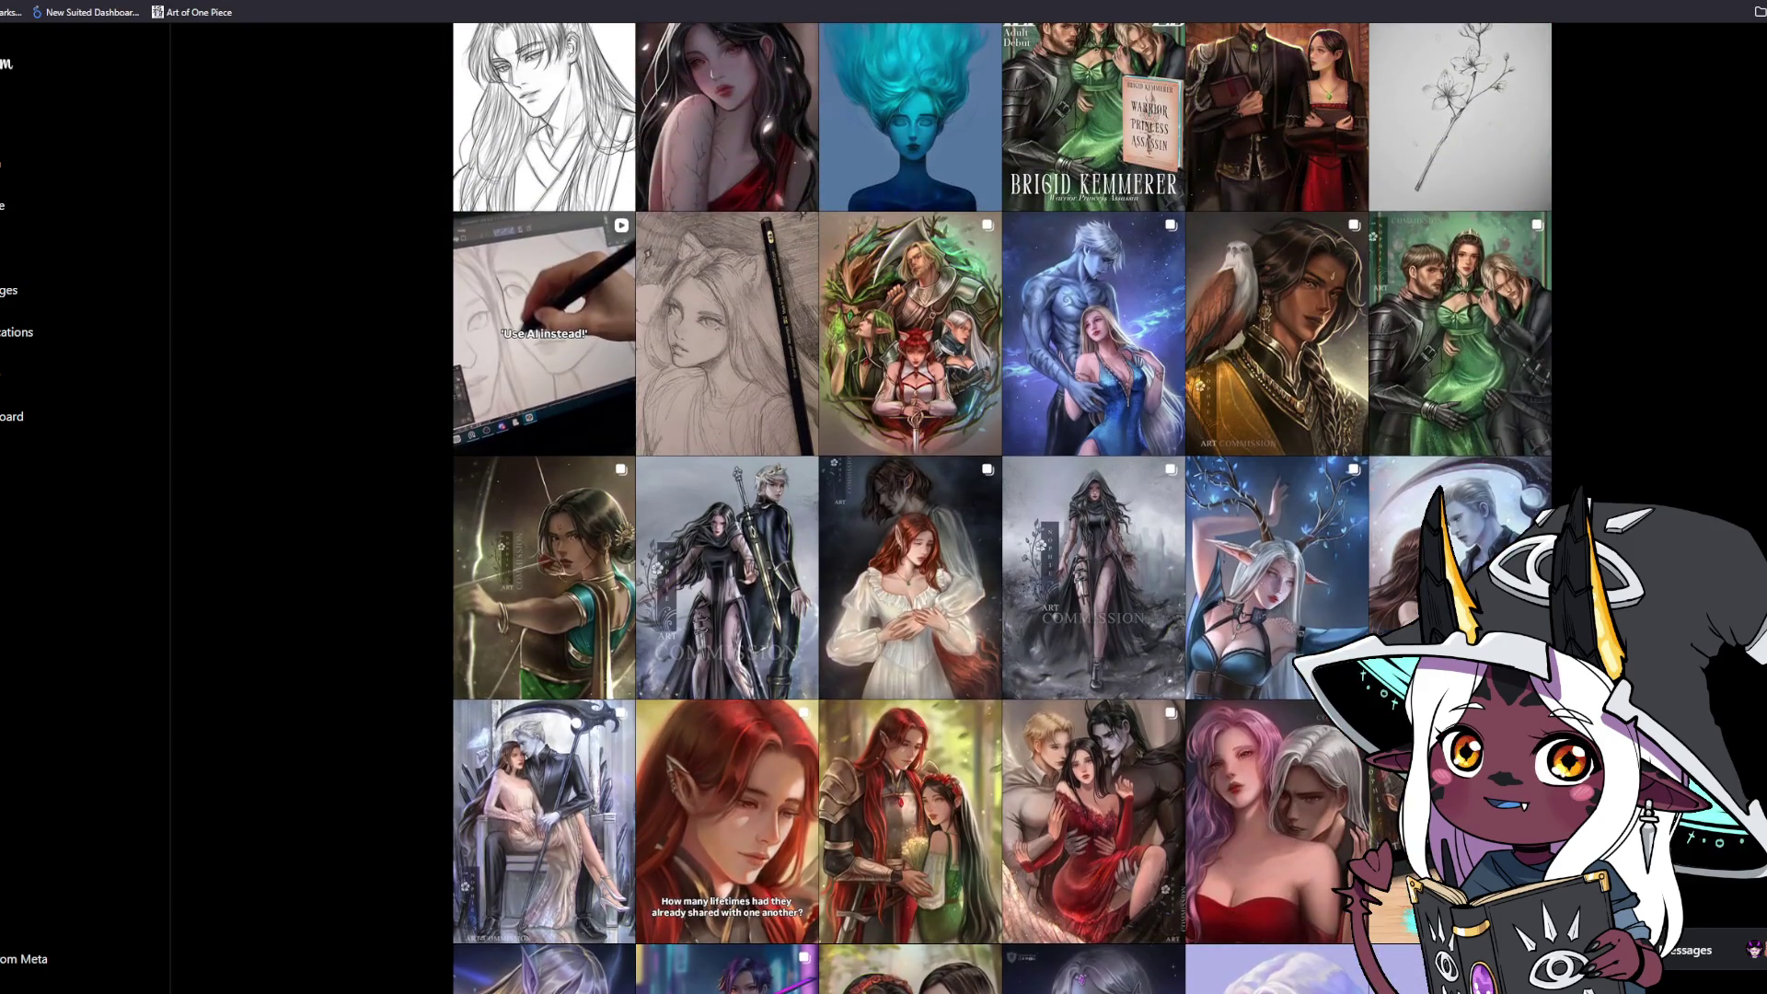
scroll(1003, 497, up, 1)
scroll(1002, 497, up, 4)
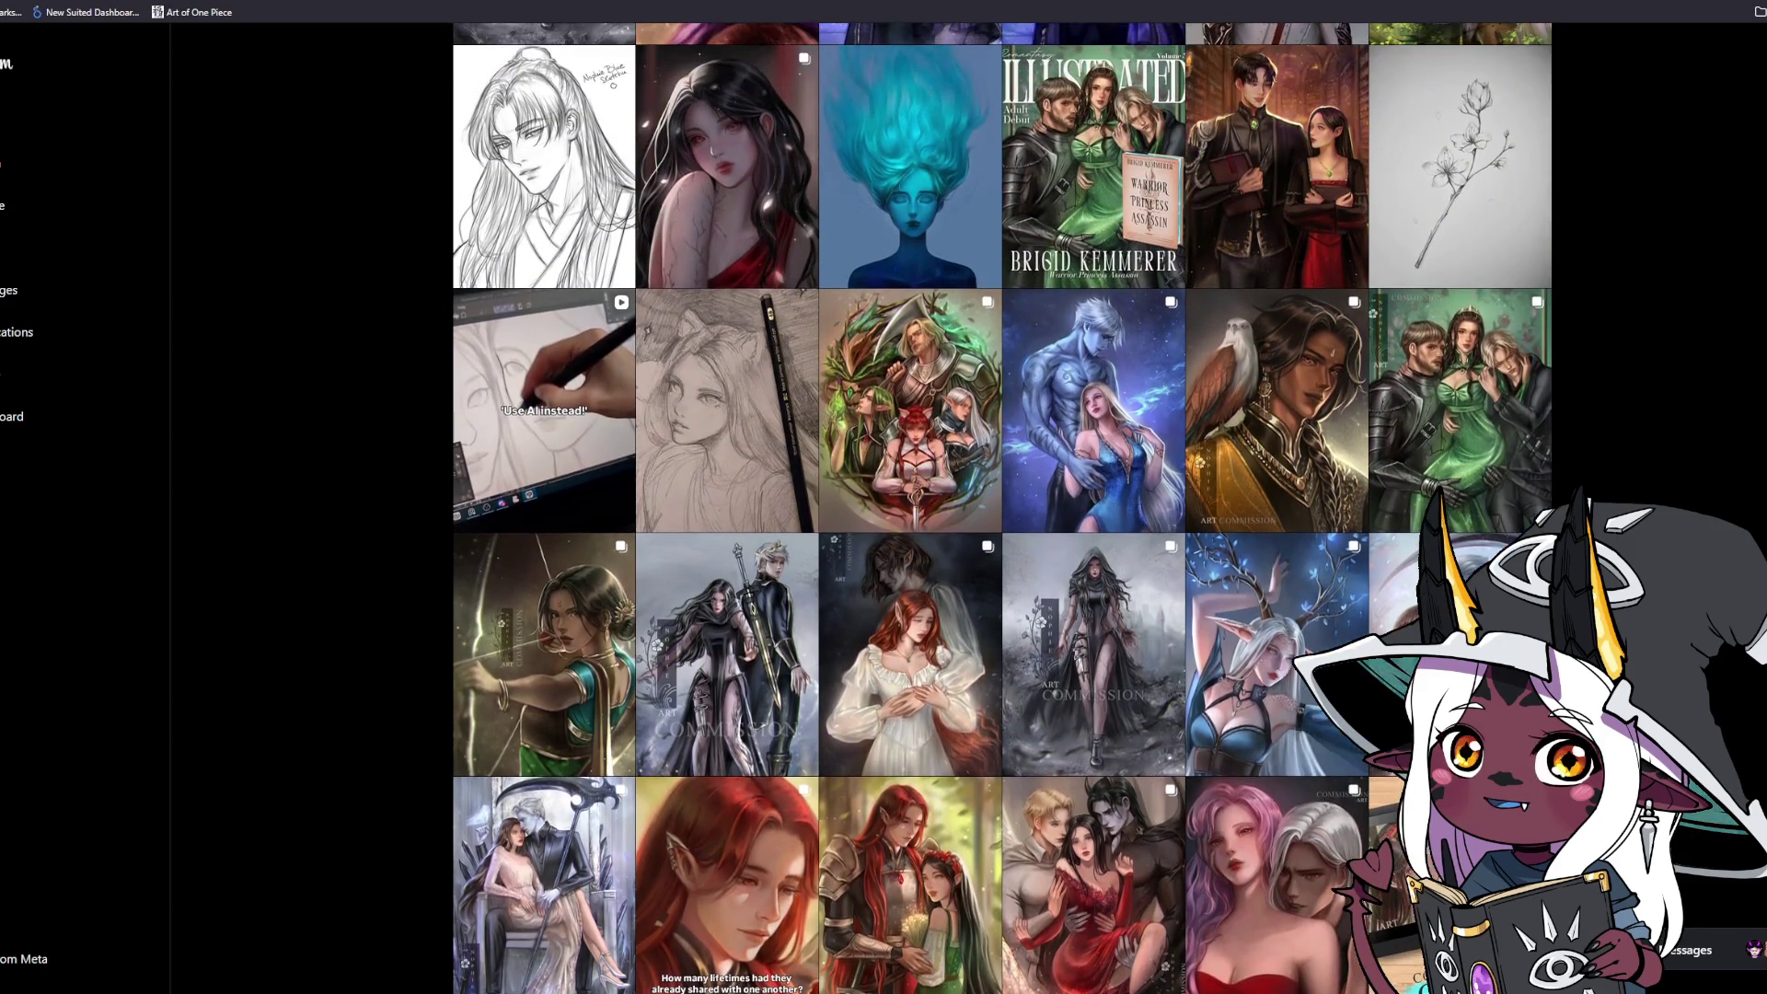
scroll(1054, 620, up, 6)
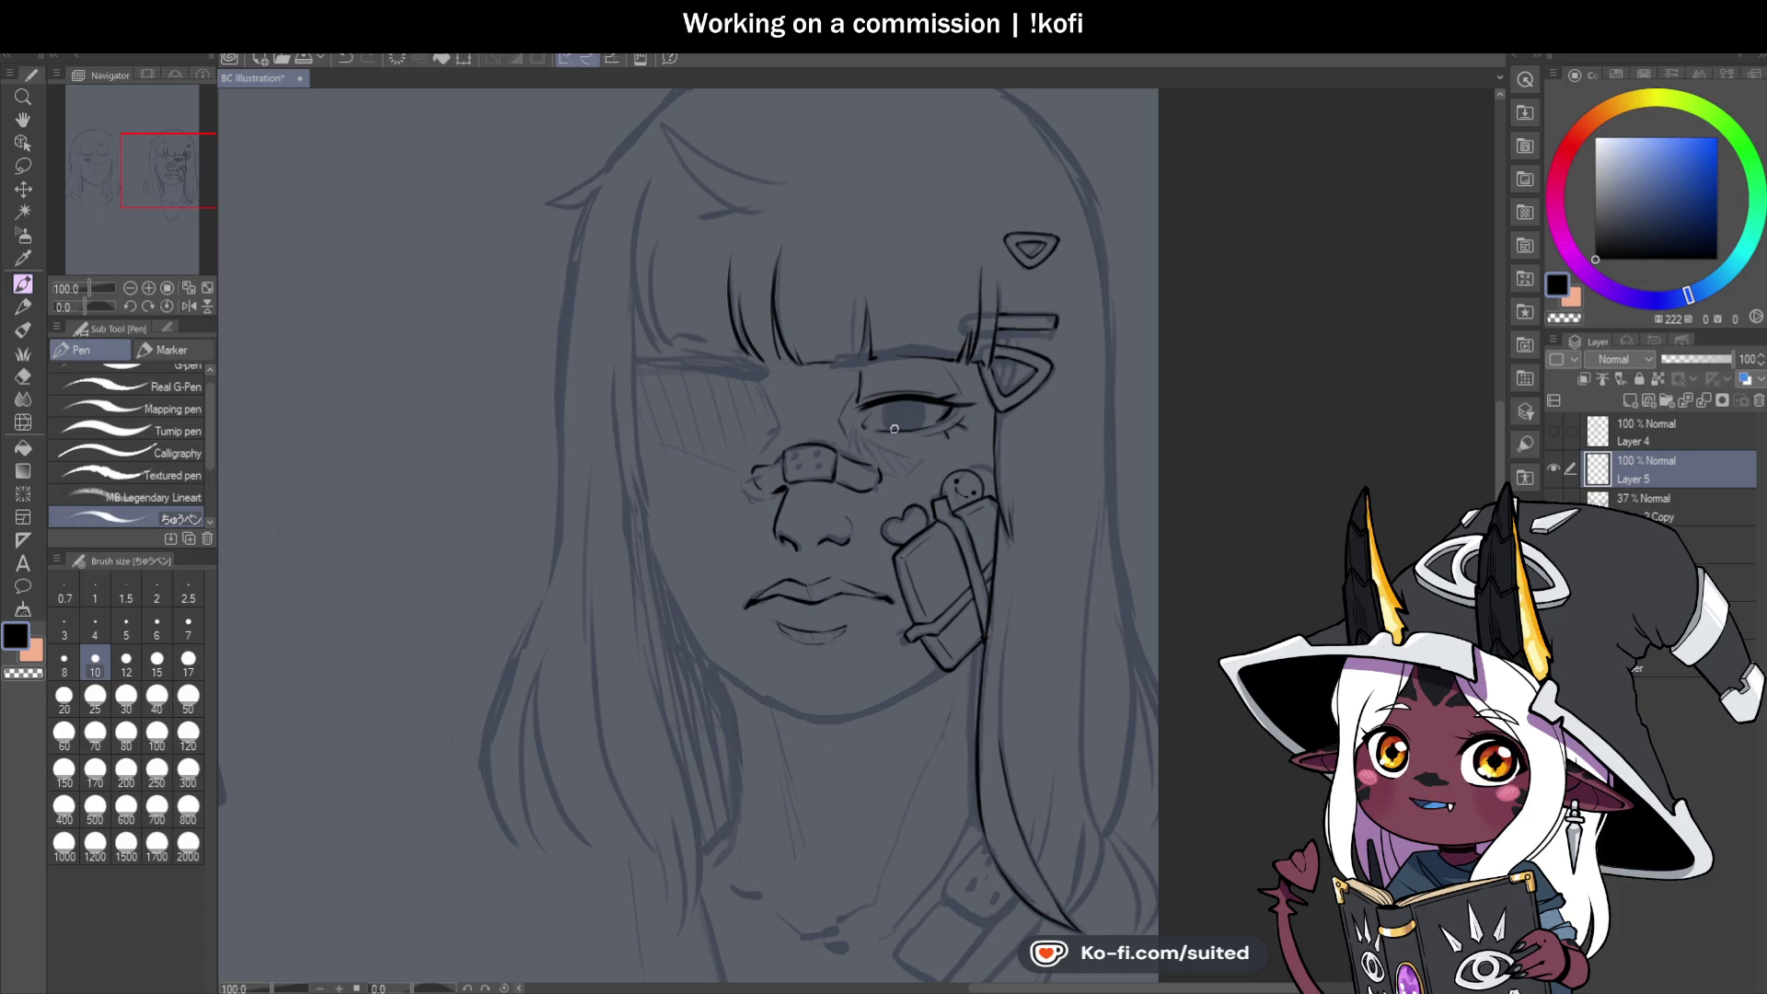
Ink black ovals around the nose bandage's upper-left, upper-right, lower-left and lower-right holes.
scroll(792, 460, up, 10)
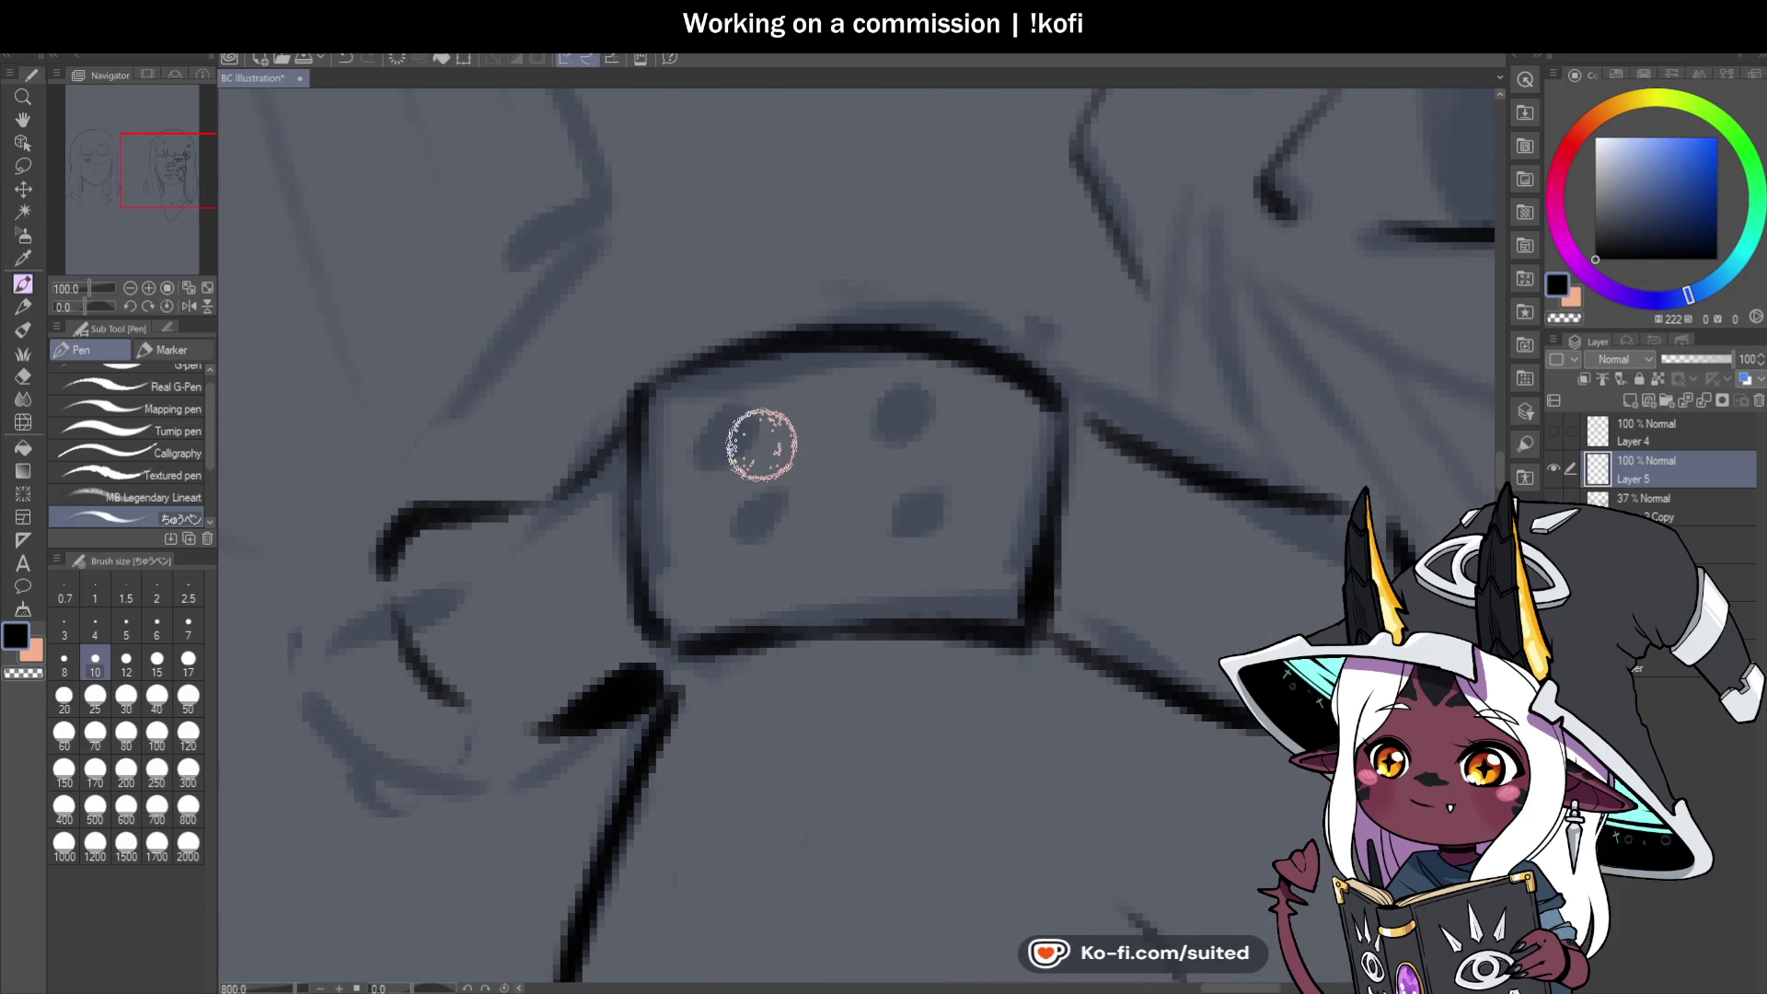
drag(741, 414, 761, 422)
mouse_move(927, 402)
mouse_down()
mouse_move(945, 428)
mouse_move(958, 415)
mouse_move(948, 438)
mouse_up()
scroll(947, 438, down, 5)
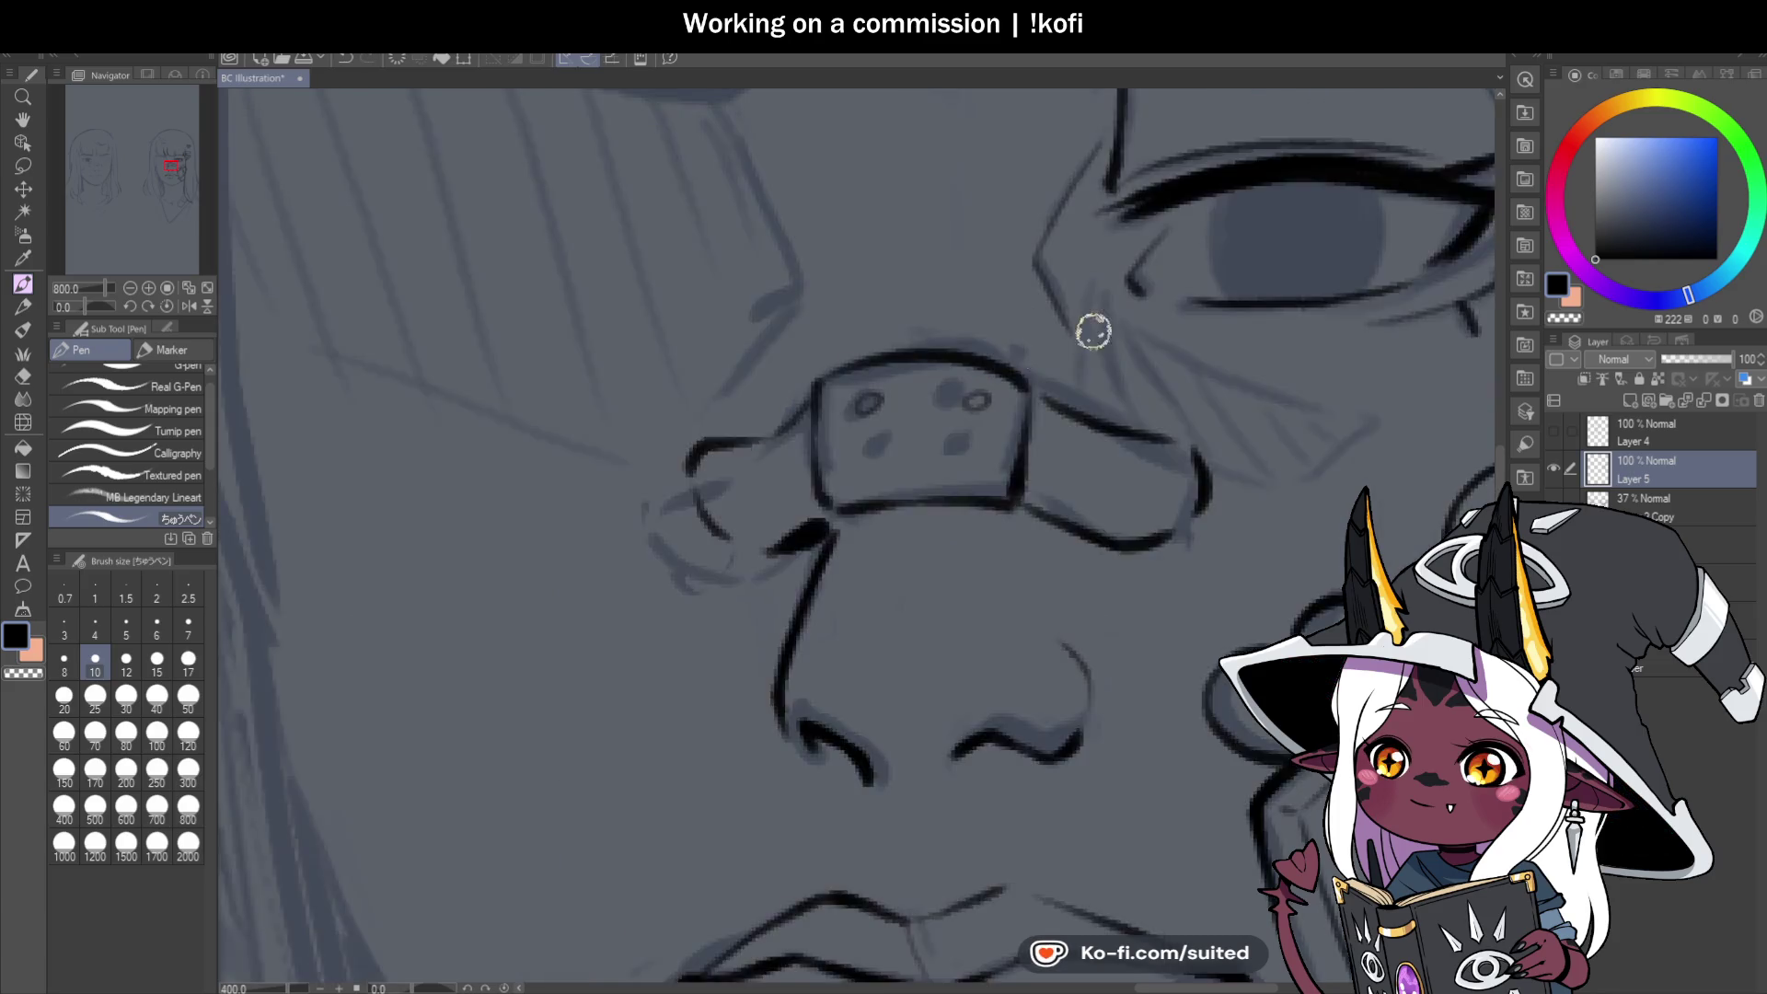
scroll(1016, 374, up, 5)
drag(930, 362, 916, 366)
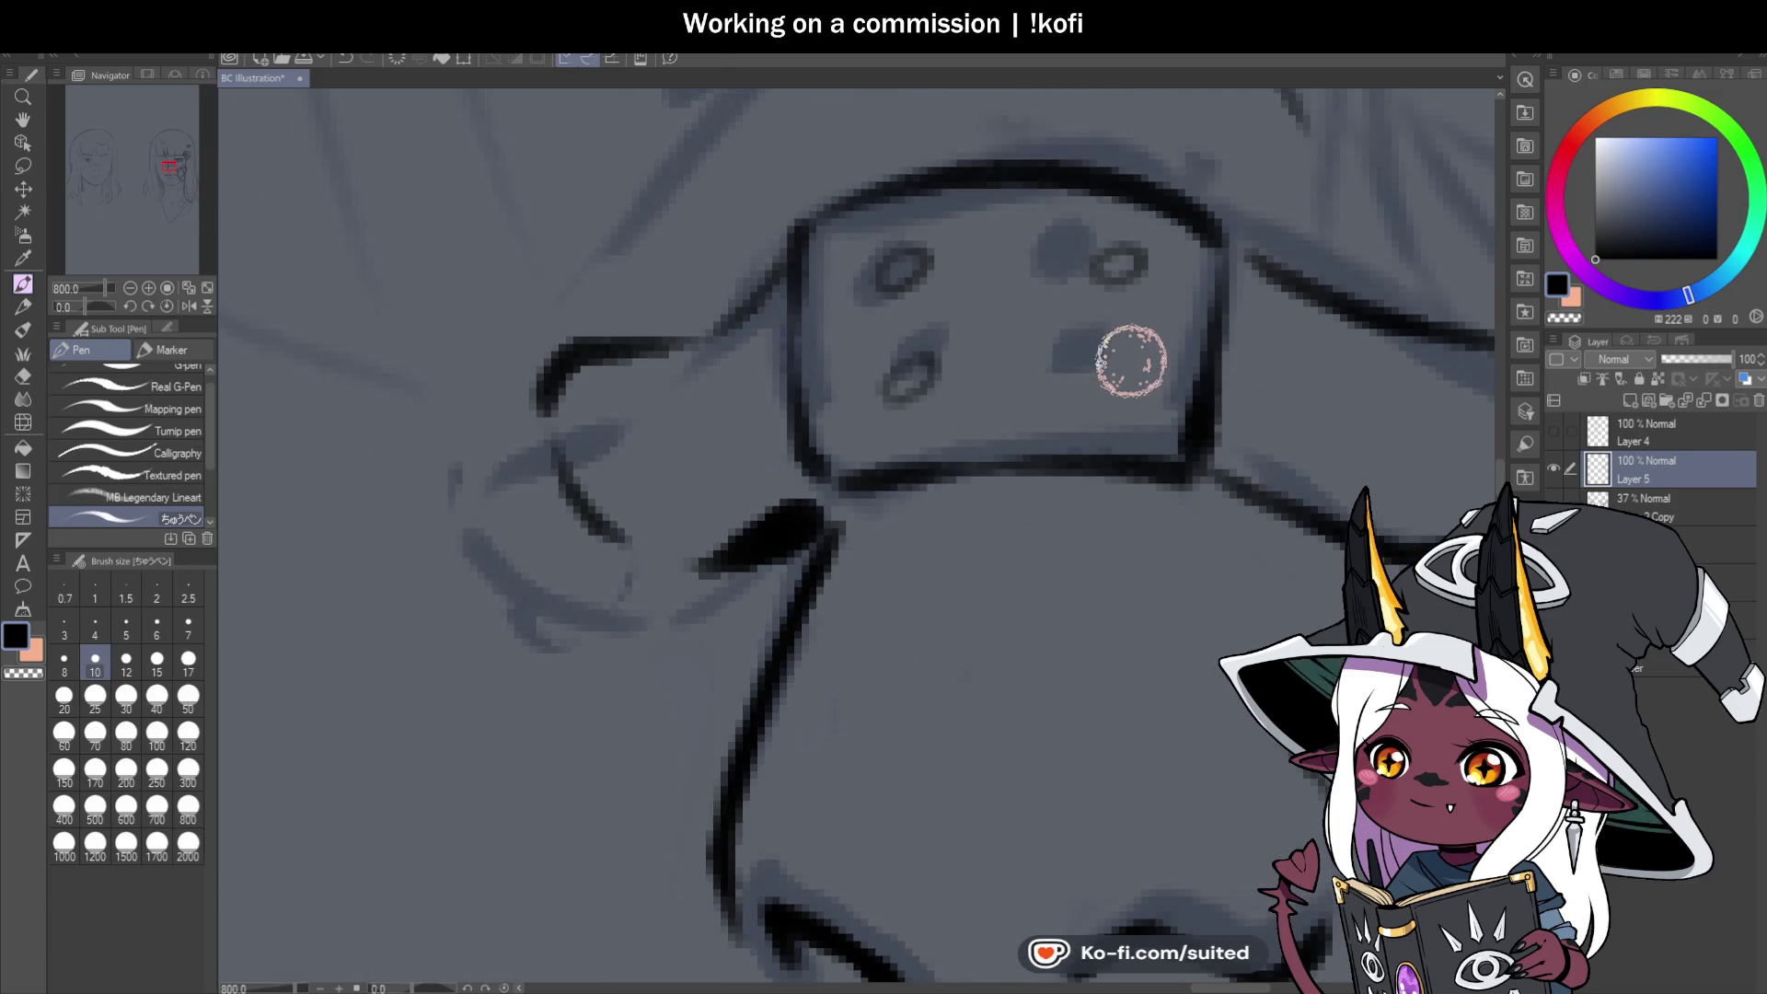
mouse_move(1103, 351)
mouse_down()
mouse_move(1113, 363)
mouse_move(1073, 367)
mouse_up()
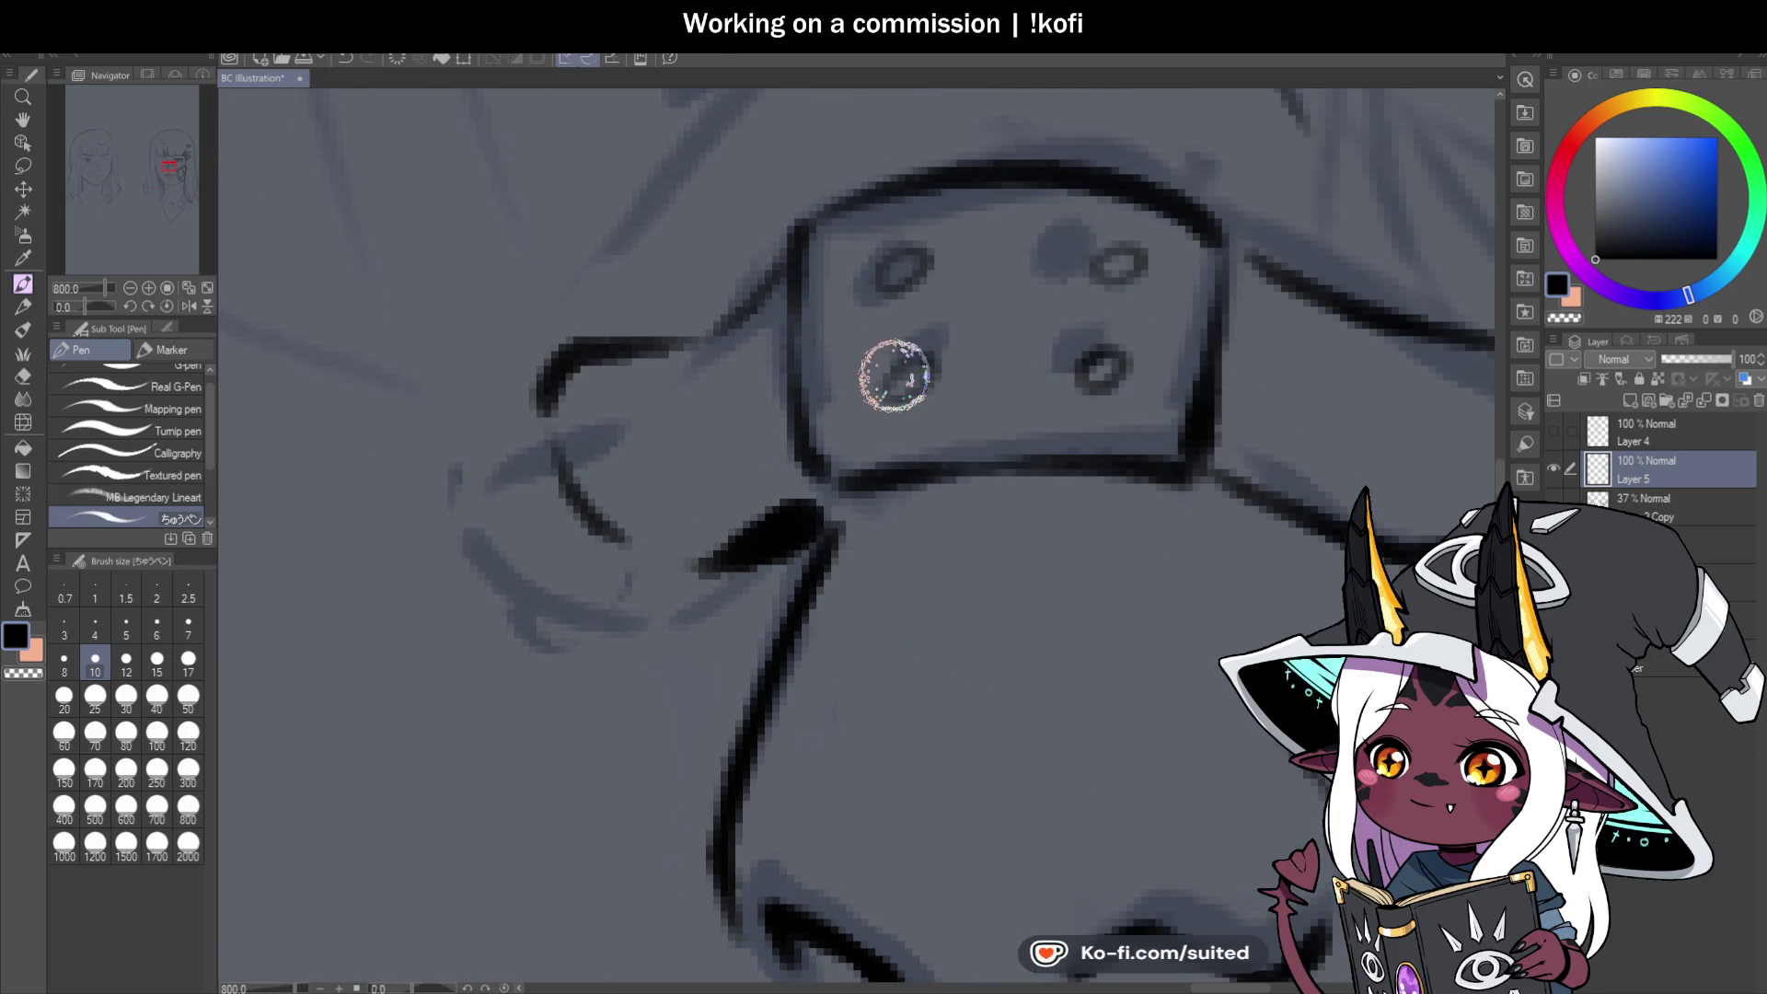
scroll(899, 390, down, 6)
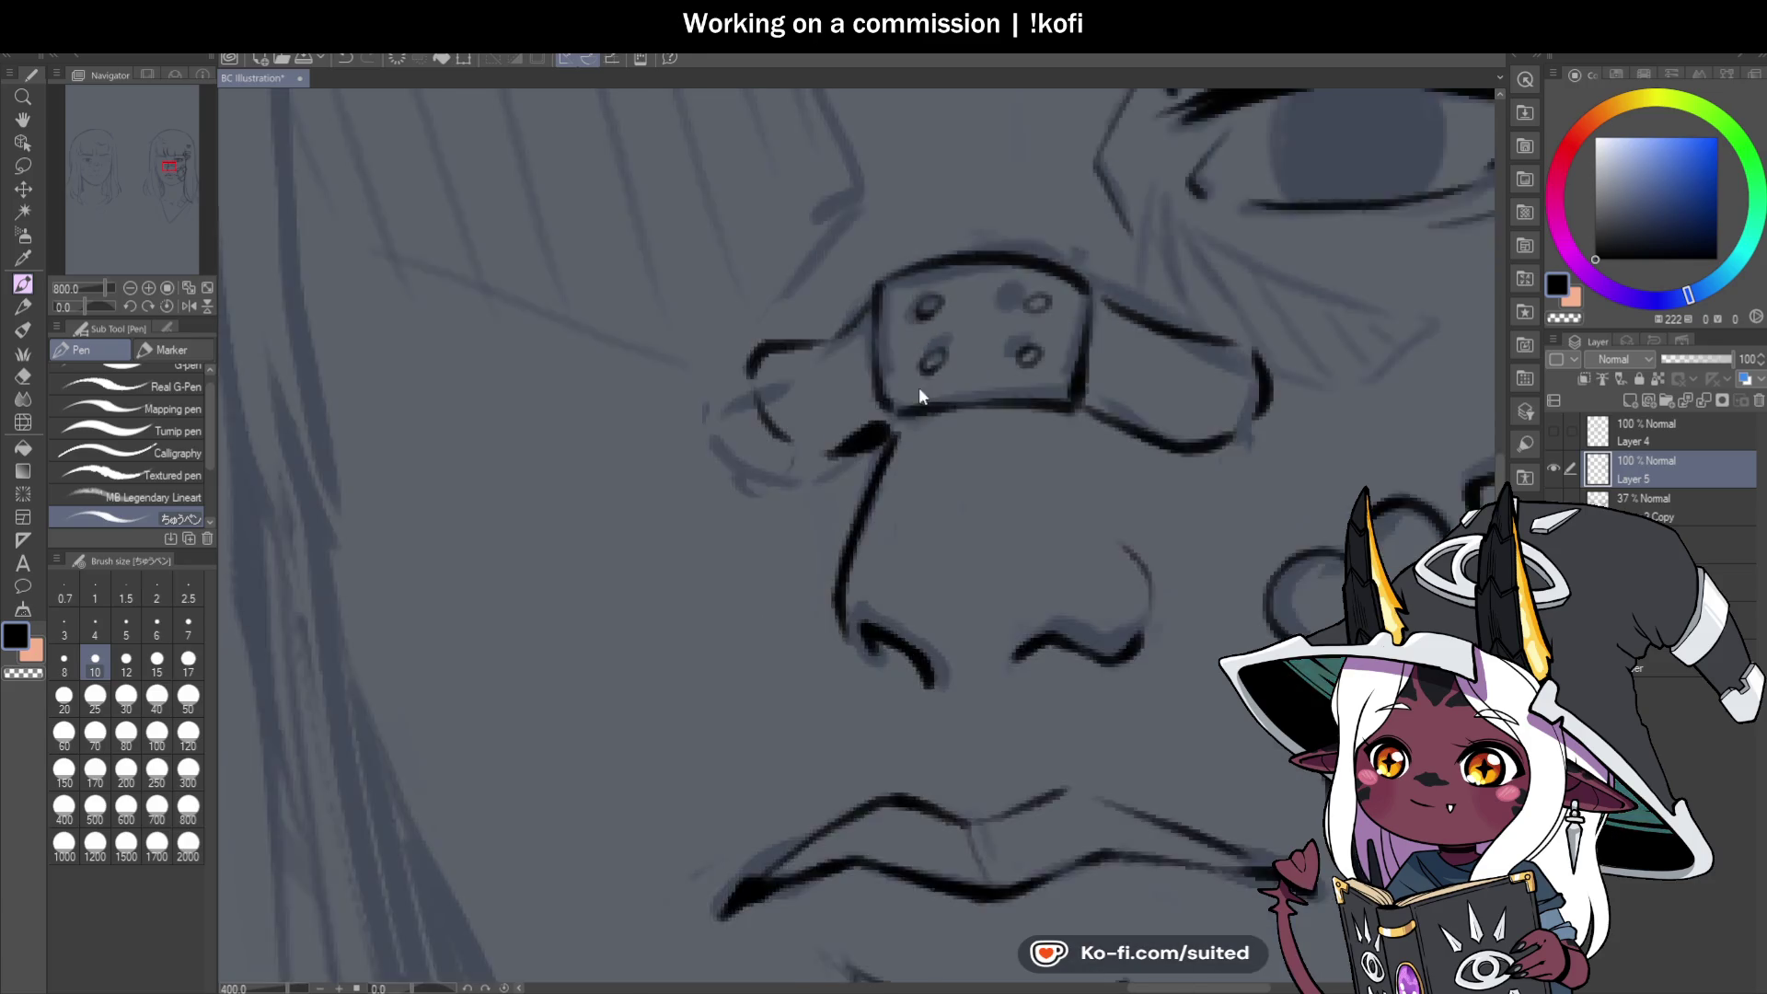
Rotate the view toward the bandage, then reset it upright to show the whole face.
mouse_move(756, 203)
mouse_down()
mouse_move(828, 276)
mouse_move(707, 459)
mouse_up()
scroll(707, 459, up, 1)
scroll(707, 459, up, 2)
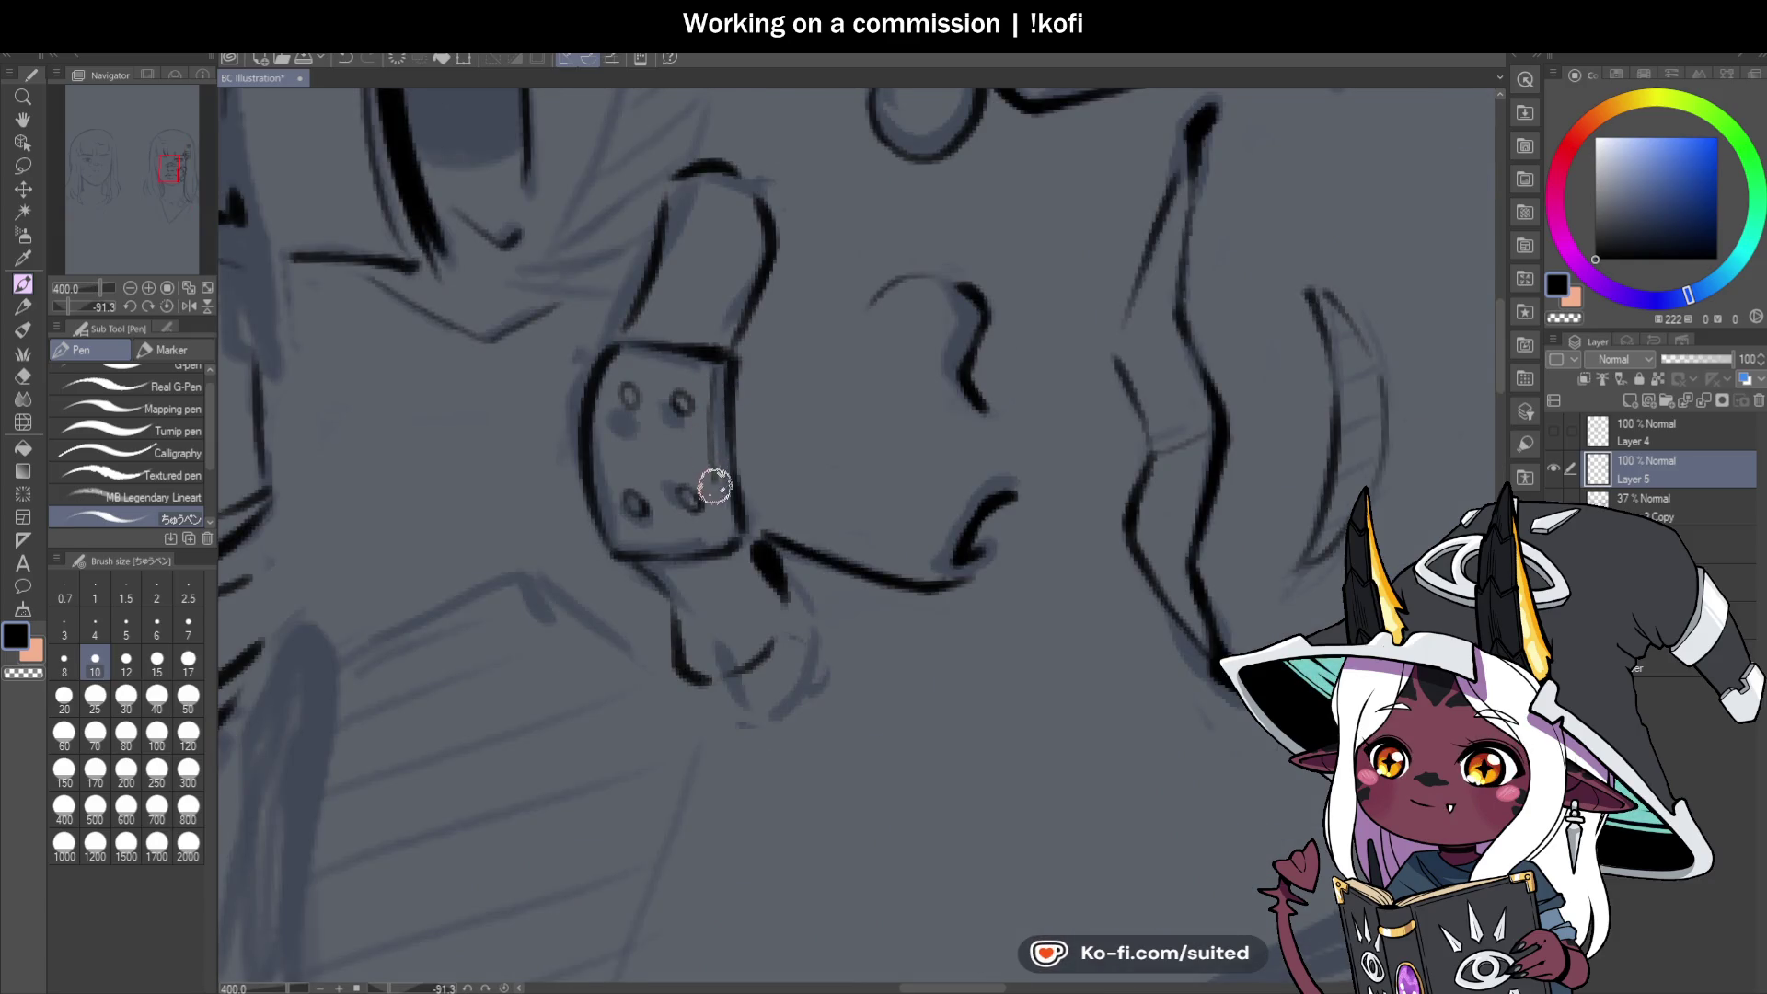
click(167, 306)
scroll(509, 399, down, 5)
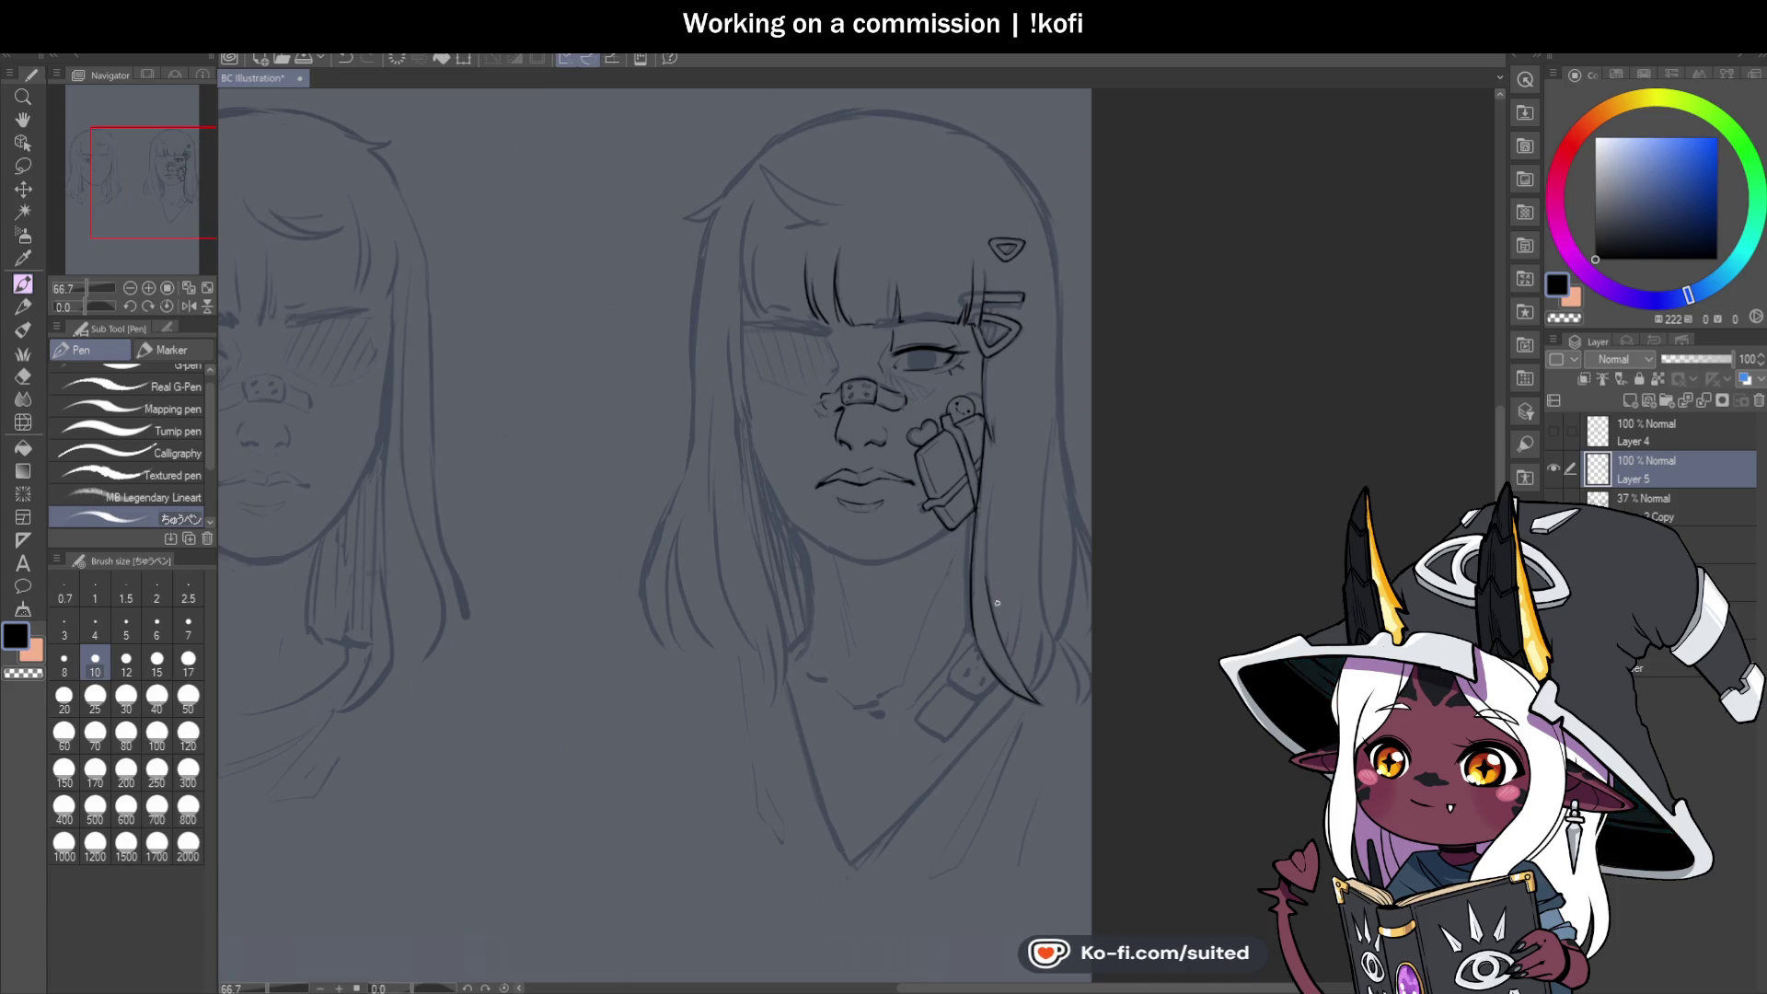
Ink two black lines down the right girl's long hair strand at close zoom.
scroll(997, 603, up, 3)
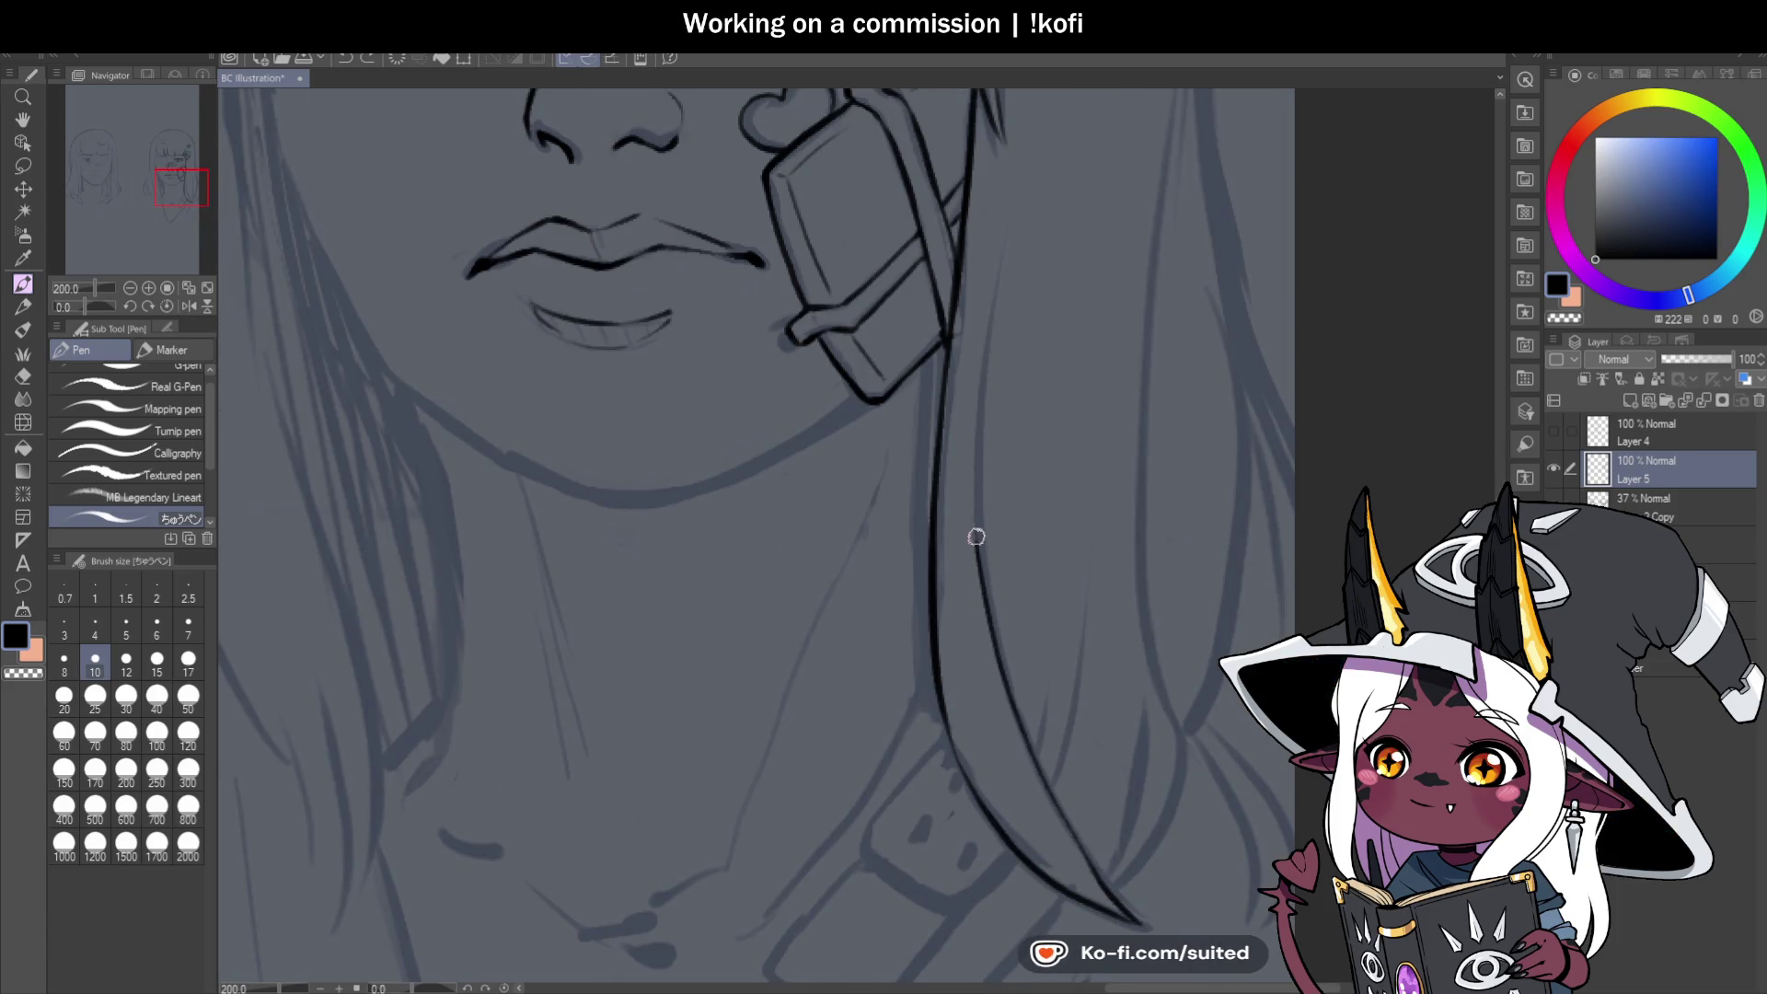
scroll(1049, 727, down, 3)
scroll(1050, 732, up, 2)
scroll(1050, 731, up, 1)
scroll(1053, 730, down, 3)
scroll(1068, 520, up, 1)
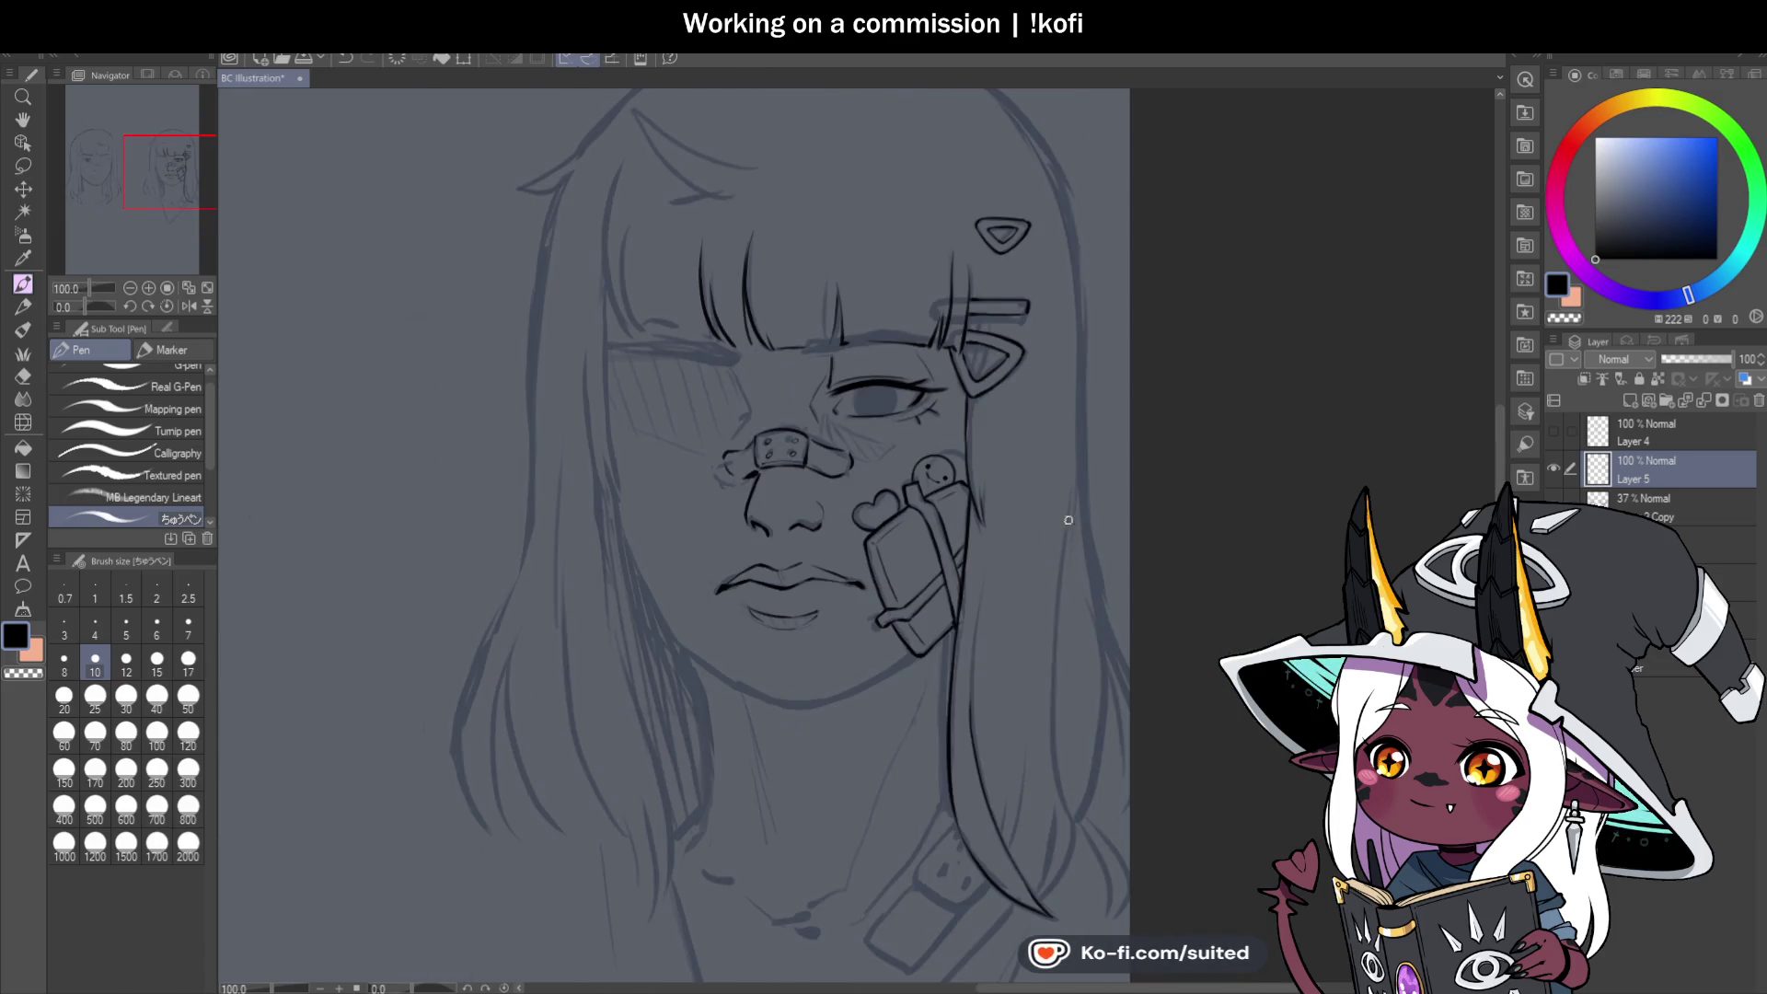
drag(1057, 557, 1073, 814)
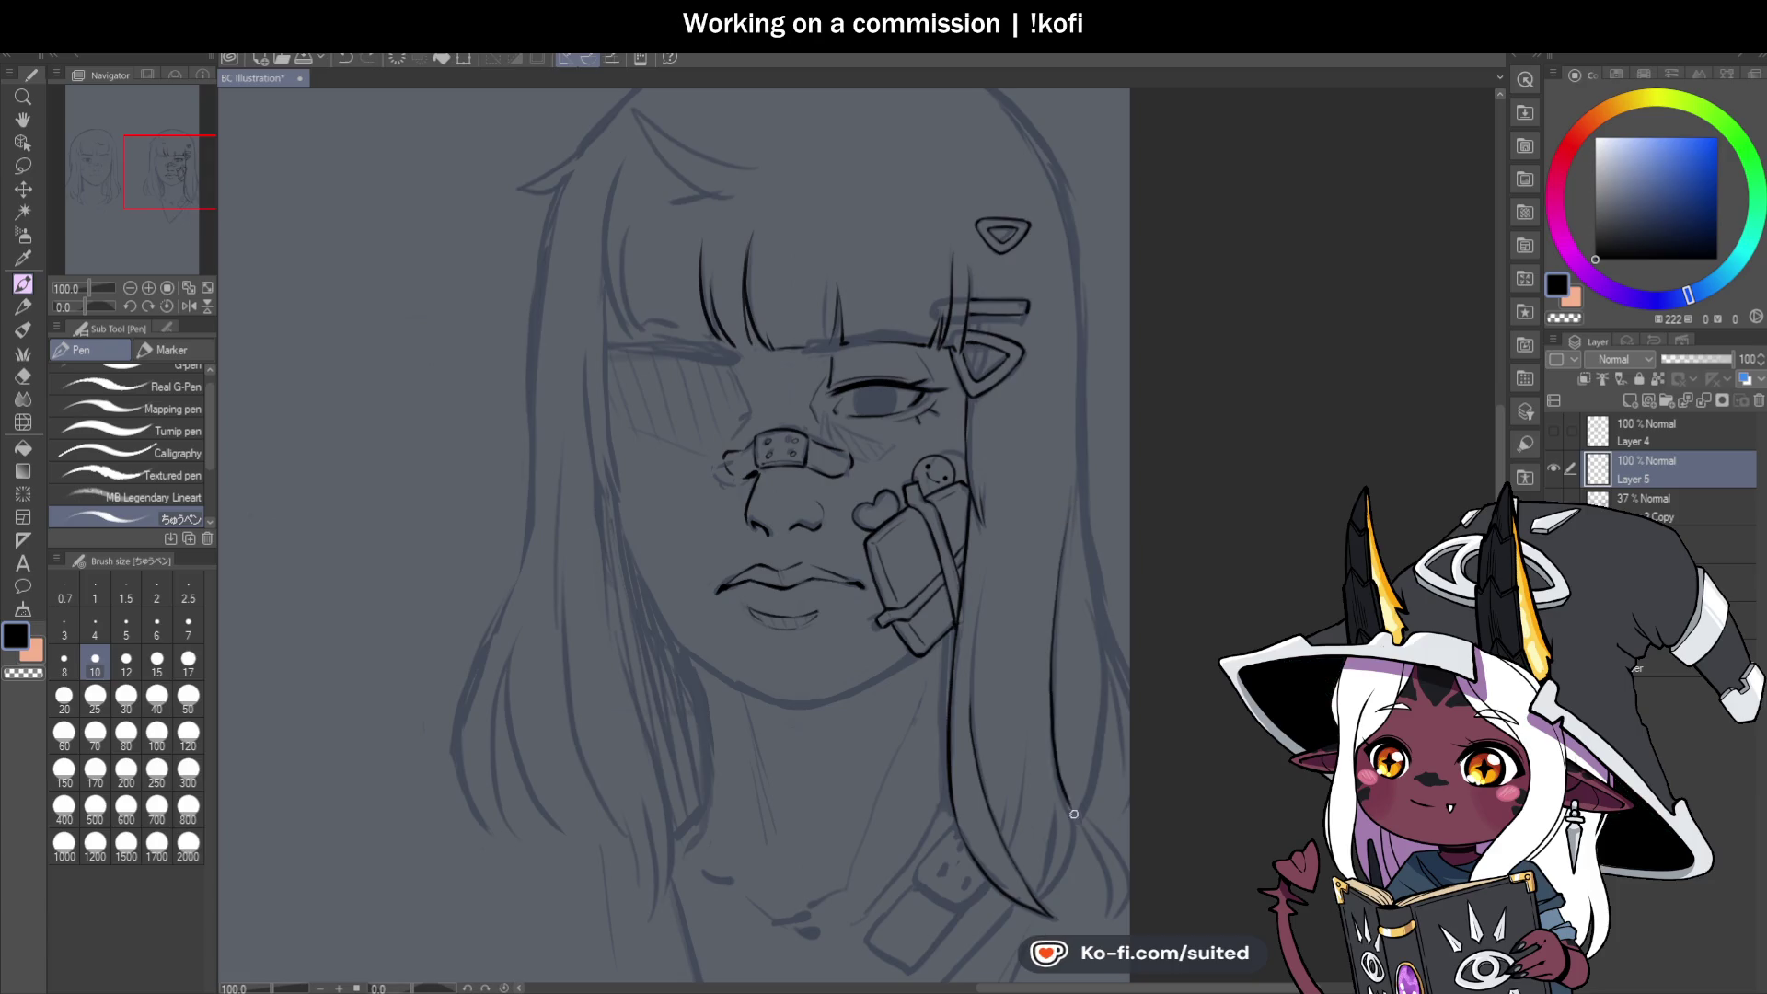
scroll(1073, 814, down, 2)
scroll(1060, 766, up, 2)
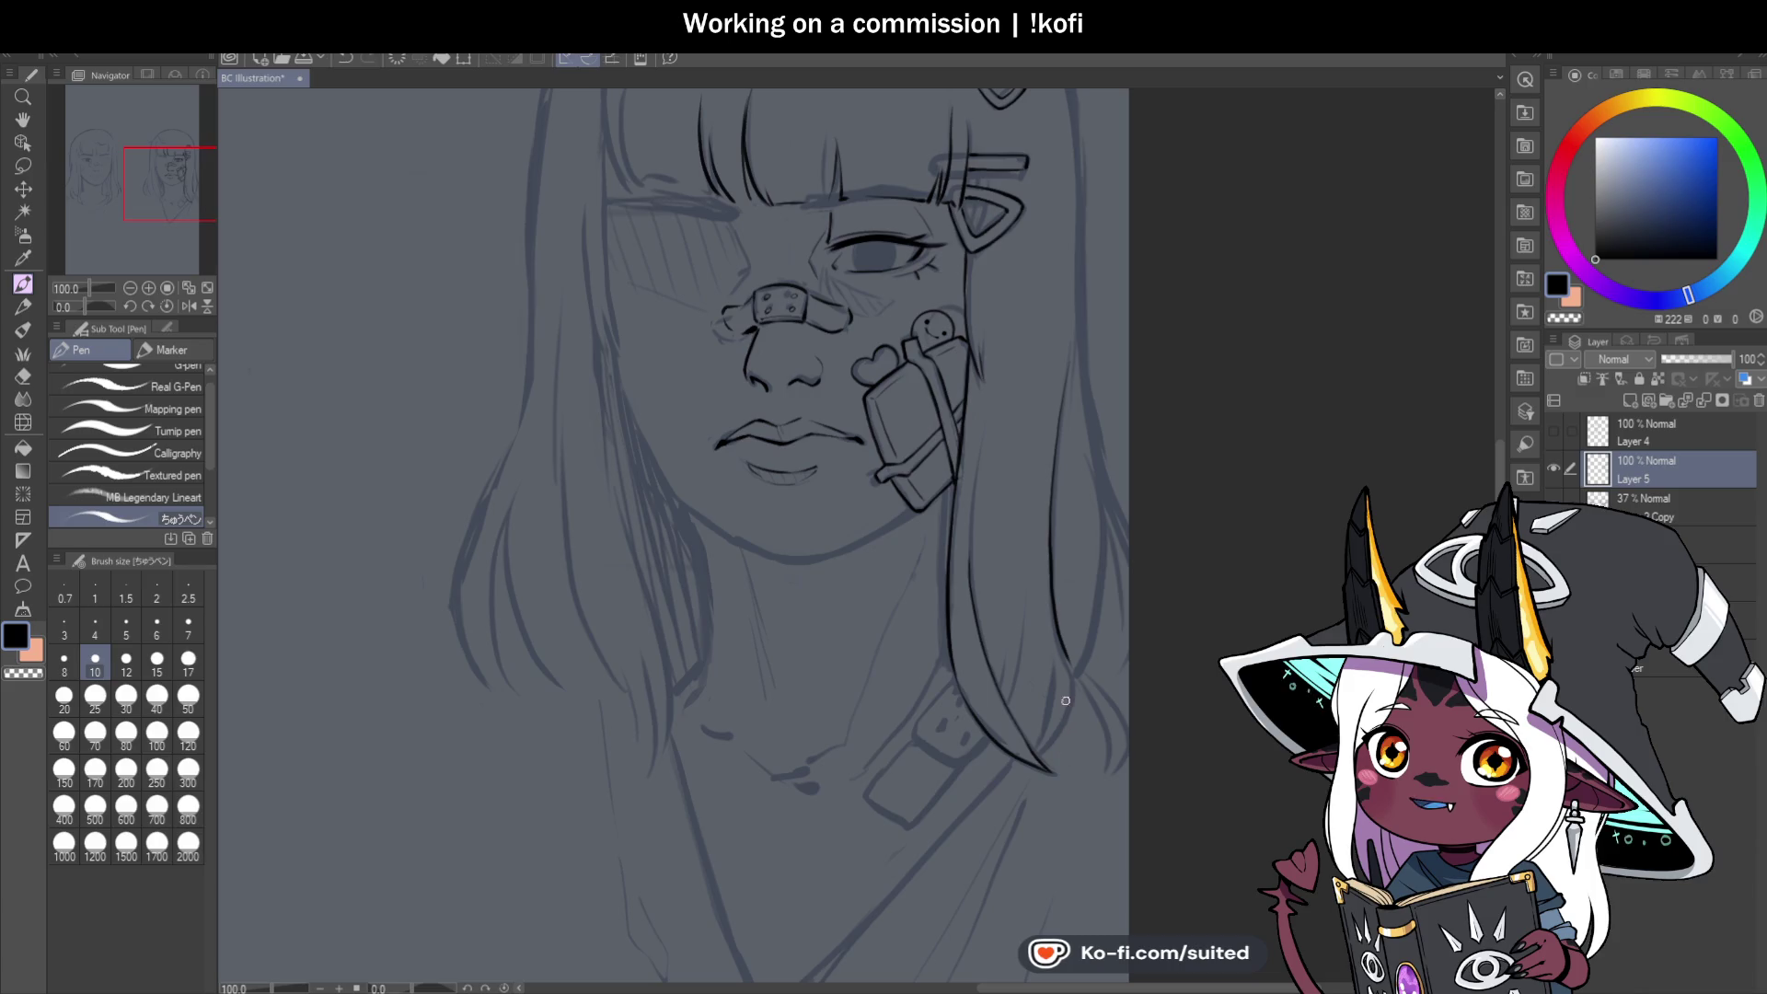
scroll(1066, 701, down, 2)
scroll(1089, 580, up, 4)
drag(1088, 534, 1090, 686)
Redraw the strand stroke to meet the lower line and add a curved line up the strand.
key(ctrl+z)
drag(1086, 552, 1058, 727)
scroll(1018, 705, up, 4)
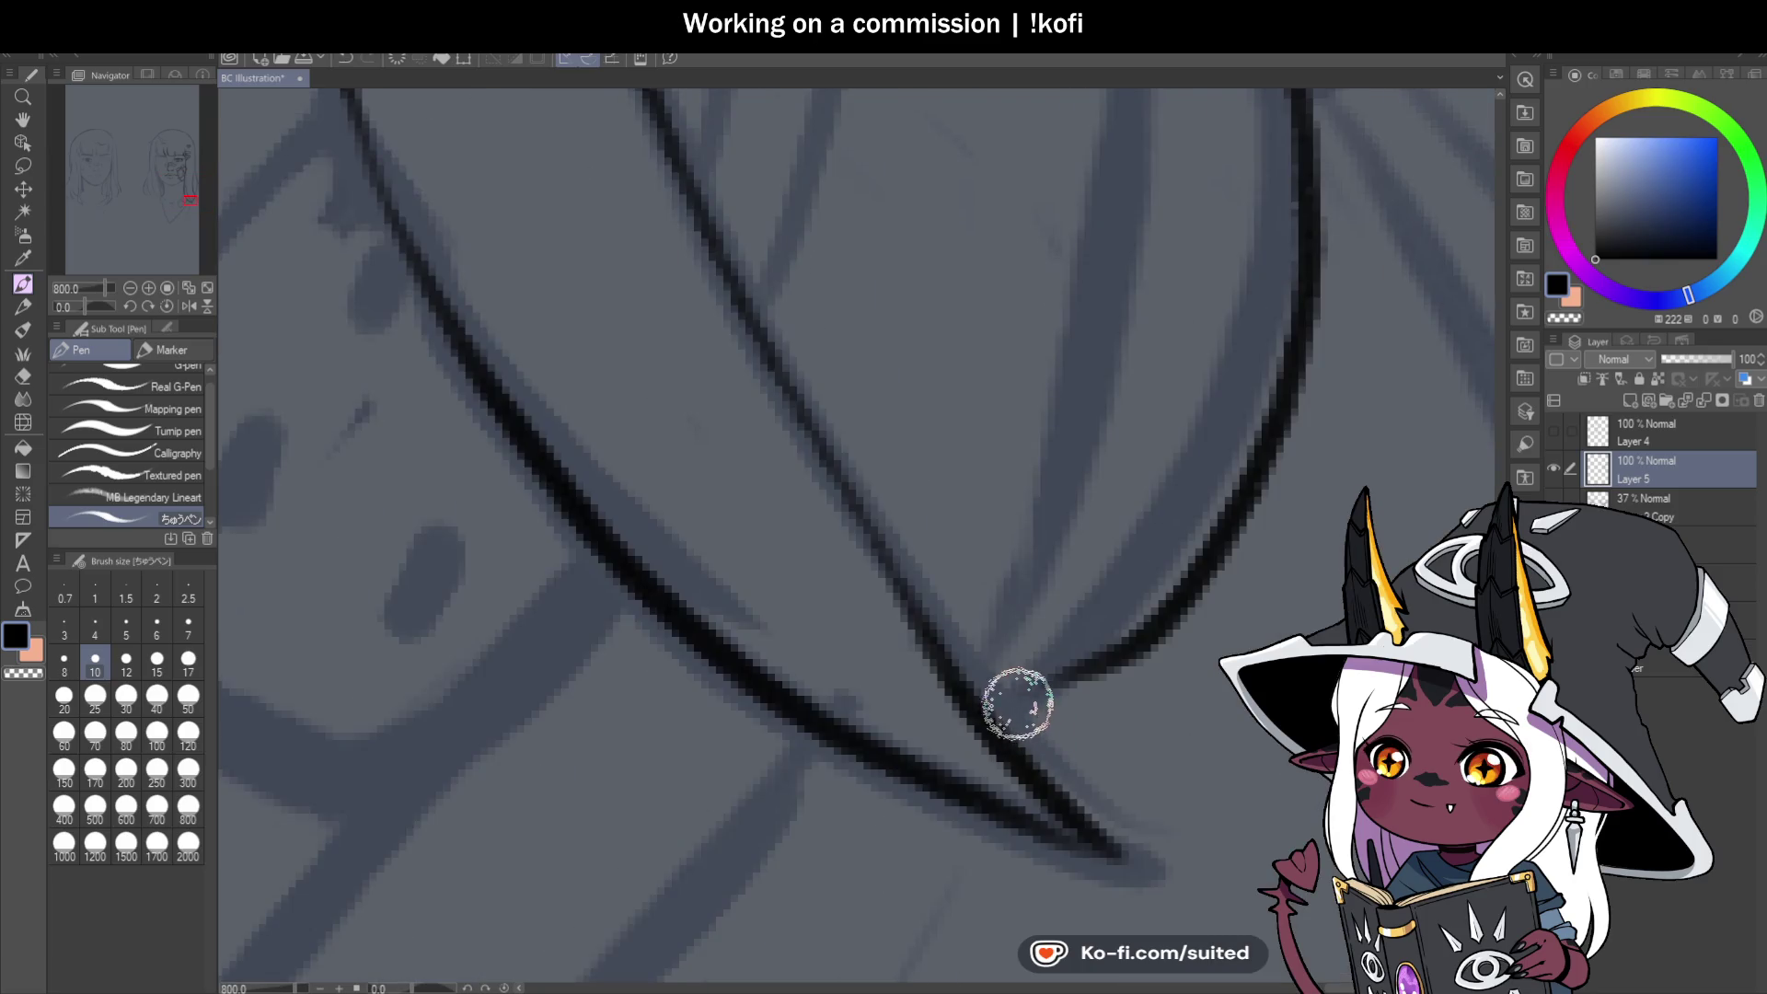
scroll(1141, 673, down, 2)
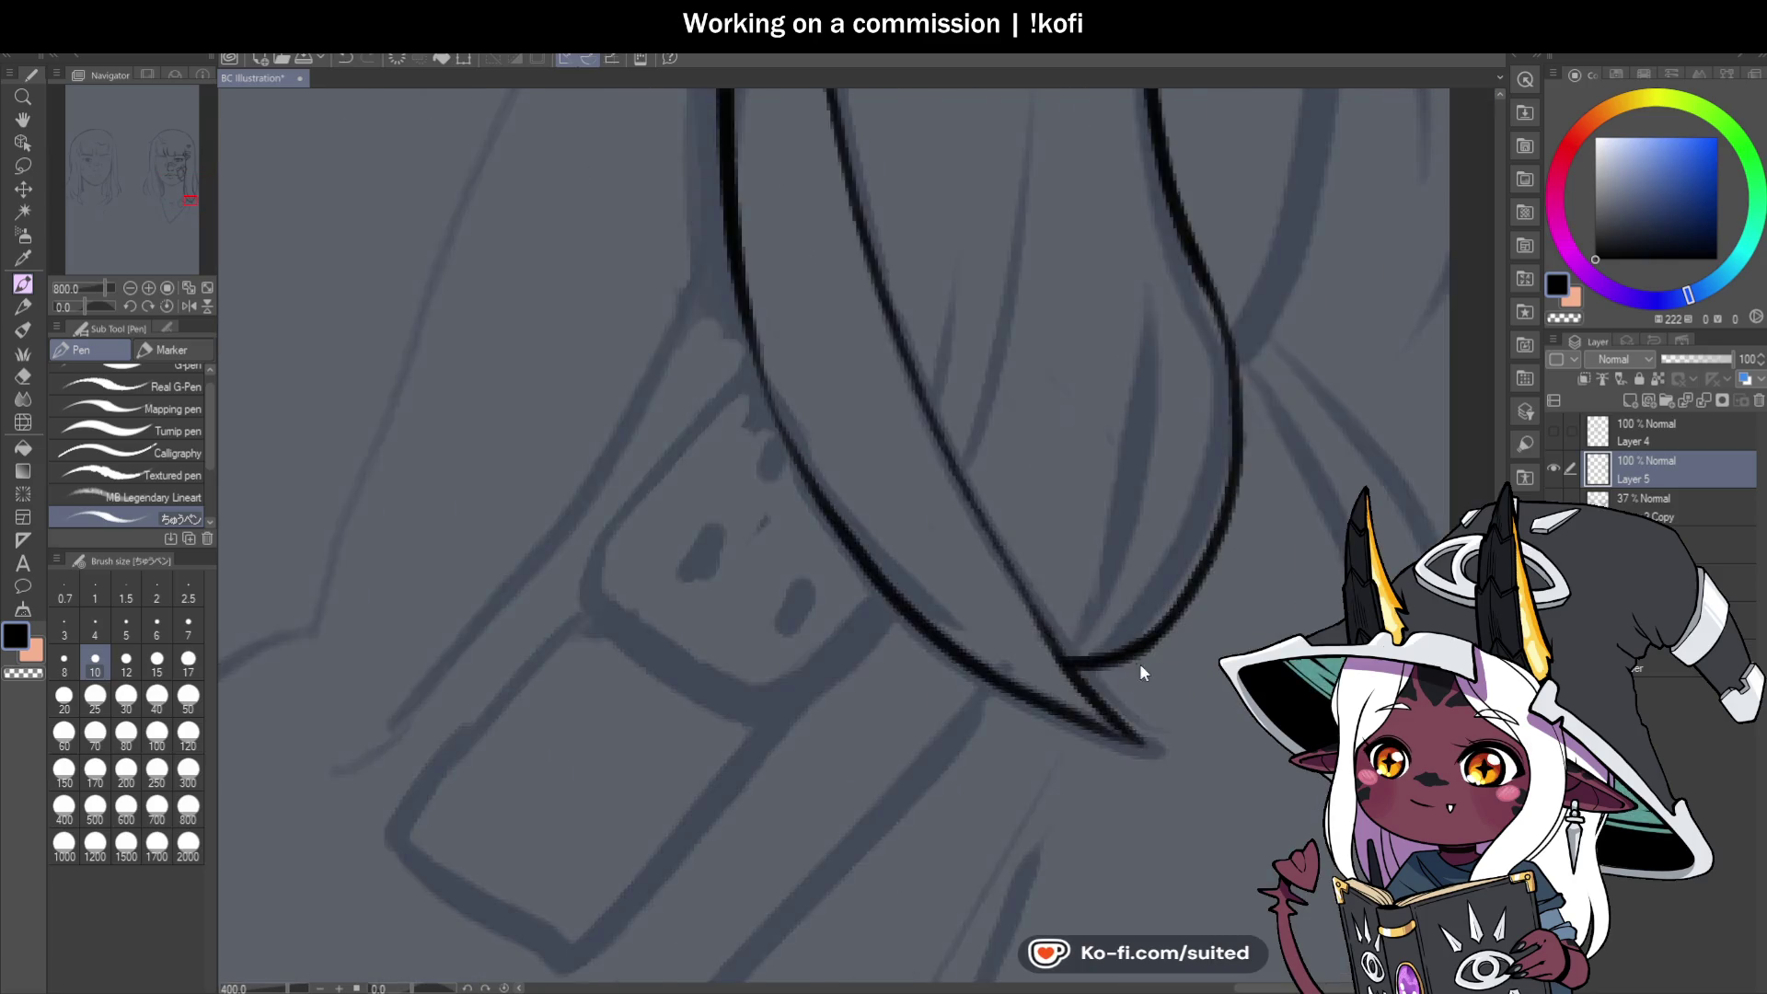
drag(1059, 717, 1148, 377)
key(ctrl+z)
drag(1064, 730, 1148, 379)
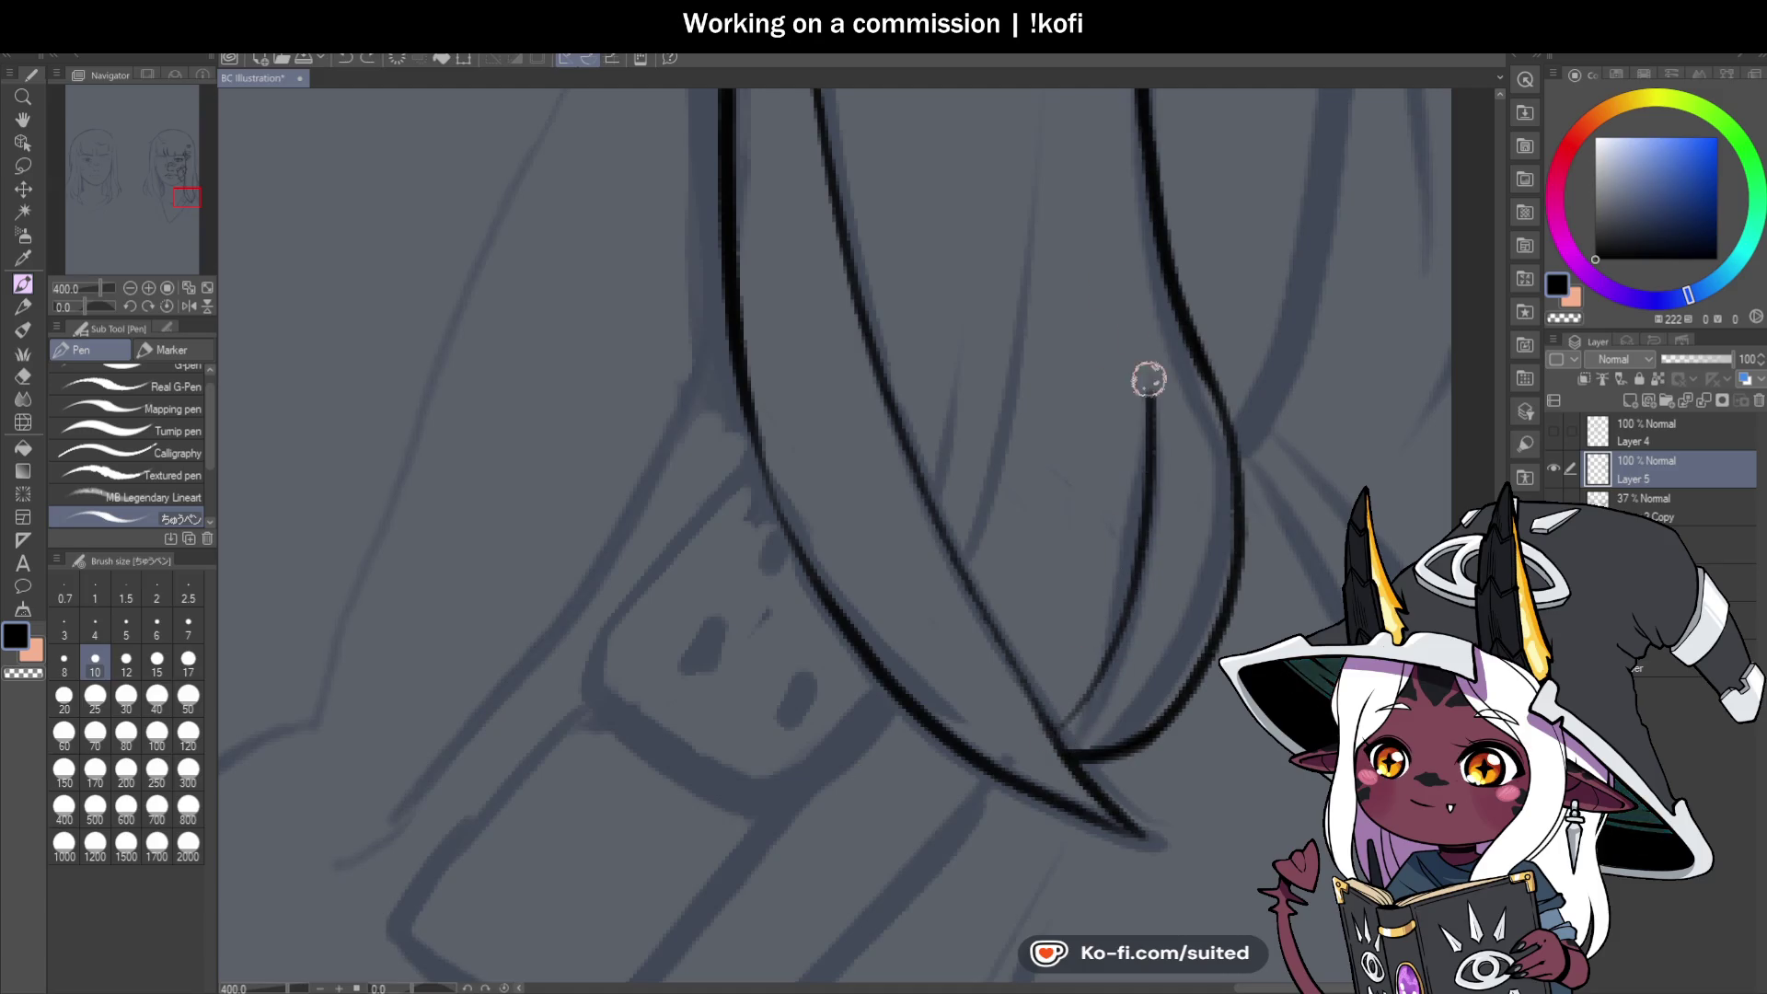
scroll(1136, 607, down, 1)
scroll(1136, 552, up, 1)
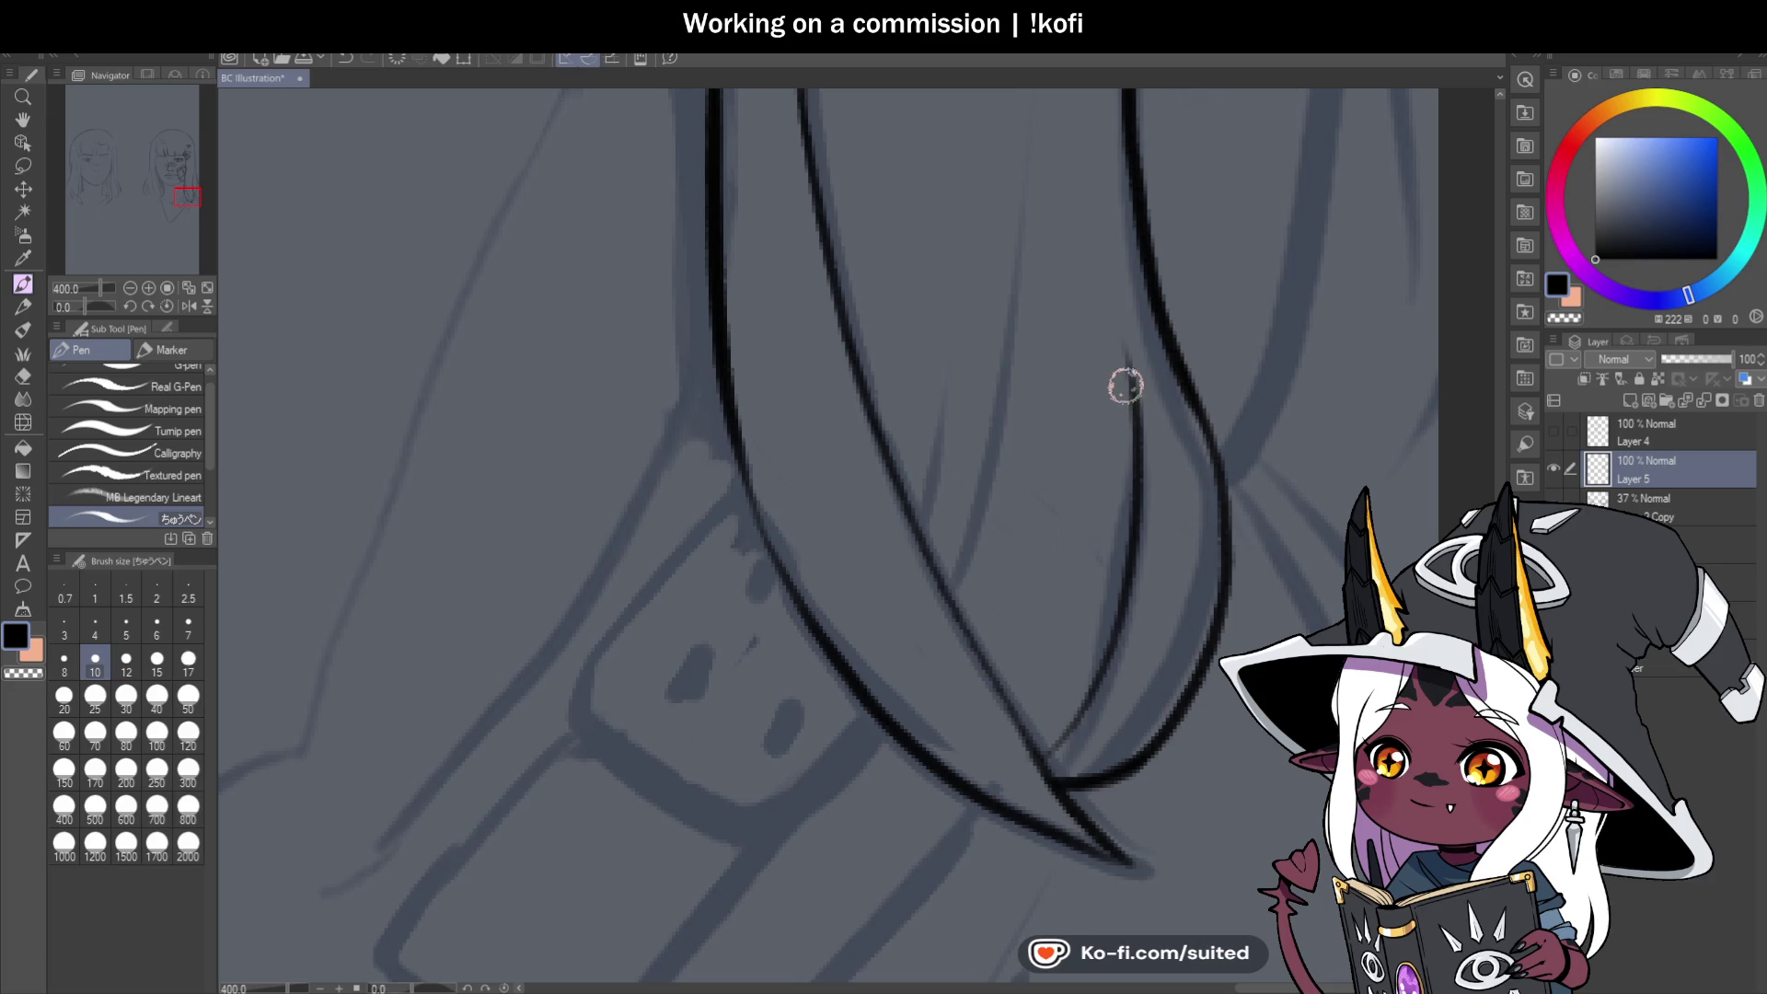
mouse_move(1136, 406)
mouse_down()
mouse_move(1112, 244)
mouse_move(1108, 611)
mouse_move(1042, 742)
mouse_up()
key(ctrl+z)
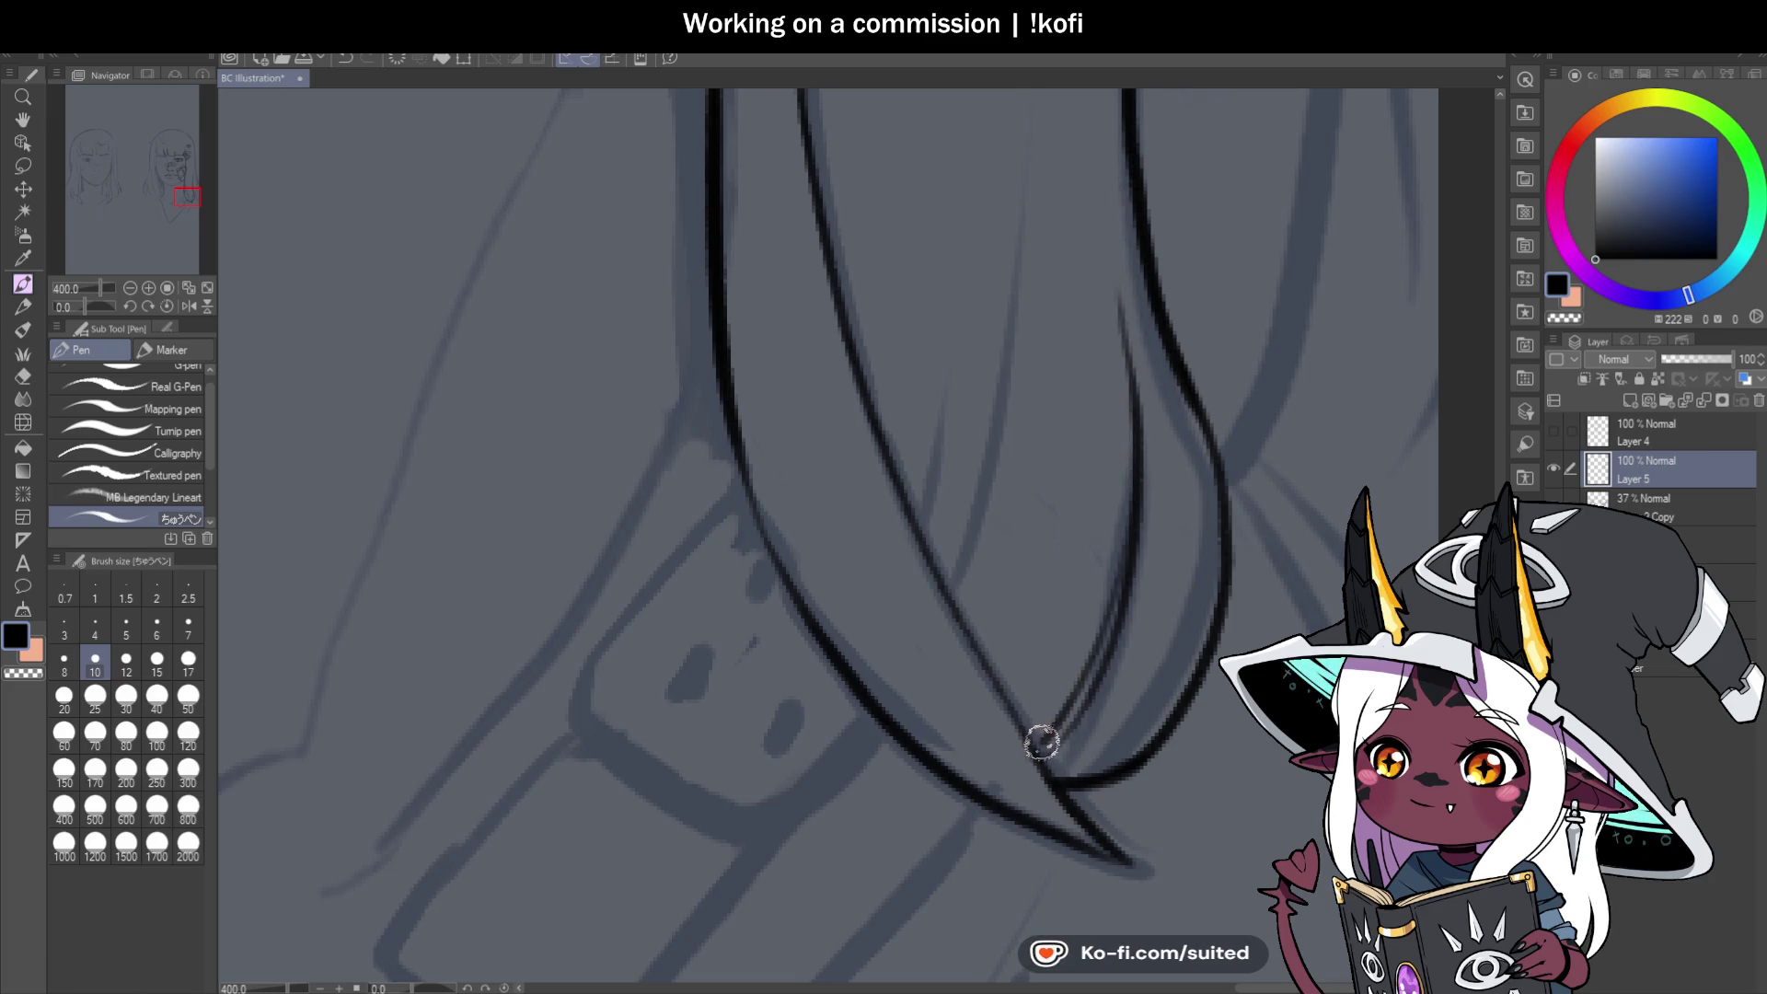
Redraw a thin line running up the right hair strand.
scroll(1128, 636, down, 3)
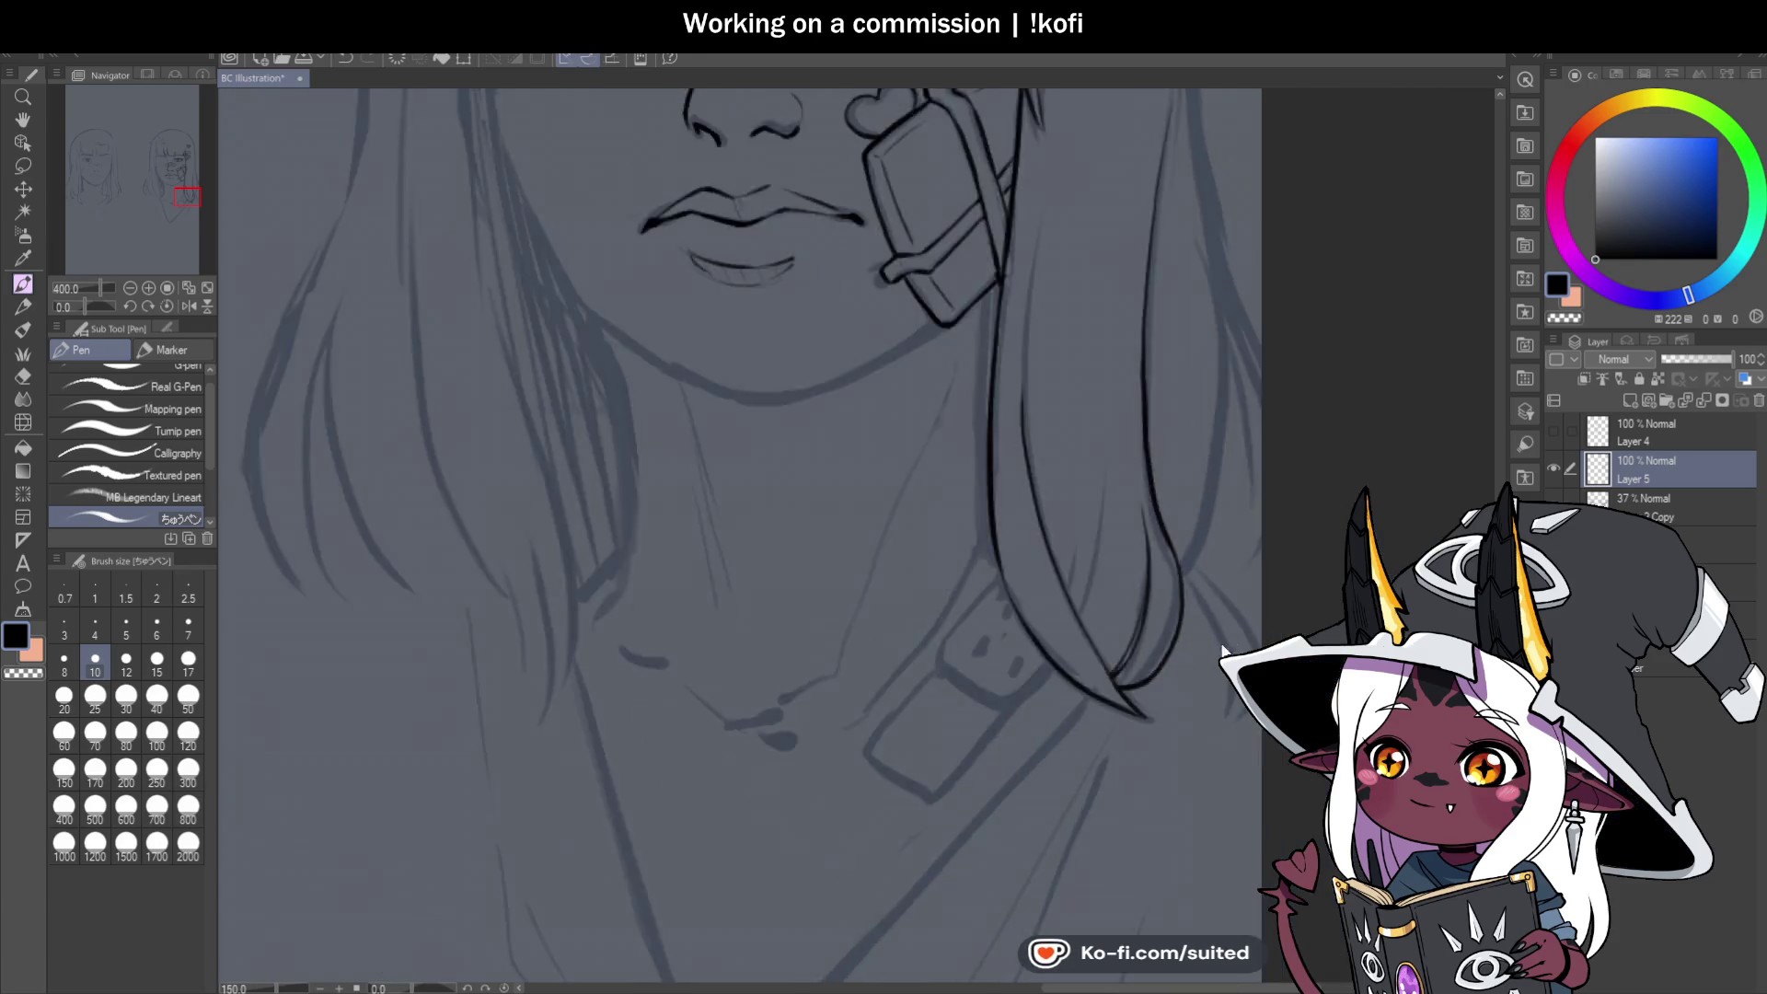
scroll(1163, 540, down, 2)
scroll(1124, 671, up, 3)
drag(1116, 710, 1174, 307)
key(ctrl+z)
drag(1114, 701, 1165, 127)
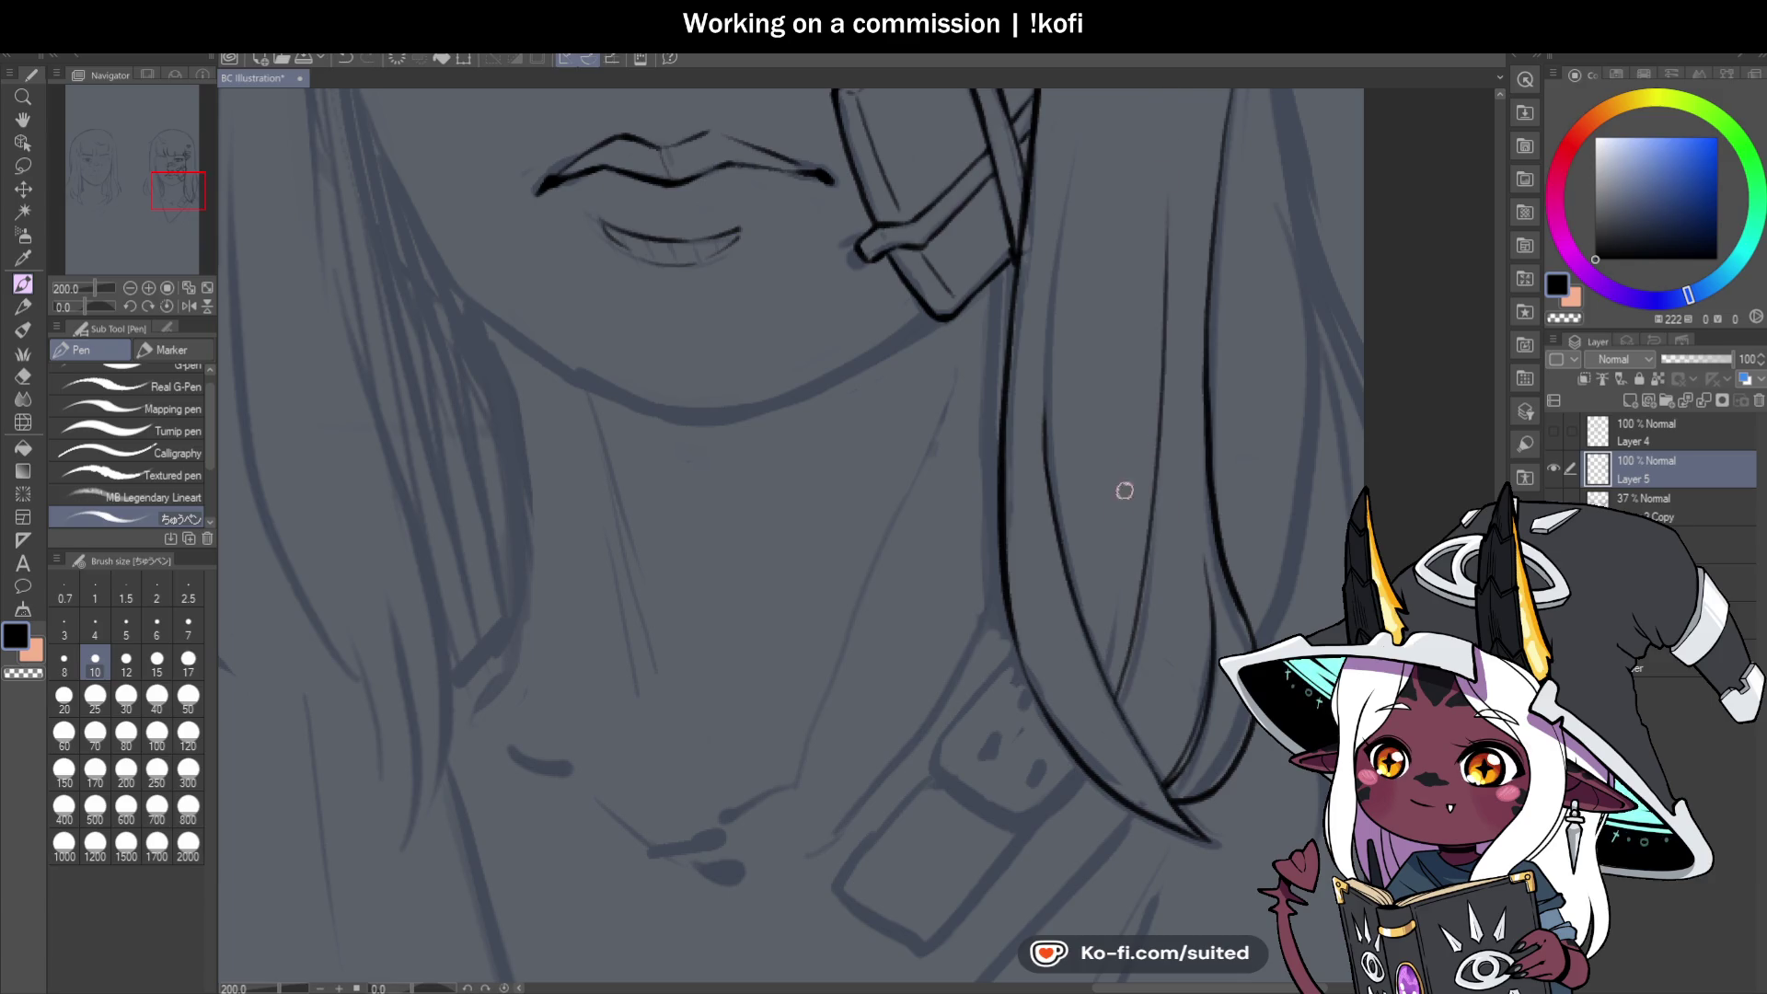
scroll(1116, 686, down, 2)
scroll(1045, 791, up, 2)
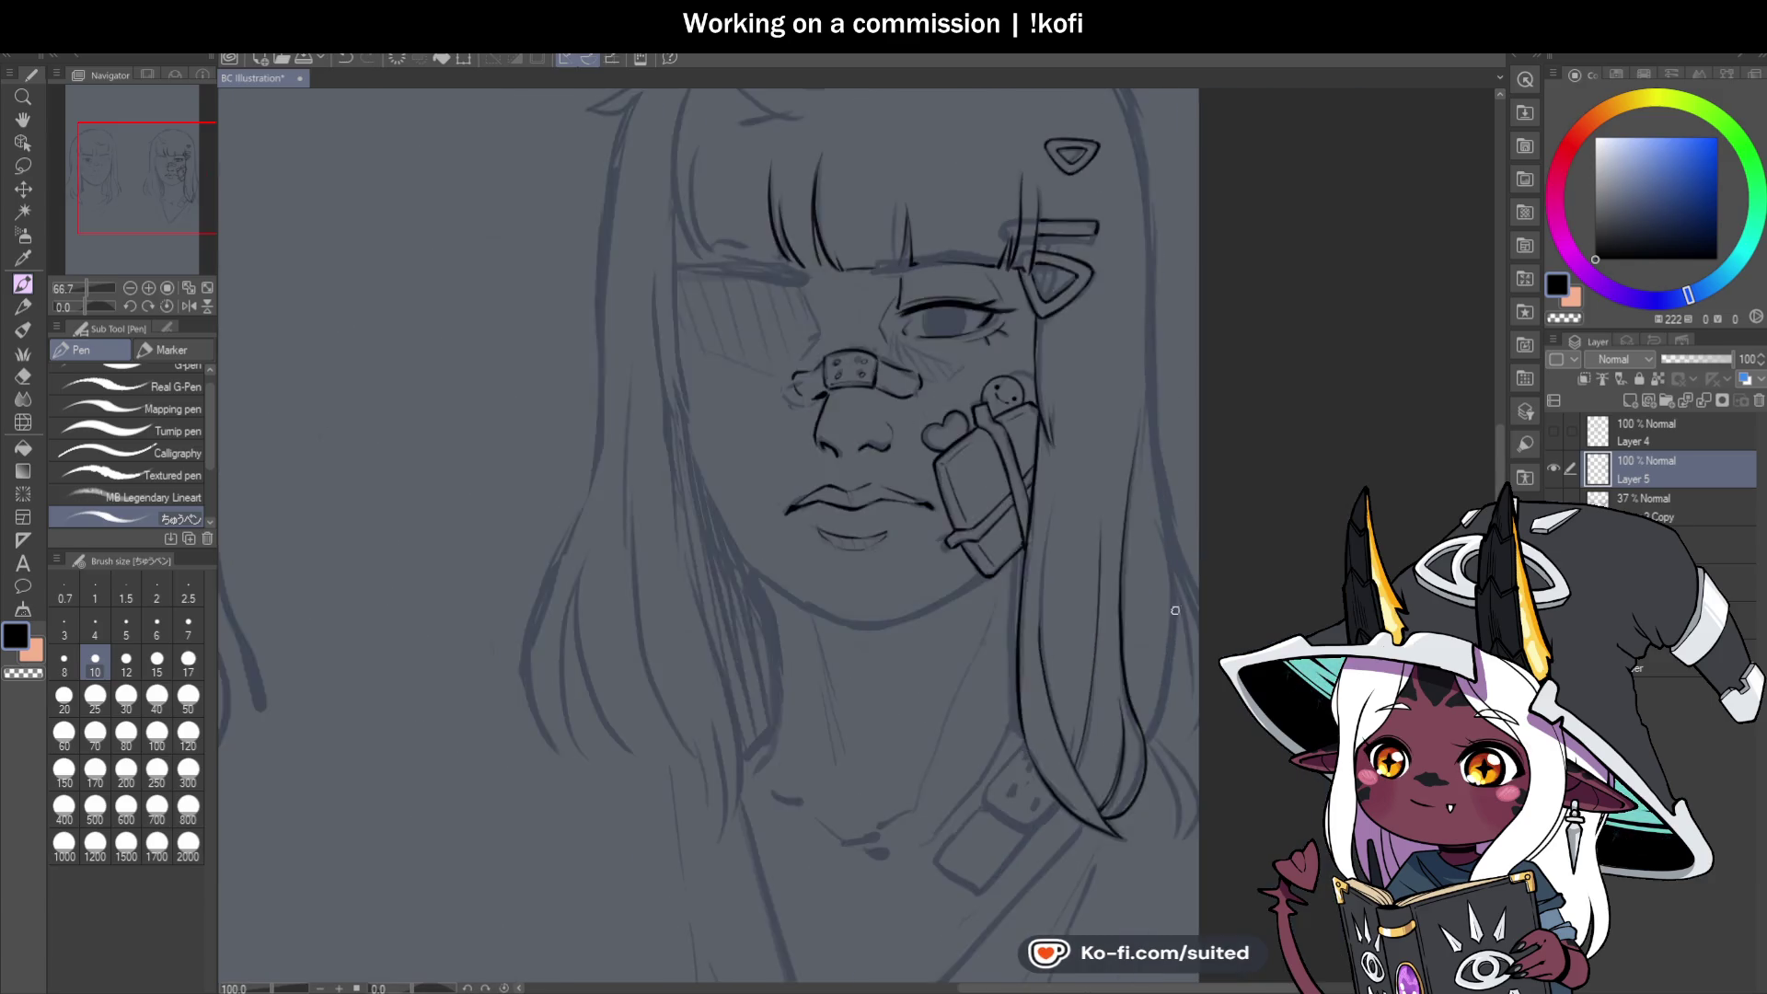
Ink a dark outline up the hair strand toward the cheek.
drag(1019, 812, 1056, 394)
key(ctrl+z)
key(ctrl+z)
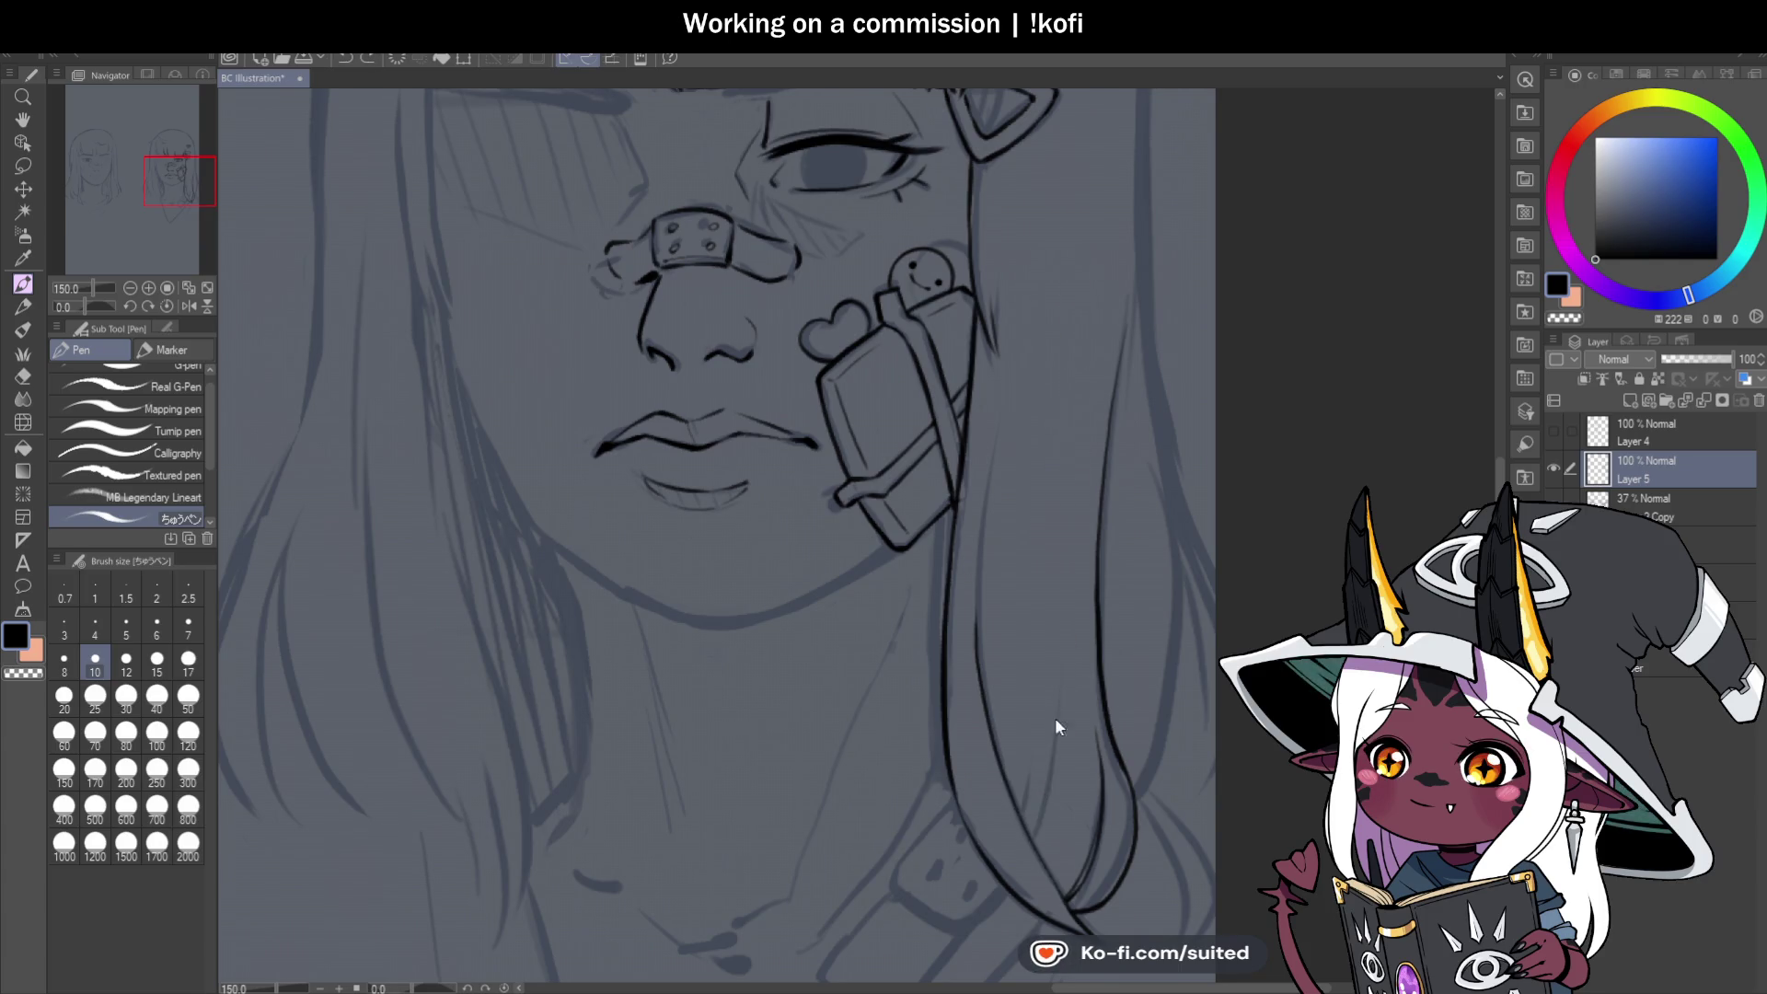
drag(1031, 839, 1071, 584)
key(ctrl+z)
drag(1031, 840, 1059, 644)
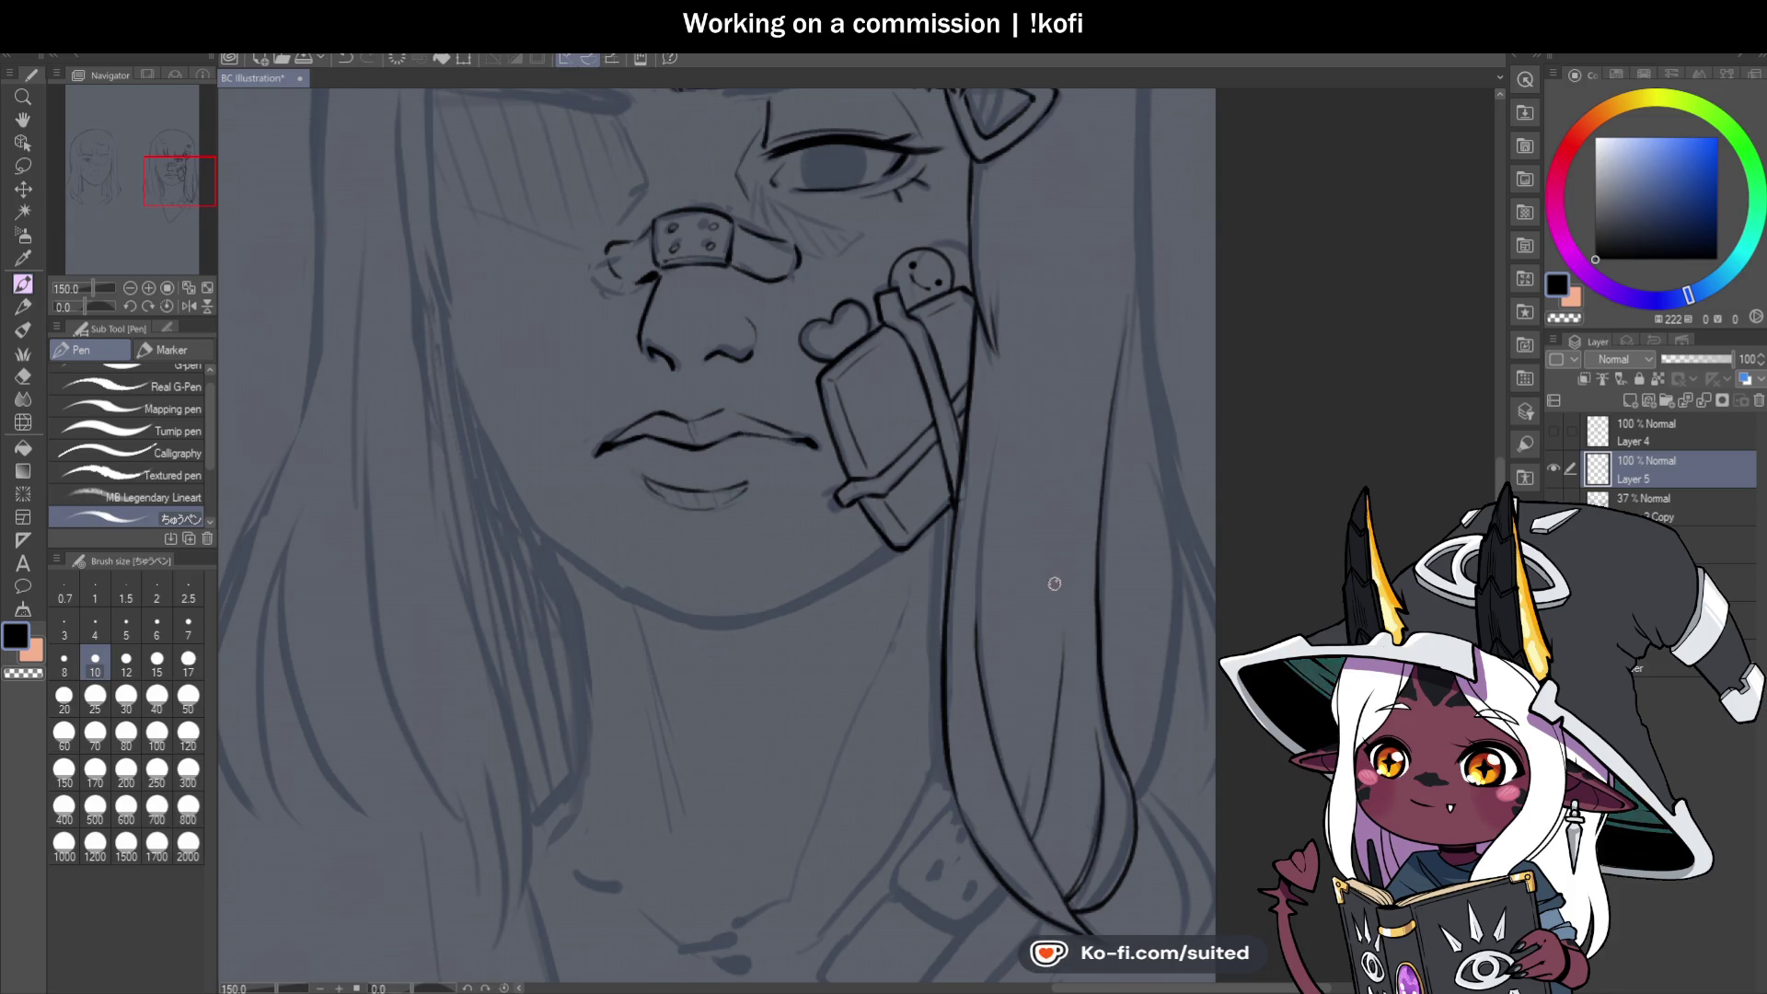
scroll(1066, 632, up, 2)
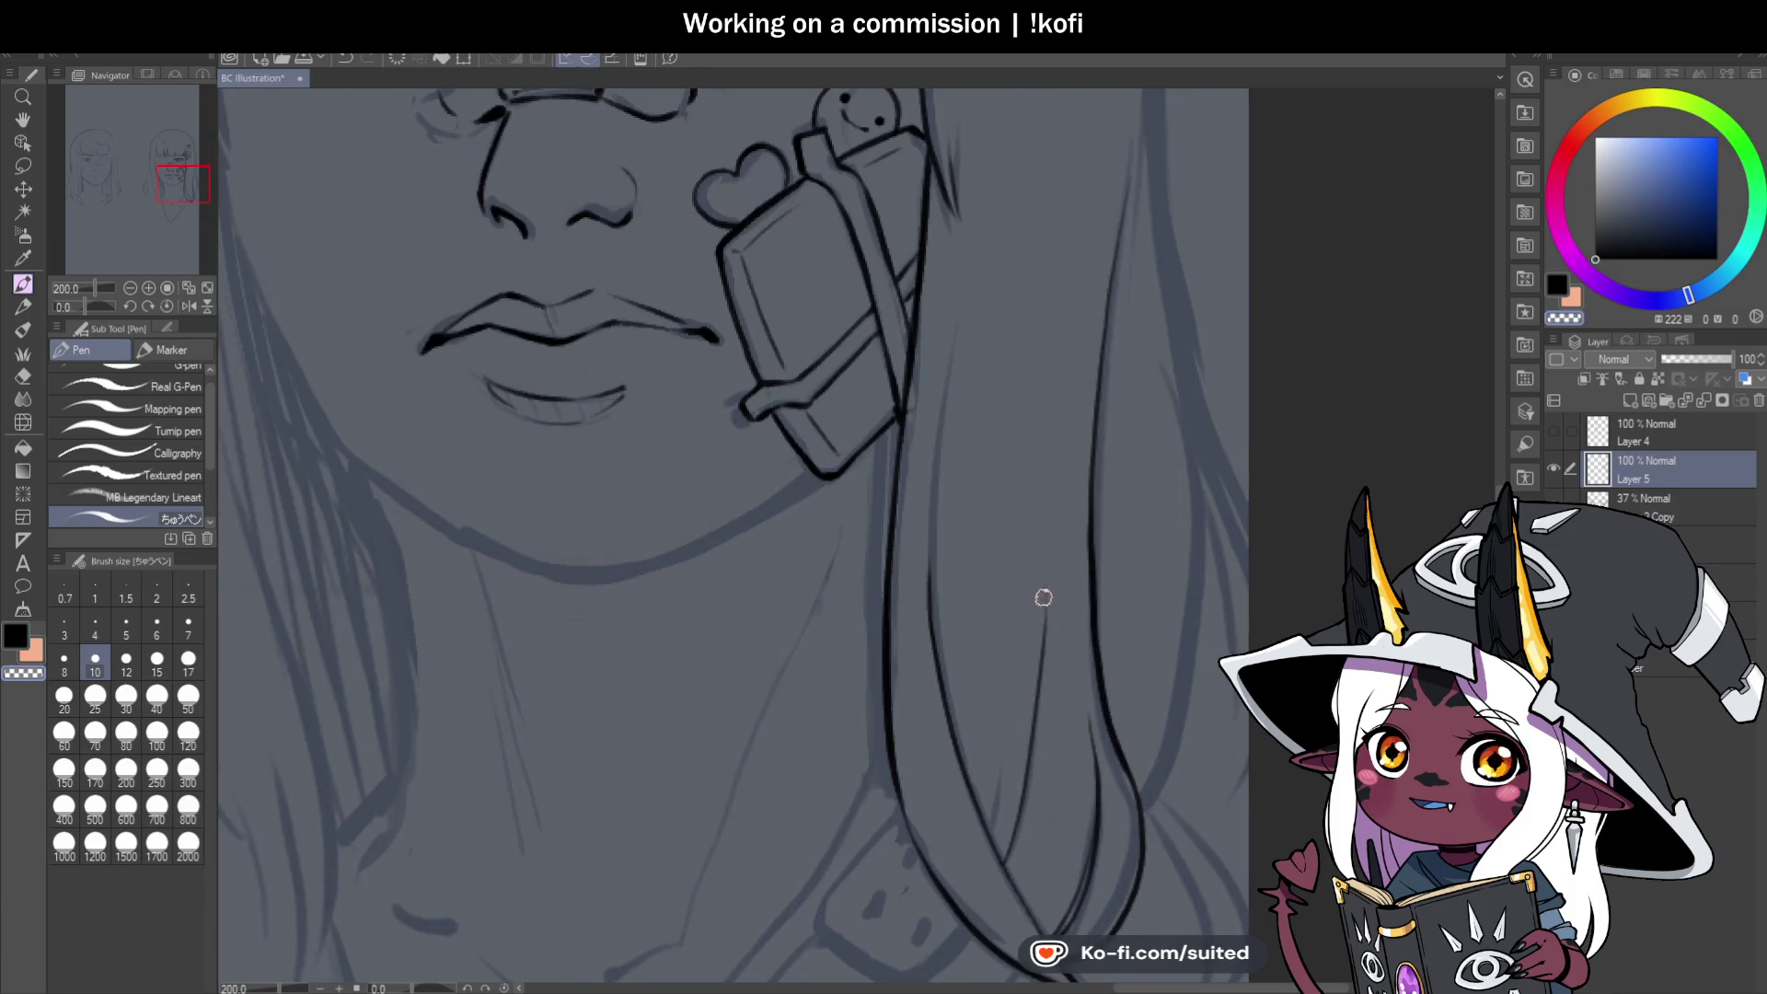
drag(1034, 721, 1057, 564)
scroll(1002, 817, down, 1)
scroll(938, 749, up, 3)
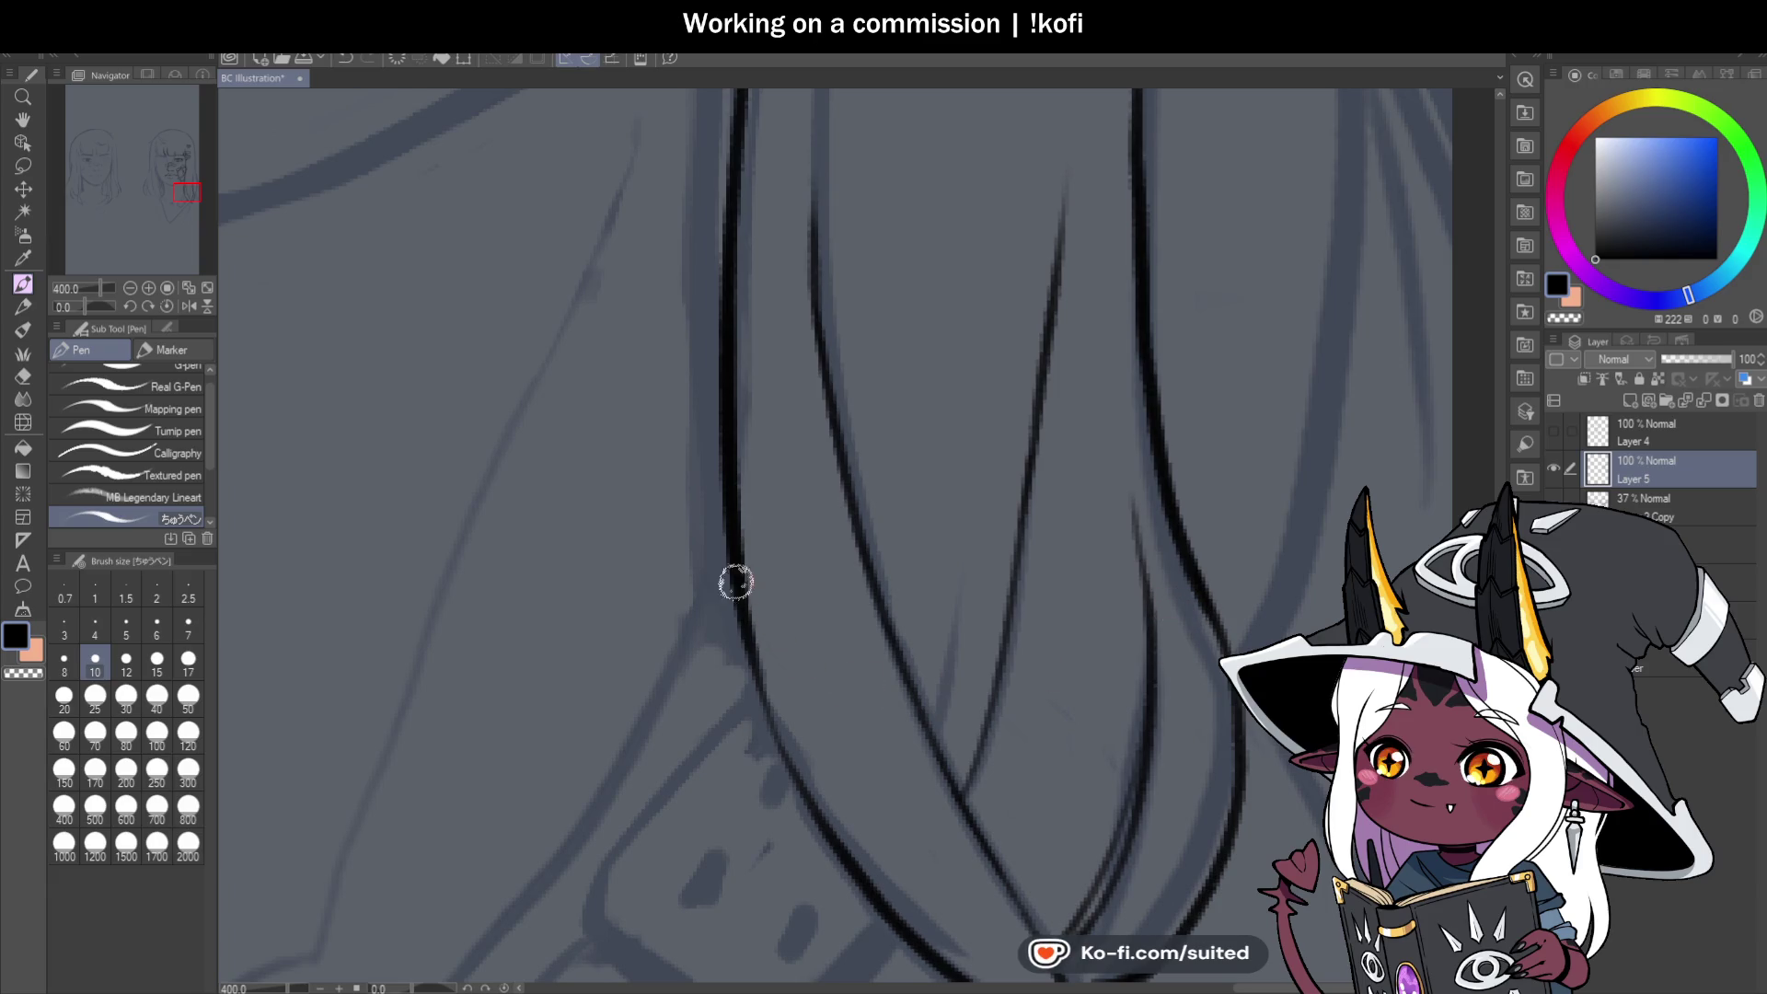
Darken the left edge of the hair lock with black lines.
drag(734, 583, 797, 777)
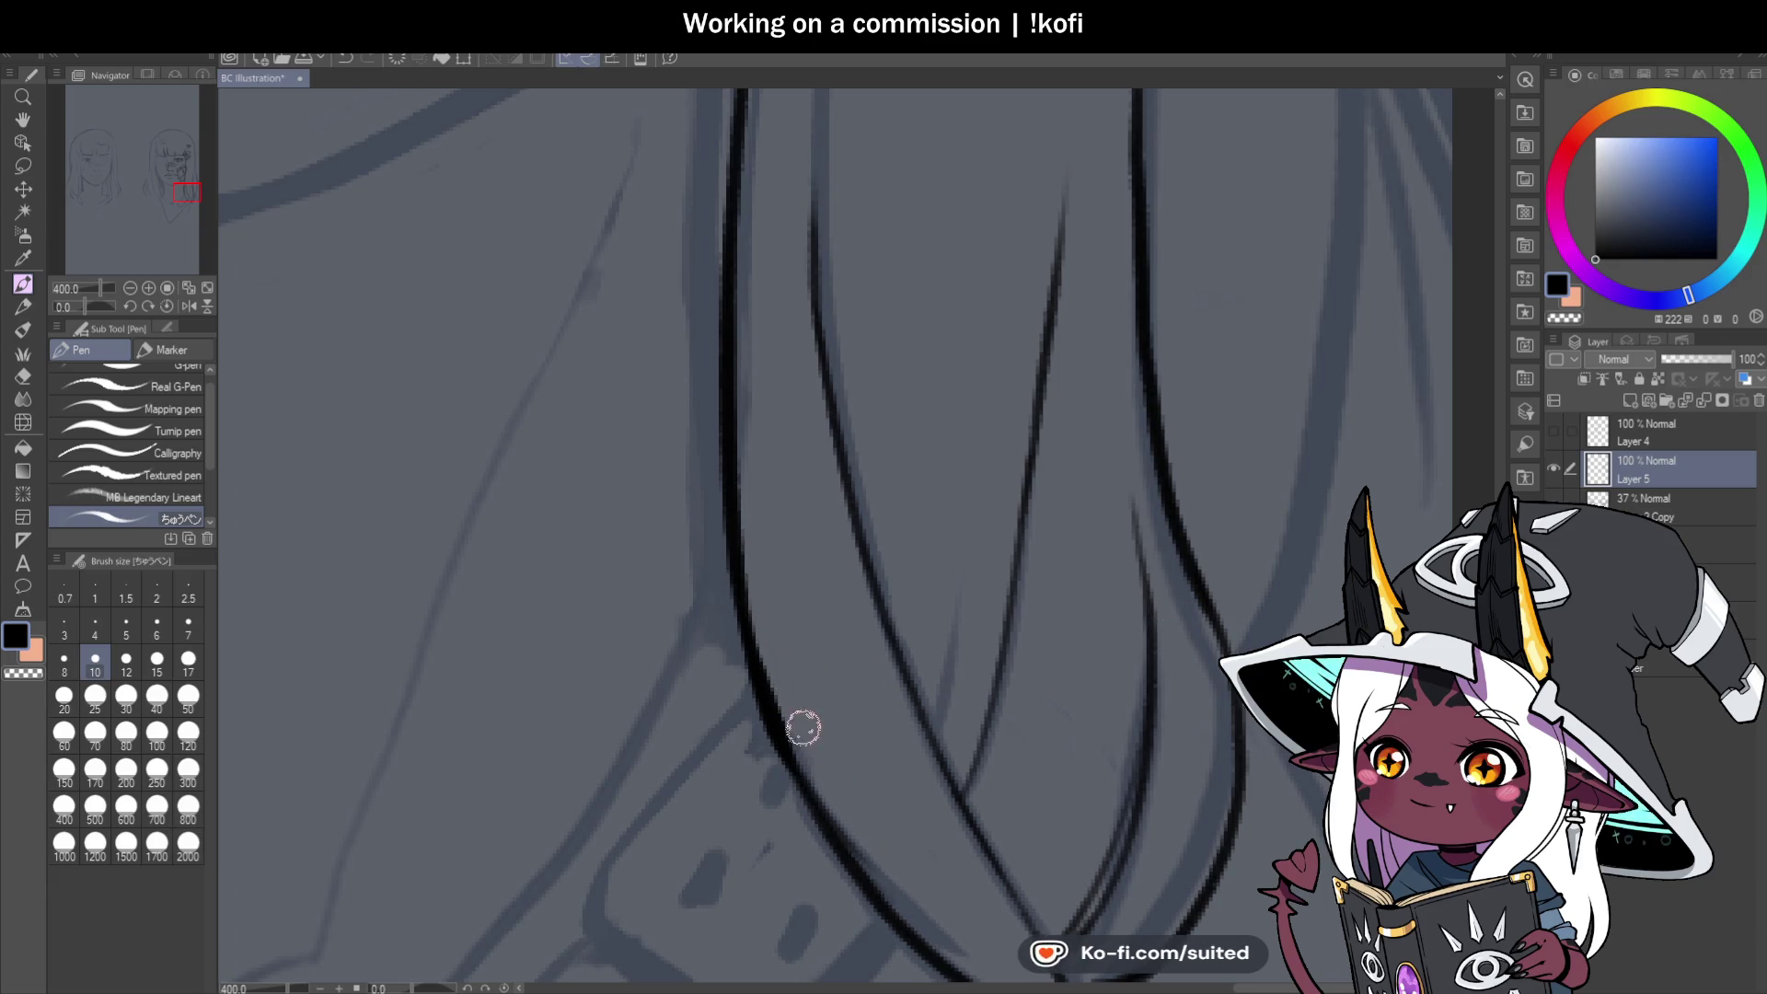
drag(743, 669, 818, 835)
scroll(1019, 732, down, 8)
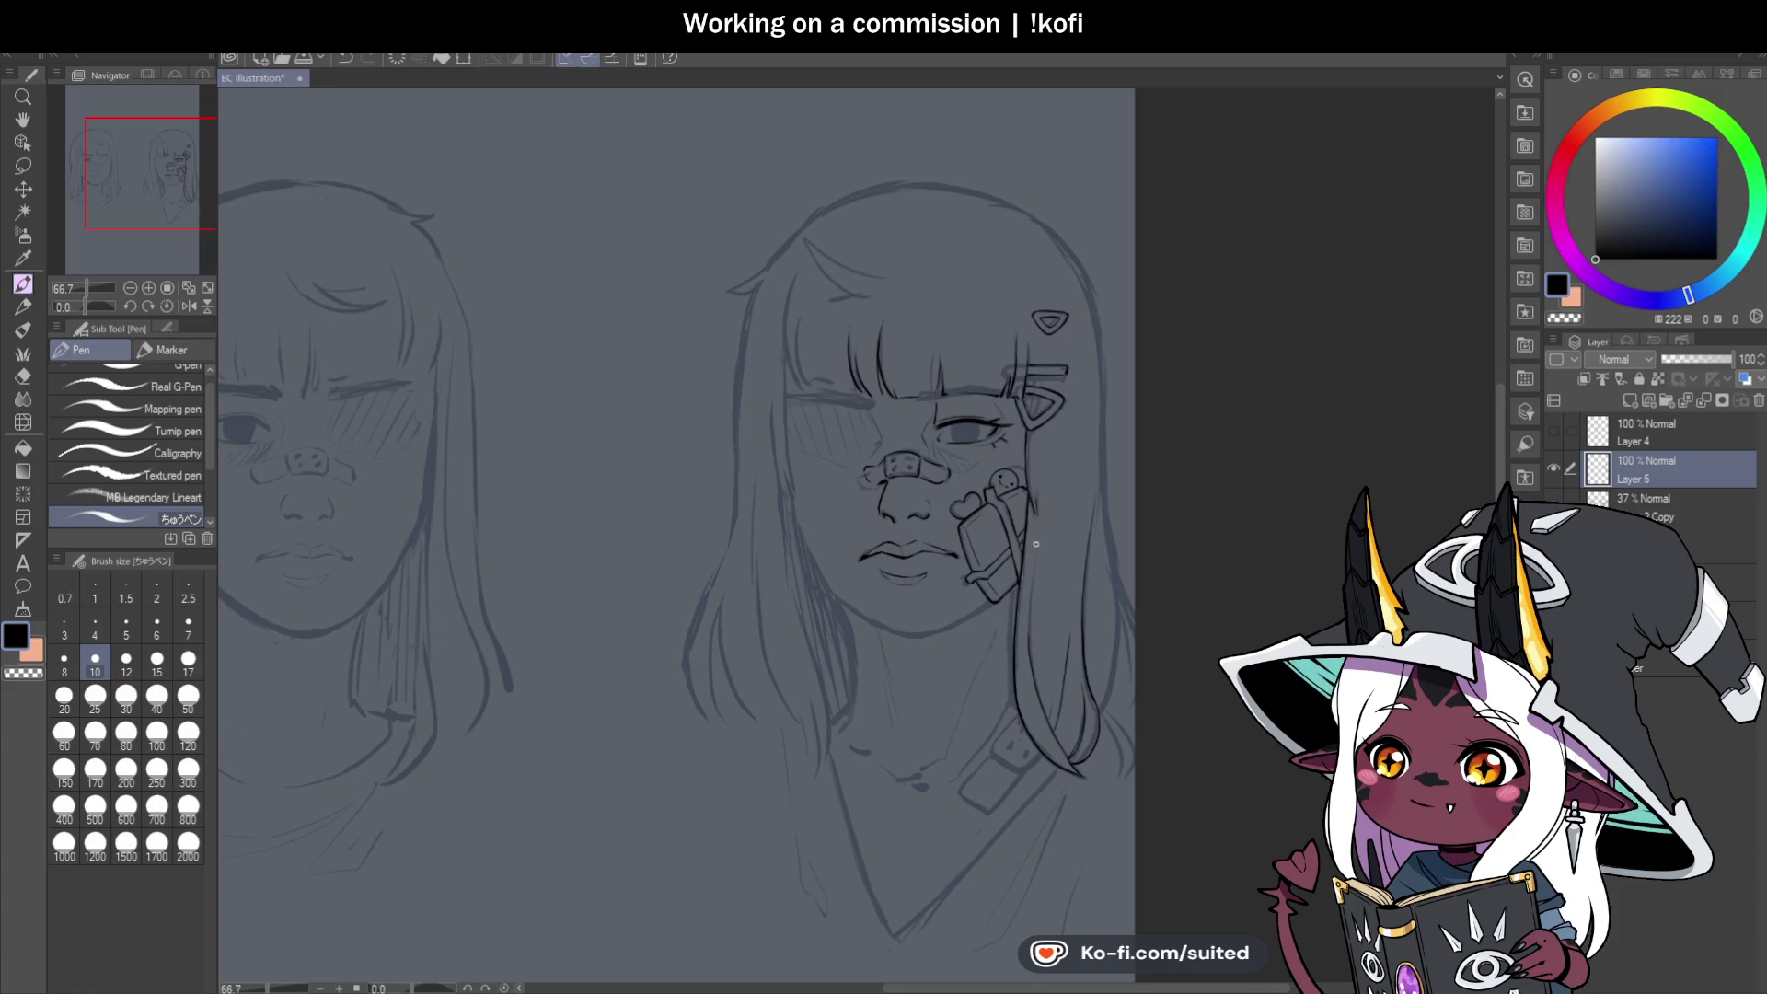
scroll(957, 612, up, 7)
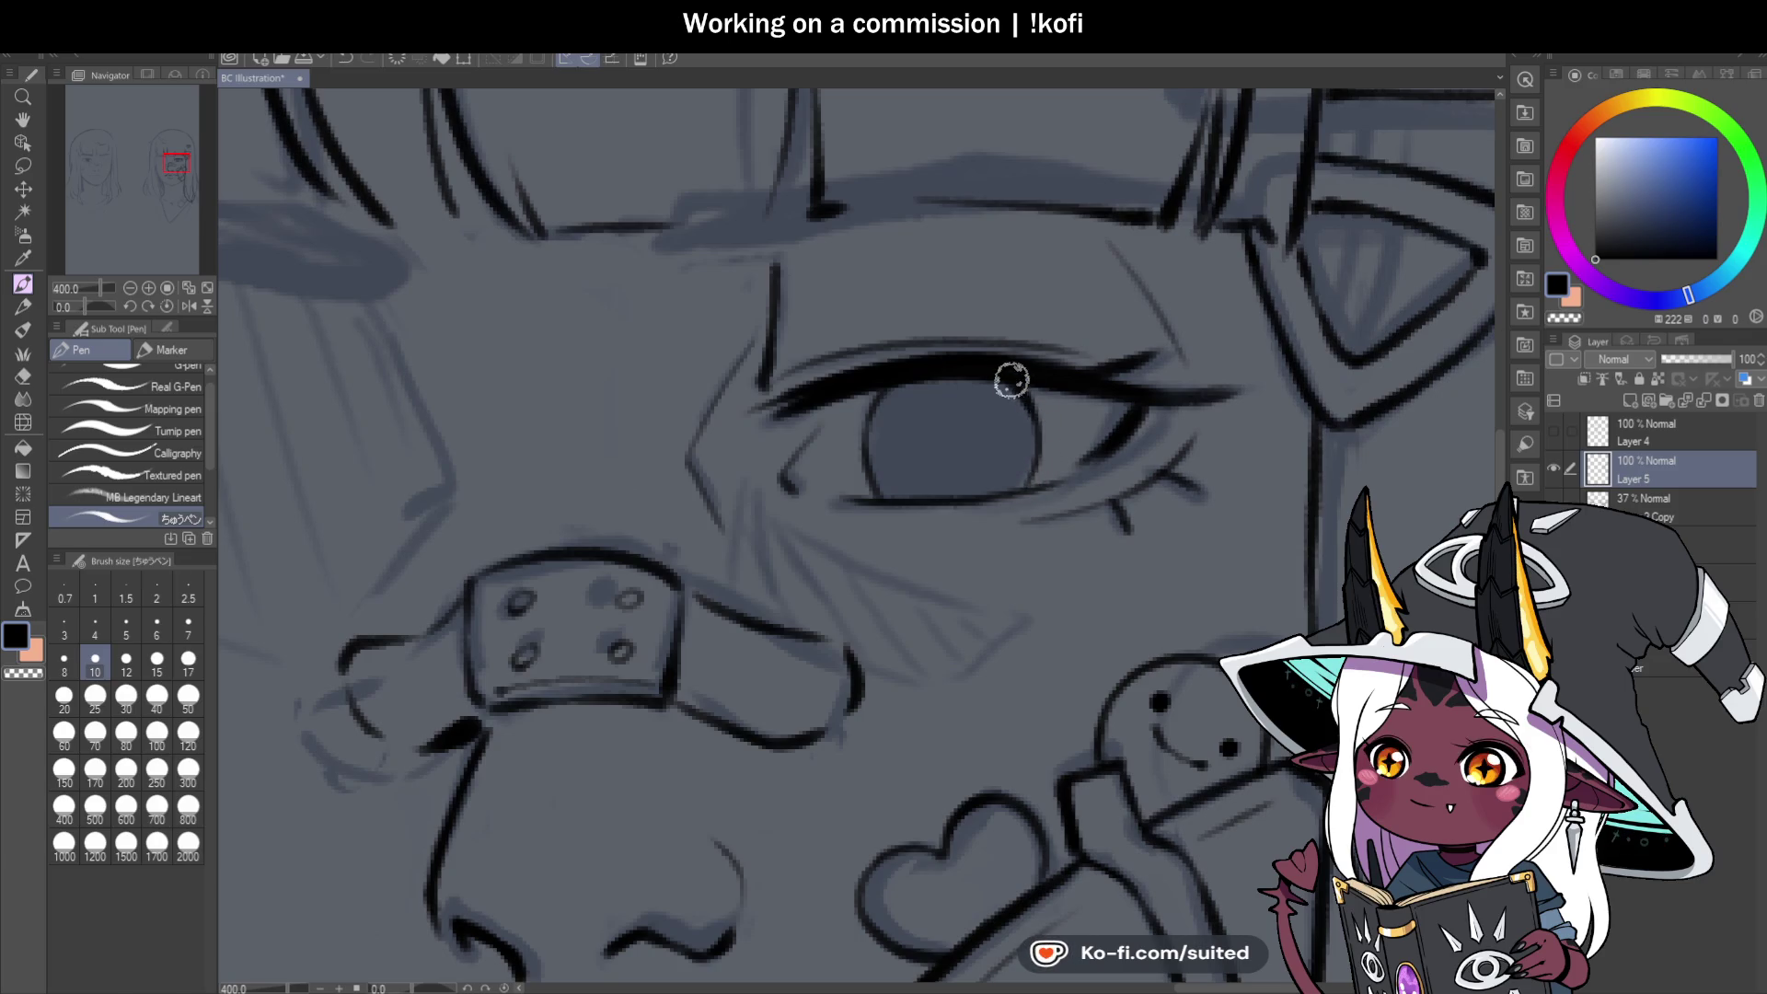
scroll(1008, 396, down, 4)
scroll(1040, 486, down, 3)
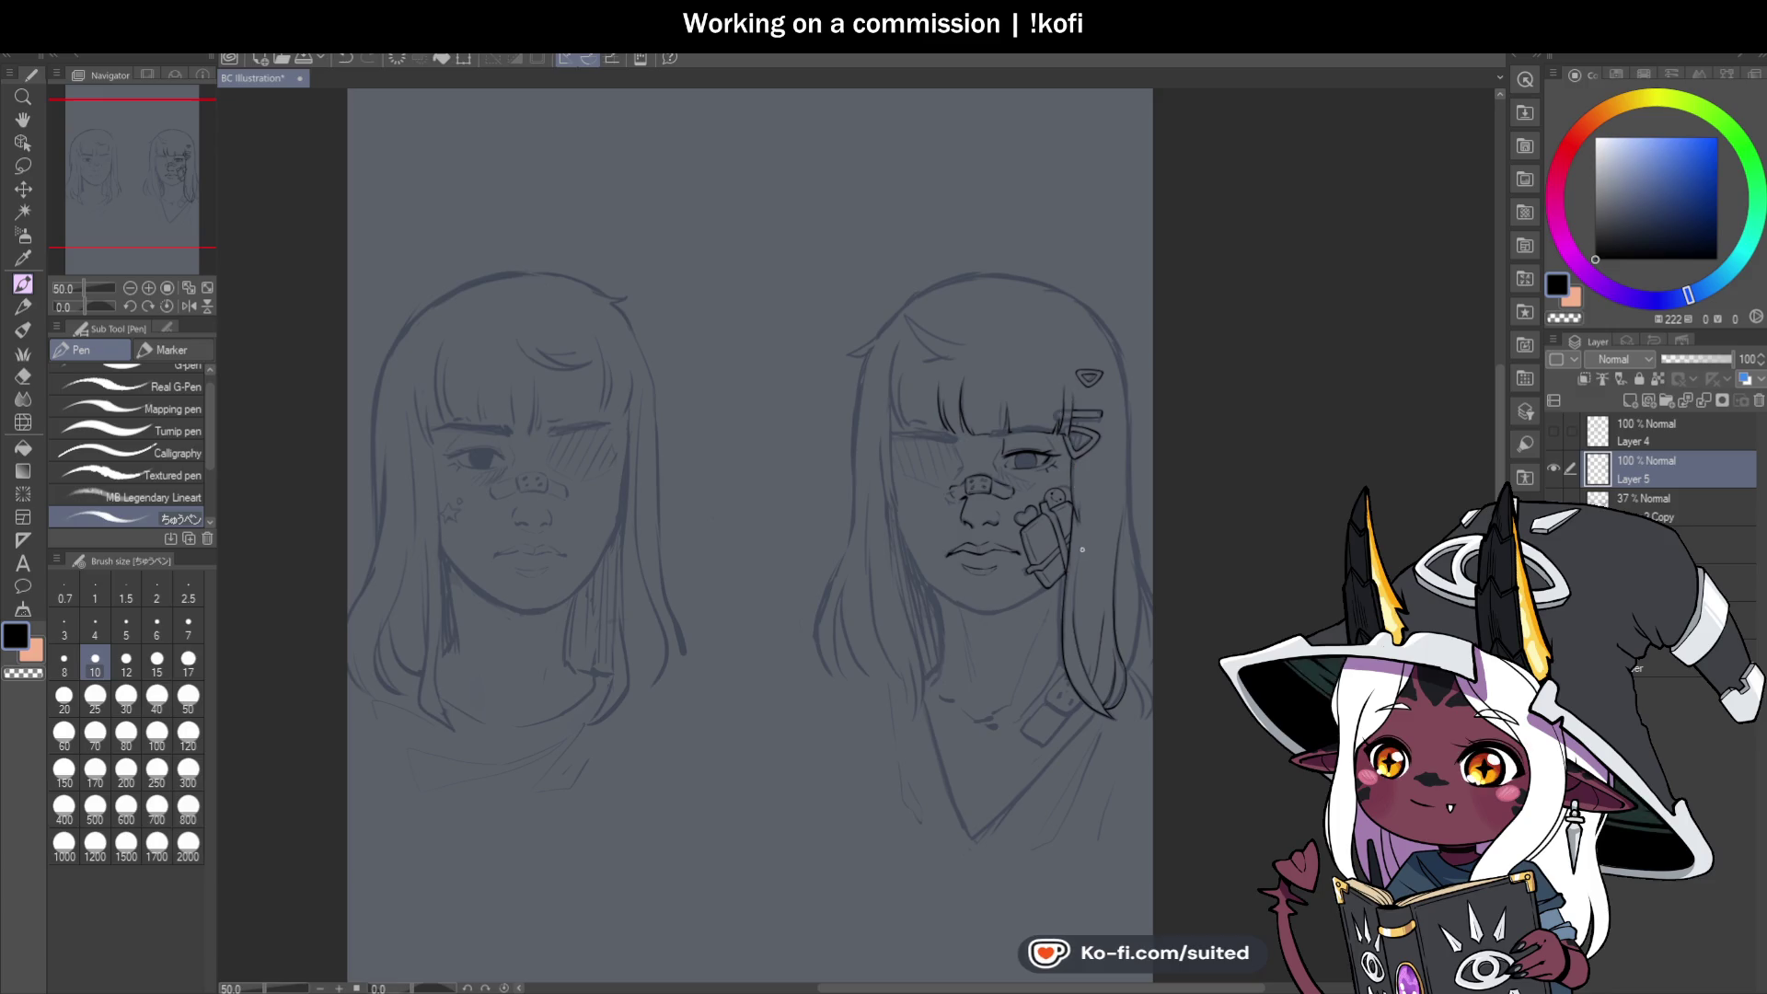
key(ctrl+comma)
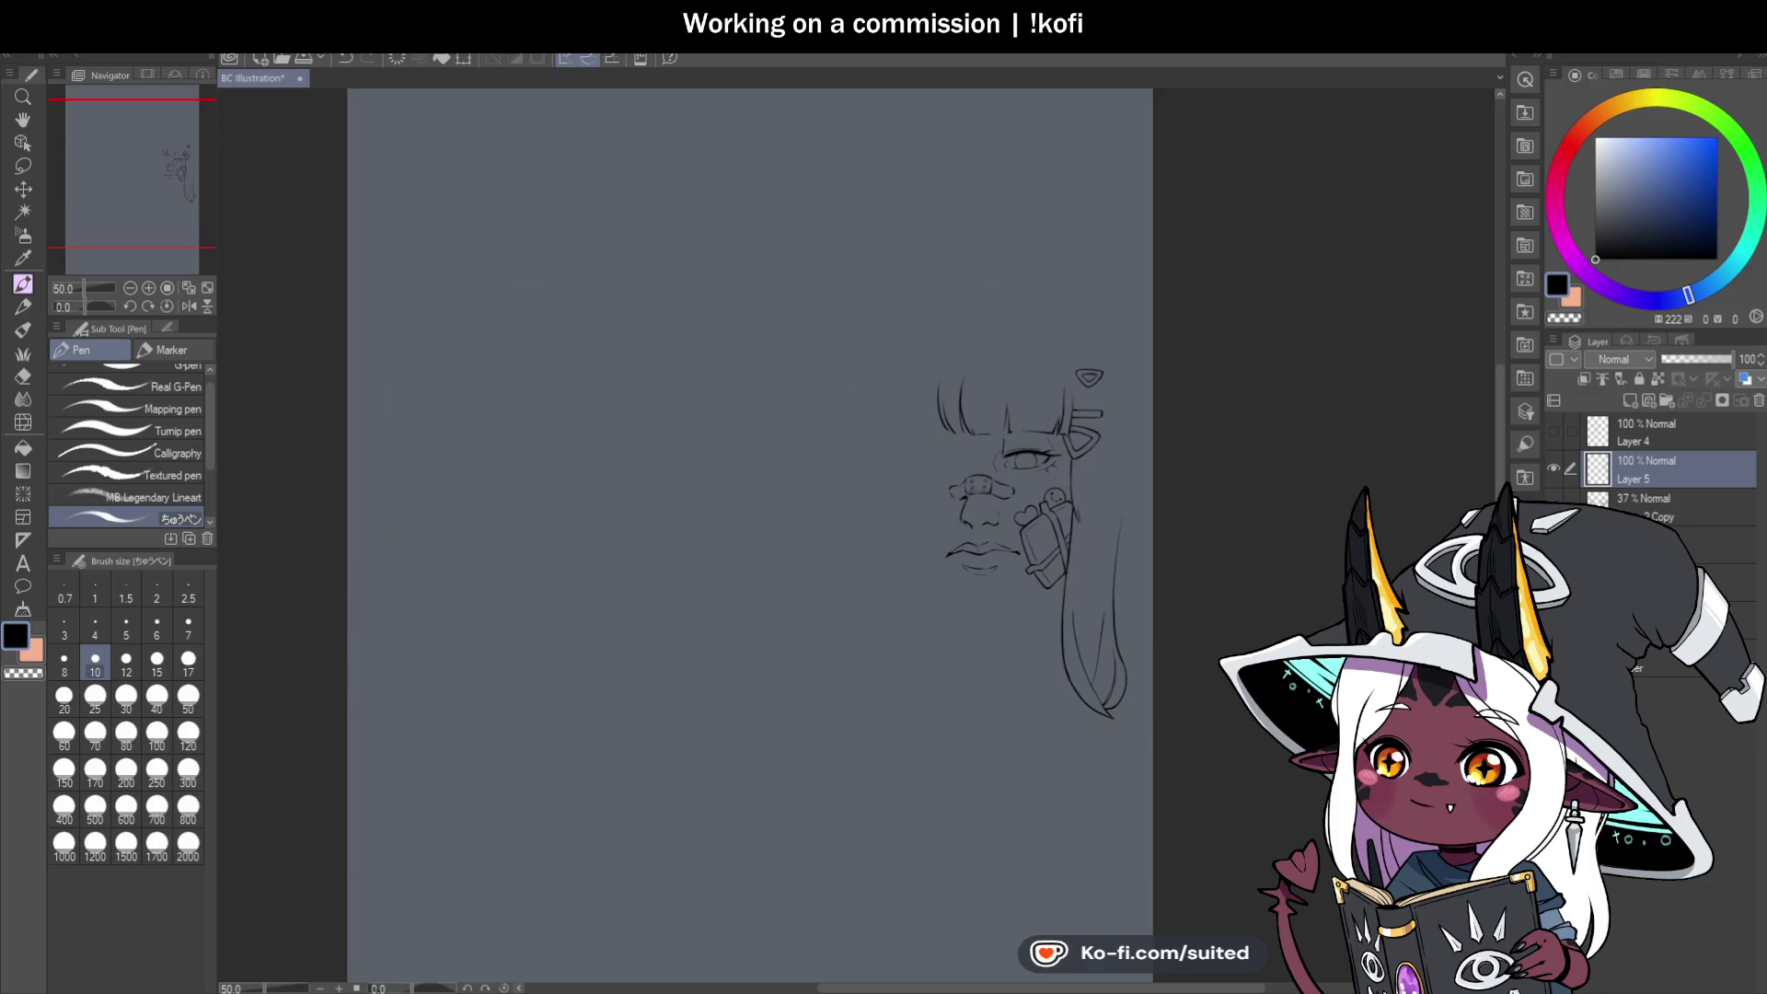
key(ctrl+comma)
scroll(1066, 617, up, 5)
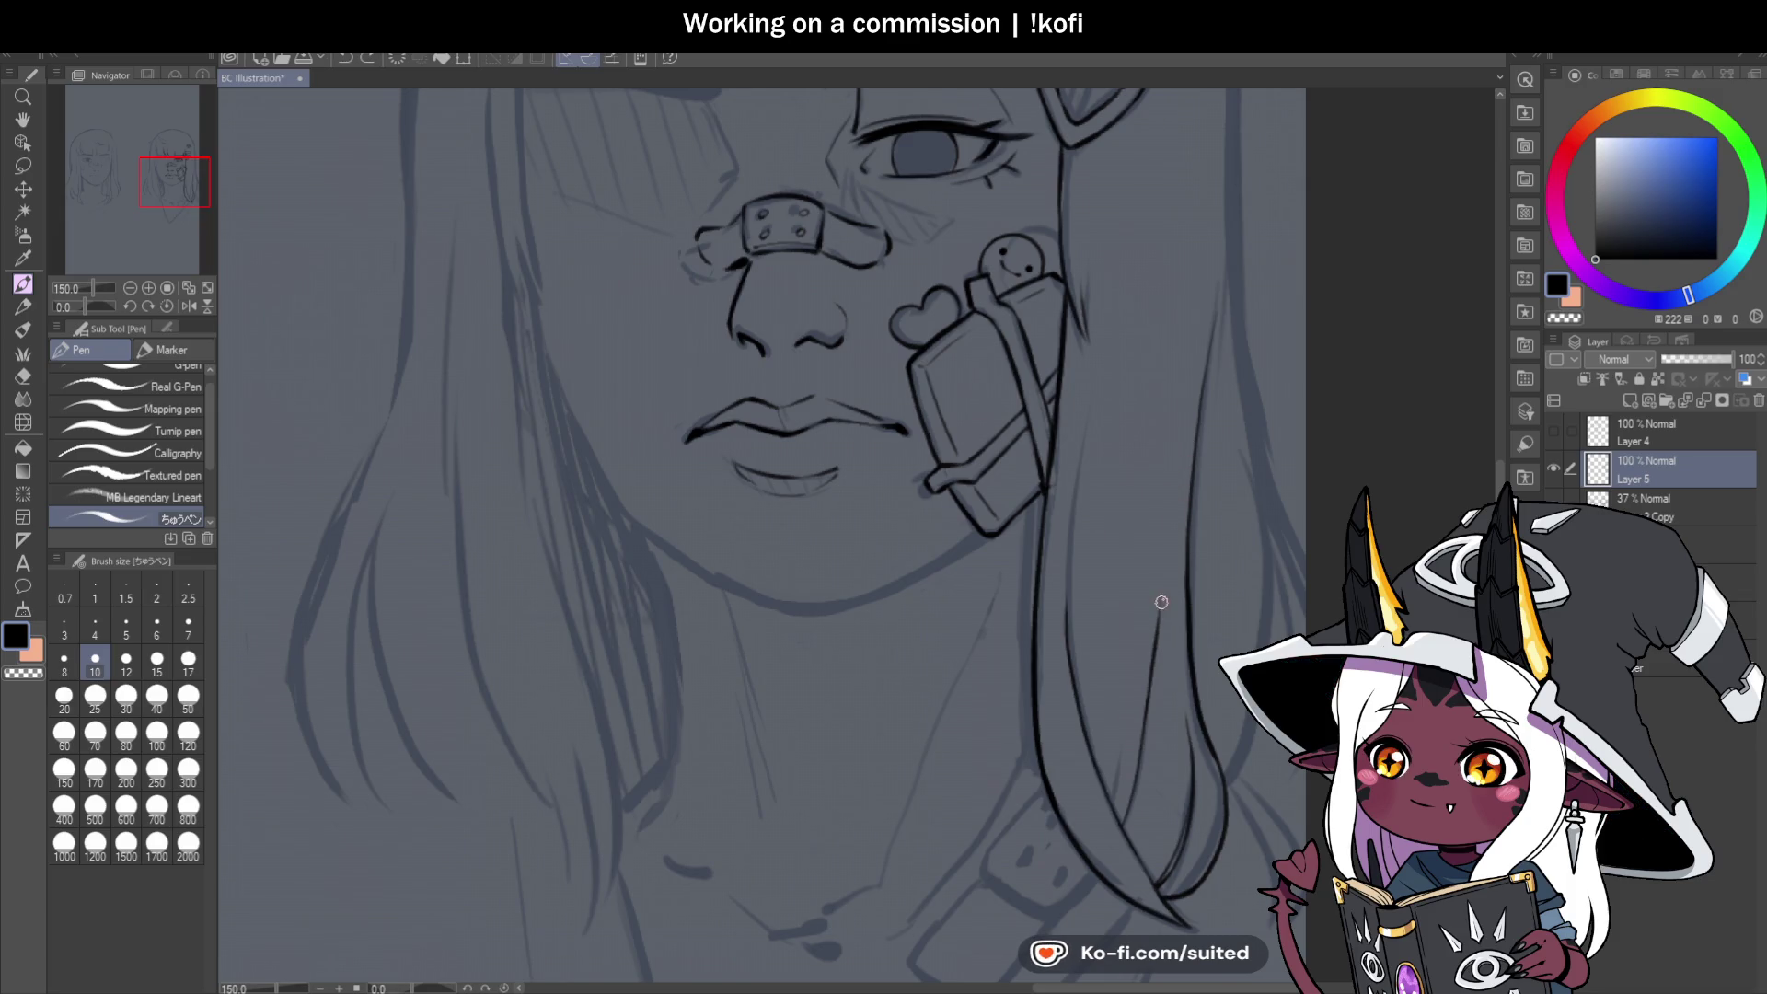
Draw a thin inner strand line in the right hair lock, redoing bad strokes.
drag(1160, 607, 1173, 445)
key(ctrl+z)
drag(1157, 636, 1171, 440)
key(ctrl+z)
scroll(1187, 552, down, 5)
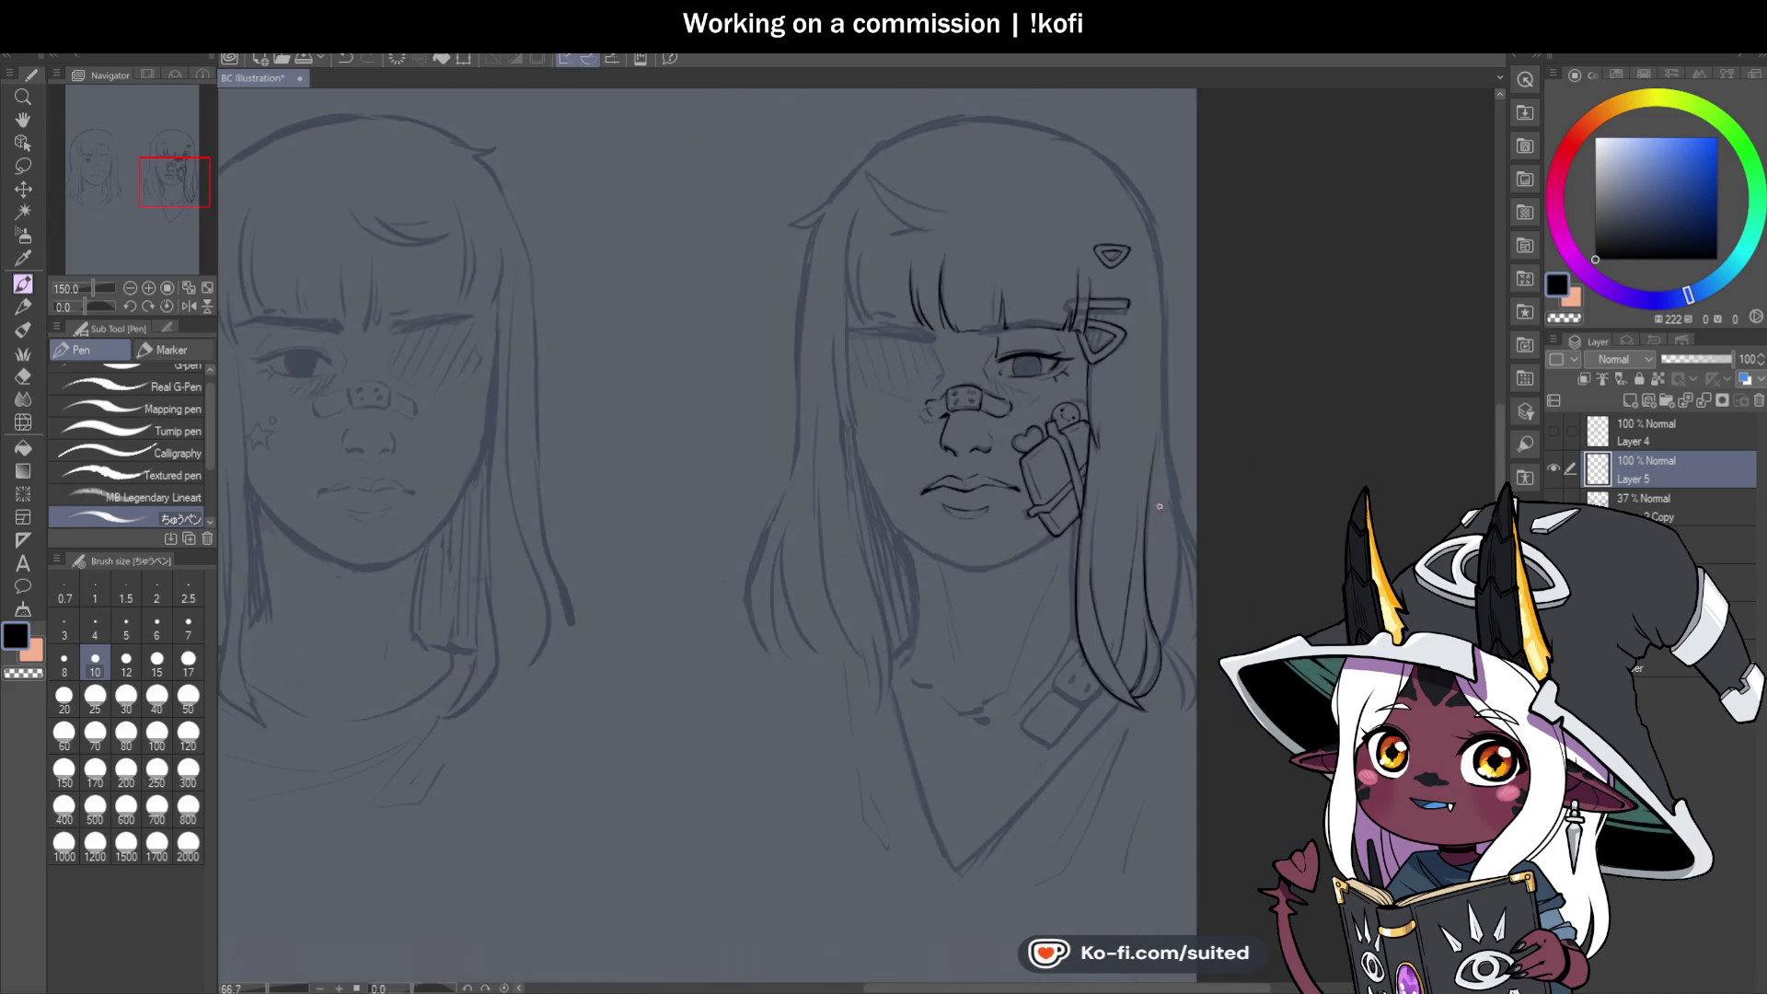
scroll(1107, 636, up, 7)
drag(1107, 677, 1141, 451)
key(ctrl+z)
drag(1102, 671, 1142, 477)
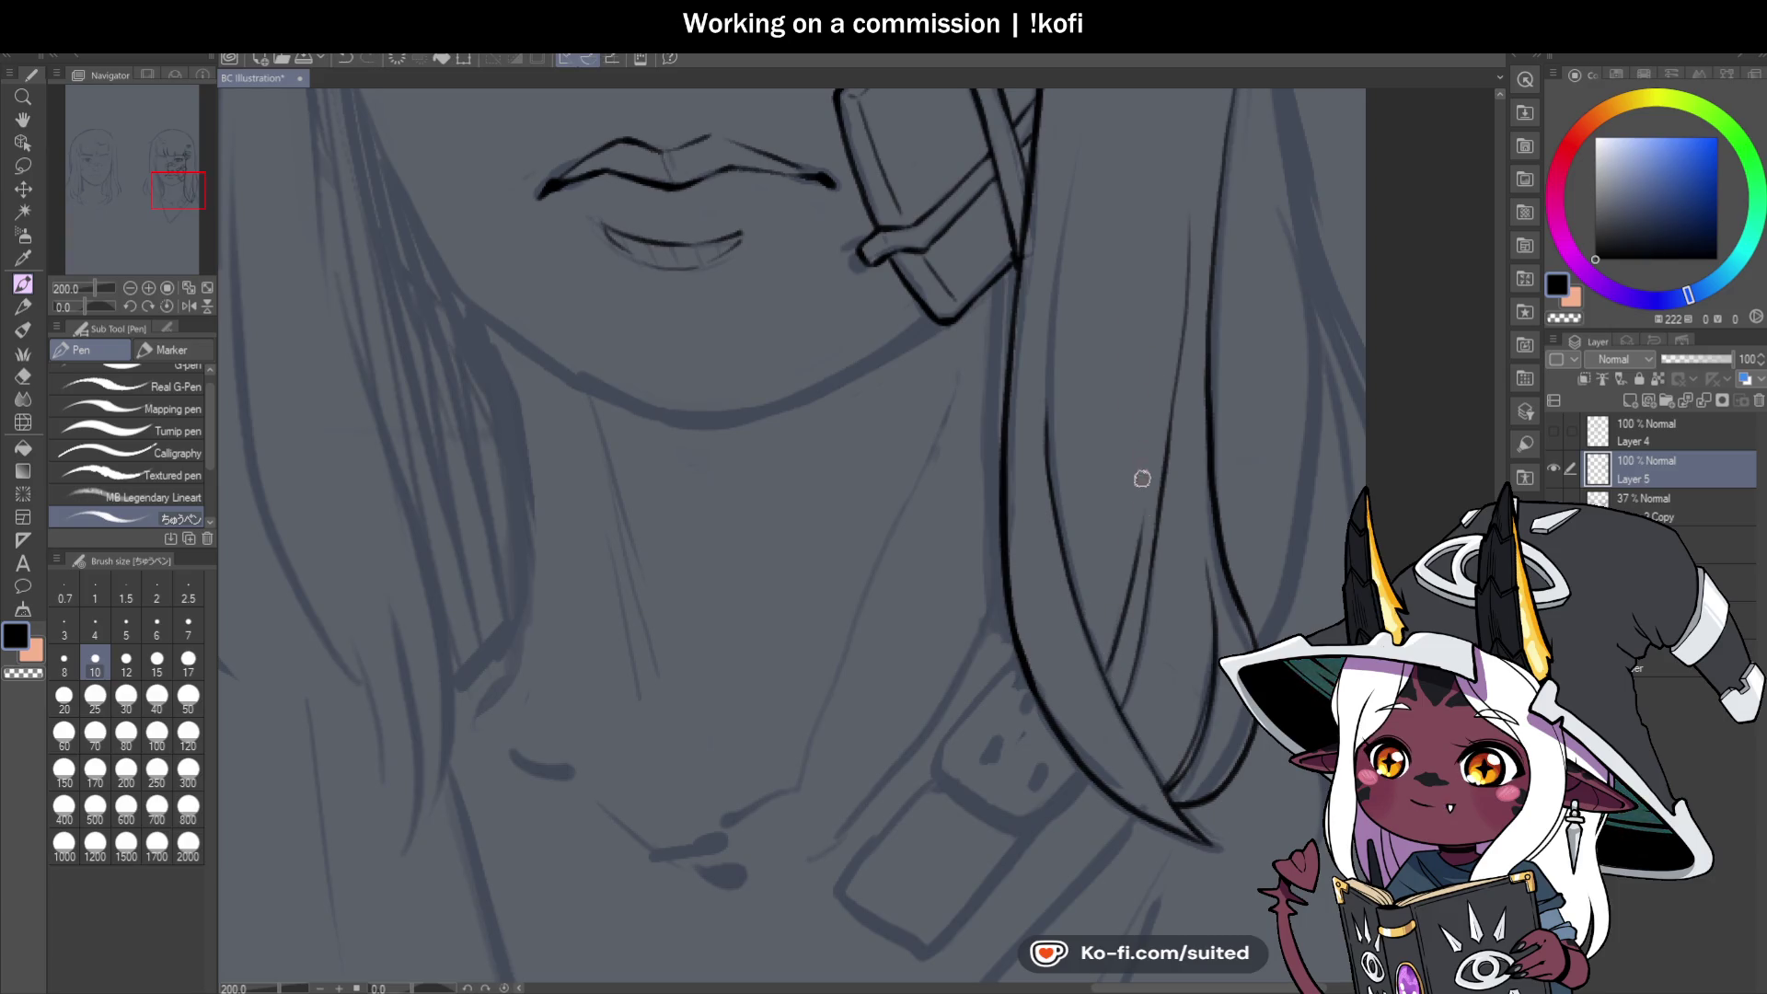
scroll(1109, 675, up, 3)
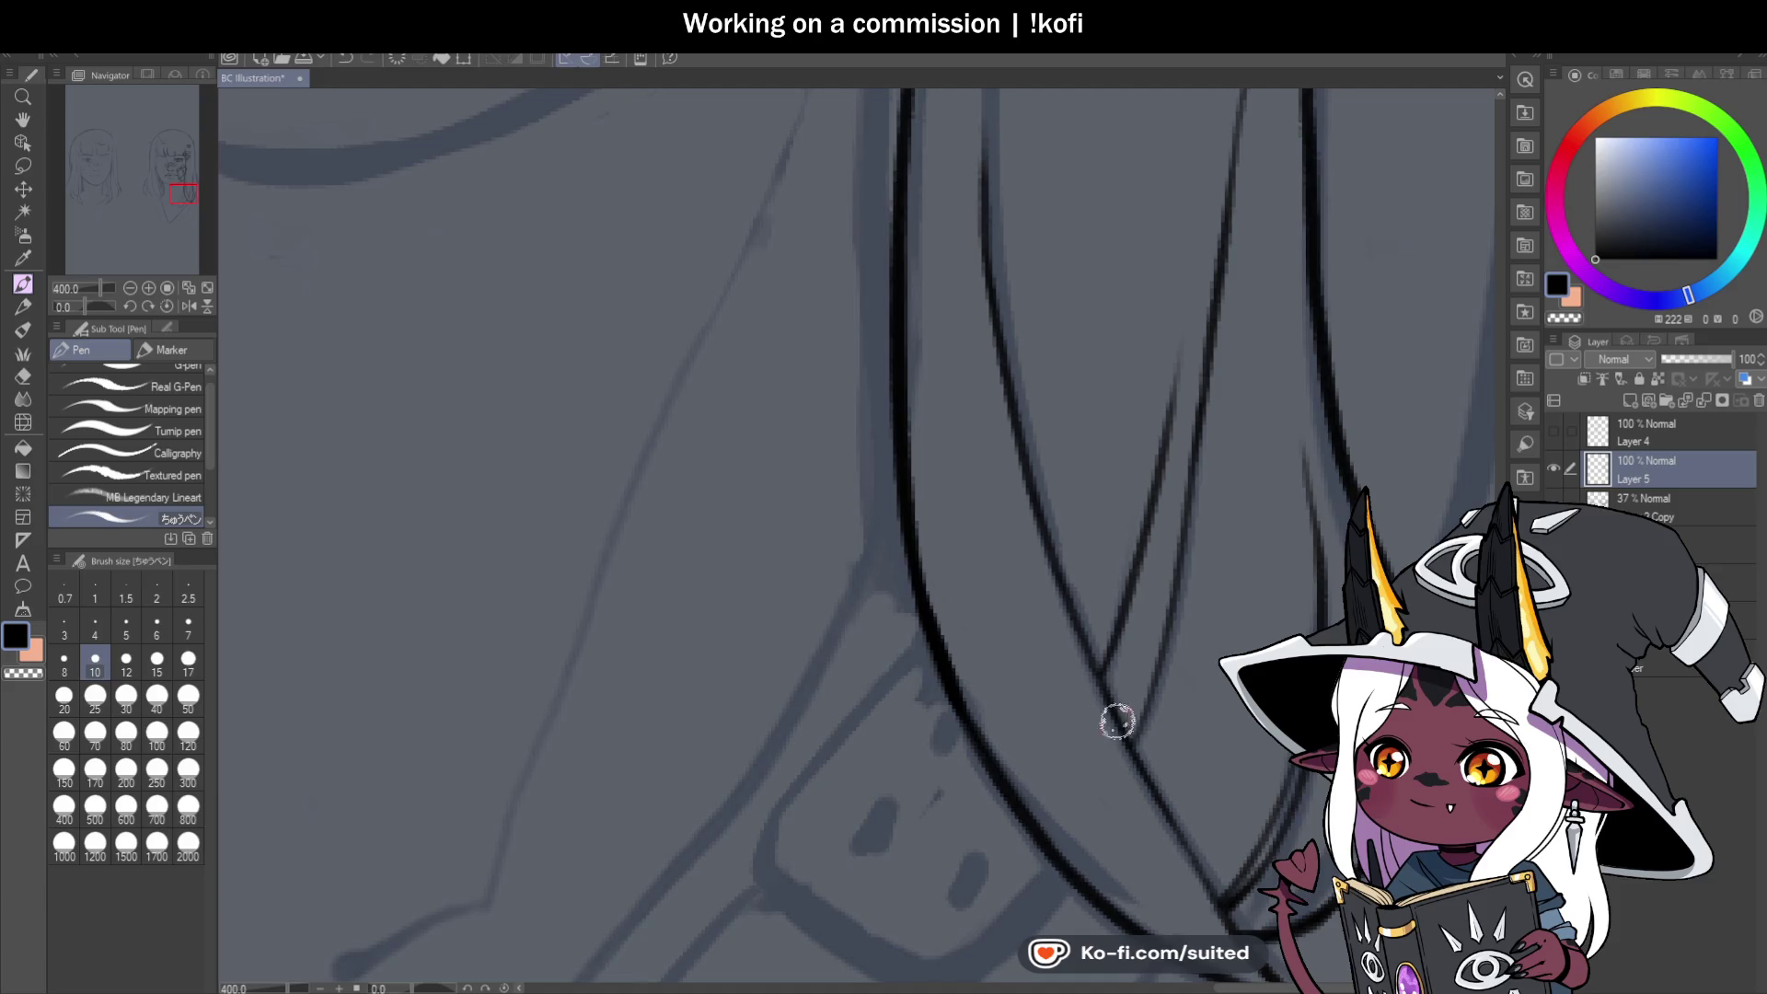
scroll(1132, 727, down, 5)
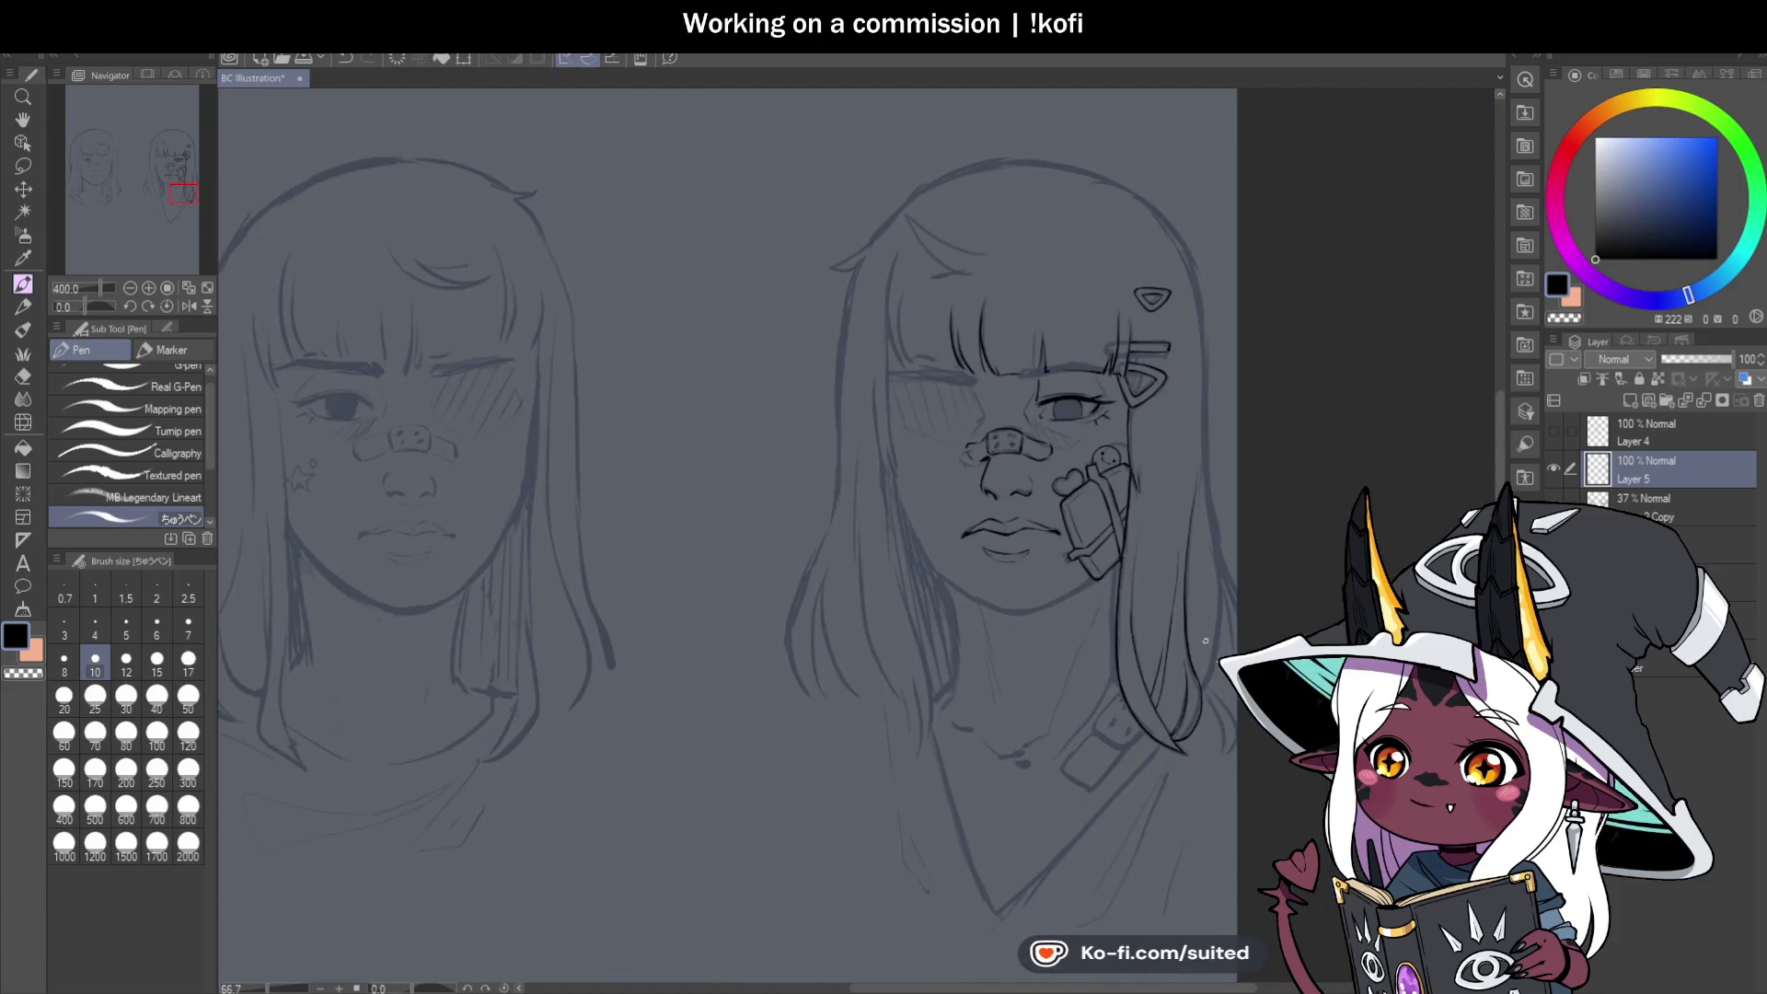
scroll(1182, 676, up, 5)
Add a thin strand beside the thick outline and trace the right hair outline.
drag(1188, 774, 1178, 477)
scroll(1177, 584, down, 5)
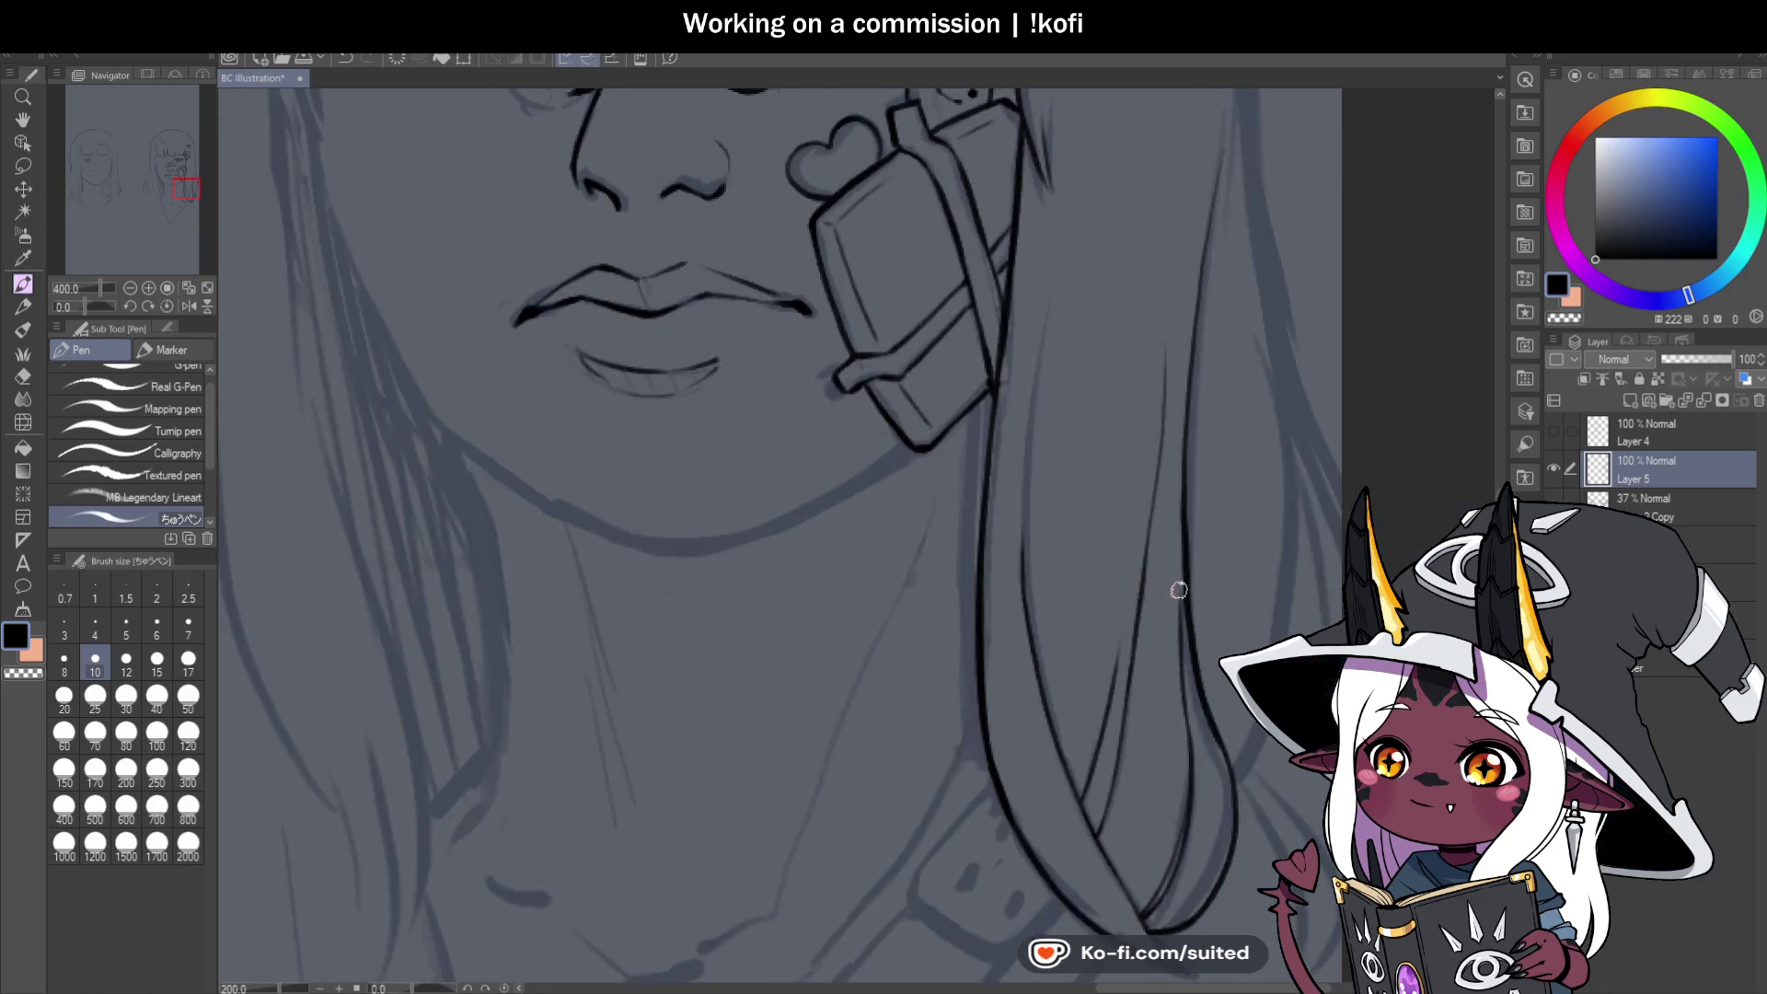
scroll(1239, 437, up, 2)
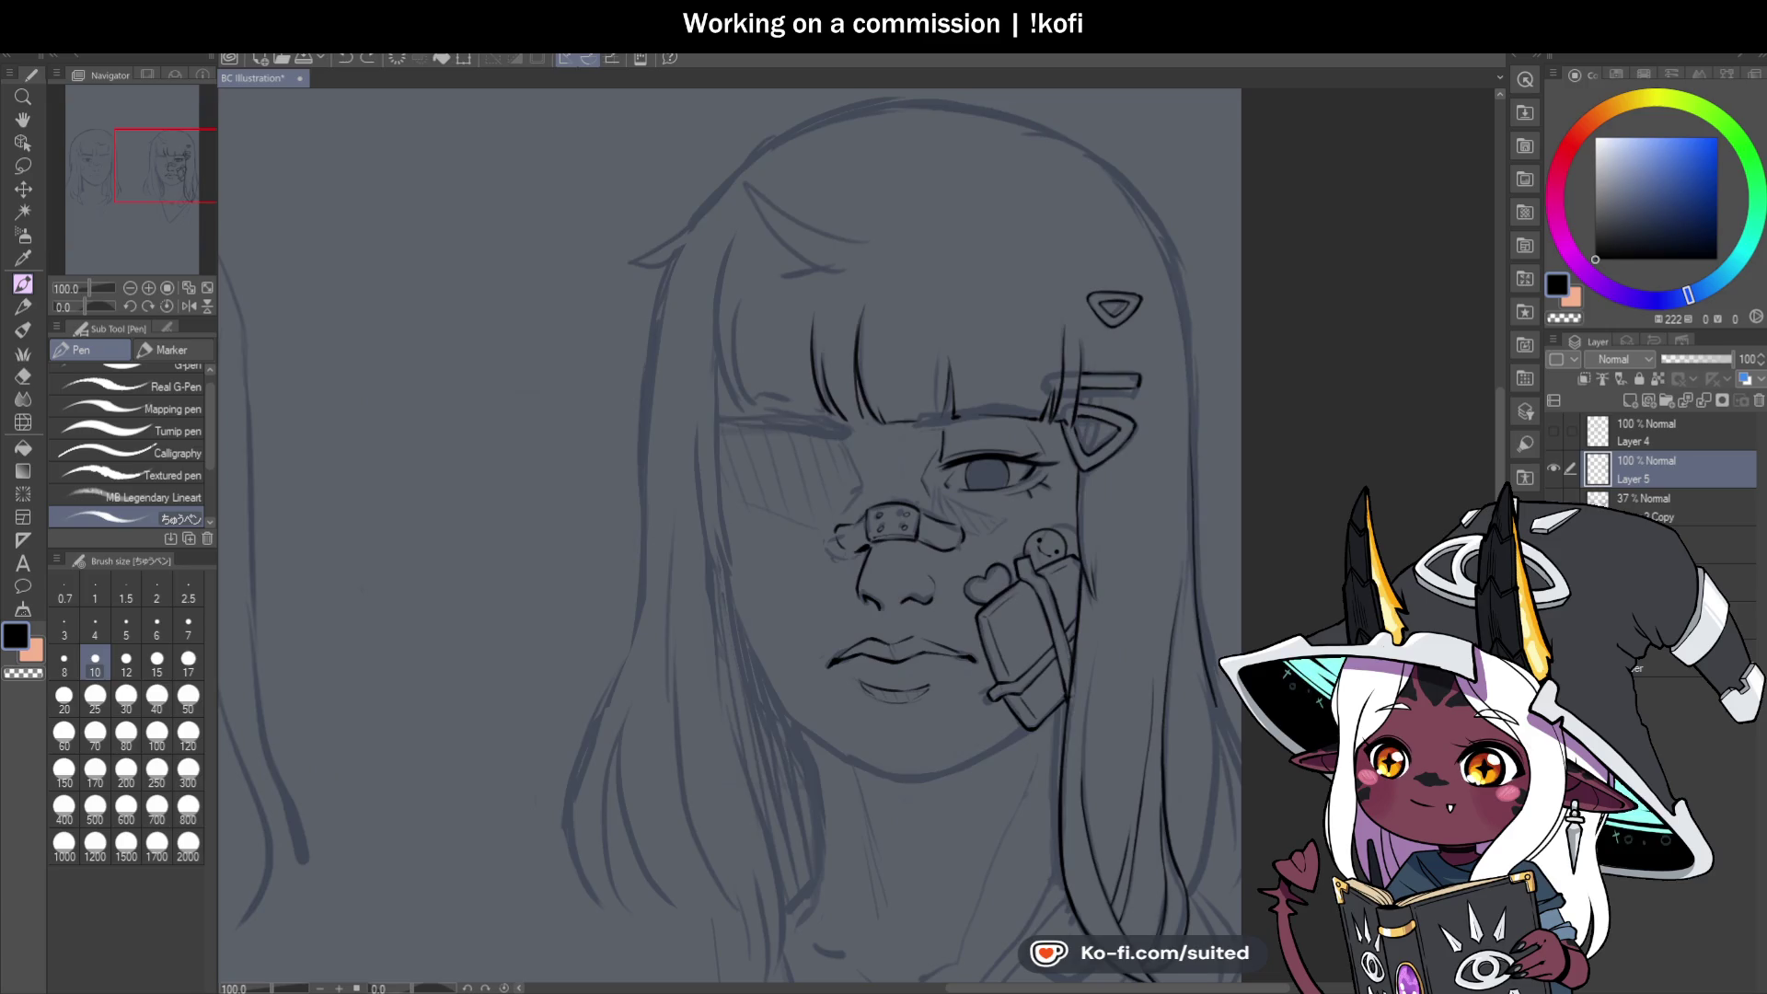
scroll(1191, 552, down, 2)
scroll(1158, 270, up, 3)
mouse_move(1155, 199)
mouse_down()
mouse_move(1157, 354)
mouse_move(1216, 589)
mouse_up()
mouse_move(1178, 487)
mouse_down()
mouse_move(1211, 605)
mouse_move(1158, 747)
mouse_up()
scroll(1235, 726, down, 2)
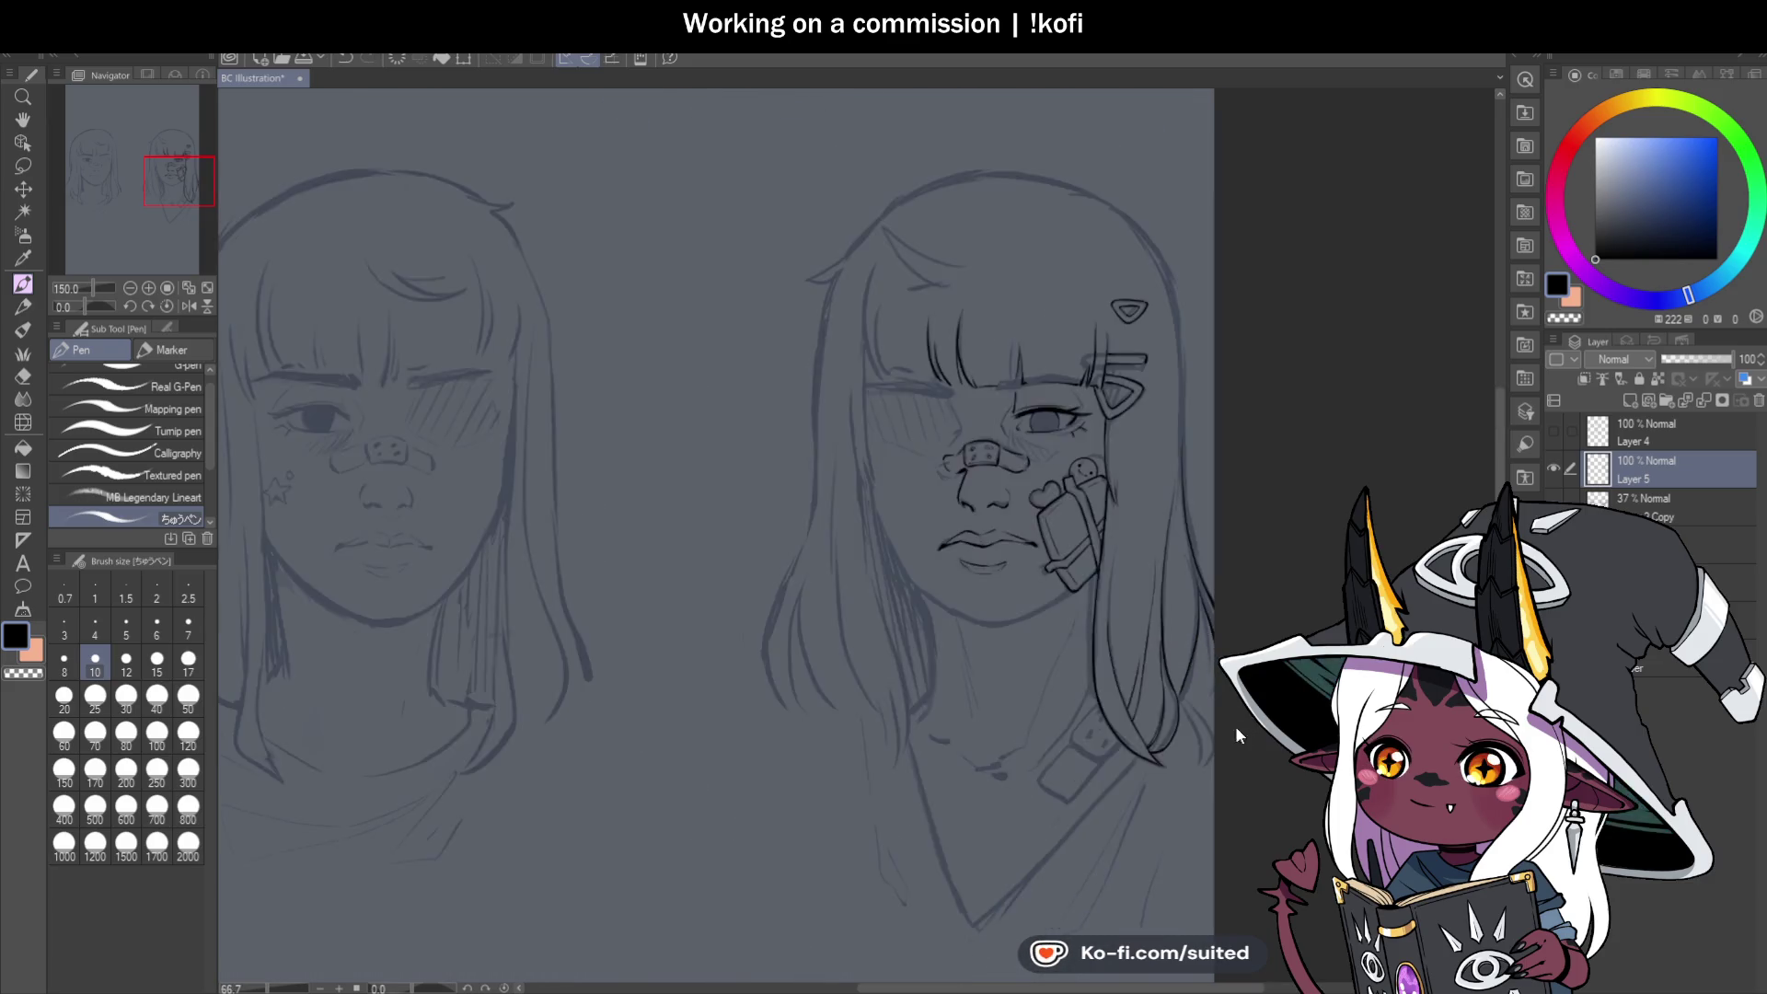
scroll(1221, 595, up, 2)
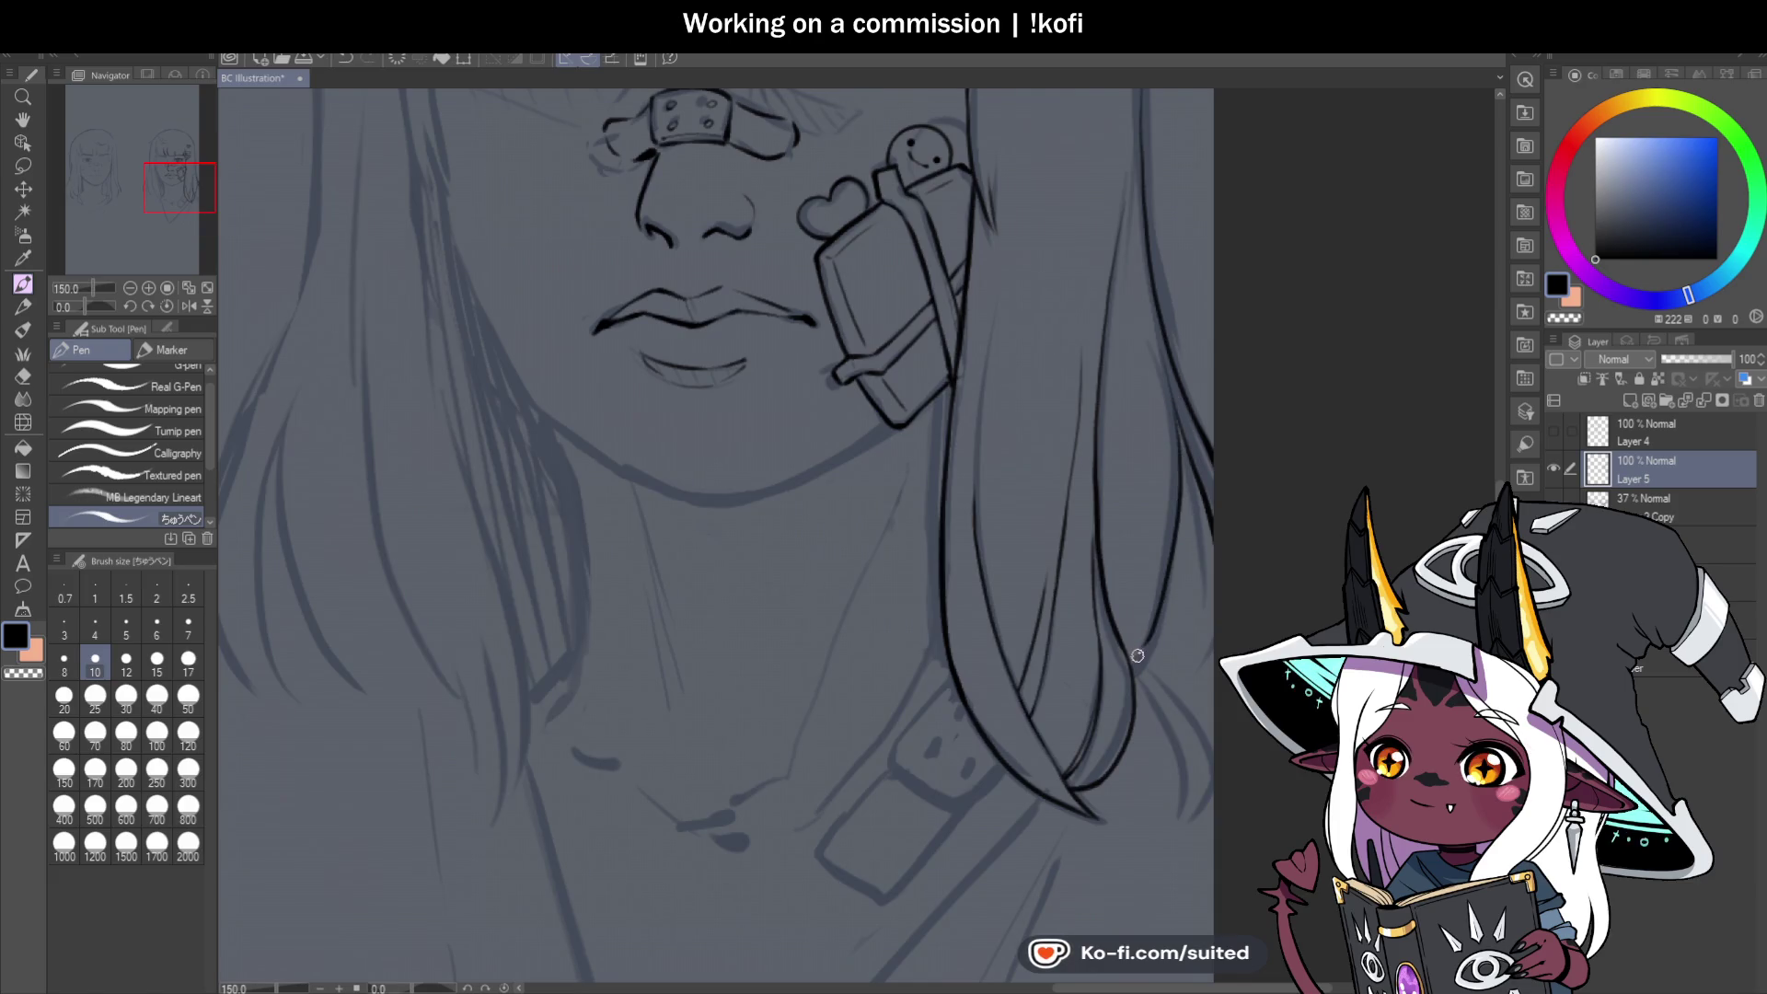
scroll(1164, 589, up, 3)
key(ctrl+z)
scroll(986, 678, down, 2)
Redraw the black line down the right hair lock's edge.
mouse_move(1067, 386)
mouse_down()
mouse_move(1033, 714)
mouse_move(1009, 739)
mouse_up()
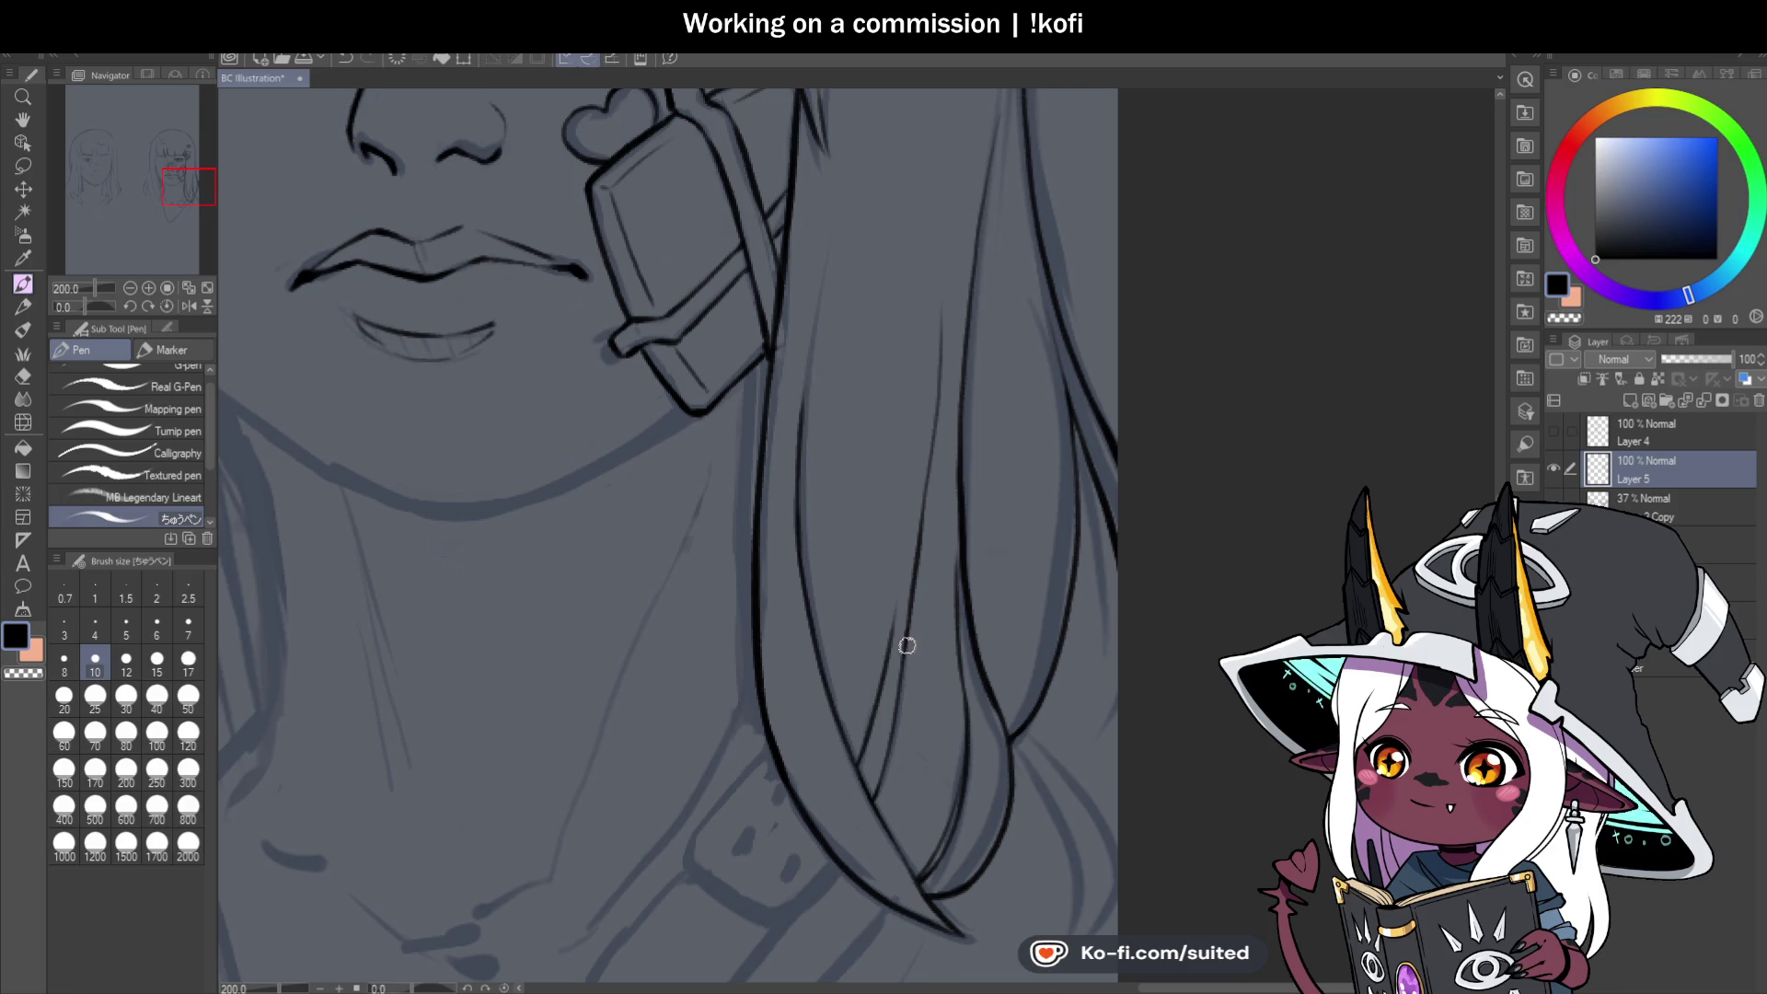
scroll(976, 644, down, 5)
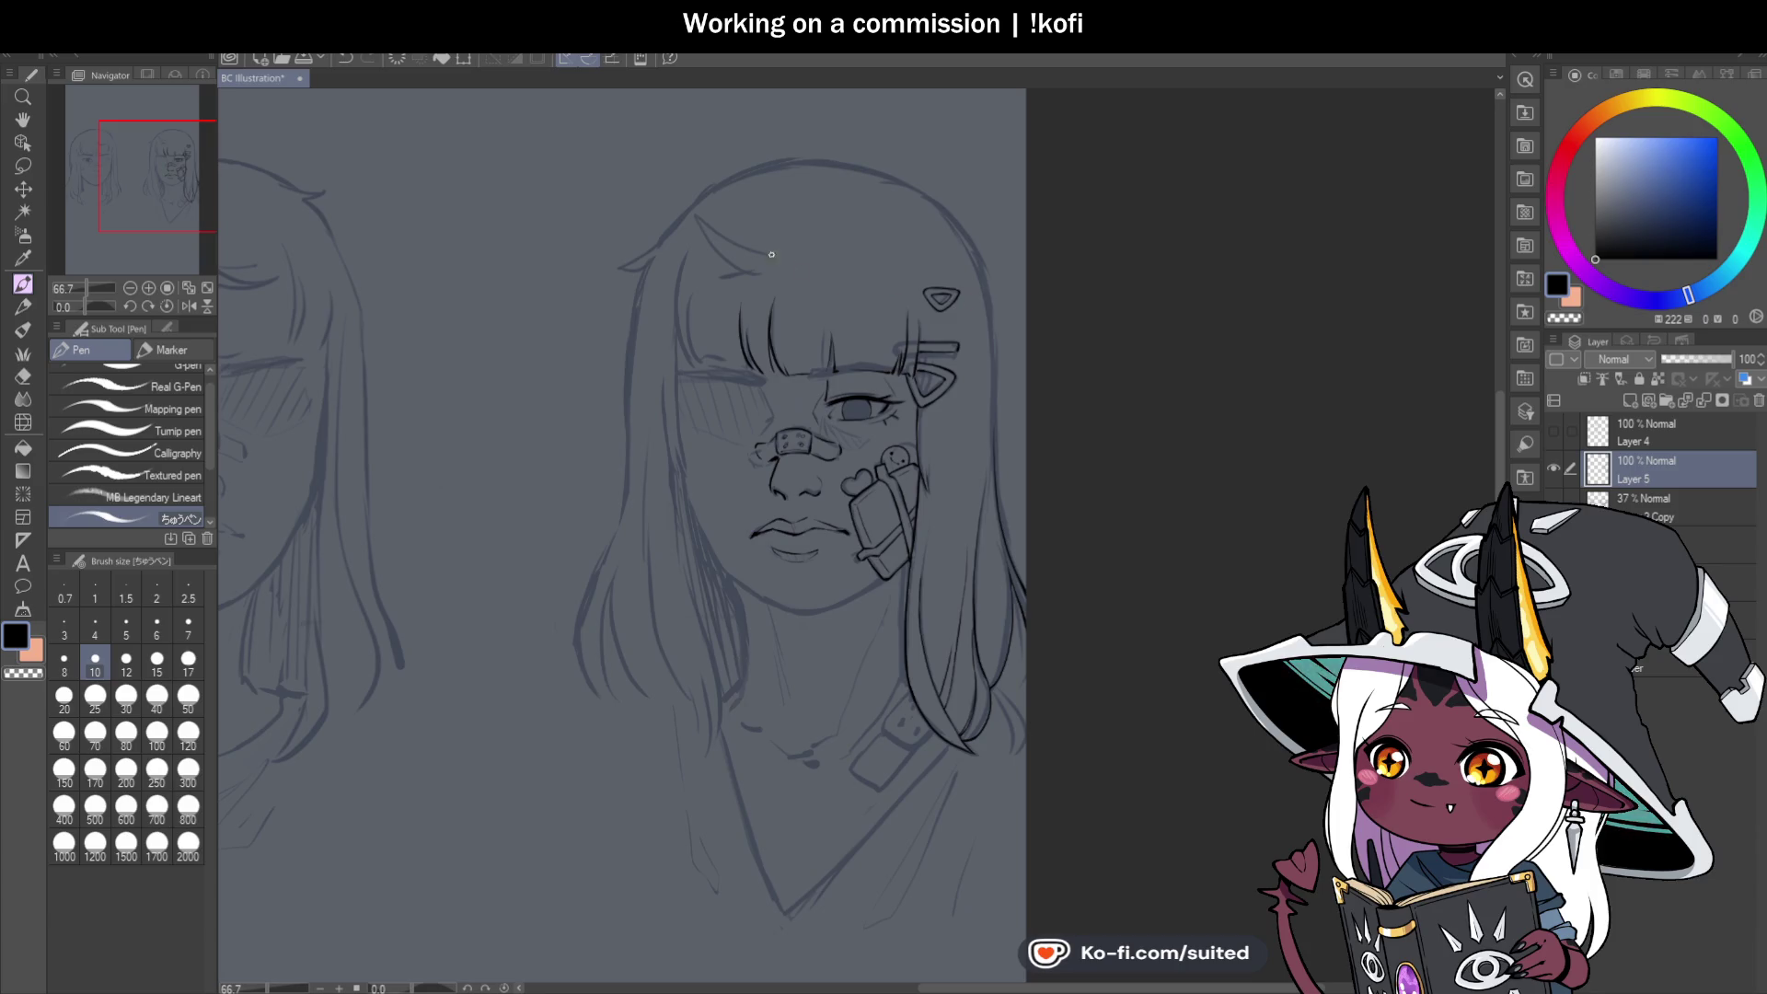
scroll(704, 300, up, 5)
Ink the left hair strand and a short line along the left bang.
drag(657, 212, 669, 454)
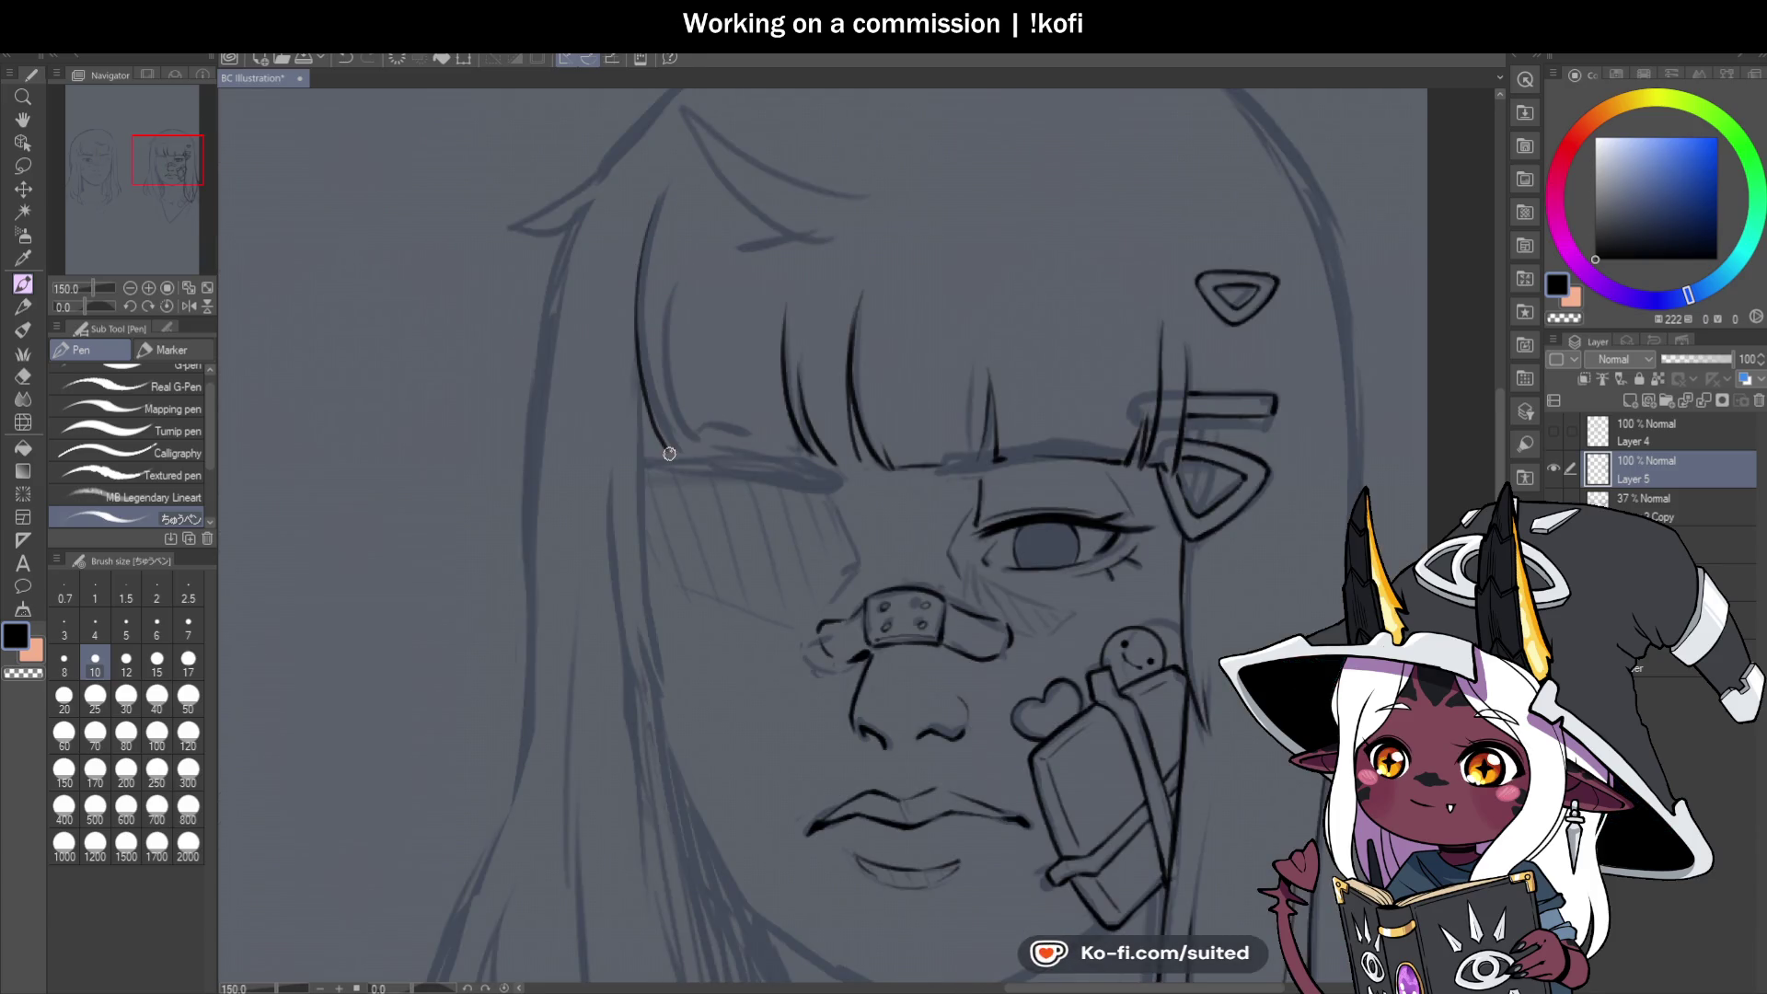
drag(664, 319, 692, 444)
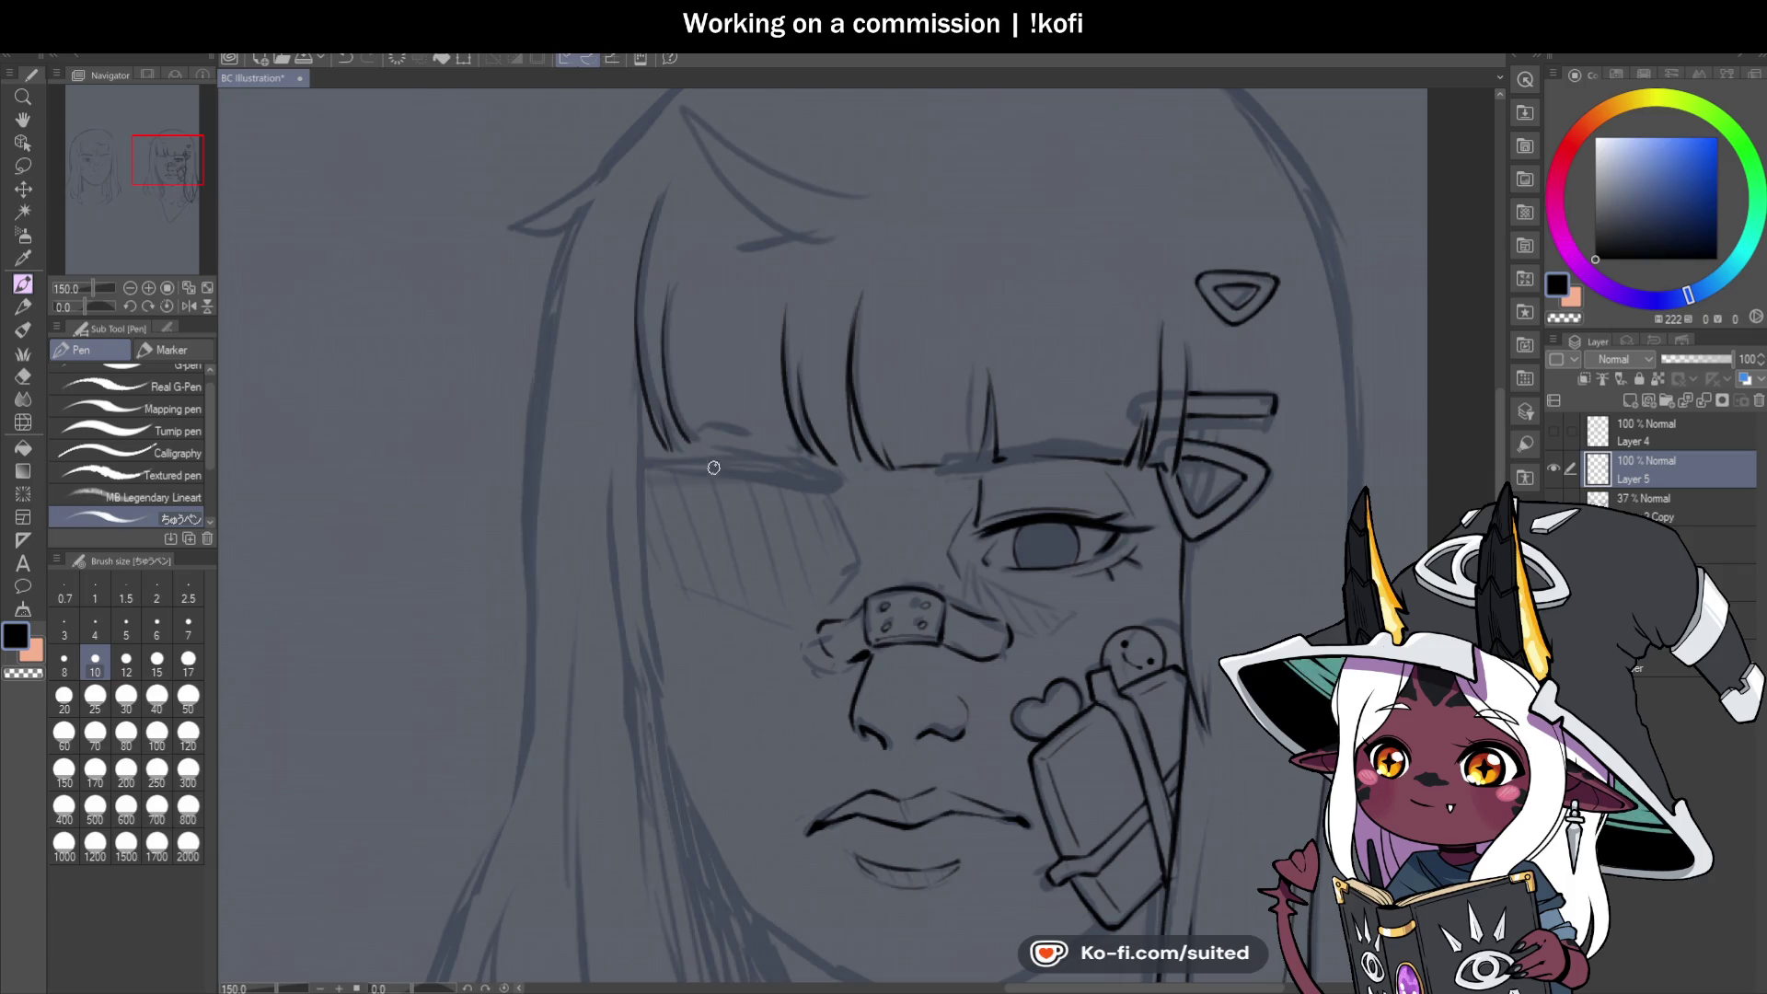
scroll(671, 308, up, 3)
mouse_move(654, 371)
mouse_down()
mouse_move(693, 486)
mouse_move(655, 405)
mouse_move(686, 531)
mouse_move(859, 547)
mouse_up()
scroll(655, 325, up, 2)
scroll(656, 410, down, 2)
scroll(868, 463, down, 4)
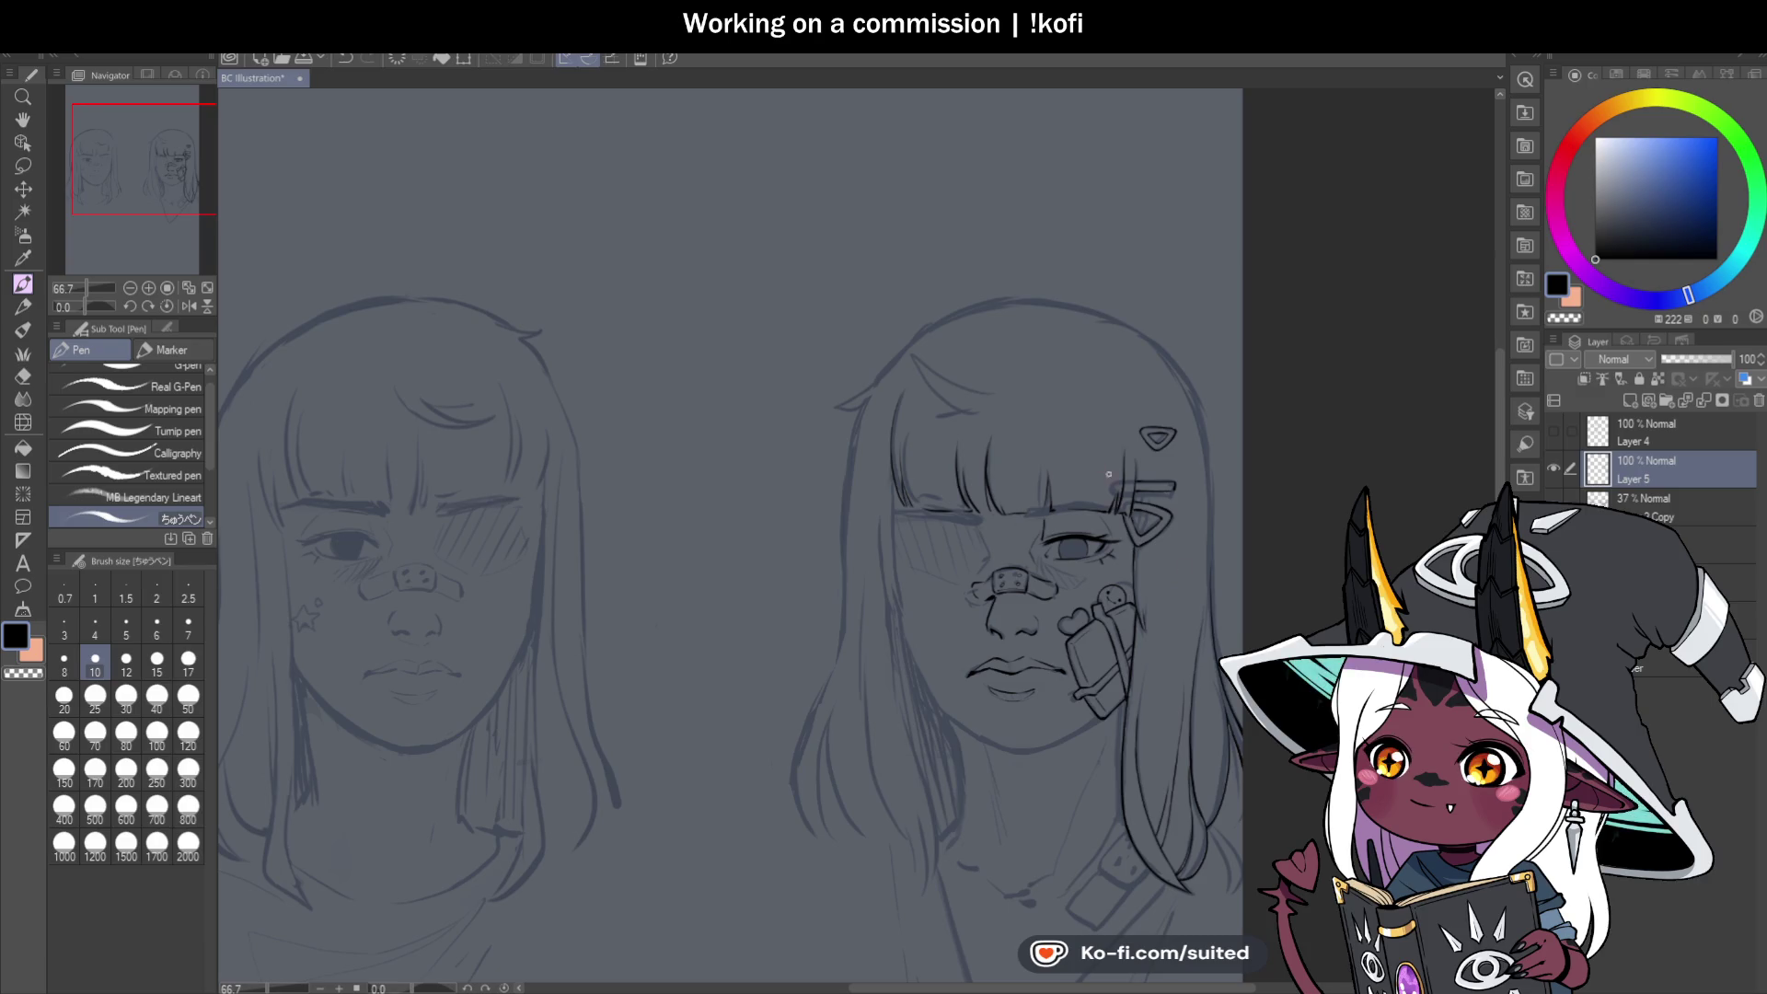
Ink two black lines down the left hair strand, then tilt the canvas view.
scroll(1109, 474, down, 1)
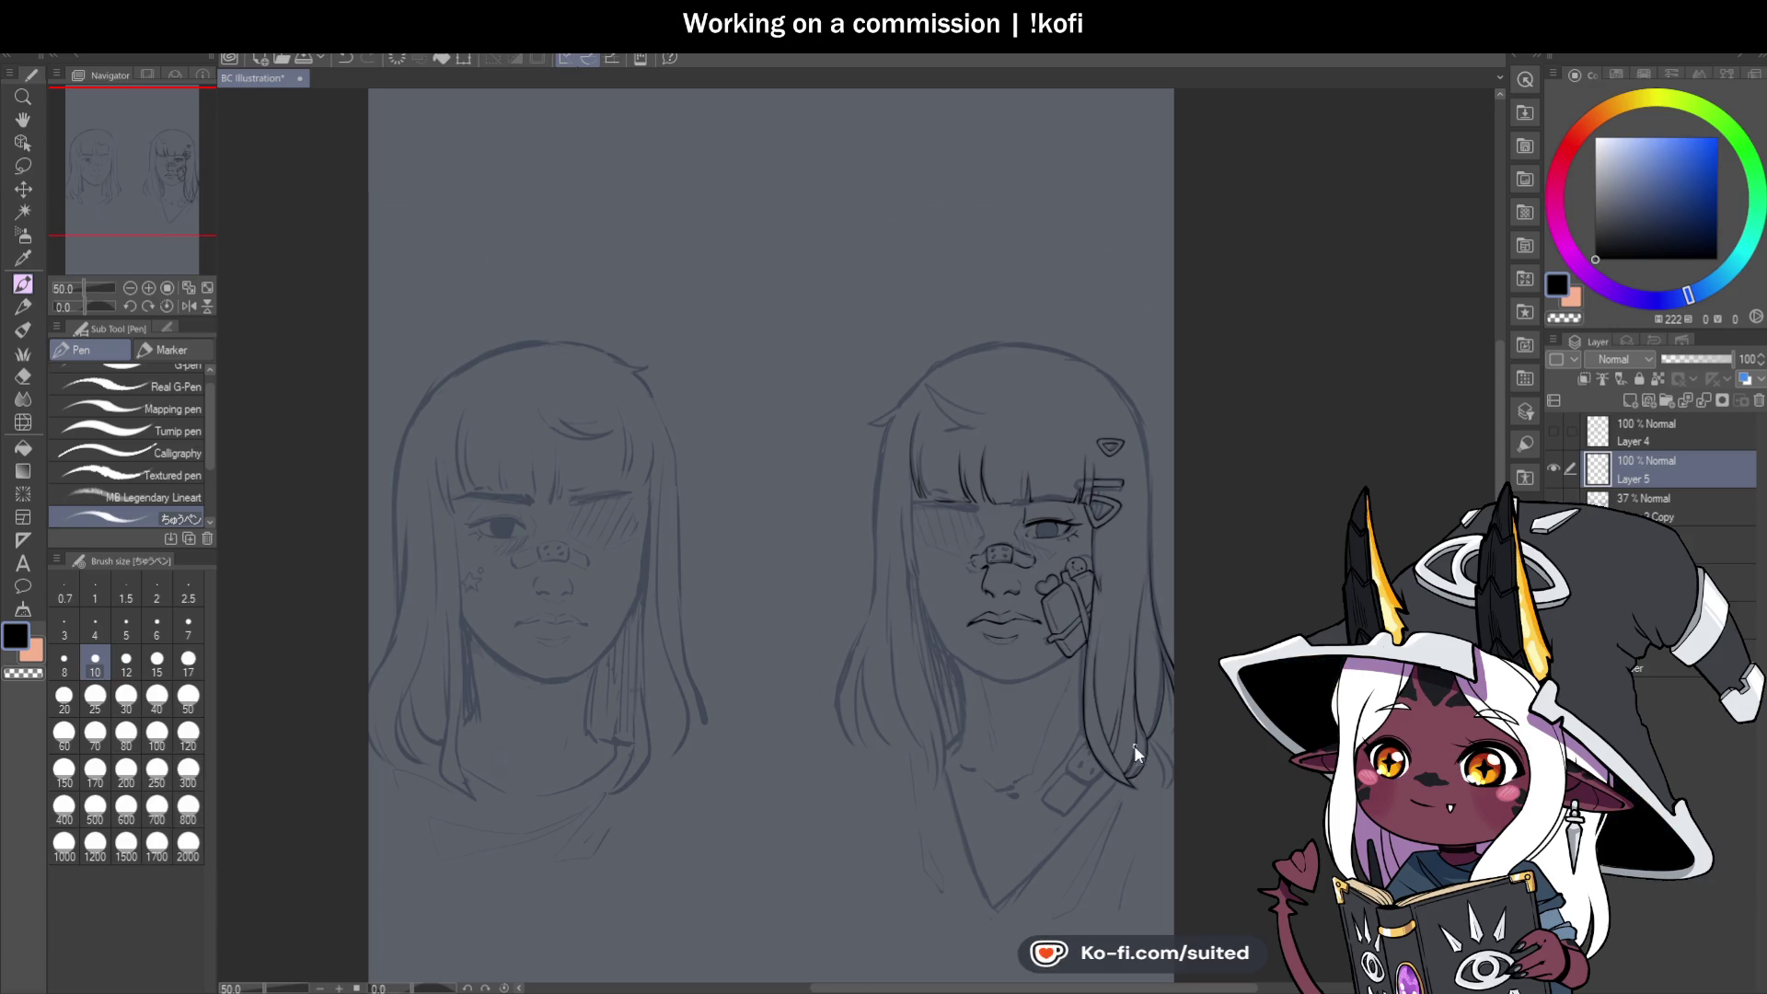
scroll(1134, 746, up, 2)
drag(690, 221, 702, 425)
drag(692, 227, 706, 428)
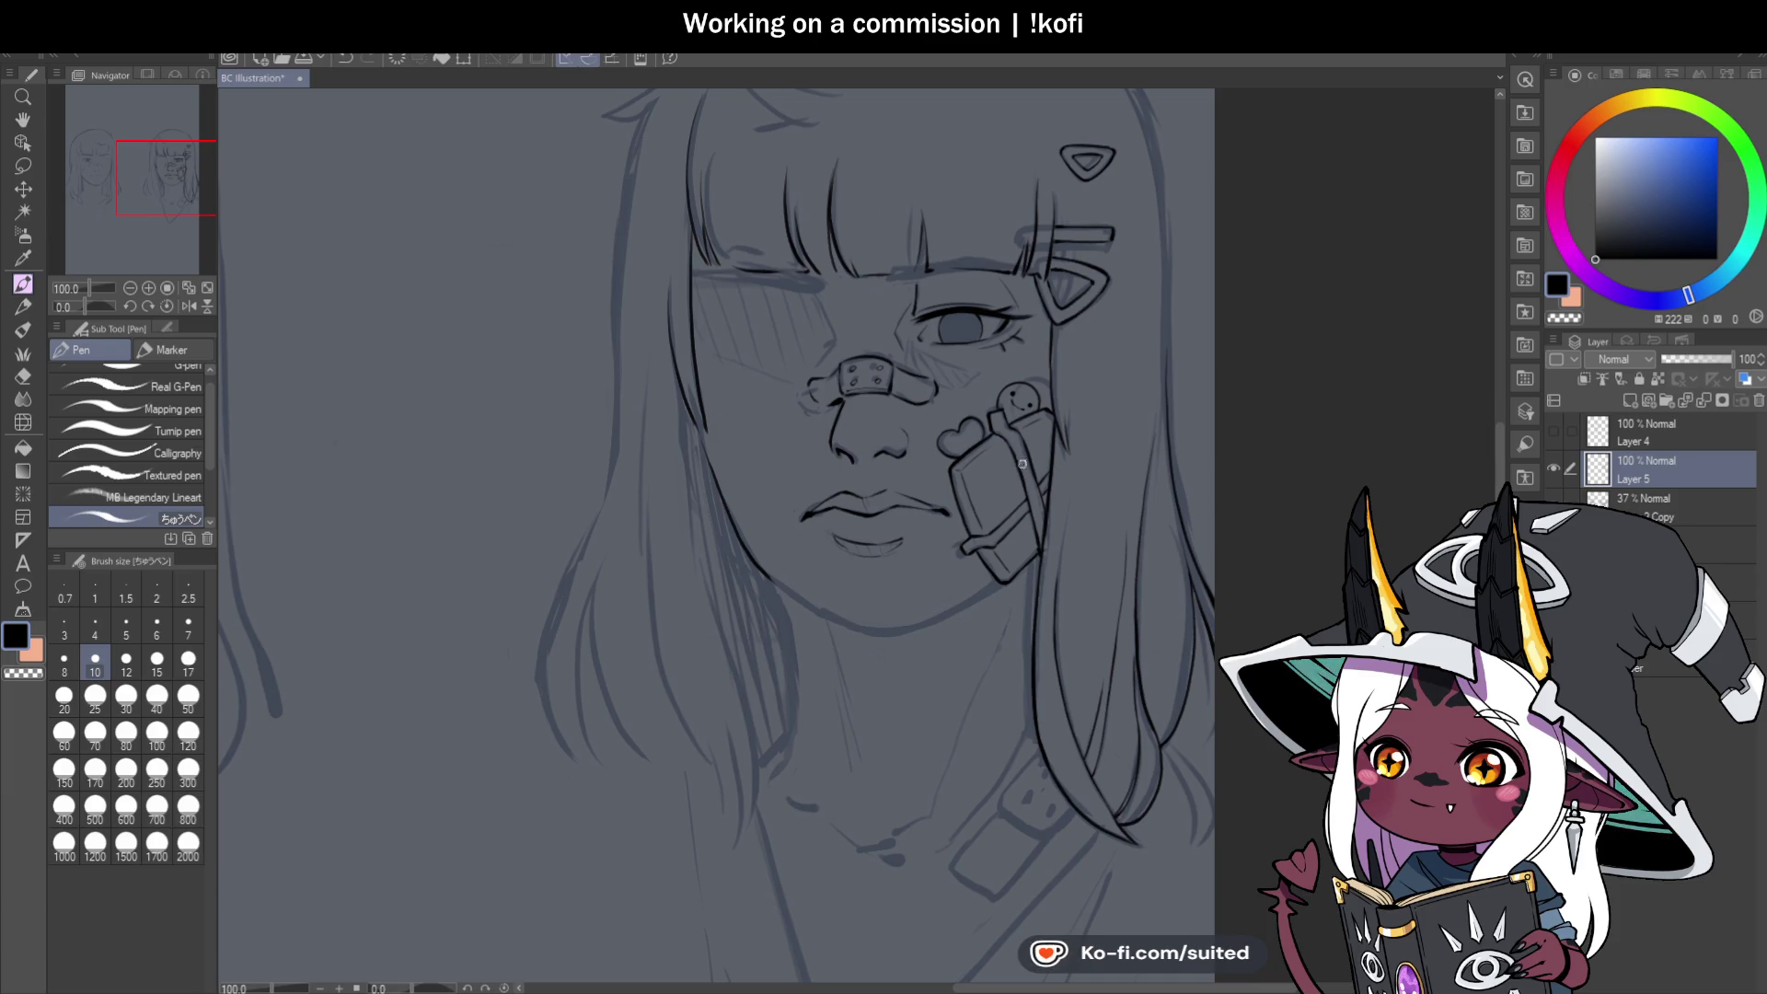
drag(85, 305, 93, 305)
Ink the cheek contour down toward the chin and set the view upright.
scroll(770, 397, up, 3)
scroll(770, 397, up, 4)
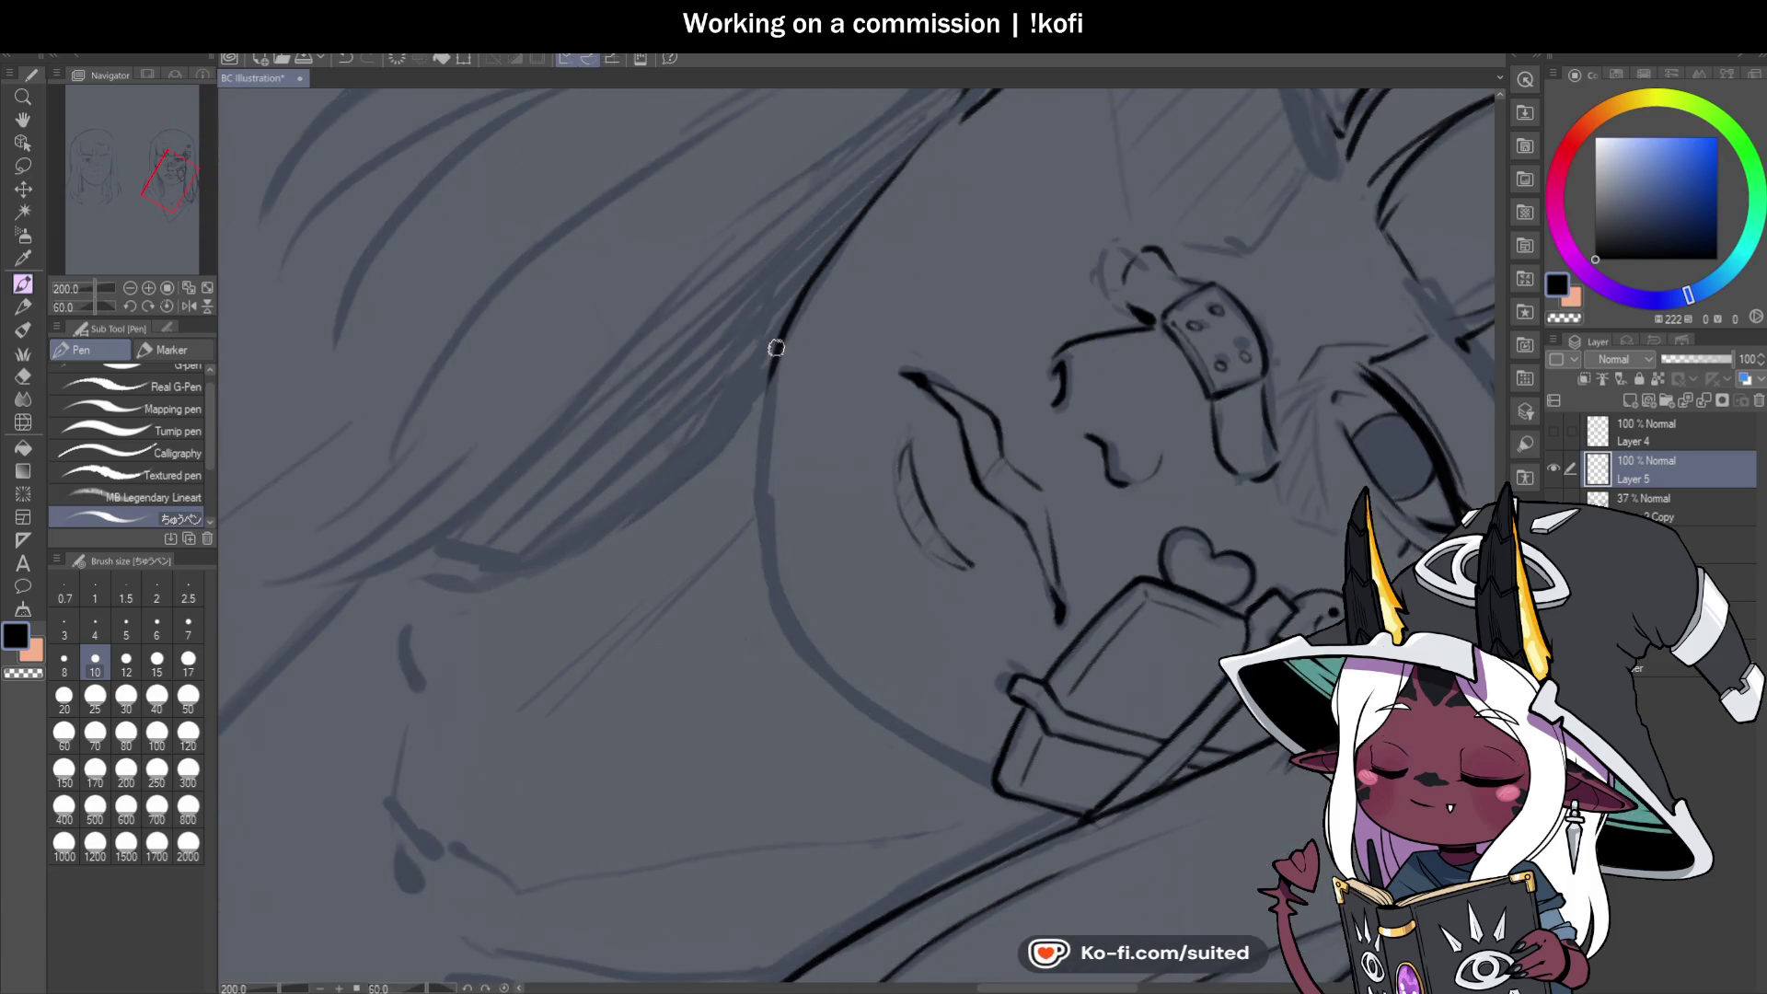
mouse_move(784, 328)
mouse_down()
mouse_move(761, 456)
mouse_move(767, 583)
mouse_up()
click(167, 306)
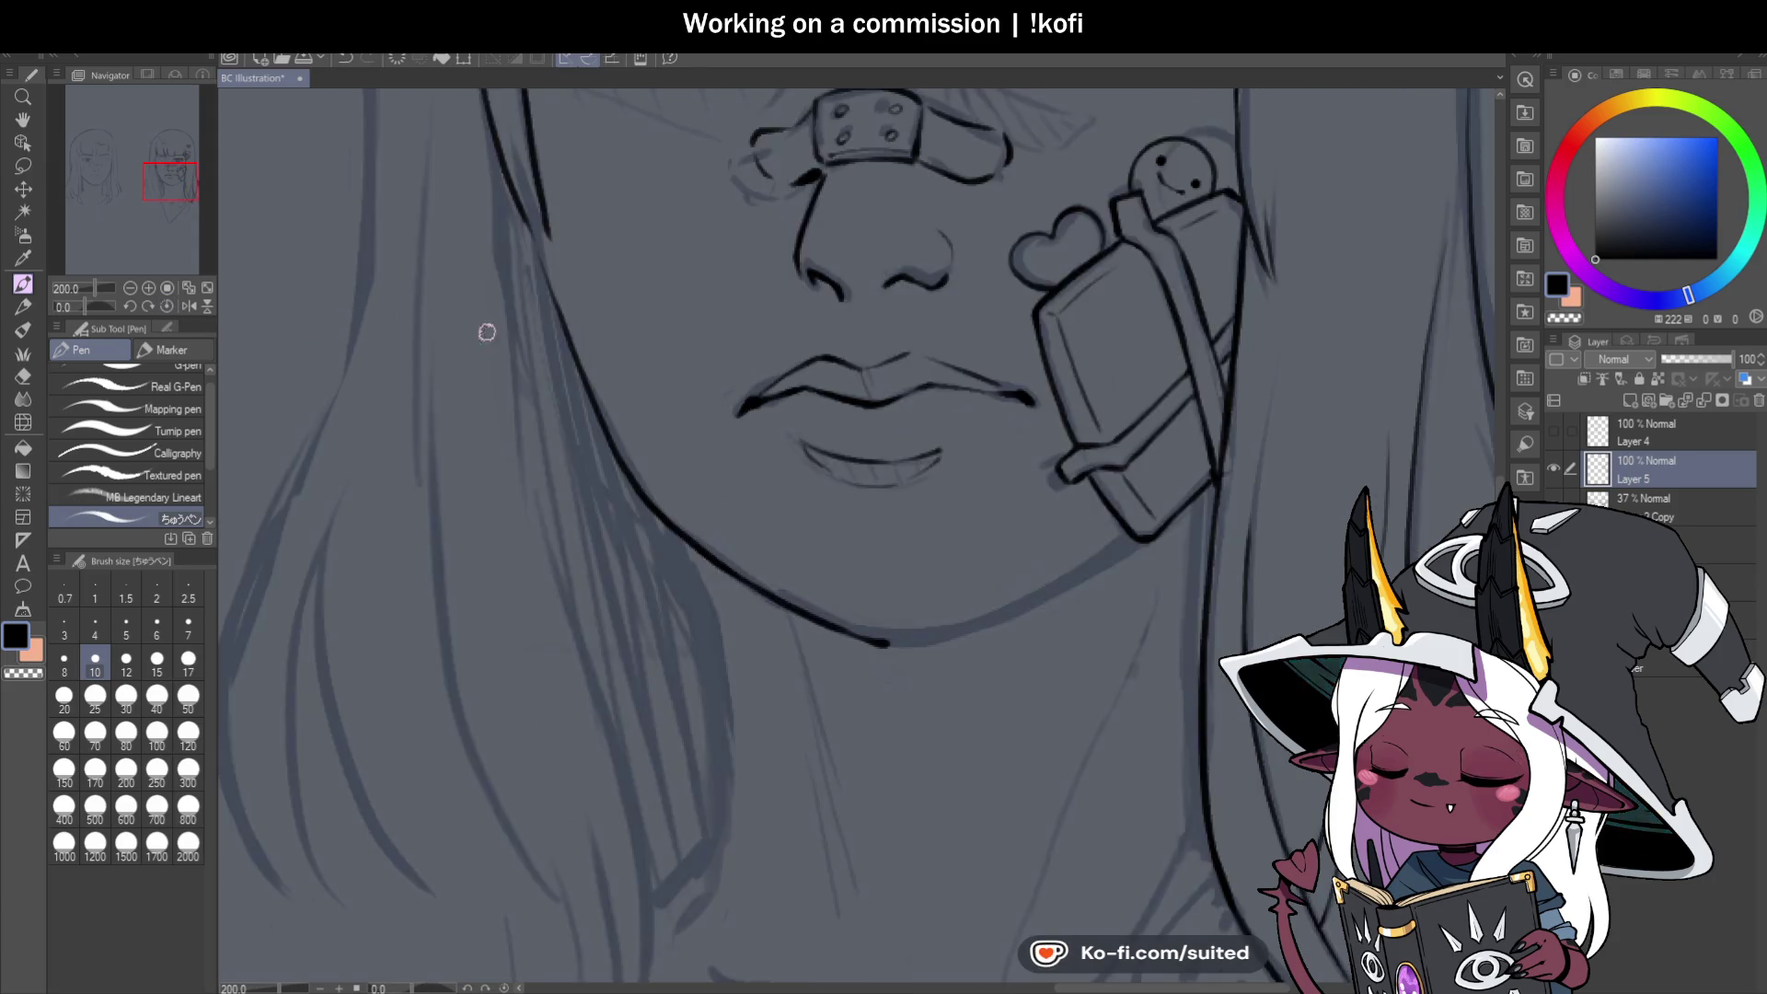
scroll(485, 331, down, 3)
scroll(967, 505, up, 4)
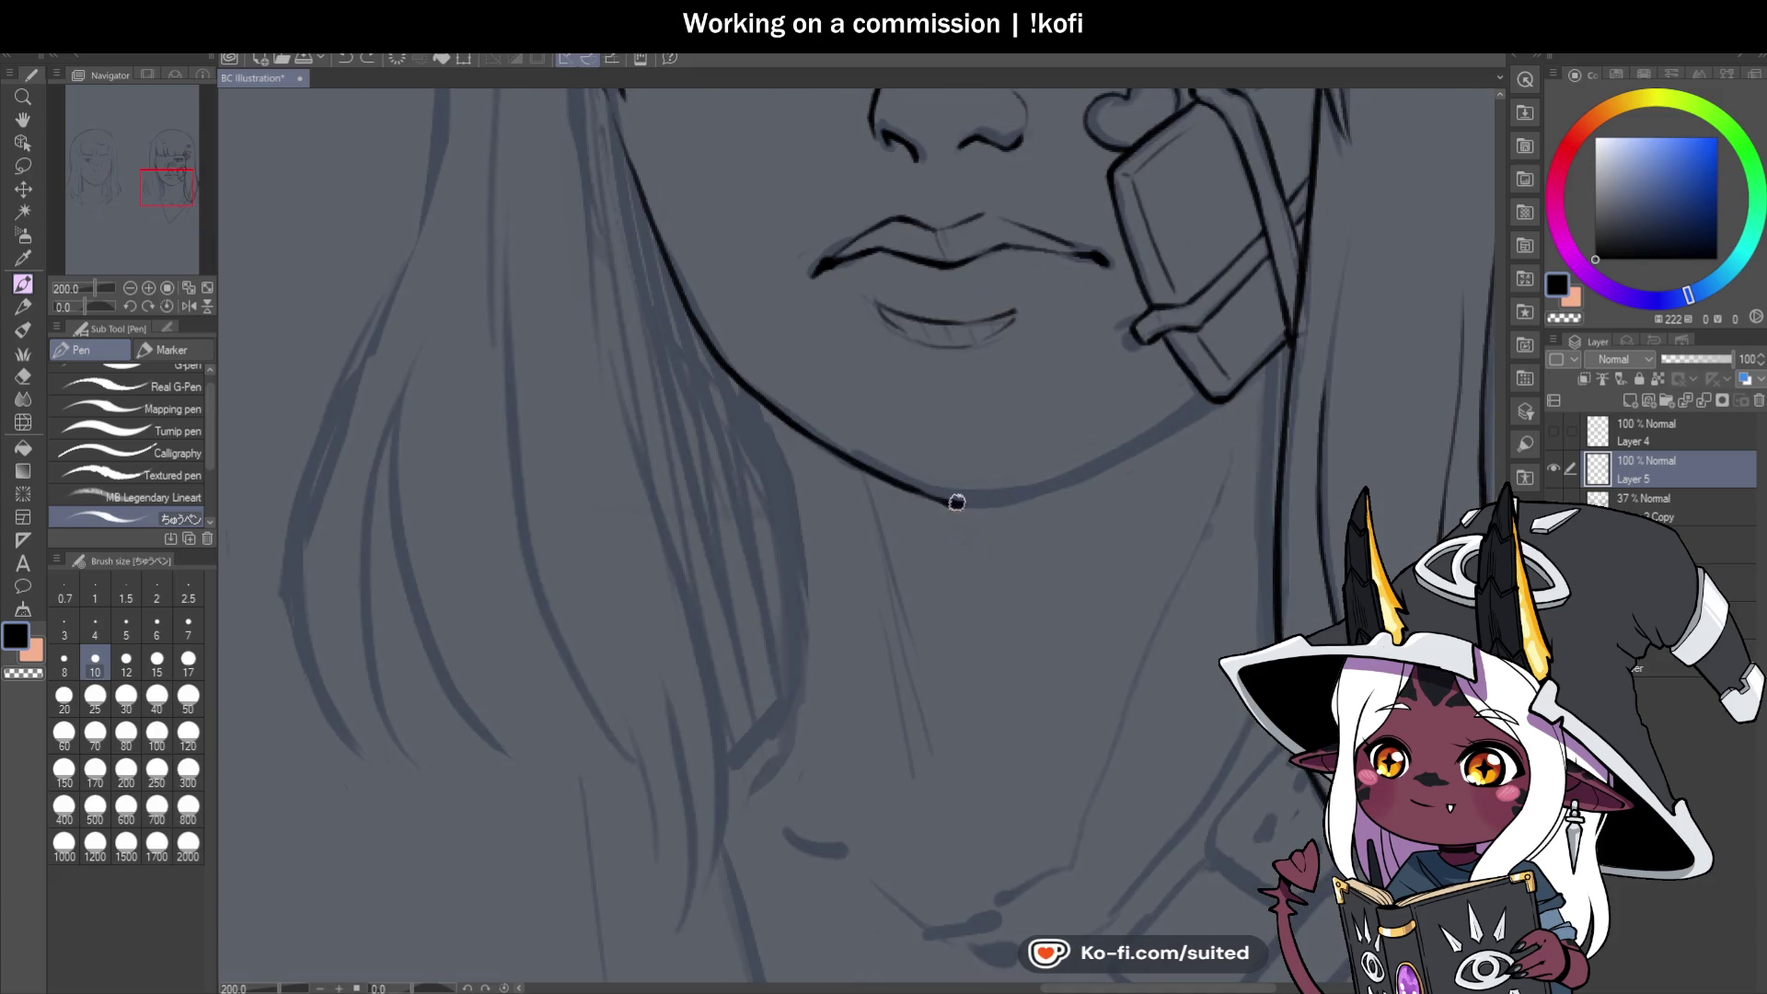
Ink the jawline from the chin up to the phone-charm corner.
drag(996, 501, 1201, 405)
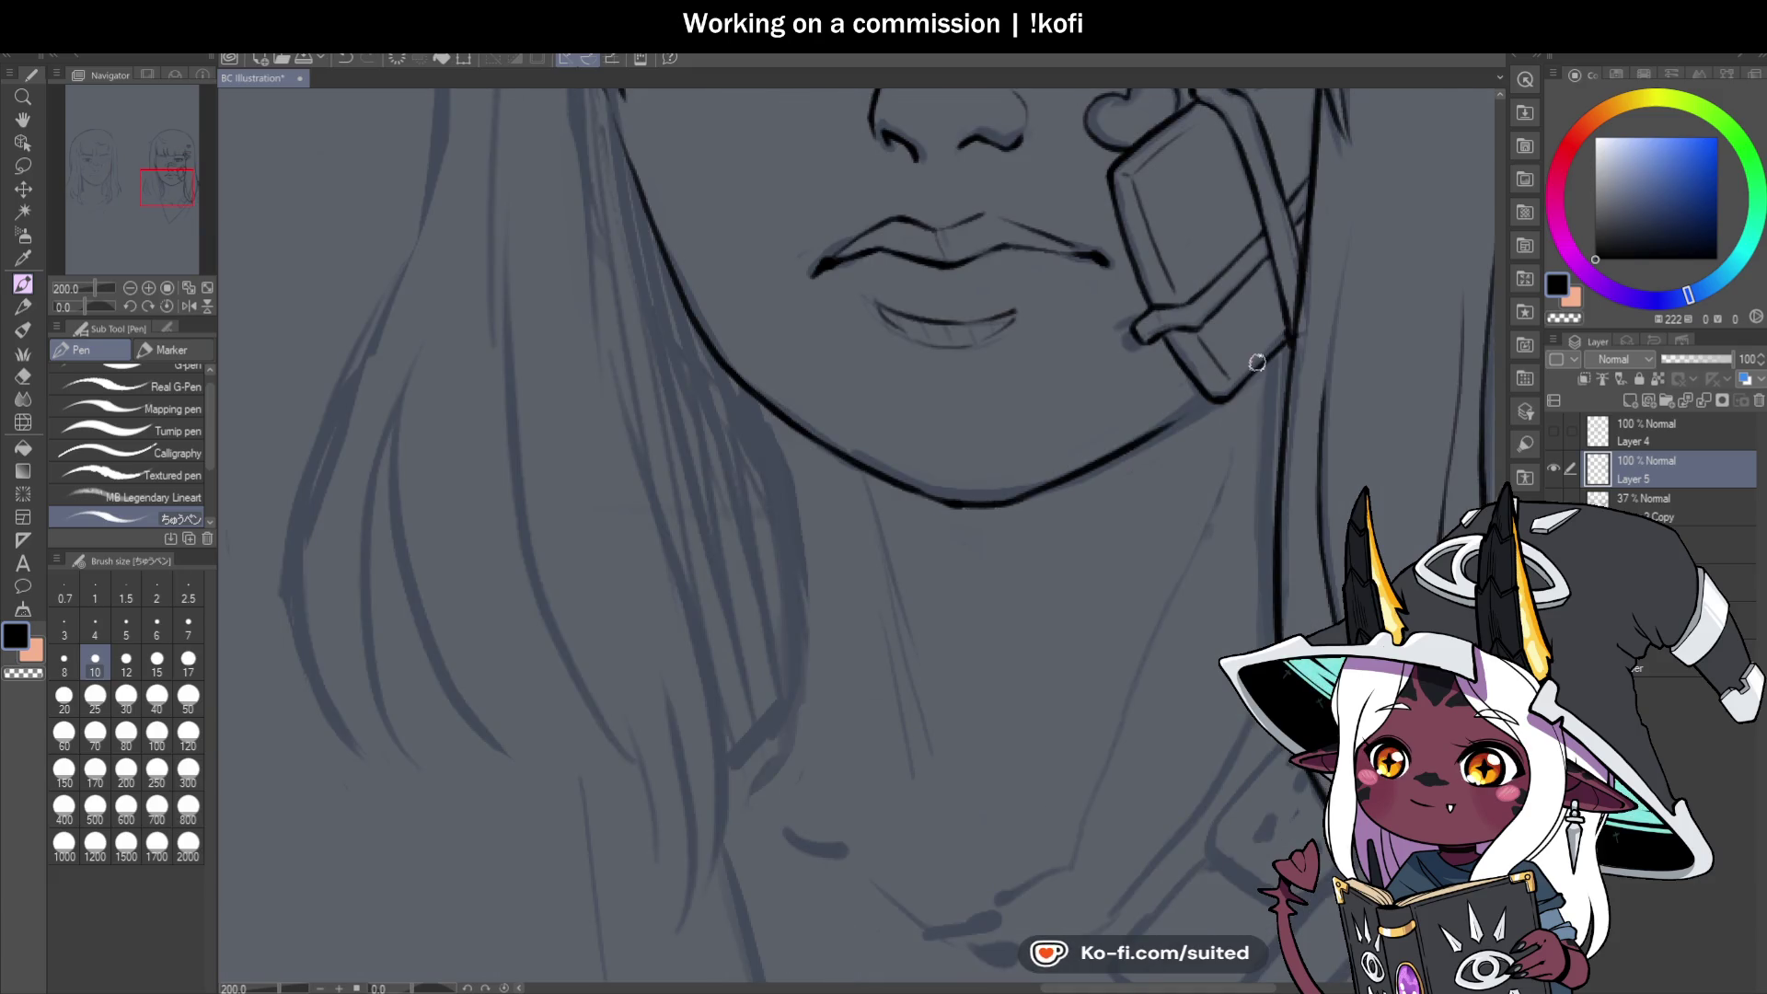
key(ctrl+z)
drag(996, 499, 1111, 459)
drag(1006, 499, 1138, 449)
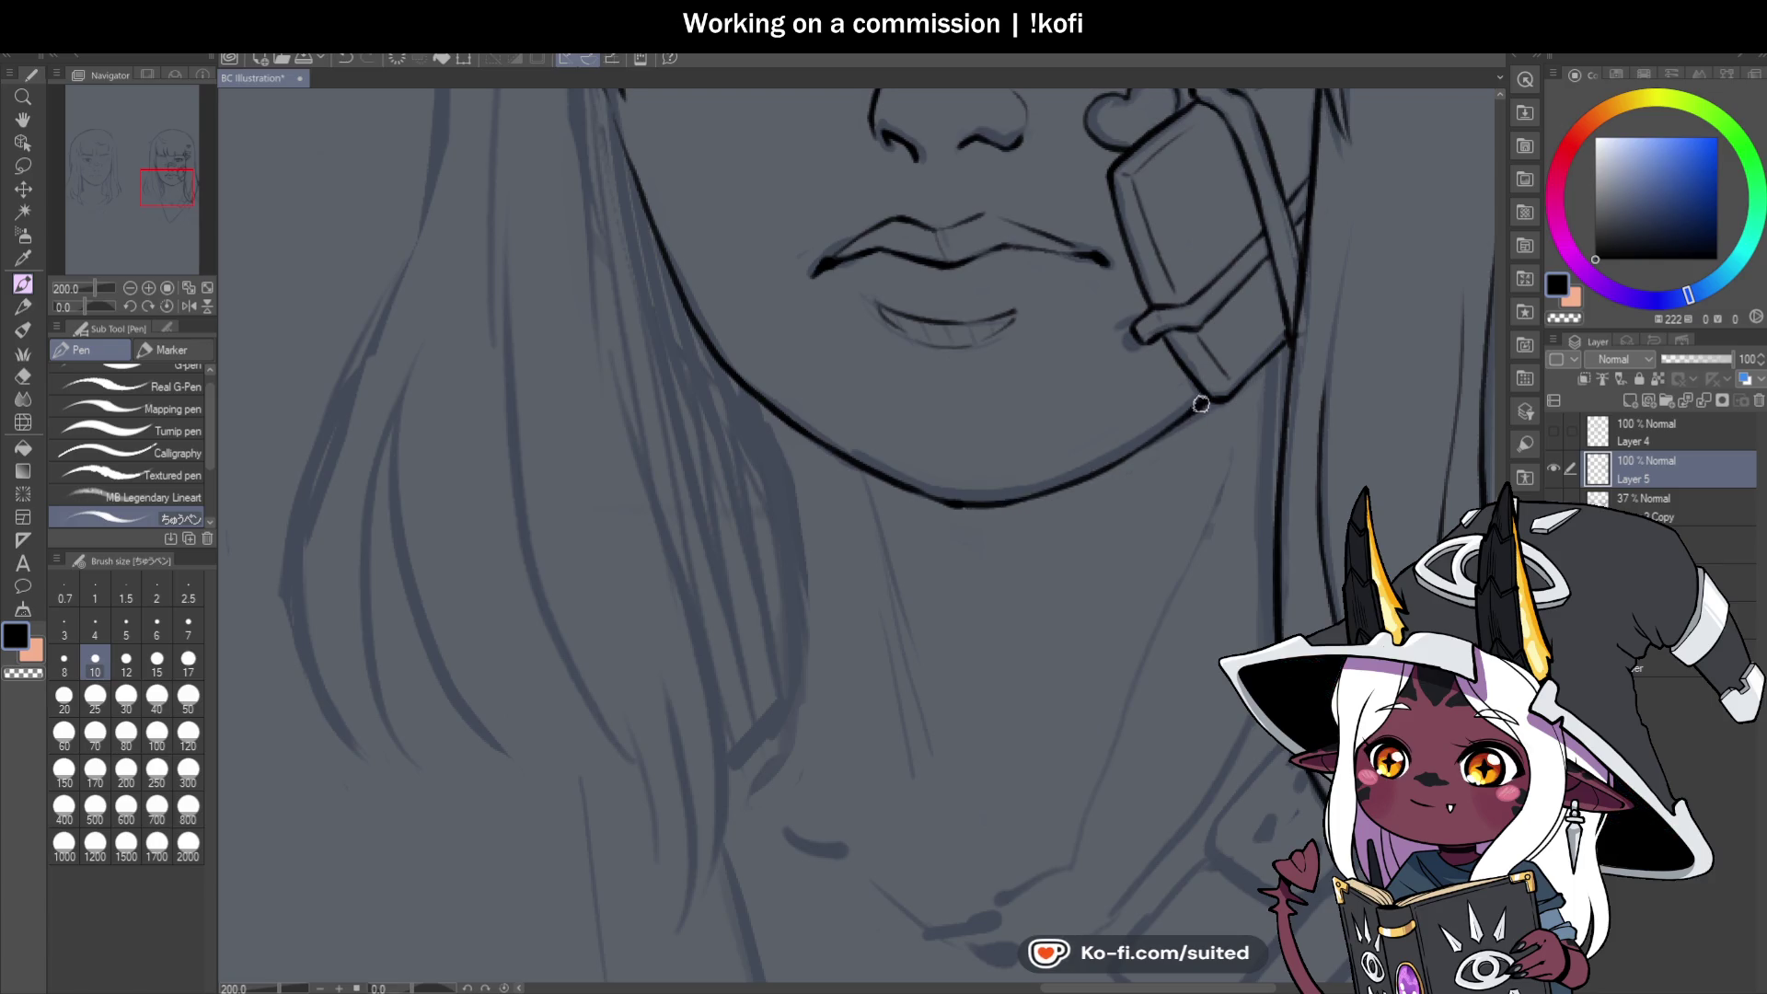
scroll(1221, 397, down, 4)
scroll(1141, 505, up, 6)
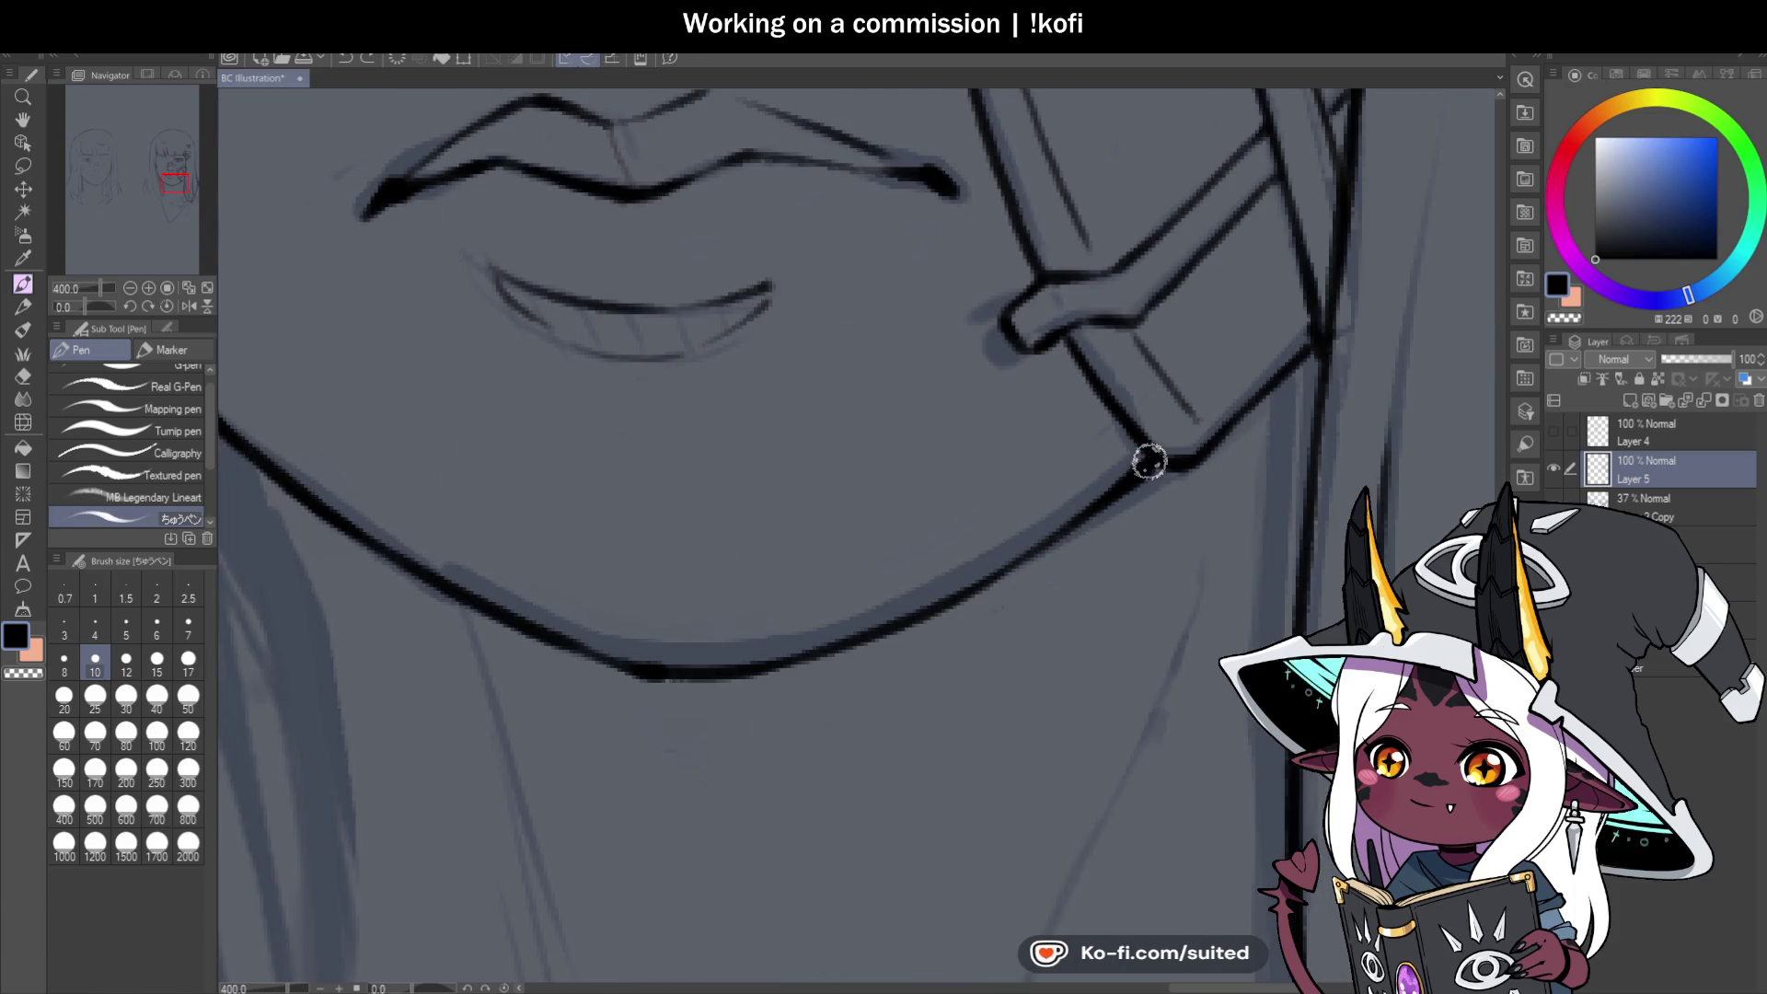
drag(1147, 466, 1068, 529)
scroll(278, 368, down, 3)
Rotate the canvas view and mirror it horizontally.
drag(86, 302, 98, 308)
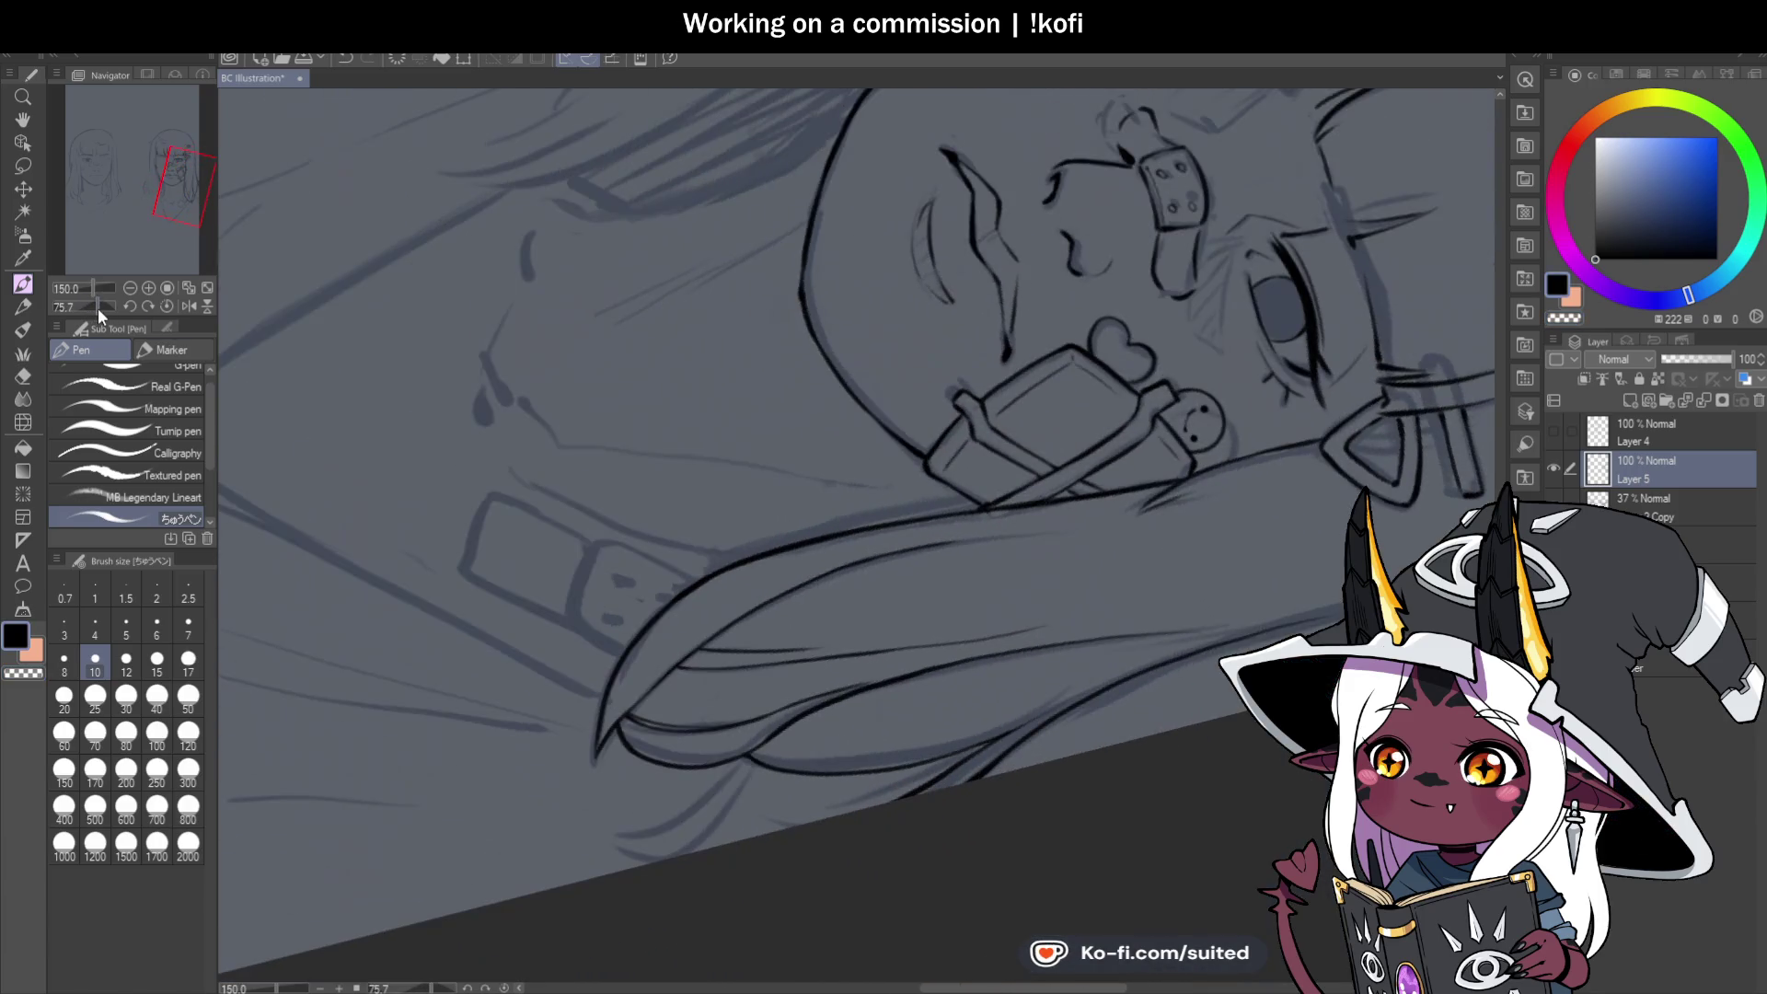
scroll(805, 288, up, 5)
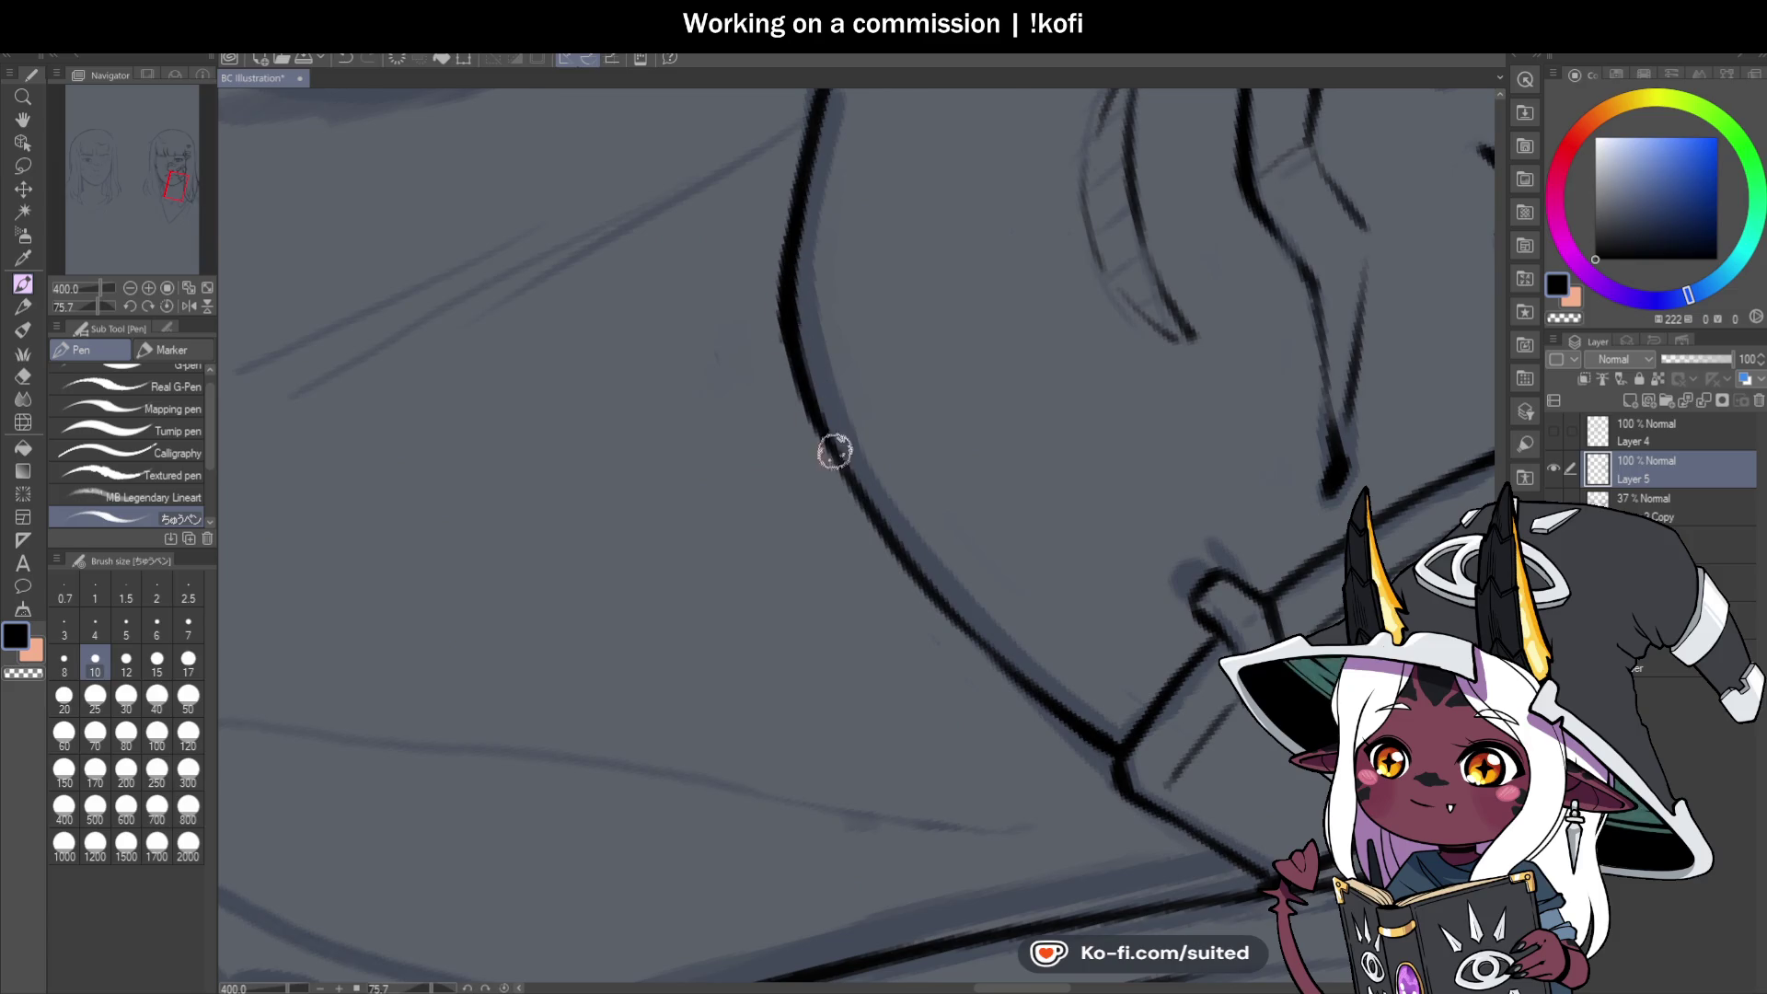
scroll(863, 529, down, 10)
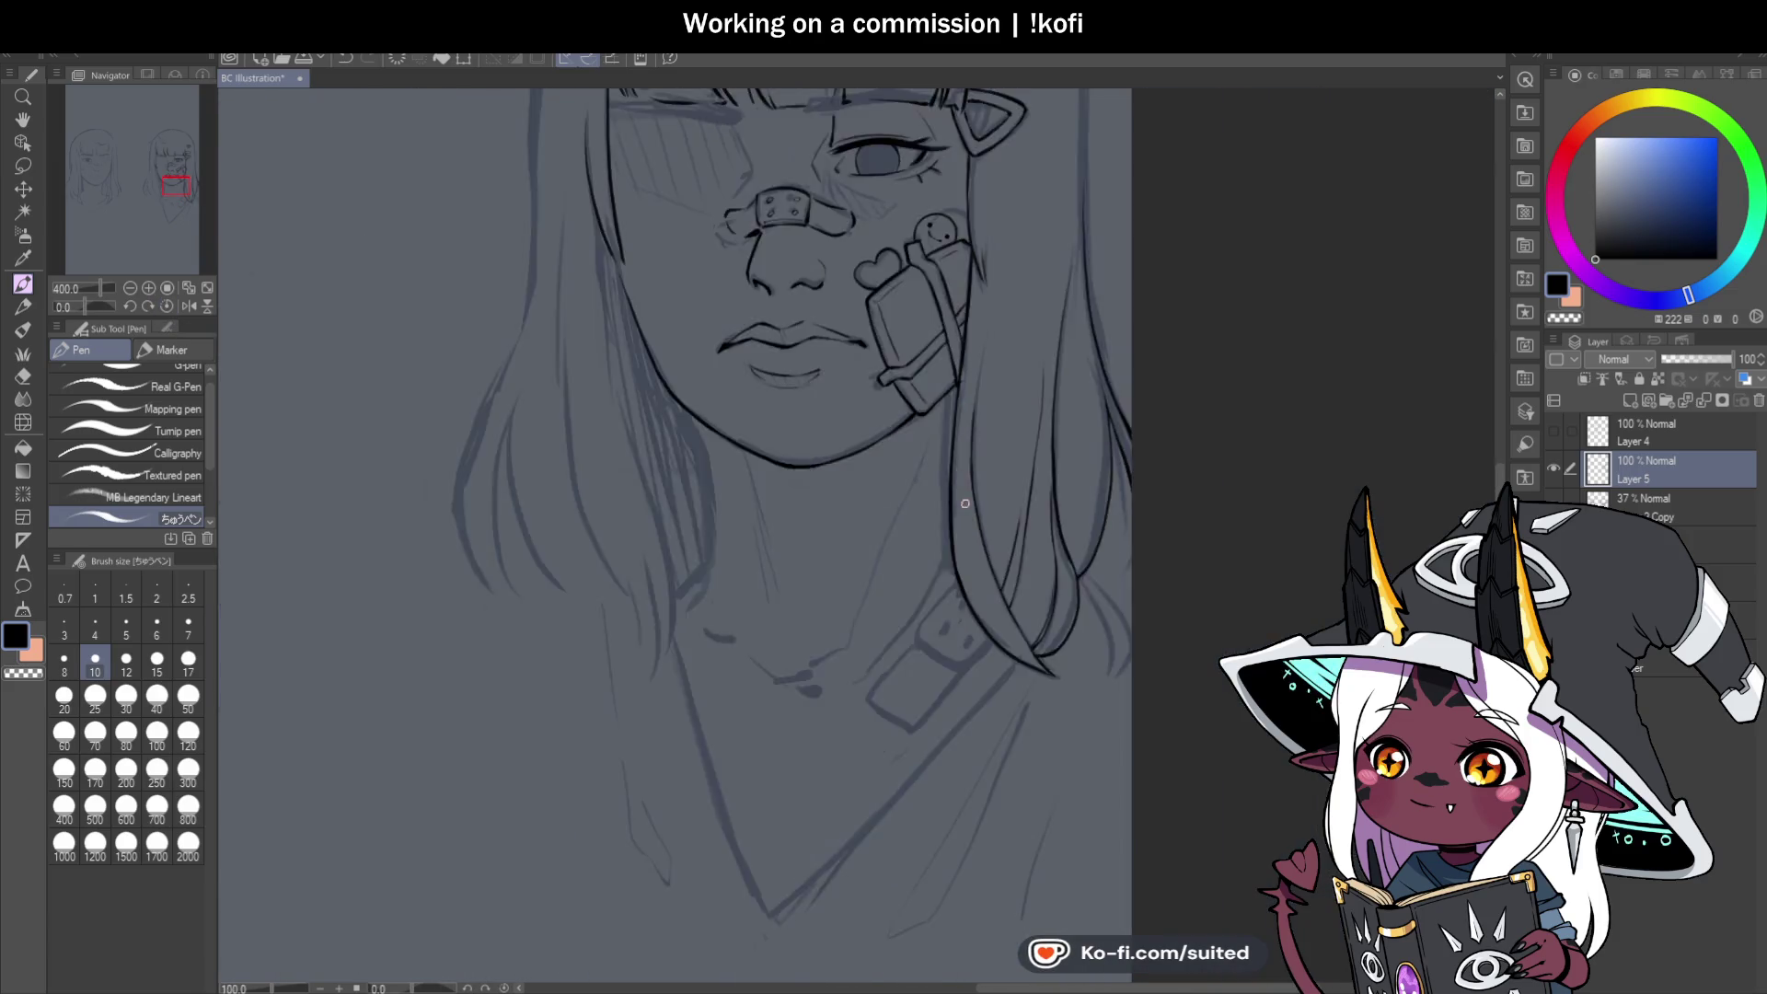
click(189, 306)
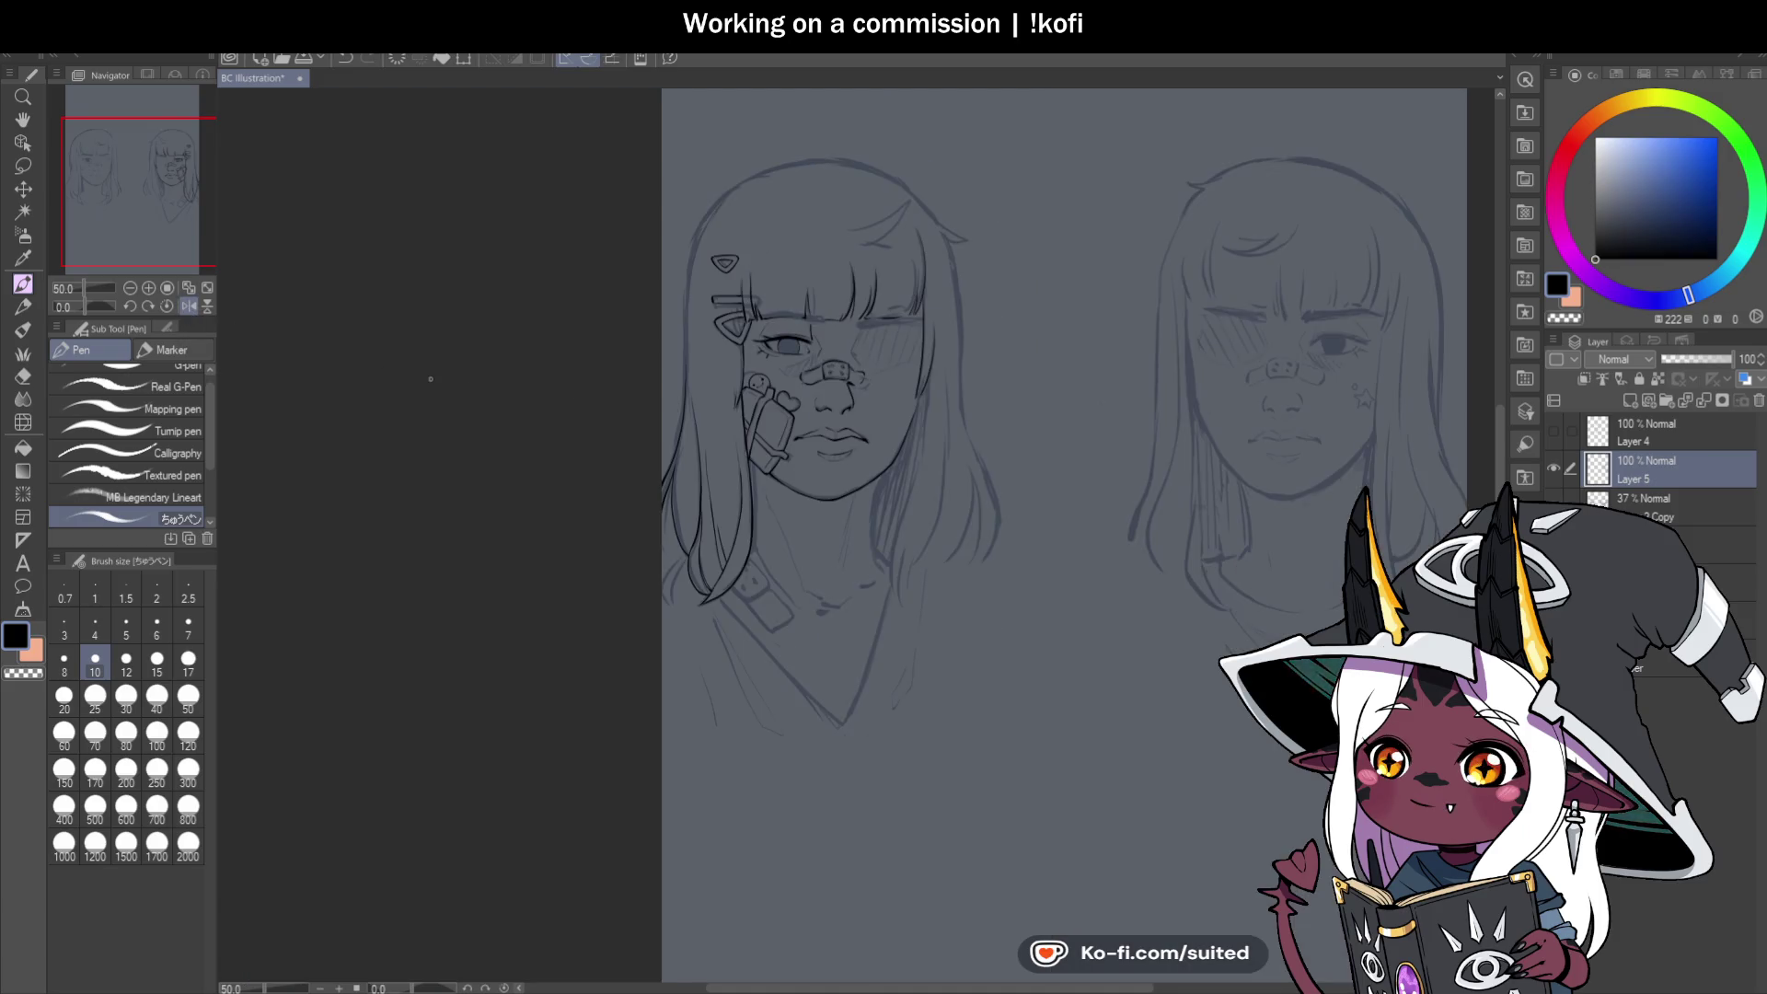
Ink a hair strand near the top of the head.
scroll(1105, 454, down, 1)
scroll(967, 450, up, 1)
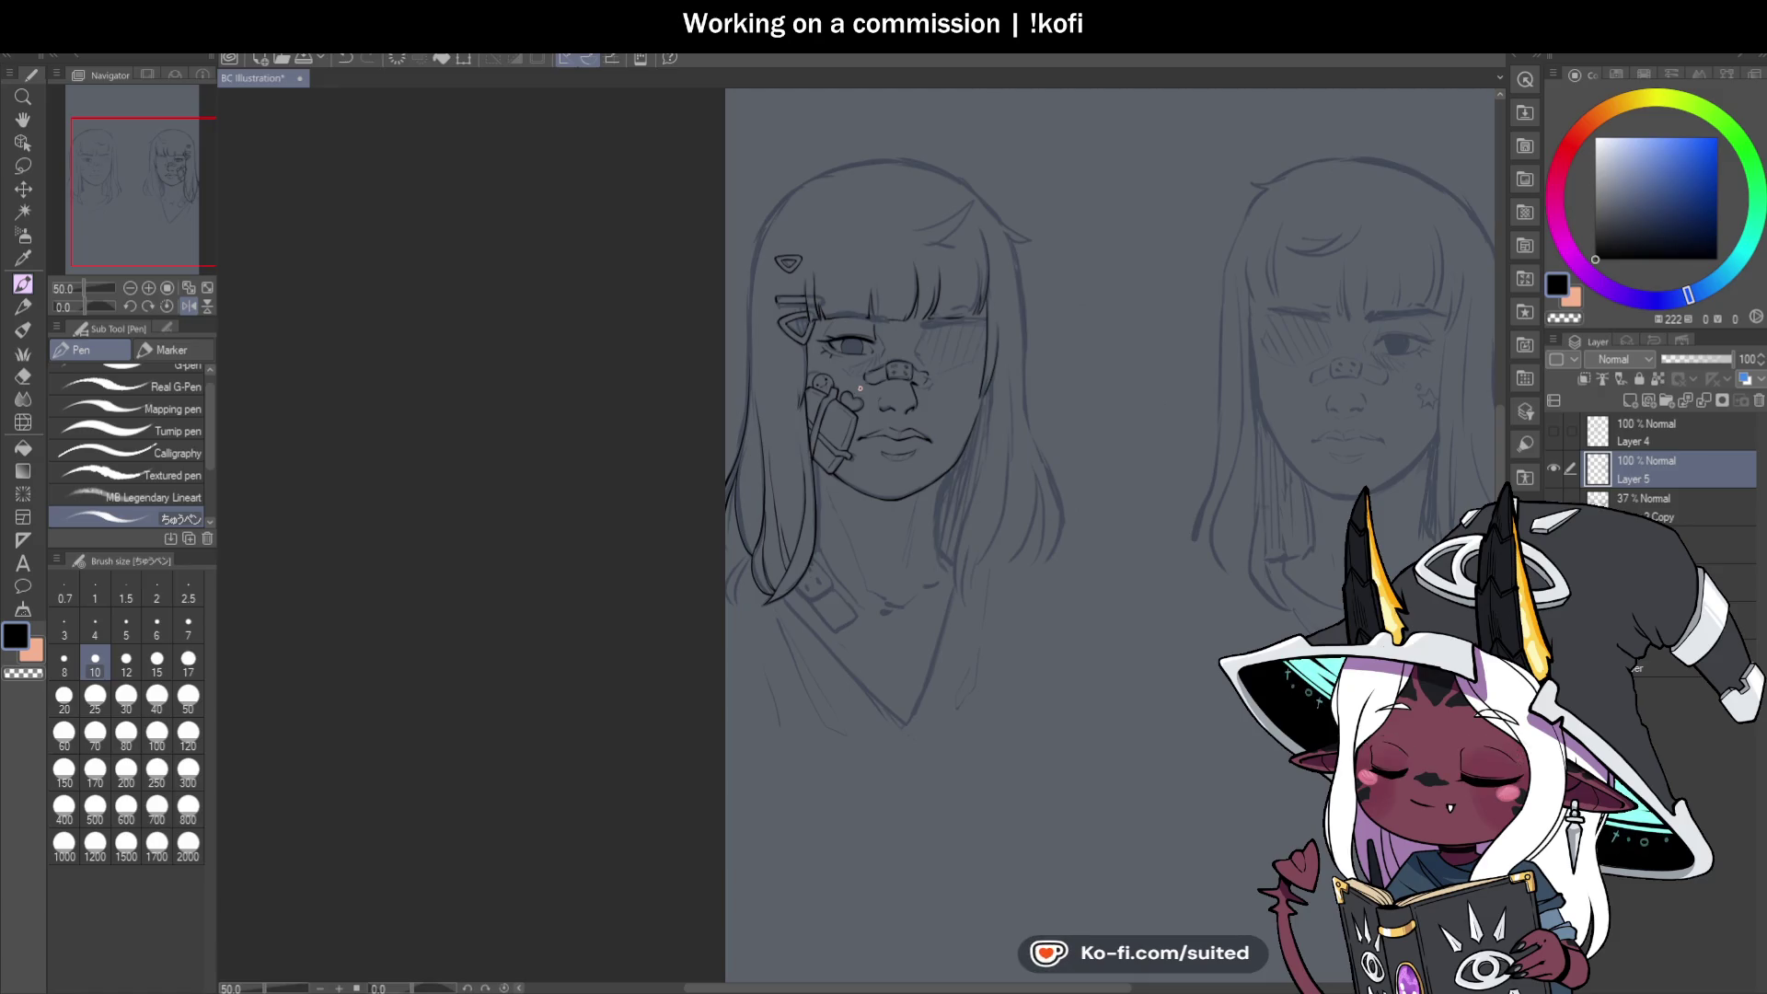
scroll(887, 394, down, 2)
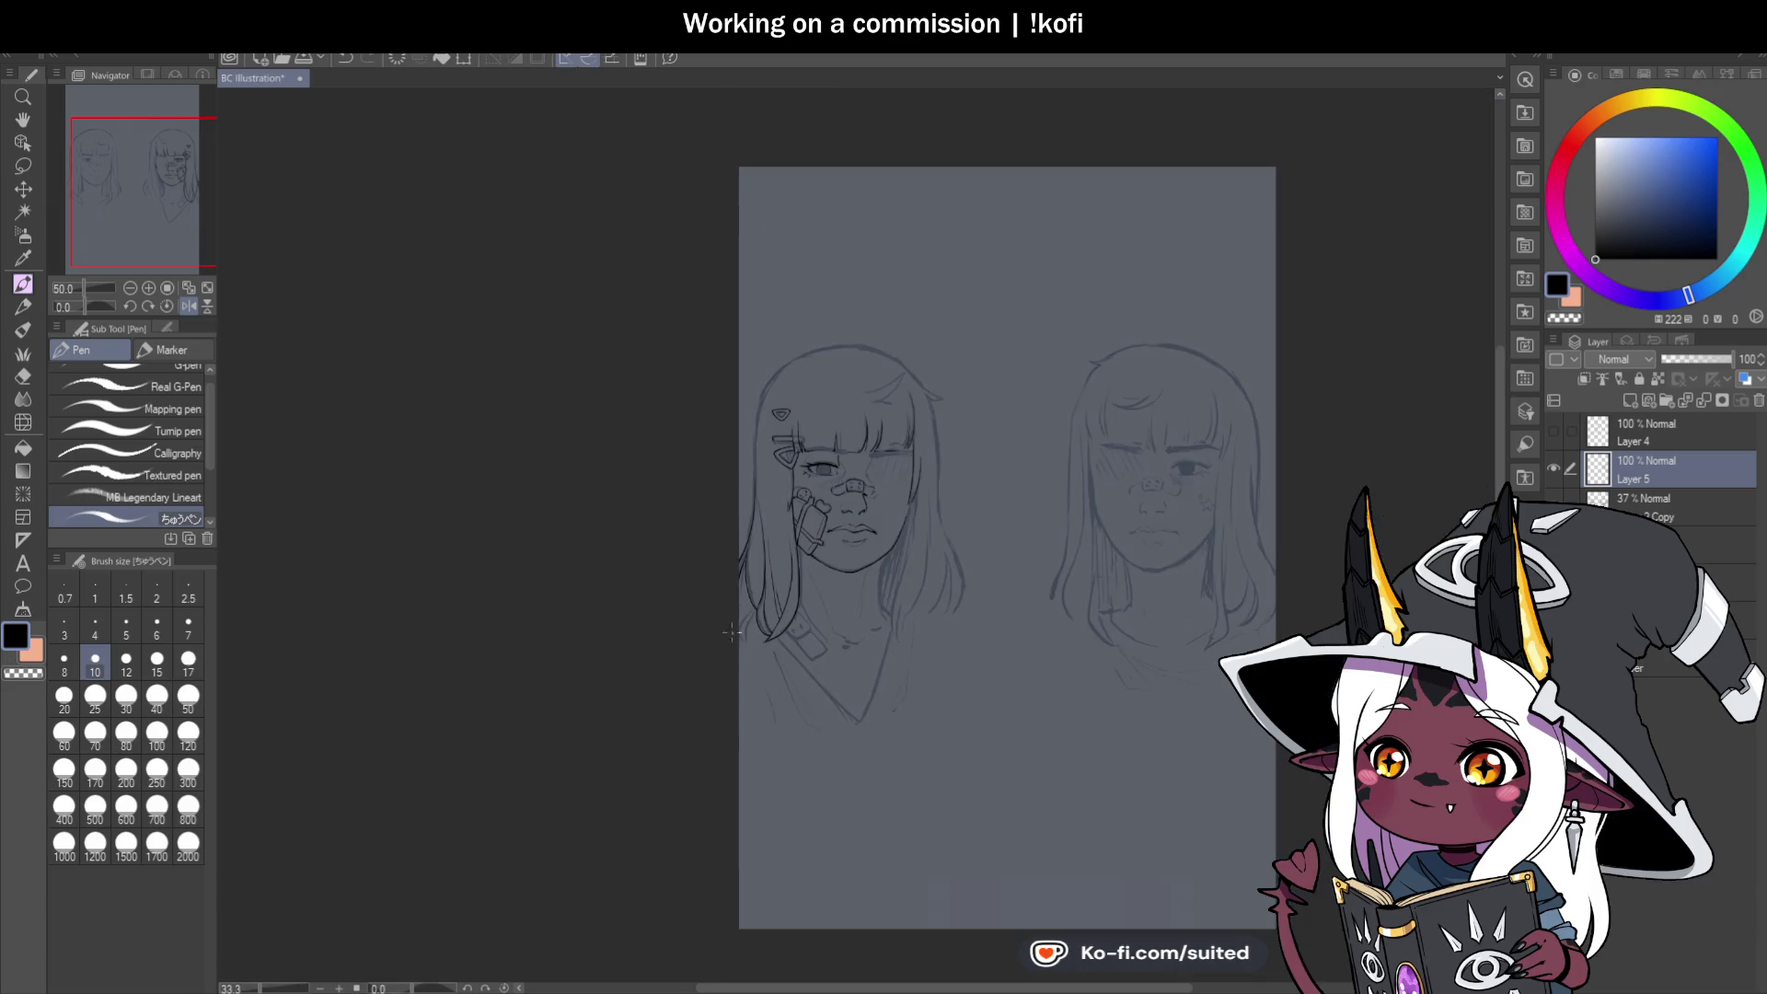
scroll(759, 392, up, 4)
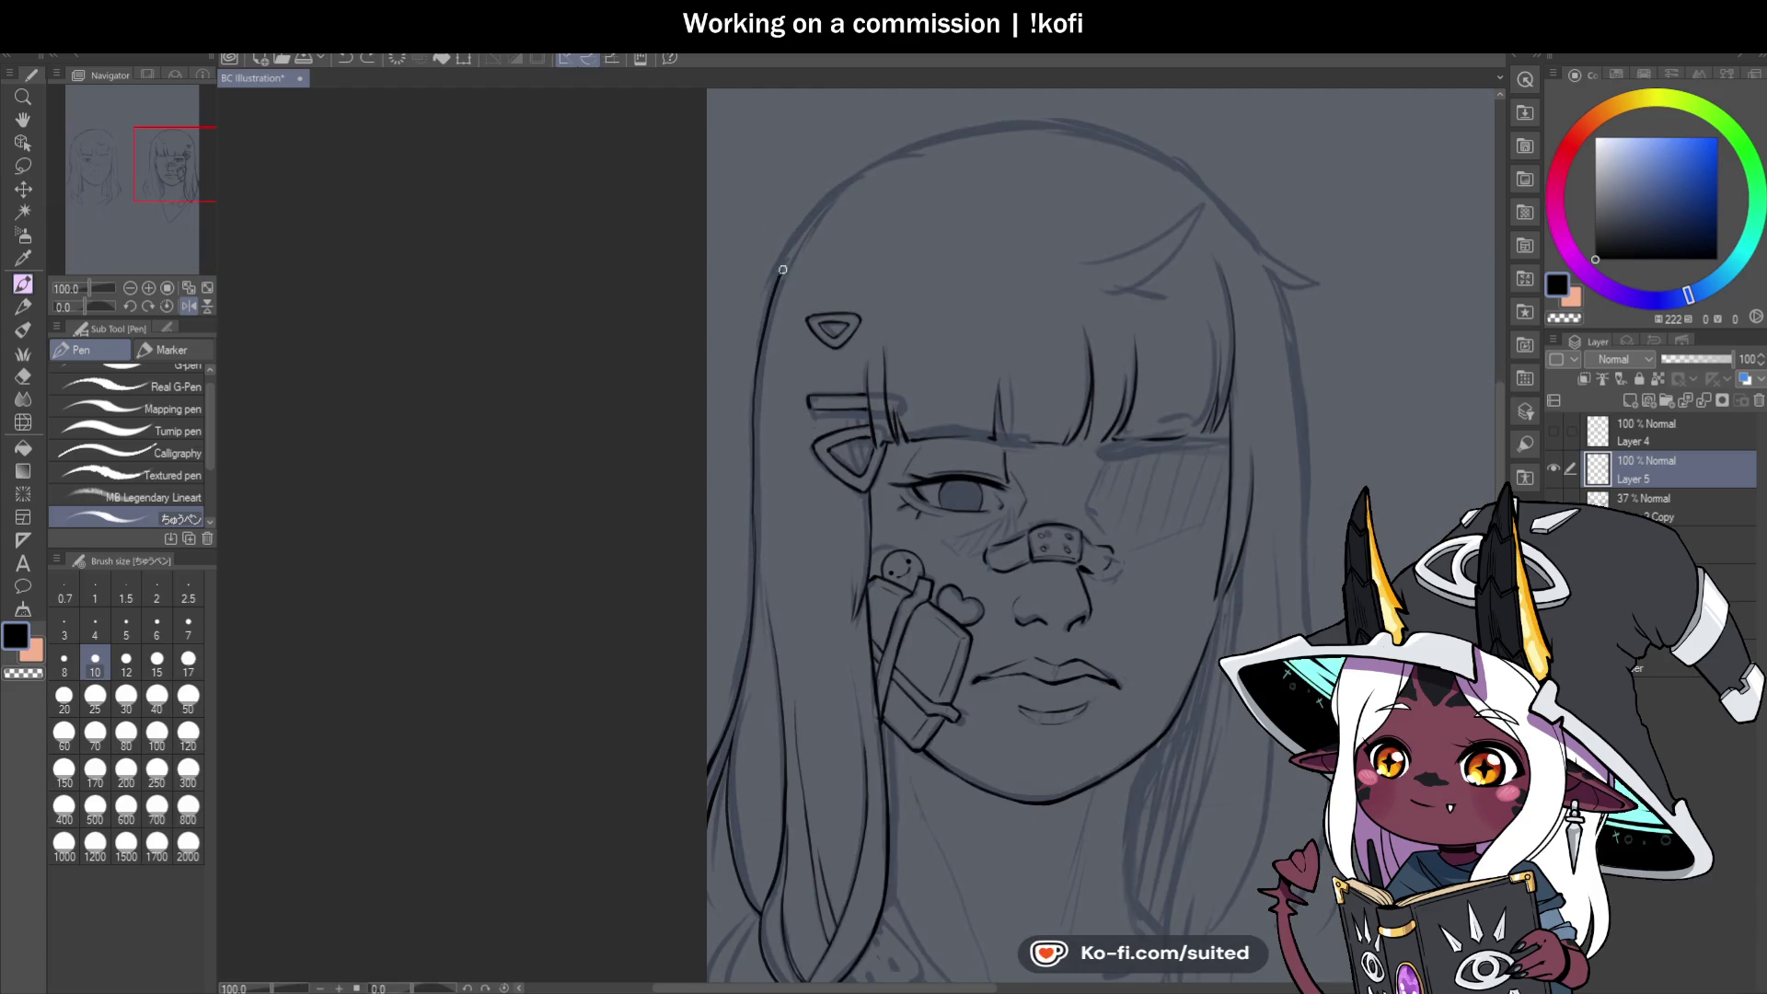
scroll(880, 500, down, 1)
scroll(915, 362, up, 3)
drag(915, 362, 1165, 239)
key(ctrl+z)
mouse_move(920, 361)
mouse_down()
mouse_move(1154, 250)
mouse_move(1135, 274)
mouse_up()
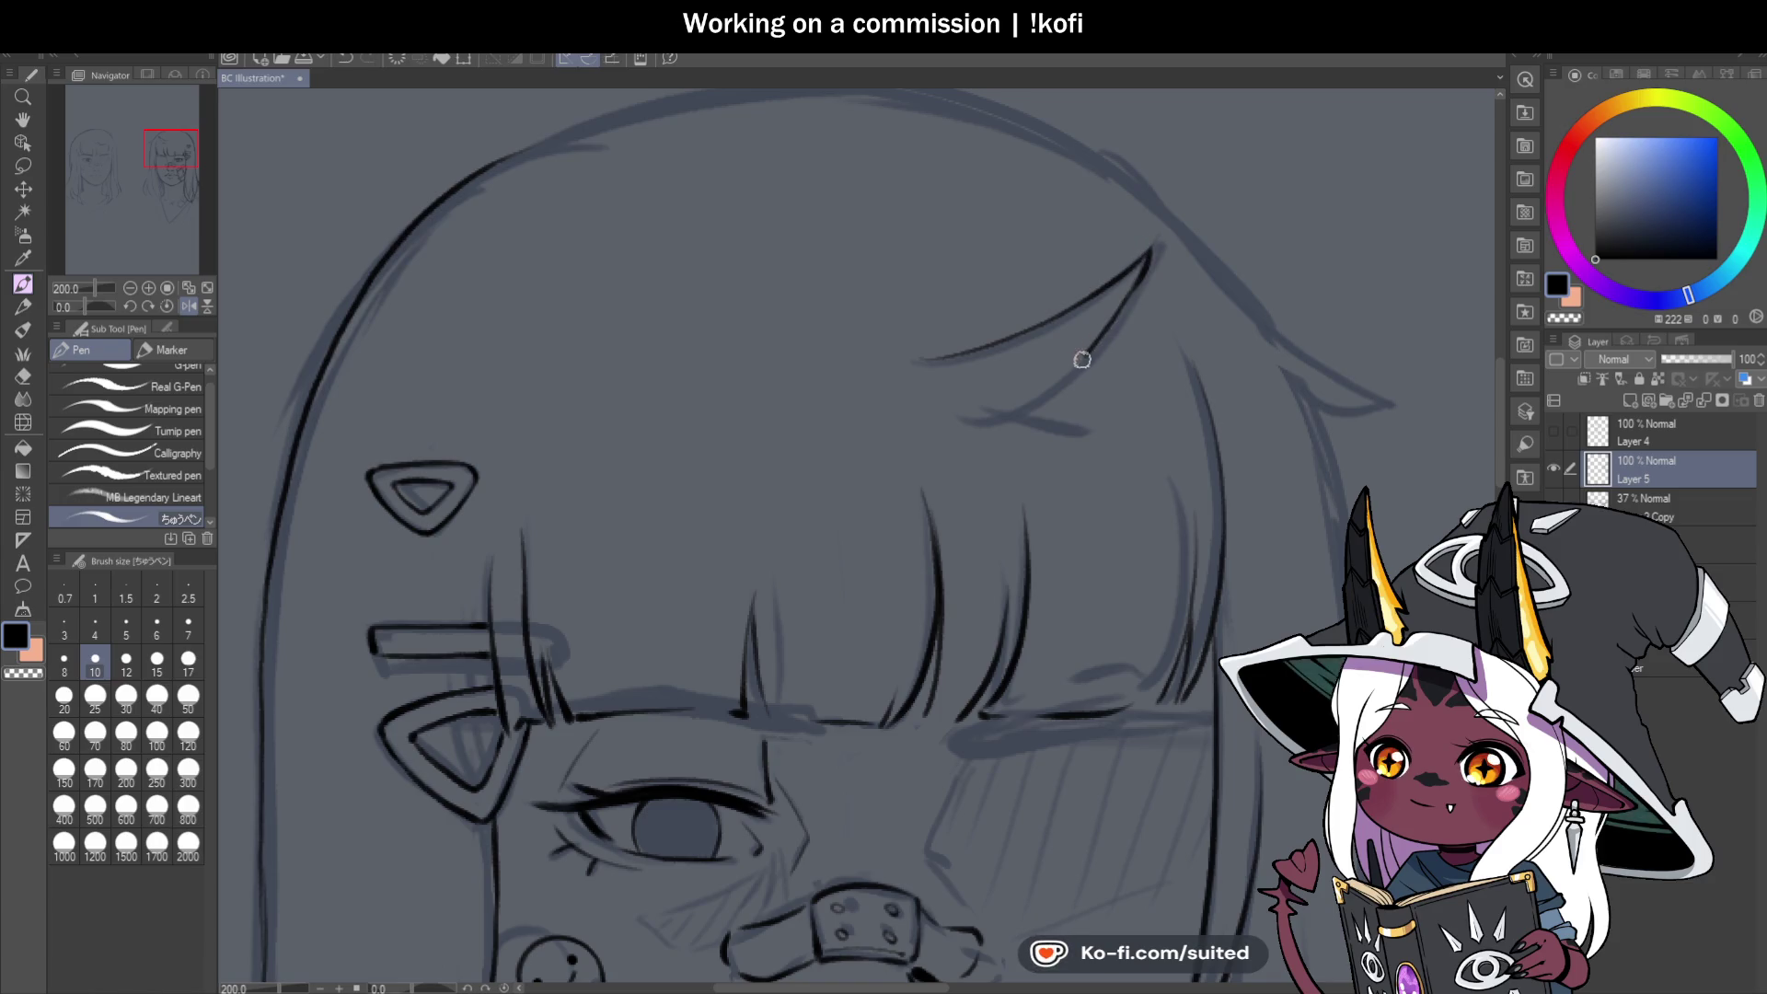
With the view rotated, ink thick hair curves and a hooked strand, then straighten the view.
drag(87, 308, 64, 307)
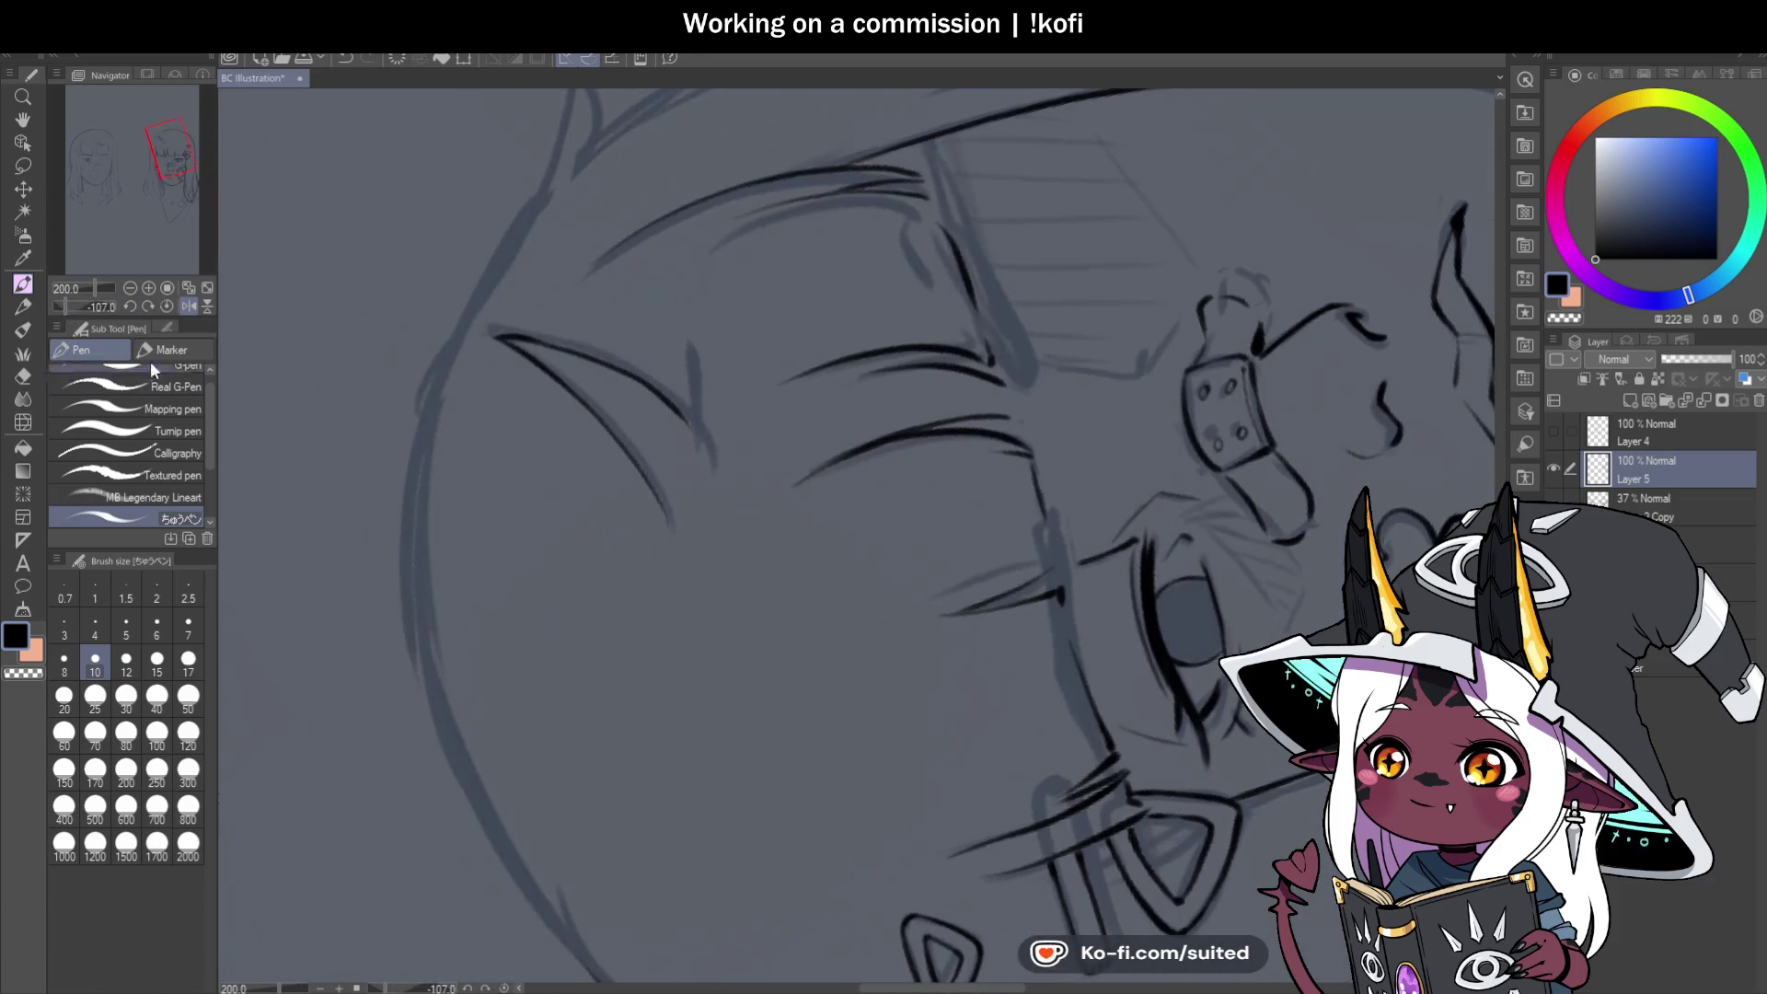
key(ctrl+z)
drag(663, 507, 493, 331)
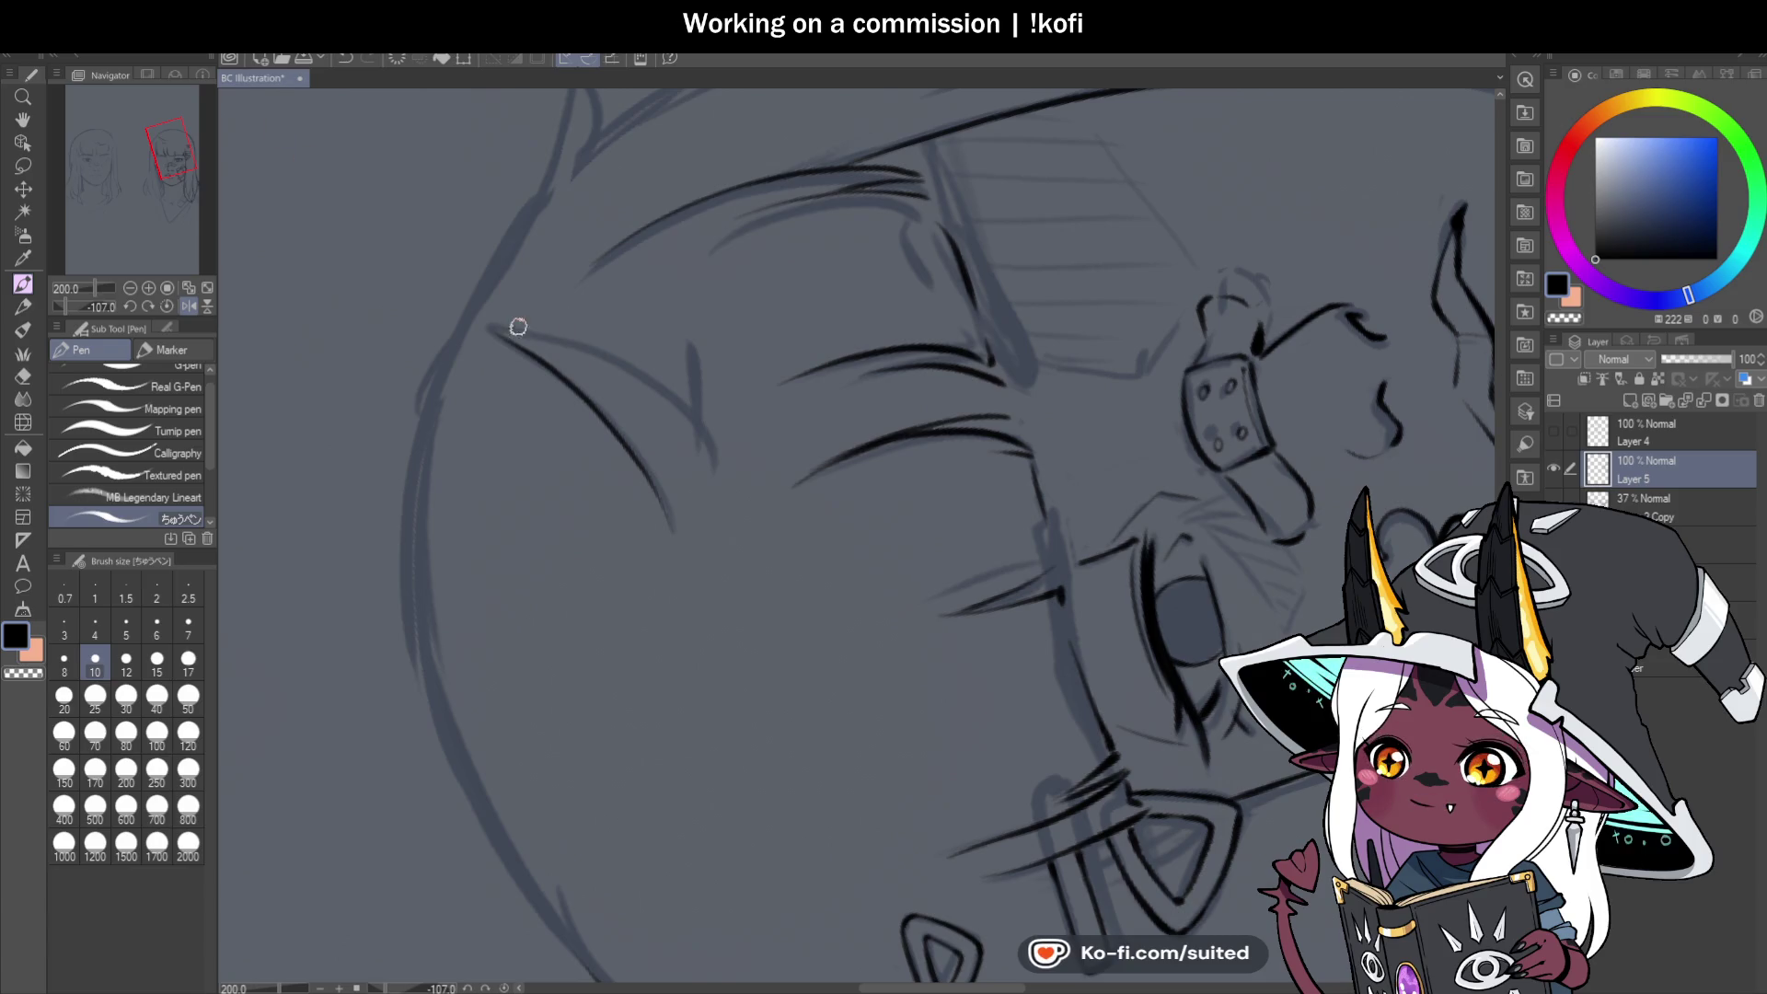
scroll(518, 326, up, 3)
drag(469, 327, 577, 343)
key(ctrl+z)
drag(465, 326, 801, 505)
key(ctrl+z)
mouse_move(913, 644)
mouse_down()
mouse_move(899, 599)
mouse_move(479, 343)
mouse_up()
mouse_move(867, 507)
mouse_down()
mouse_move(799, 234)
mouse_move(858, 300)
mouse_up()
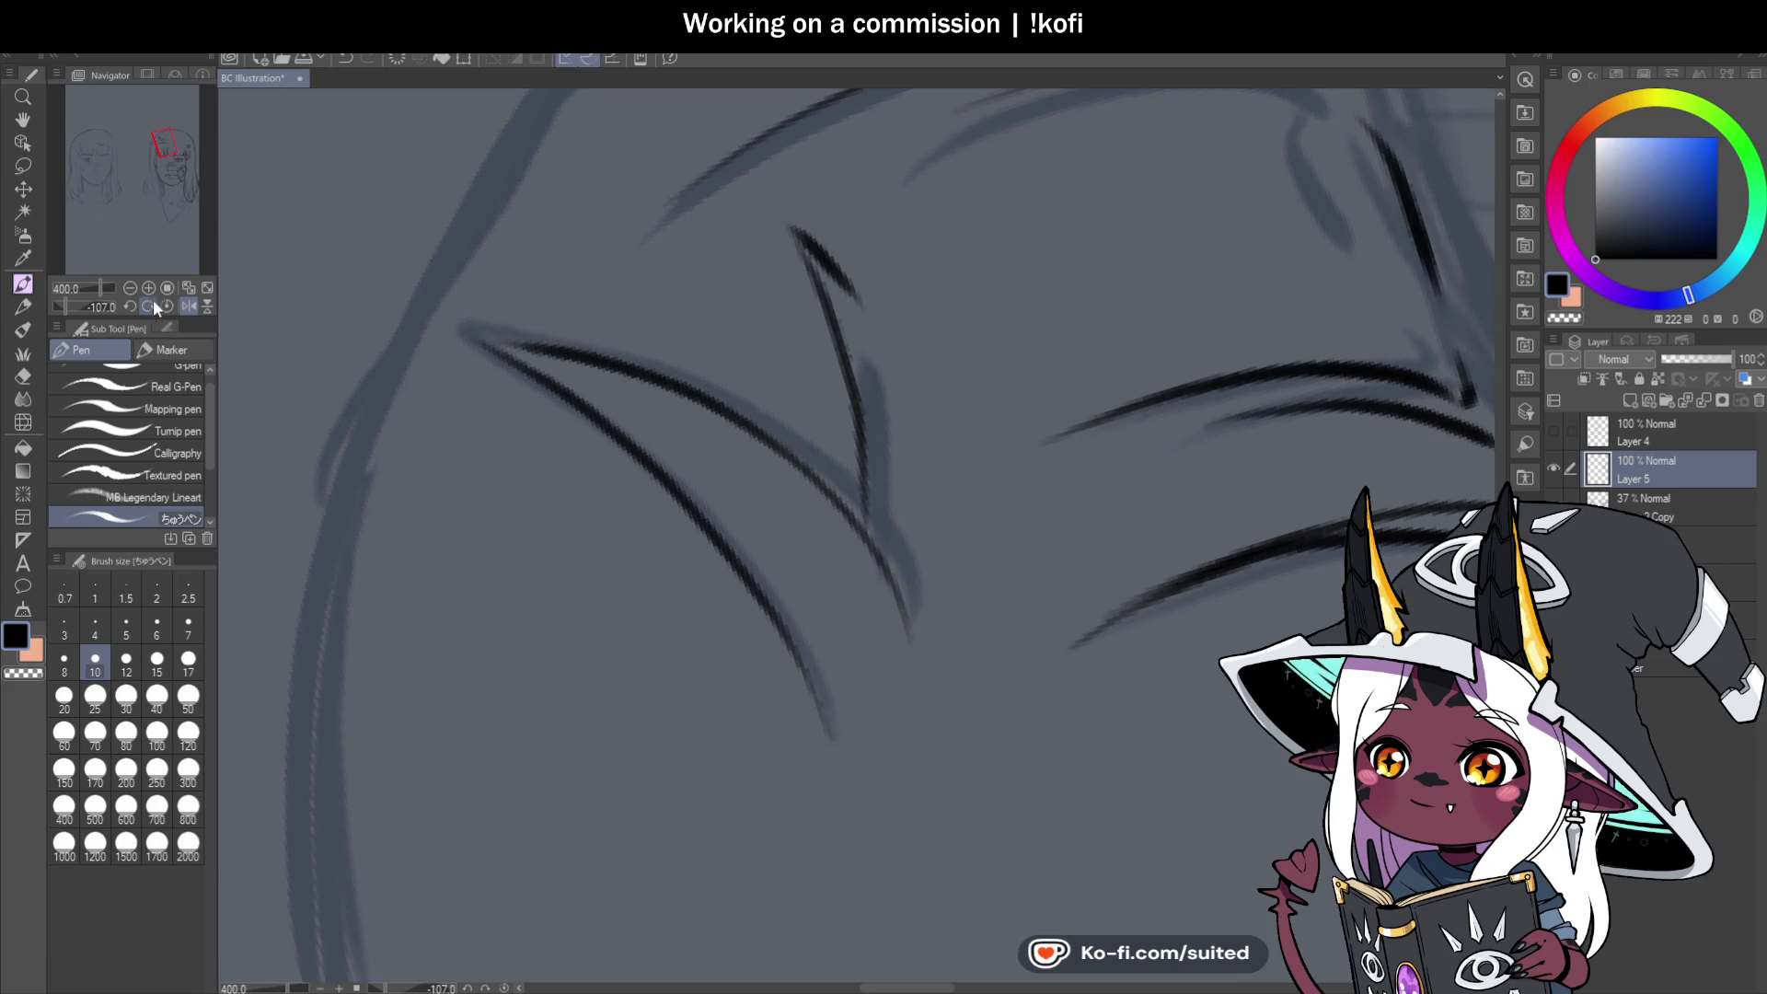
click(148, 306)
Add a line and a small spike to the cheek phone charm.
scroll(632, 291, down, 6)
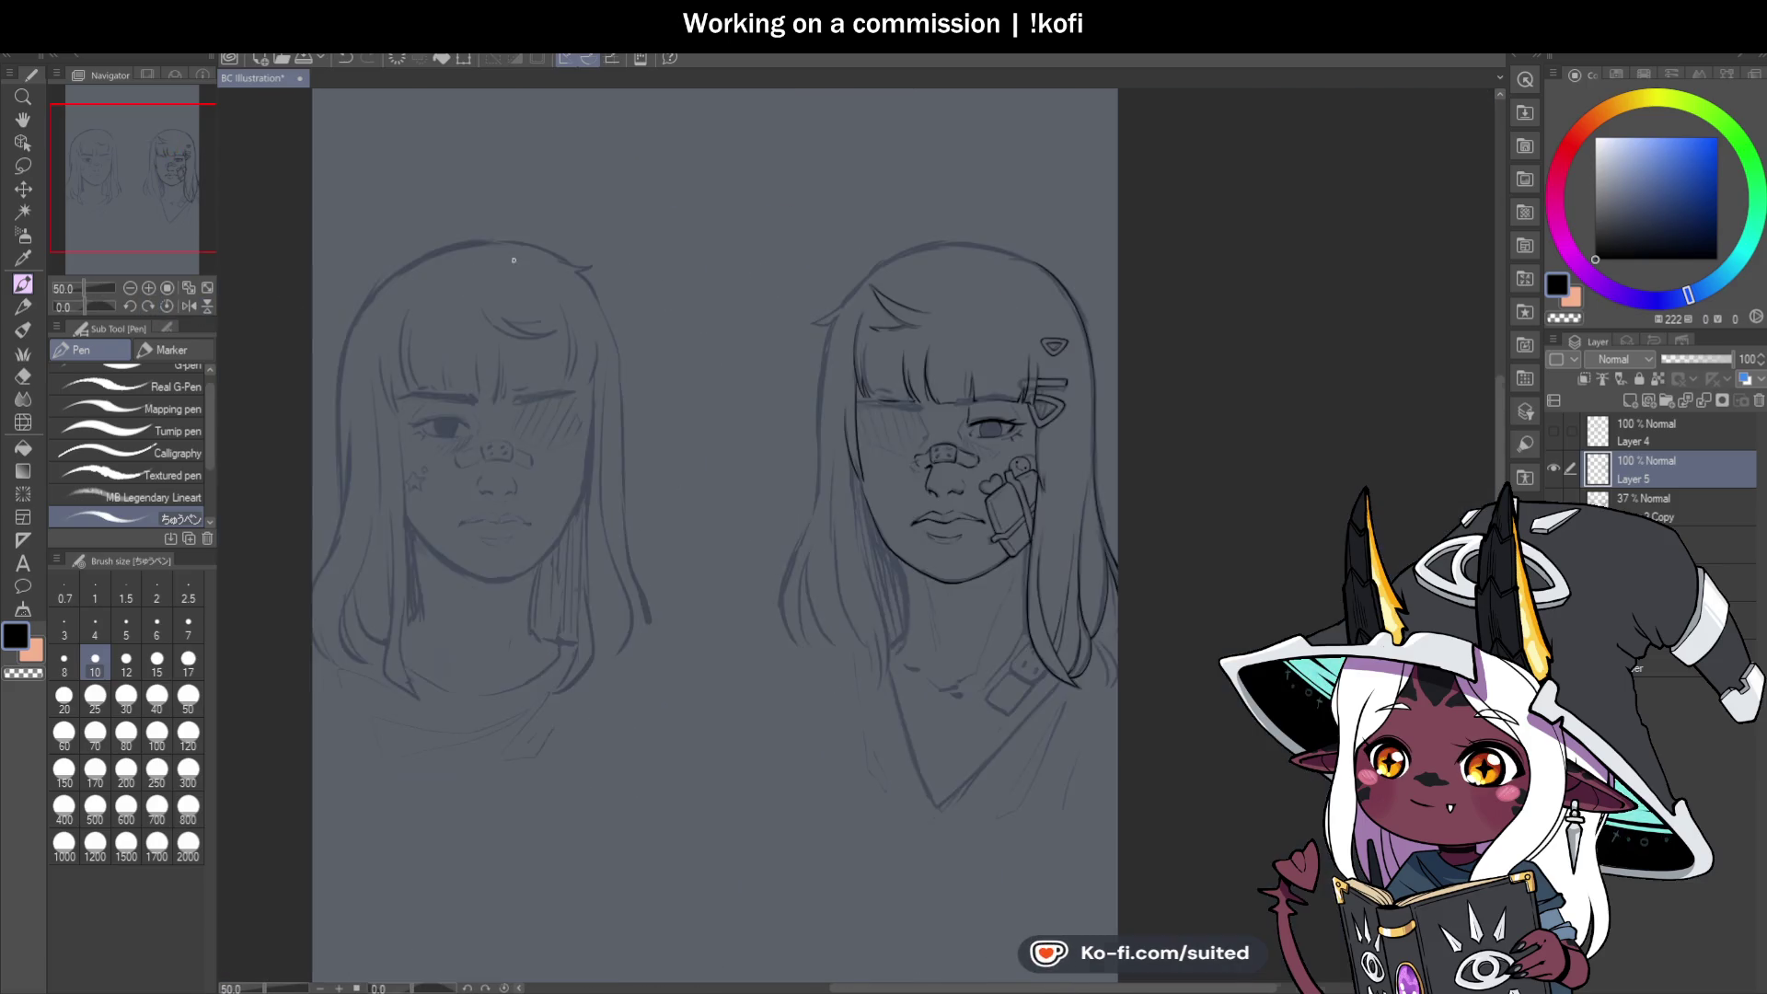
scroll(514, 260, down, 1)
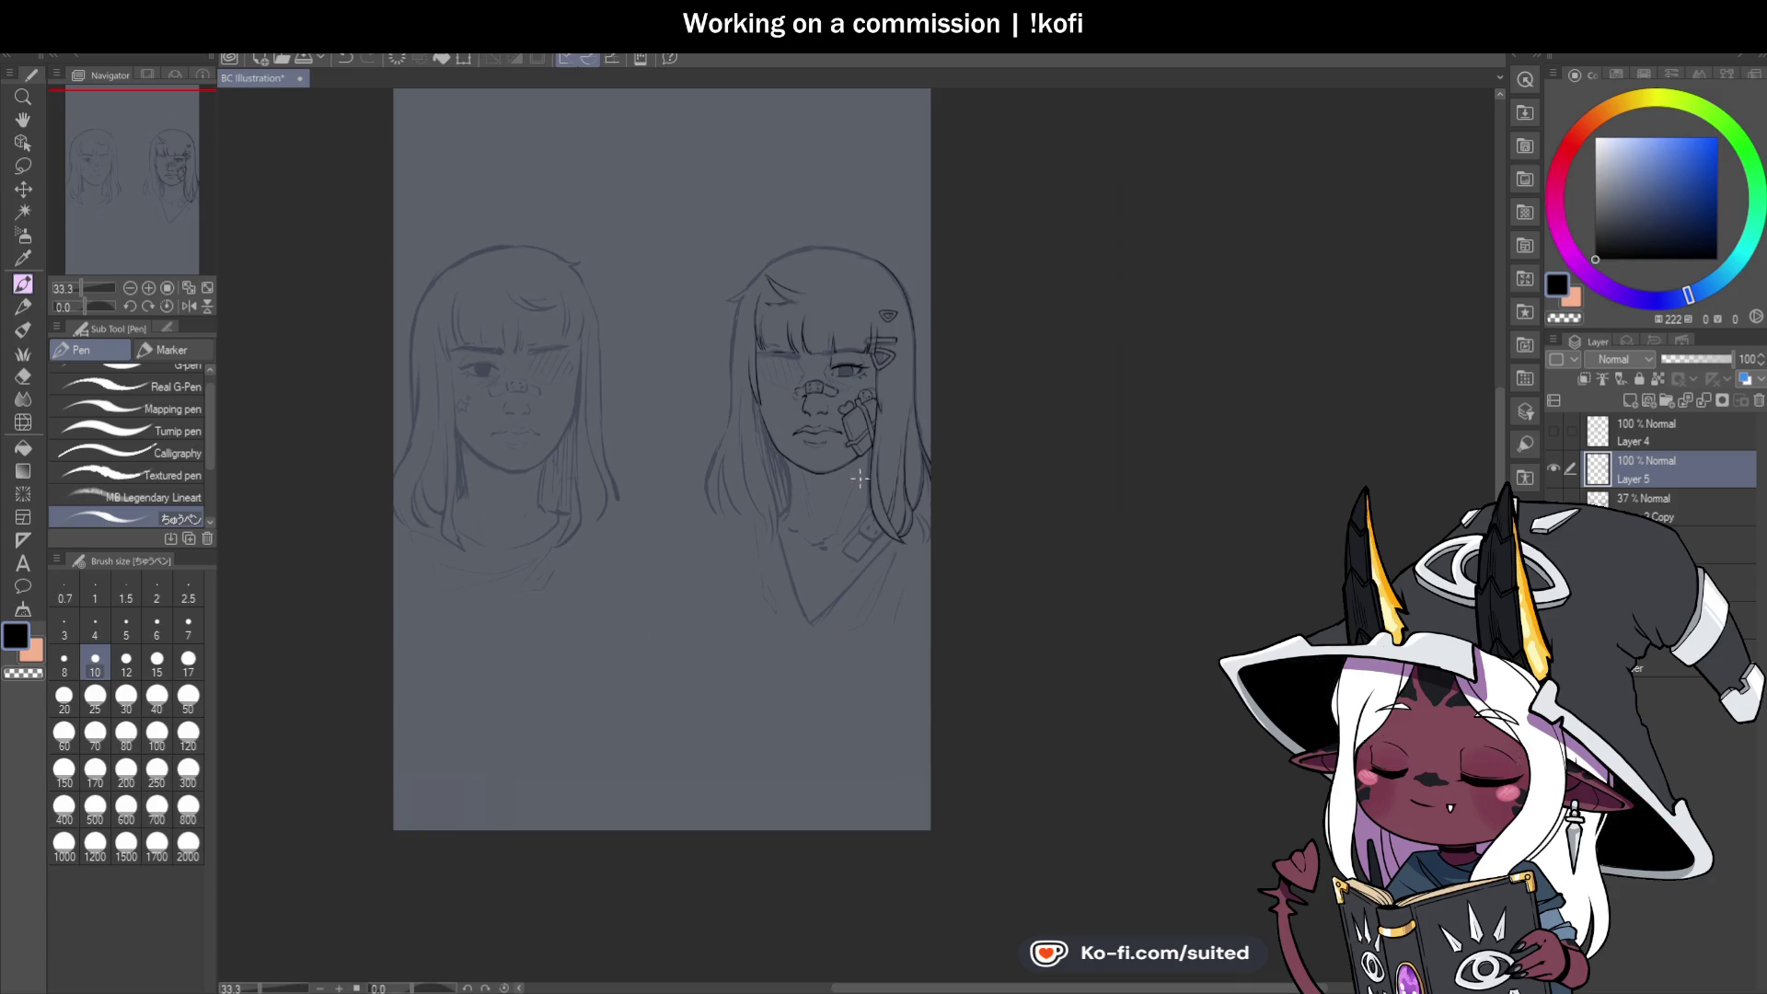
scroll(816, 435, up, 5)
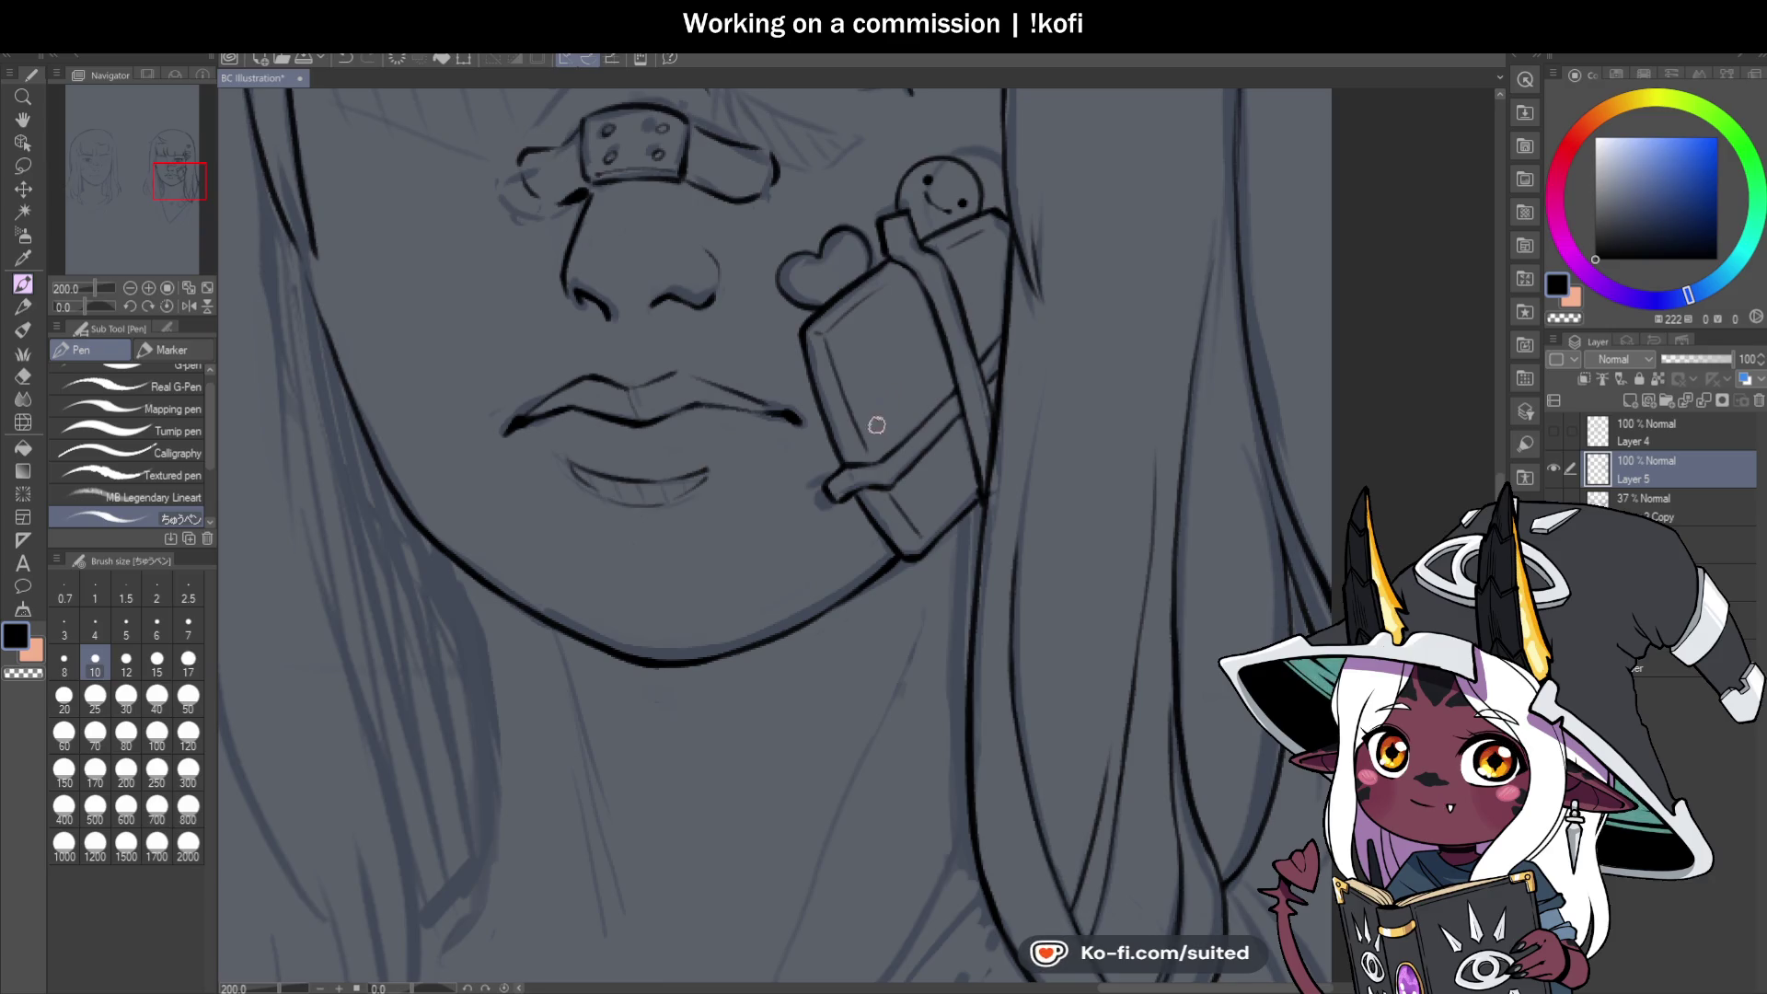
scroll(819, 481, up, 2)
mouse_move(805, 445)
mouse_down()
mouse_move(721, 517)
mouse_move(809, 497)
mouse_move(875, 572)
mouse_up()
mouse_move(813, 442)
mouse_down()
mouse_move(797, 328)
mouse_move(820, 347)
mouse_up()
Ink the neck line below the jaw.
scroll(900, 499, down, 6)
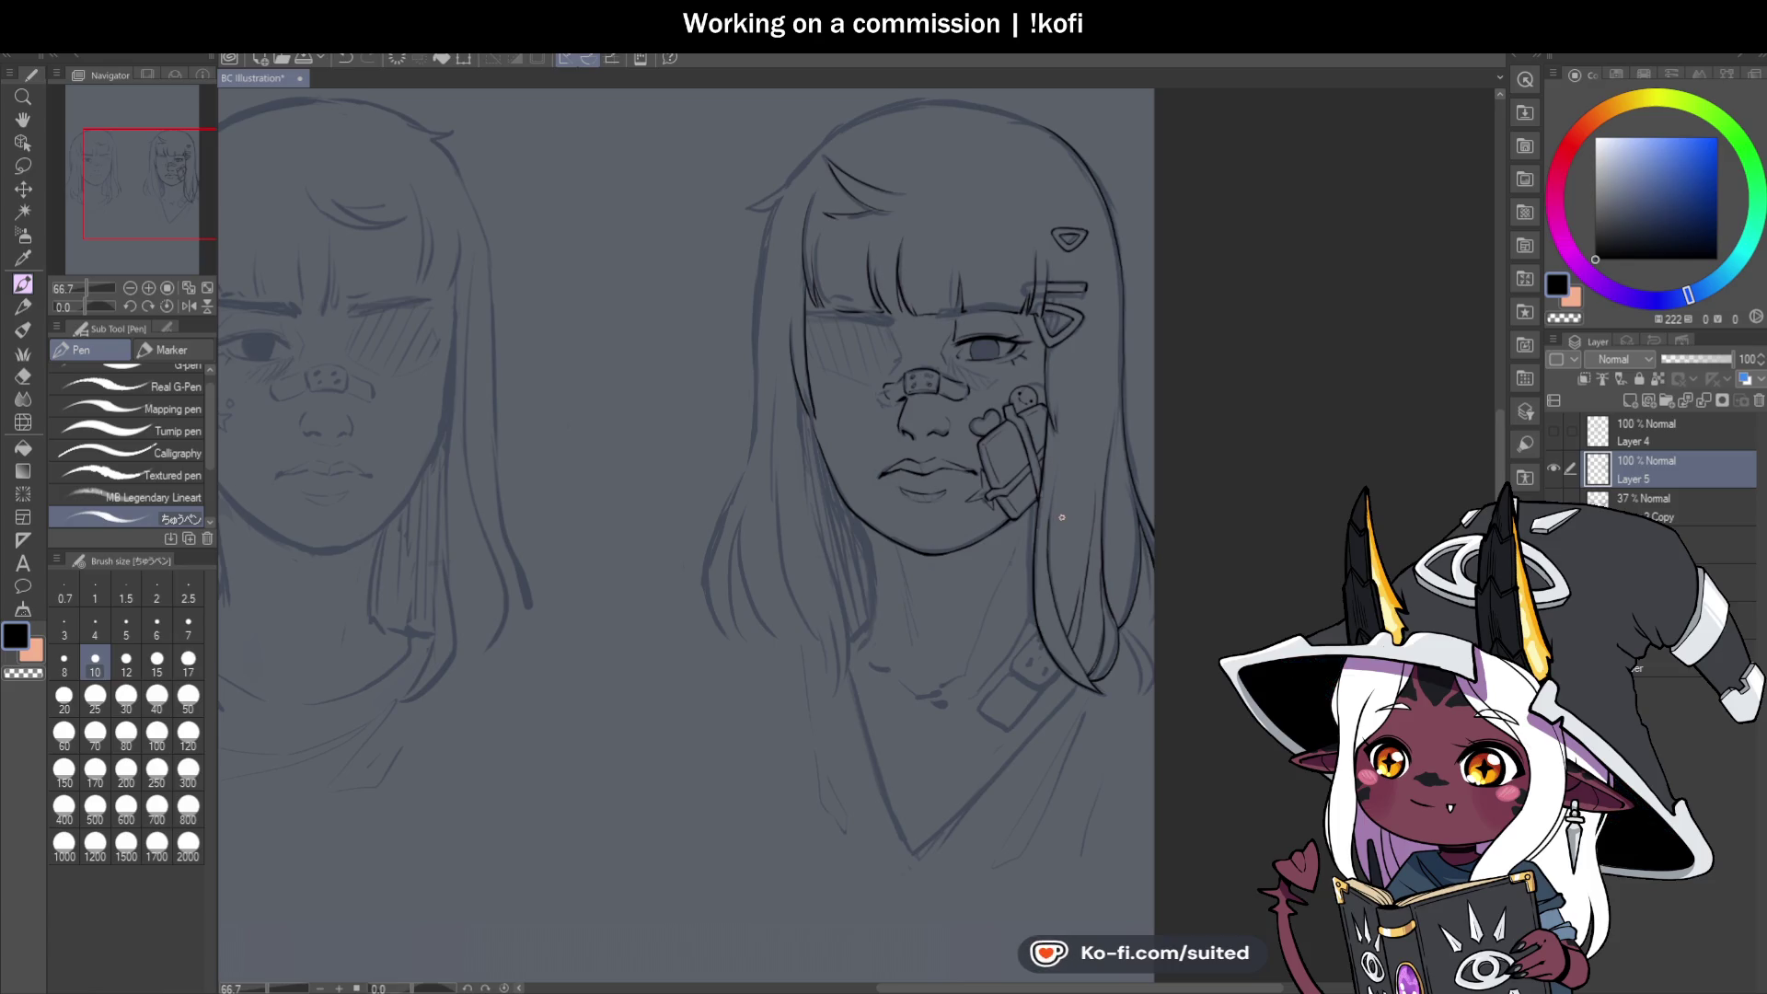
scroll(914, 670, up, 3)
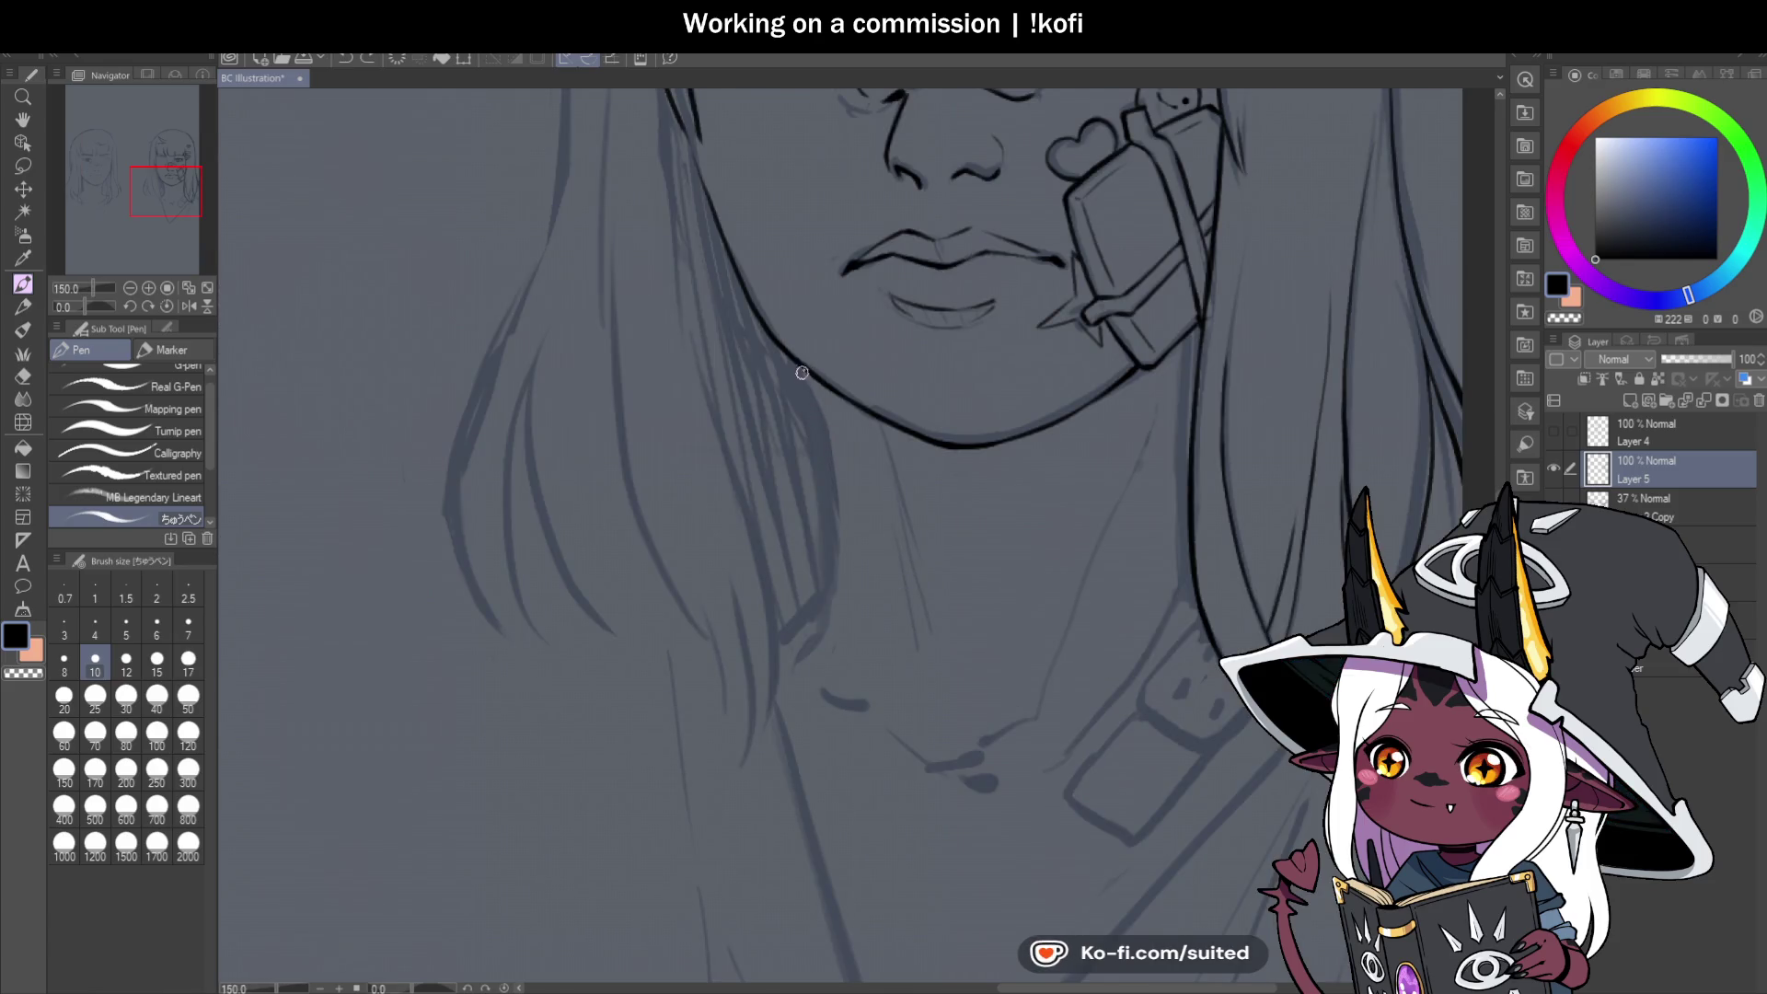
drag(814, 384, 828, 524)
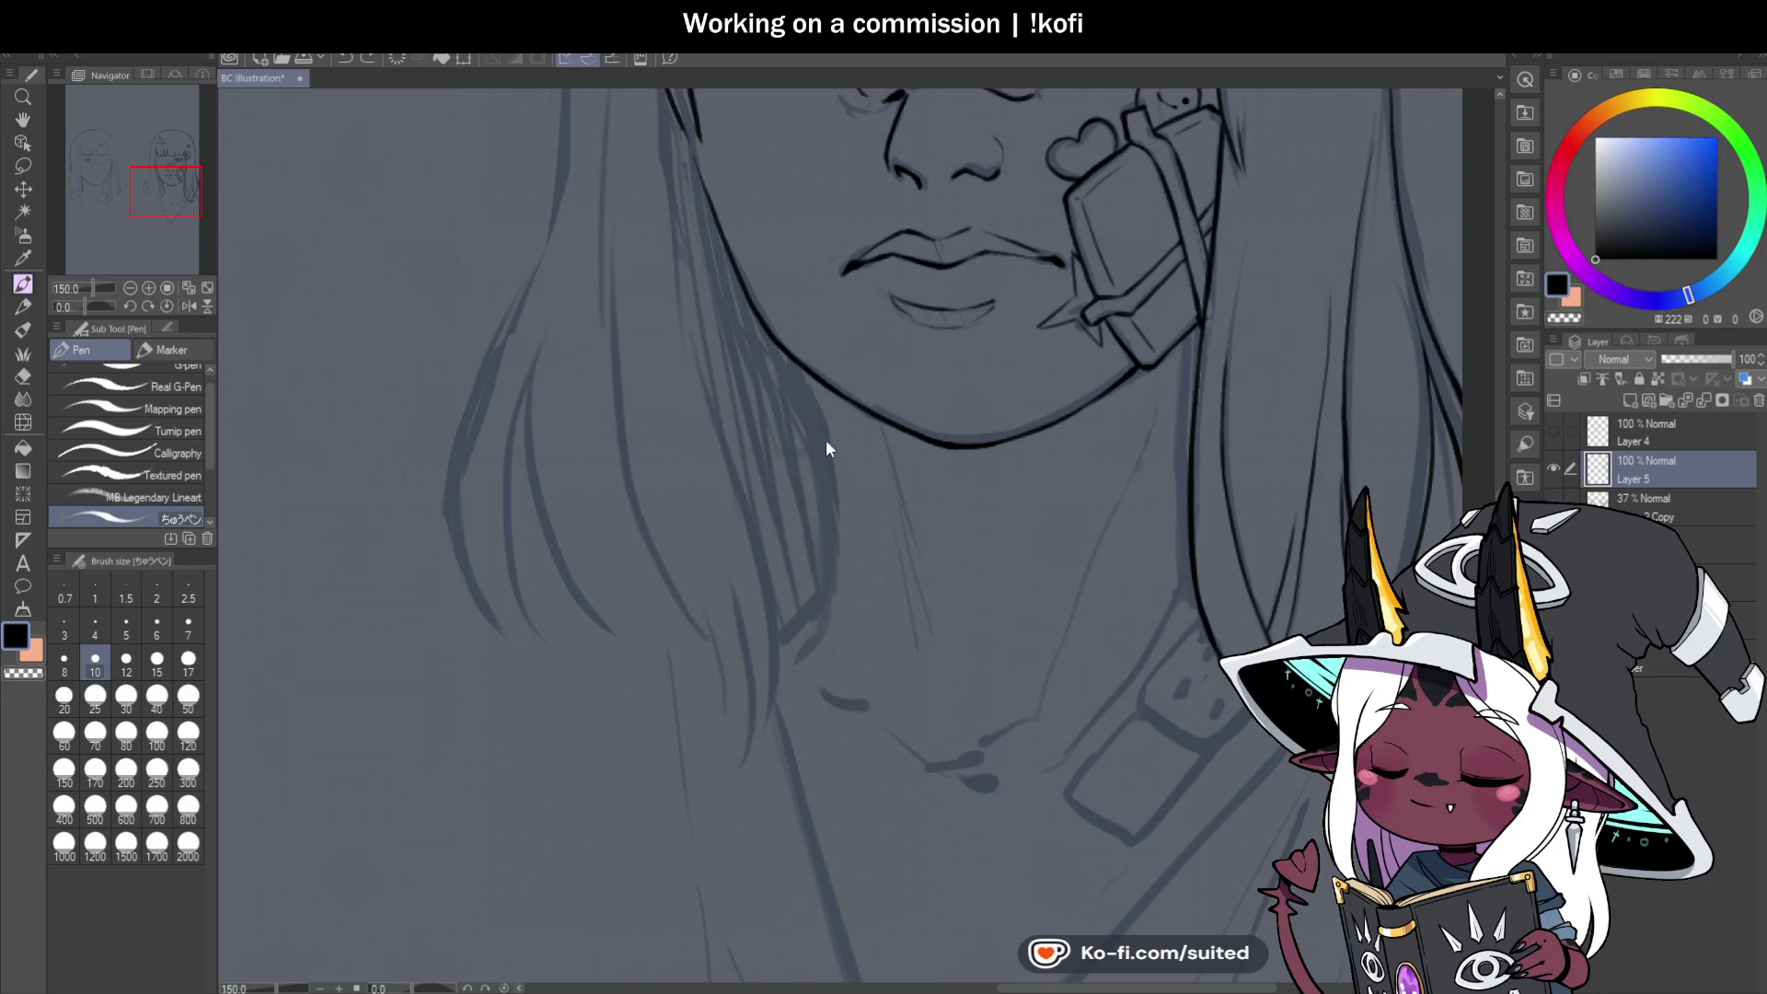
drag(800, 379, 824, 592)
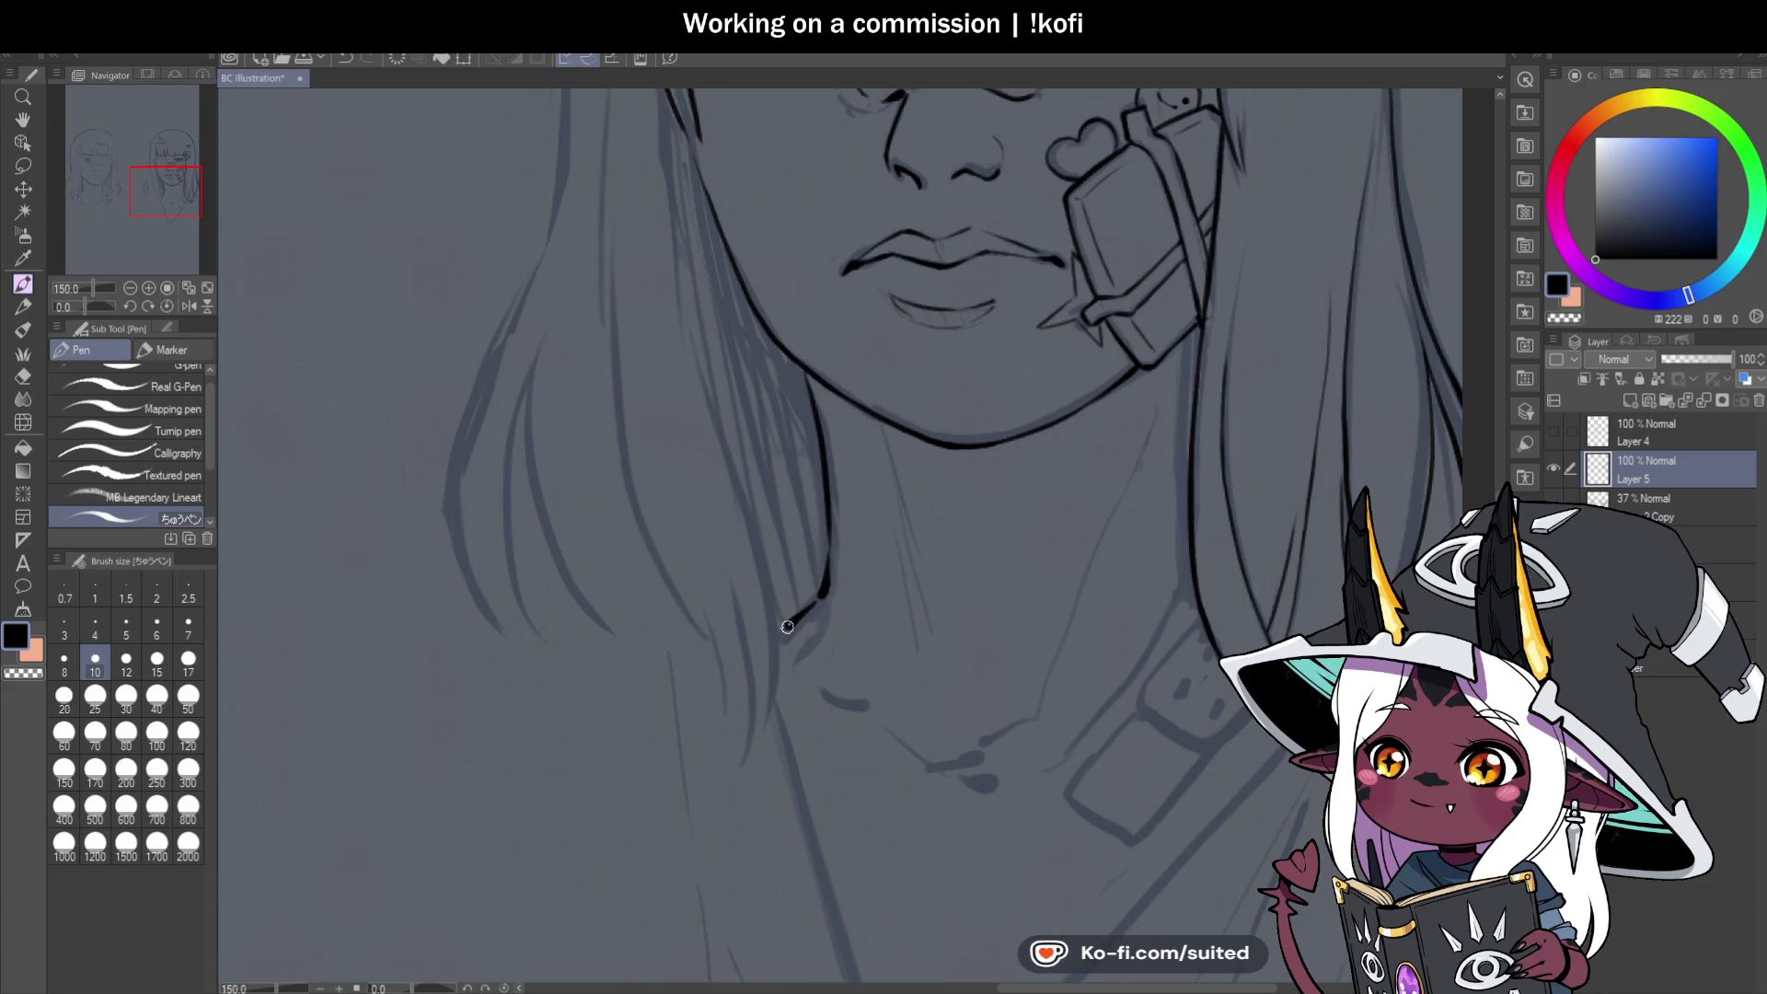
Ink the outer hair outline across the top of the head.
scroll(767, 638, down, 3)
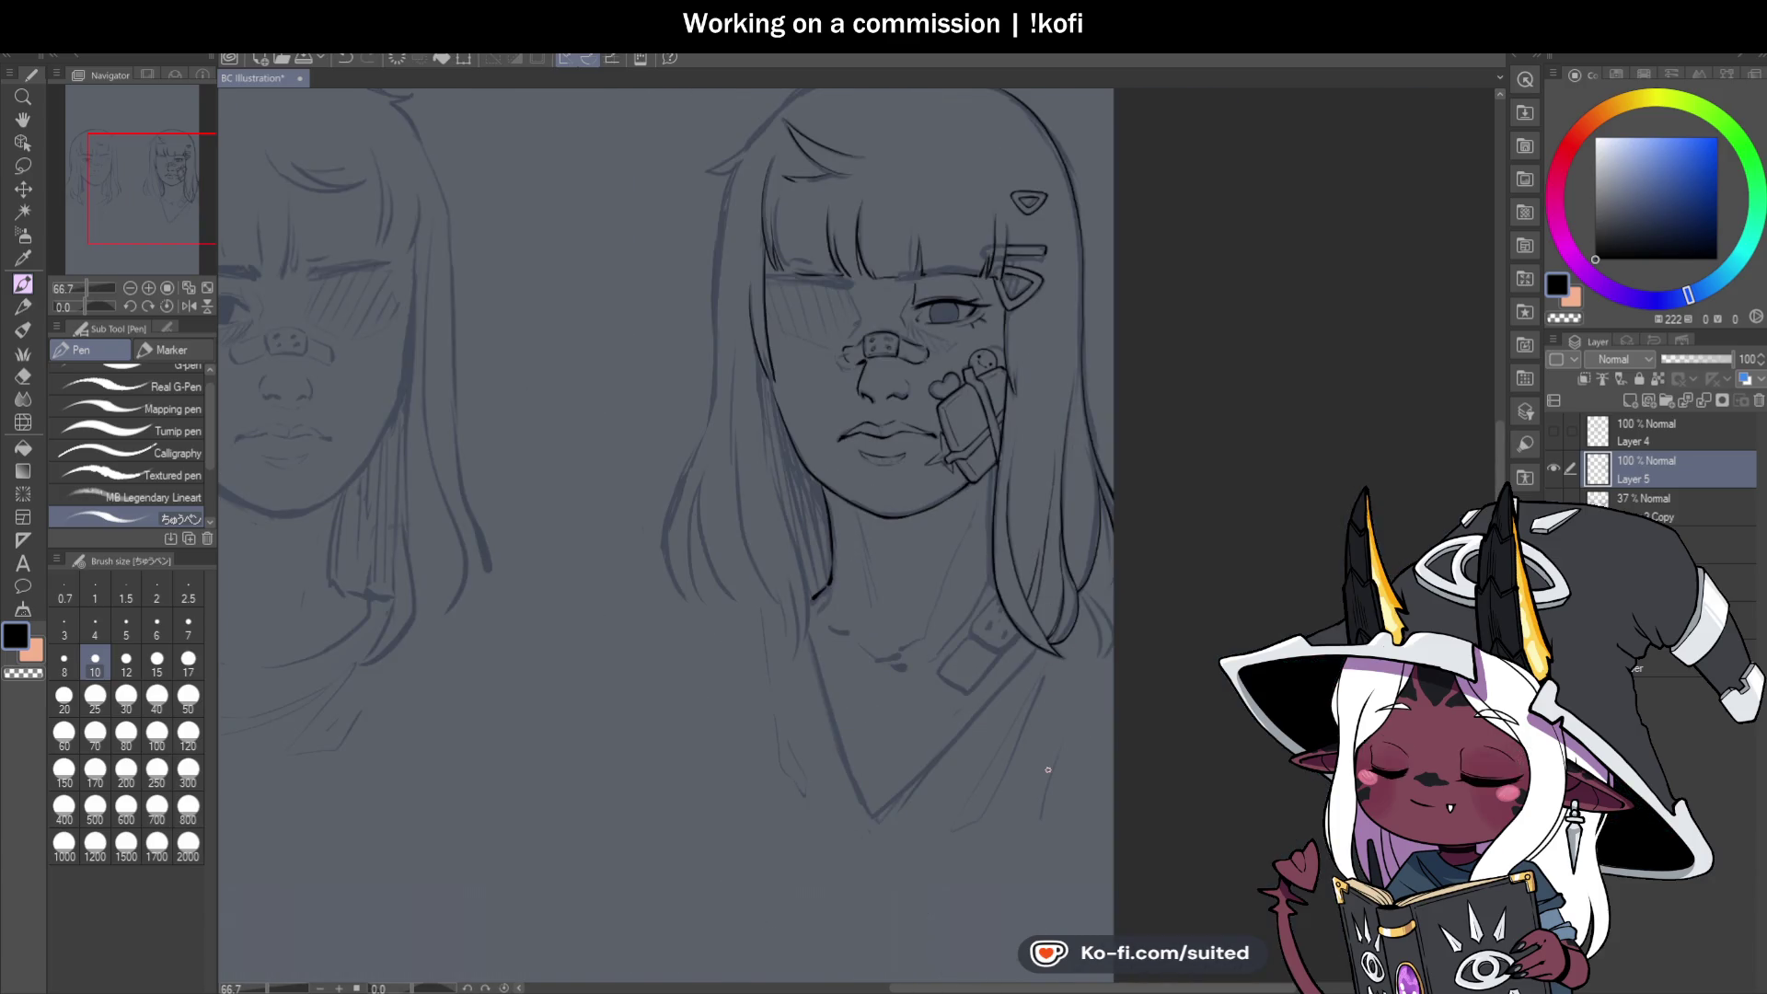
scroll(1053, 694, down, 1)
scroll(1012, 694, up, 3)
scroll(834, 772, down, 1)
scroll(834, 772, down, 1)
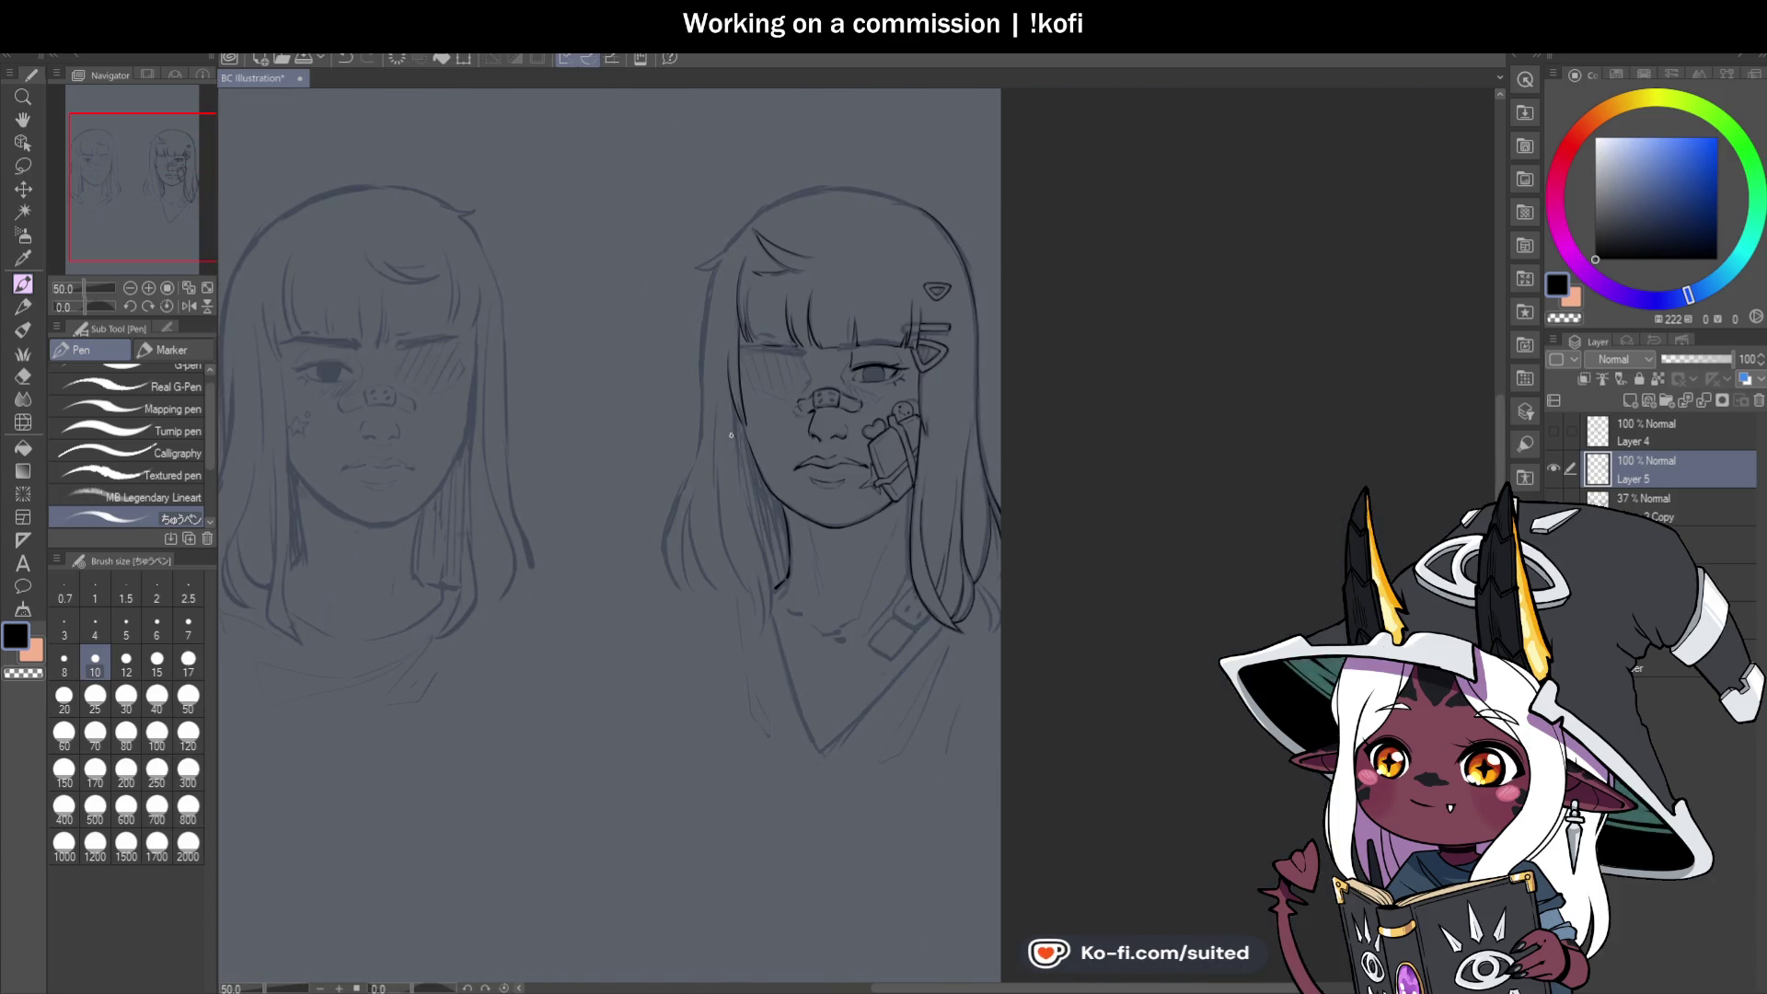
scroll(744, 207, up, 3)
drag(619, 328, 791, 190)
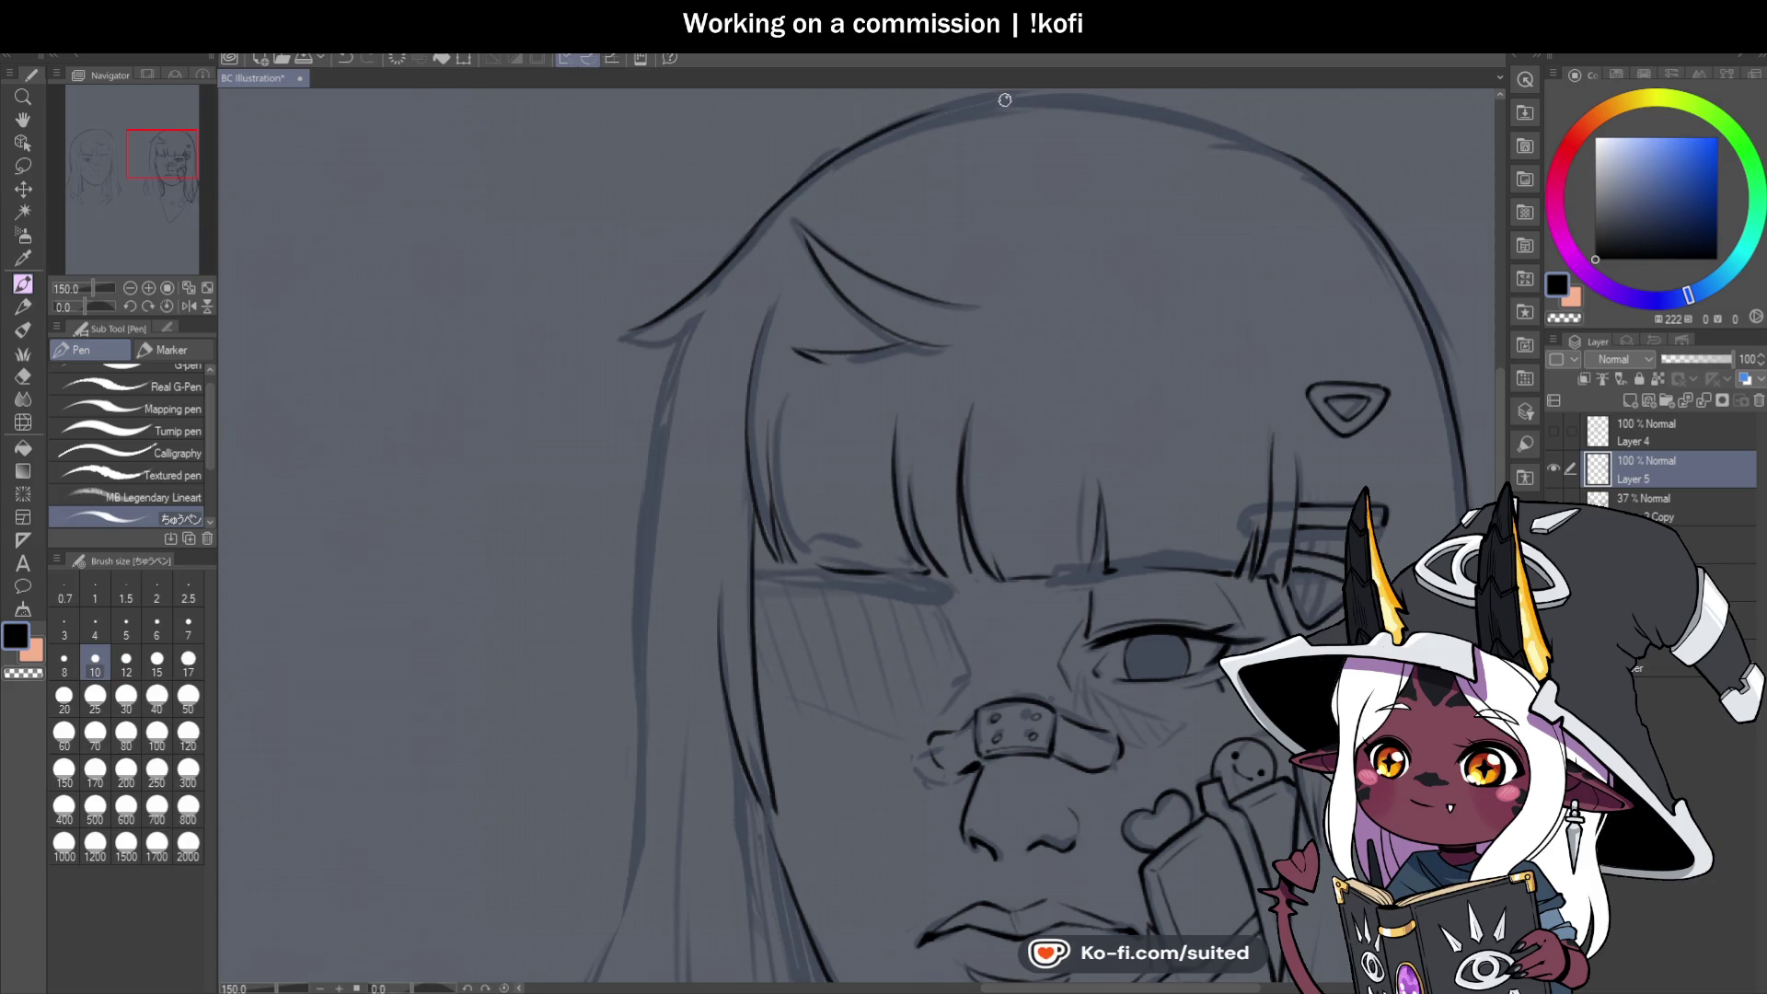
scroll(839, 472, down, 4)
Rotate the canvas sideways and ink the hair outline curve over the right girl's head.
click(84, 307)
drag(85, 306, 71, 306)
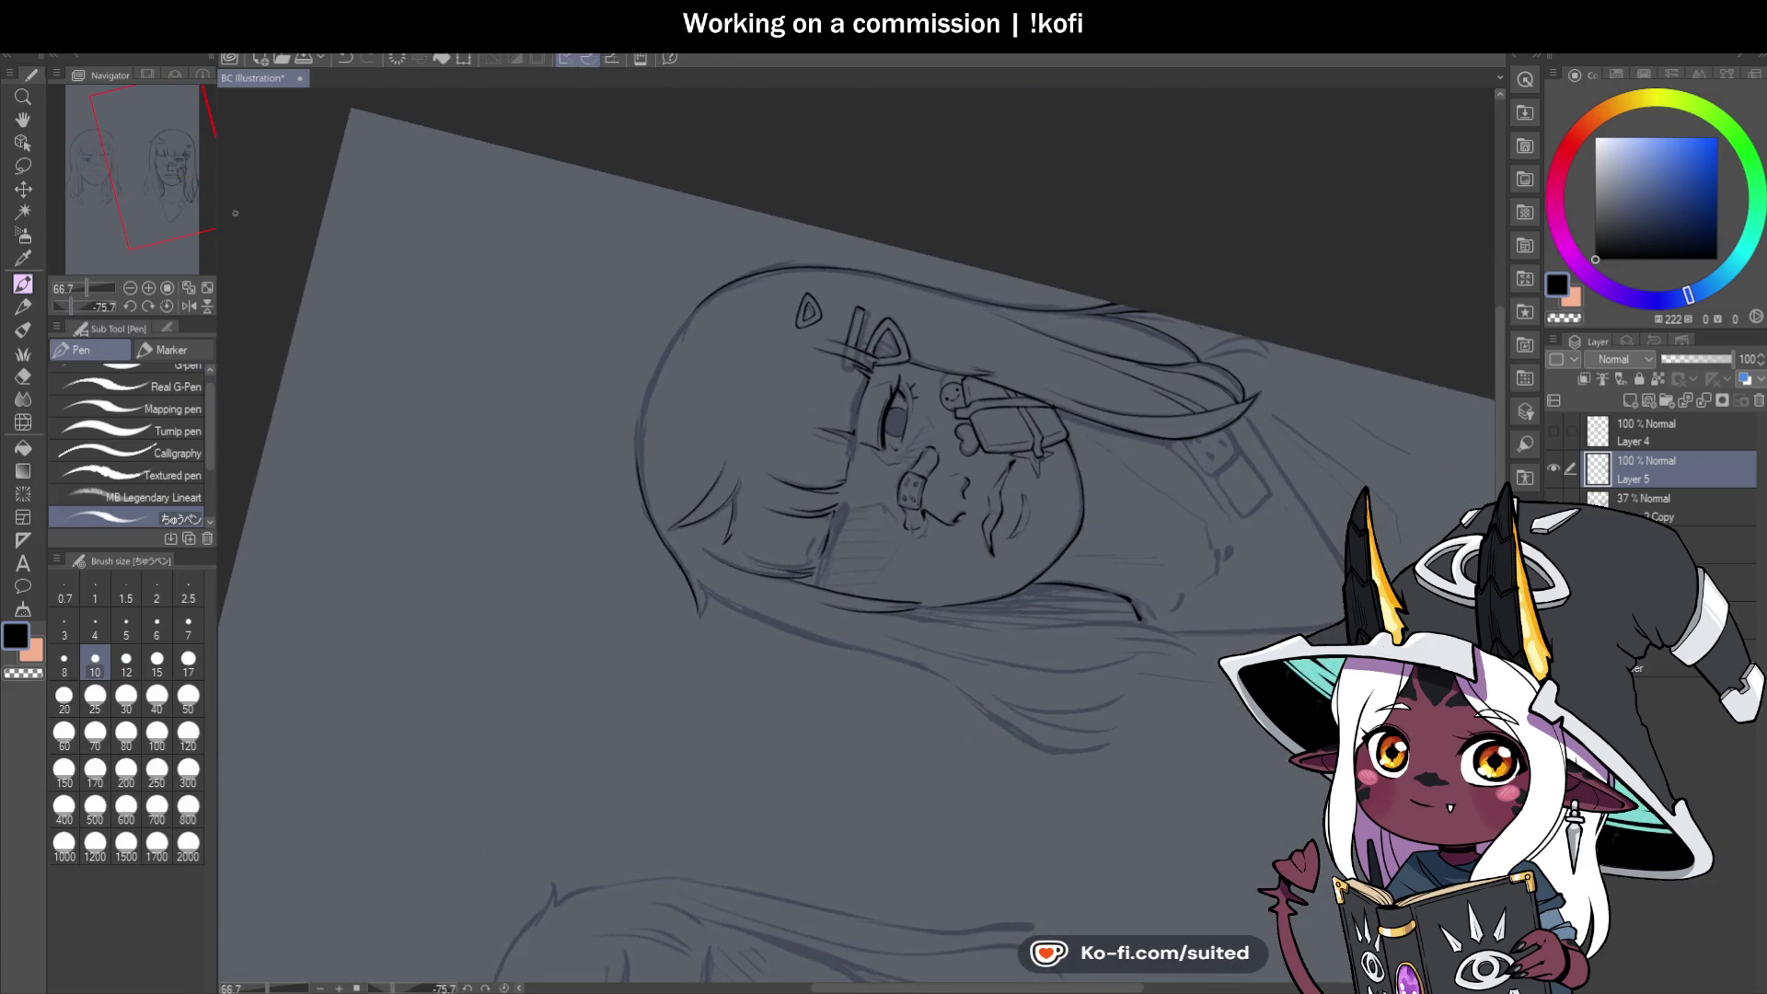
scroll(644, 322, up, 4)
scroll(621, 689, down, 2)
scroll(687, 294, up, 3)
drag(617, 409, 797, 190)
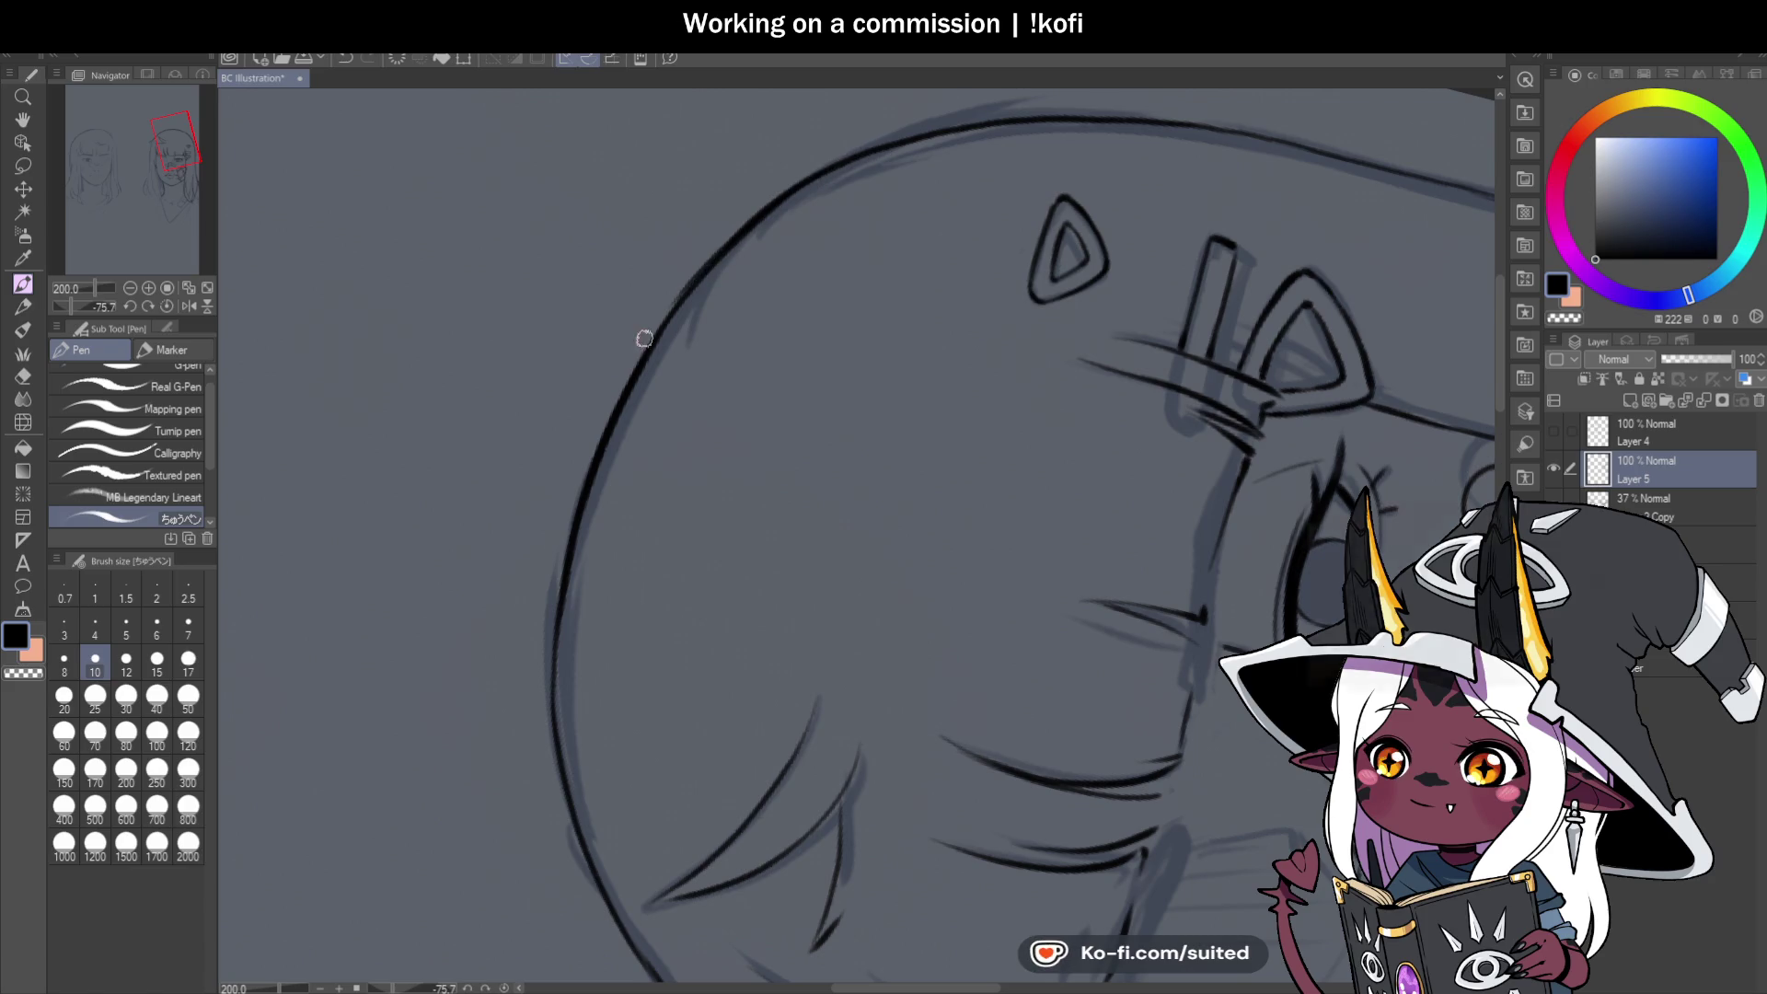
mouse_move(710, 257)
mouse_down()
mouse_move(644, 276)
mouse_move(679, 304)
mouse_move(730, 231)
mouse_move(649, 349)
mouse_up()
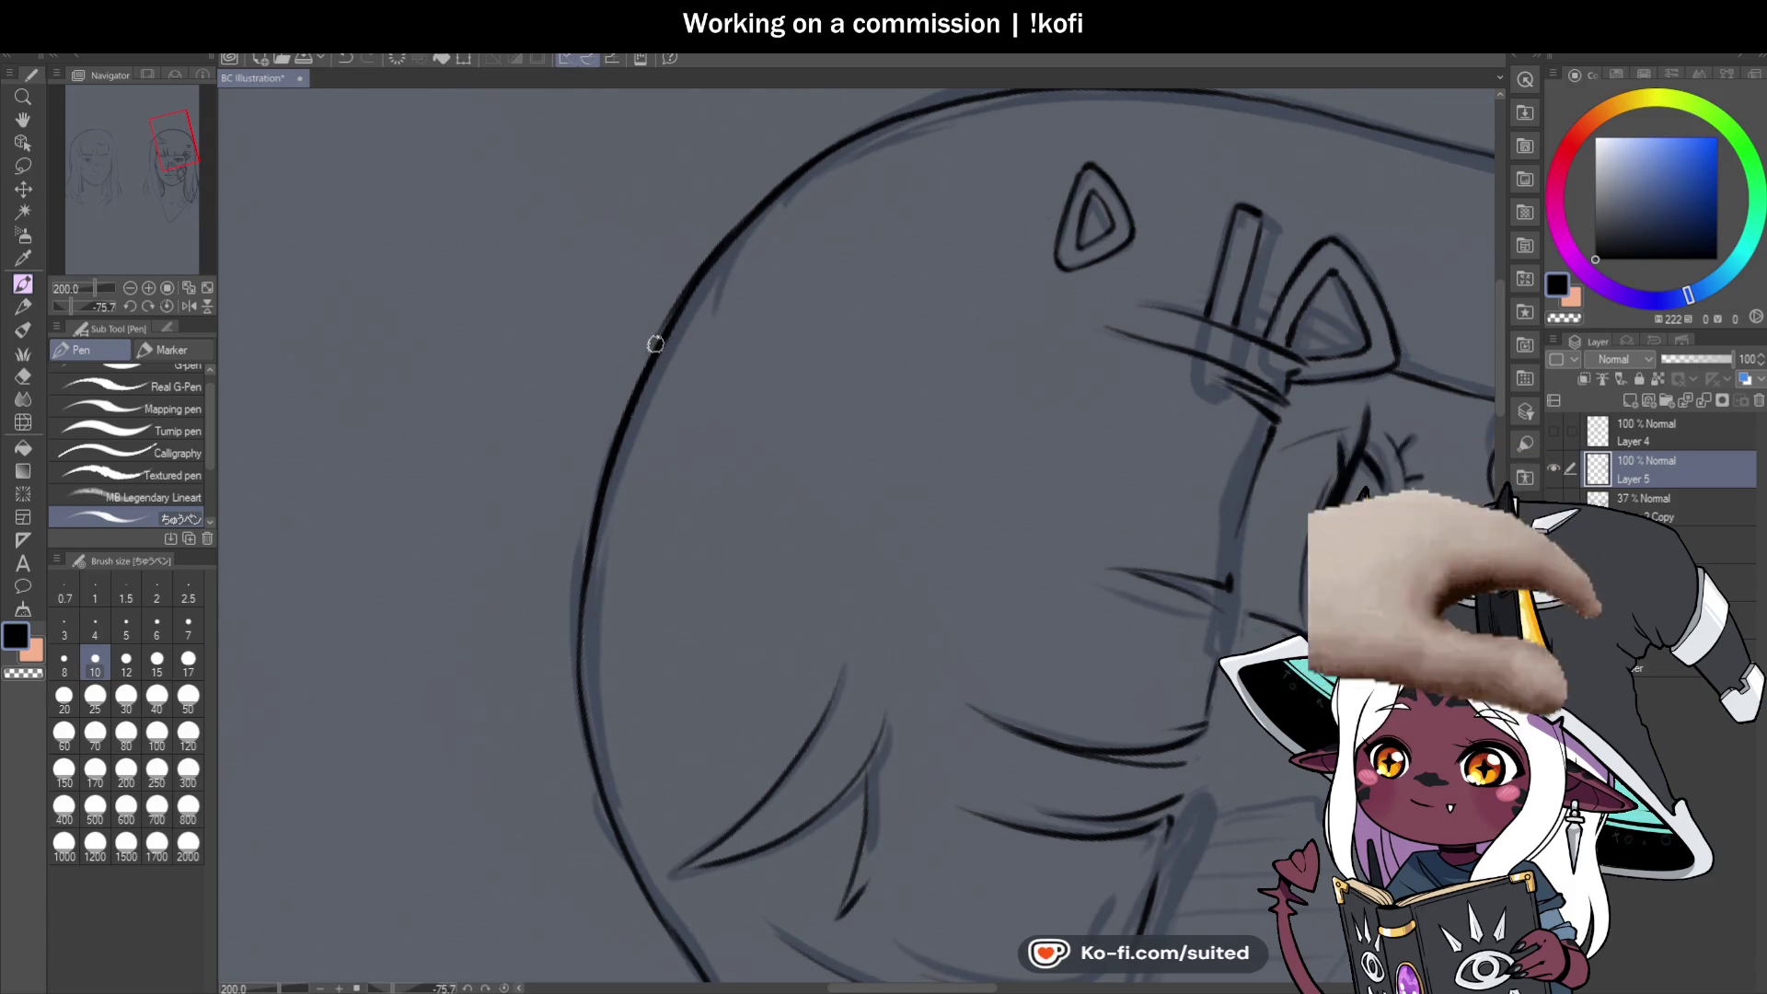
Reset the rotation, re-tilt slightly and extend the black outline down the upper left hair edge.
key(ctrl+at)
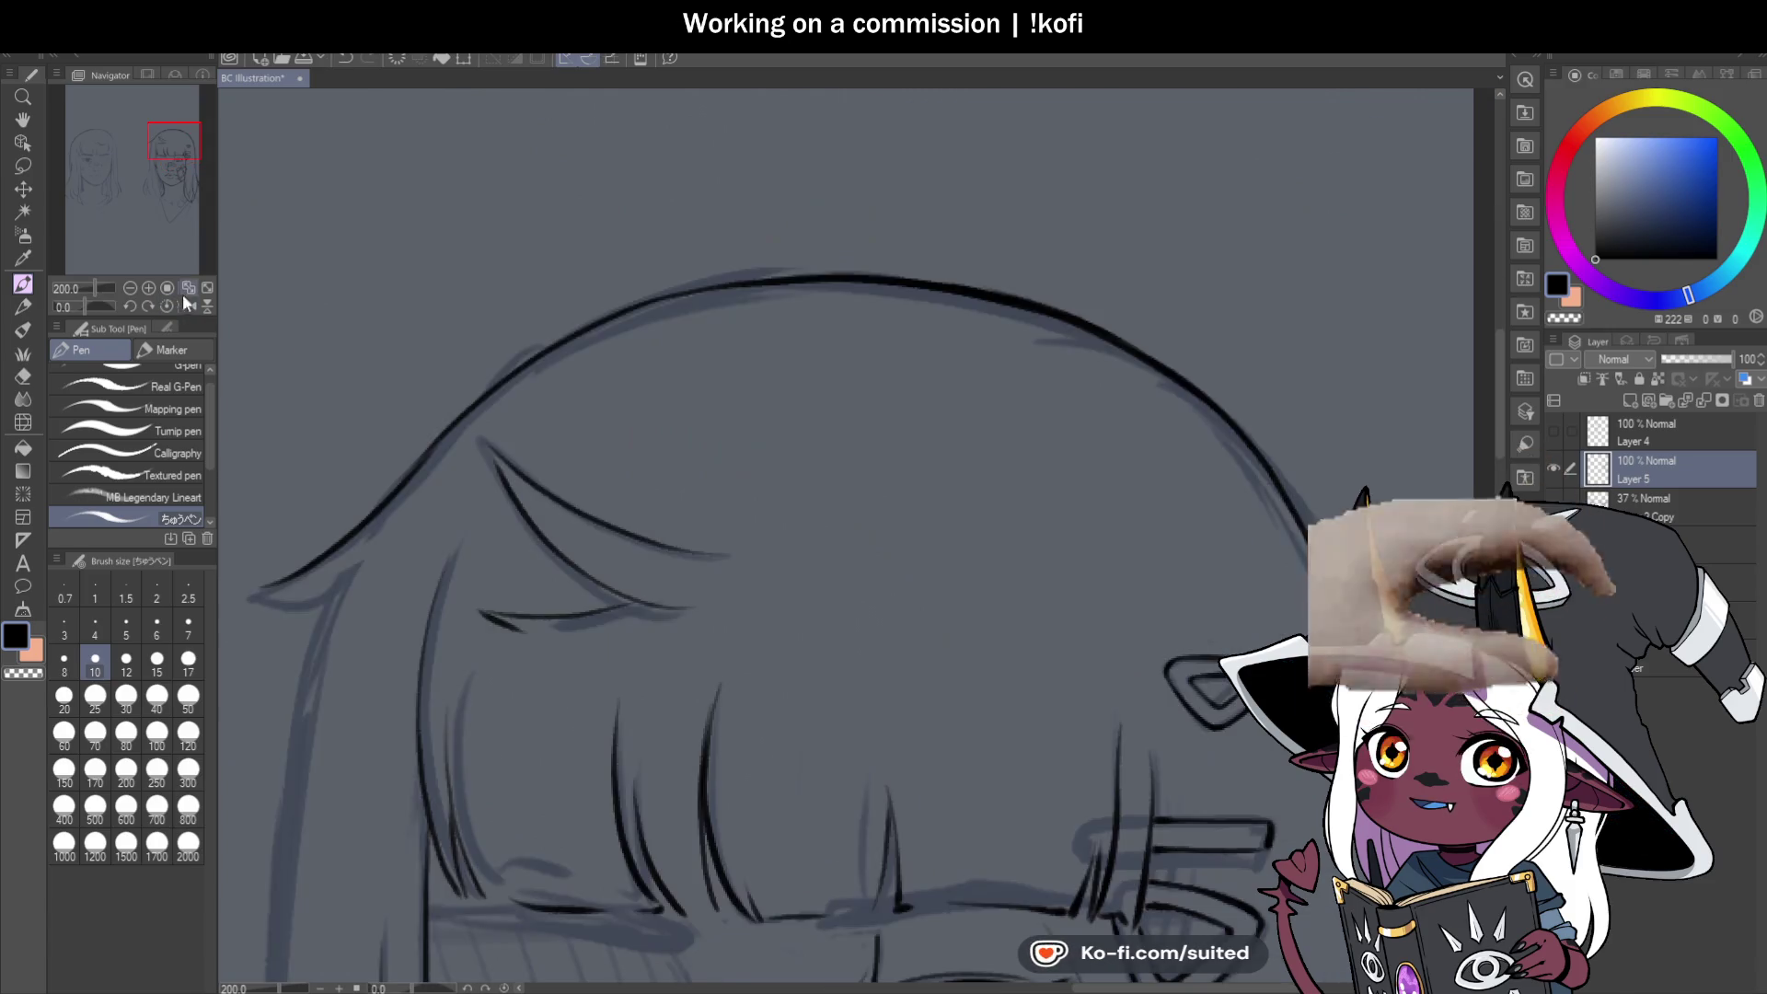
scroll(837, 373, down, 4)
scroll(648, 473, up, 4)
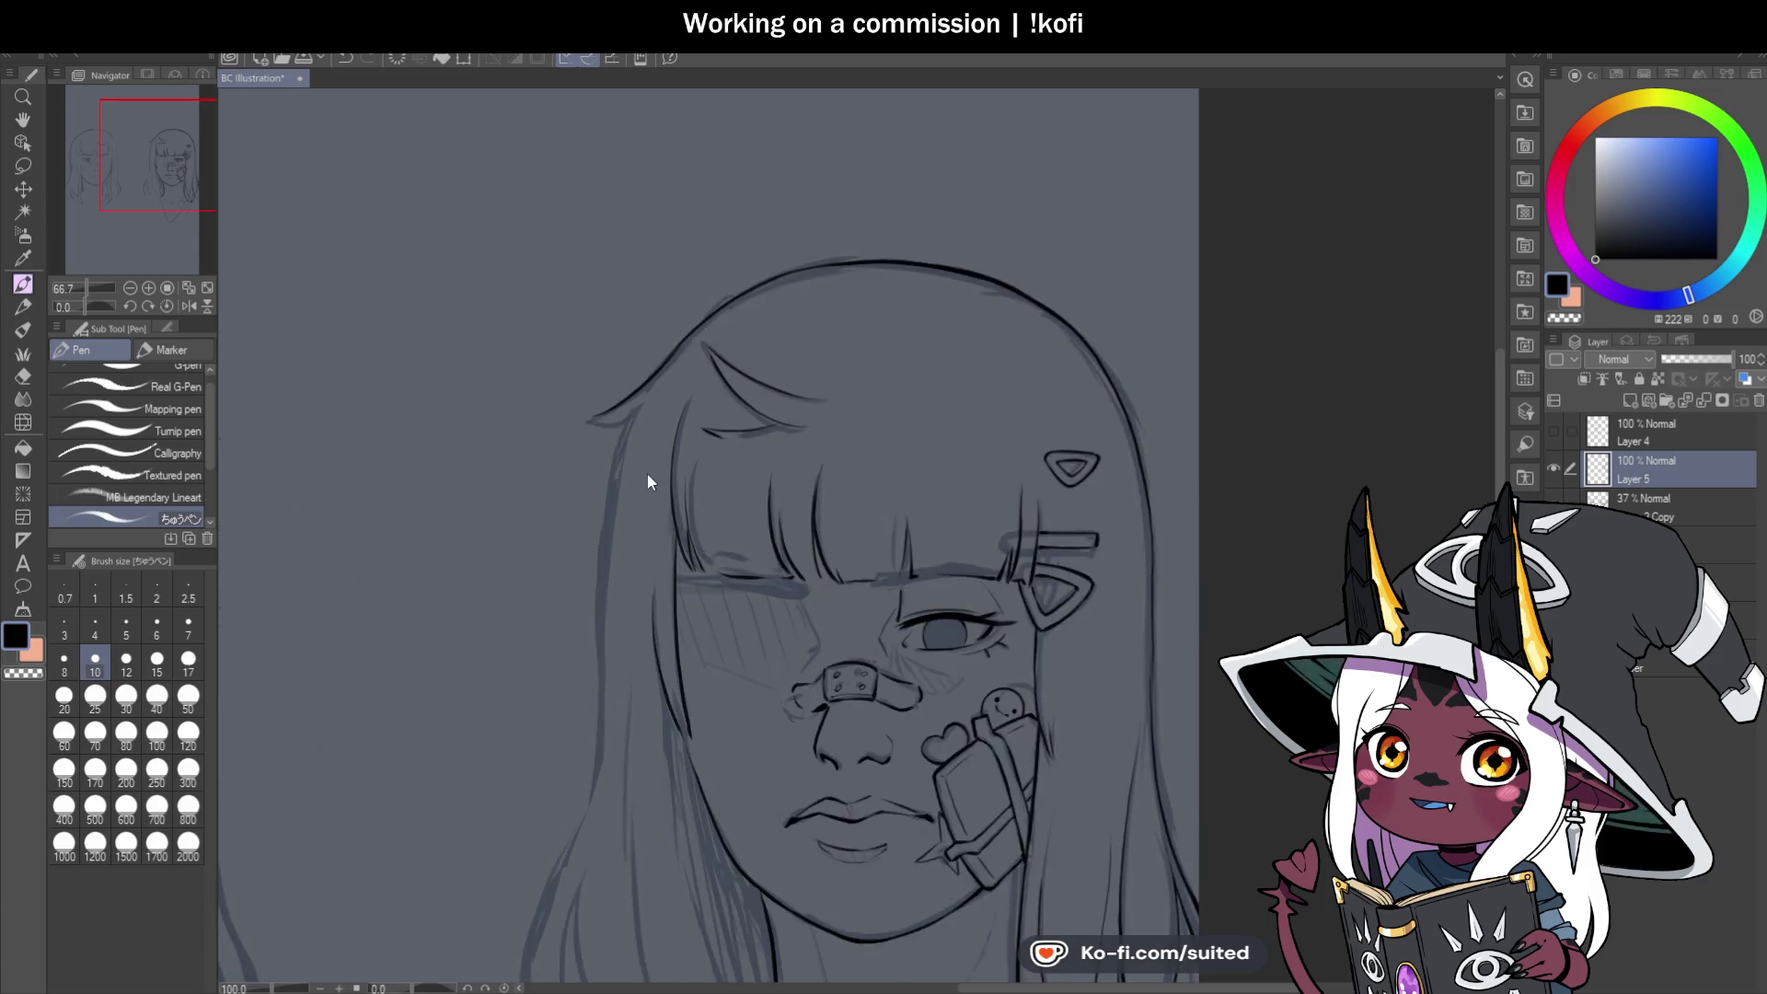
drag(83, 307, 75, 309)
scroll(525, 466, up, 5)
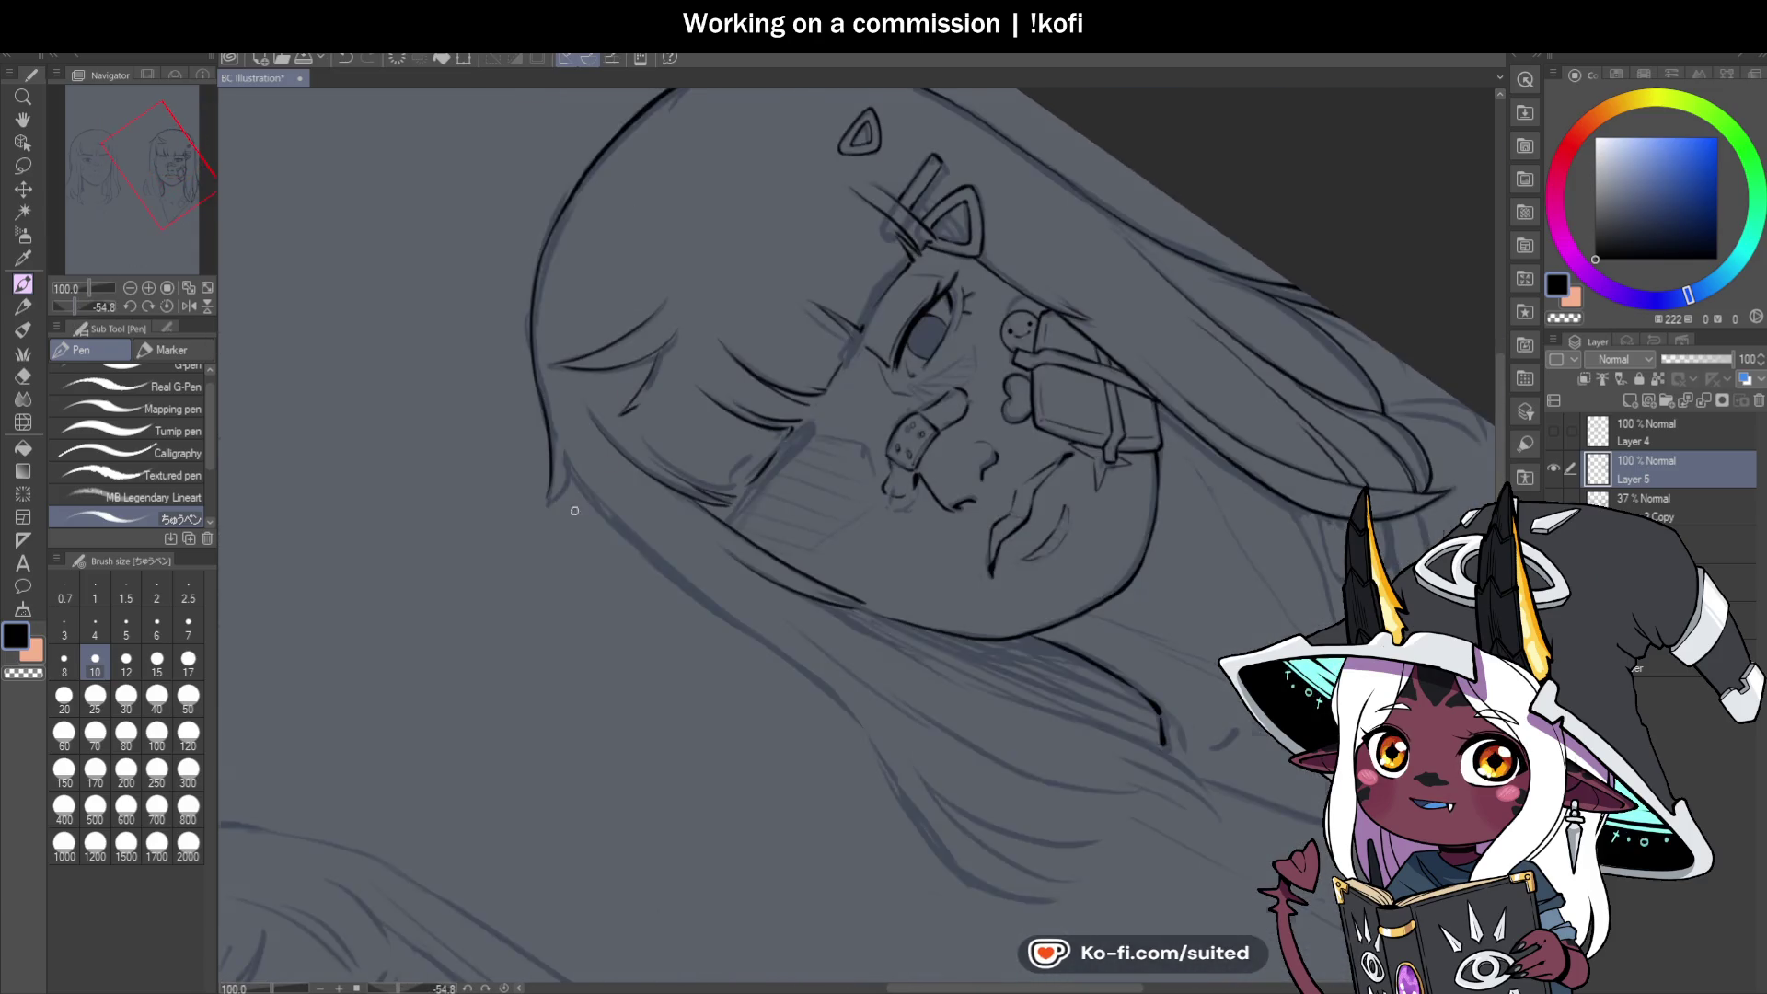
drag(525, 466, 486, 557)
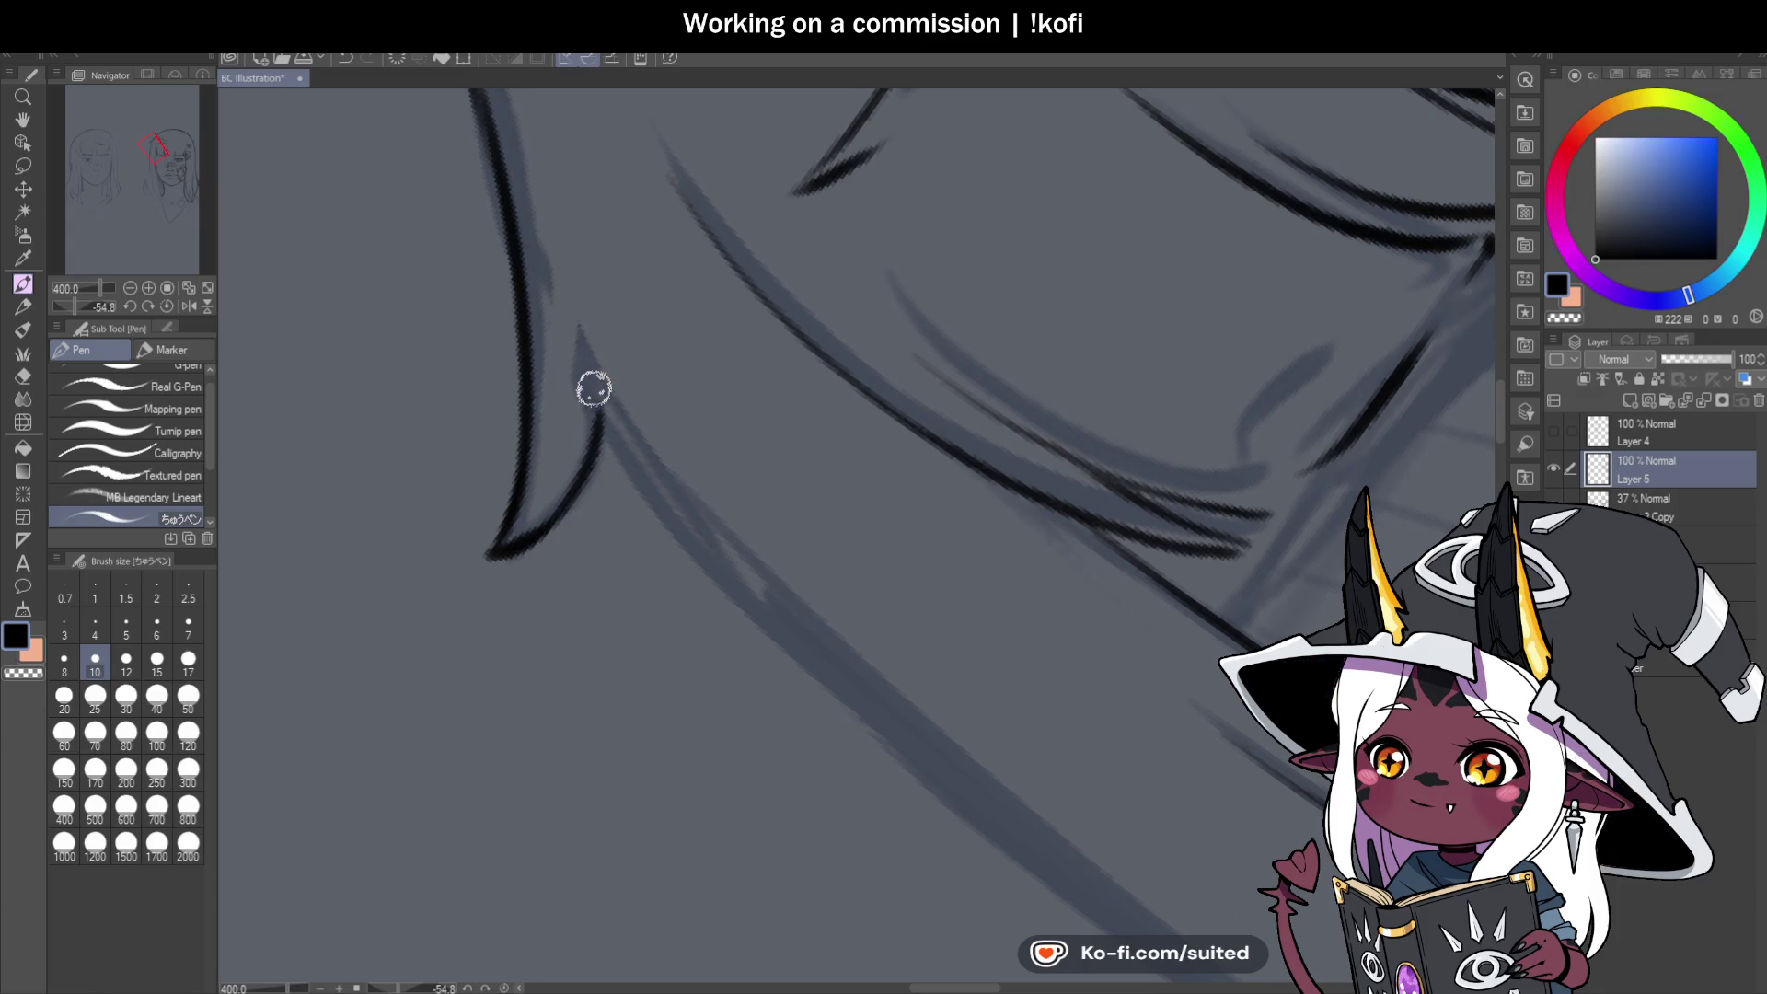
key(ctrl+@)
Ink two strokes along the left outer hair edge, running down beside the face toward the shoulder.
scroll(687, 246, up, 1)
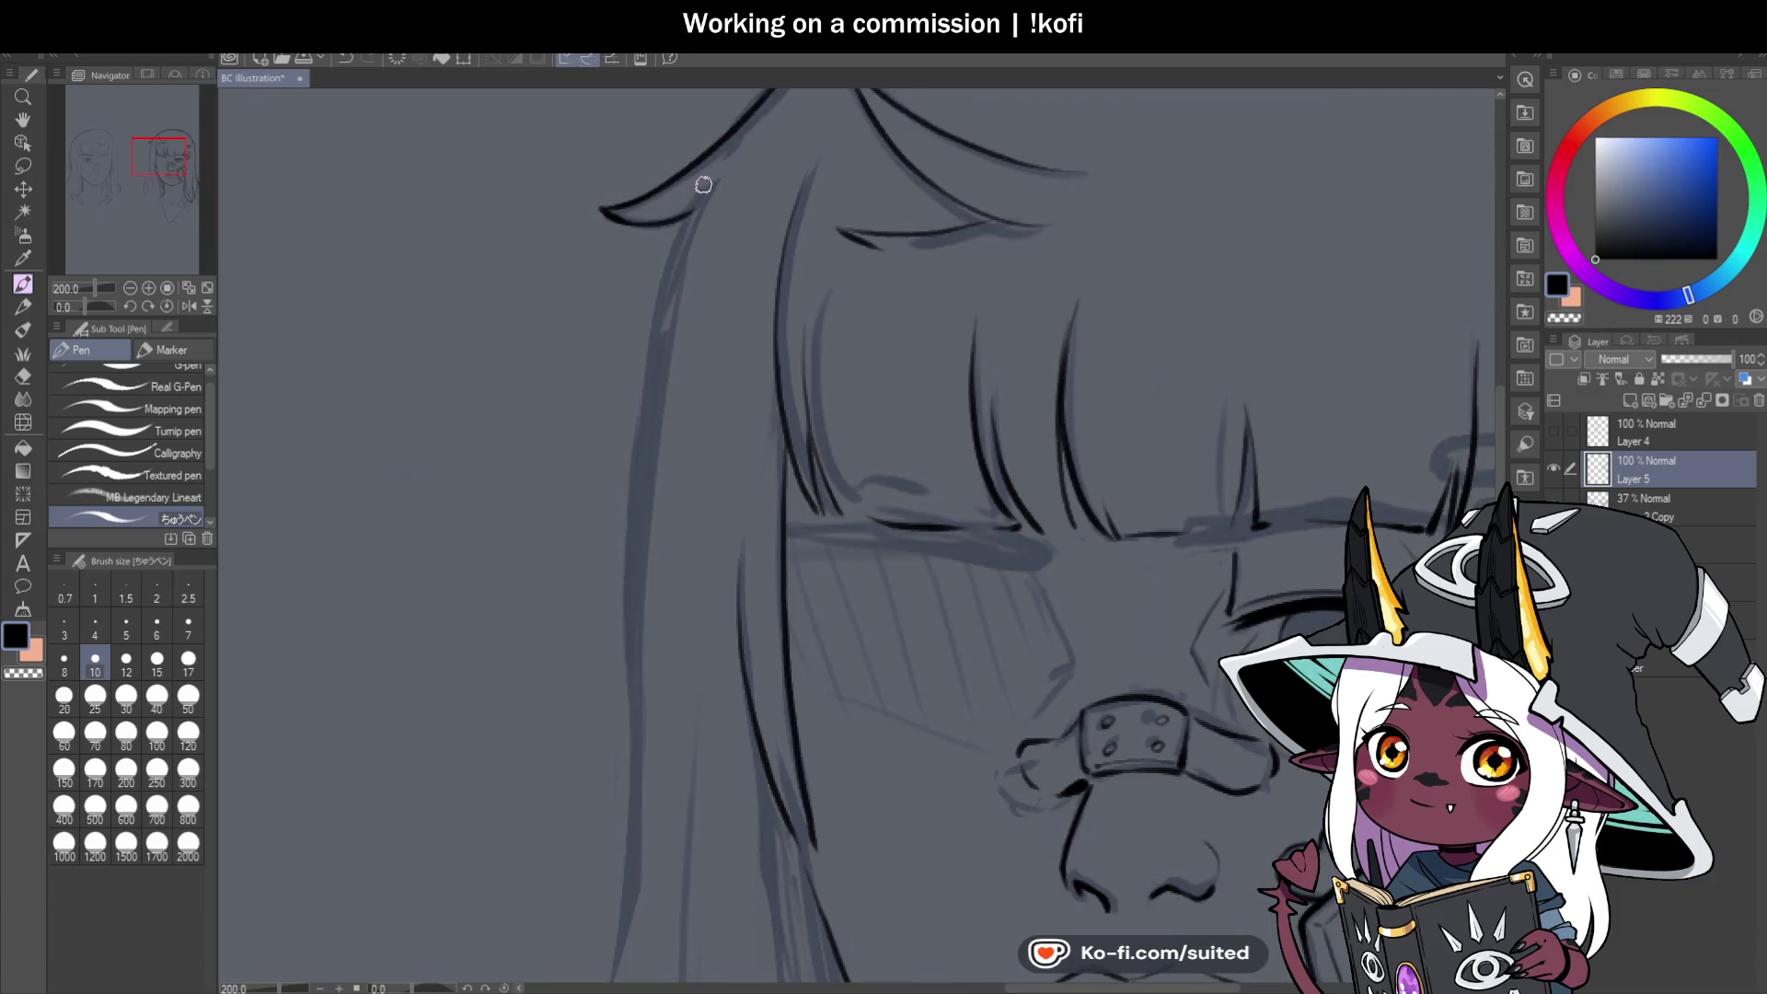
scroll(703, 184, down, 3)
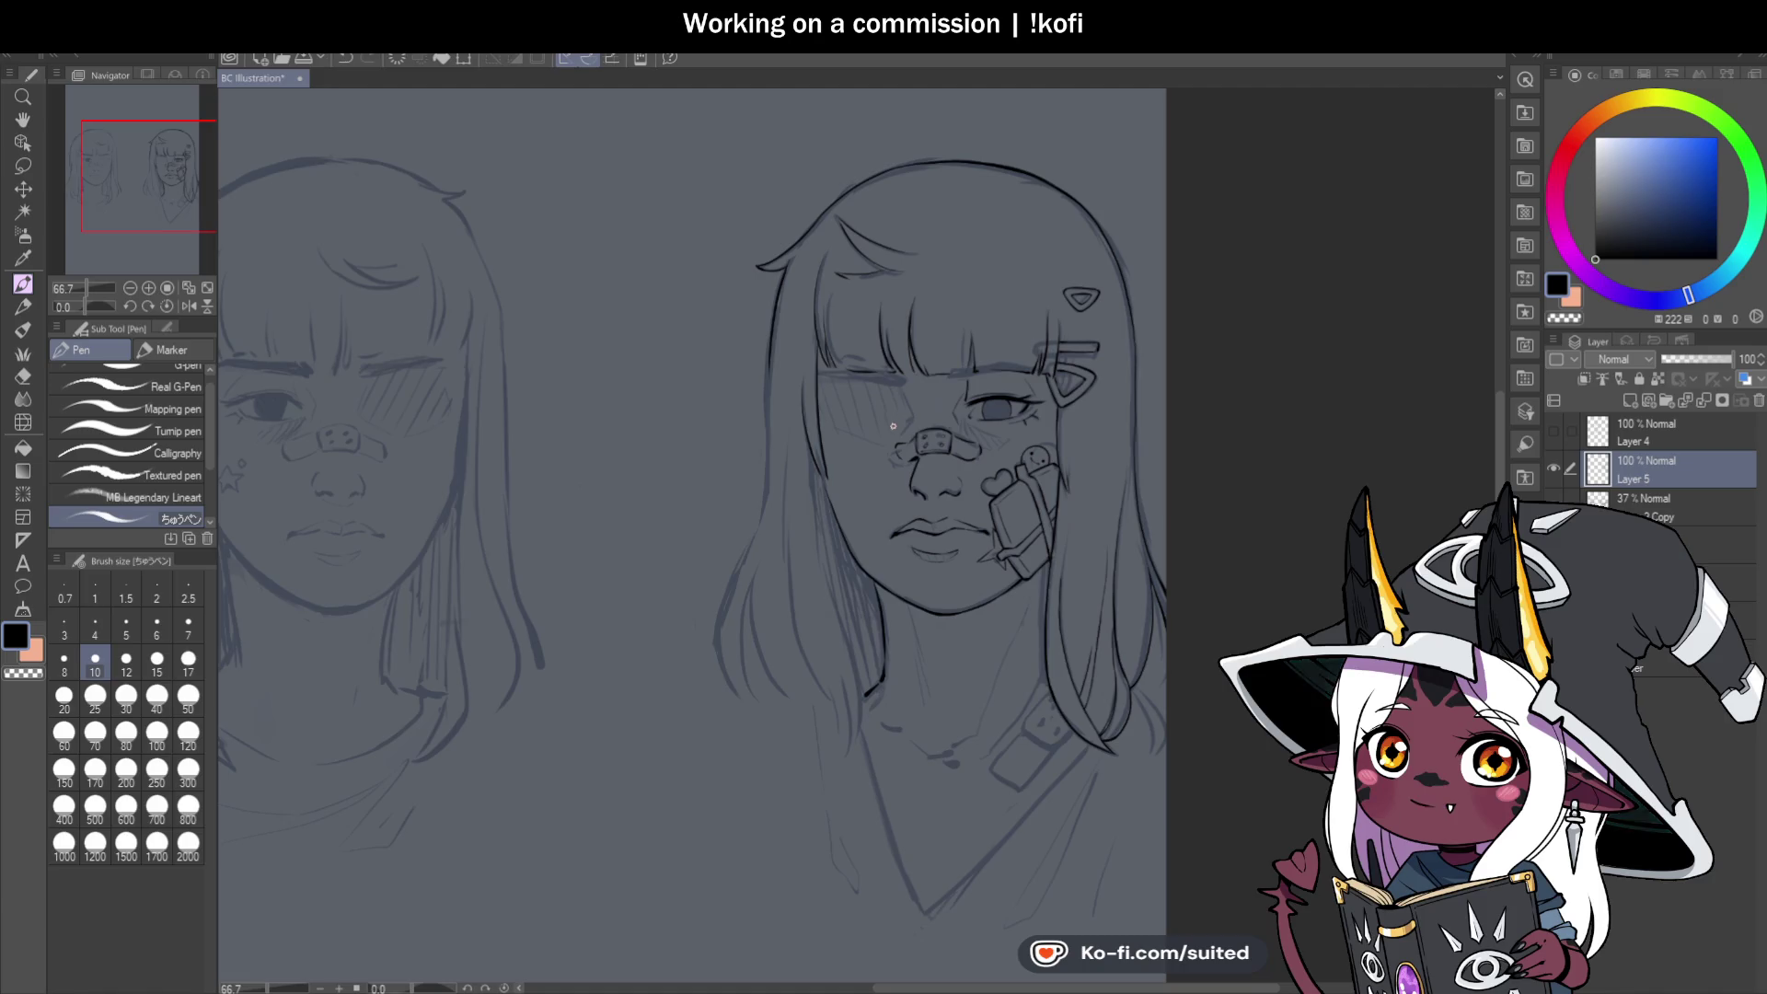
scroll(824, 588, up, 1)
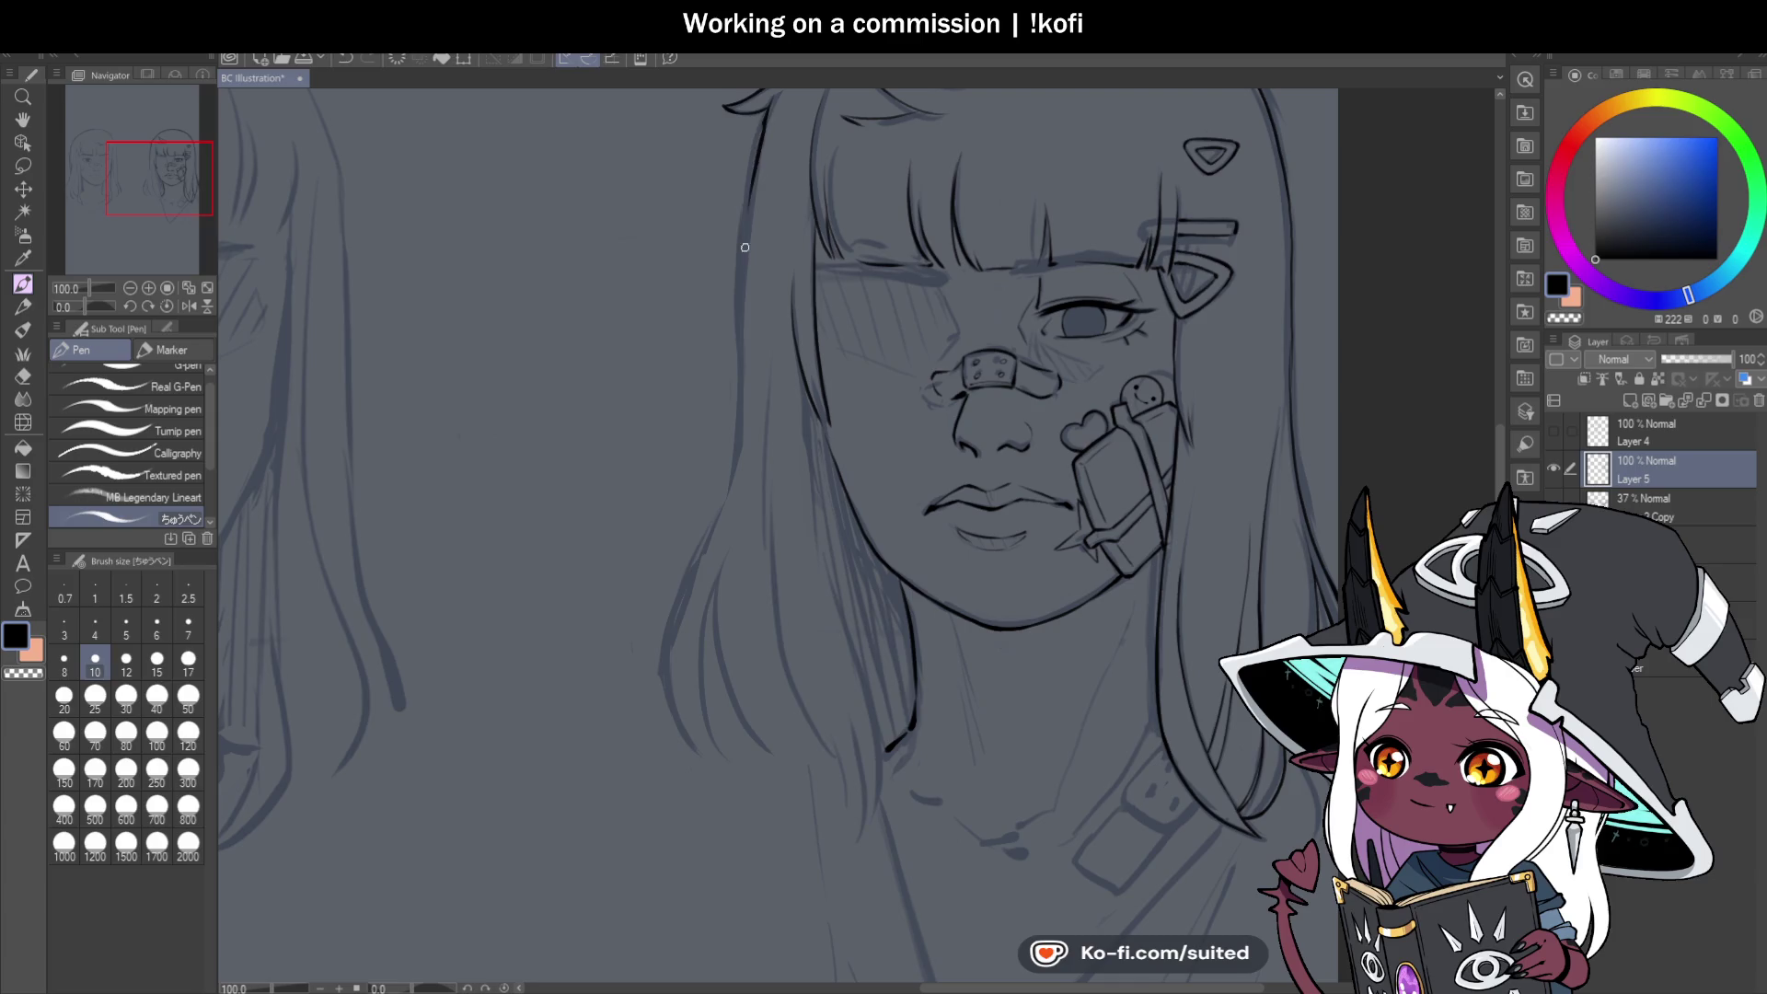
drag(766, 112, 746, 311)
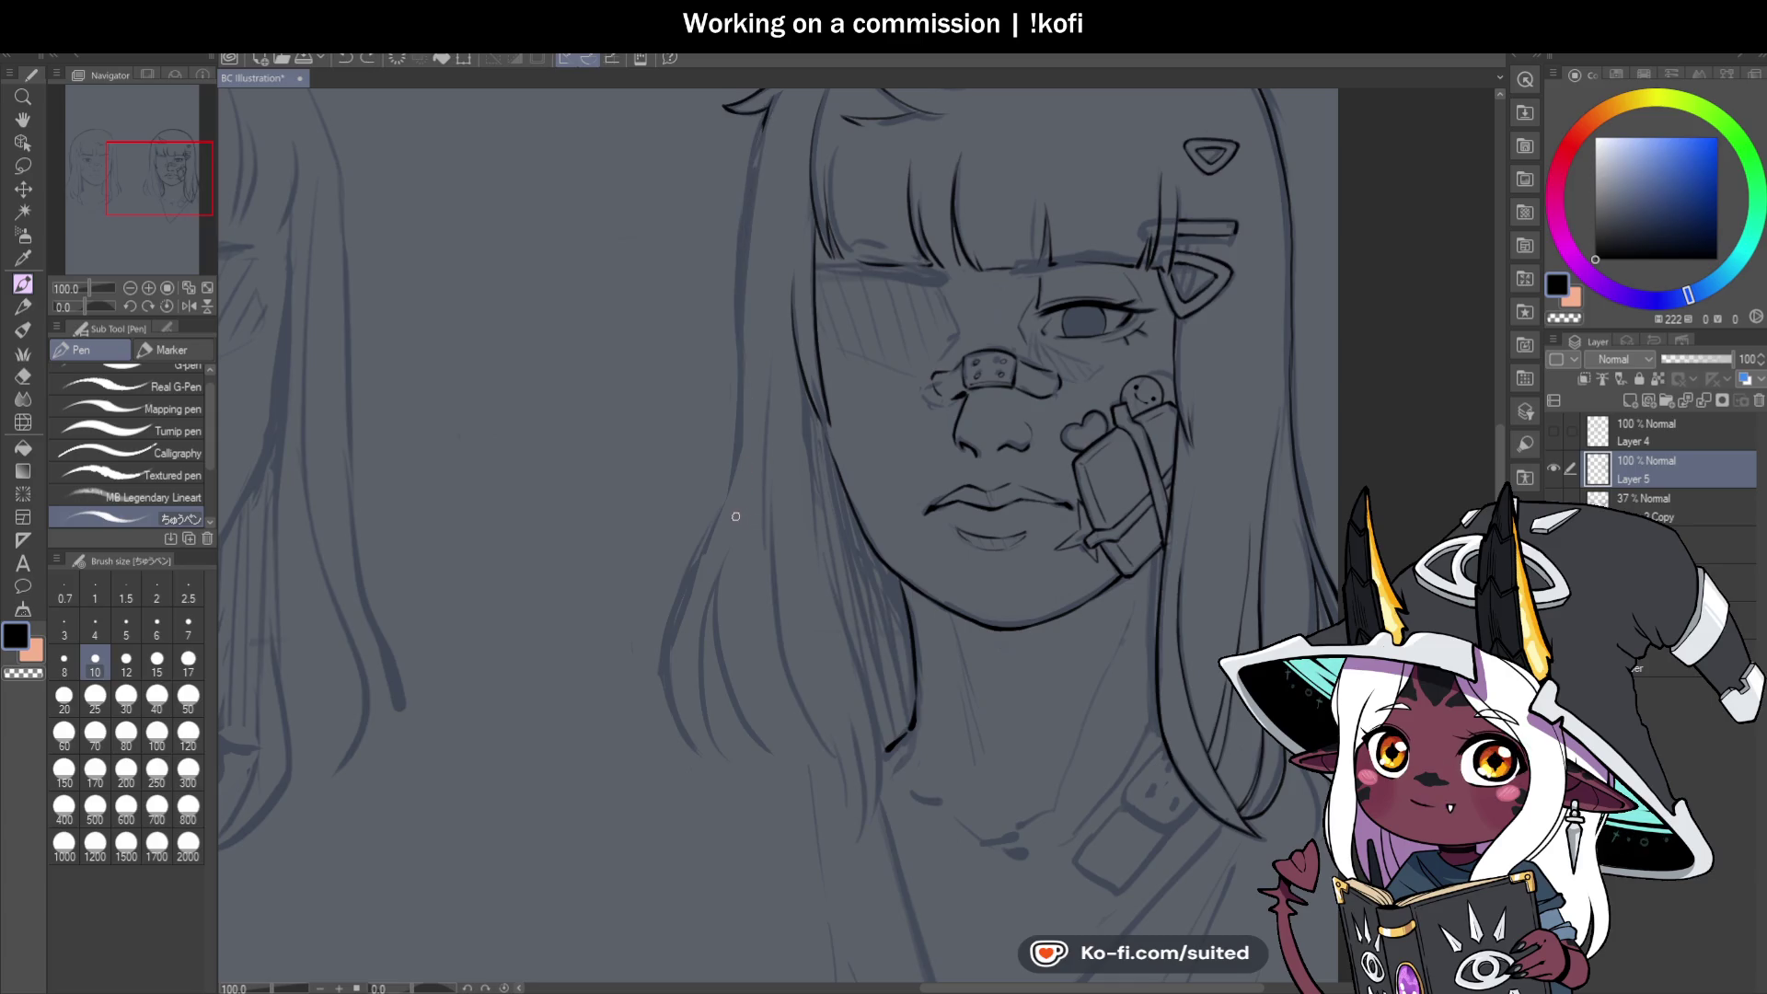
scroll(741, 525, down, 1)
scroll(755, 245, up, 3)
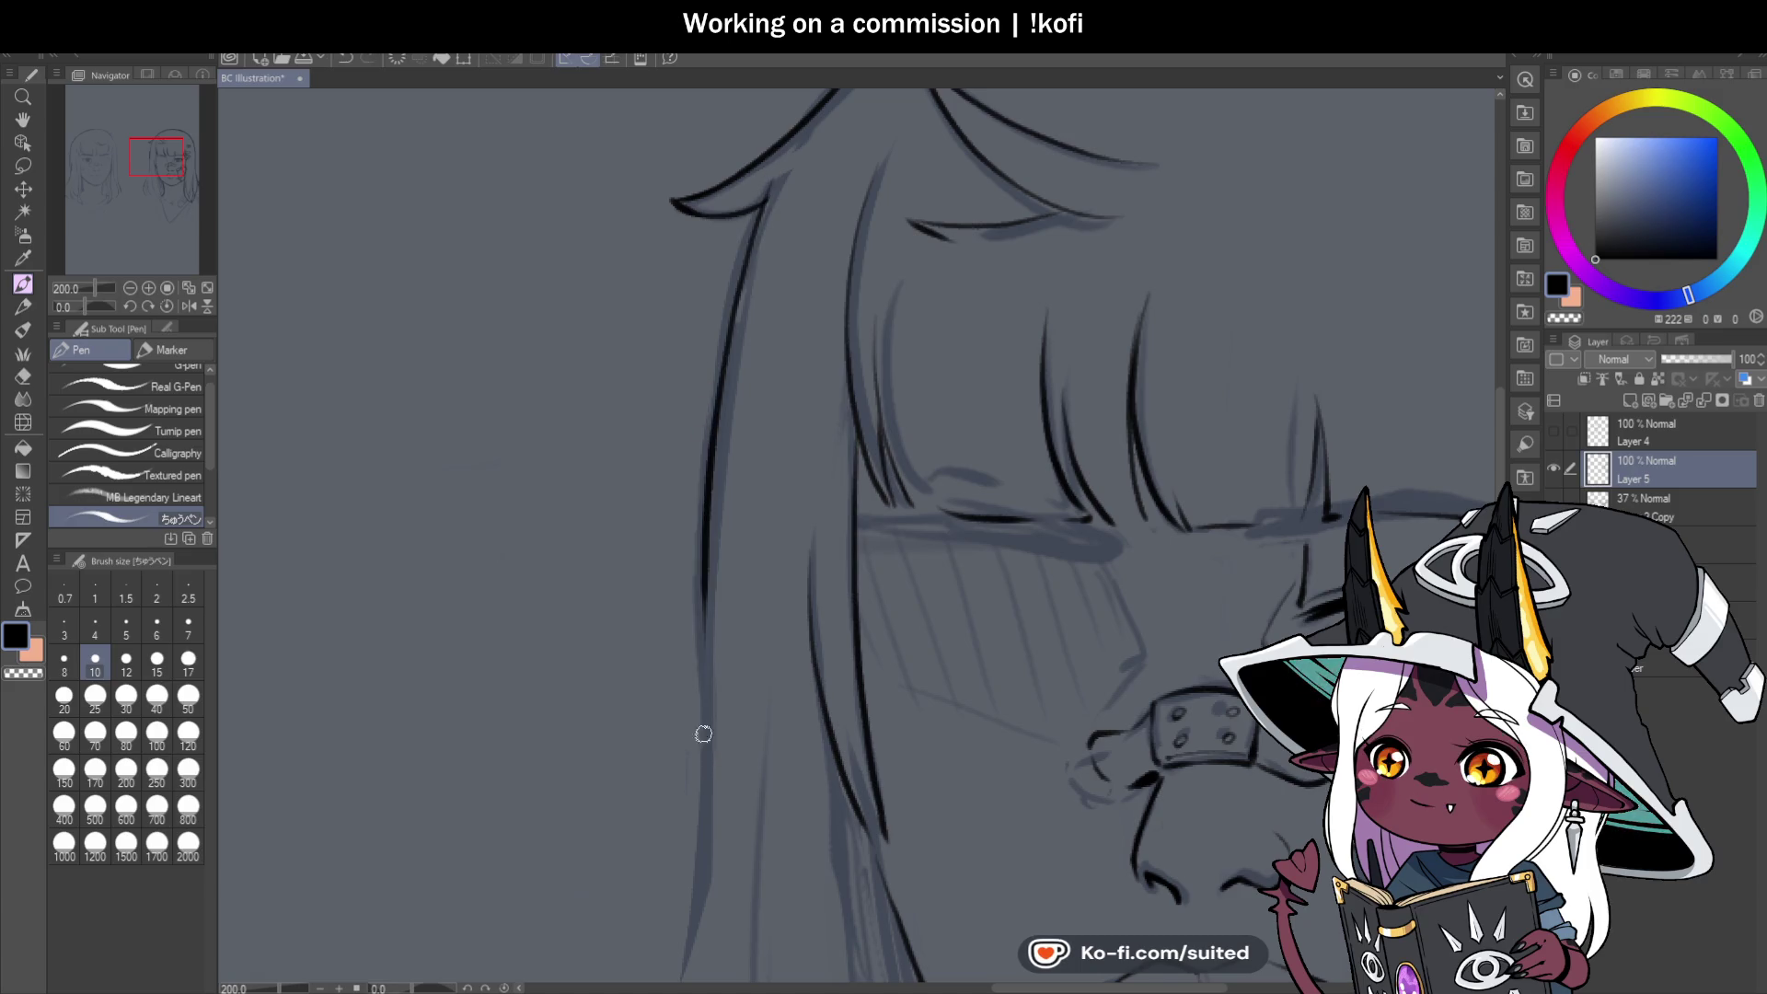
scroll(891, 350, down, 2)
scroll(810, 414, up, 1)
drag(803, 221, 789, 511)
scroll(825, 427, down, 3)
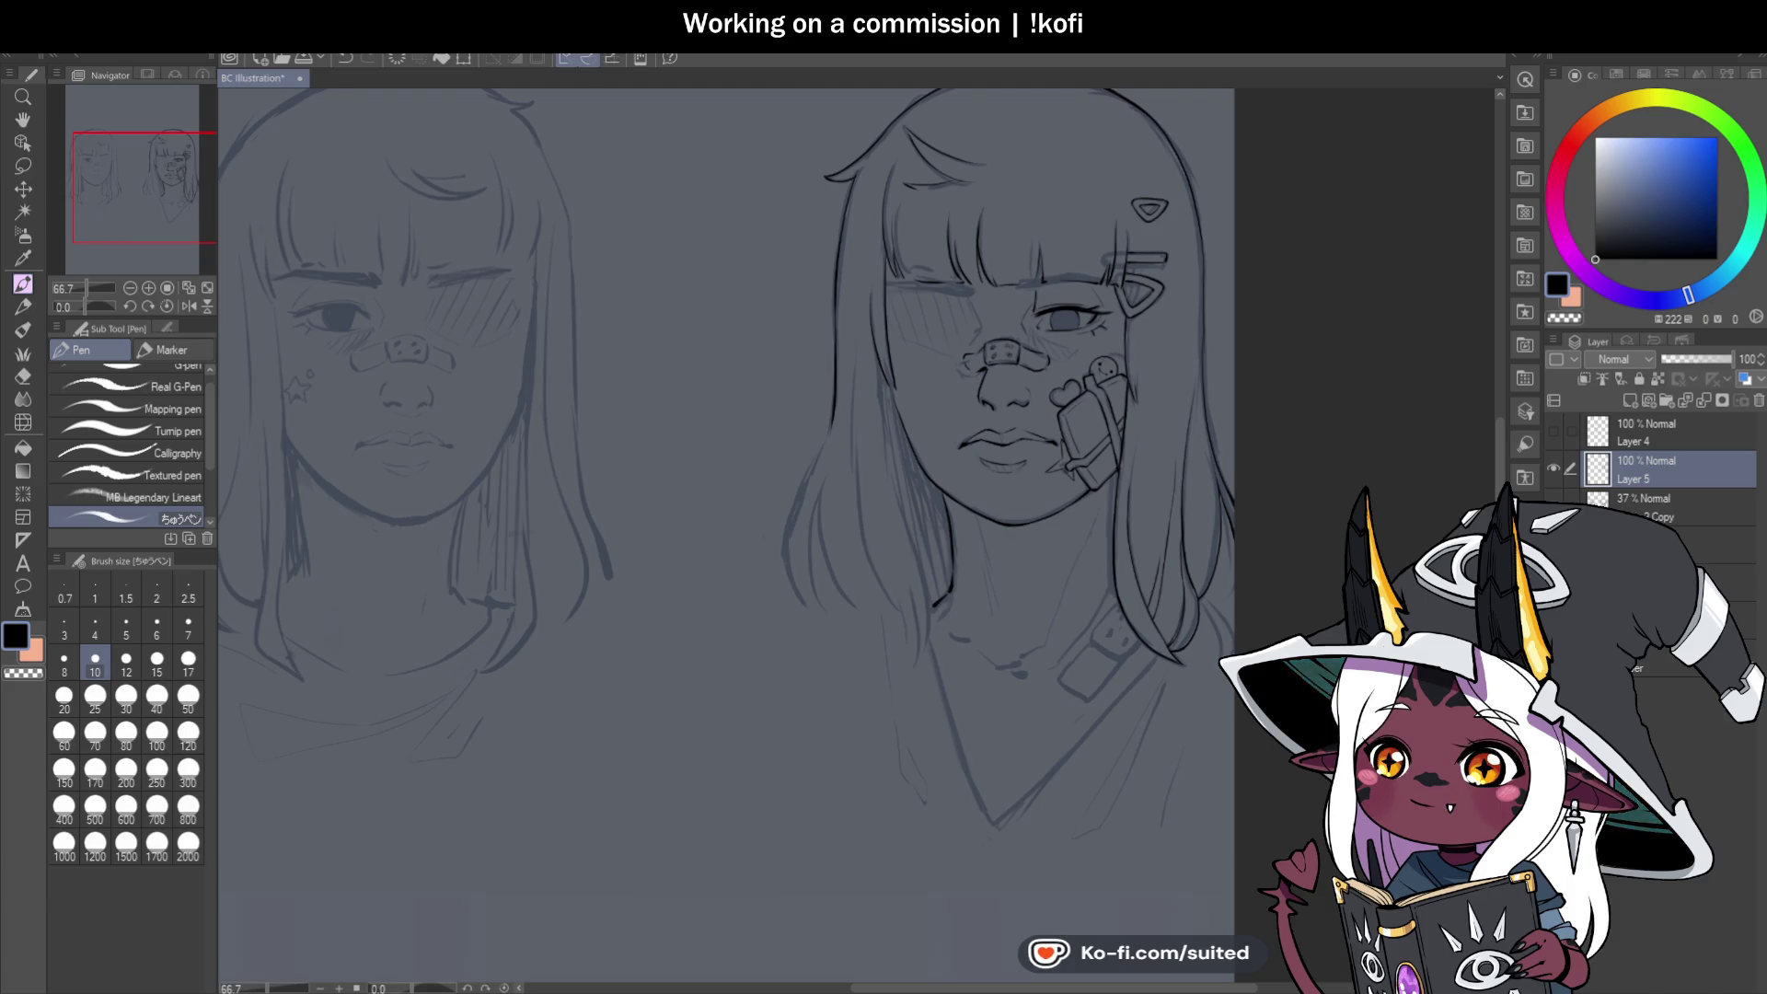
Ink the hair outline curving down toward the shoulder and trace a grey sketched strand in black.
scroll(805, 147, down, 2)
scroll(799, 348, up, 5)
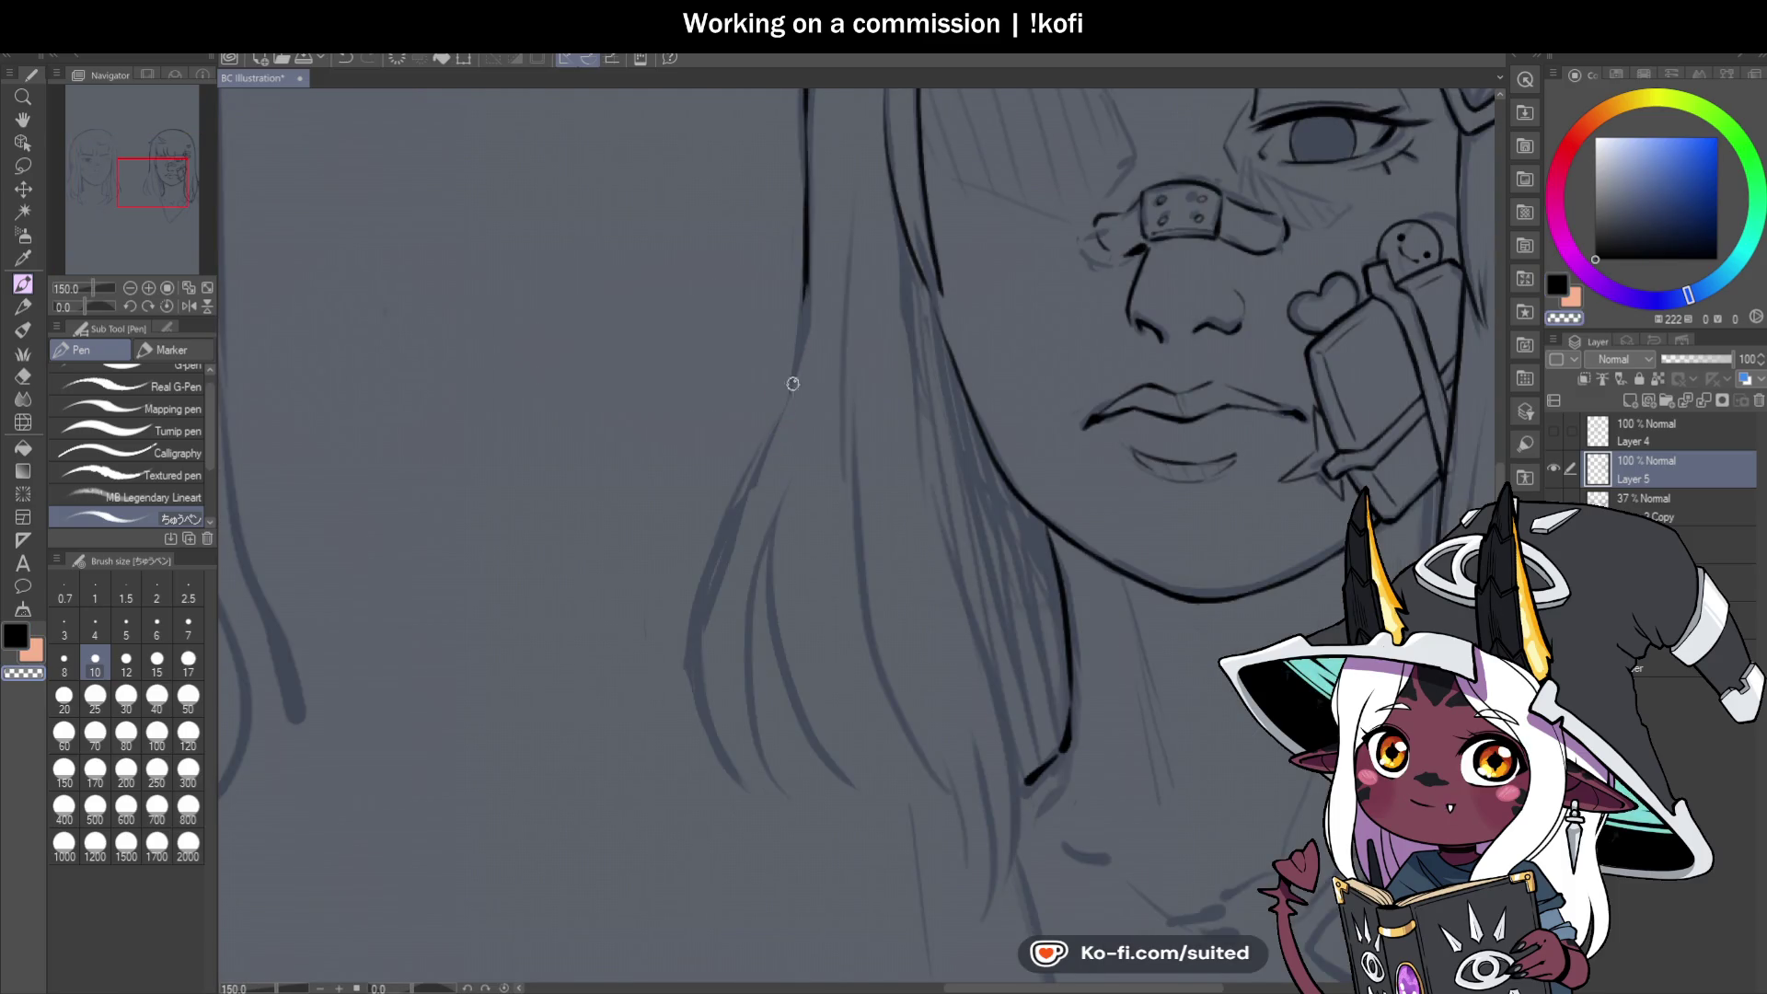
mouse_move(803, 276)
mouse_down()
mouse_move(797, 350)
mouse_move(721, 537)
mouse_move(742, 782)
mouse_up()
scroll(808, 612, down, 3)
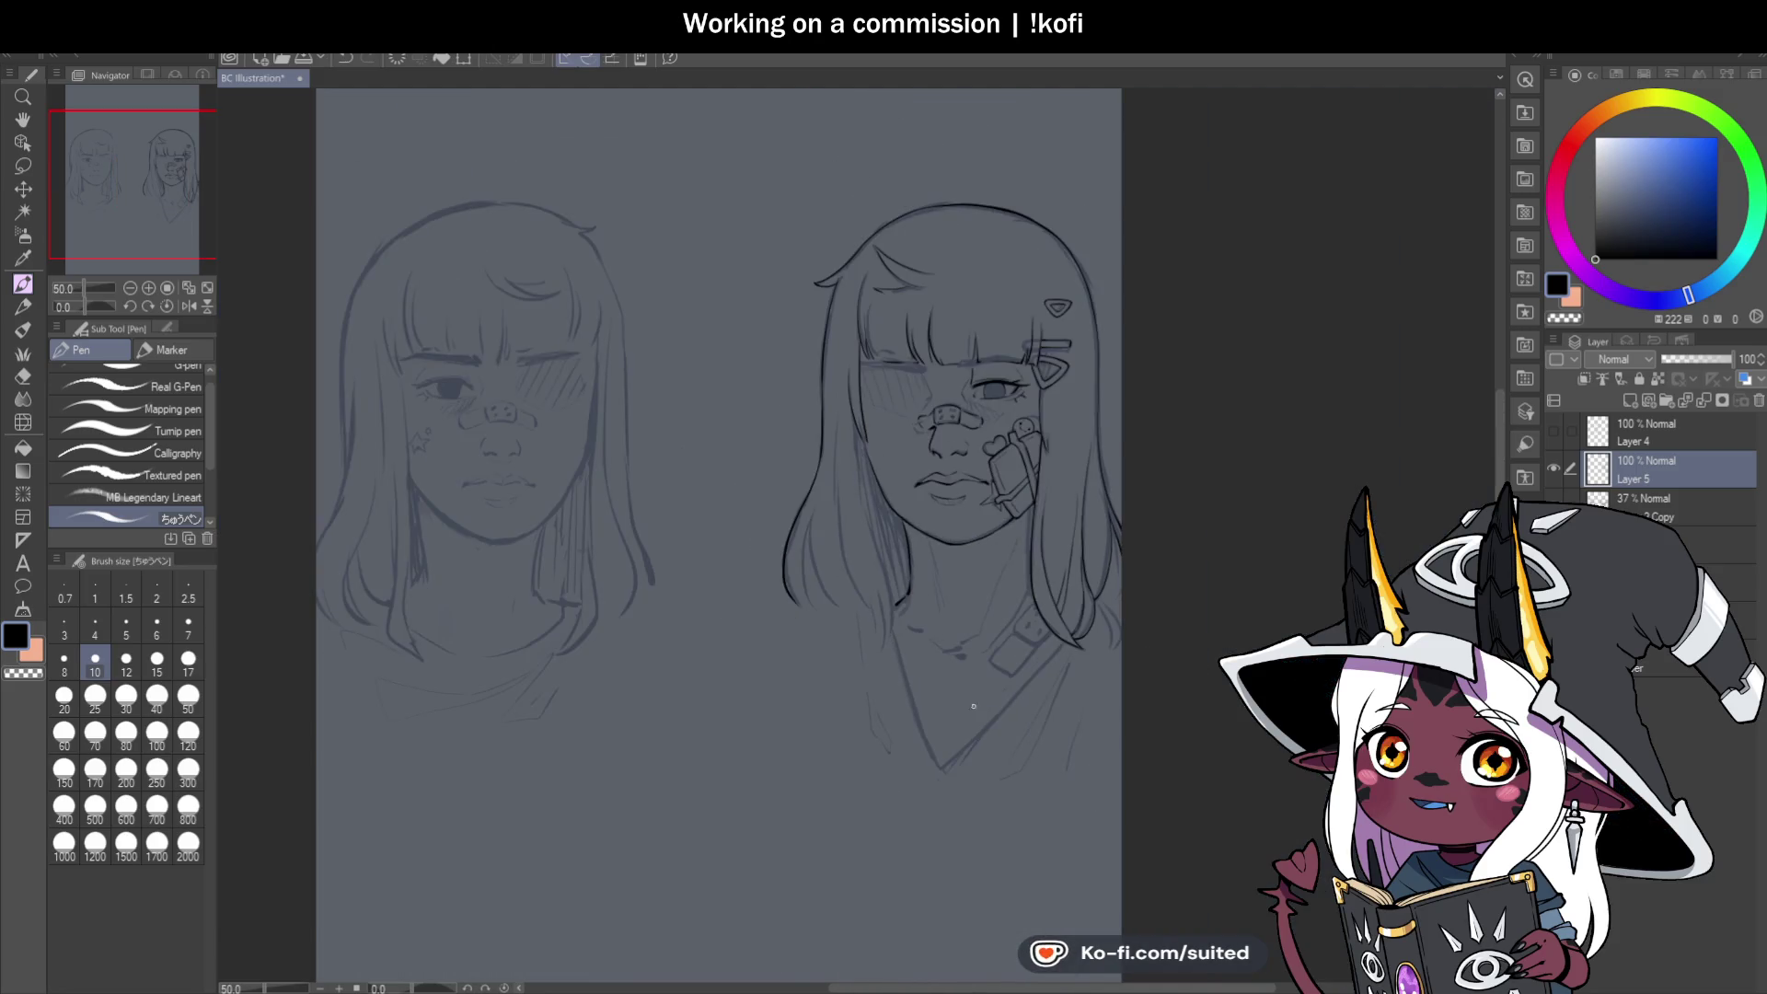
scroll(807, 611, up, 1)
scroll(807, 611, up, 4)
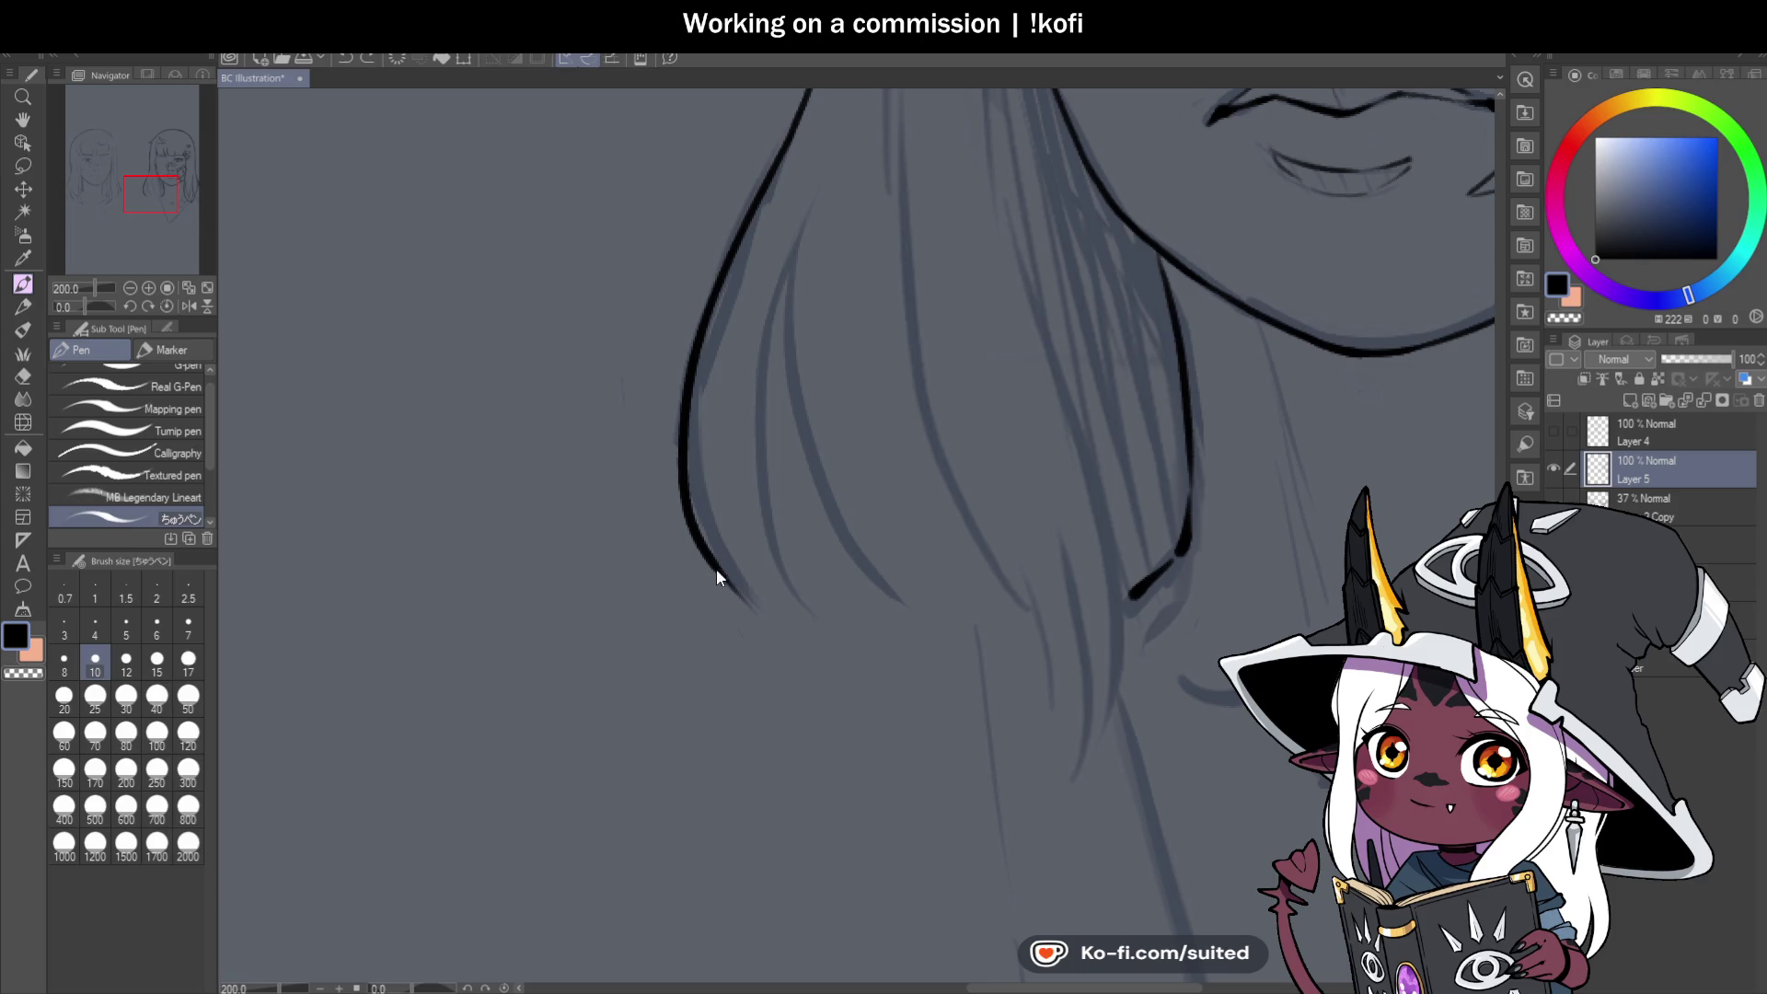
mouse_move(789, 603)
mouse_down()
mouse_move(777, 316)
mouse_move(797, 237)
mouse_move(659, 514)
mouse_move(762, 347)
mouse_up()
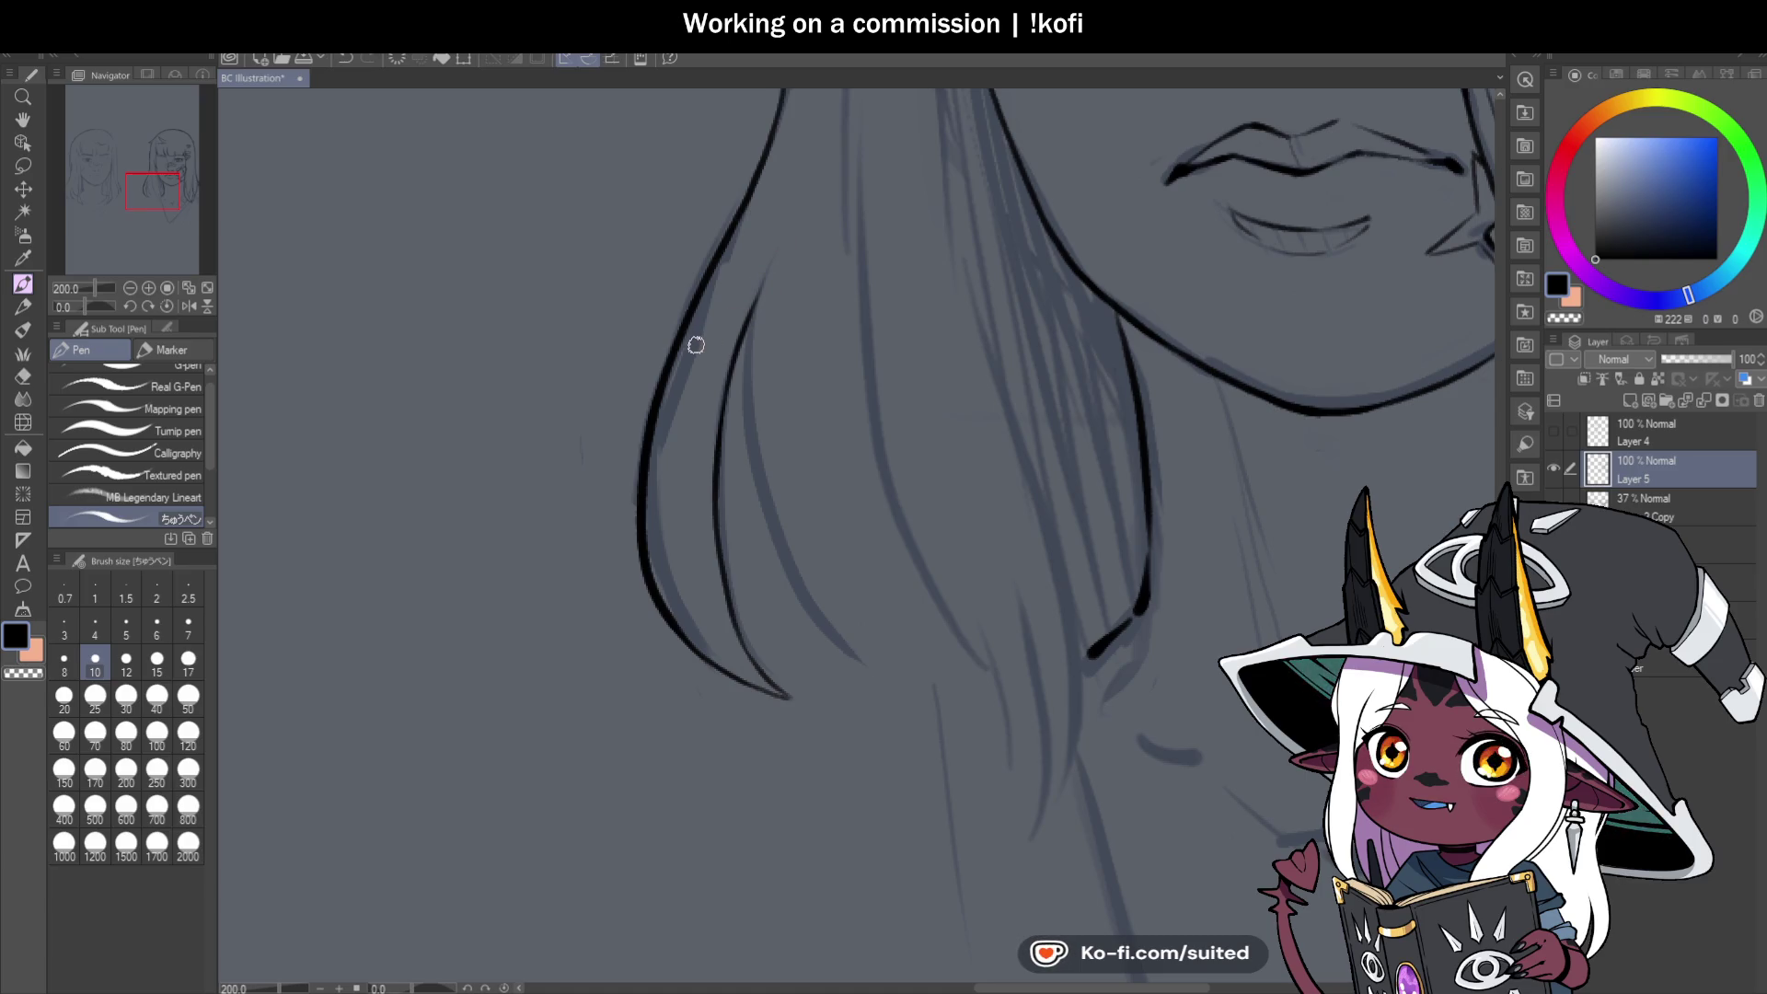
Ink another hair strand down to its pointed tip and undo the stray stroke near the neck.
scroll(695, 345, down, 1)
scroll(804, 481, up, 1)
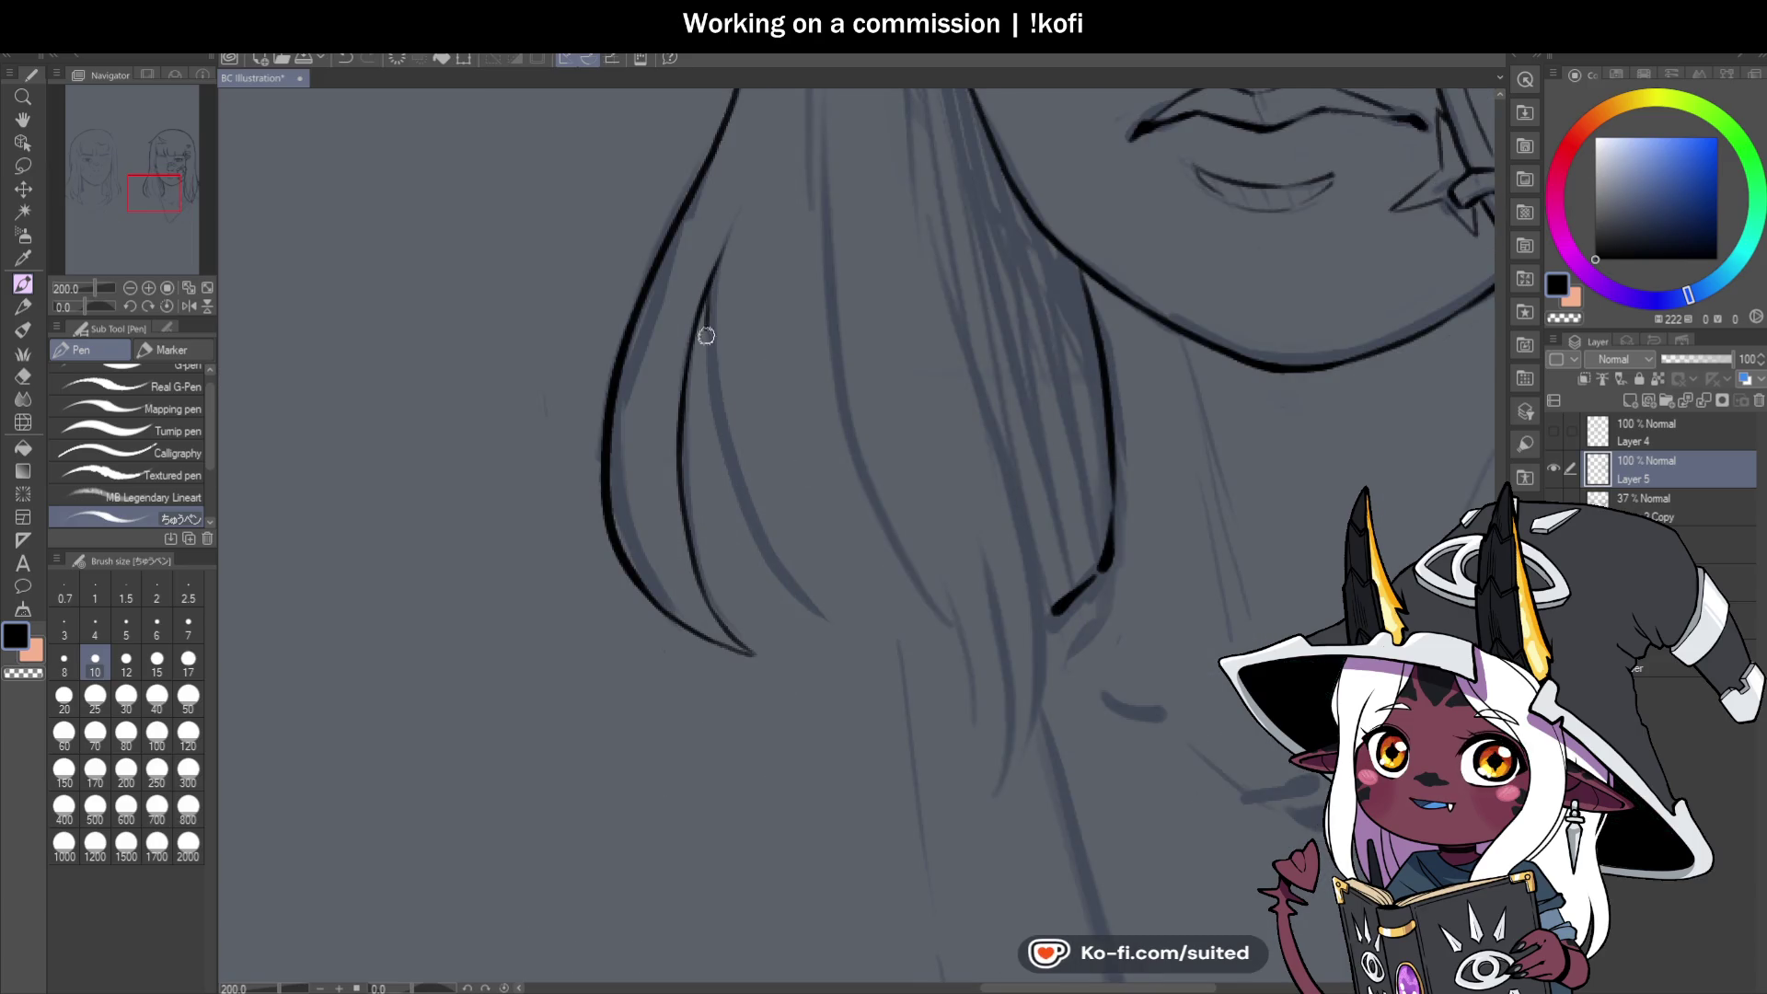
drag(705, 305, 814, 604)
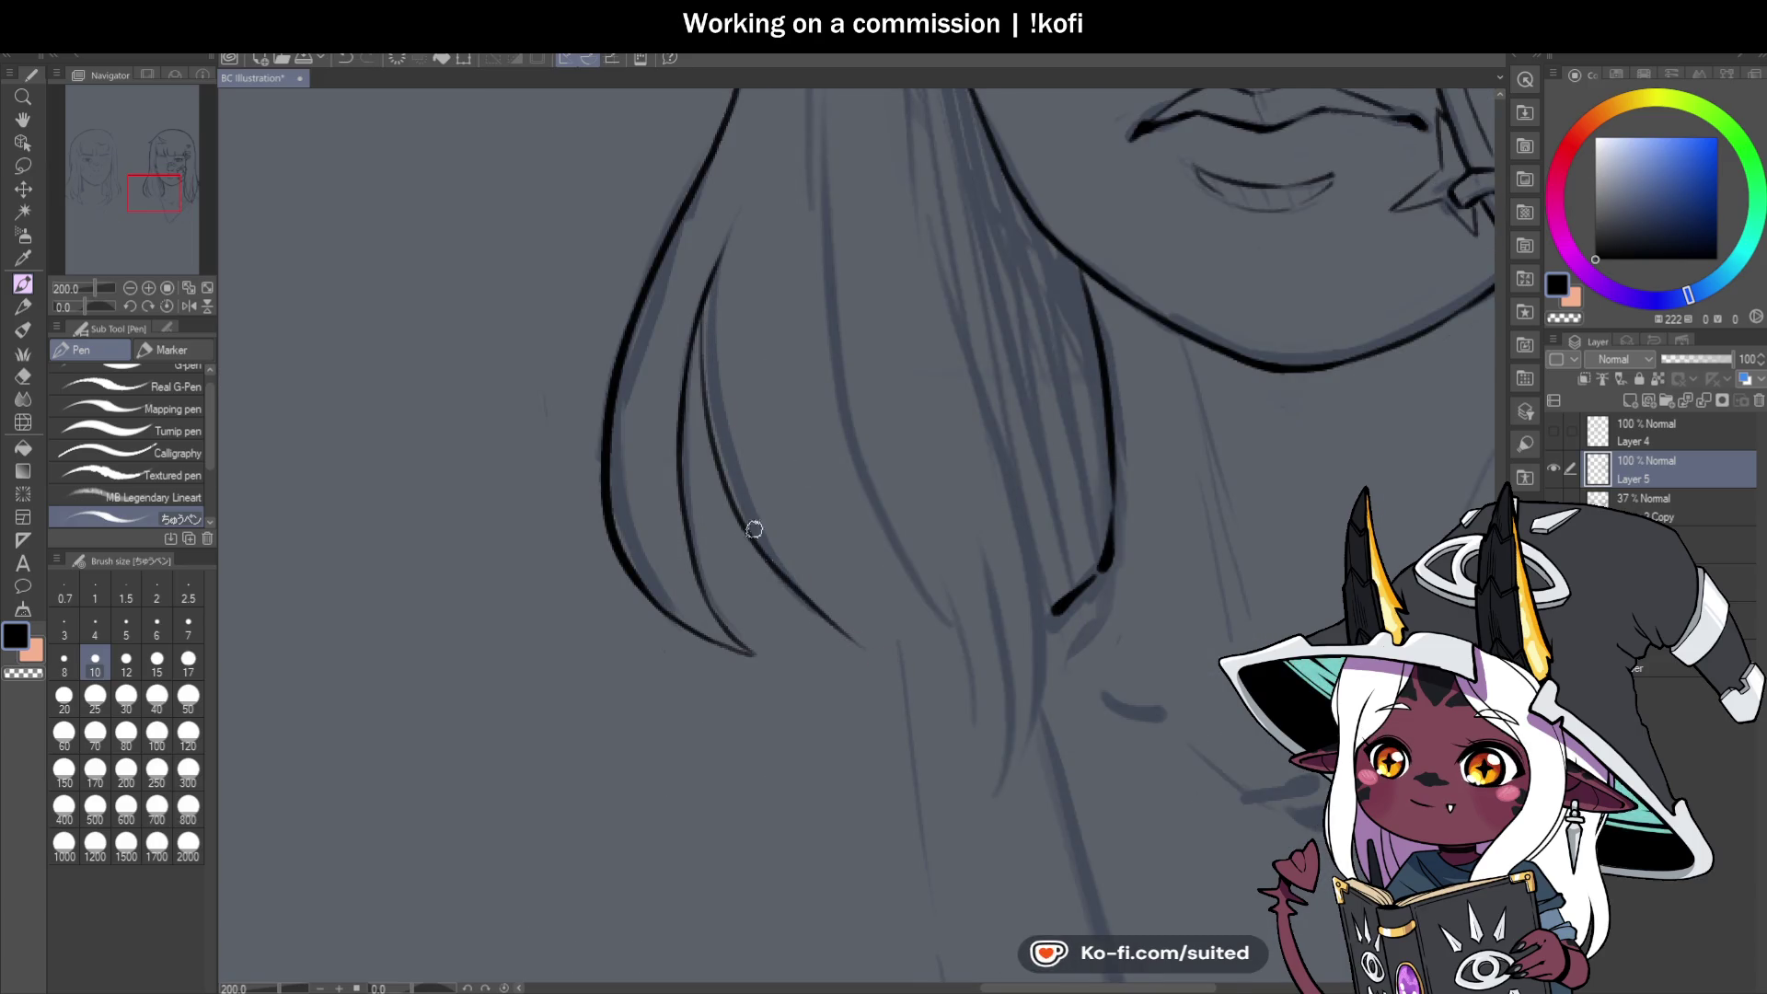
scroll(754, 529, down, 1)
scroll(718, 414, up, 1)
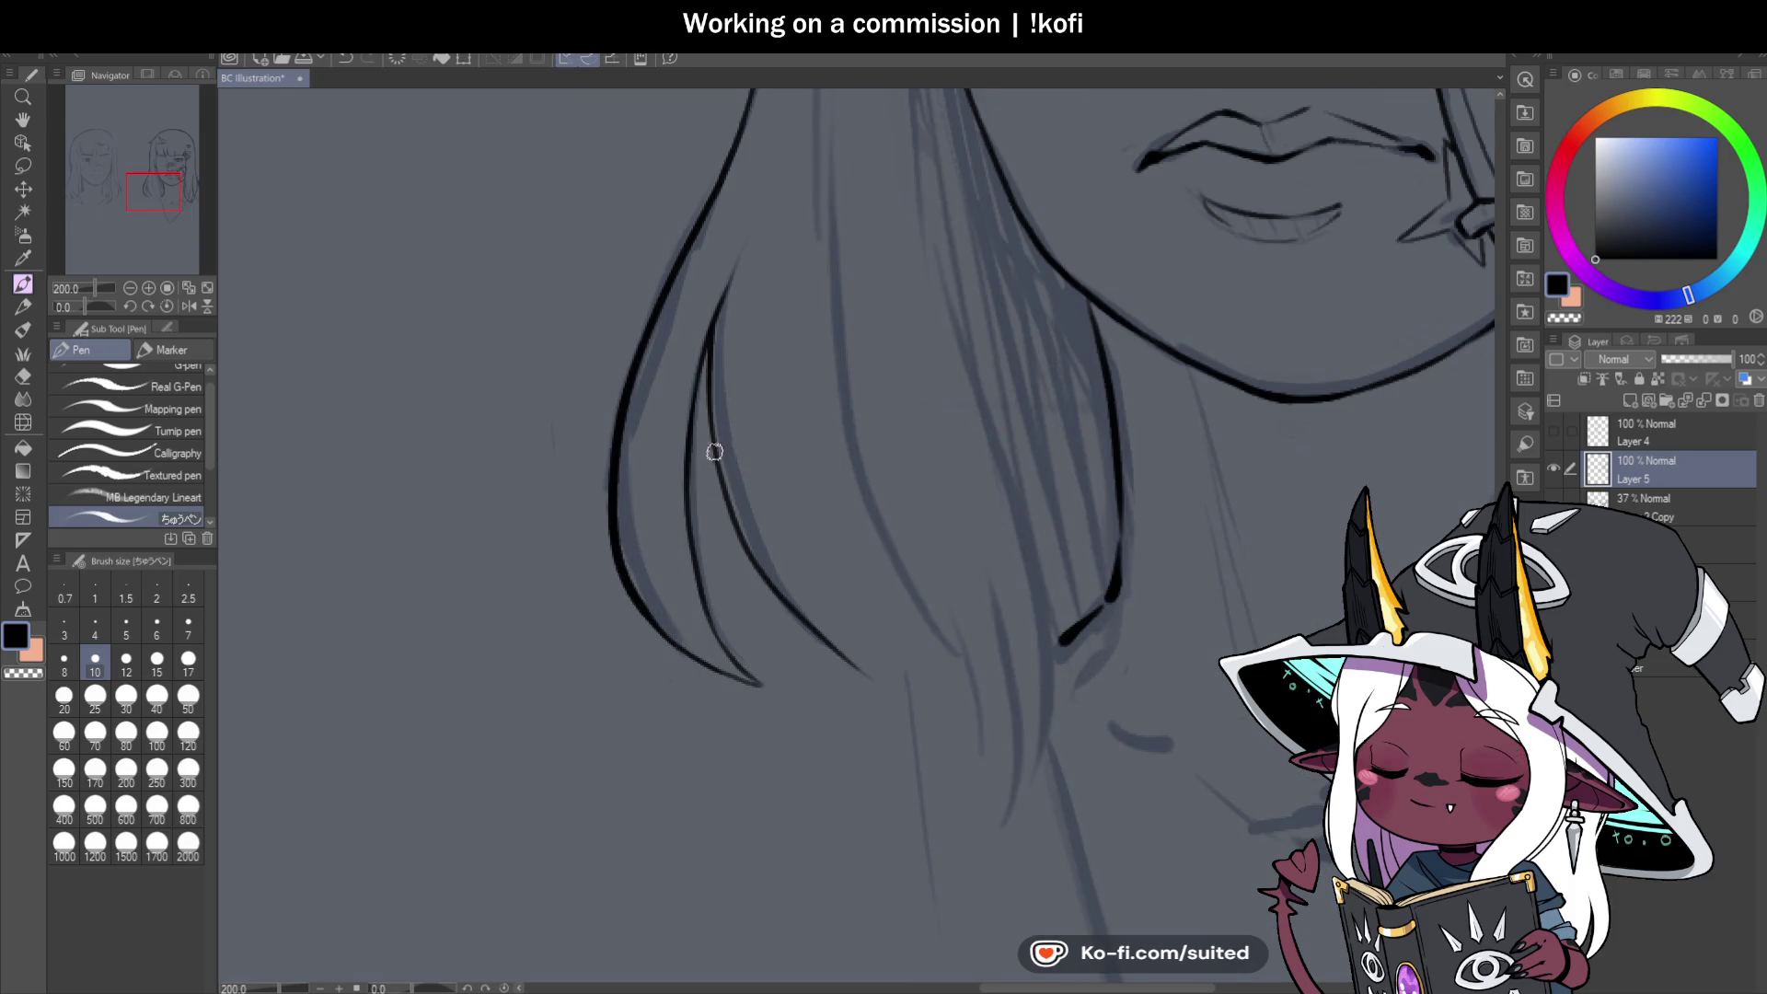
scroll(873, 632, down, 2)
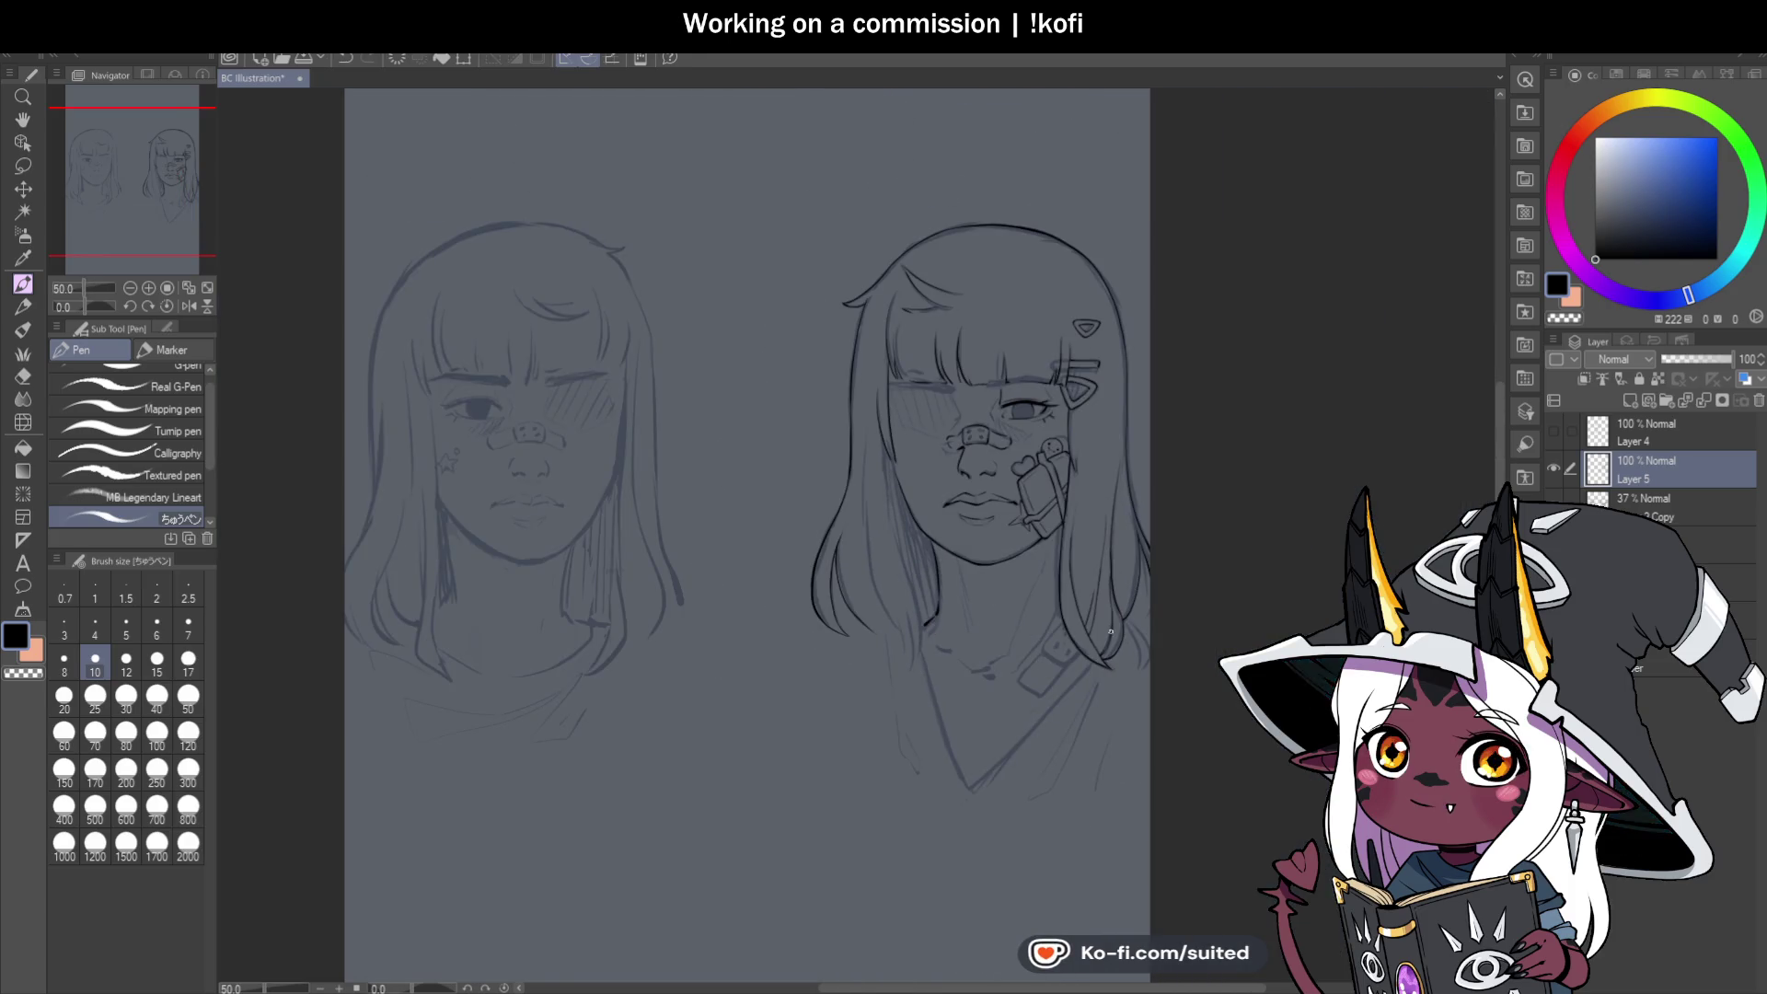
scroll(1106, 614, up, 1)
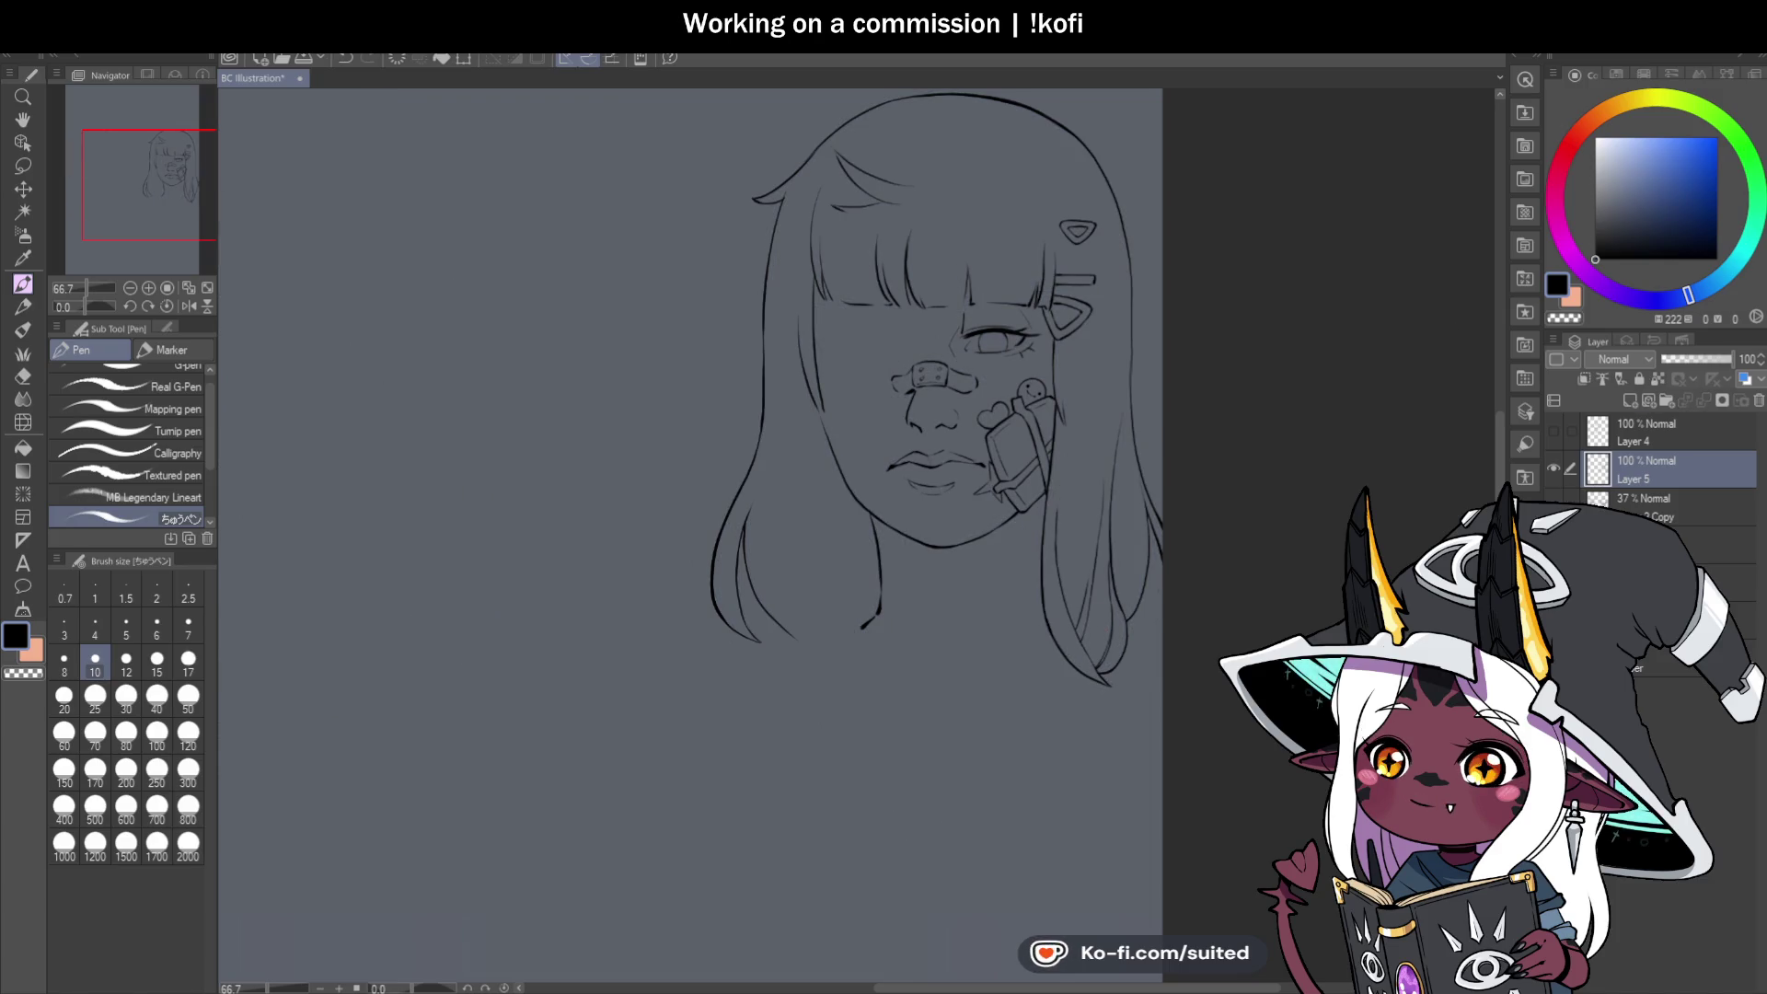
scroll(838, 617, up, 1)
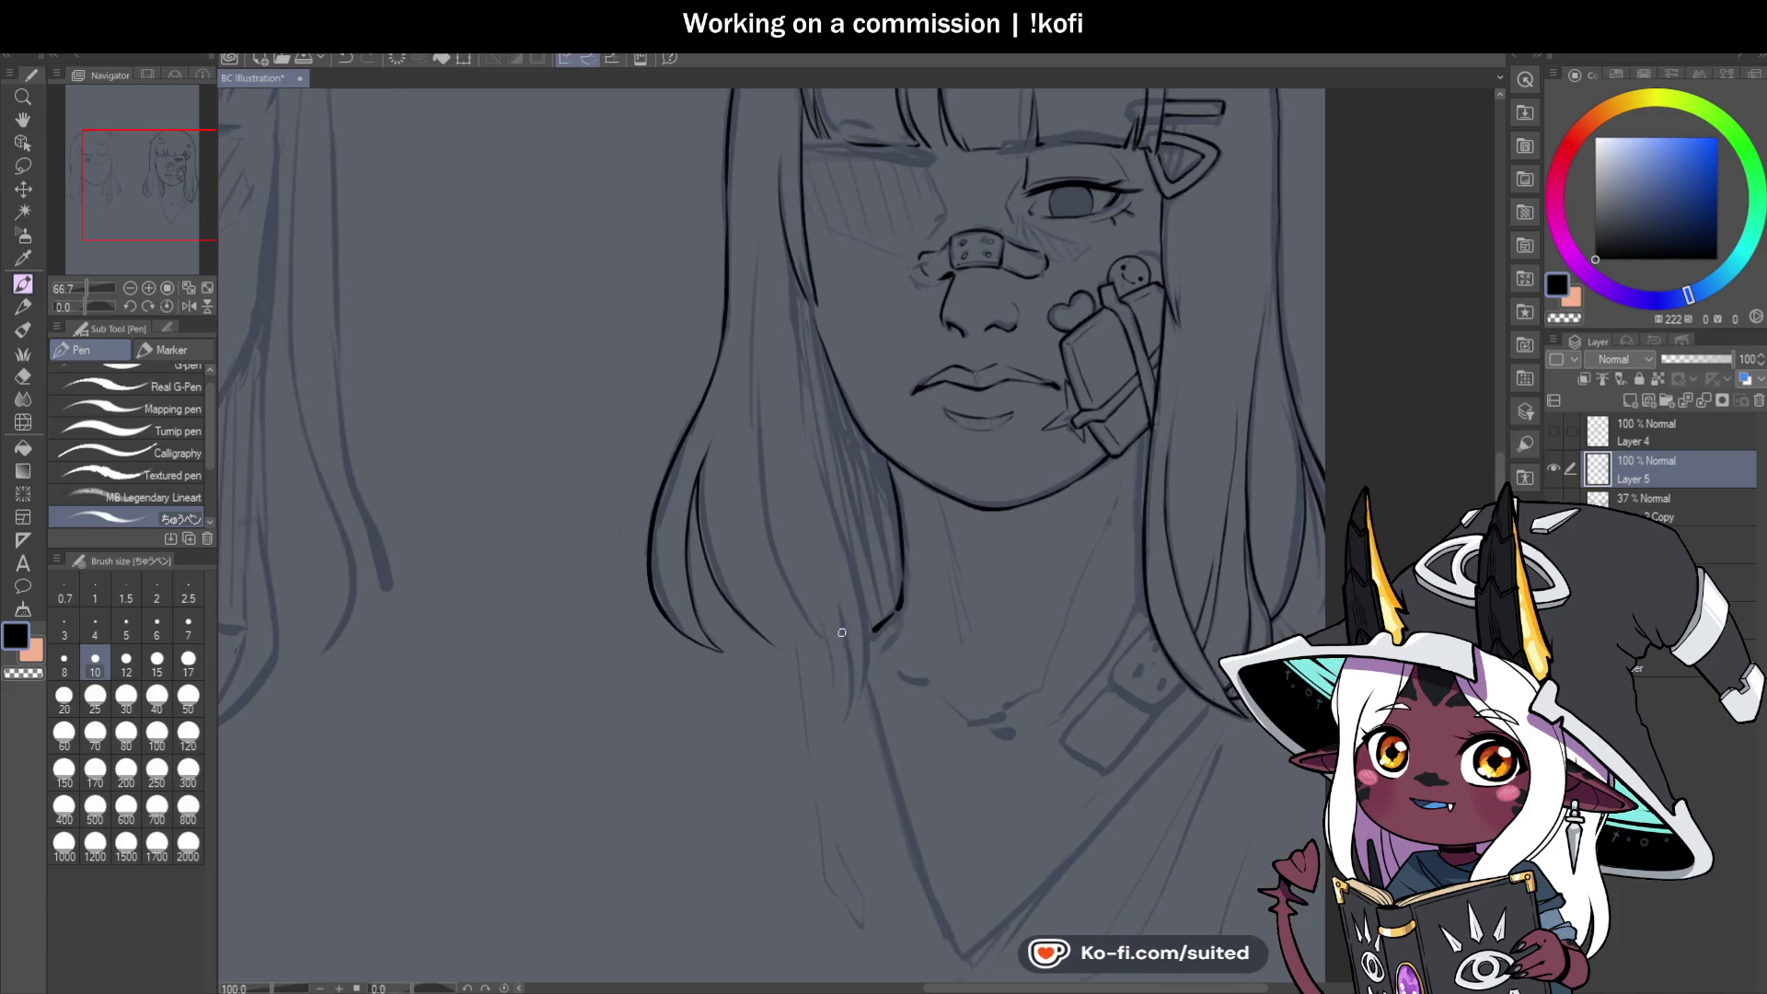
scroll(810, 337, up, 2)
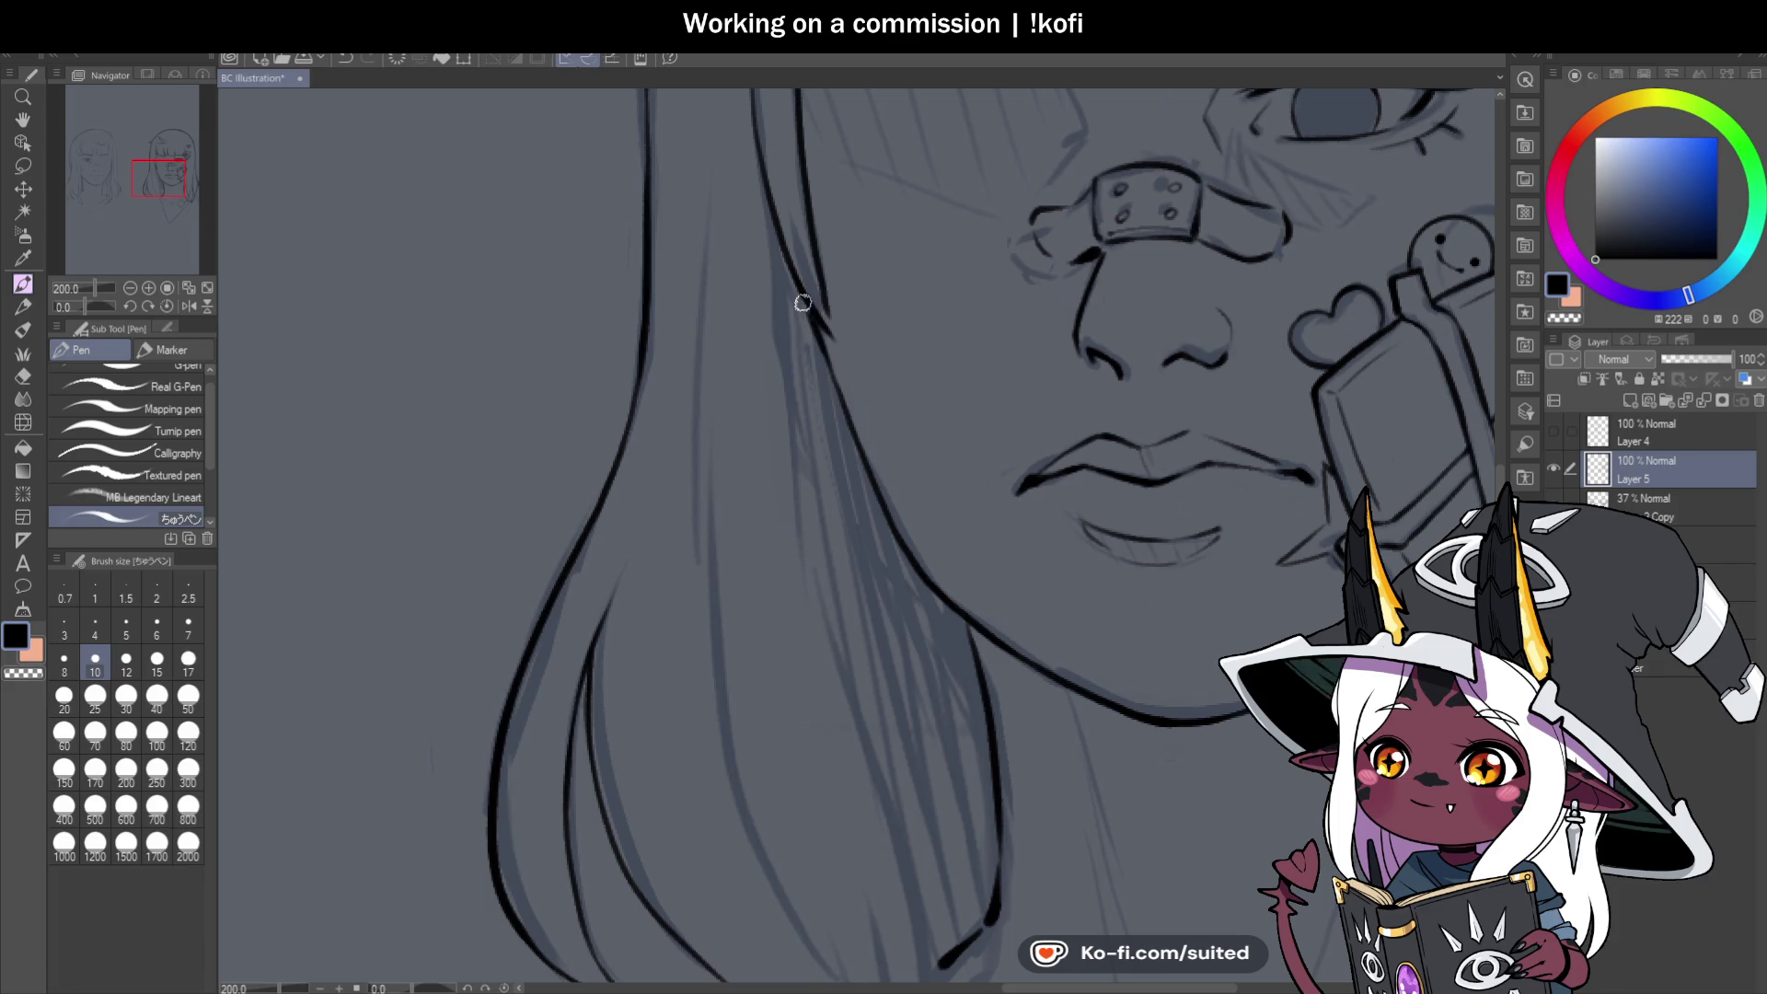
scroll(777, 509, down, 2)
scroll(856, 755, up, 1)
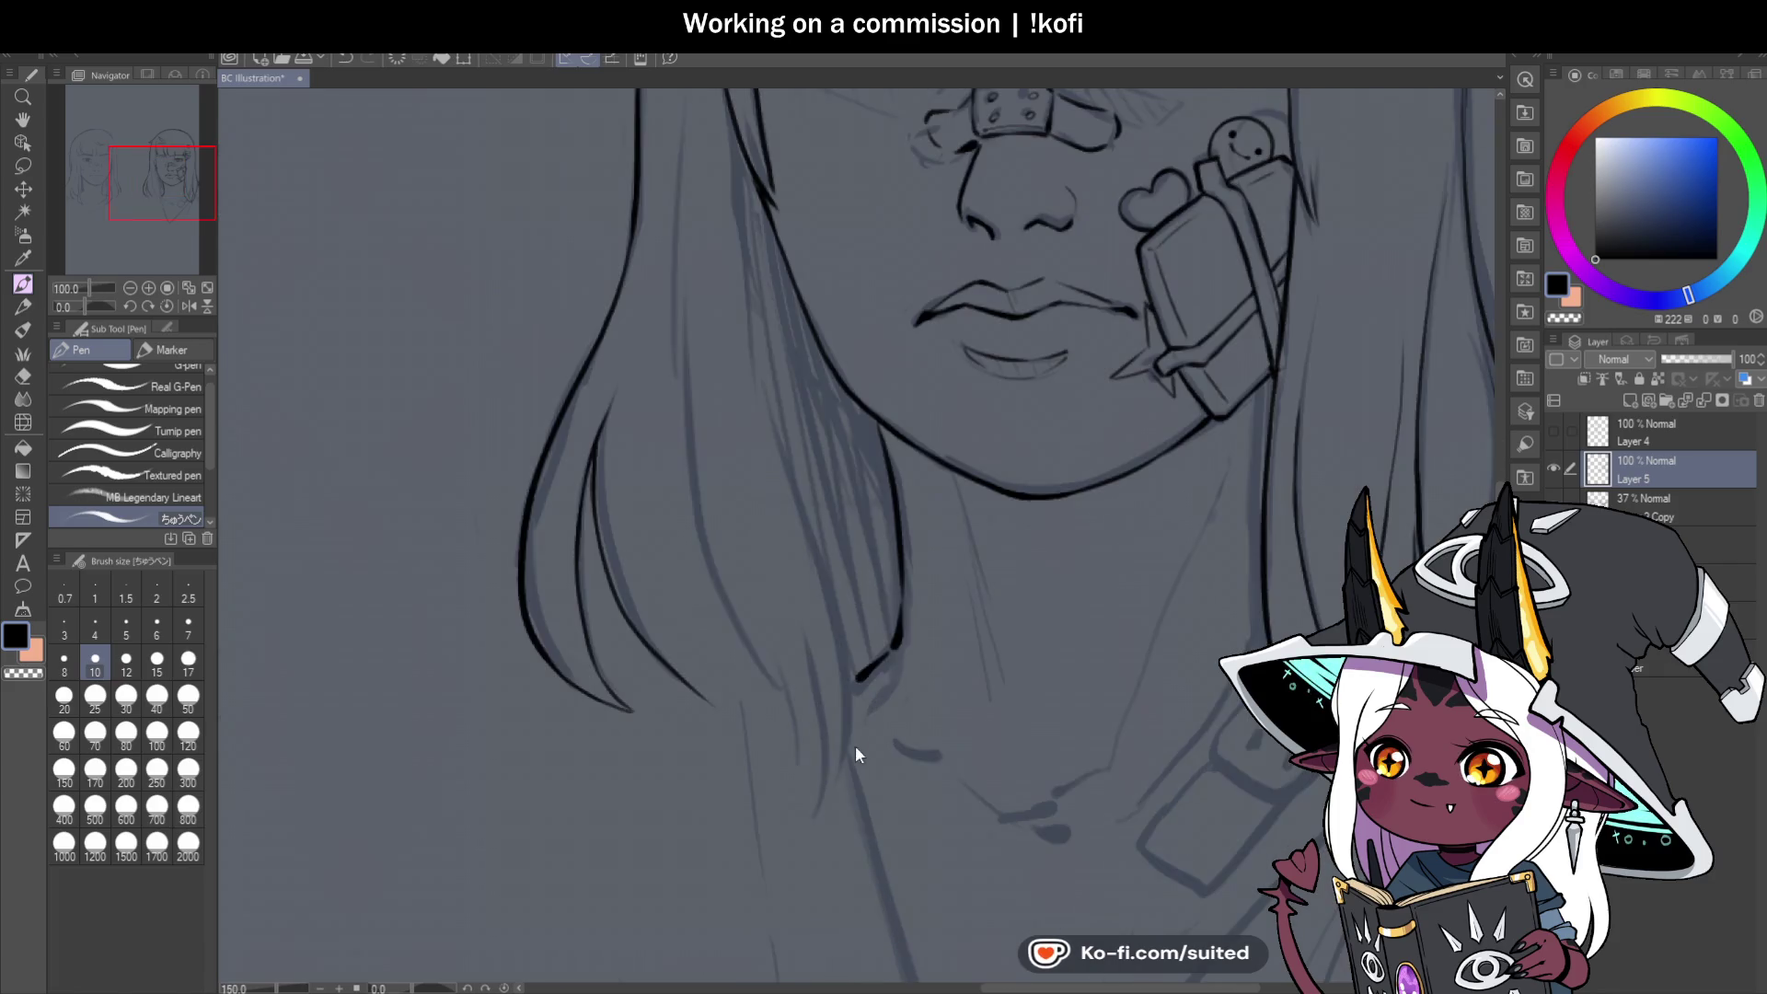
mouse_move(830, 797)
mouse_down()
mouse_move(845, 718)
mouse_move(778, 387)
mouse_up()
key(ctrl+z)
key(ctrl+z)
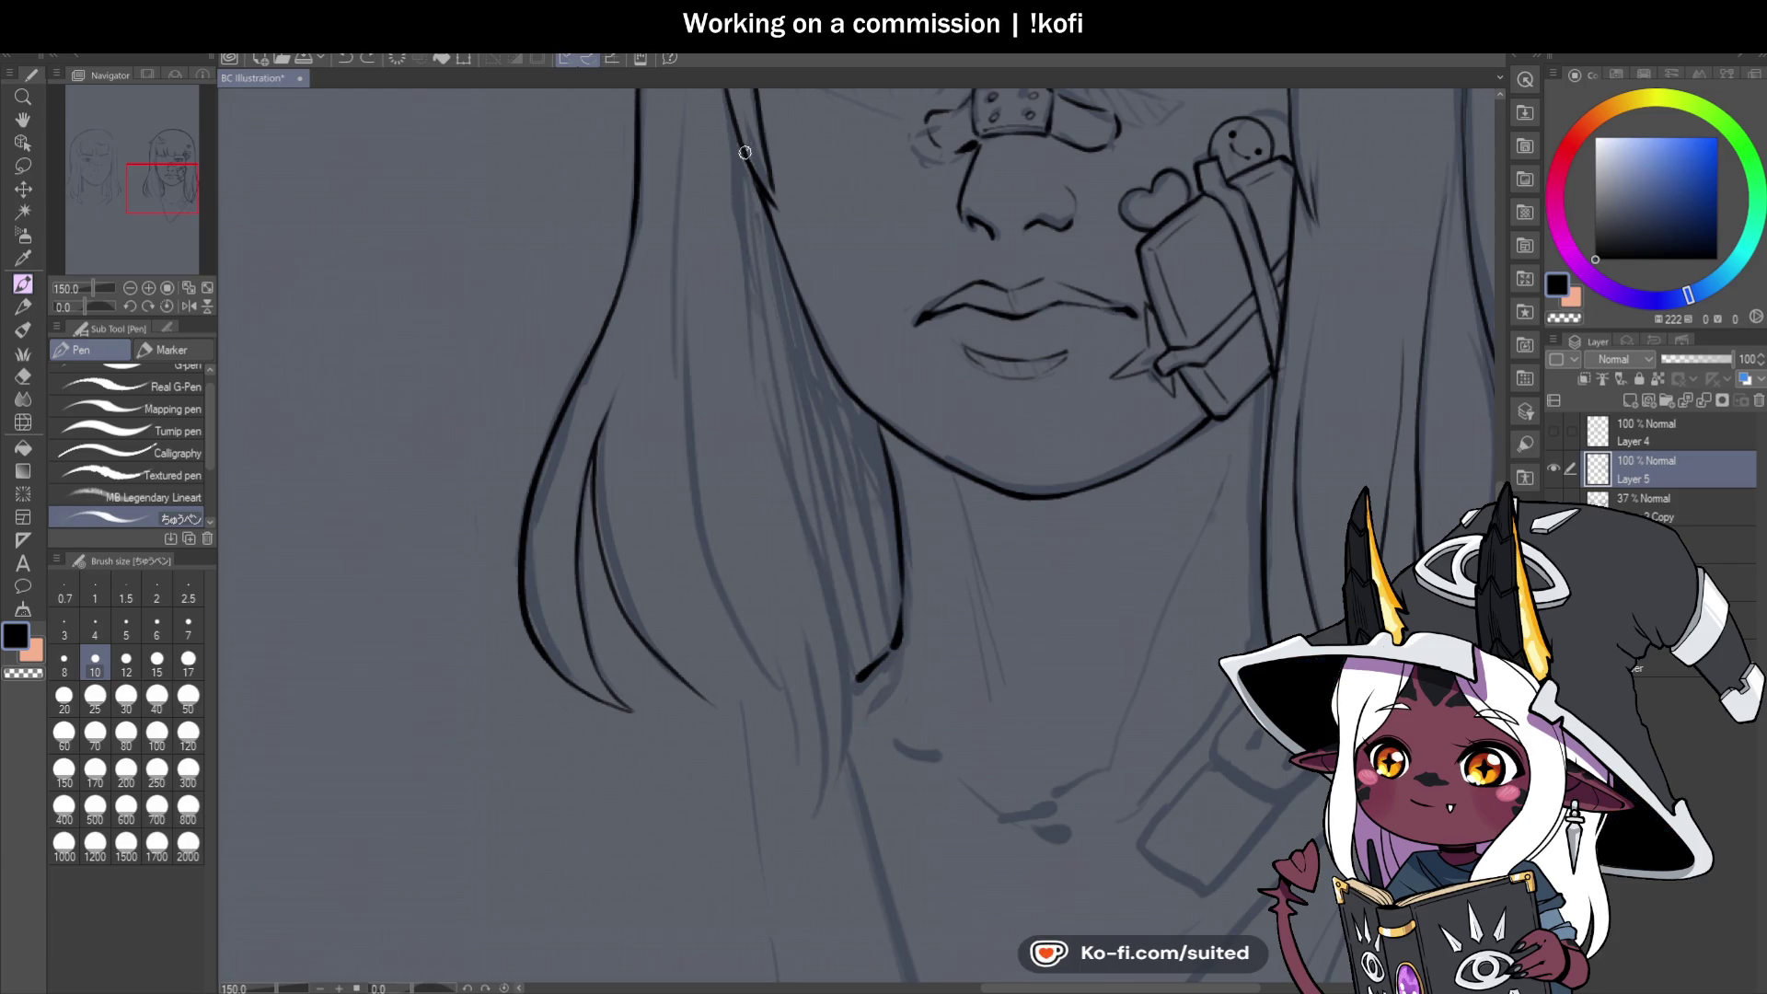
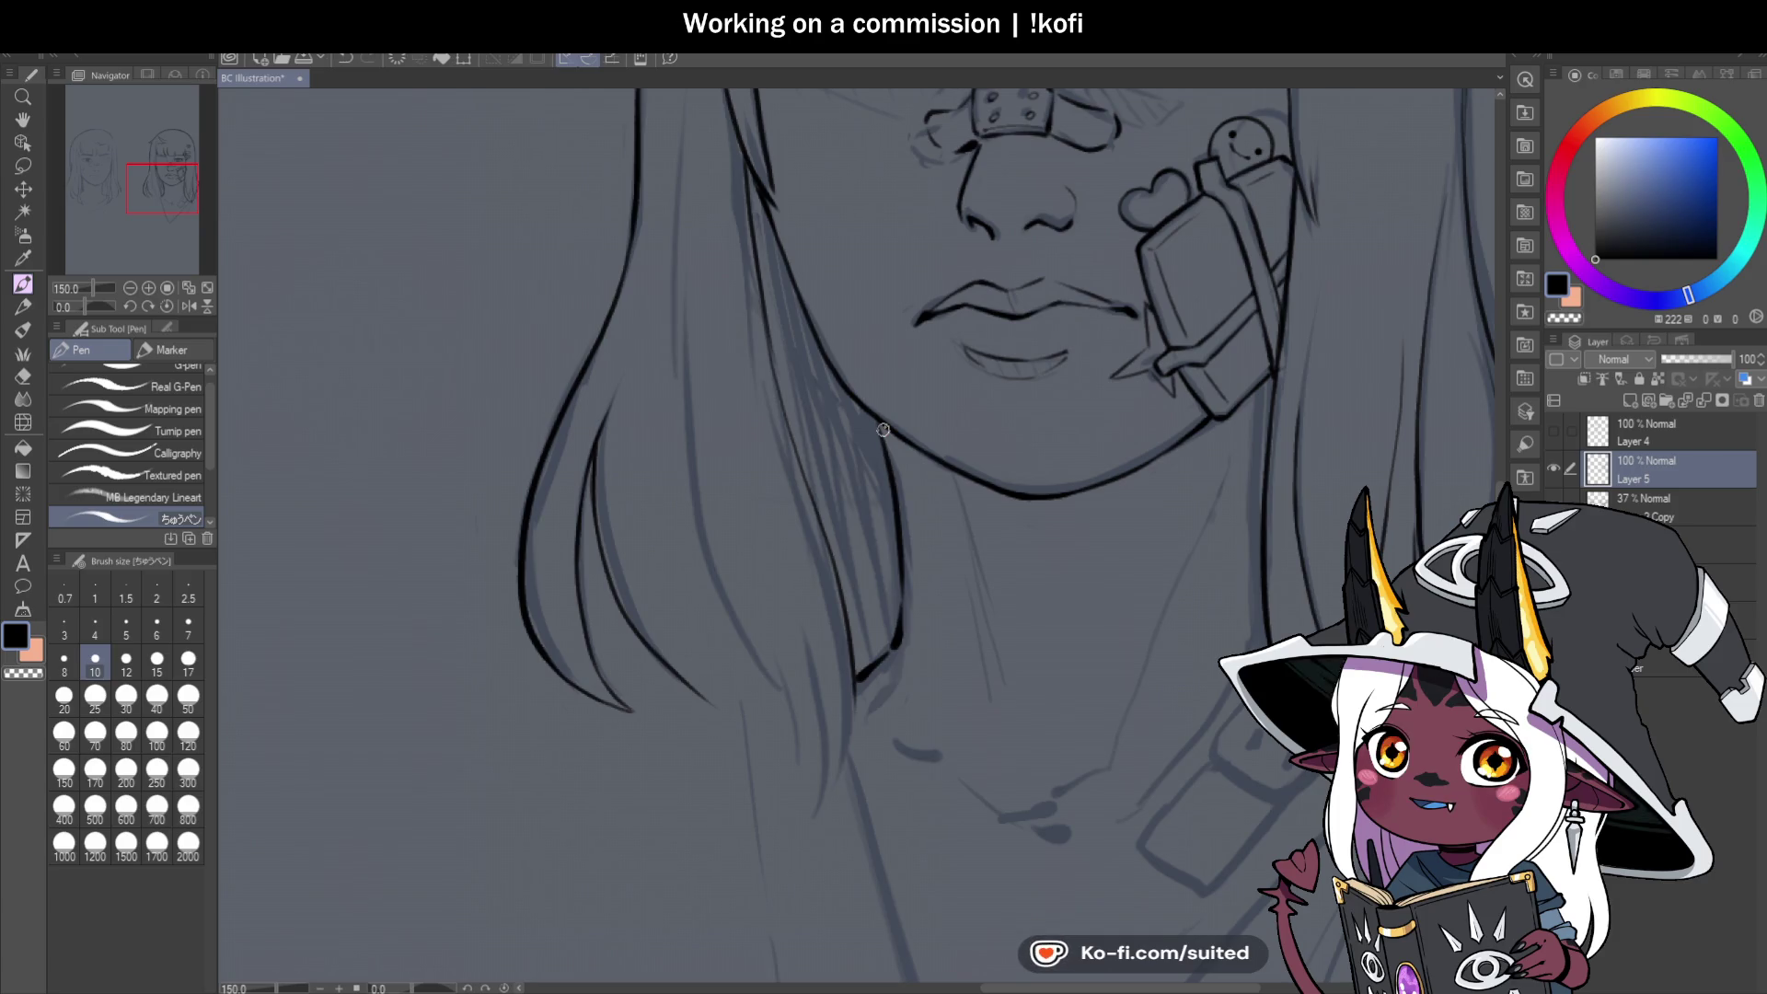
Flip the canvas horizontally and ink a pointed strand and two thin inner strands beside the chin.
click(189, 305)
scroll(716, 493, down, 3)
scroll(716, 493, up, 4)
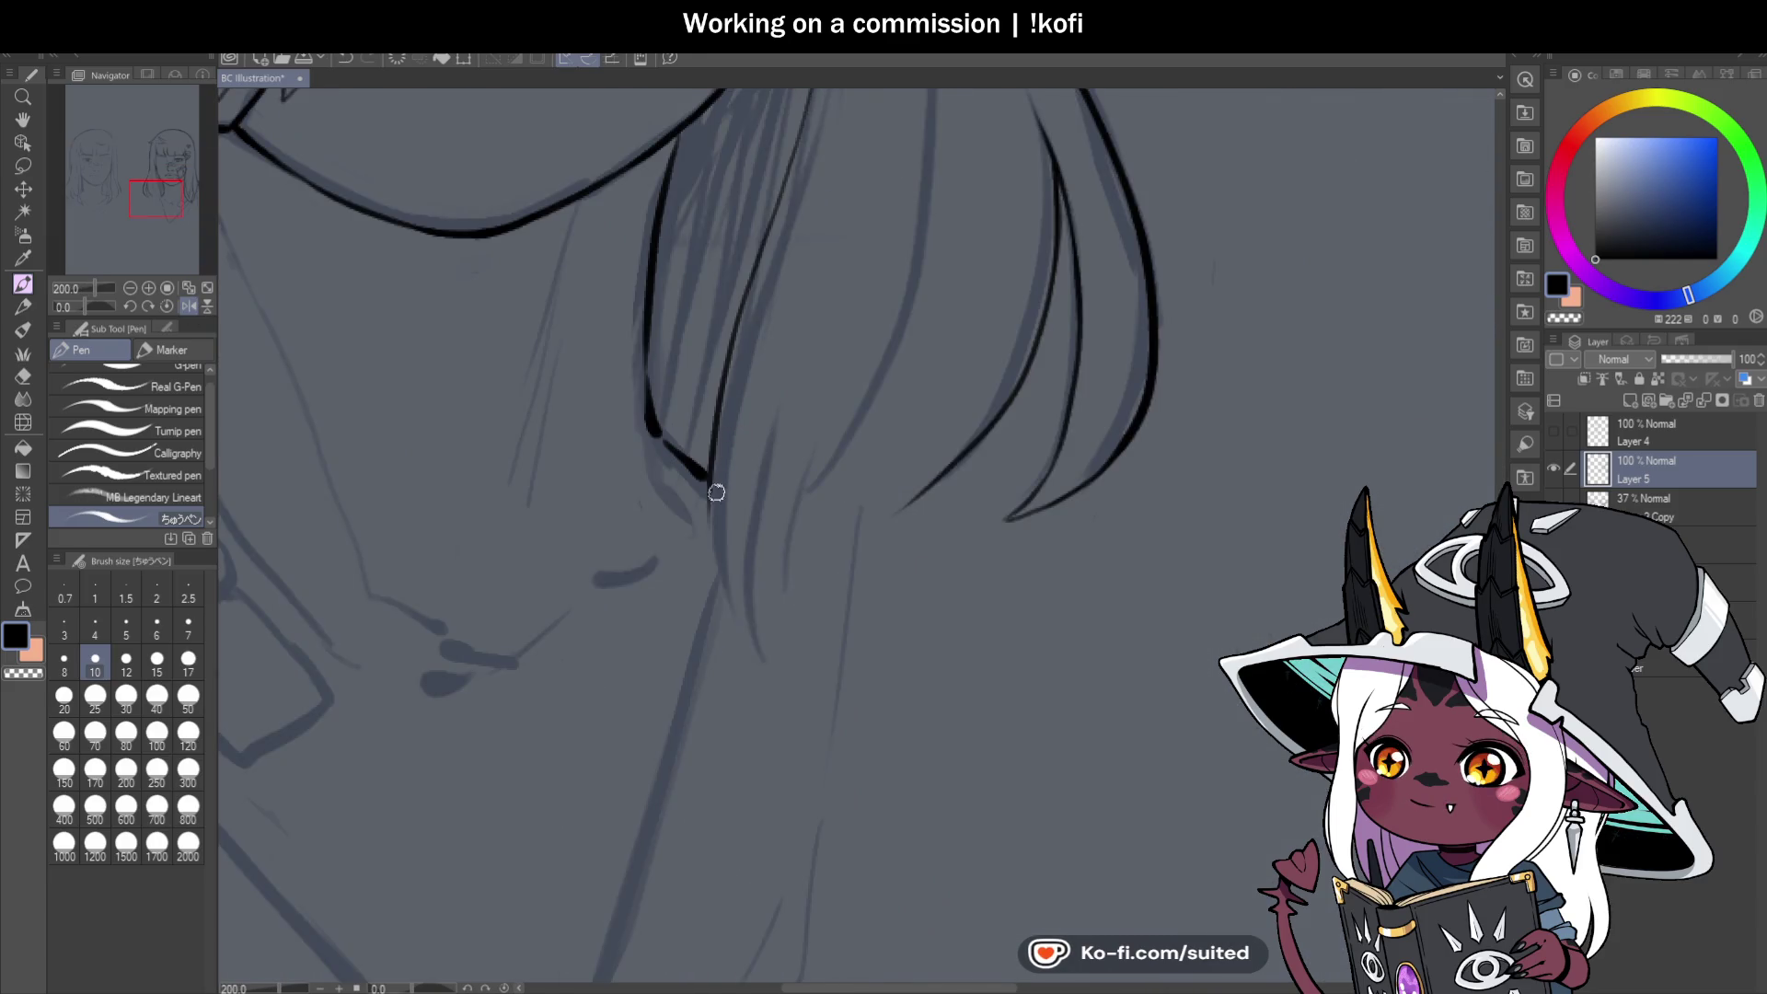
drag(710, 475, 757, 649)
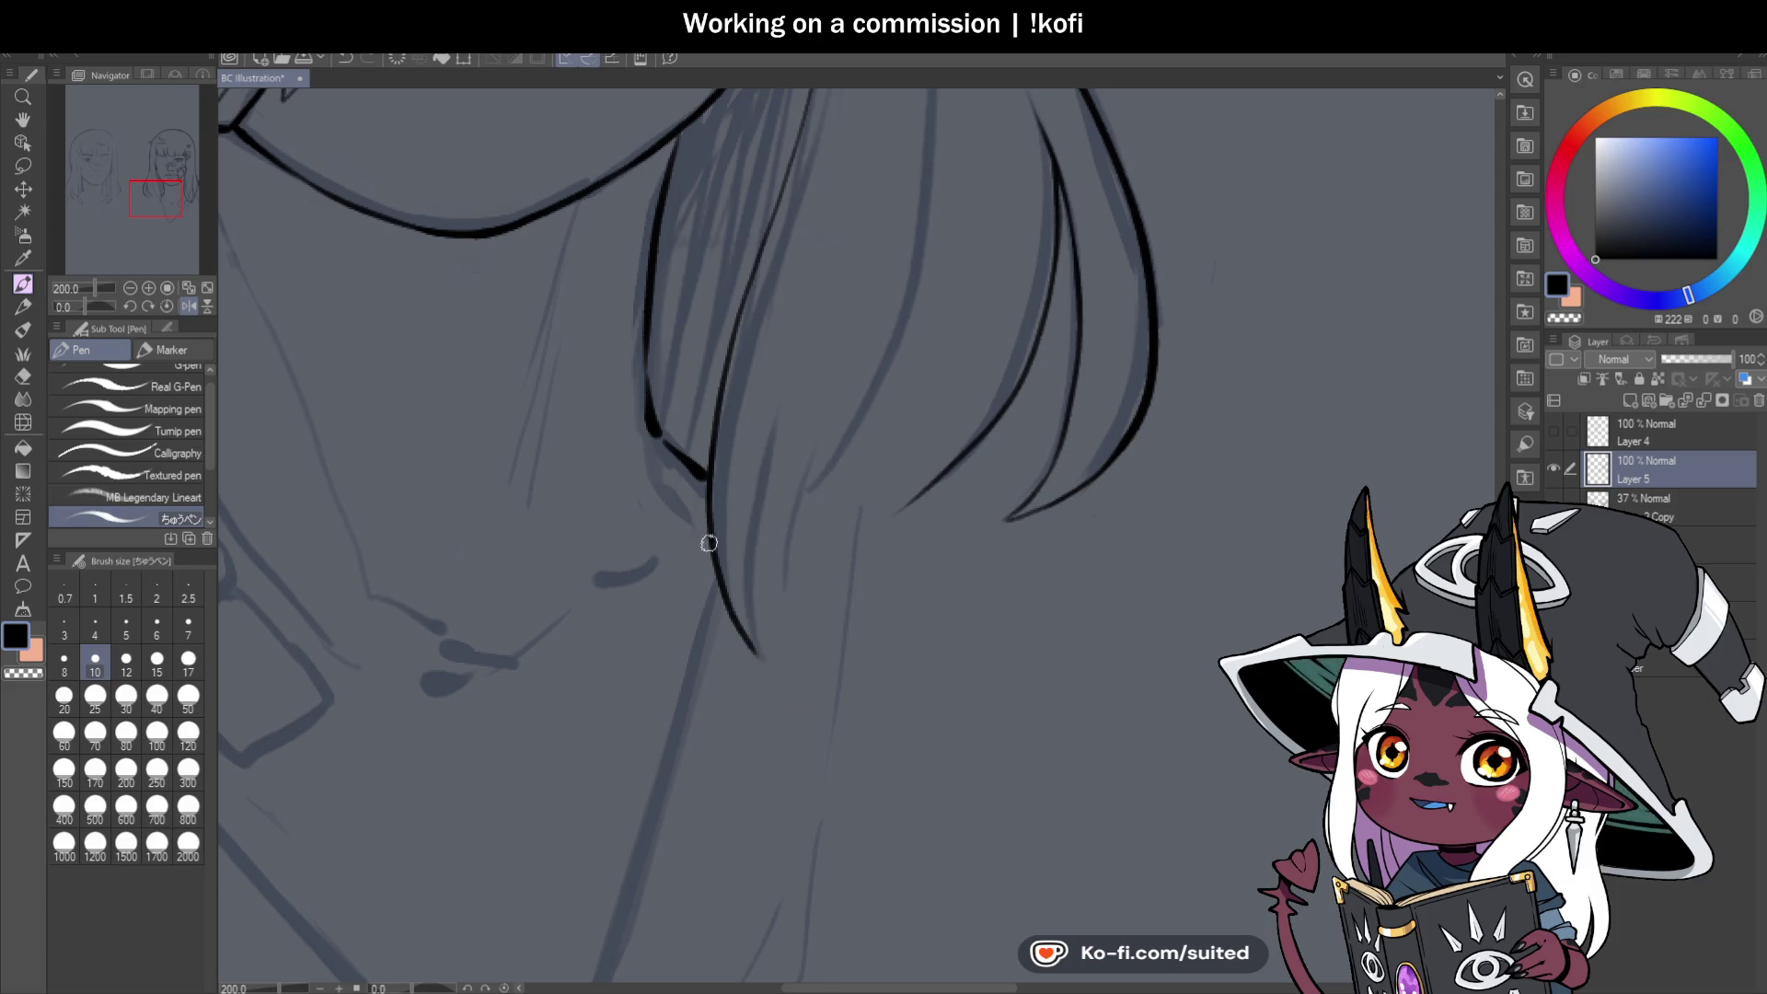
drag(767, 670, 776, 425)
scroll(782, 422, up, 5)
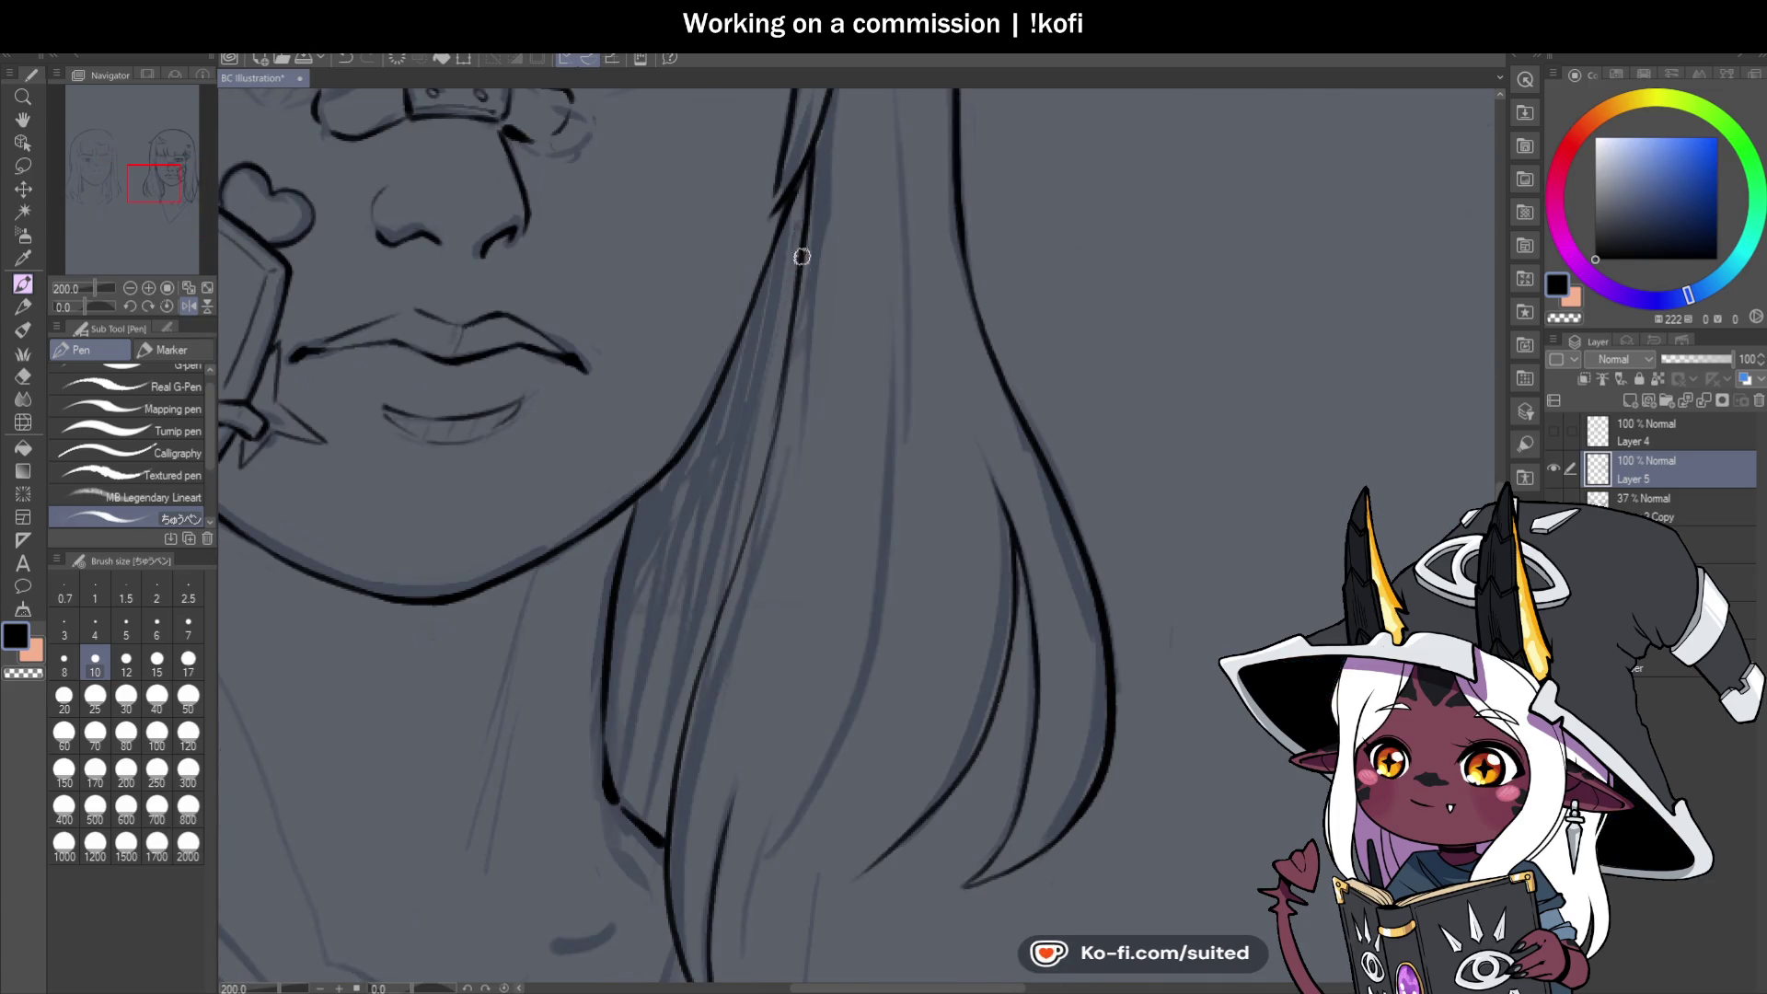
drag(785, 363, 737, 548)
drag(779, 396, 728, 566)
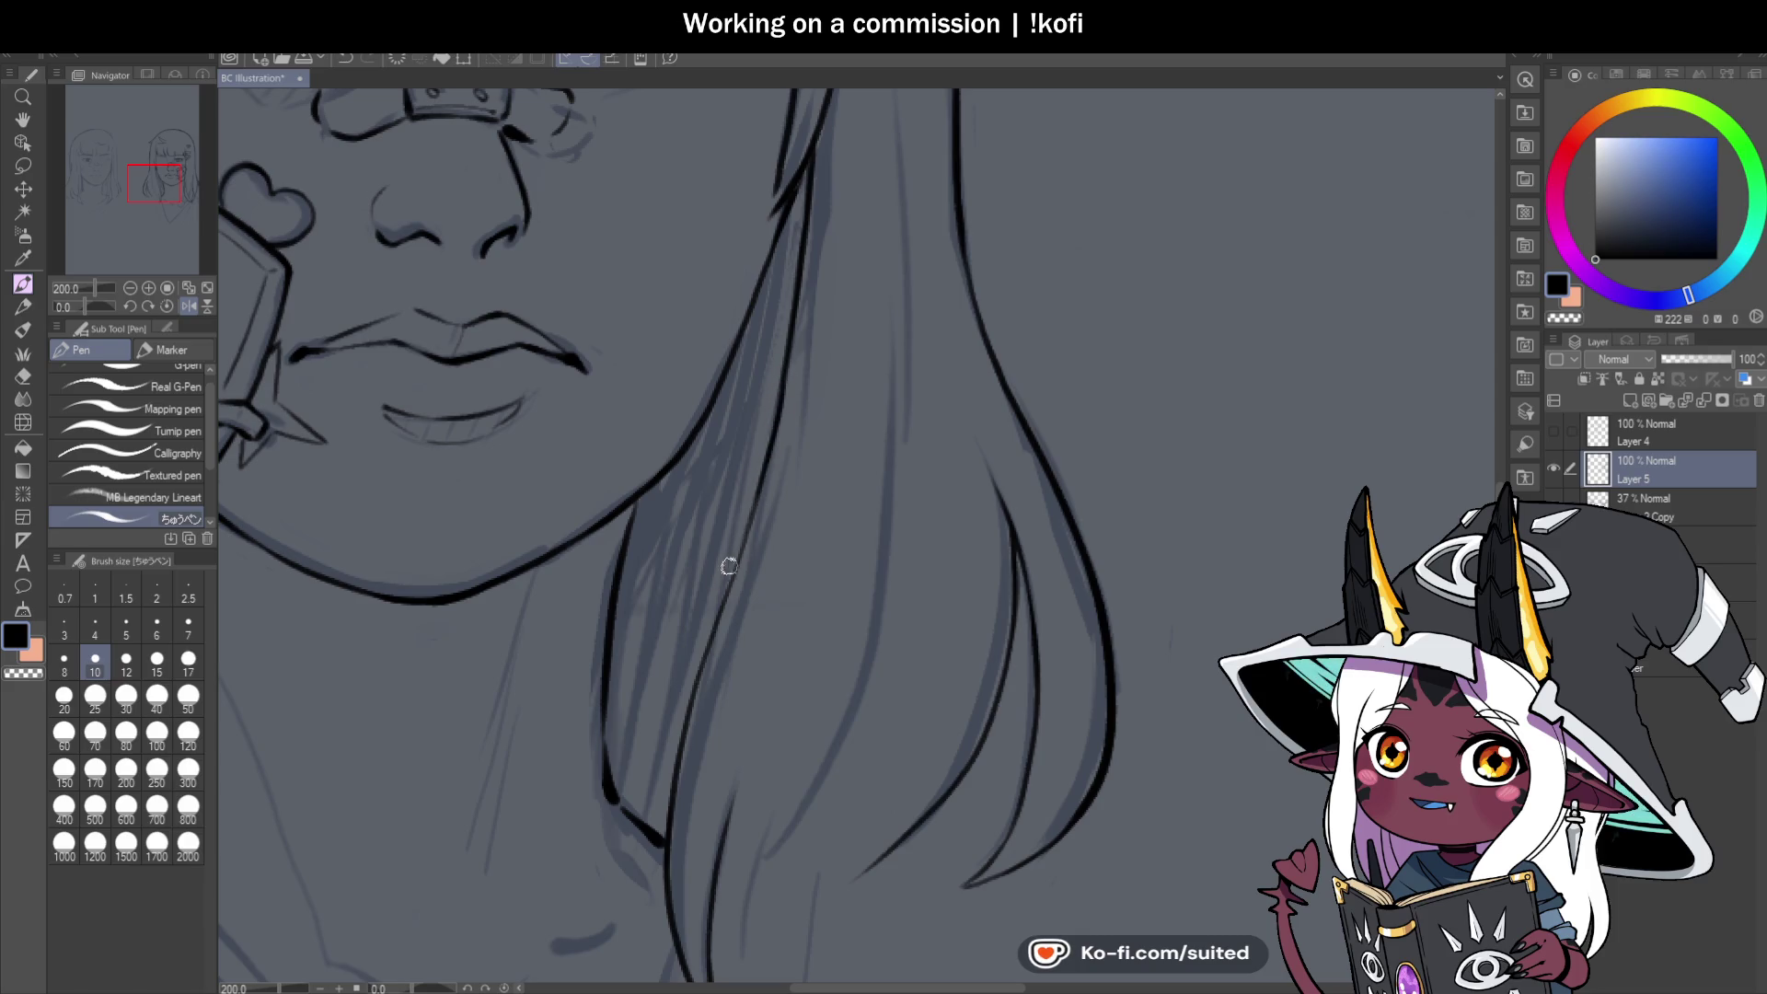
Ink the hair outline below the chin and a strand rising from the hair tip.
scroll(875, 323, down, 3)
scroll(808, 559, up, 3)
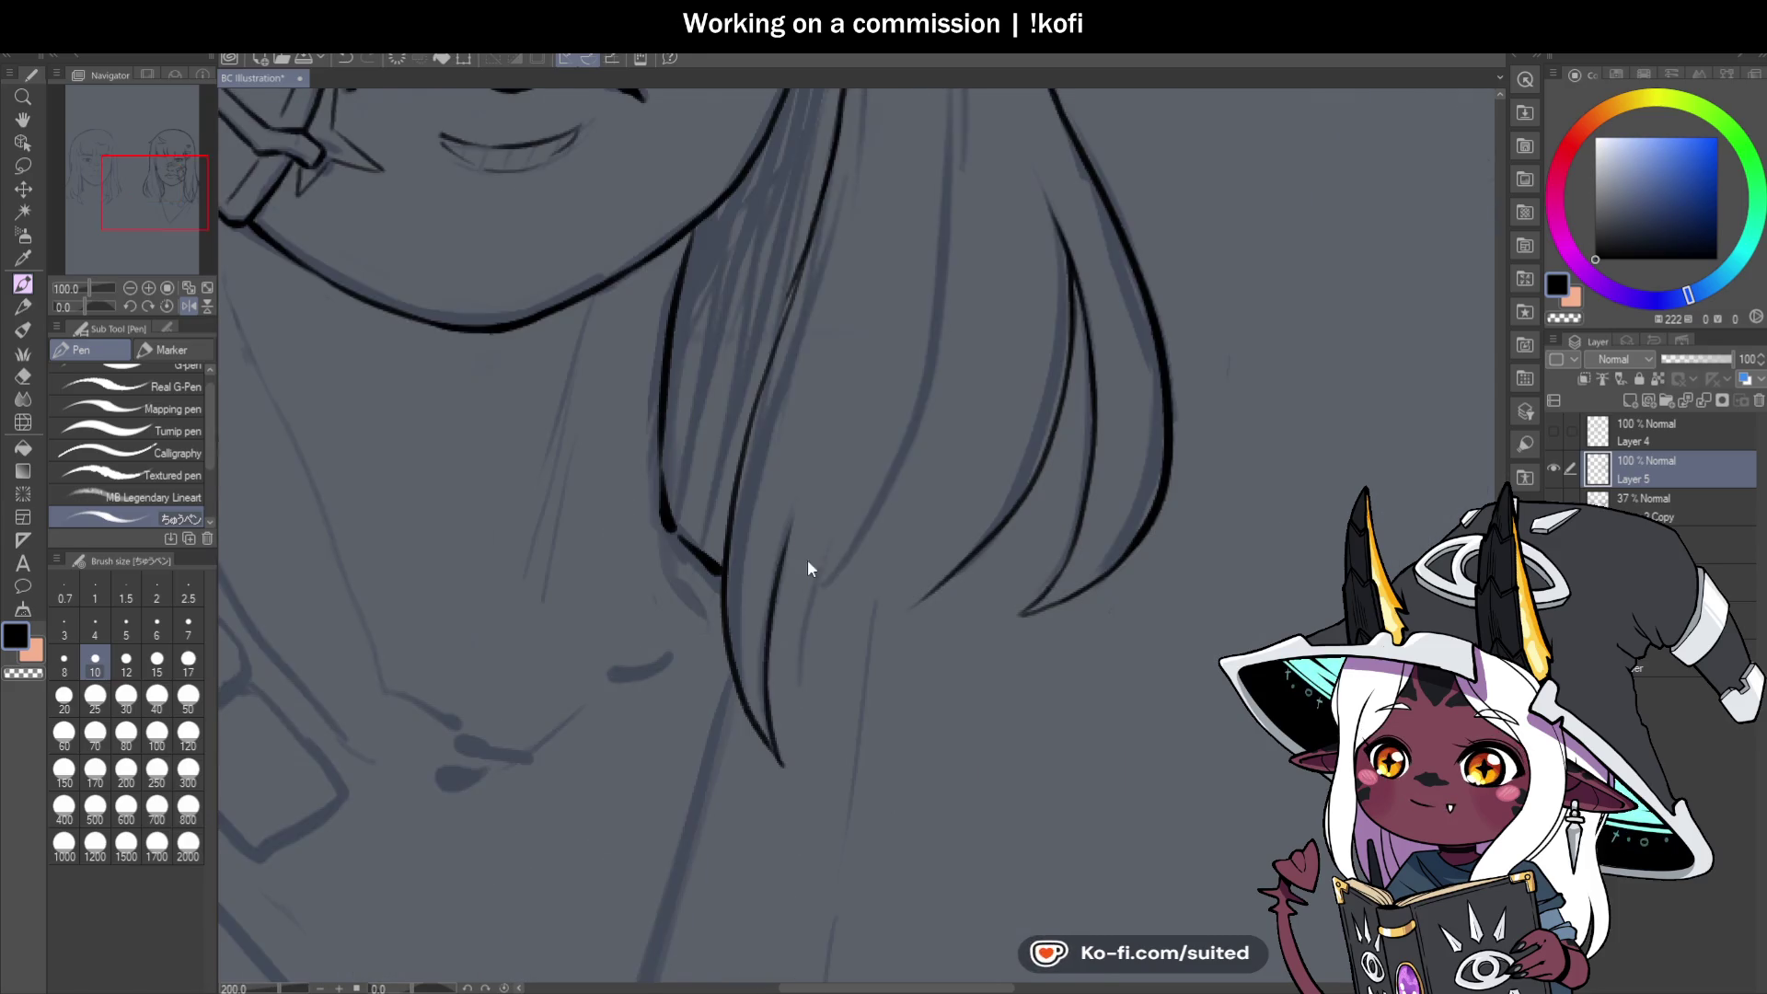
drag(822, 193, 780, 335)
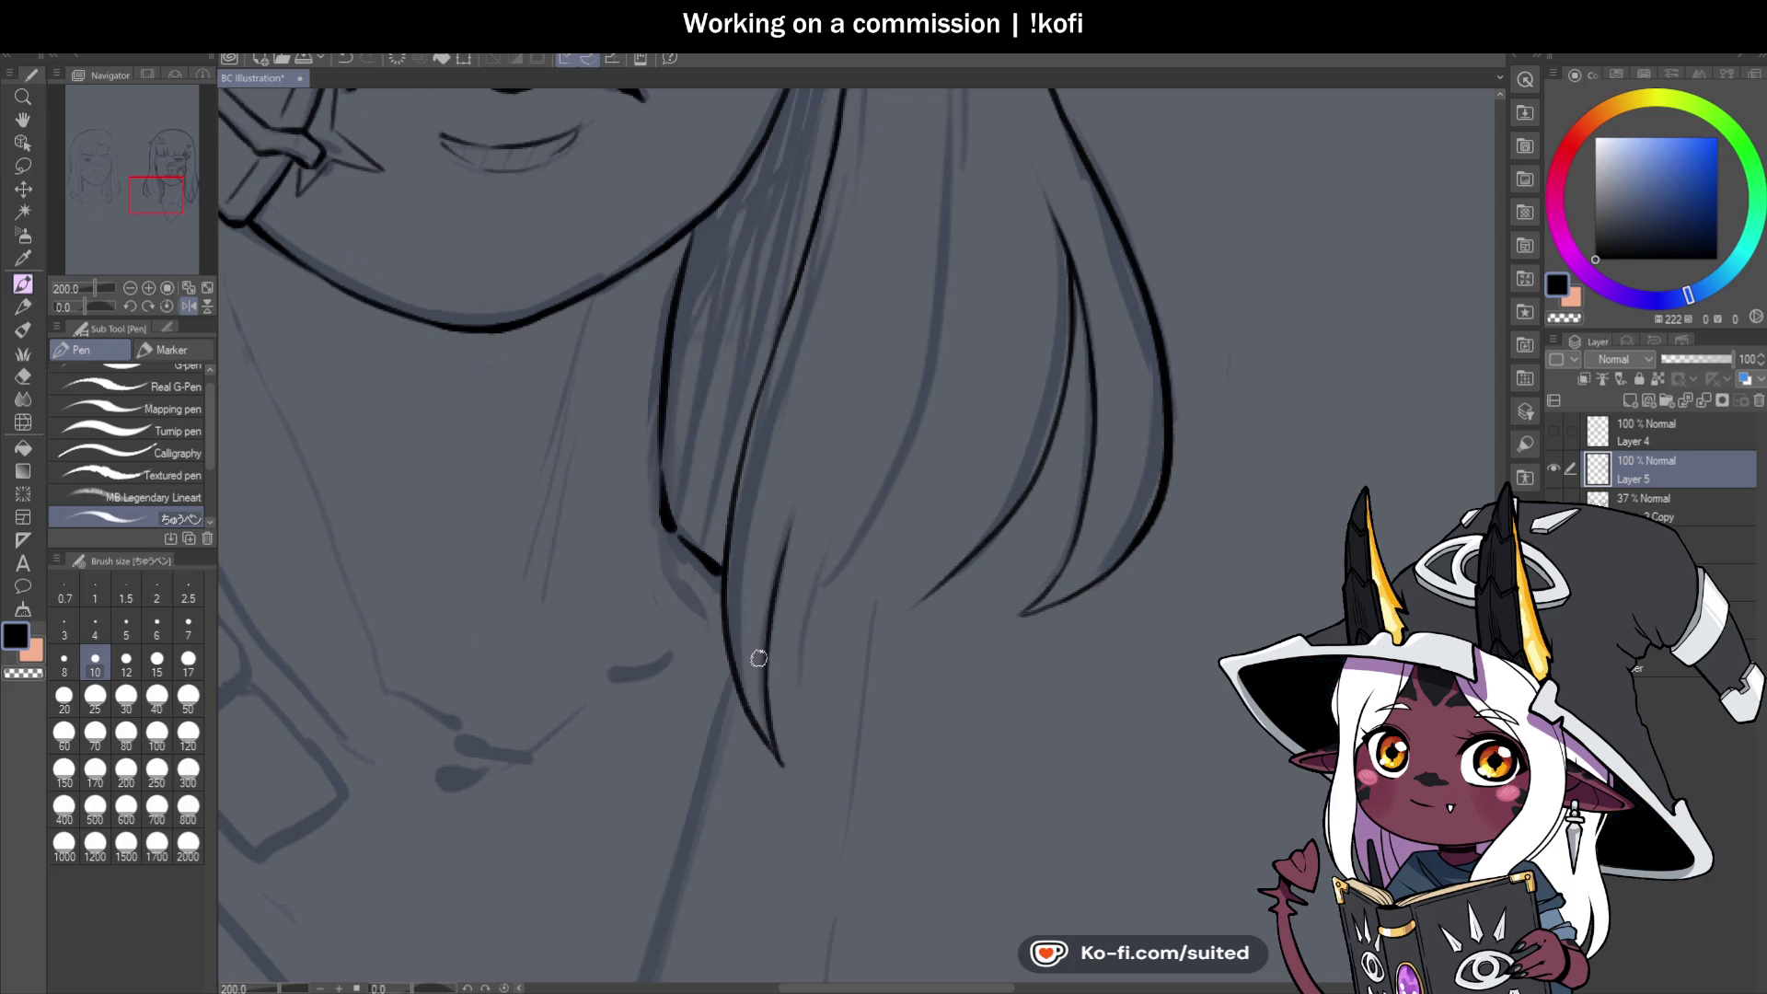
drag(797, 668, 842, 504)
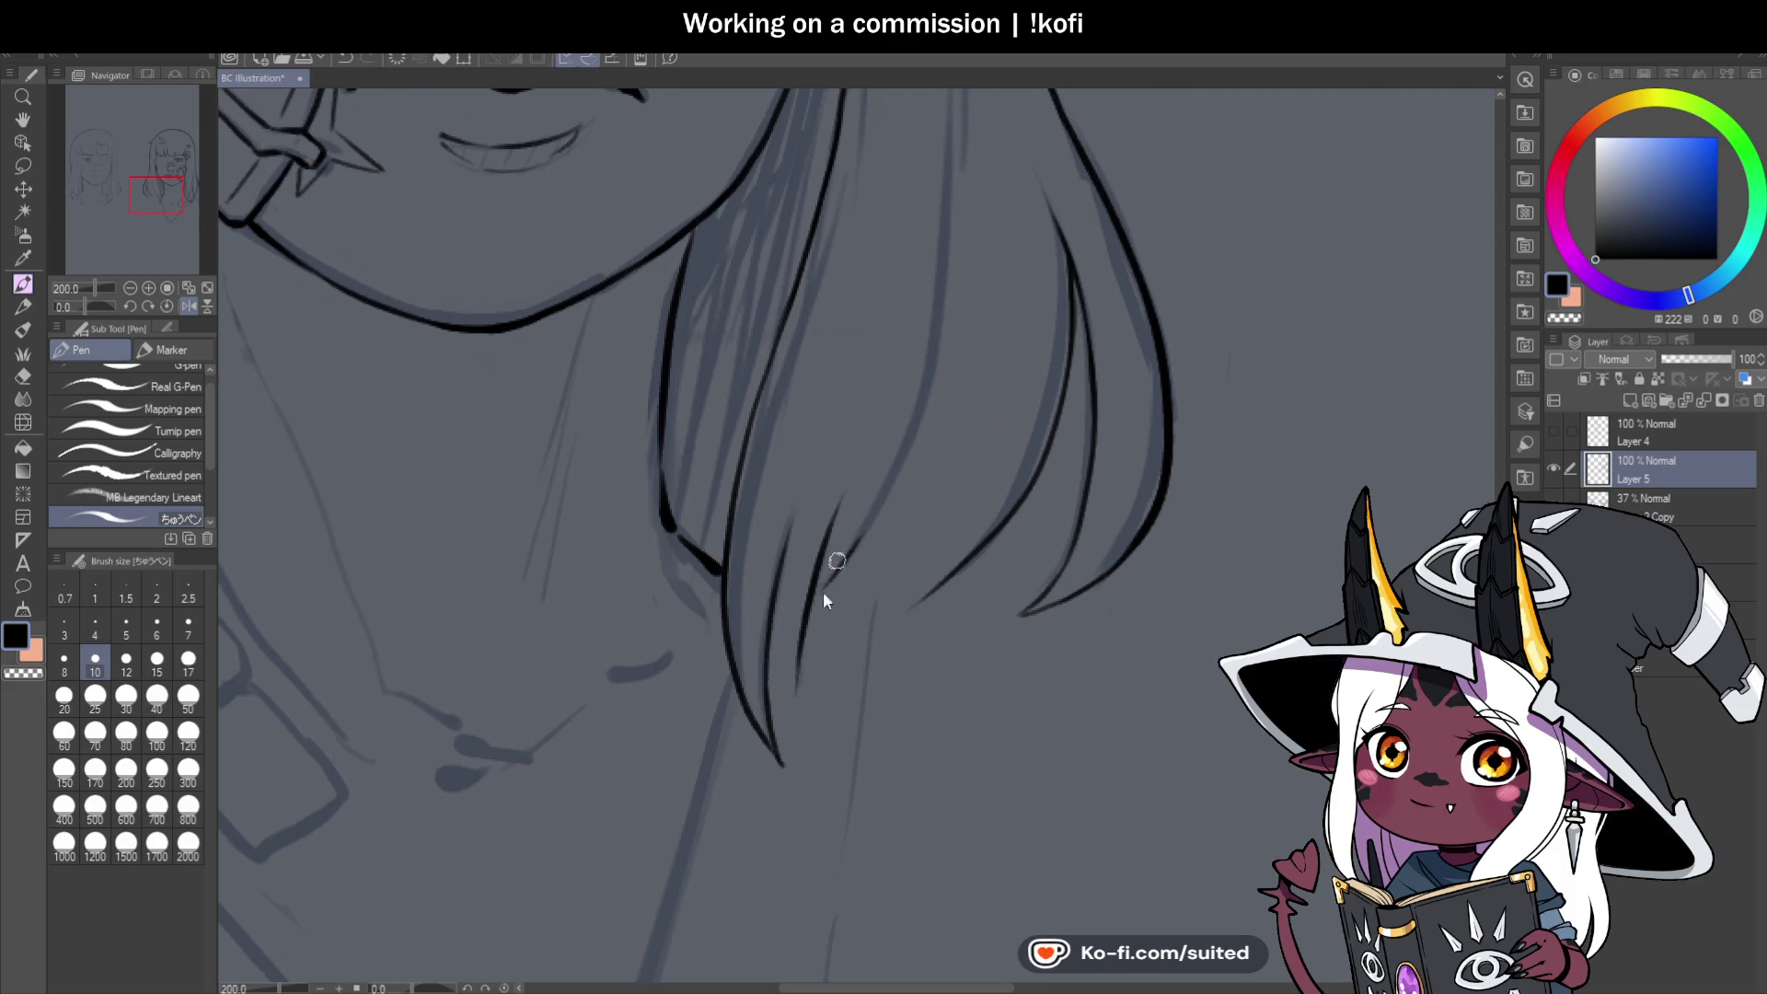
key(ctrl+minus)
key(ctrl+plus)
Add more hair strand lines, redrawing the one from the hair ends more accurately.
drag(816, 635, 873, 294)
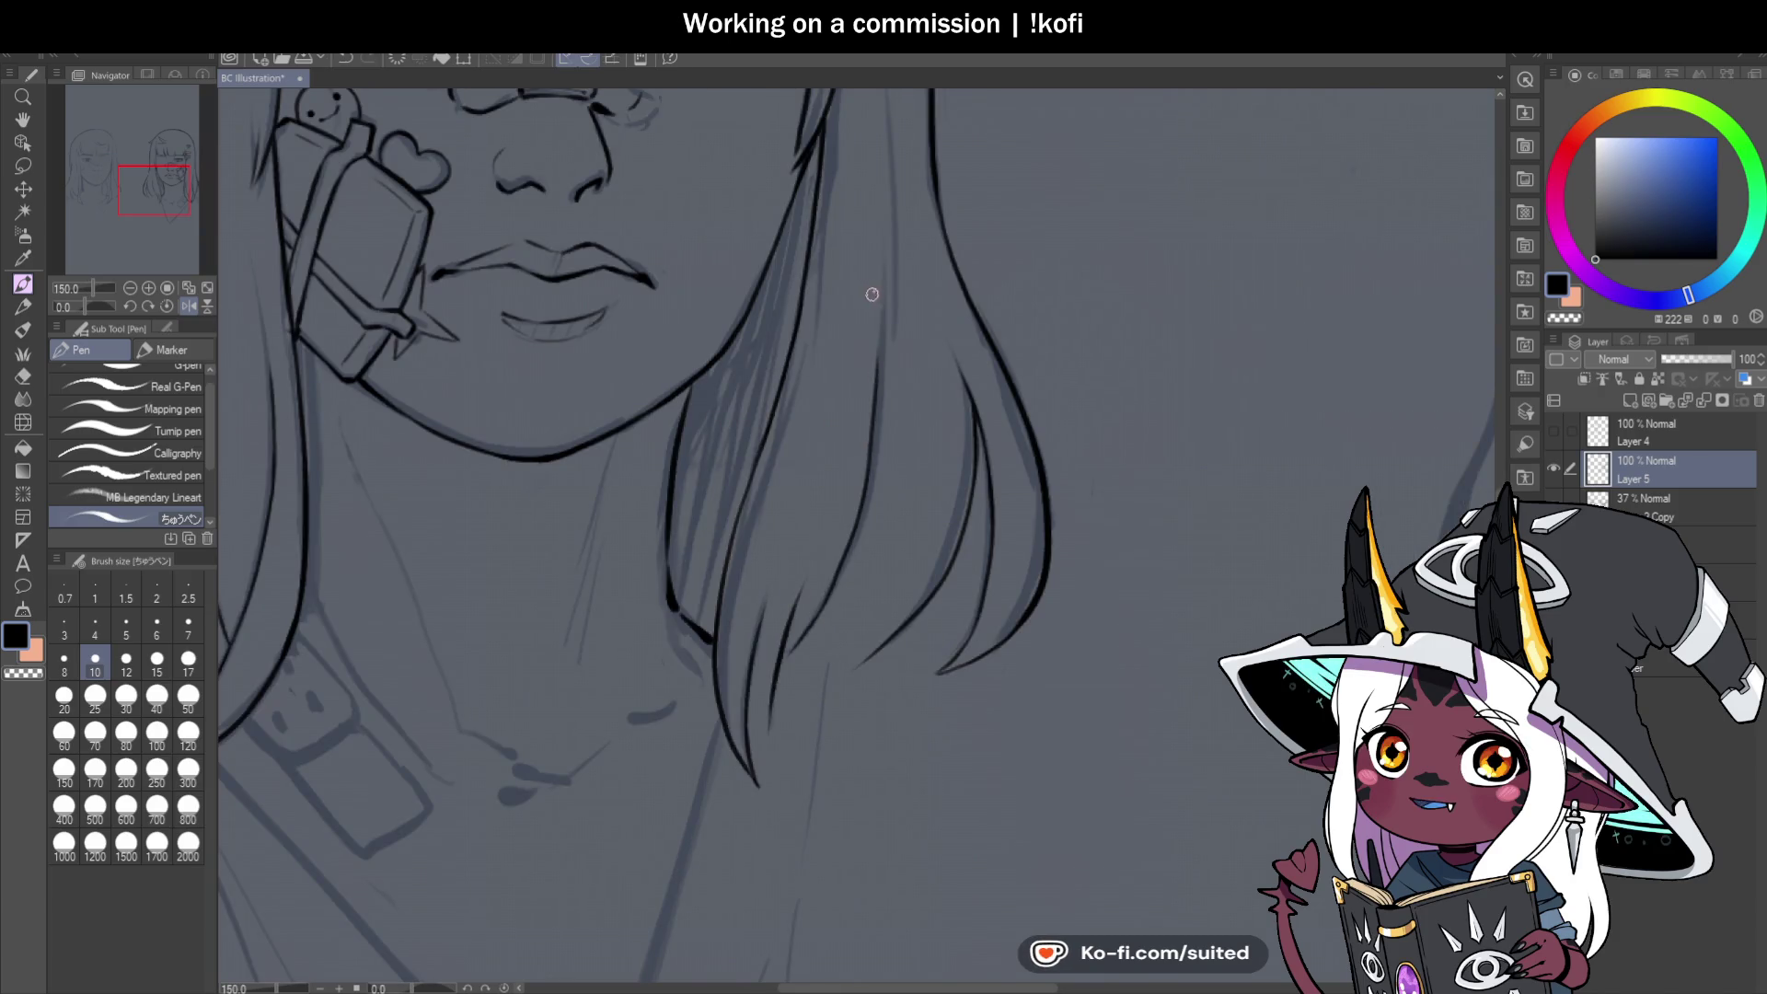
scroll(873, 295, down, 5)
scroll(802, 731, up, 5)
drag(730, 849, 788, 498)
key(ctrl+z)
mouse_move(727, 851)
mouse_down()
mouse_move(785, 677)
mouse_move(802, 296)
mouse_up()
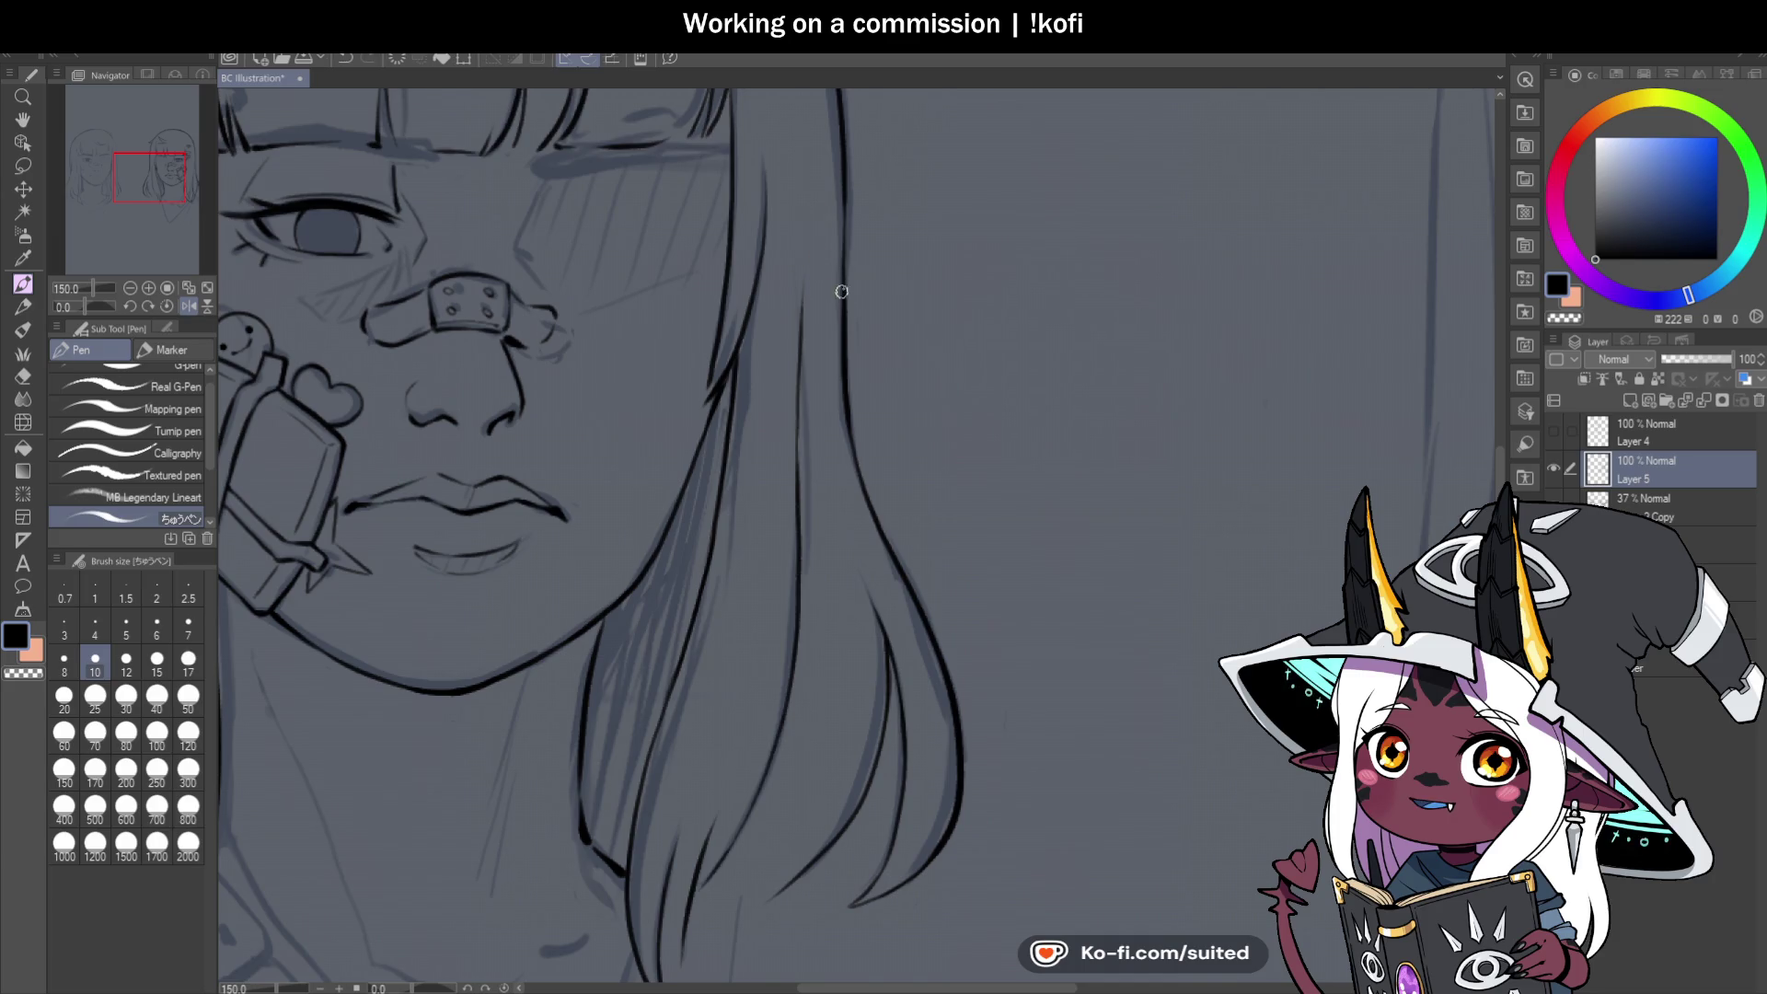
scroll(841, 292, down, 3)
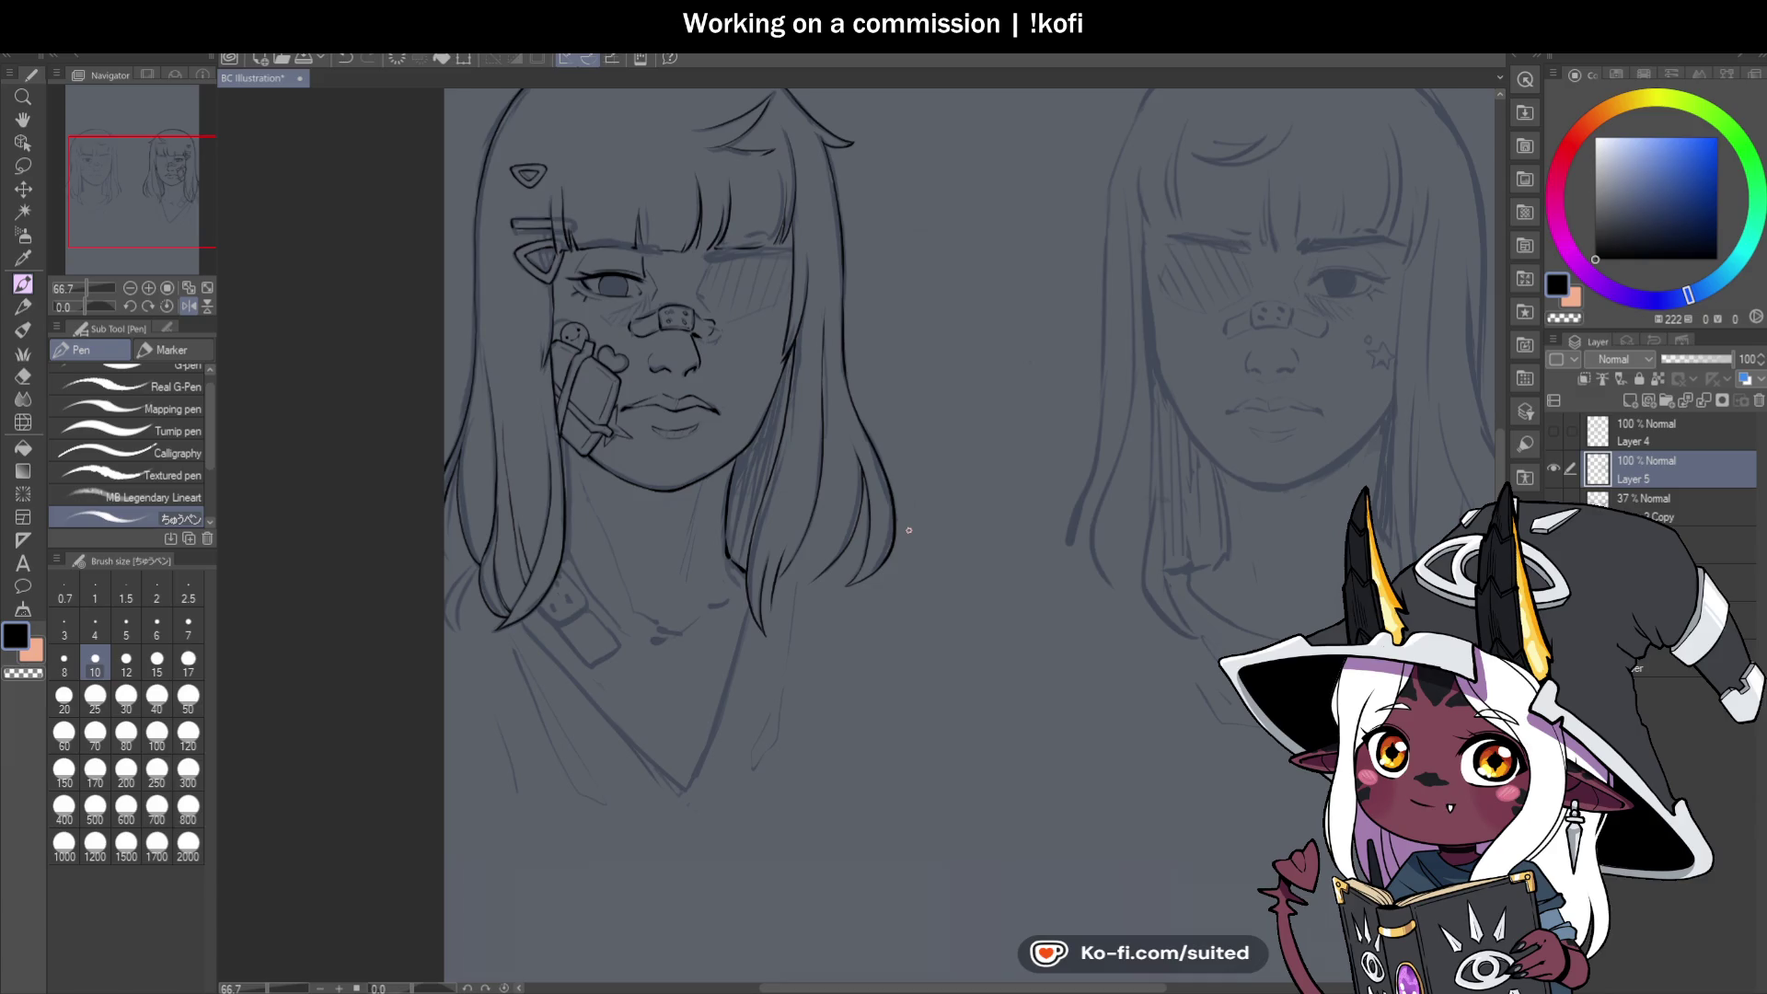
Redraw a hair strand tip as a longer, thin tapered line.
scroll(882, 533, up, 6)
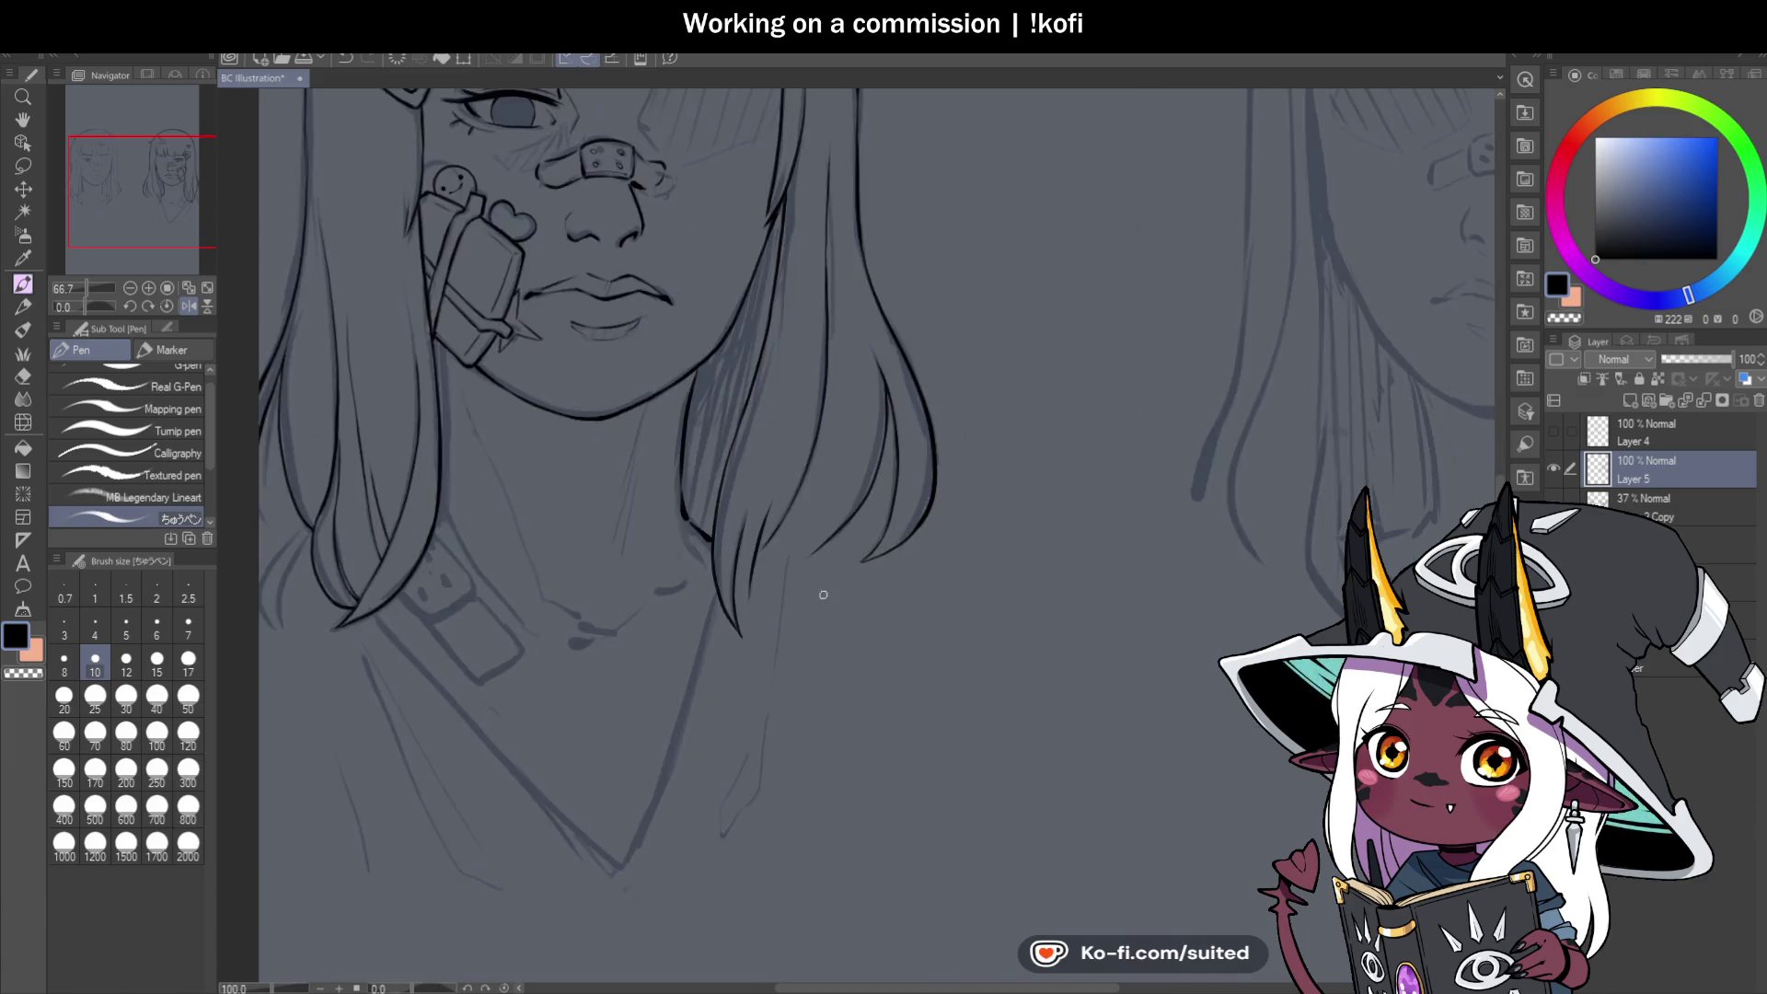
drag(802, 551, 716, 602)
key(ctrl+z)
mouse_move(817, 533)
mouse_down()
mouse_move(680, 597)
mouse_move(745, 520)
mouse_up()
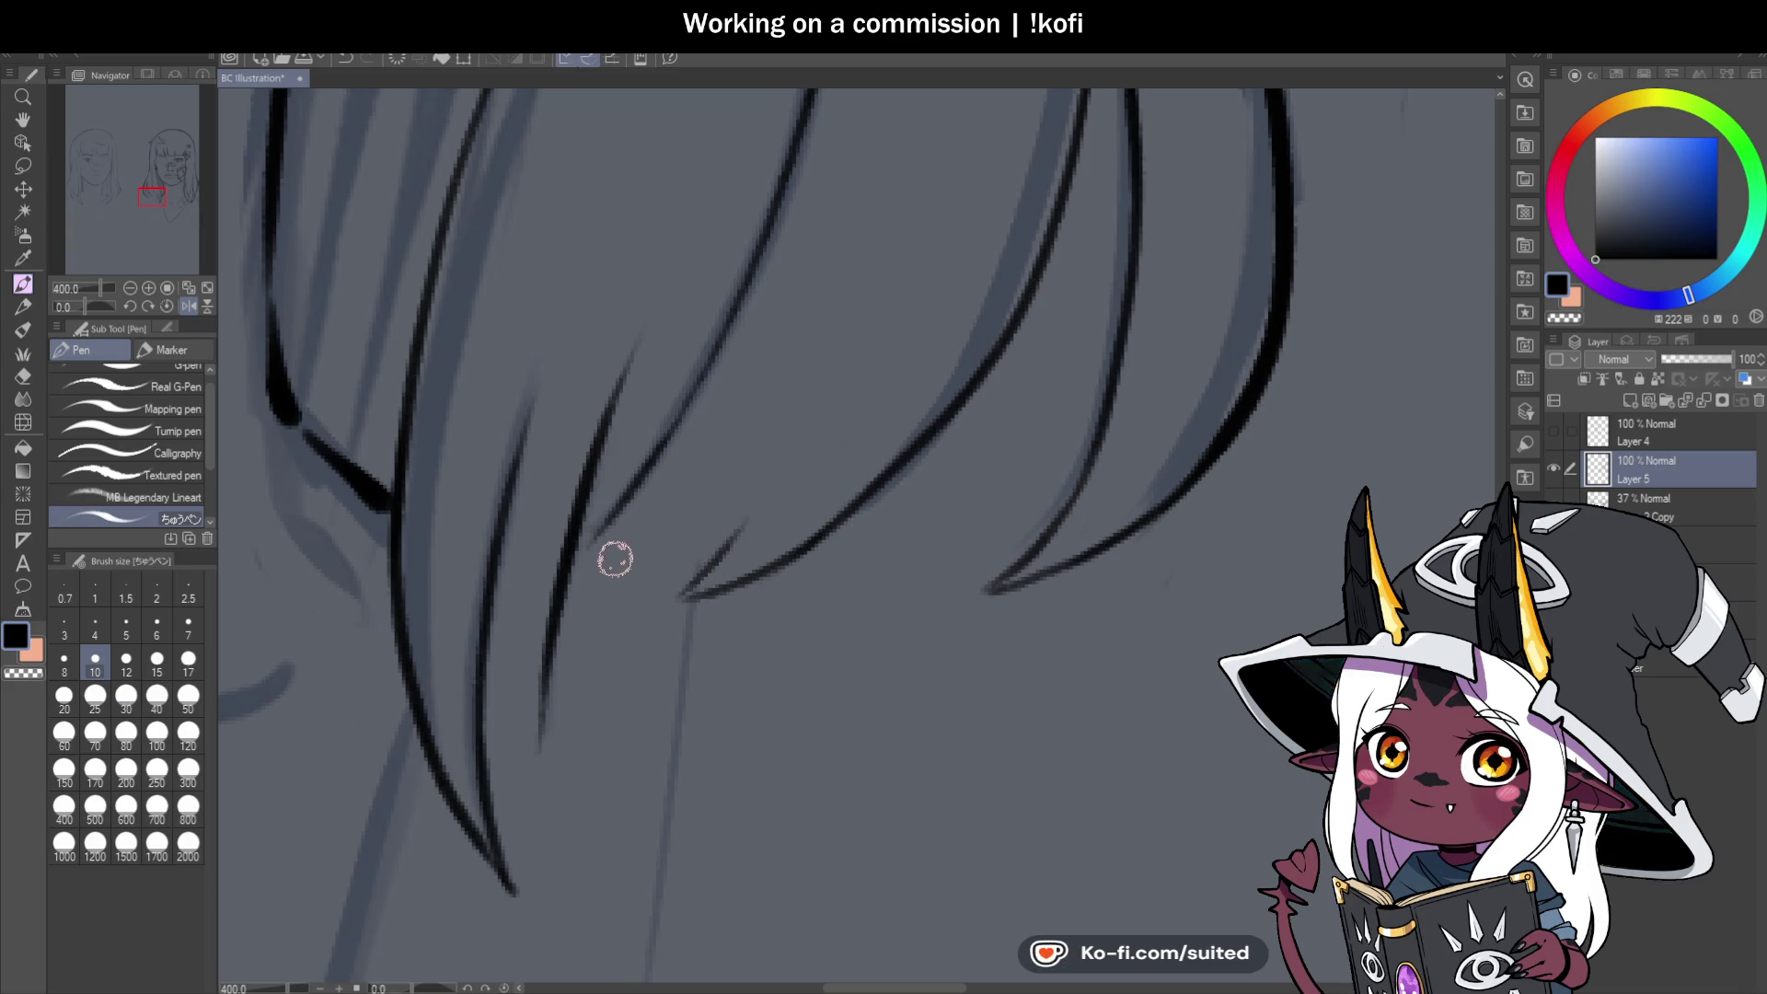
scroll(798, 414, down, 6)
Unflip the canvas and ink two tapered hair strand lines at the hair ends.
key(h)
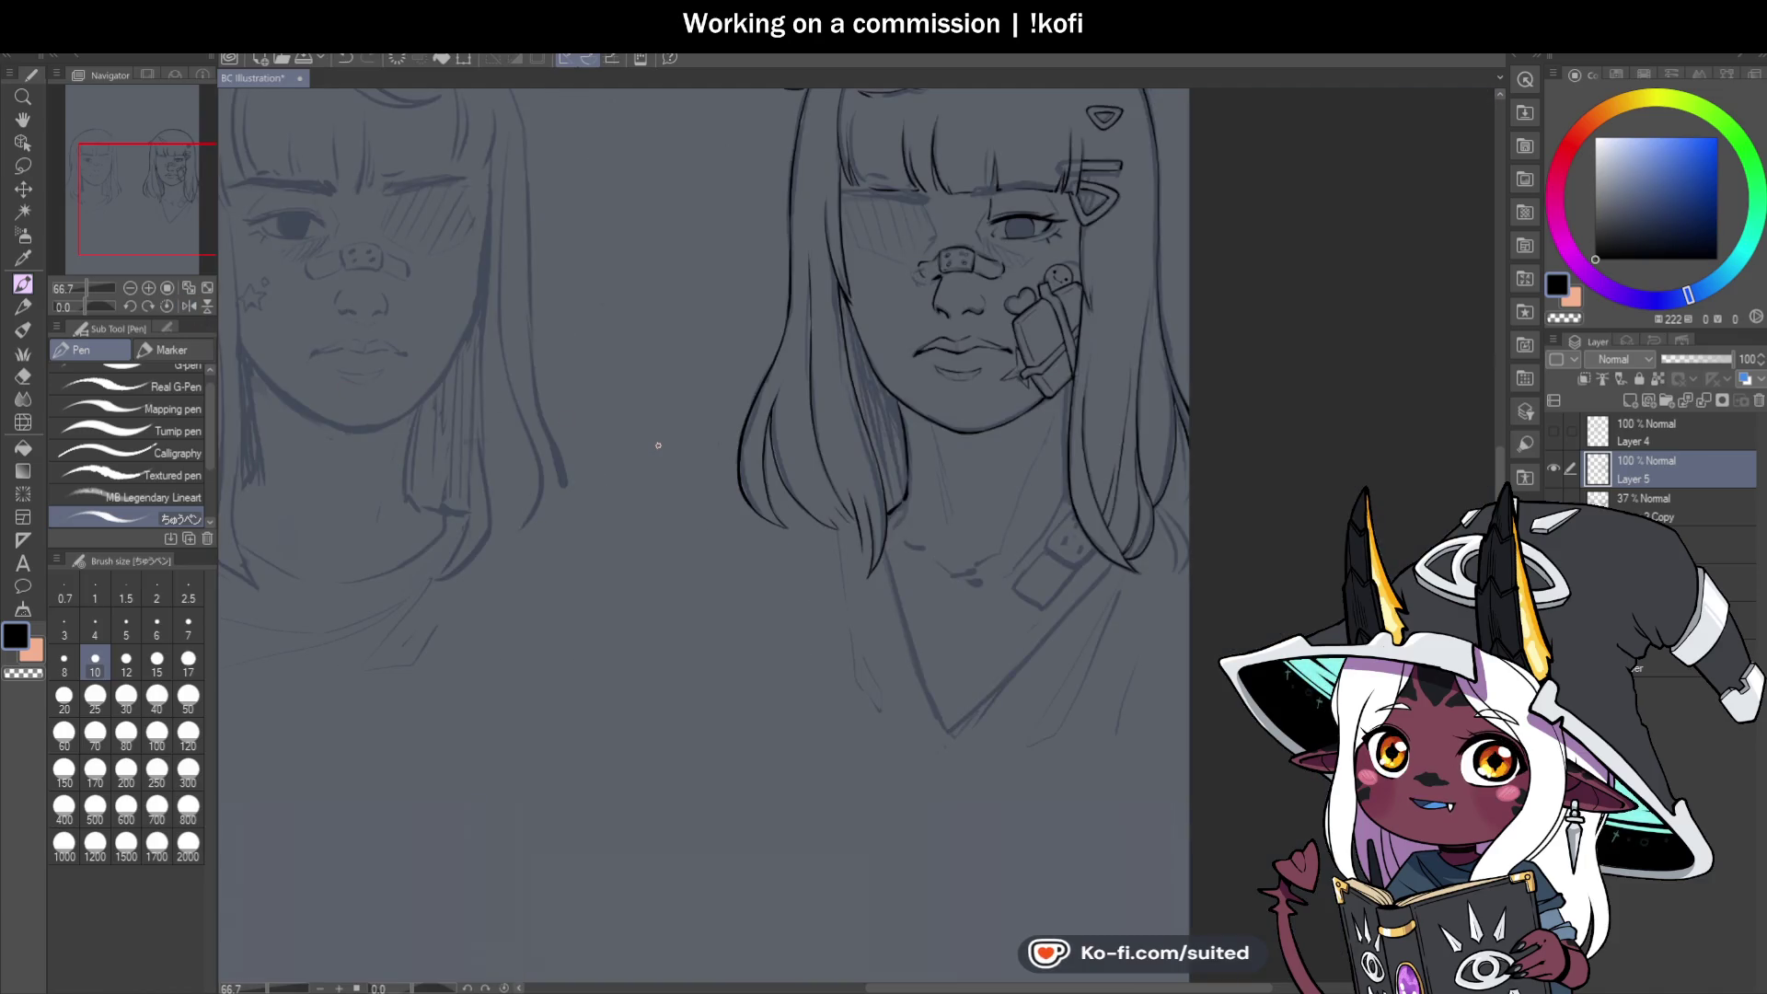
scroll(909, 506, up, 4)
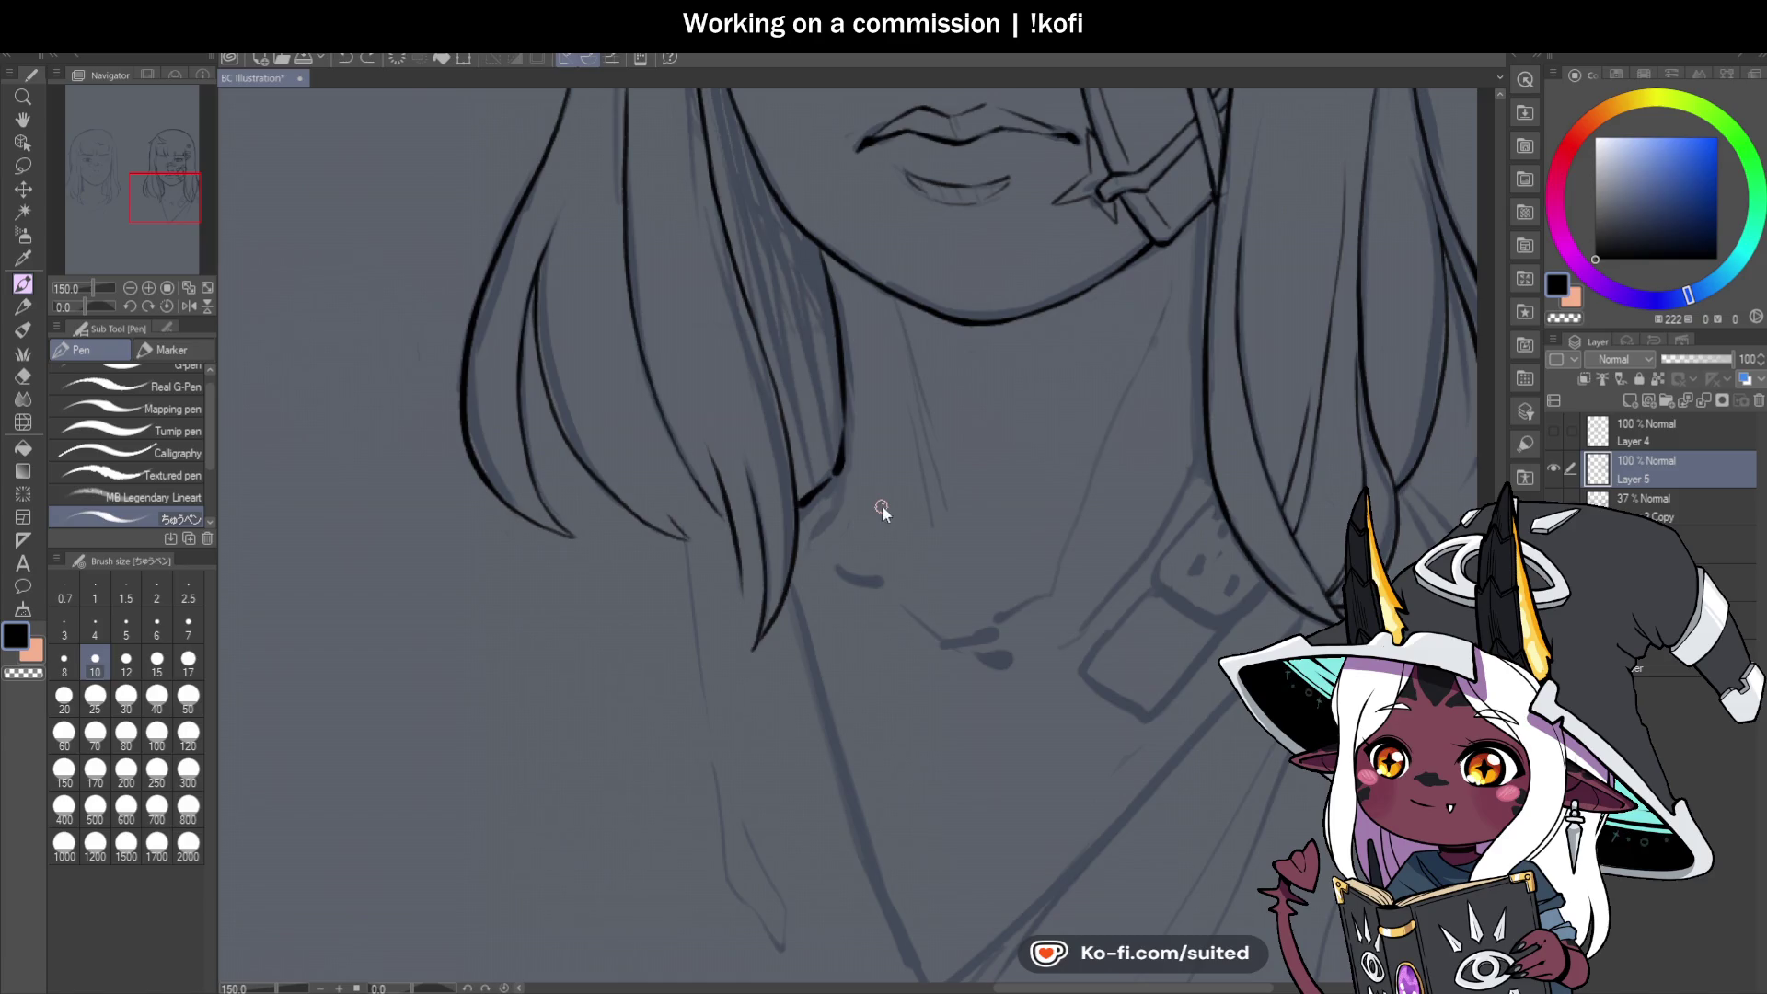
scroll(537, 296, up, 3)
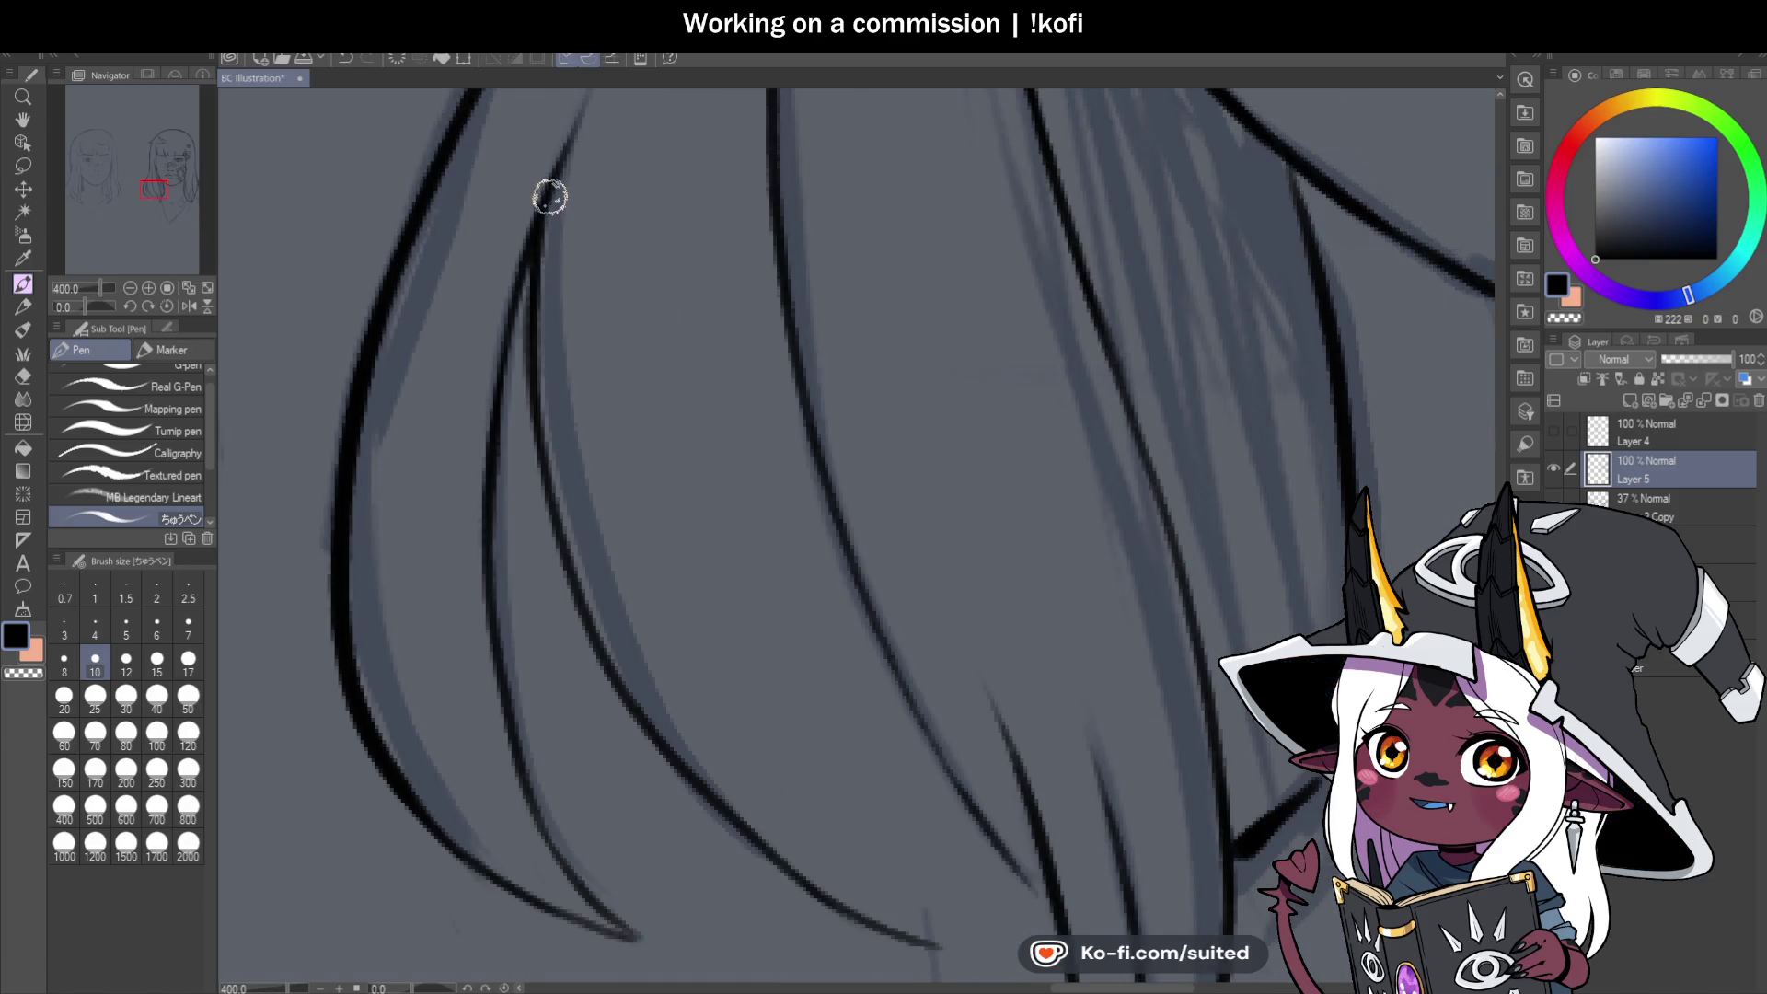
scroll(528, 273, down, 4)
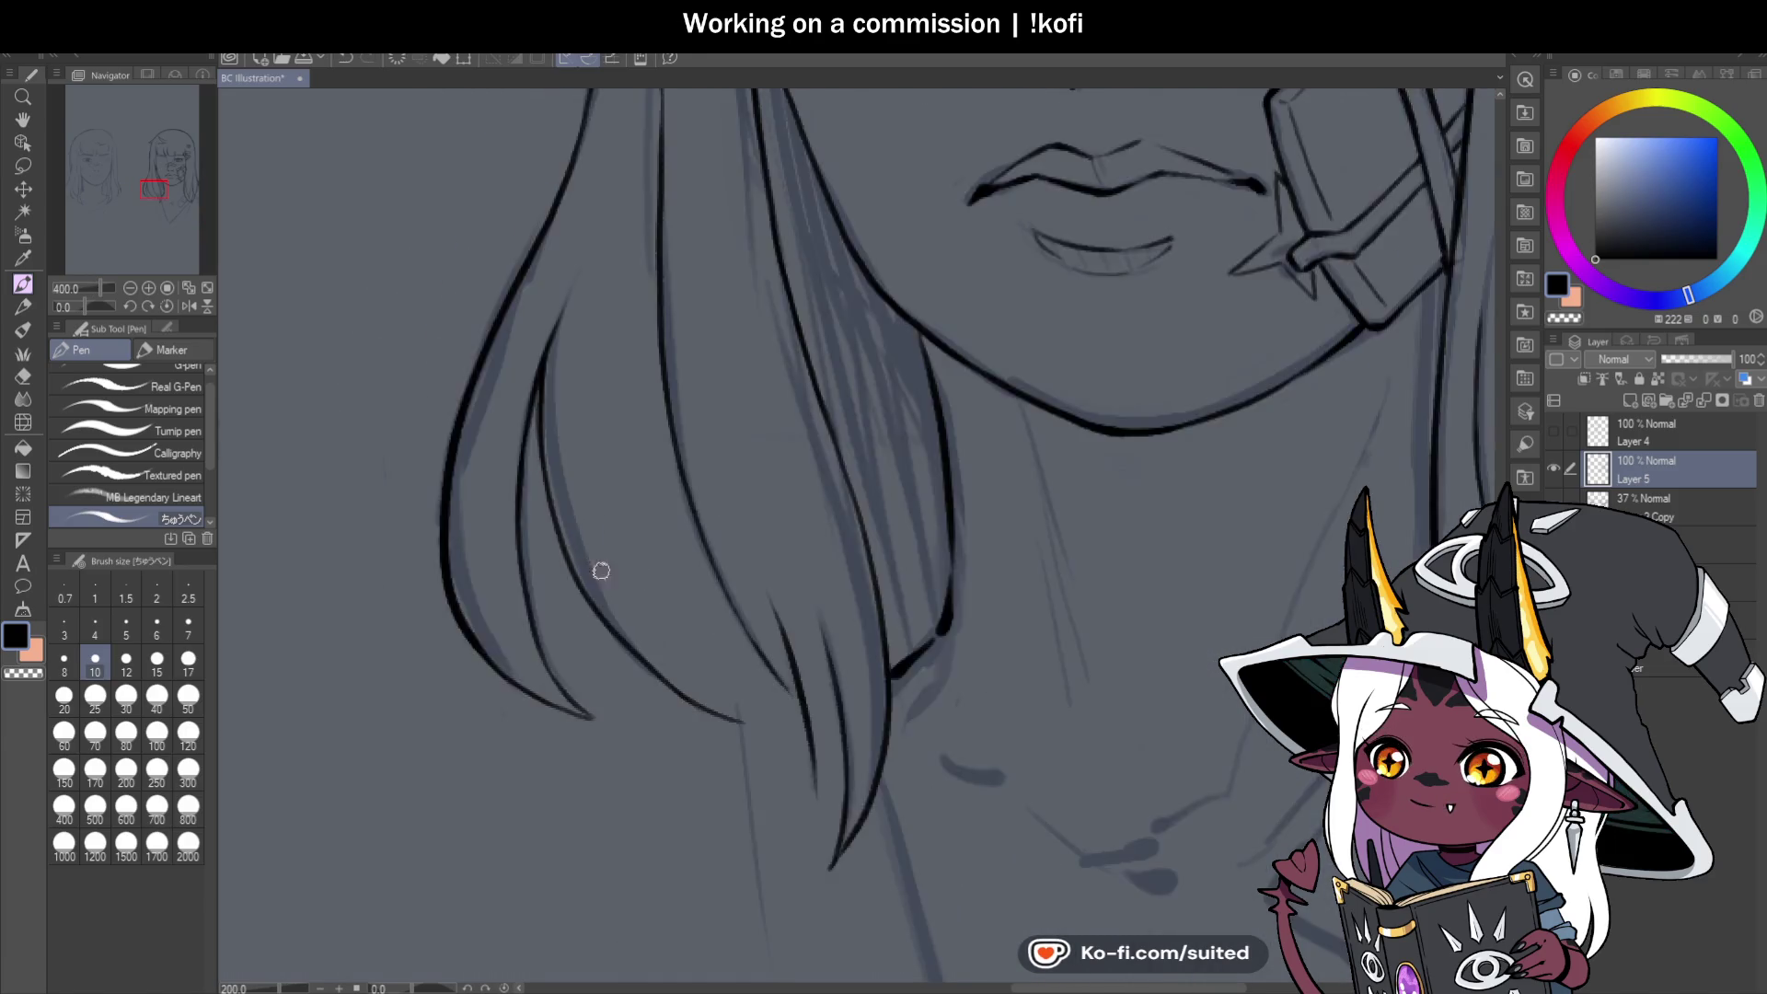
scroll(725, 637, down, 1)
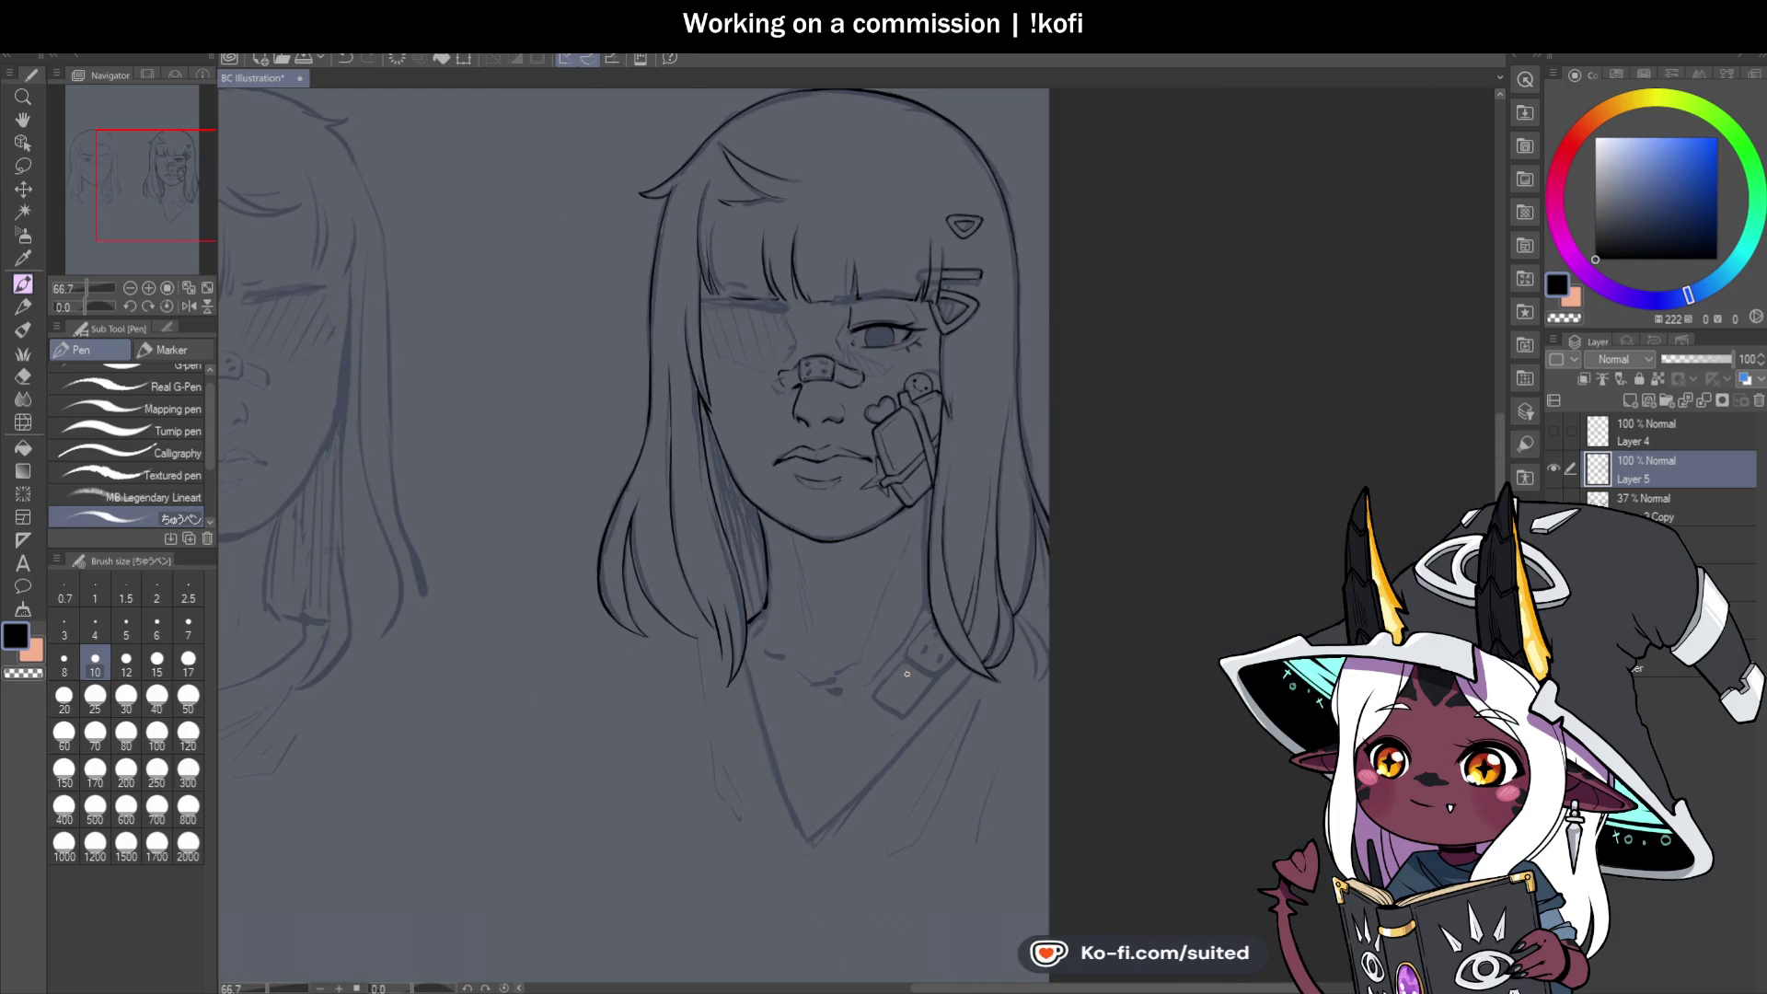
scroll(901, 679, down, 1)
scroll(742, 593, up, 4)
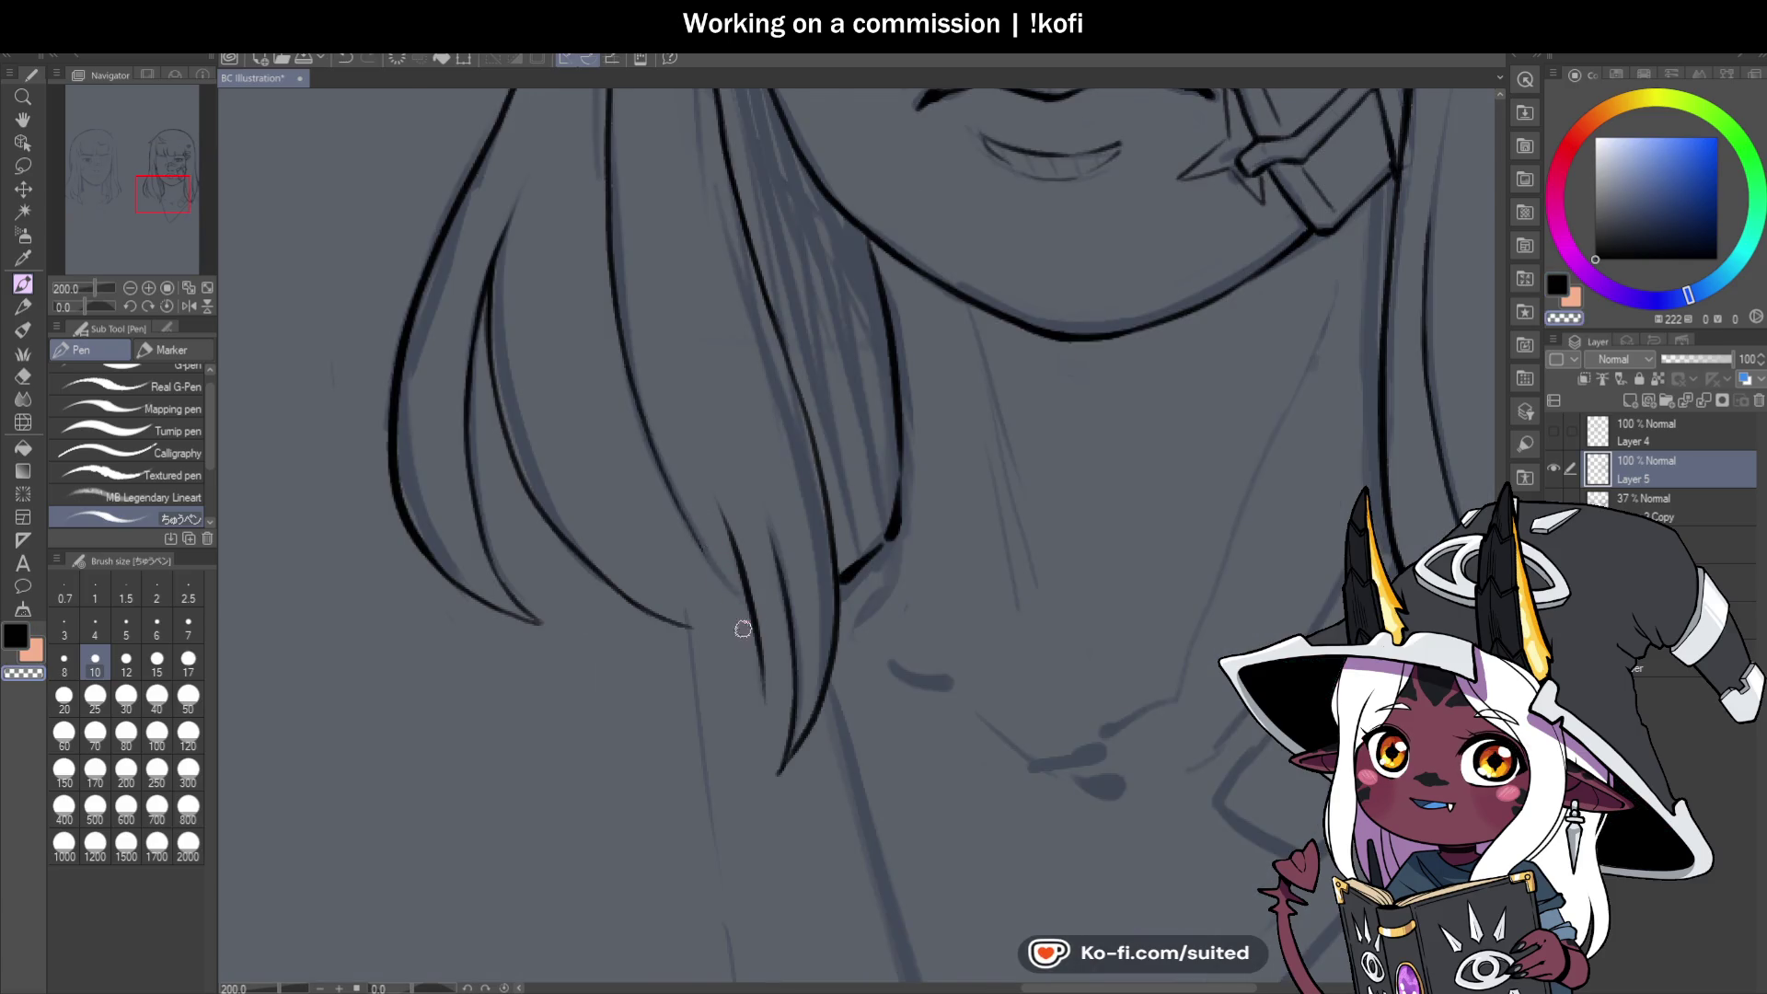
scroll(718, 588, up, 2)
drag(727, 460, 777, 710)
drag(754, 643, 799, 773)
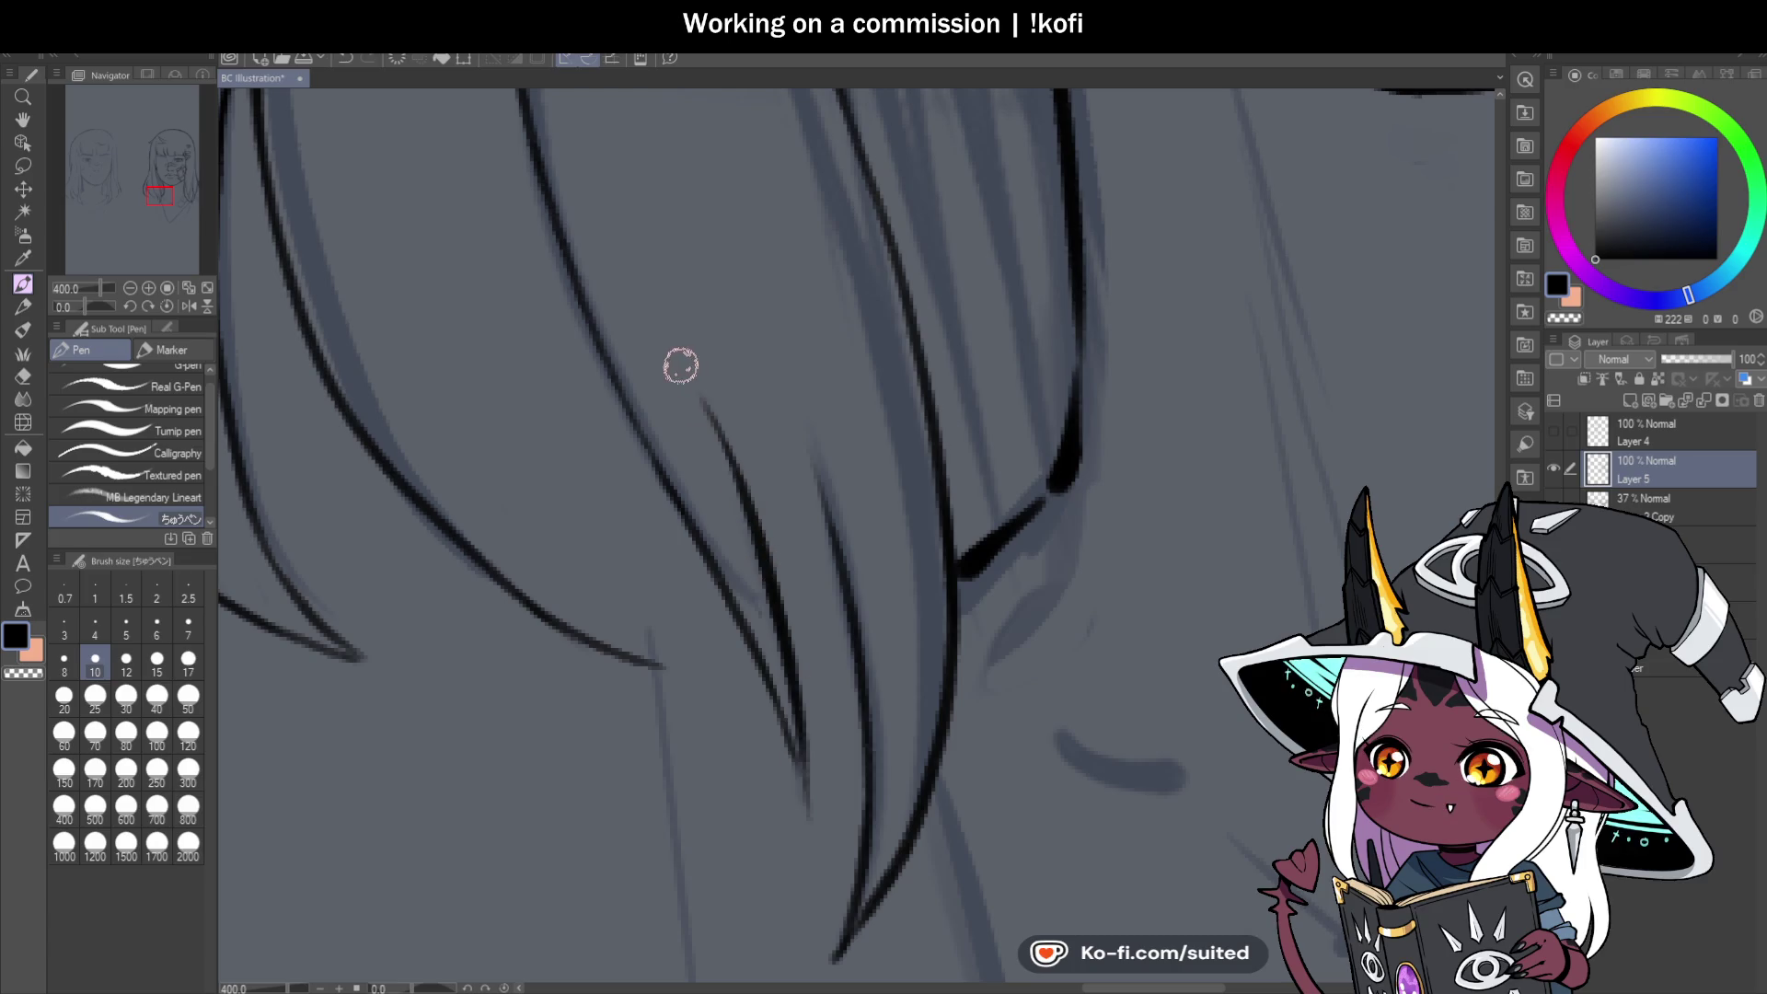
Ink a long strand line down the hair, redrawing it and extending it further down.
scroll(619, 549, down, 4)
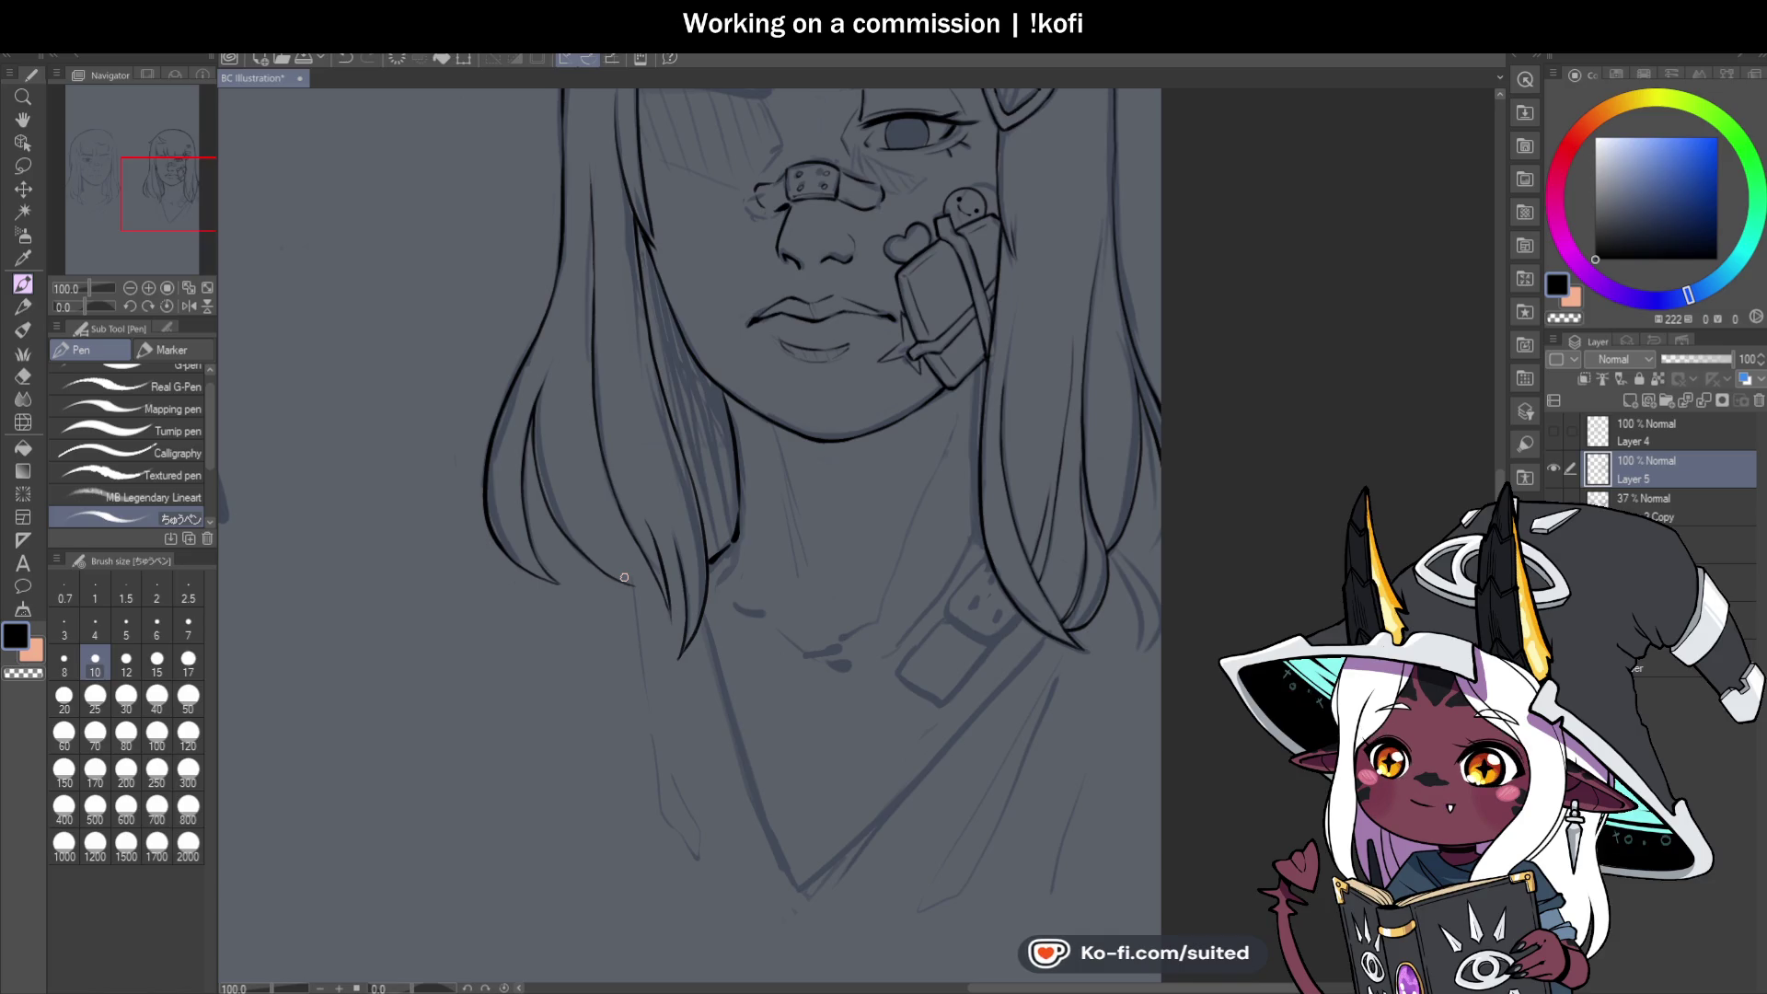
scroll(624, 577, down, 2)
scroll(592, 341, up, 5)
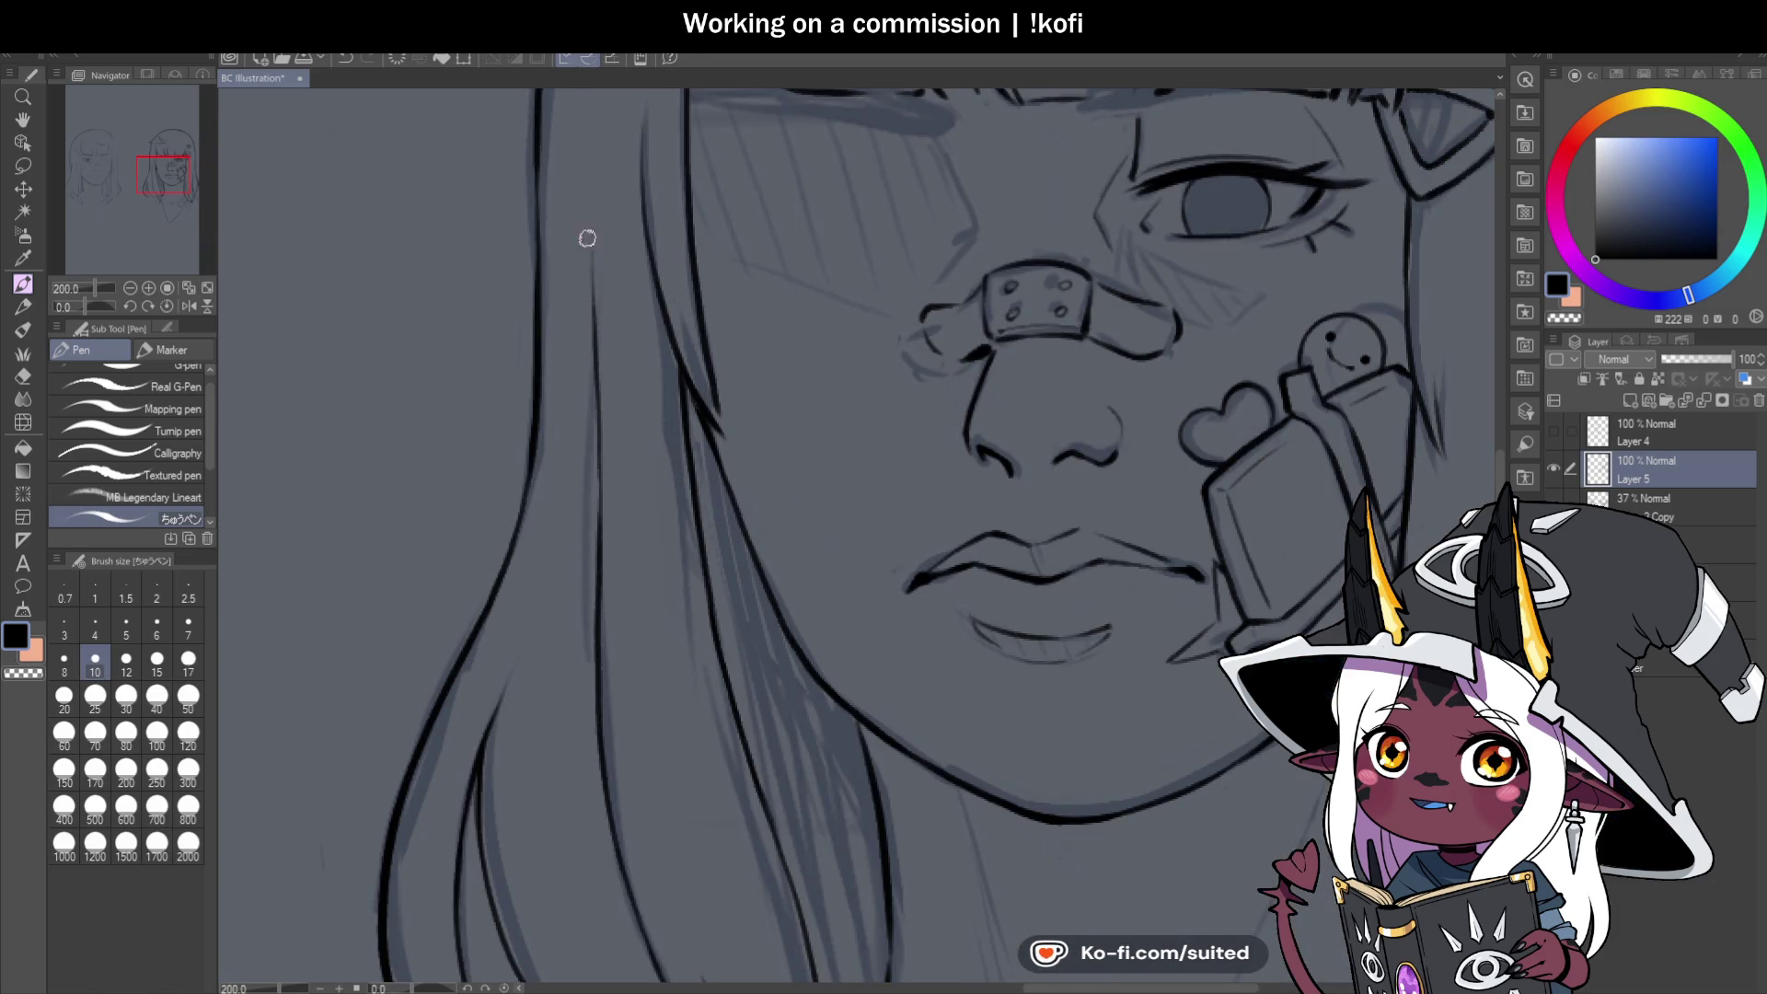
scroll(602, 396, down, 5)
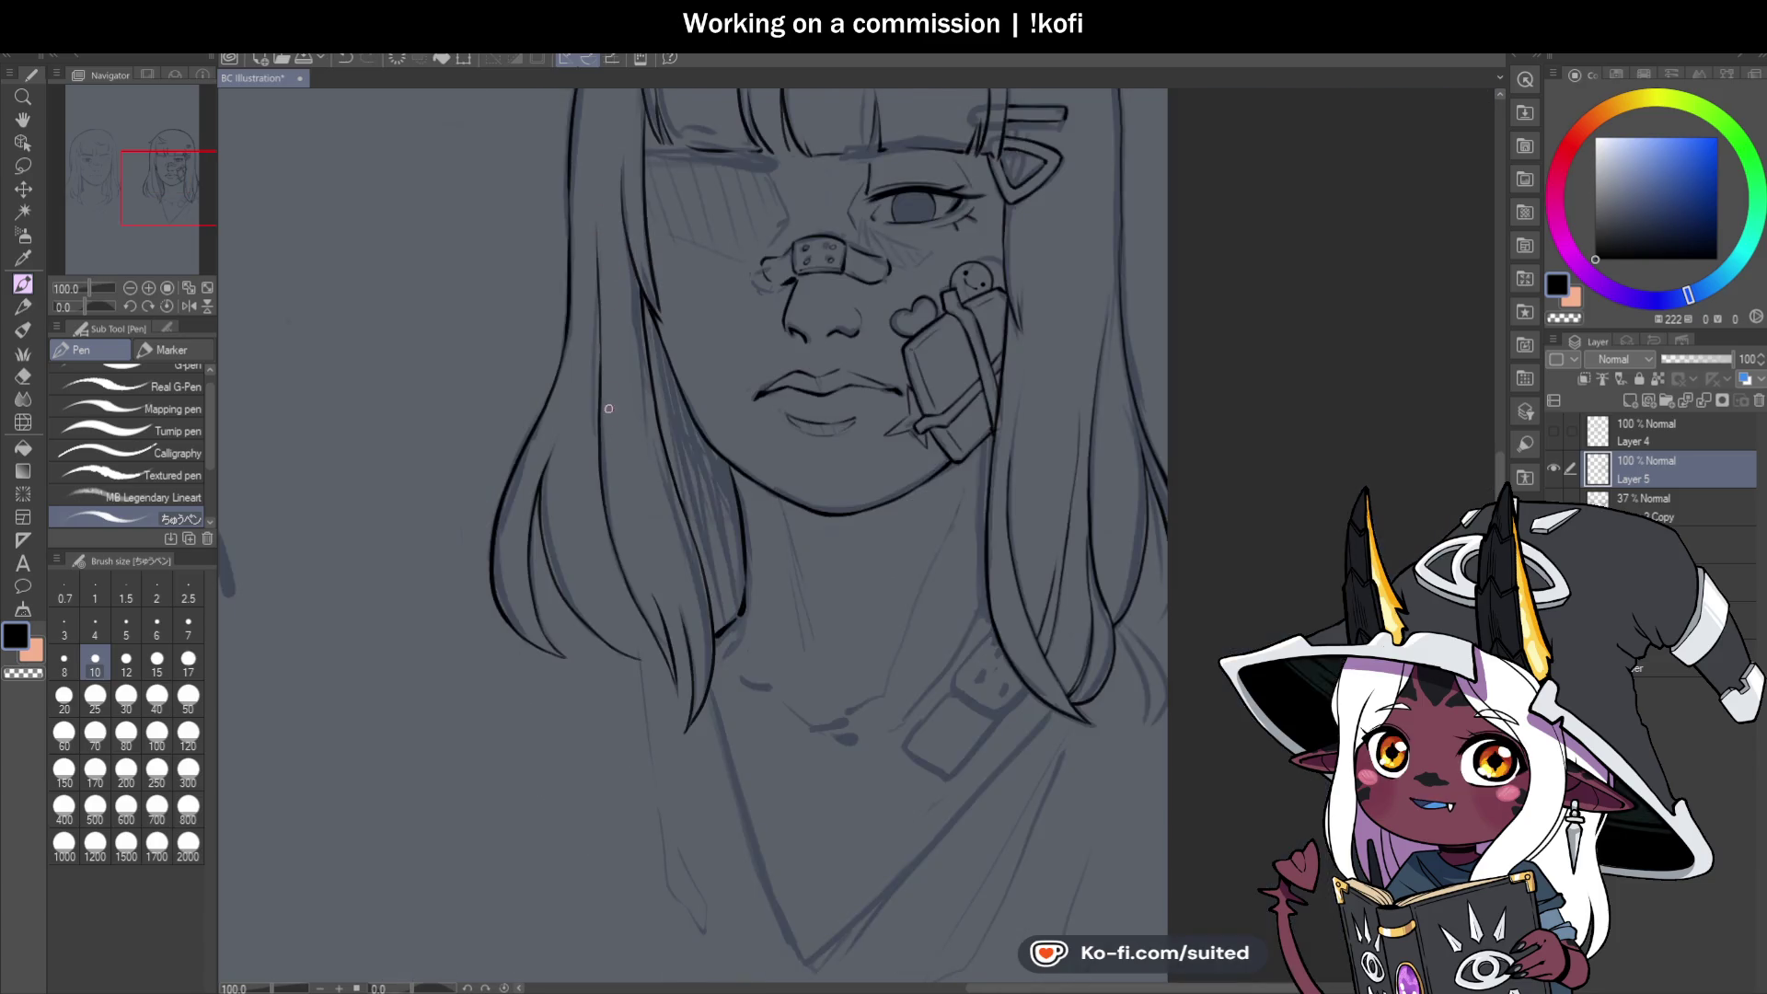
scroll(614, 554, up, 3)
scroll(607, 666, up, 3)
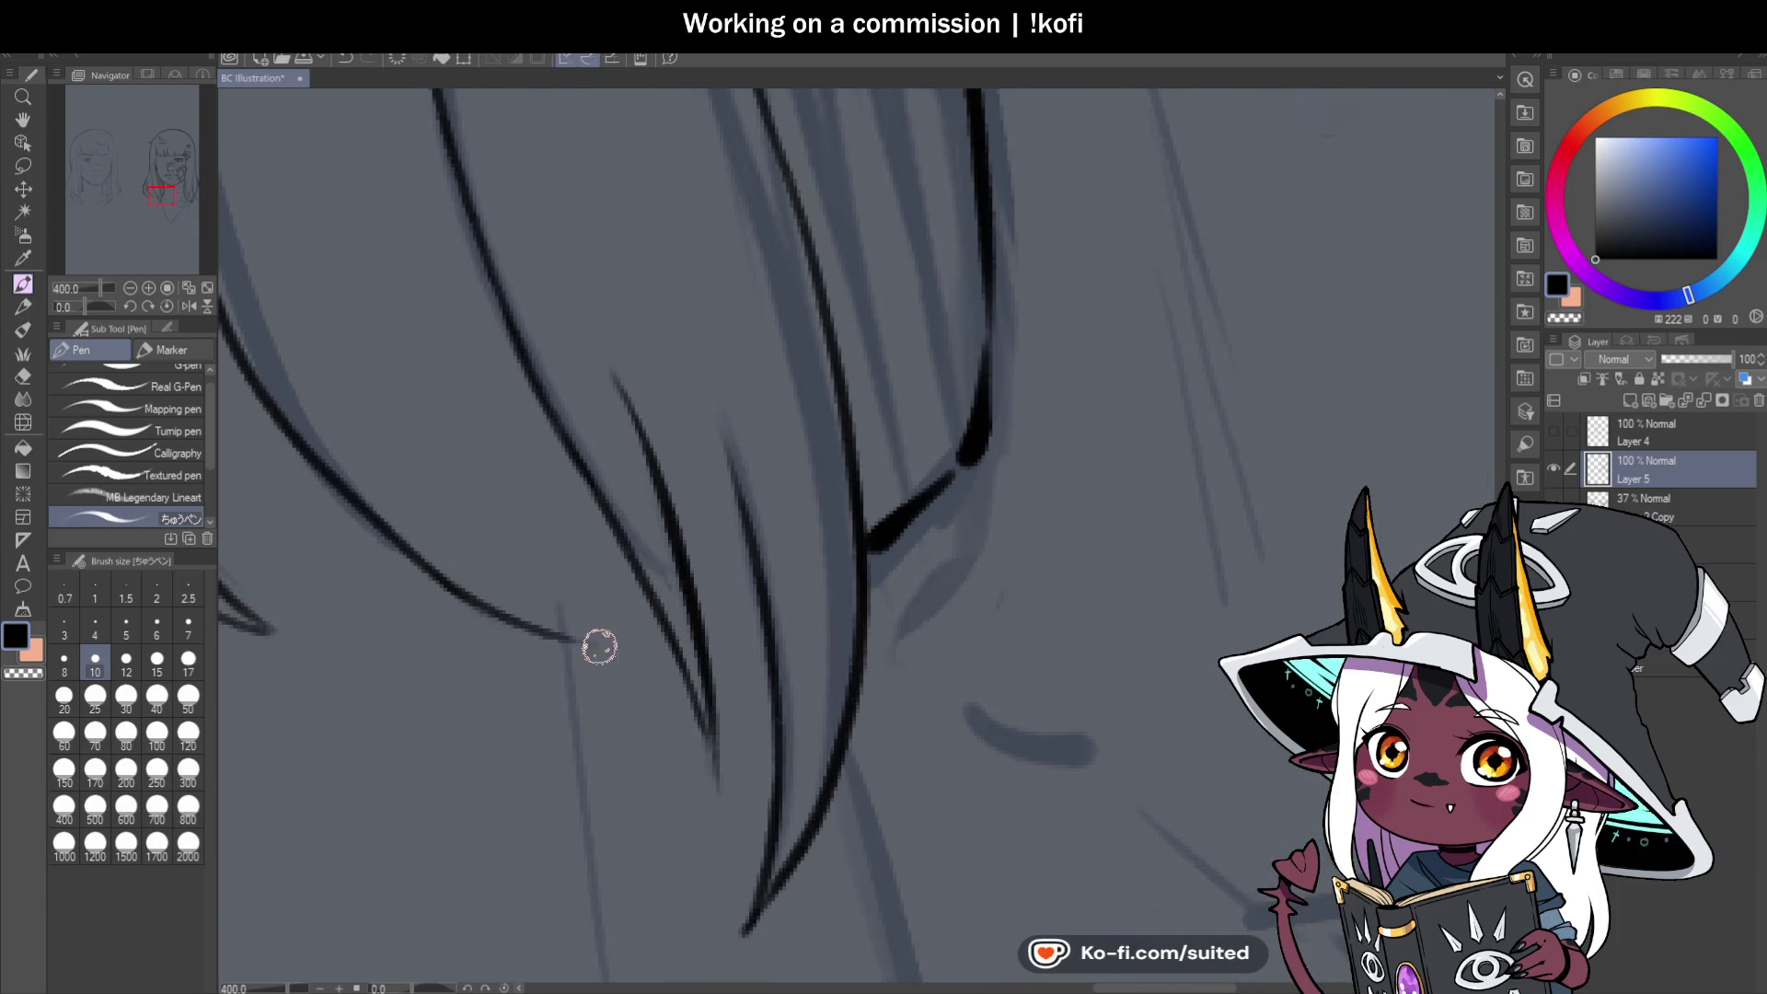
scroll(589, 515, down, 3)
scroll(553, 405, up, 2)
drag(543, 240, 685, 736)
key(ctrl+z)
mouse_move(537, 332)
mouse_down()
mouse_move(631, 632)
mouse_move(544, 466)
mouse_up()
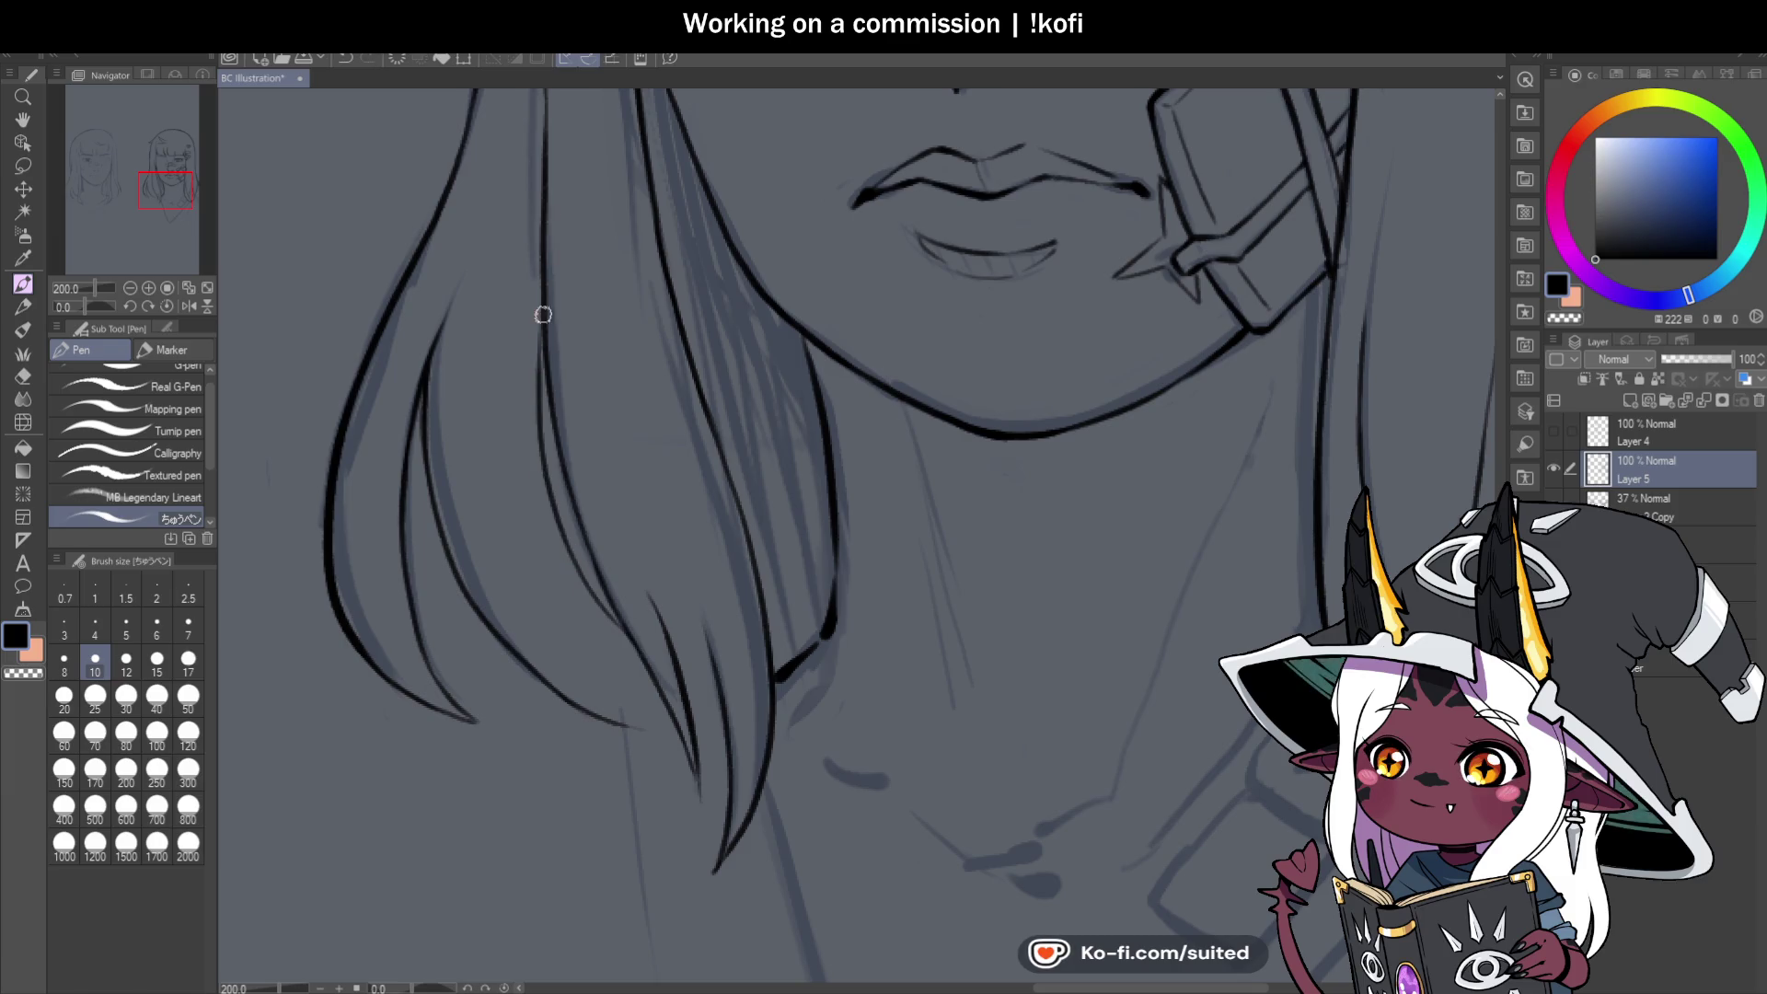
drag(544, 278, 534, 412)
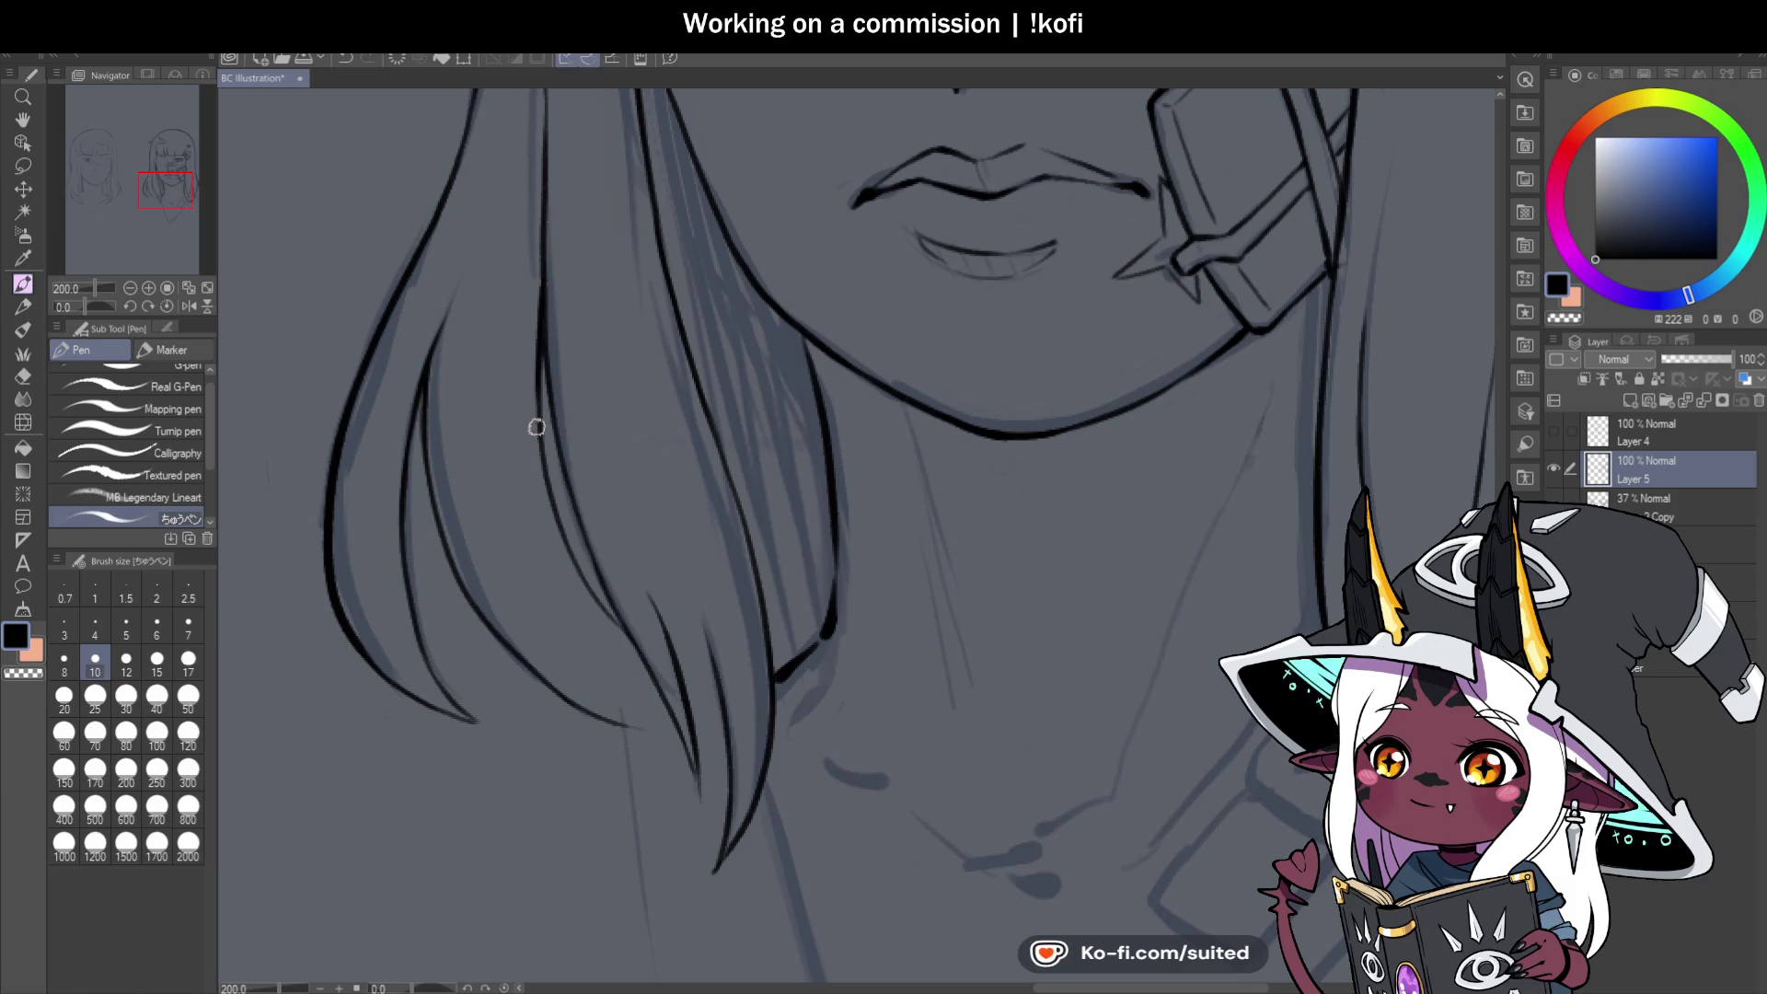
scroll(552, 478, up, 4)
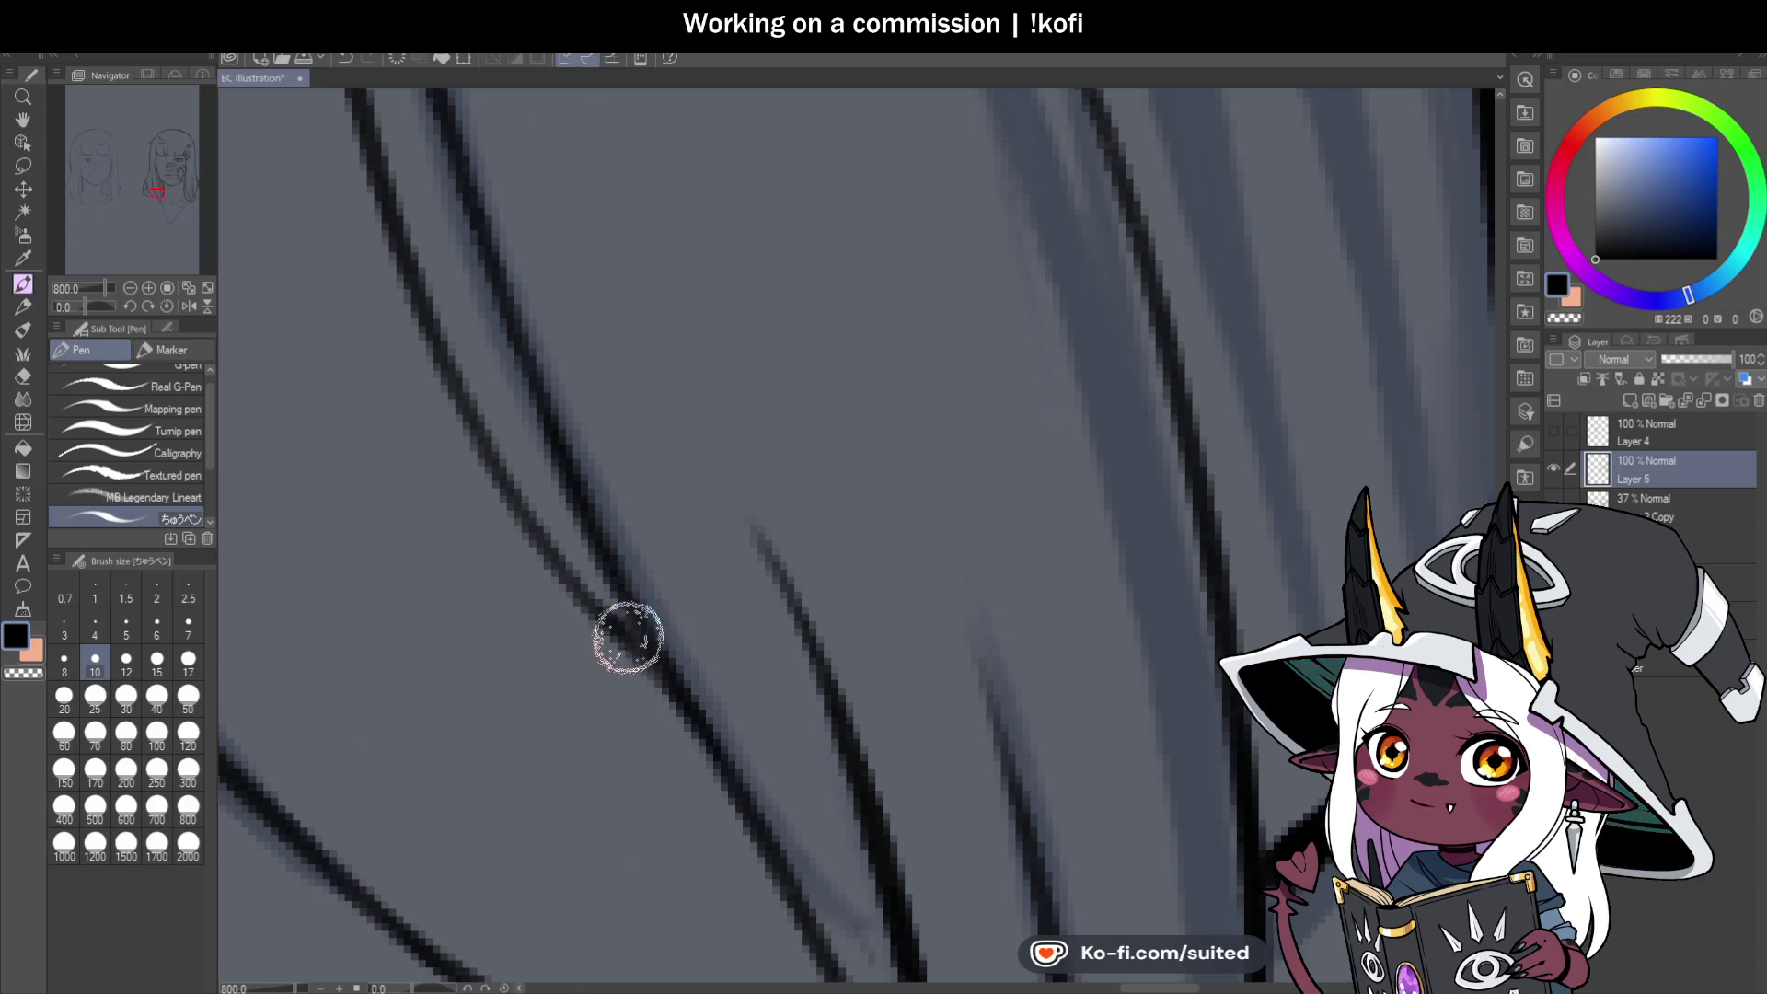
scroll(580, 512, down, 8)
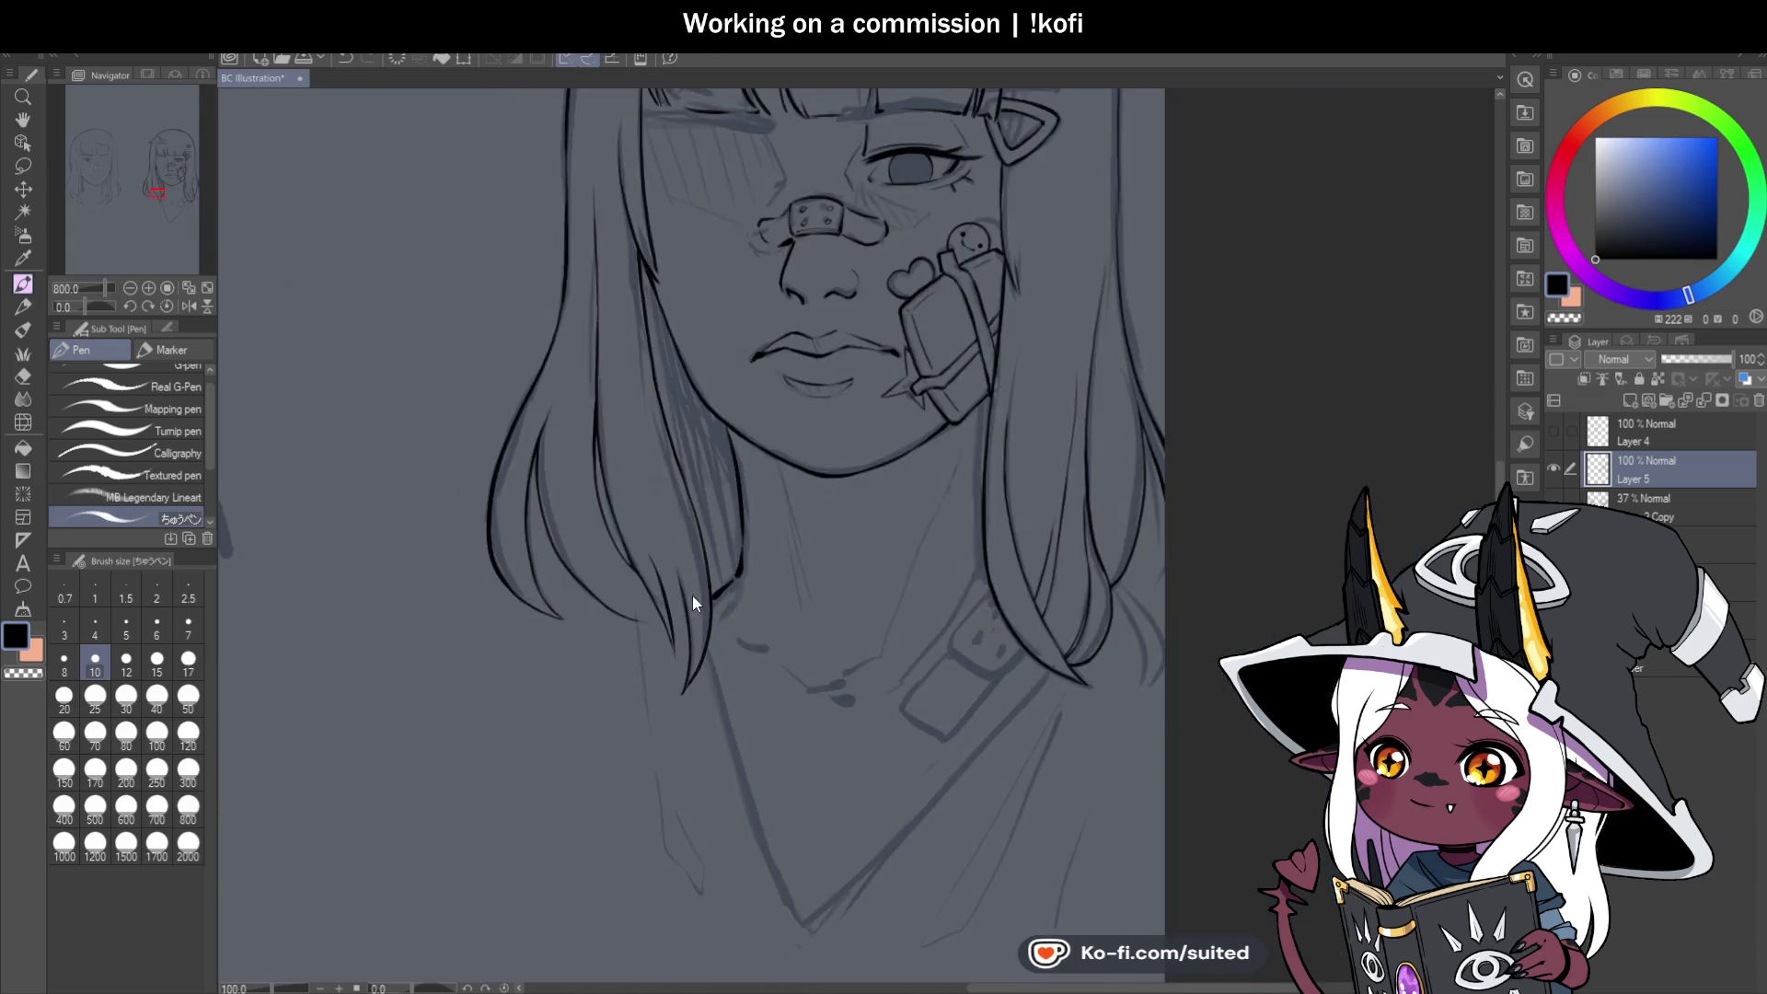
scroll(904, 493, down, 1)
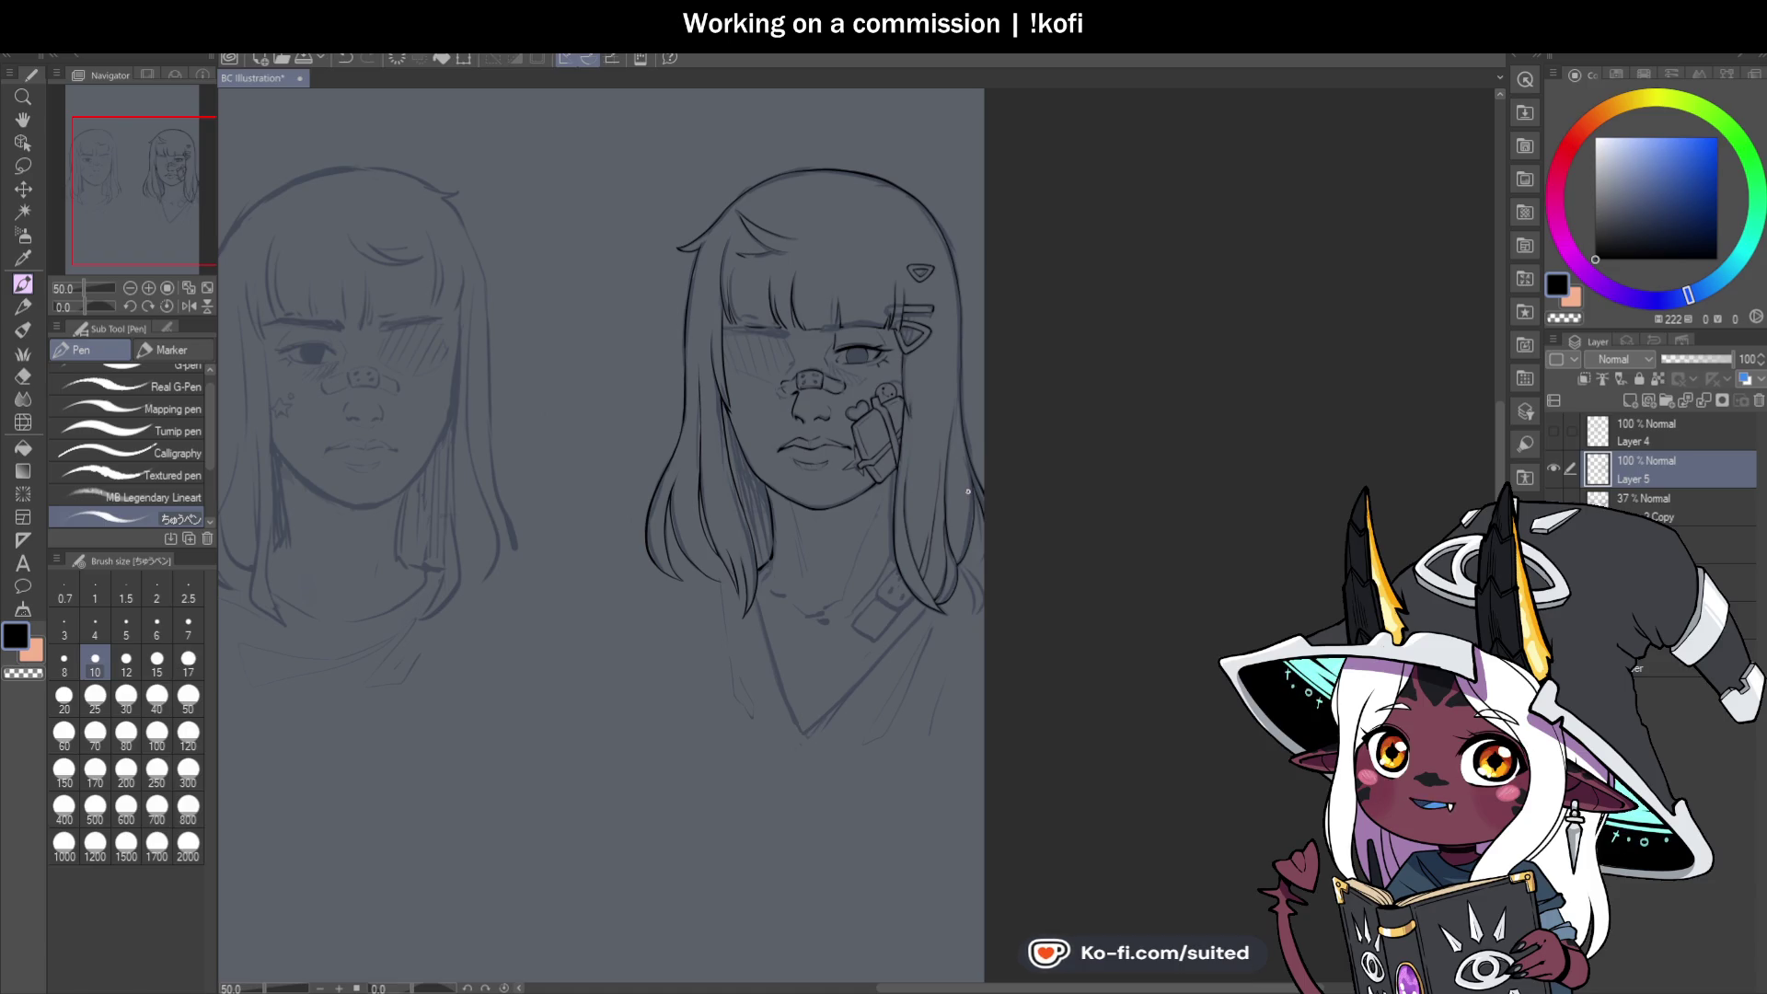
Ink a curved hair strand near the neck, redrawing the first attempt.
scroll(691, 572, up, 5)
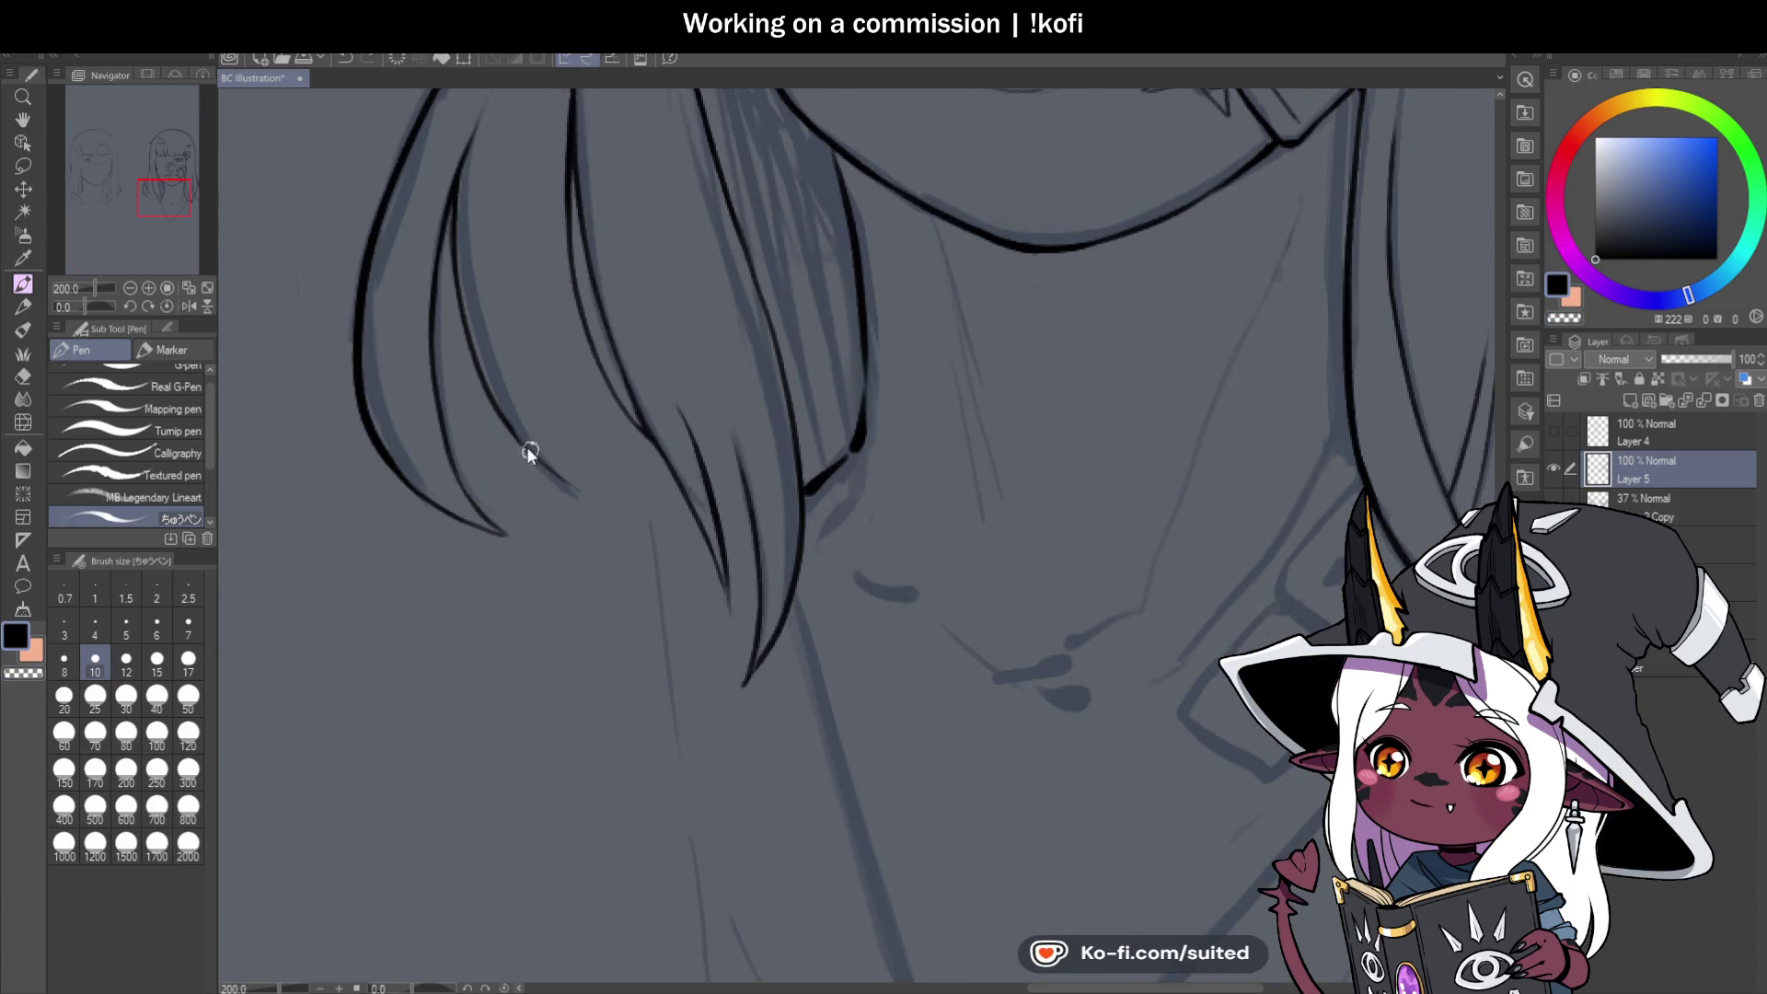
drag(509, 427, 703, 532)
key(ctrl+z)
drag(505, 423, 691, 526)
scroll(691, 526, down, 4)
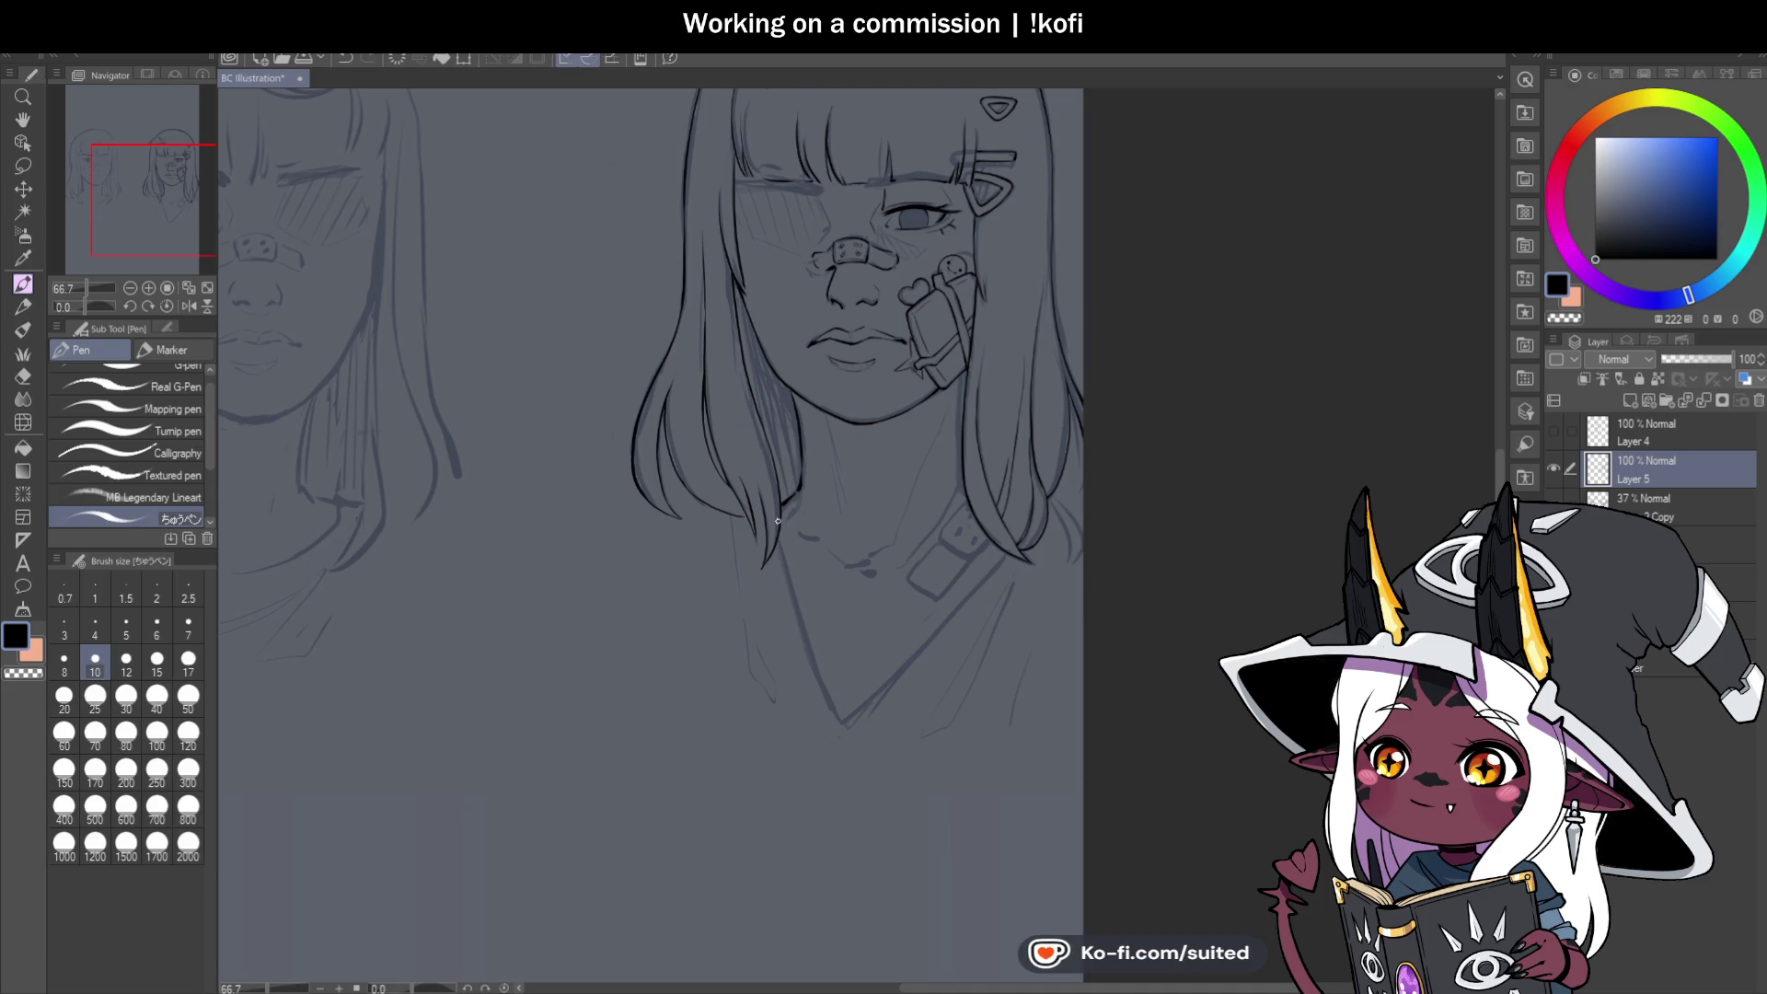
Mirror the canvas horizontally and ink a hair strand tip over the sketch.
click(190, 307)
scroll(1096, 465, down, 2)
scroll(883, 453, up, 3)
scroll(868, 363, up, 4)
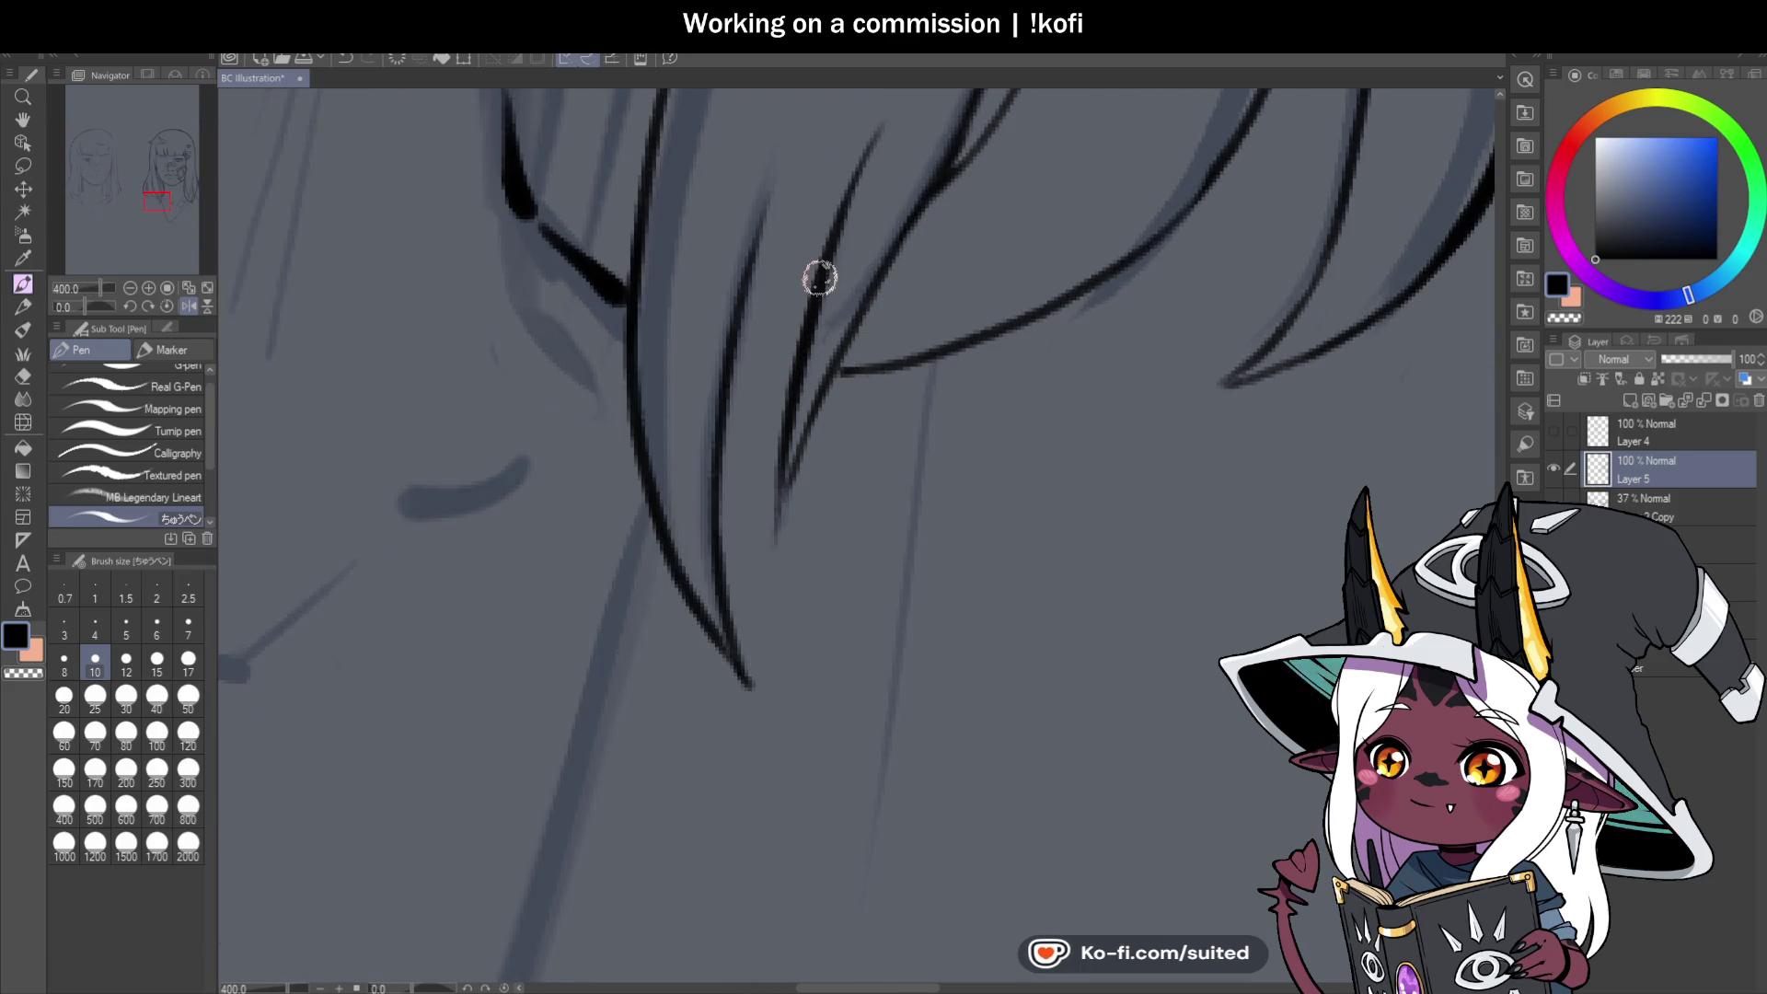
drag(826, 256, 717, 526)
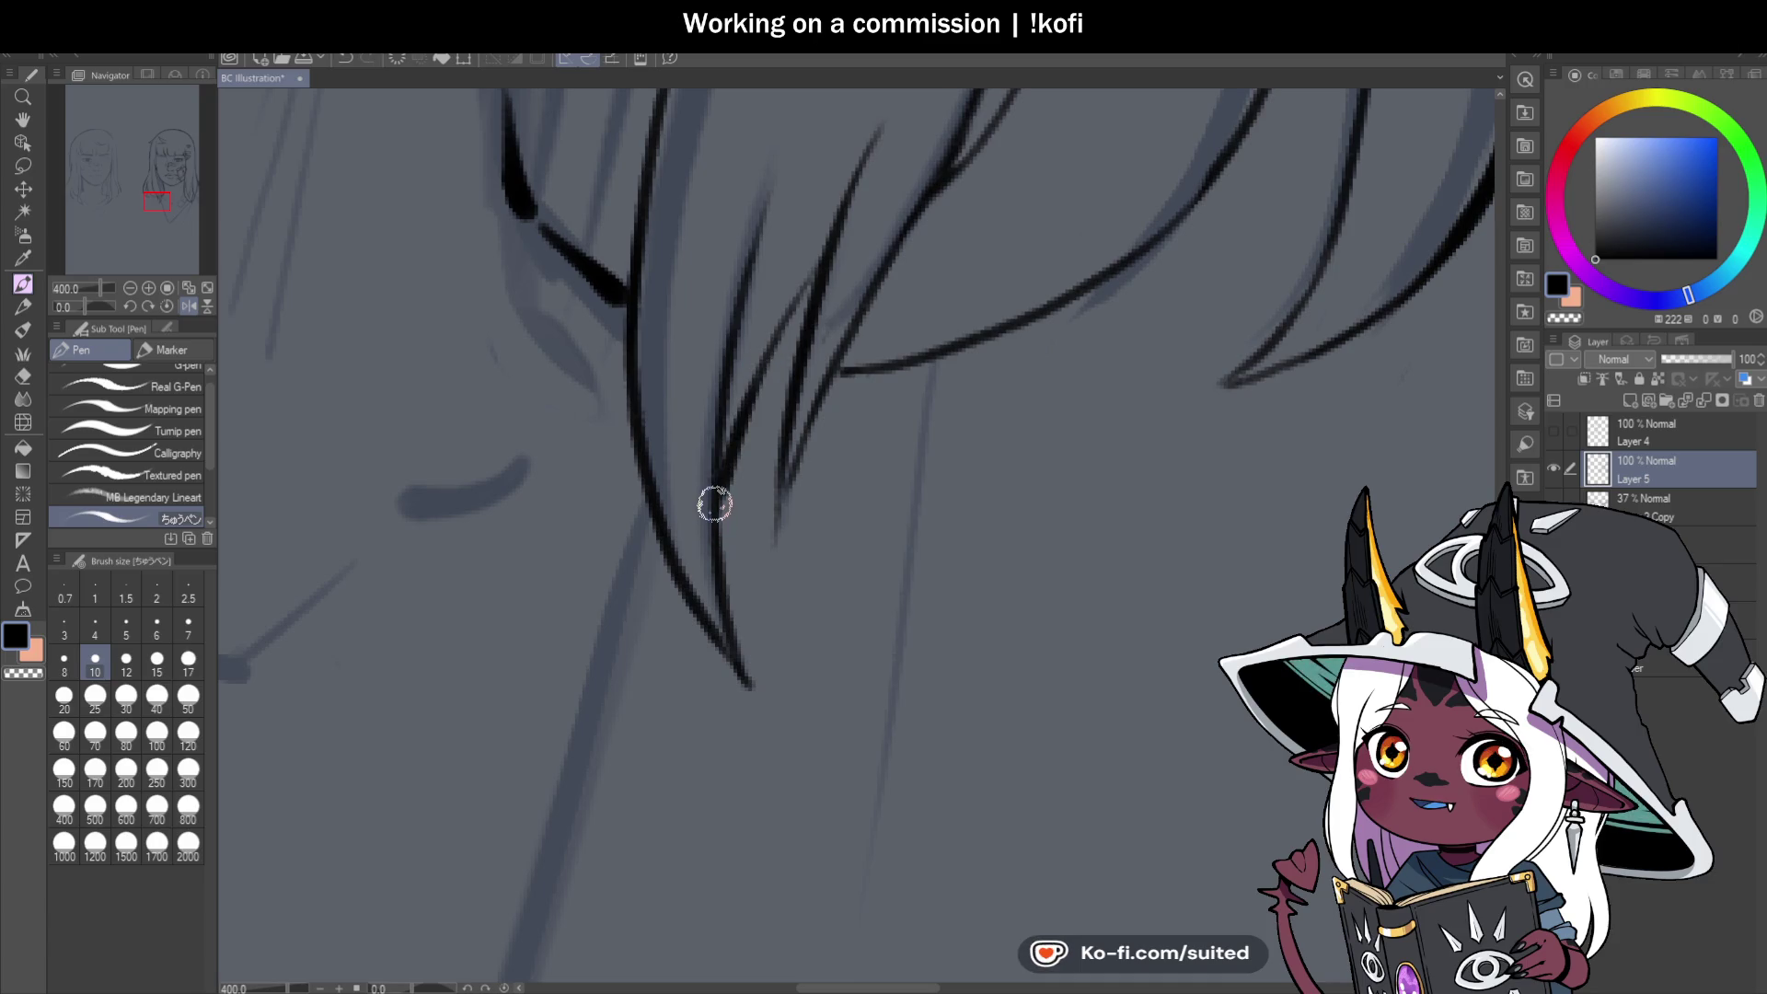
scroll(821, 418, down, 4)
scroll(821, 418, down, 2)
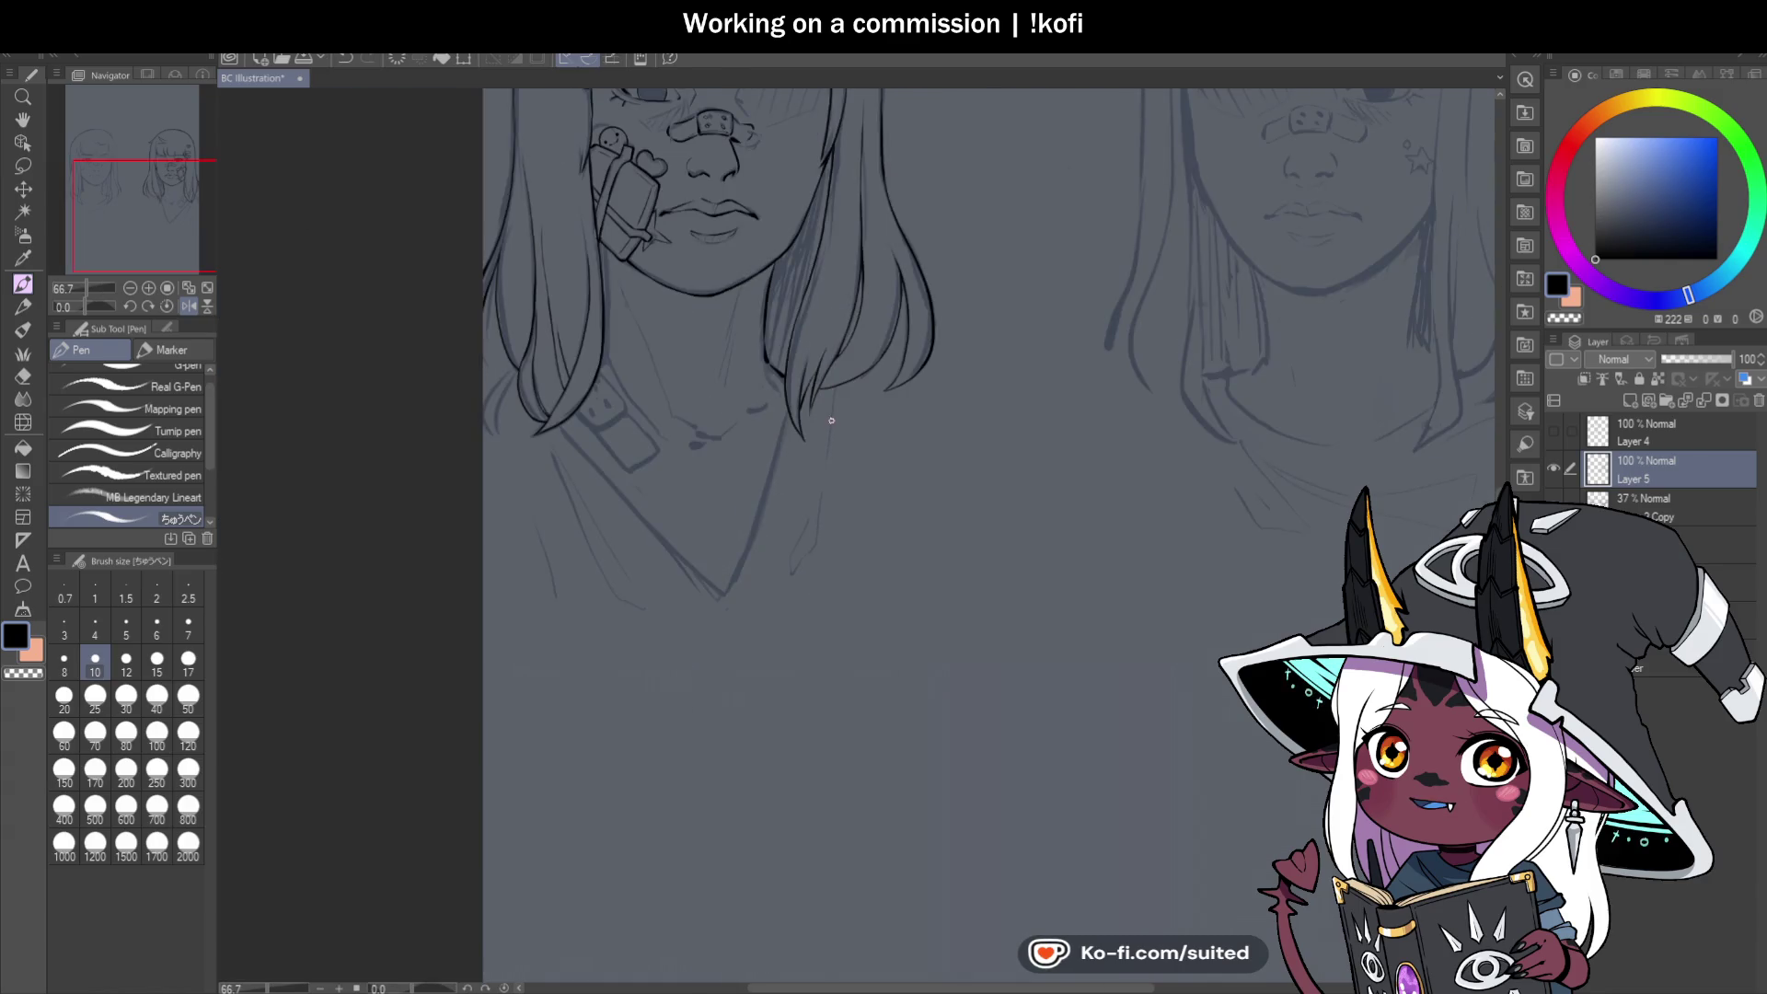
scroll(854, 379, up, 3)
scroll(815, 349, up, 1)
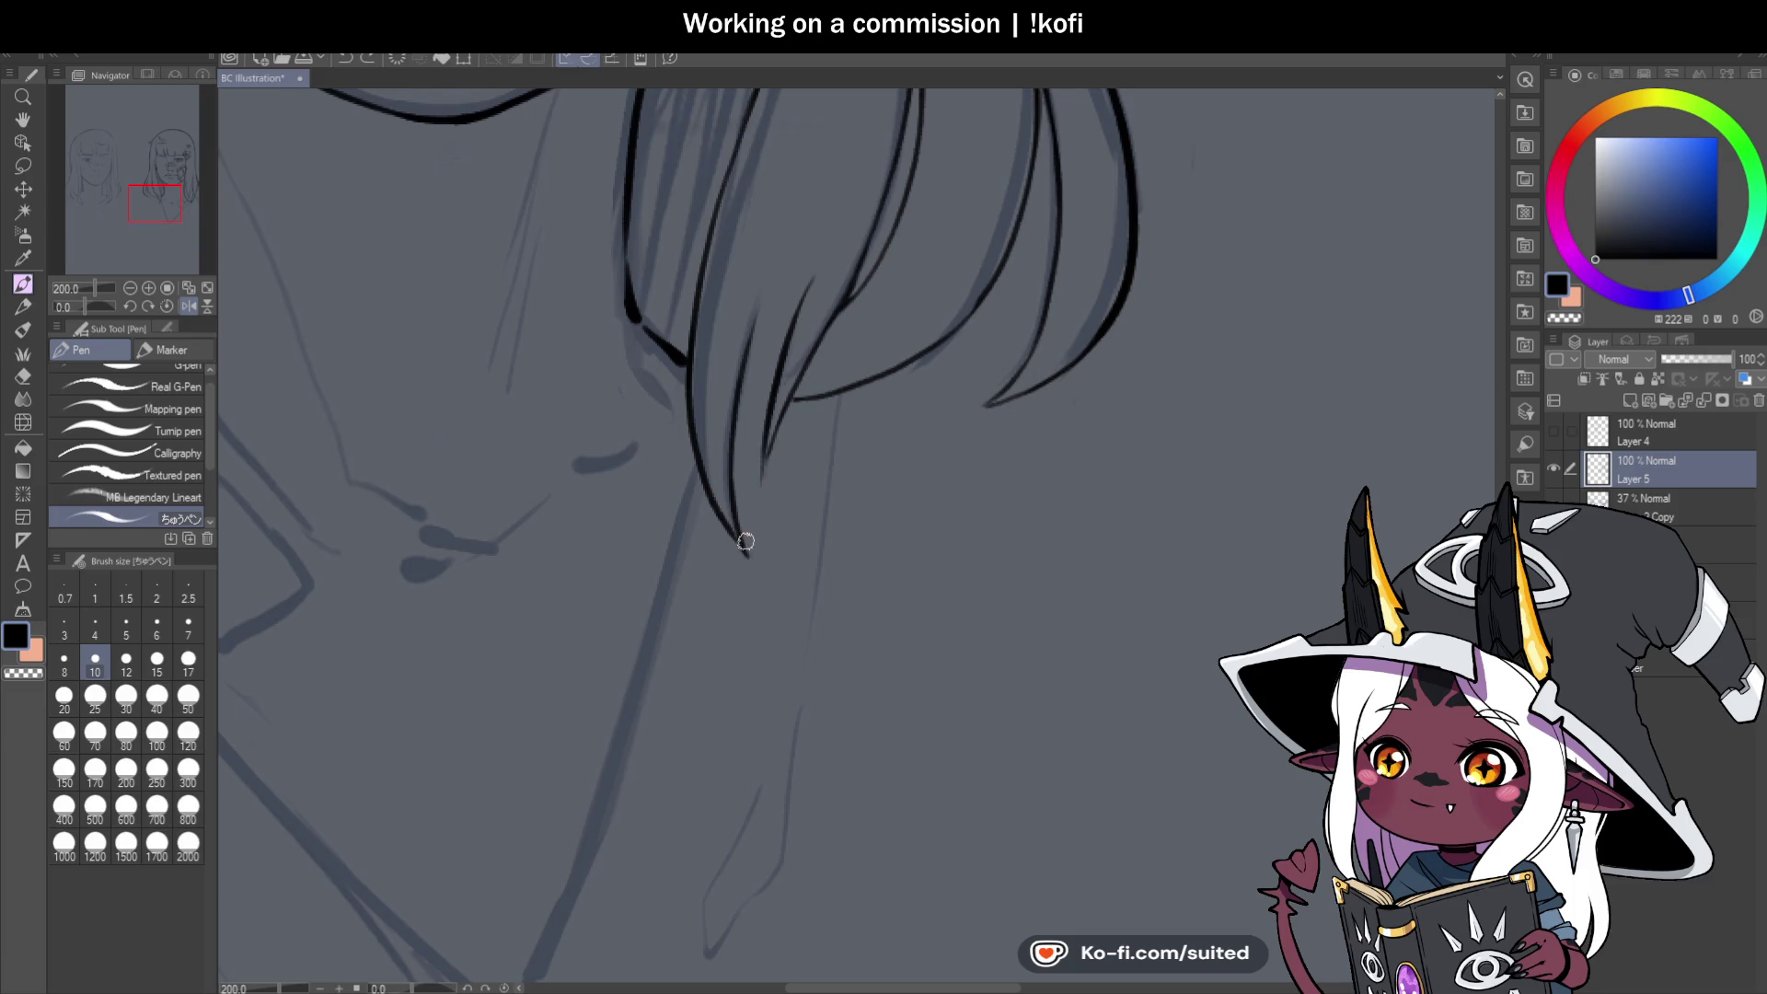
Turn the canvas mirroring off and zoom back out.
scroll(865, 434, down, 3)
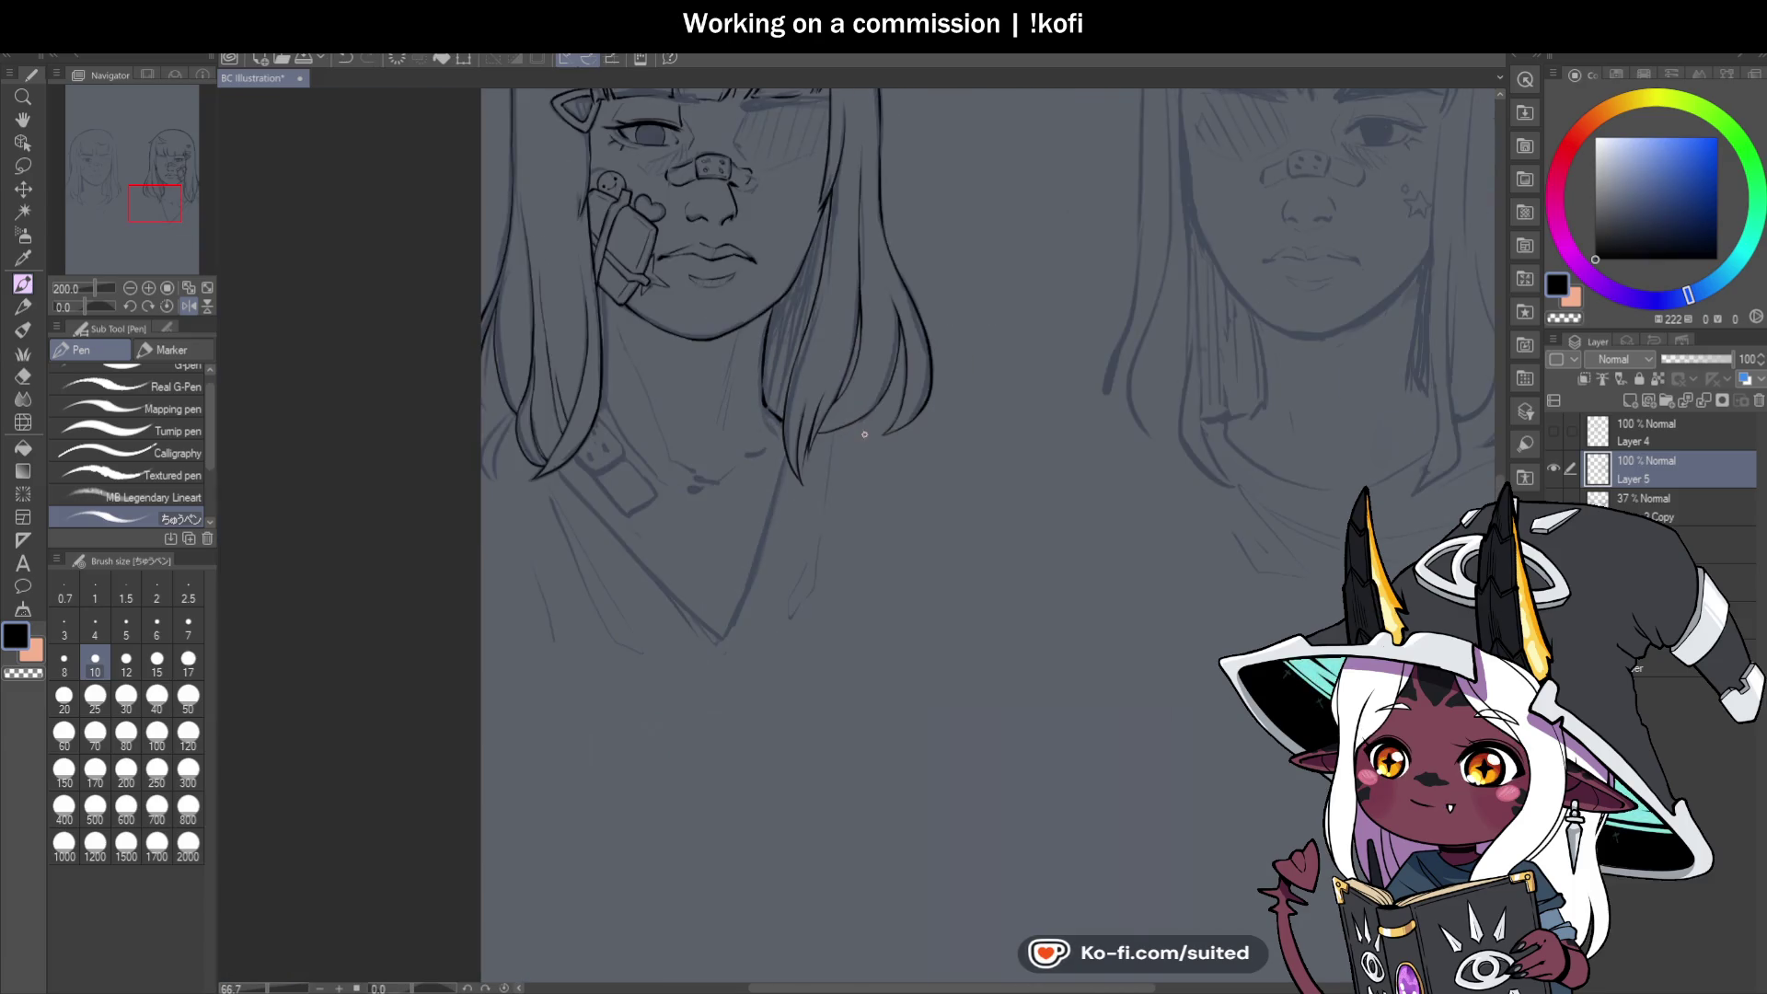
click(189, 307)
scroll(644, 460, down, 2)
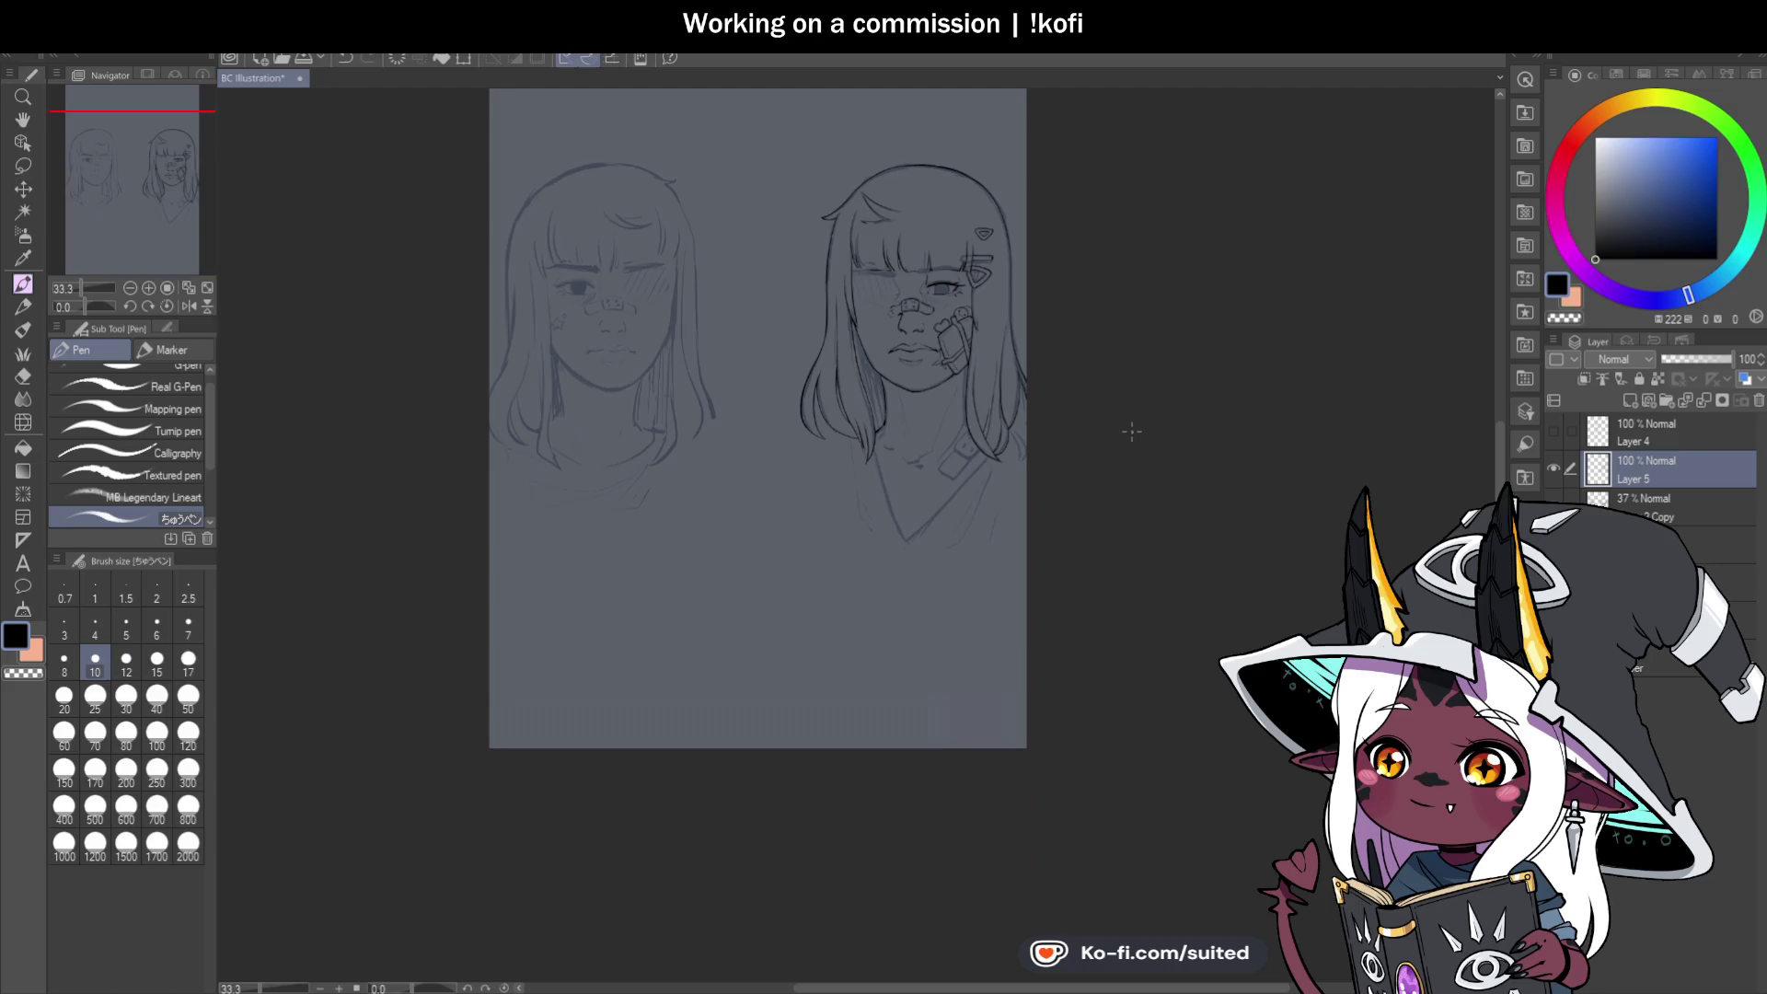
scroll(1058, 520, up, 1)
scroll(846, 469, up, 5)
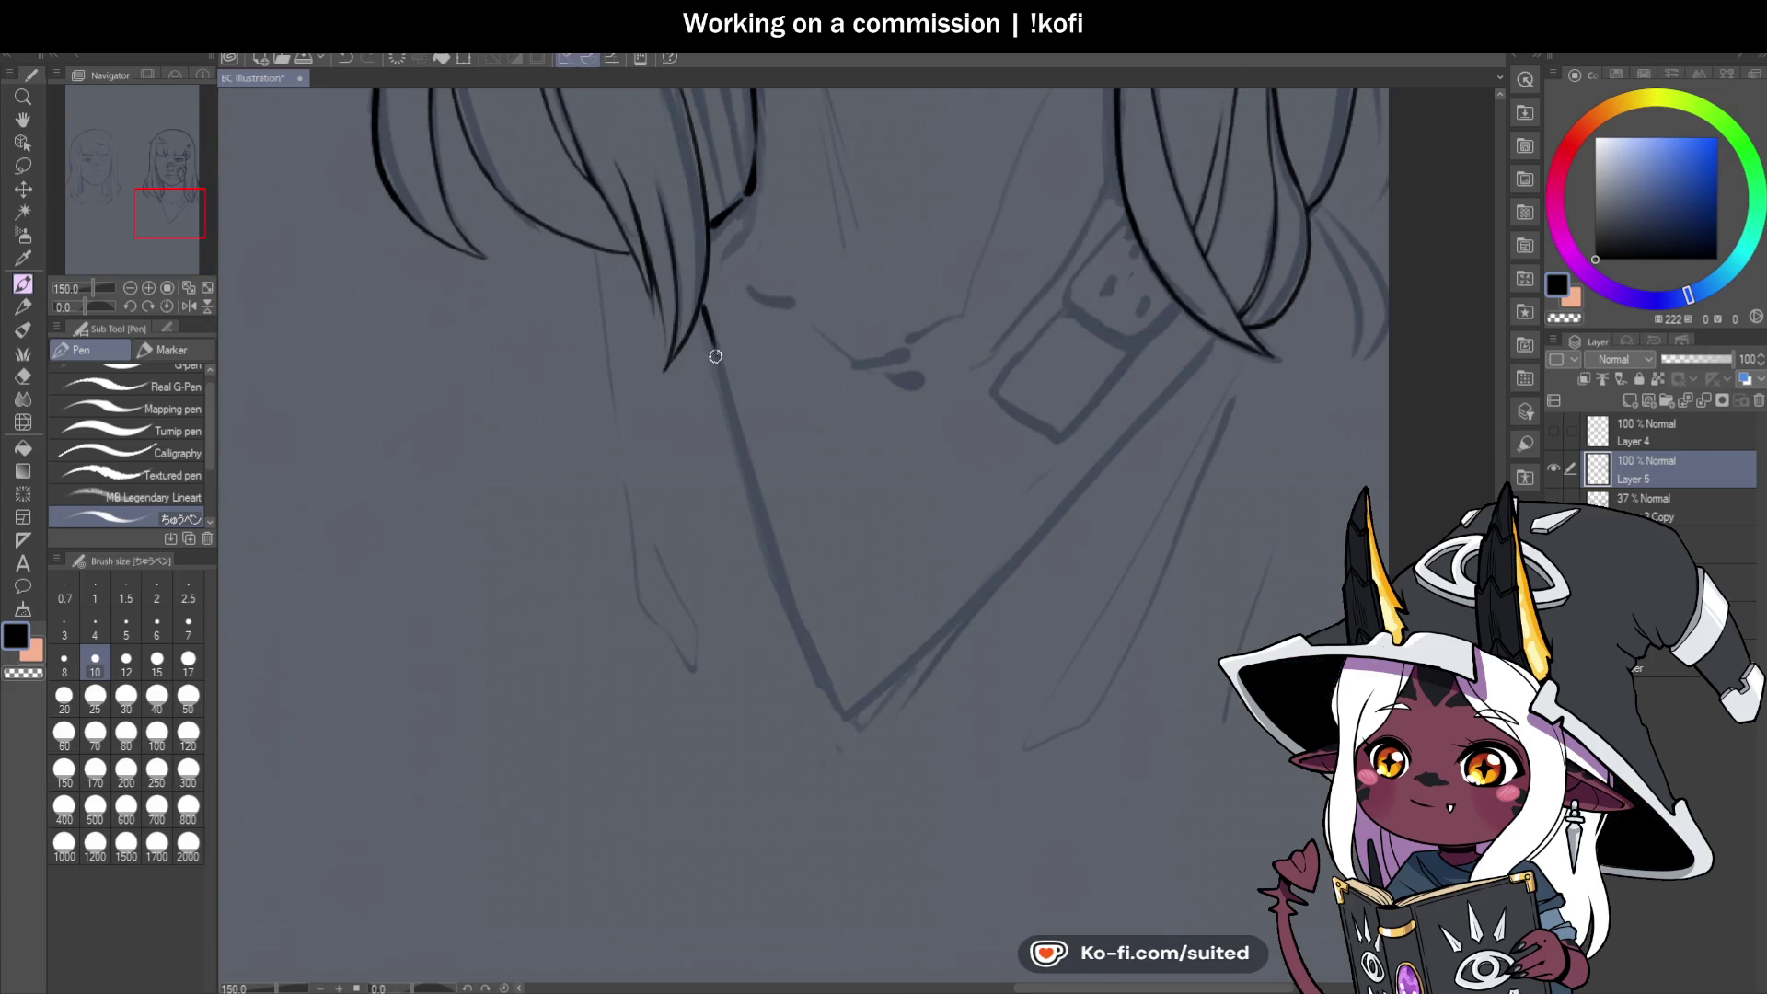
Ink both sides of the V-neckline, redrawing the right side up to the strap.
drag(724, 390, 835, 702)
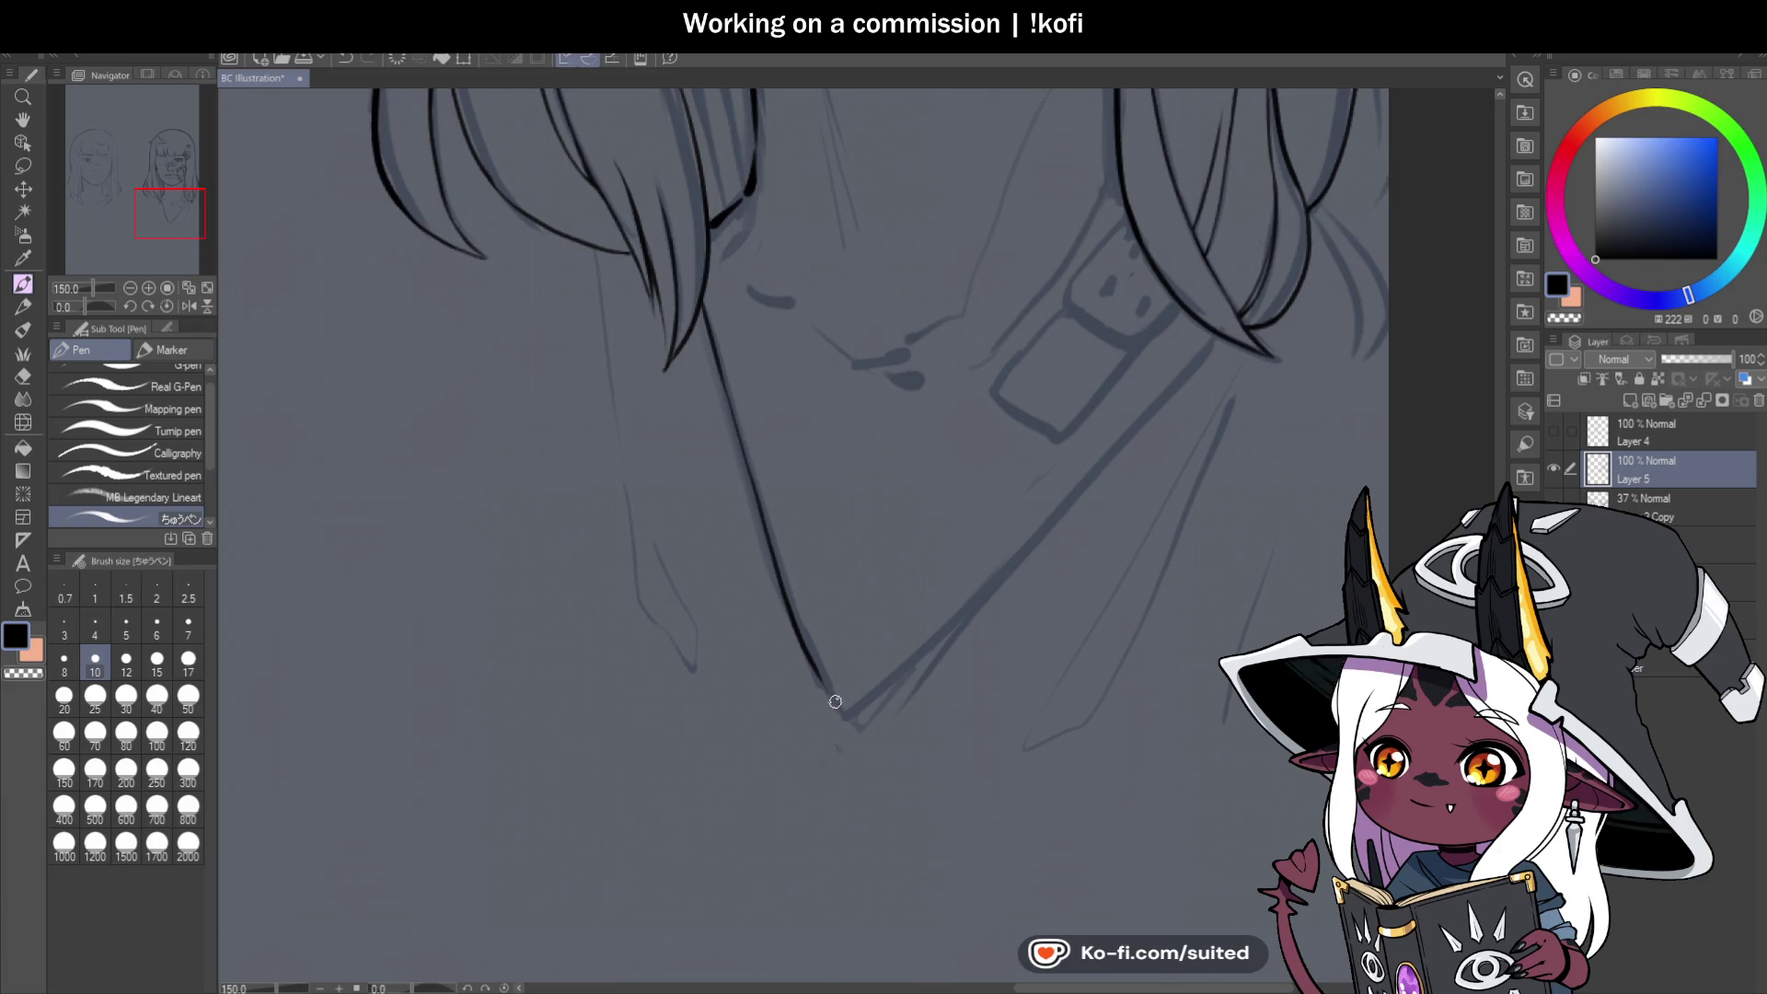
scroll(847, 717, down, 3)
scroll(816, 588, up, 4)
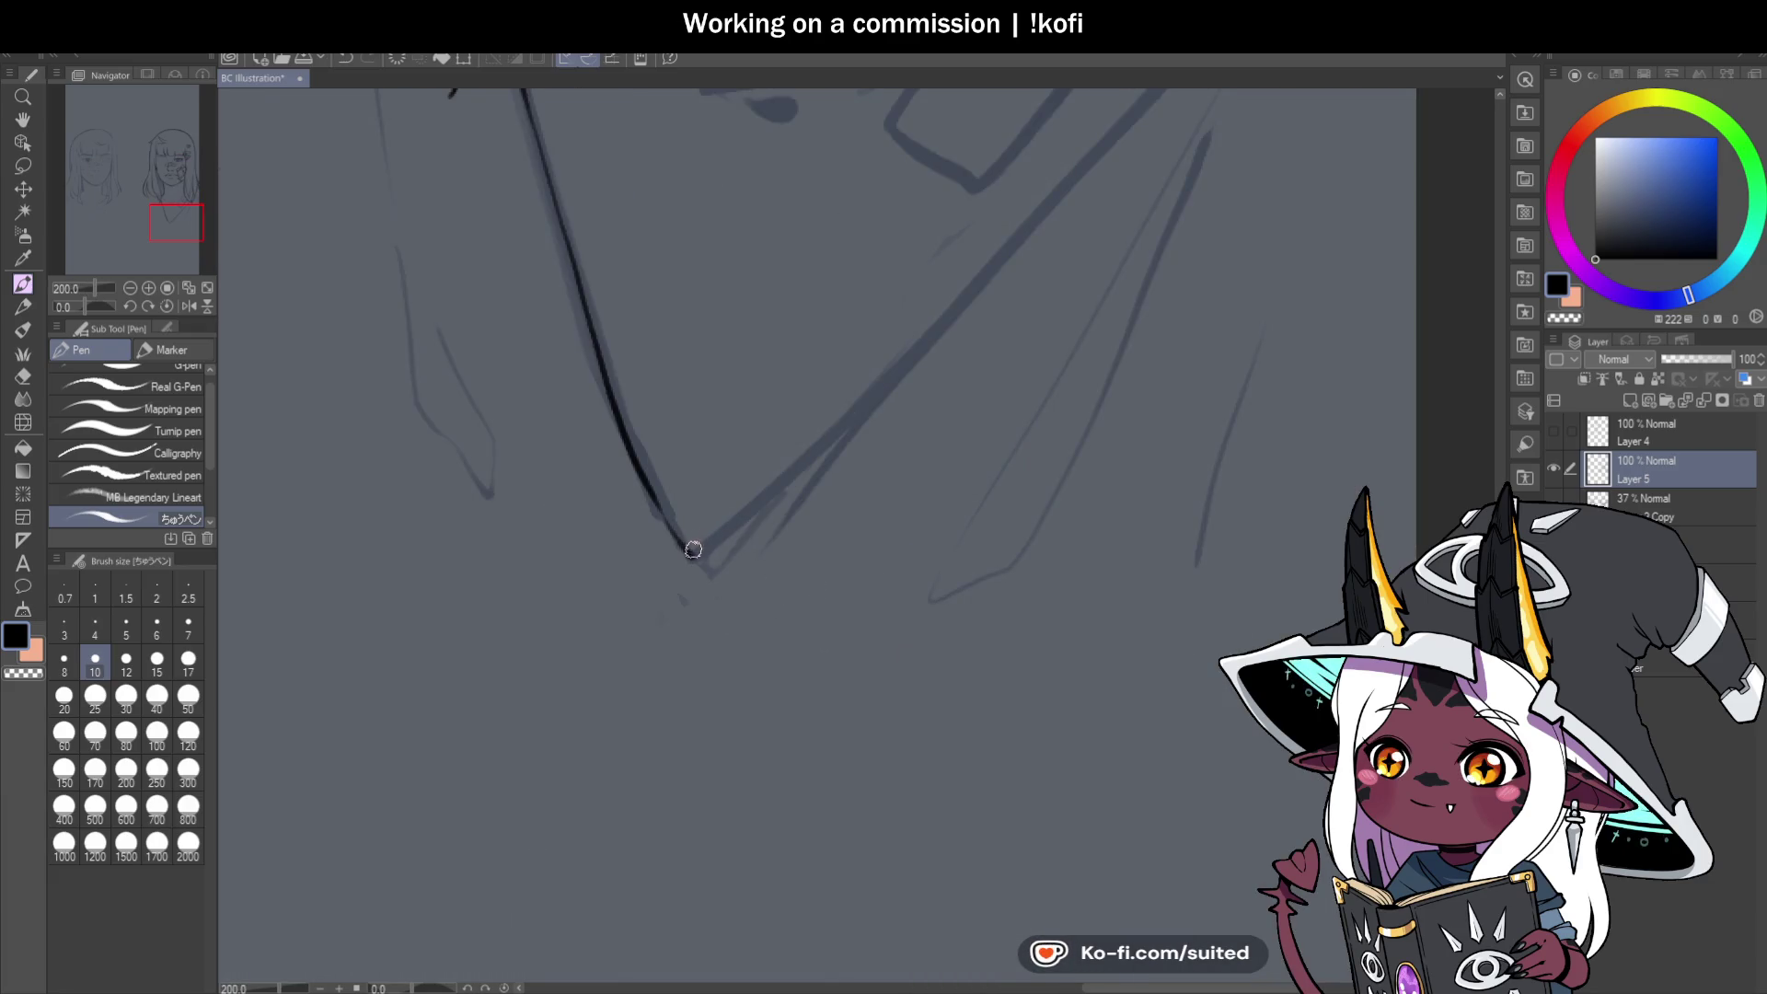
drag(732, 527, 920, 350)
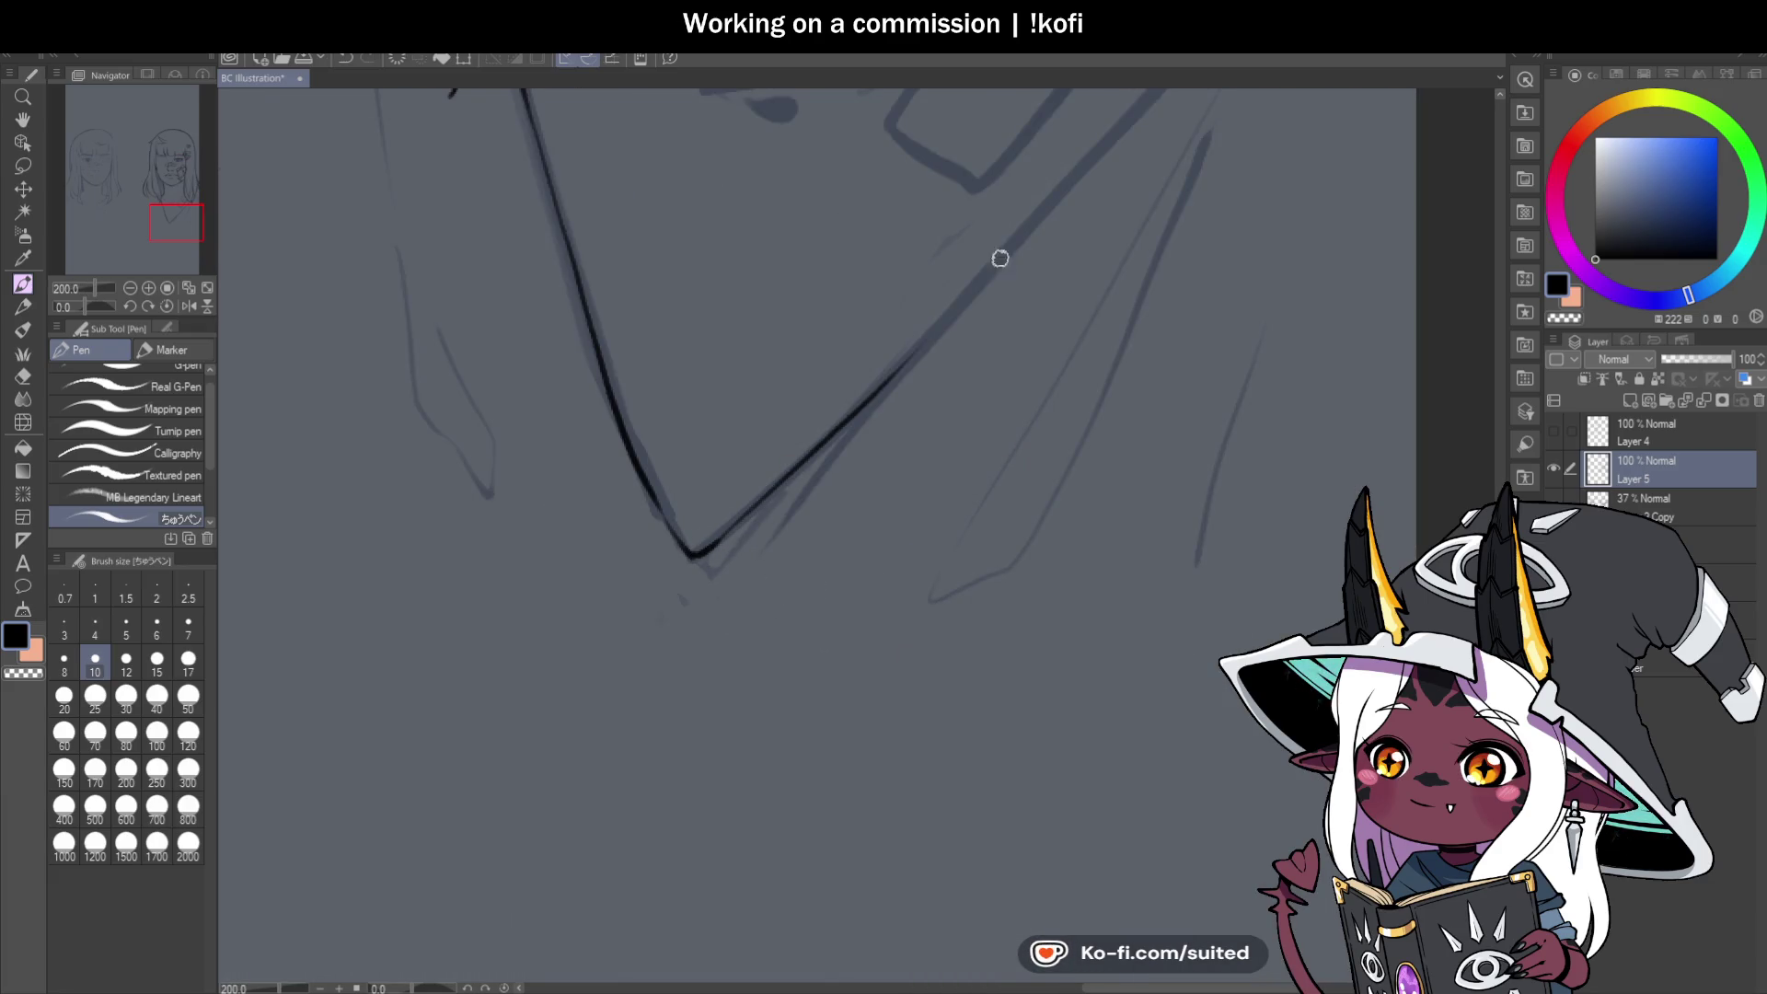
scroll(667, 710, down, 3)
scroll(860, 451, up, 3)
drag(738, 584, 986, 292)
key(ctrl+z)
drag(751, 572, 951, 343)
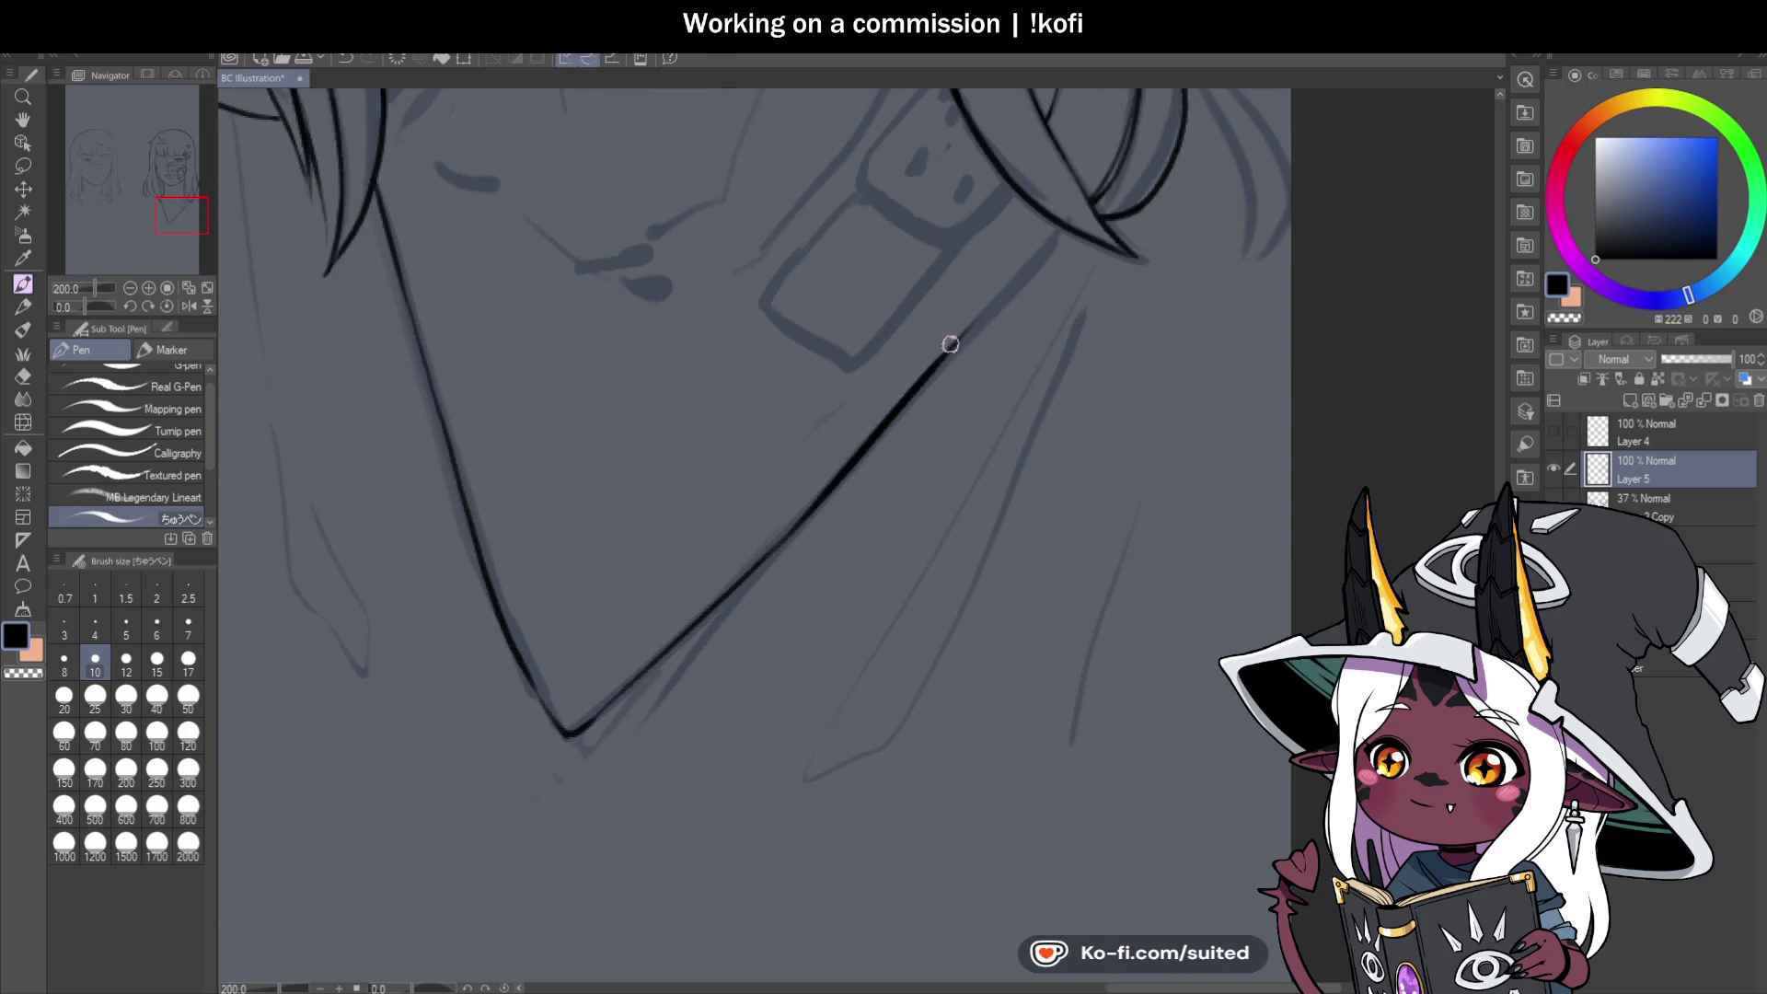
Ink the hair strand beside the jaw down toward the shoulder.
scroll(854, 493, down, 4)
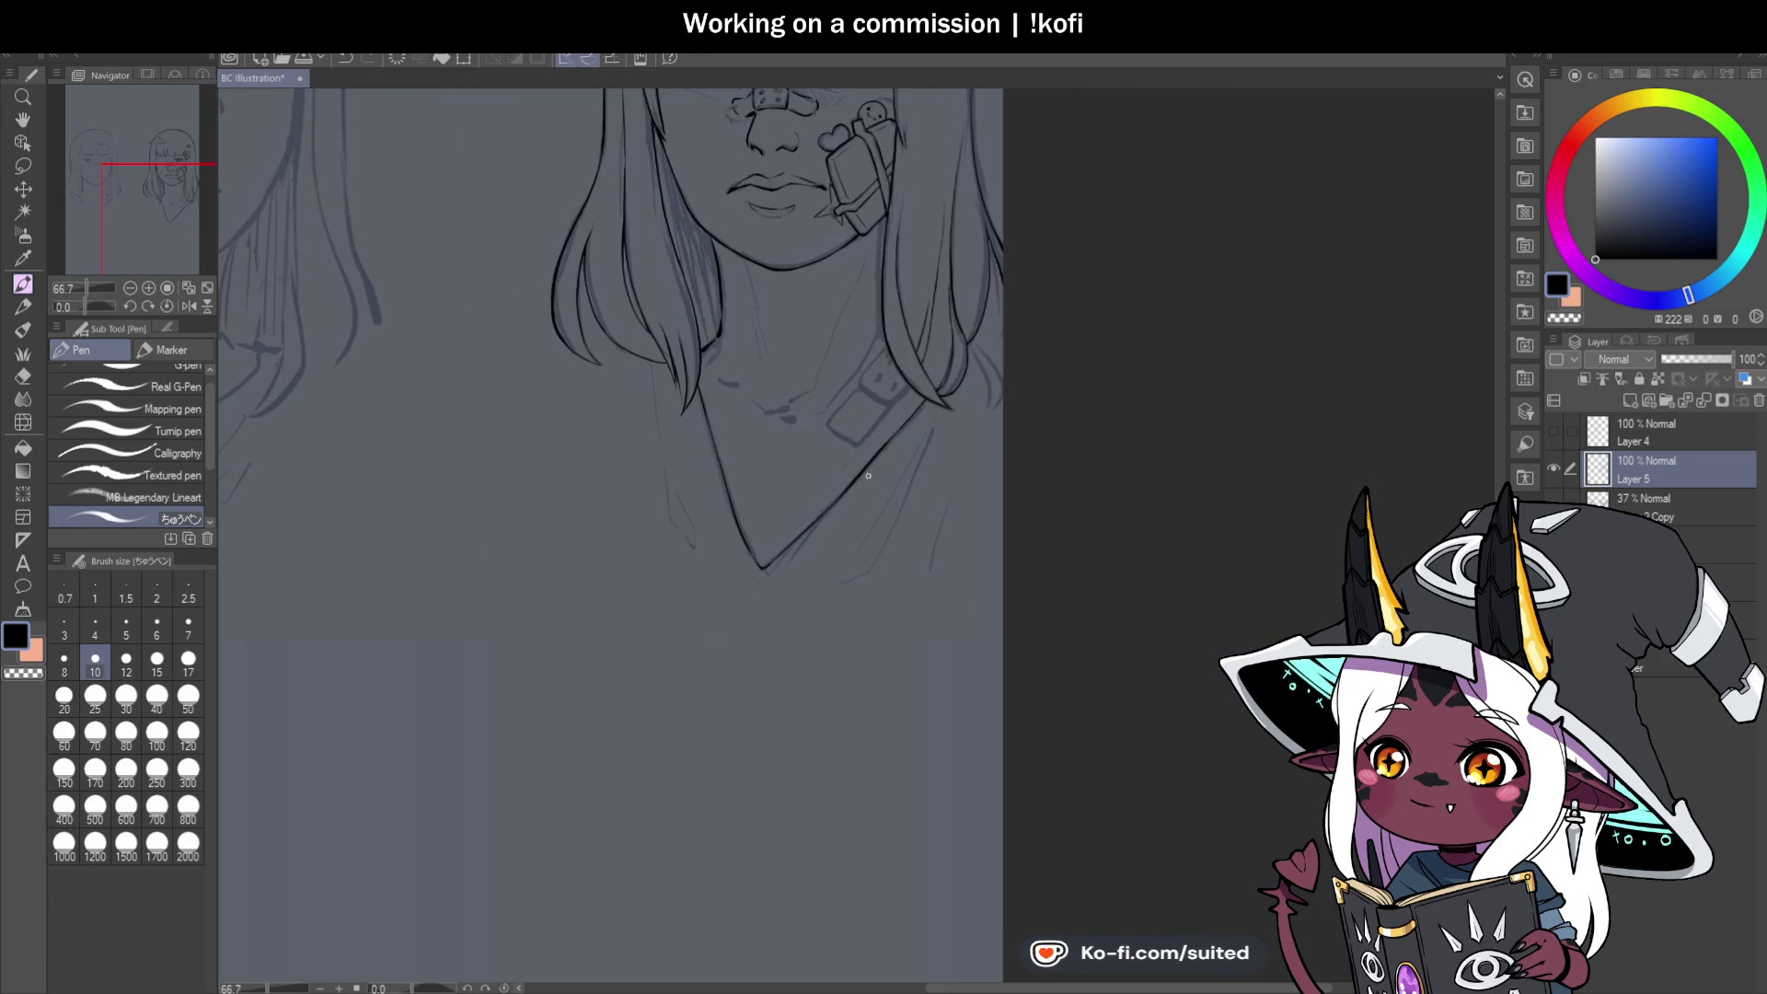
scroll(764, 354, up, 5)
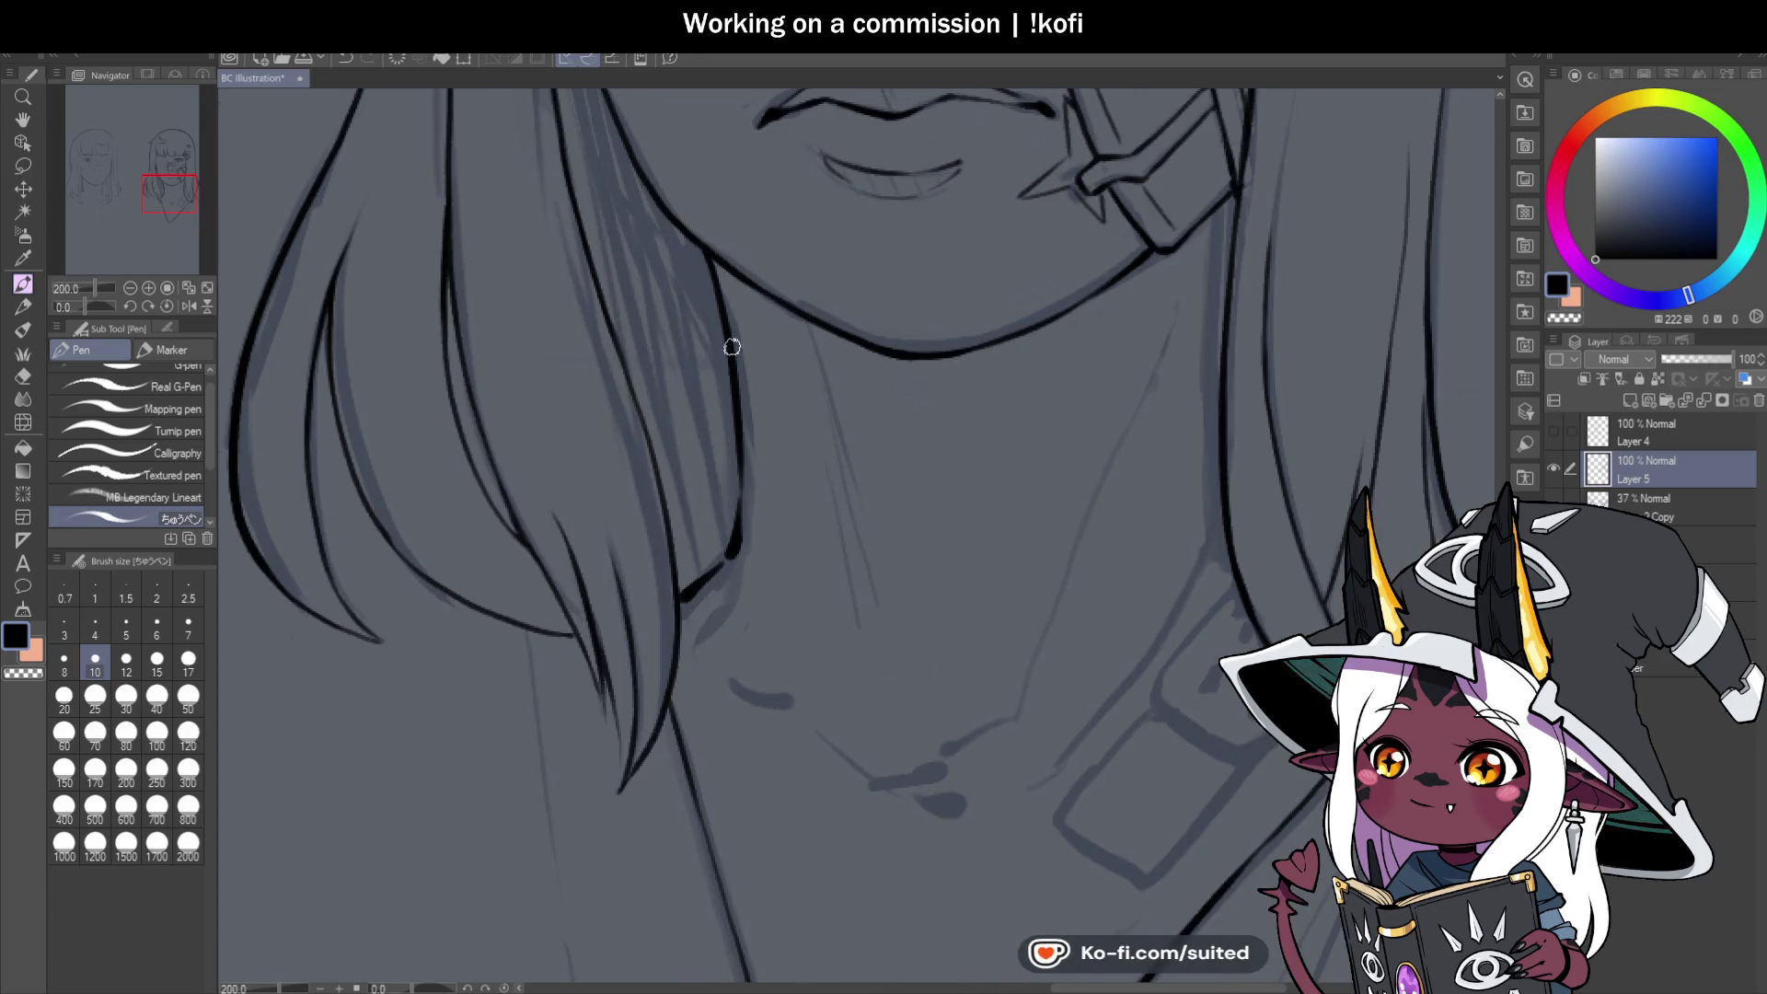
scroll(730, 344, down, 2)
scroll(896, 420, down, 2)
scroll(980, 329, up, 4)
drag(964, 294, 951, 420)
key(ctrl+z)
drag(962, 347, 959, 550)
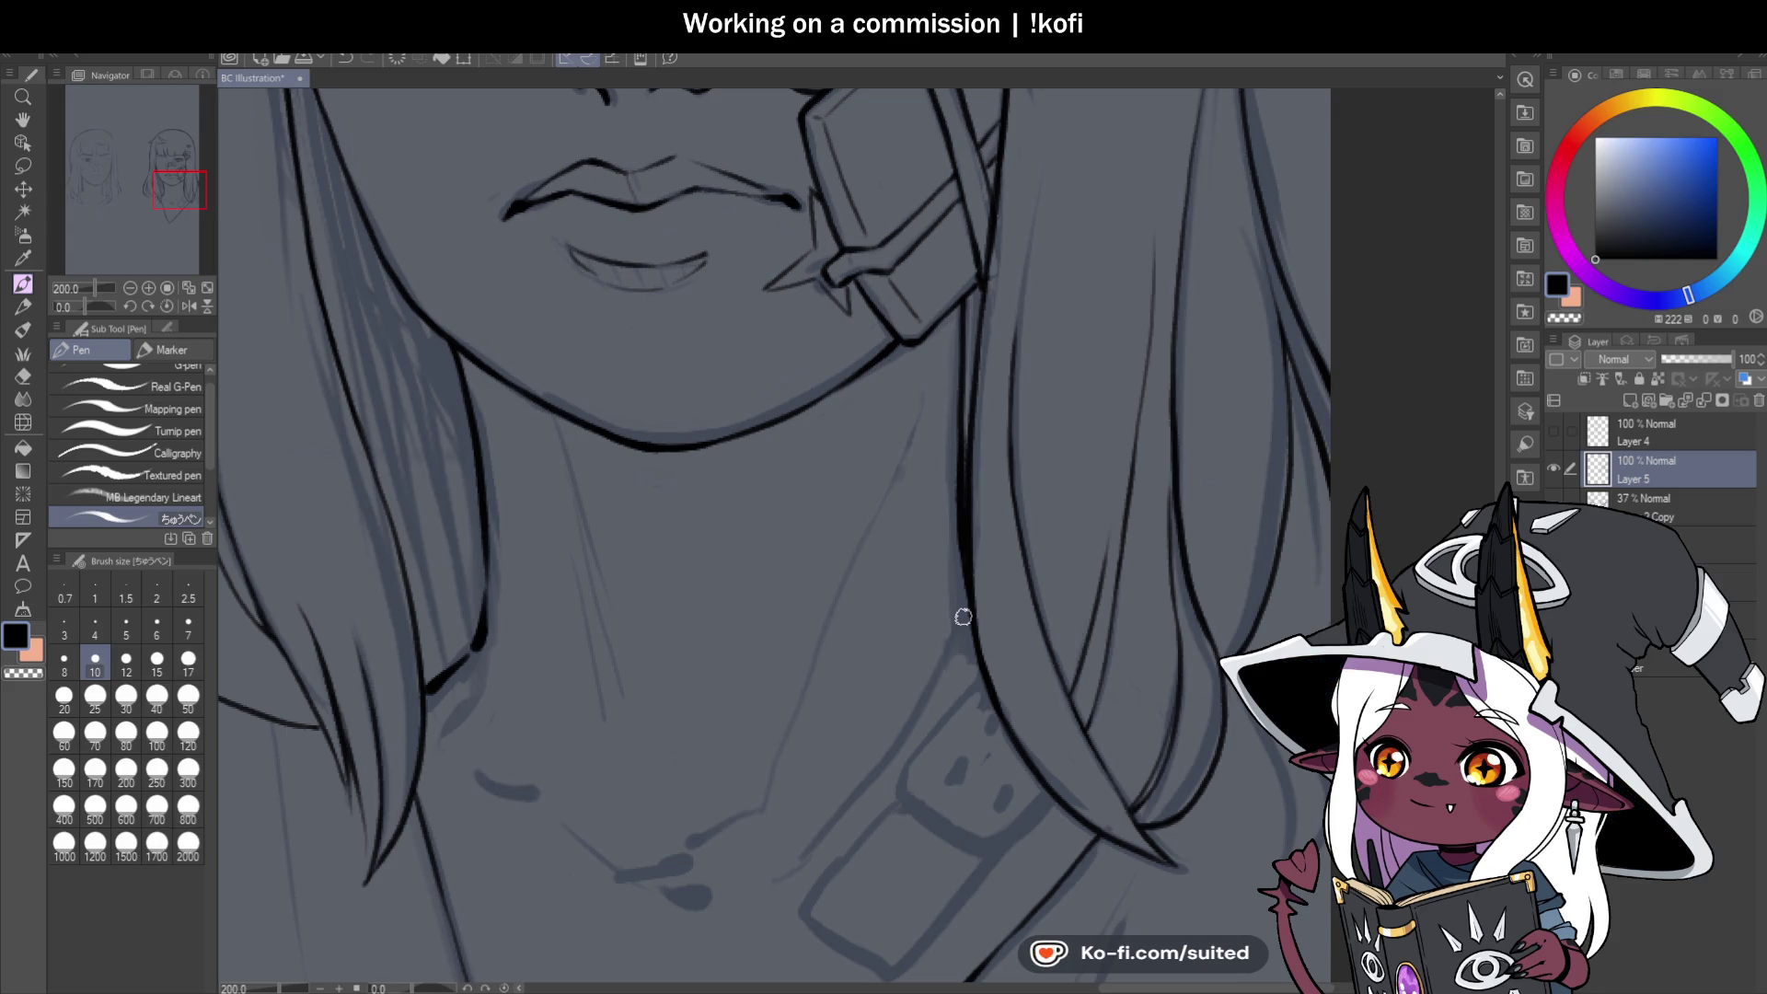
Ink a short neck shadow line below the chin in black.
scroll(681, 366, down, 1)
scroll(681, 365, down, 1)
scroll(552, 505, up, 4)
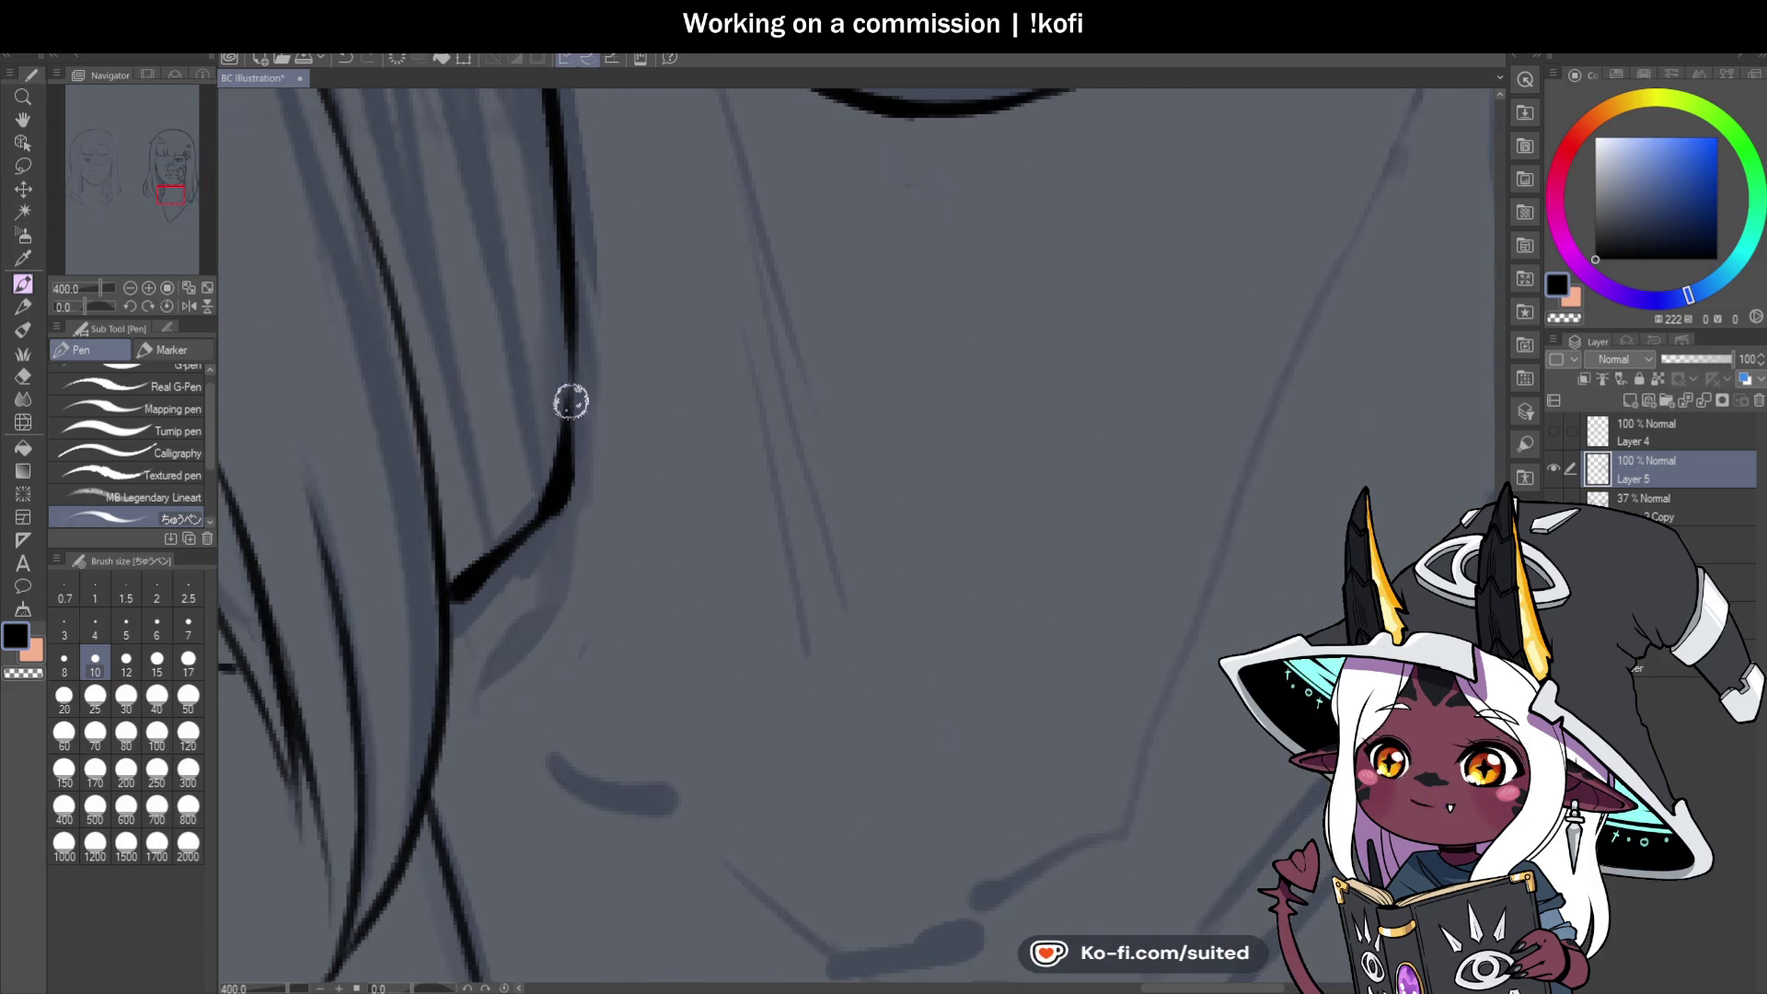
key(c)
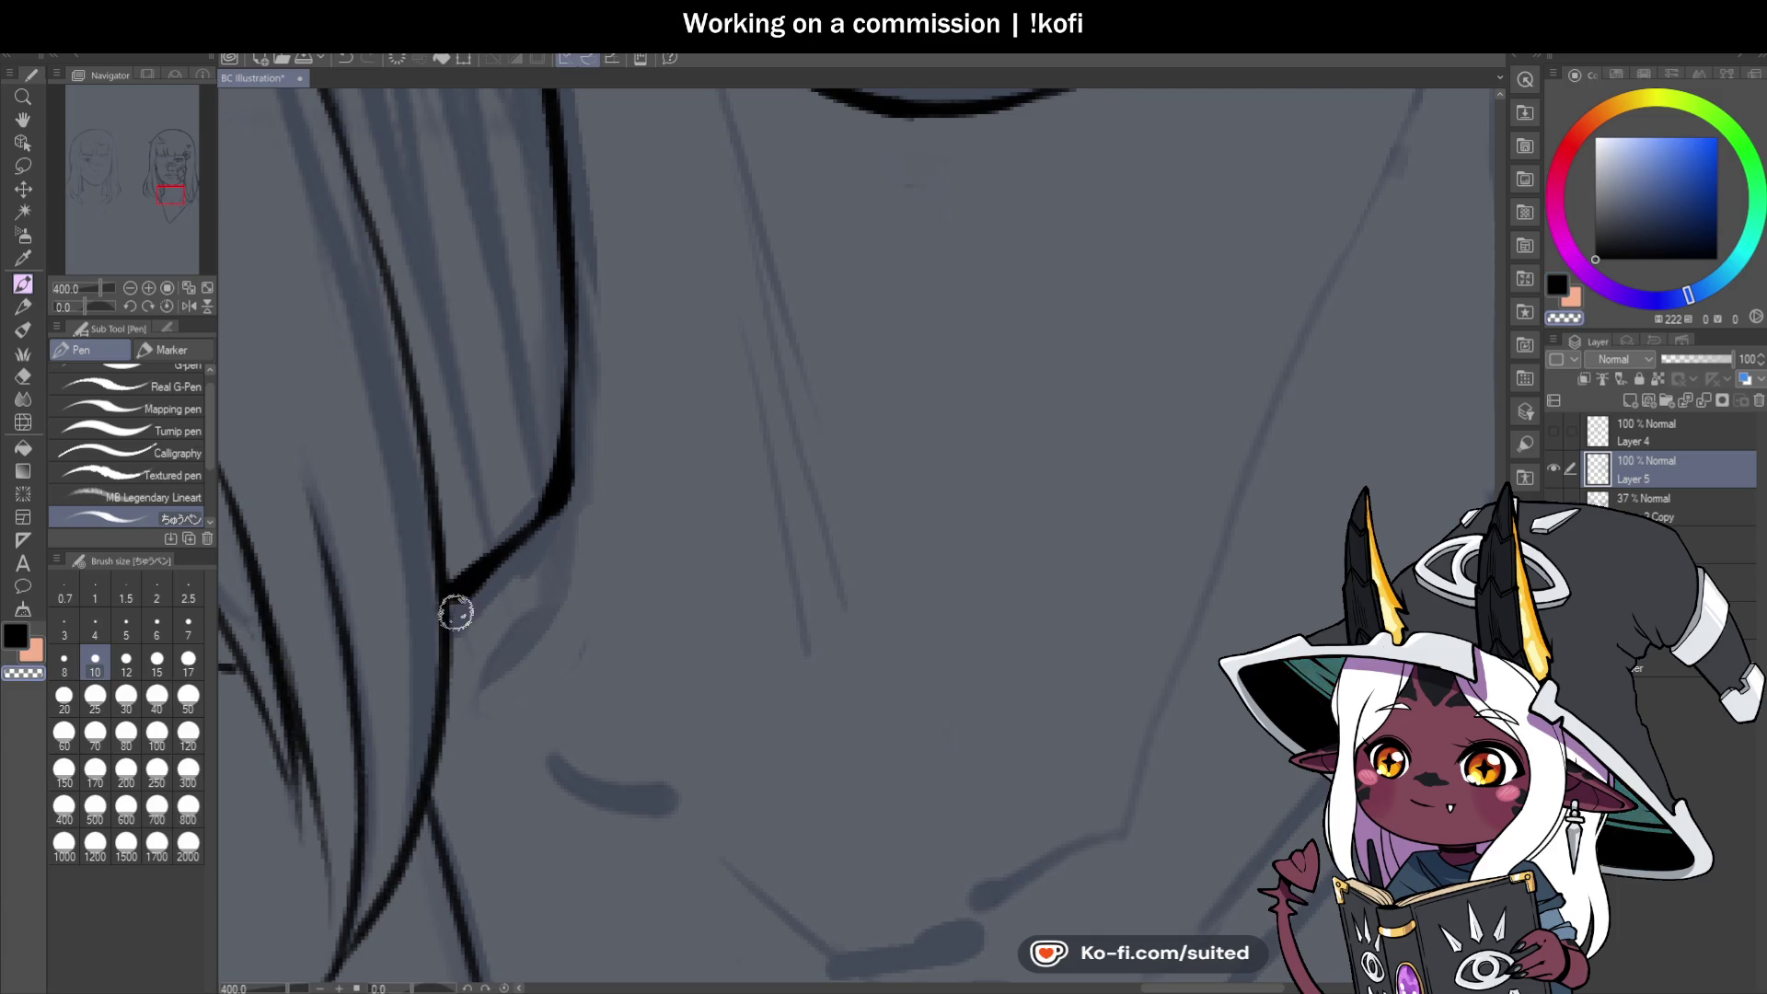
key(c)
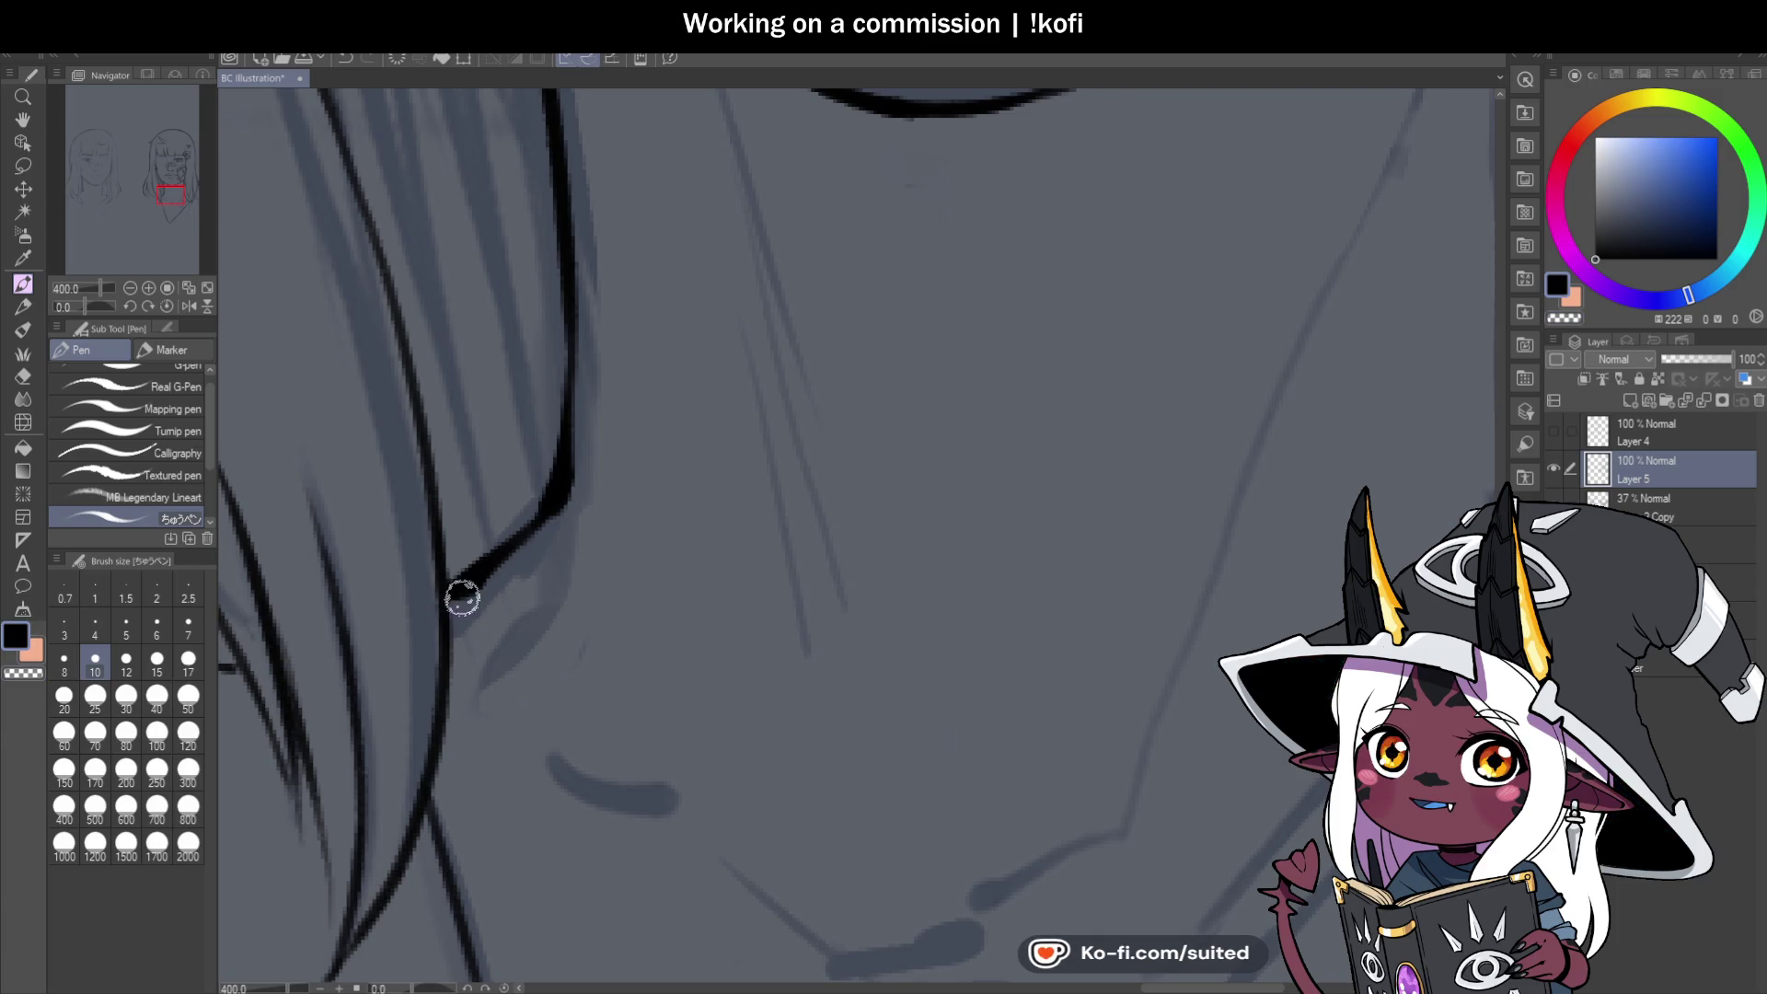
scroll(442, 663, down, 5)
scroll(864, 513, up, 1)
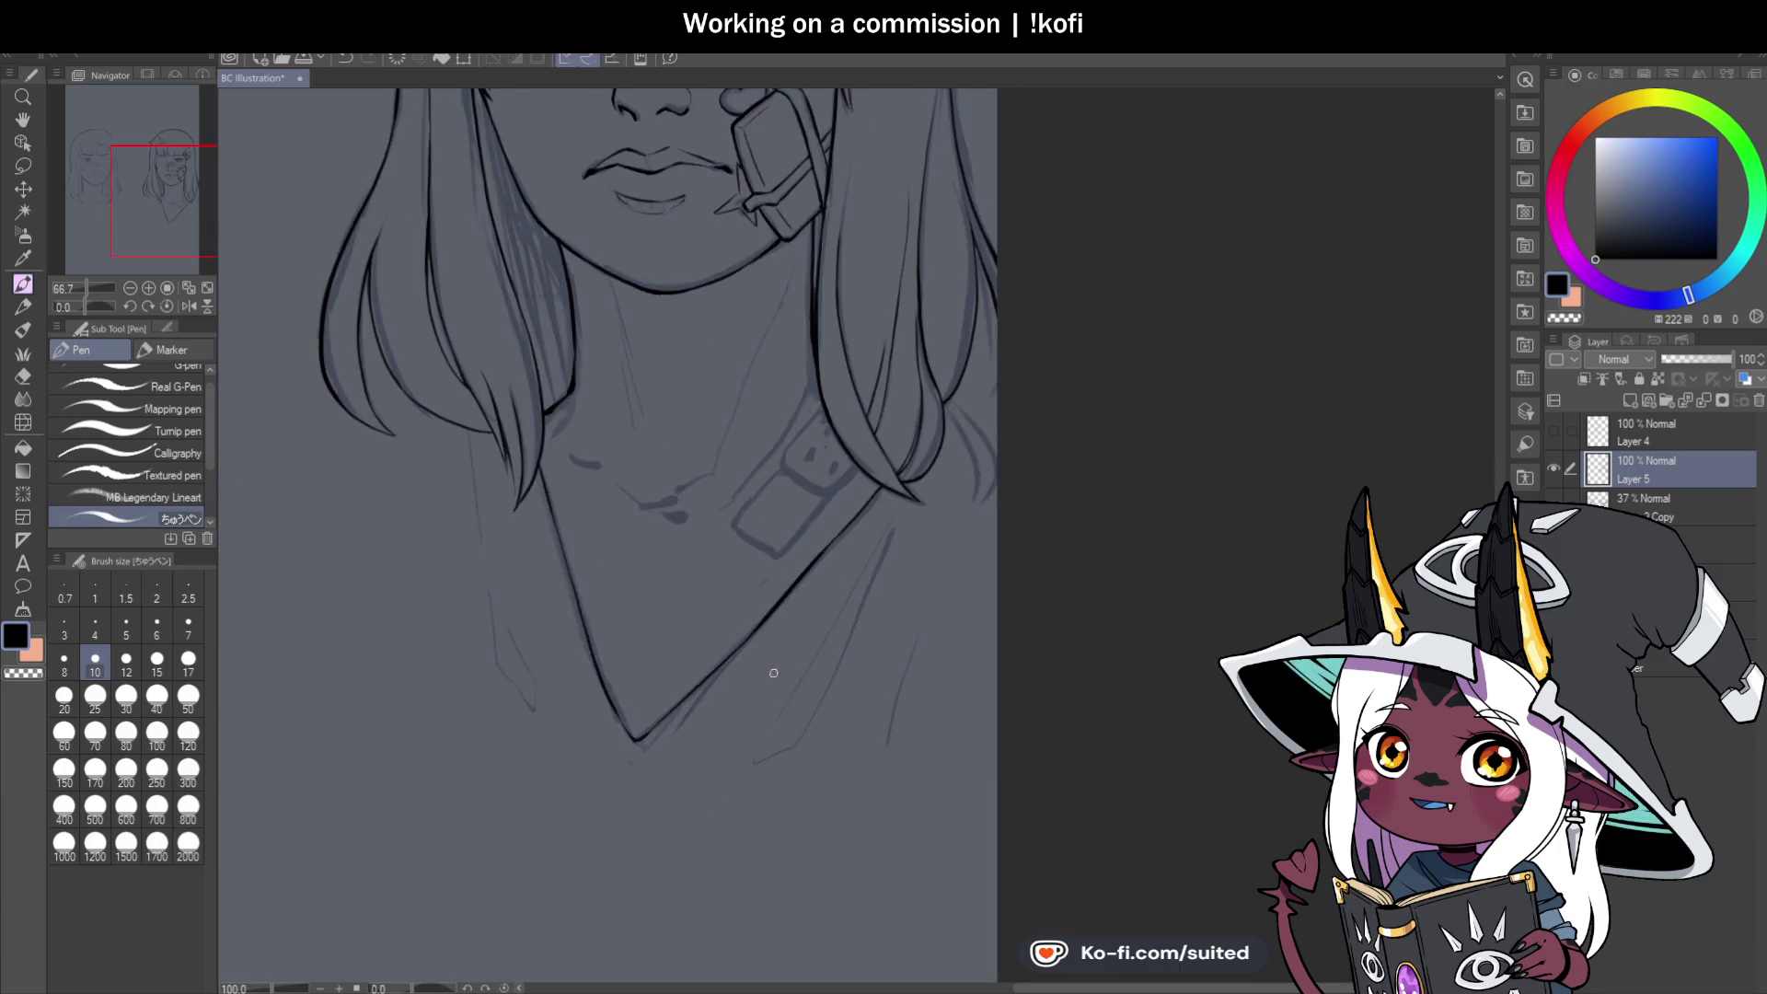
scroll(718, 607, up, 3)
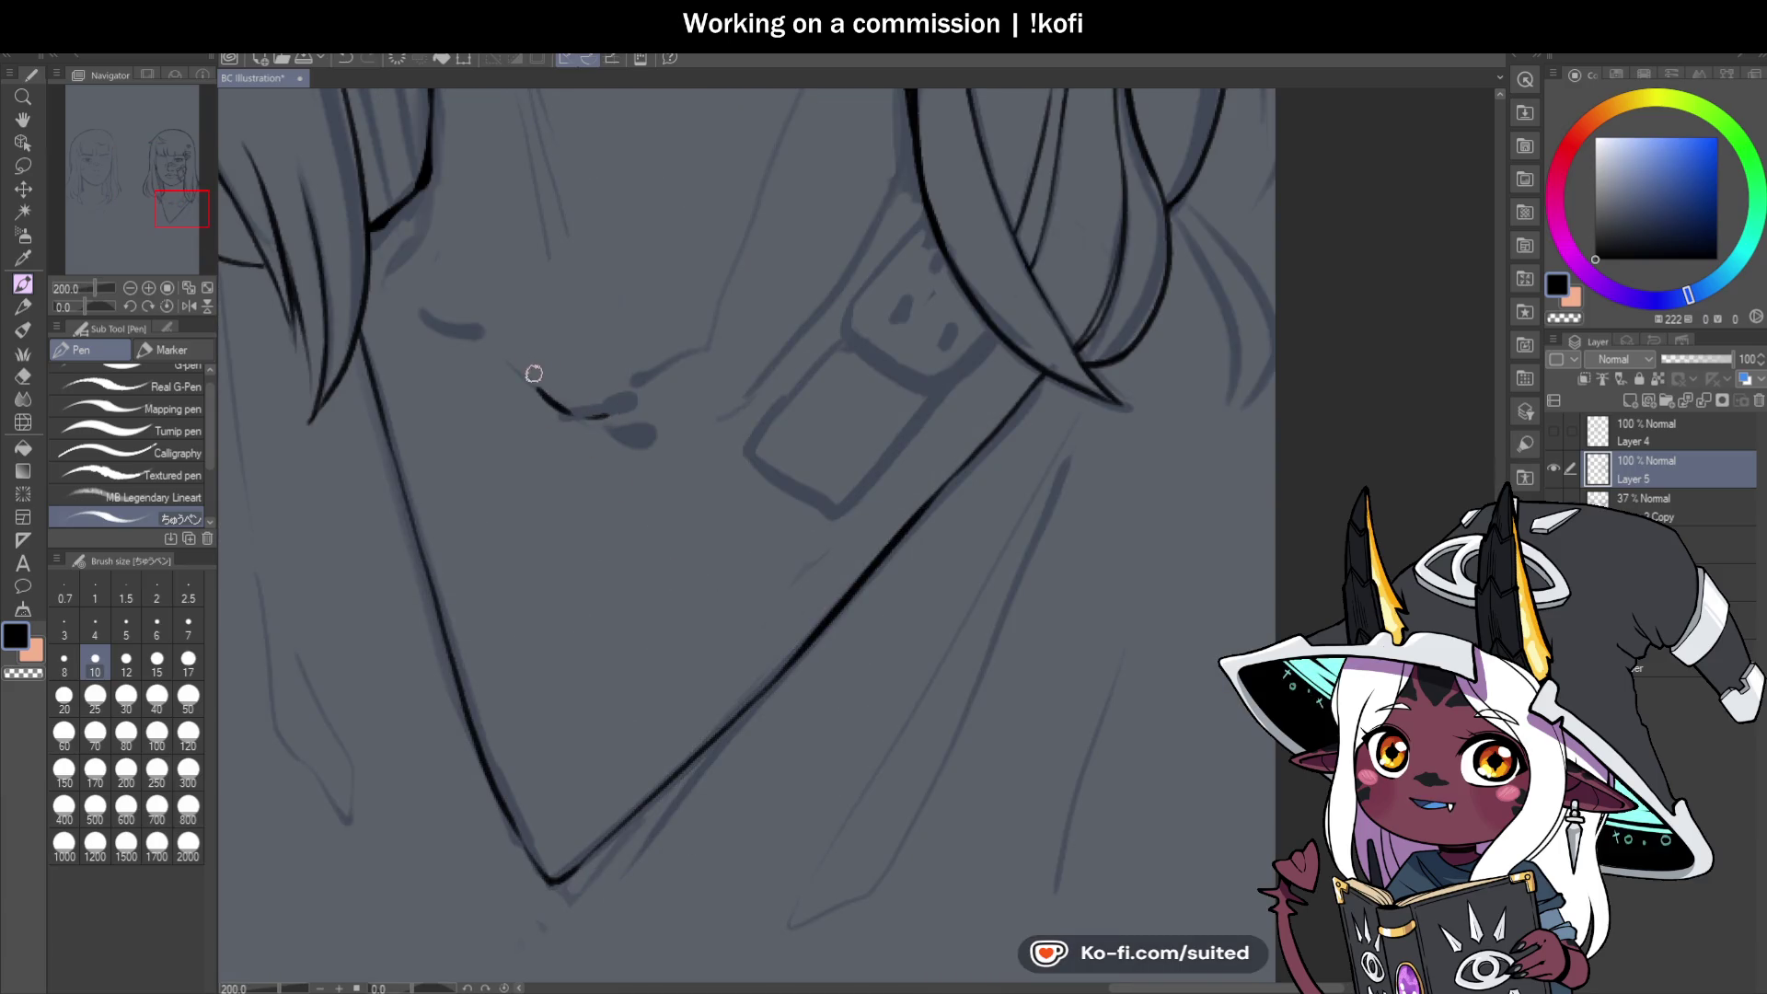
drag(534, 373, 500, 356)
scroll(881, 485, down, 3)
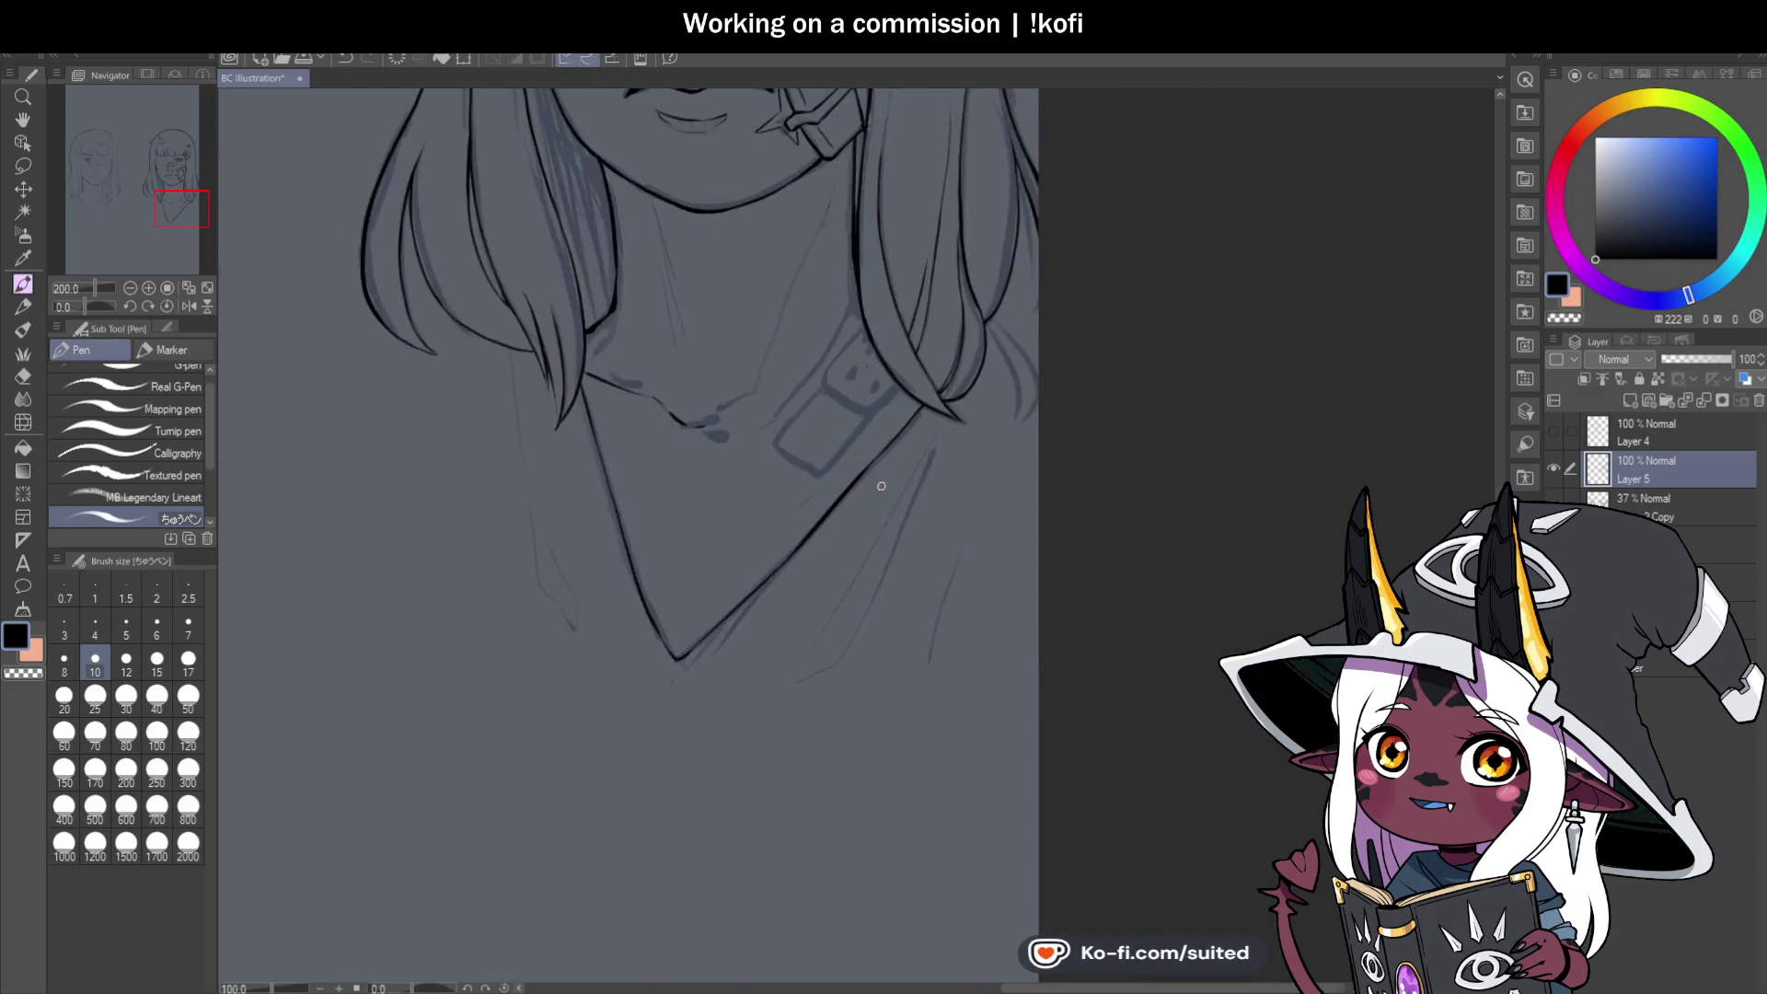
On a rotated view, redraw the strap buckle's left edge, then reset the rotation to upright.
click(130, 288)
drag(92, 307, 73, 306)
scroll(733, 423, up, 5)
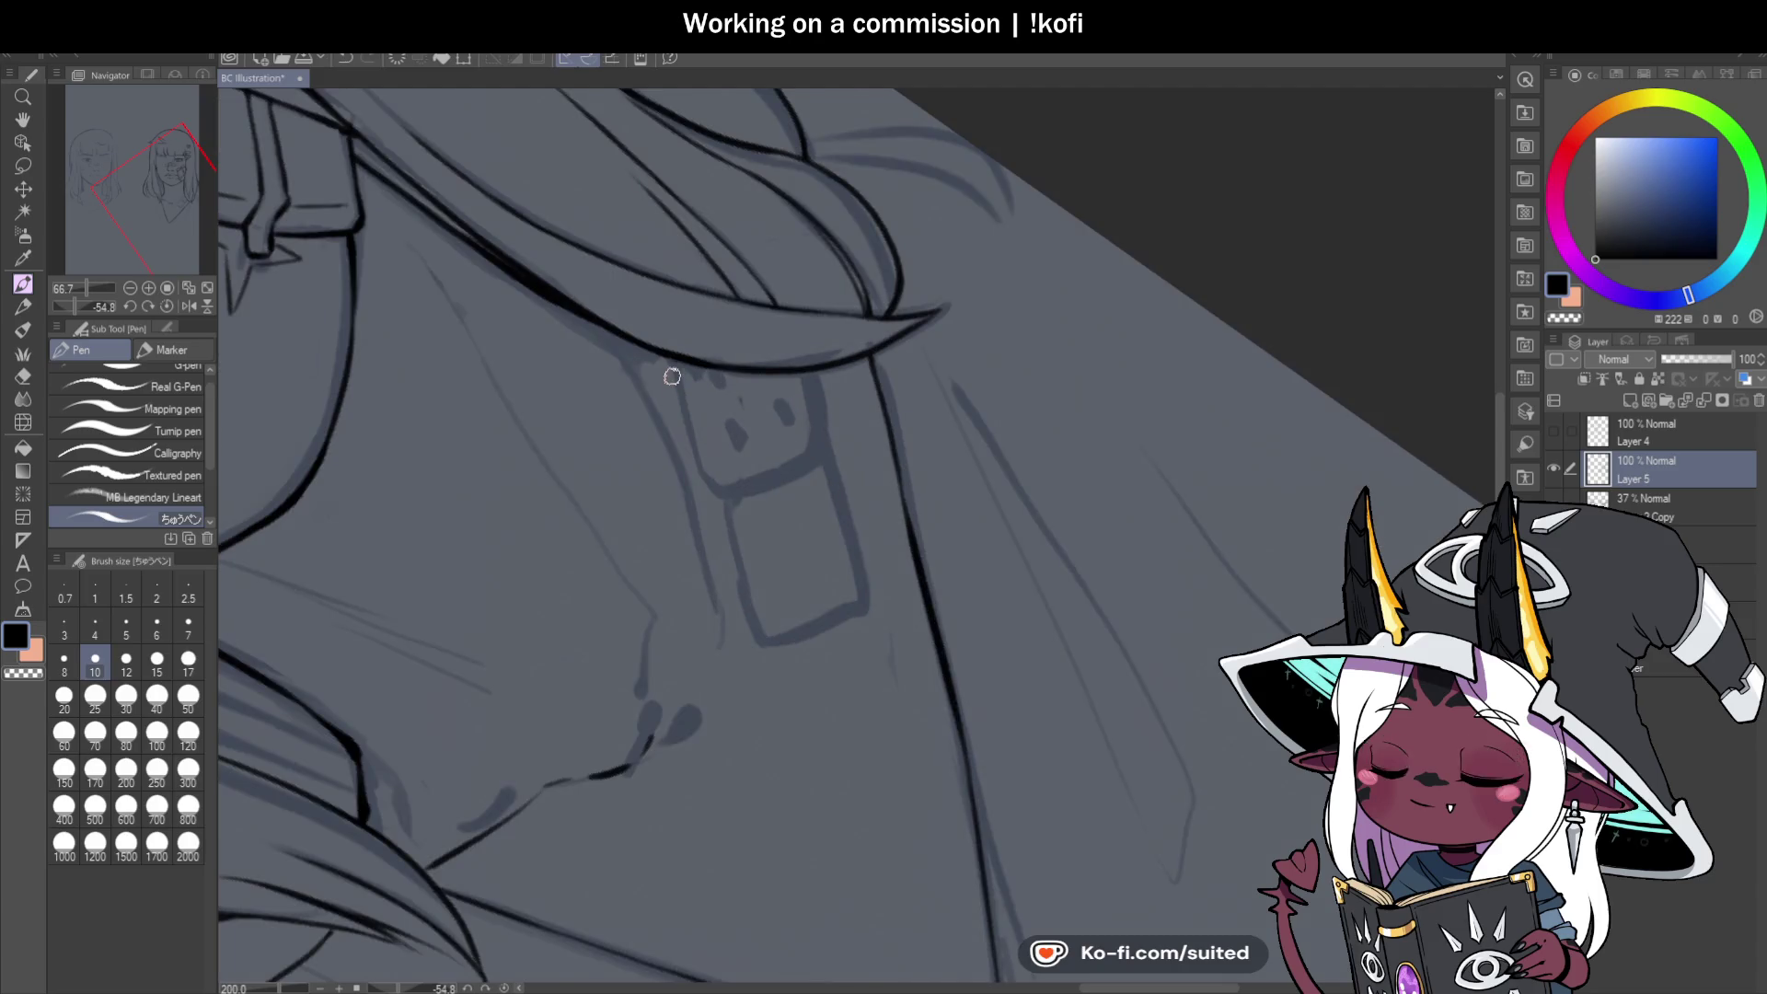
key(ctrl+z)
drag(669, 364, 695, 469)
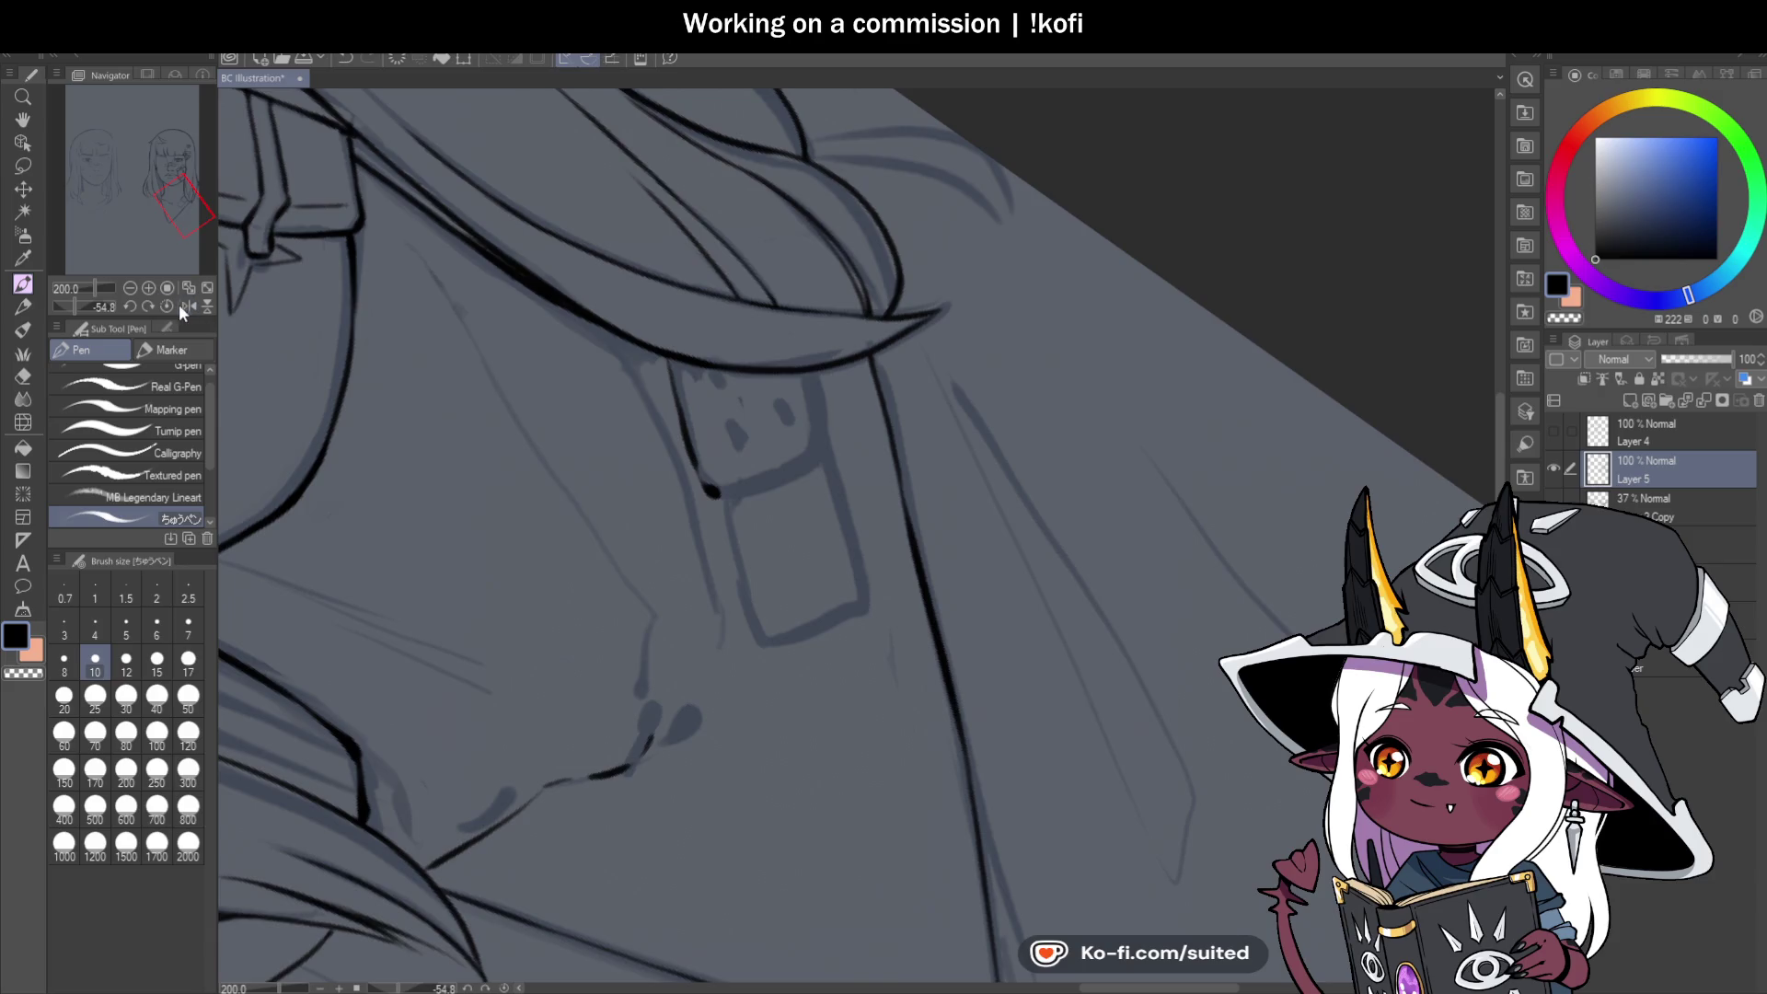
click(167, 306)
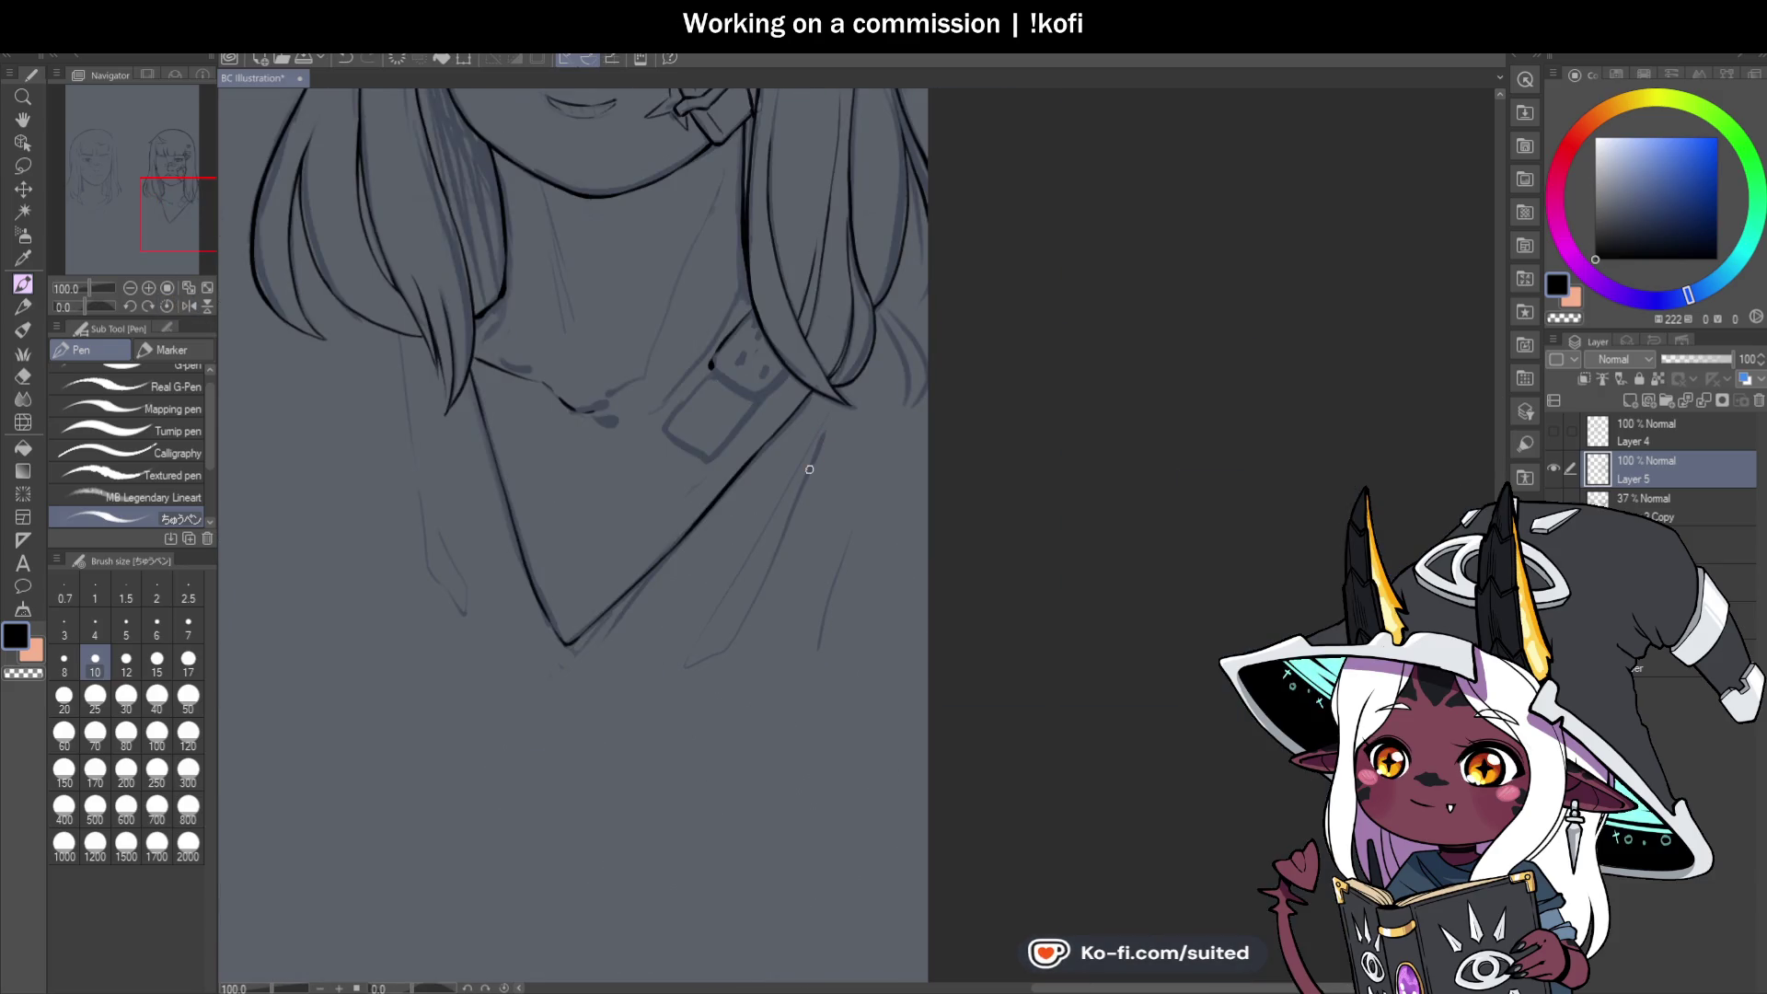
scroll(718, 387, up, 5)
Ink the buckle's top edge, the tag's upper corner and its two small holes.
mouse_move(600, 305)
mouse_down()
mouse_move(691, 394)
mouse_move(803, 445)
mouse_up()
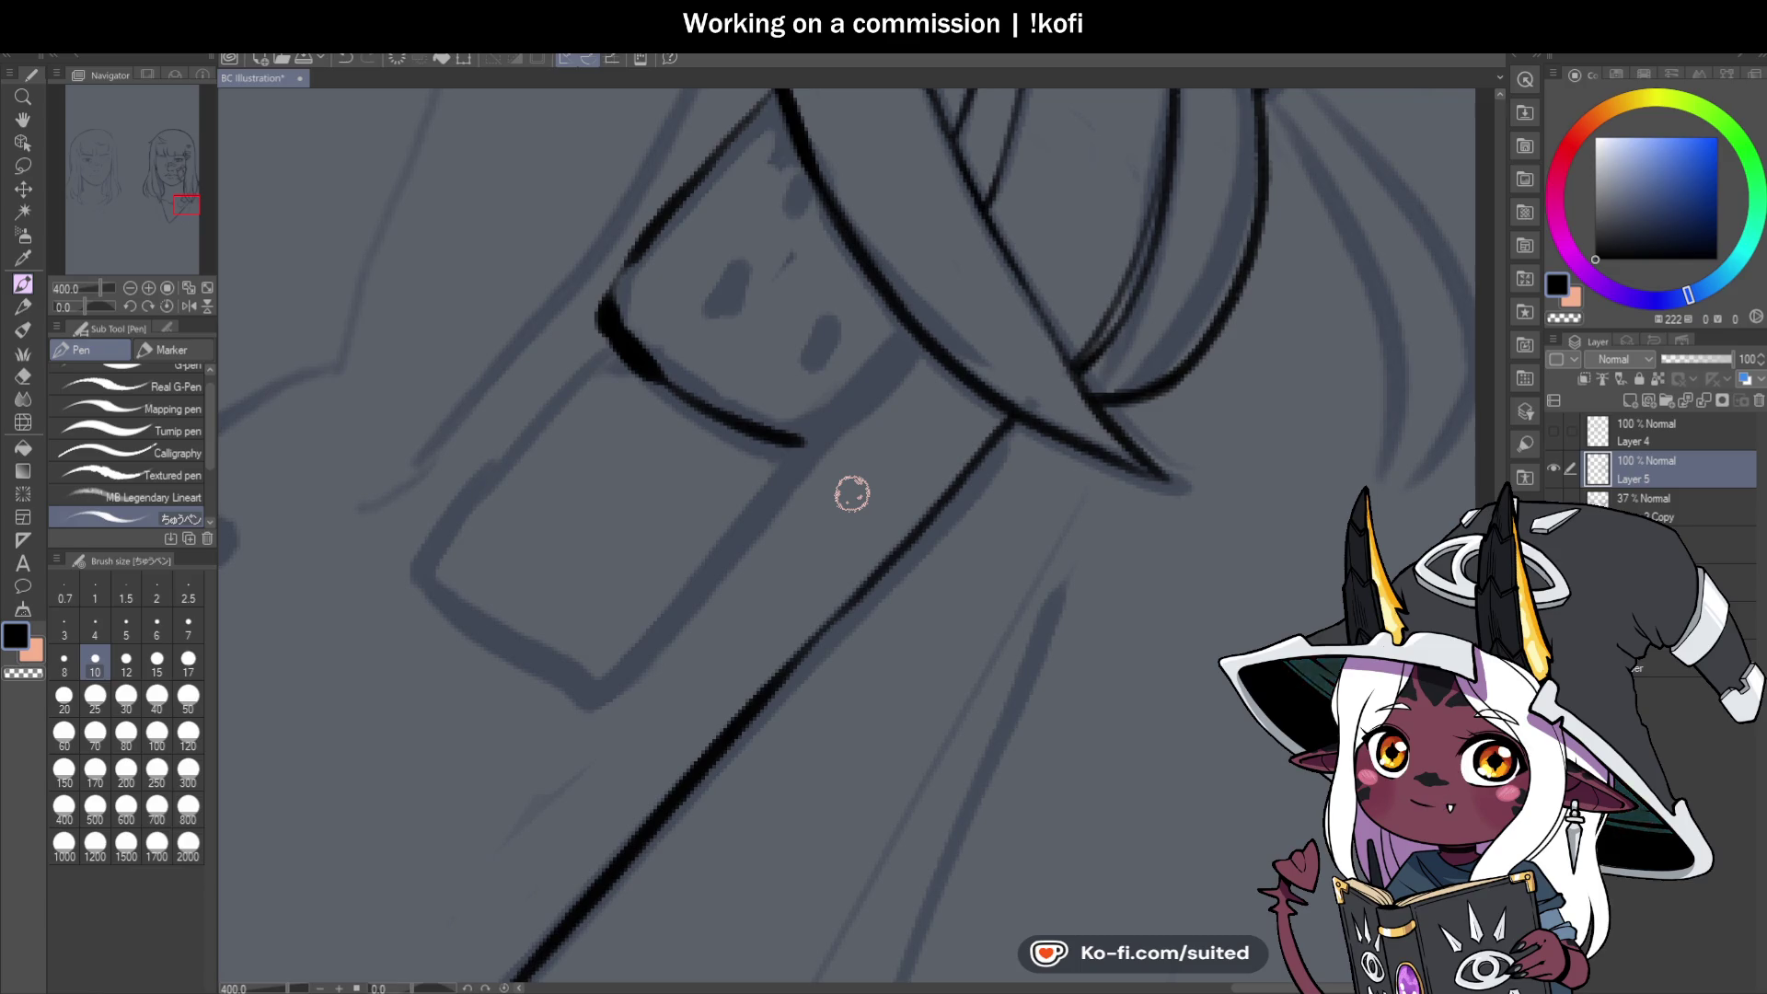
scroll(837, 378, down, 4)
scroll(838, 377, down, 2)
scroll(727, 341, up, 5)
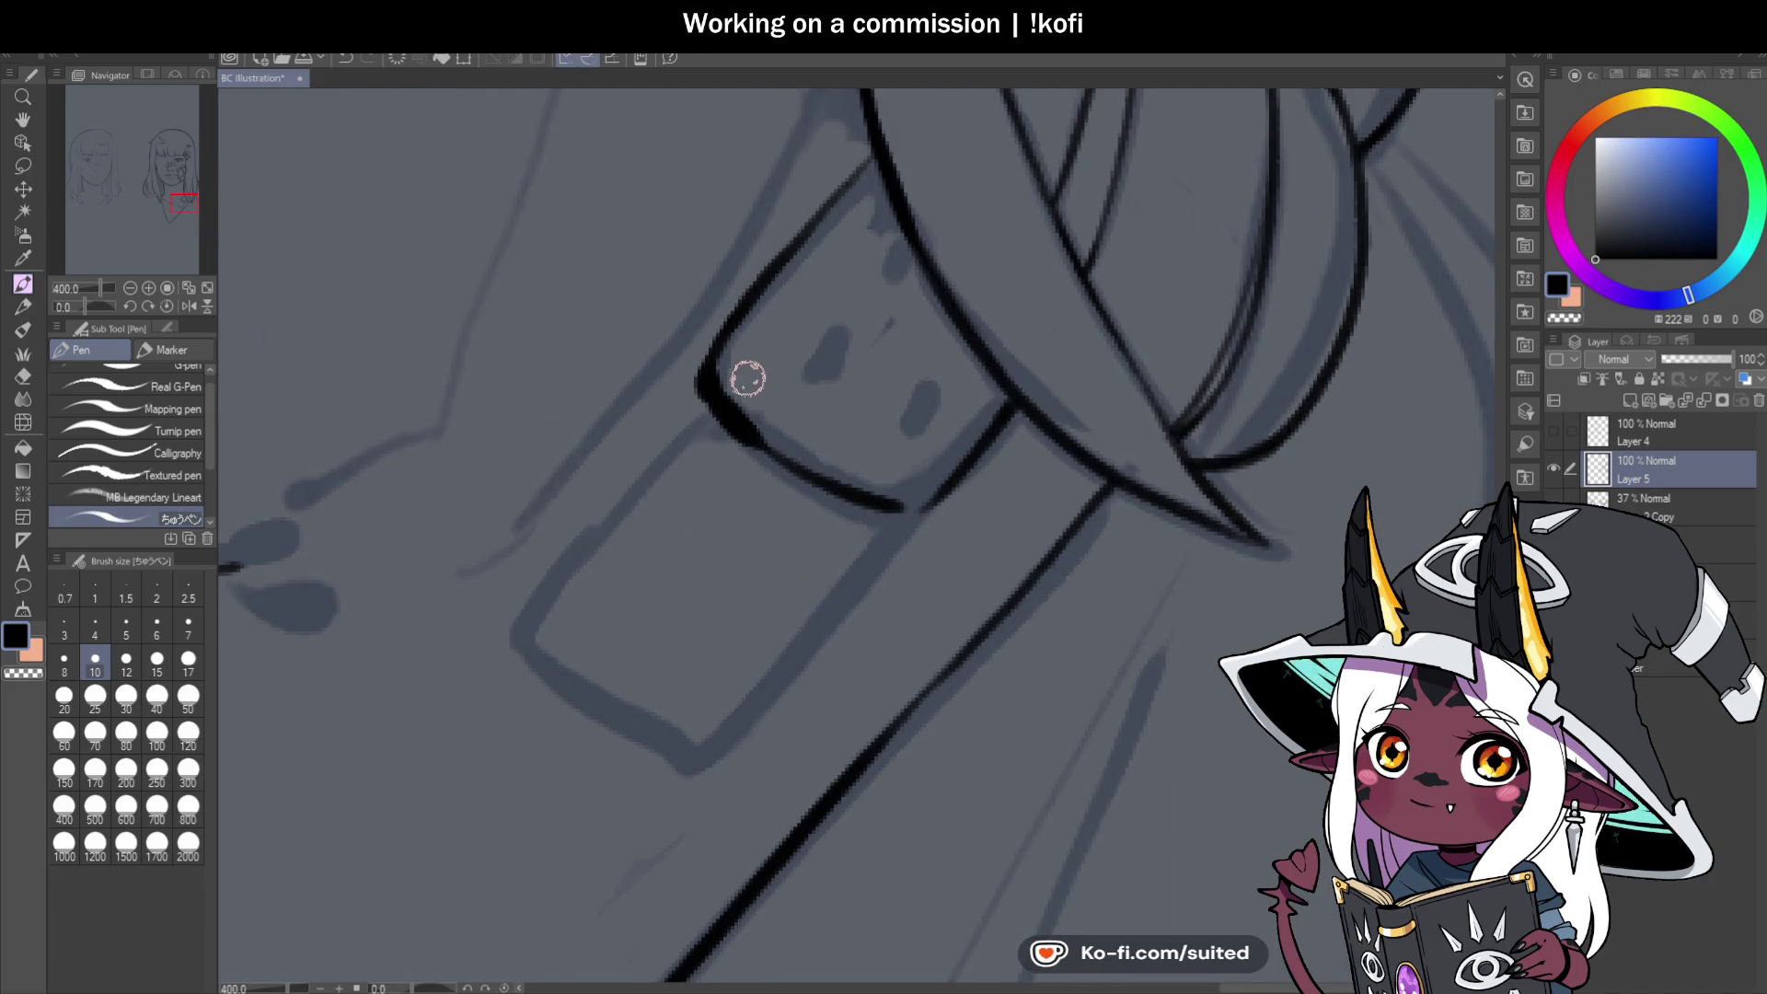
mouse_move(737, 374)
mouse_down()
mouse_move(902, 477)
mouse_move(903, 501)
mouse_up()
drag(826, 333, 824, 343)
mouse_move(923, 398)
mouse_down()
mouse_move(930, 414)
mouse_move(920, 394)
mouse_up()
drag(881, 221, 900, 230)
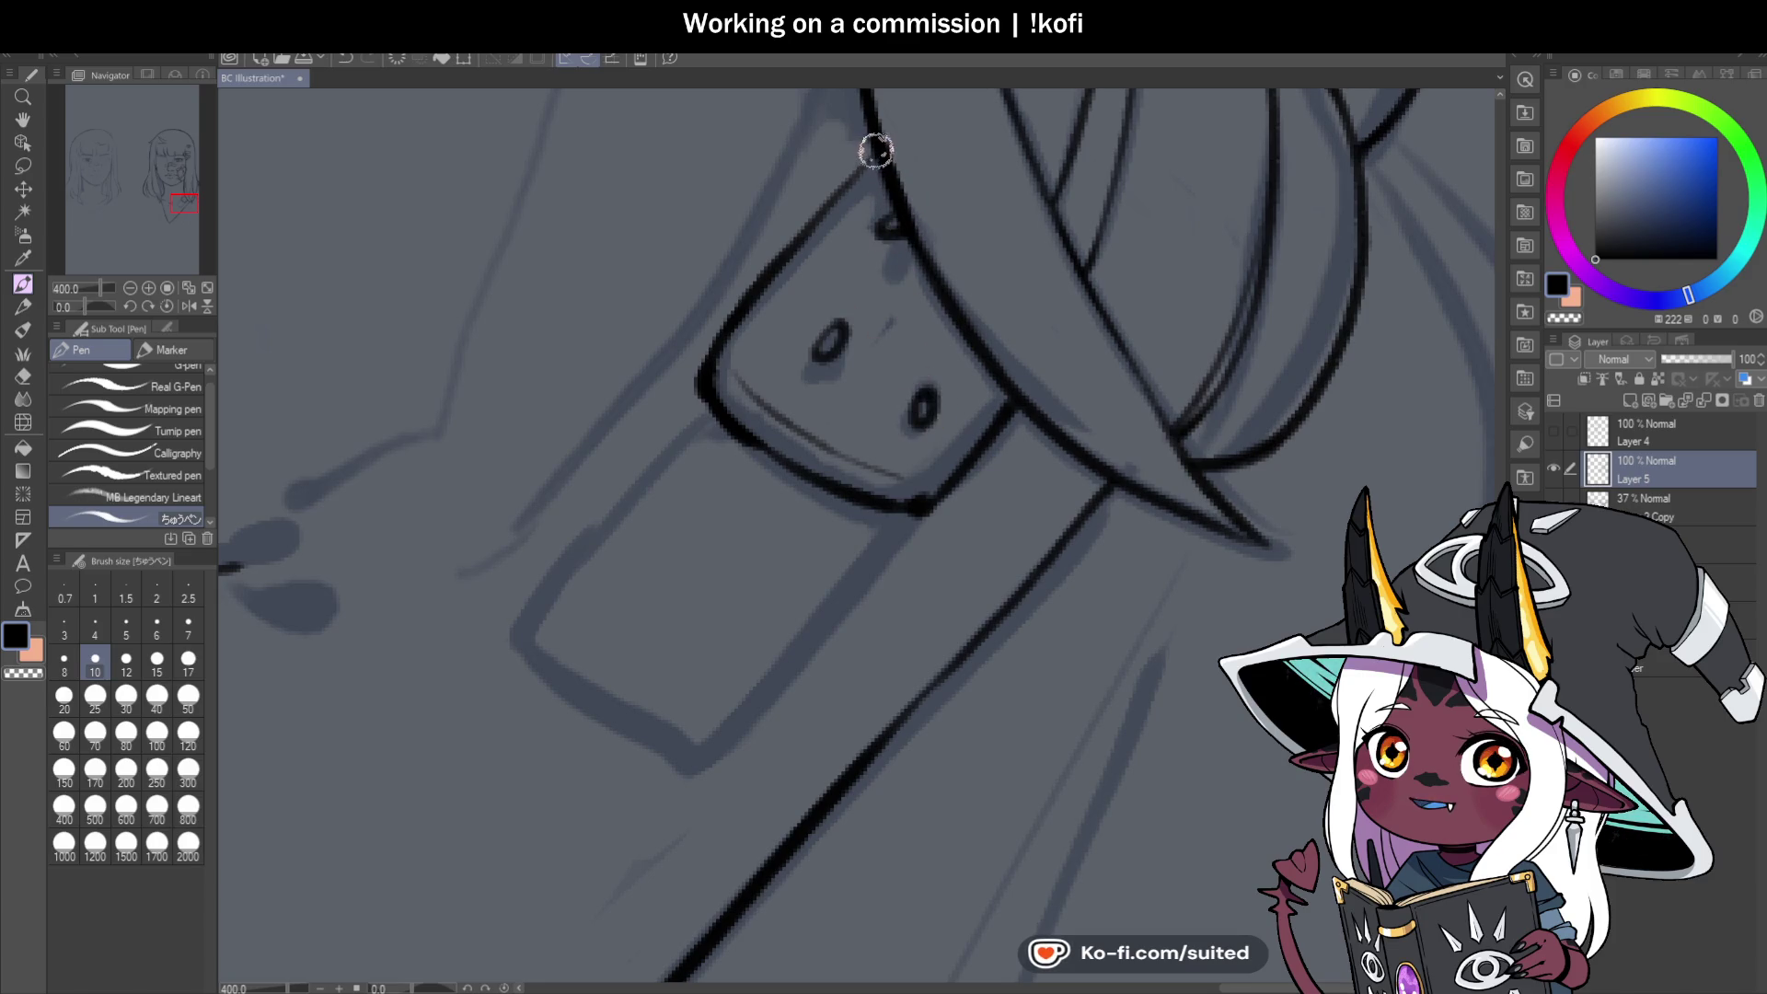
Ink the tag's left, right and bottom edges, redrawing their lower ends upright.
scroll(877, 150, down, 3)
drag(788, 389, 787, 438)
mouse_move(907, 264)
mouse_down()
mouse_move(909, 371)
mouse_move(912, 338)
mouse_up()
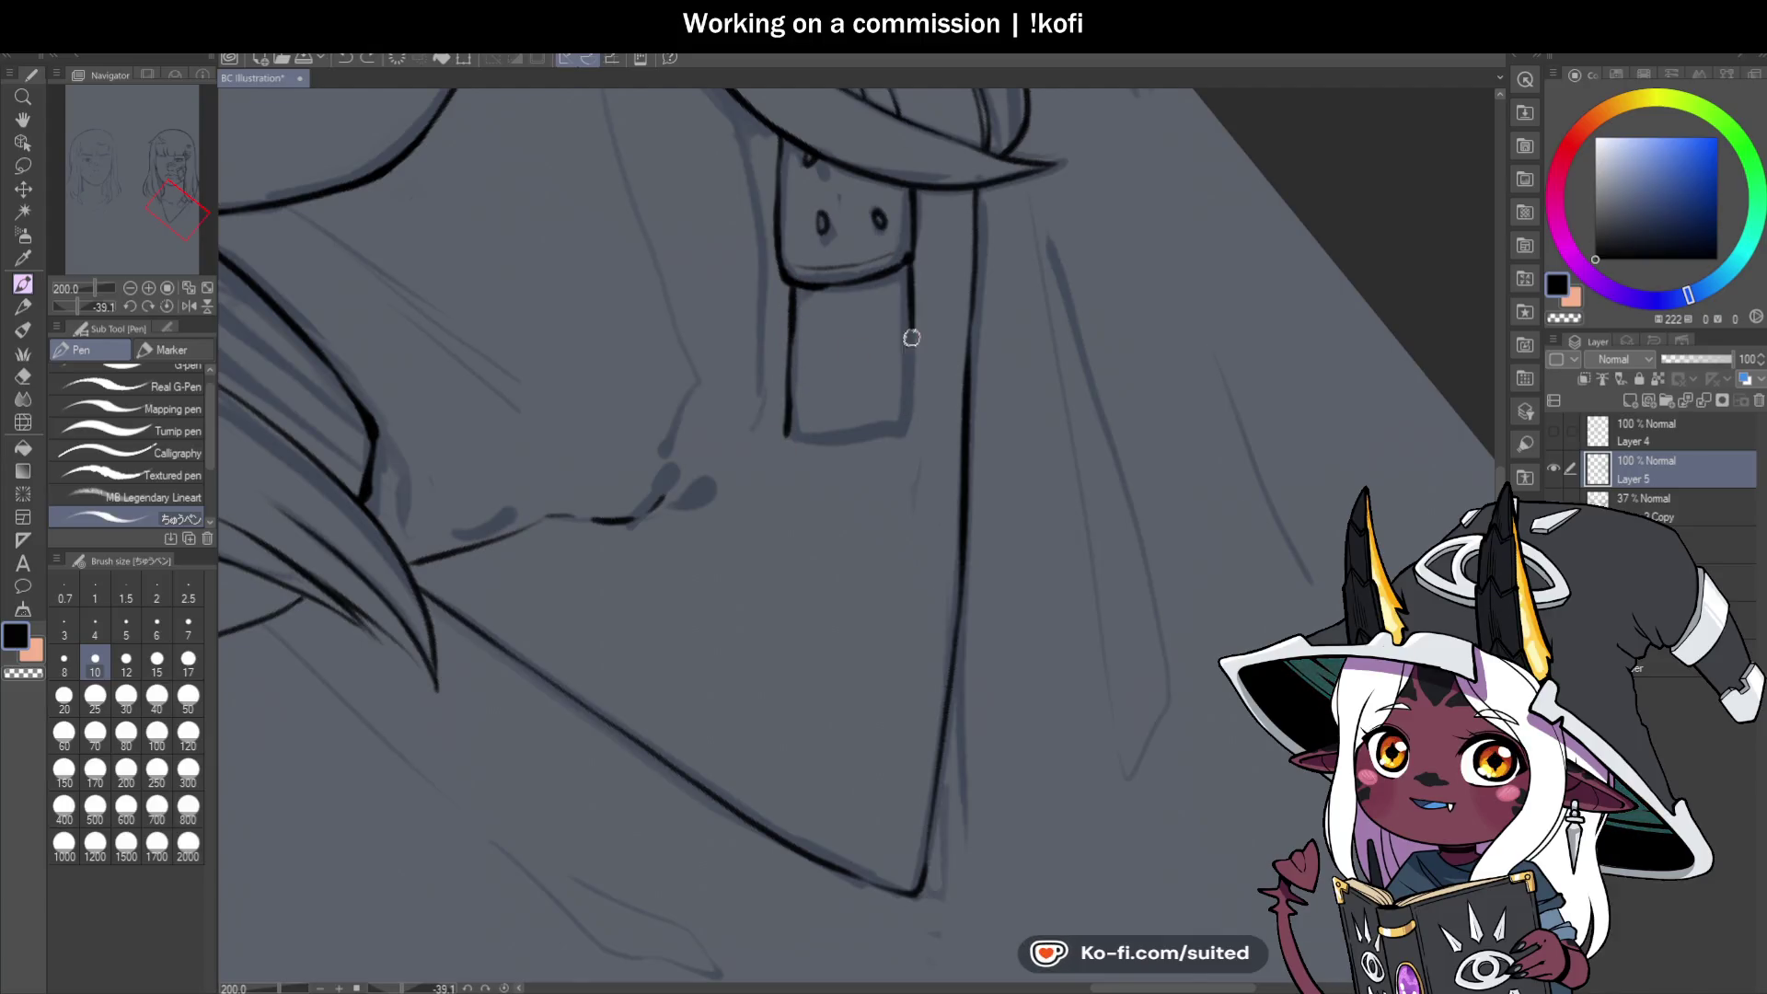
click(167, 306)
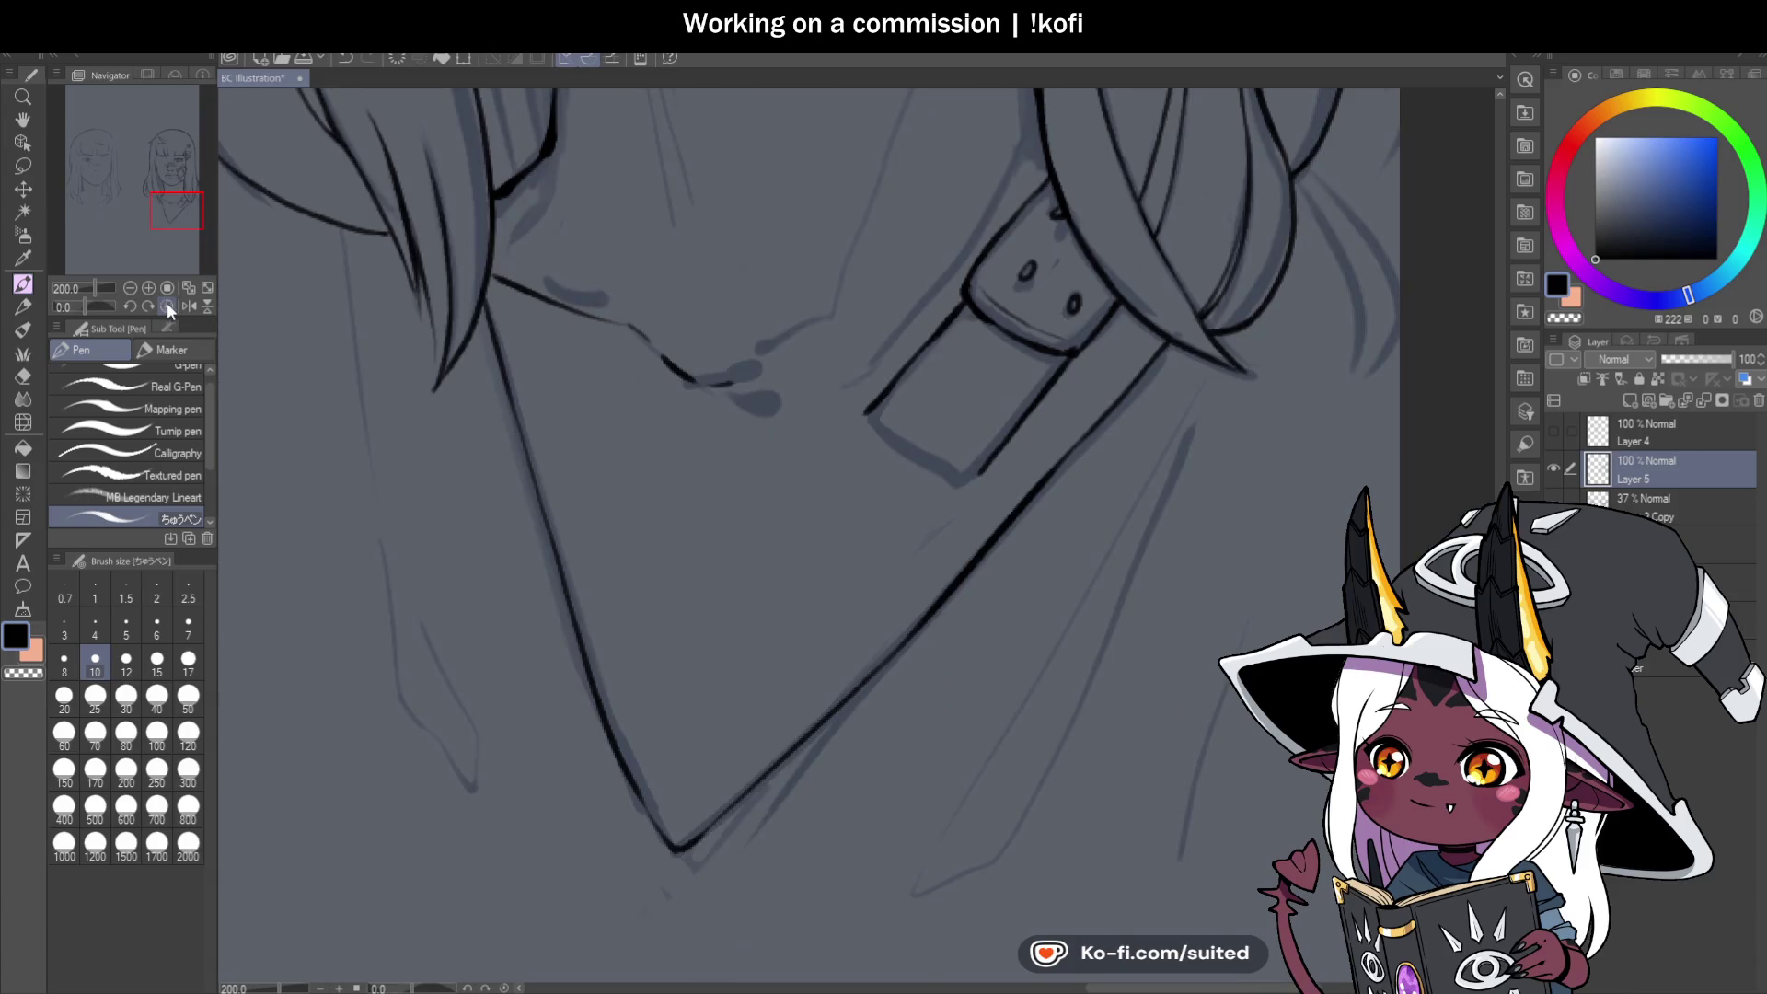
scroll(629, 282, up, 3)
key(ctrl+z)
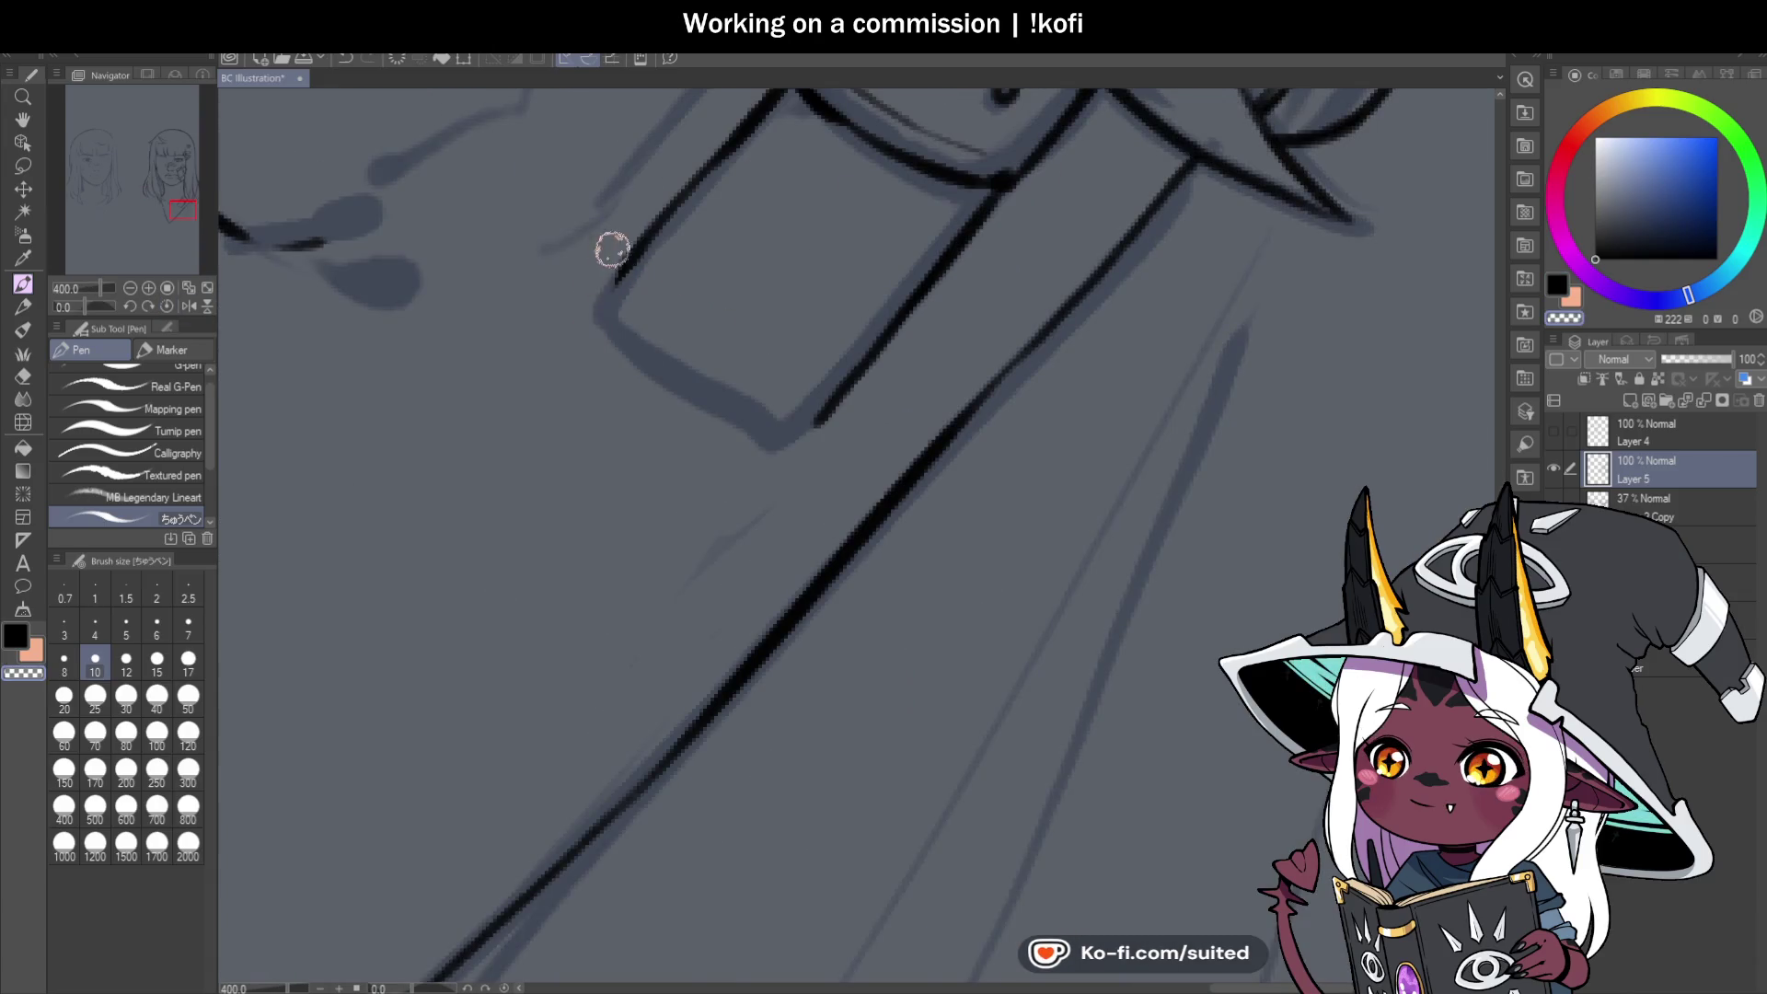
key(ctrl+z)
mouse_move(652, 245)
mouse_down()
mouse_move(631, 295)
mouse_move(682, 402)
mouse_move(722, 419)
mouse_up()
Extend the strap tab's right edge on a tilted view, then save the illustration.
drag(88, 306, 71, 306)
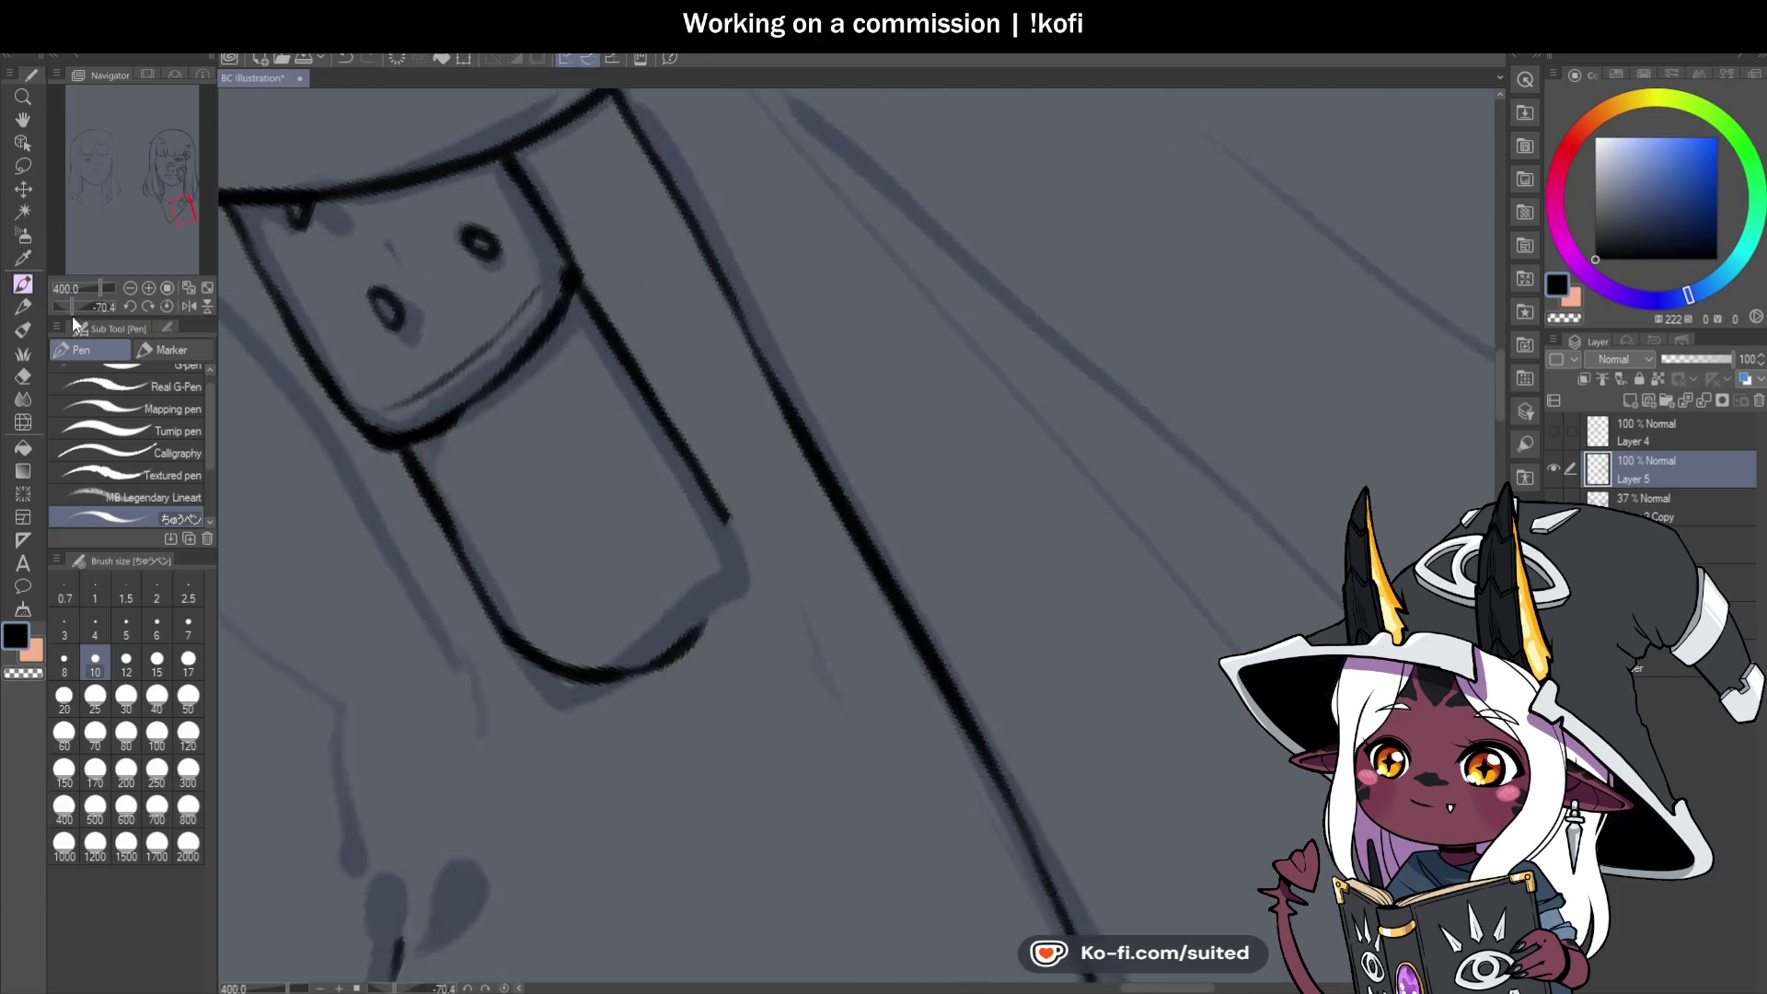
drag(714, 623, 721, 535)
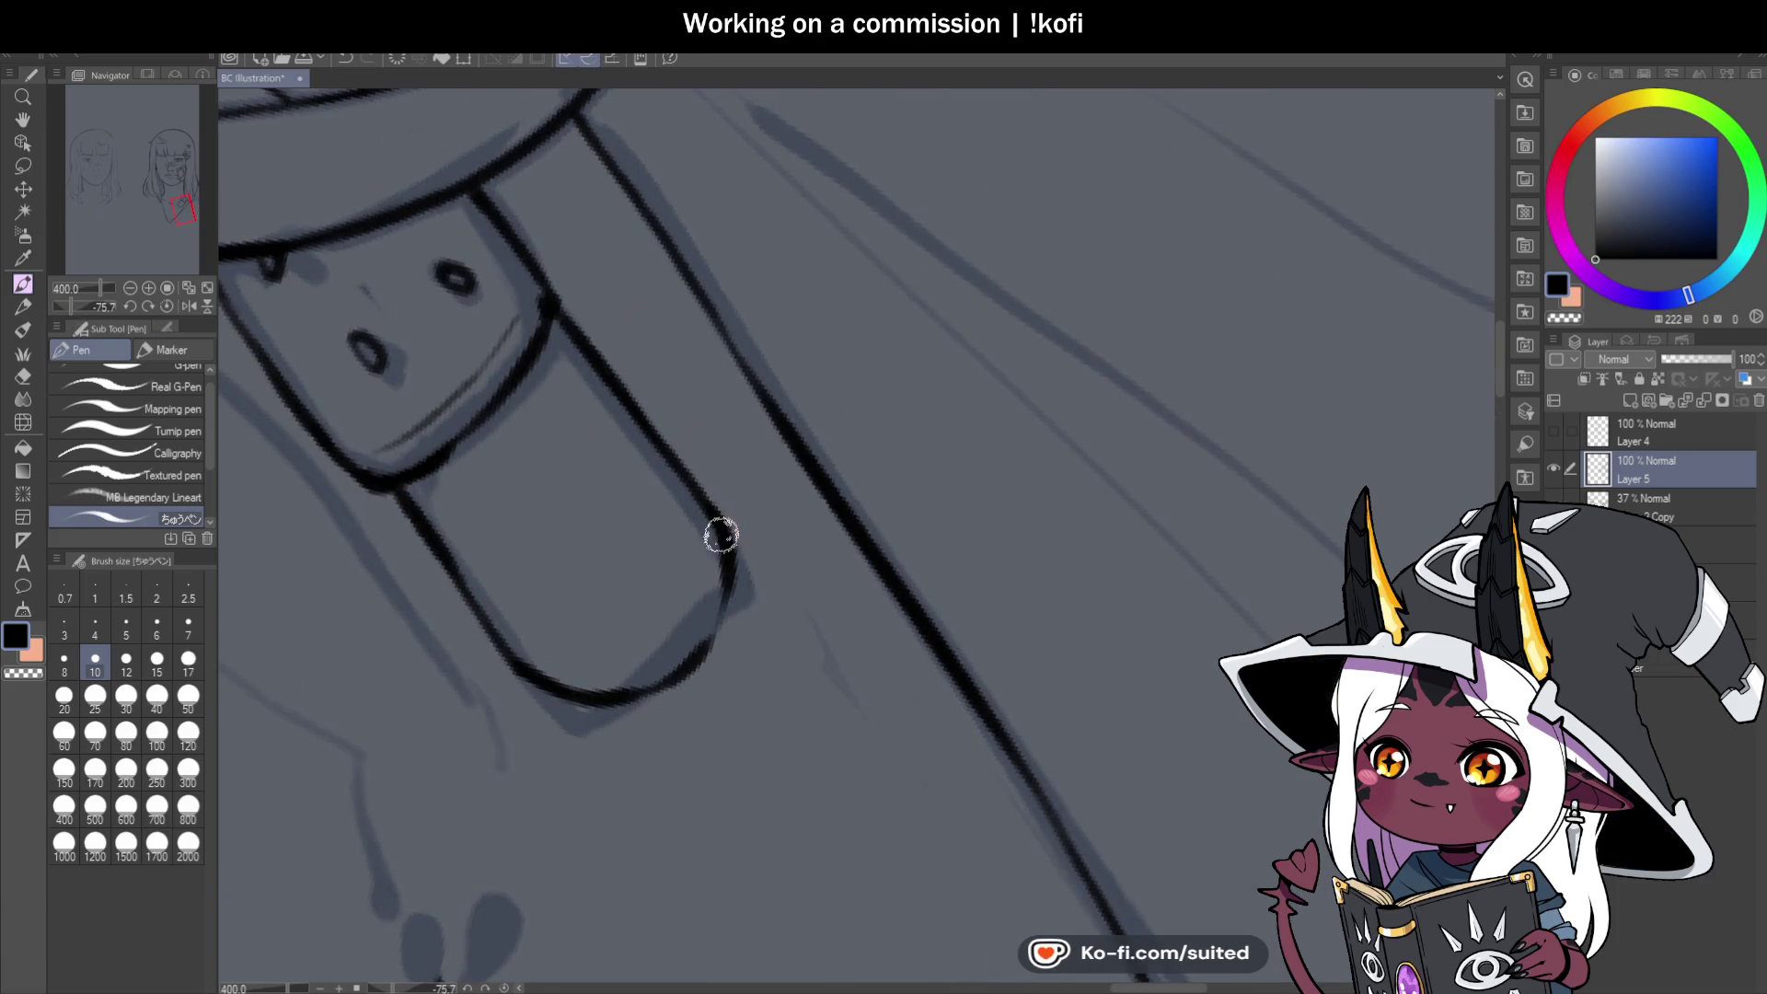
click(170, 303)
scroll(736, 349, down, 5)
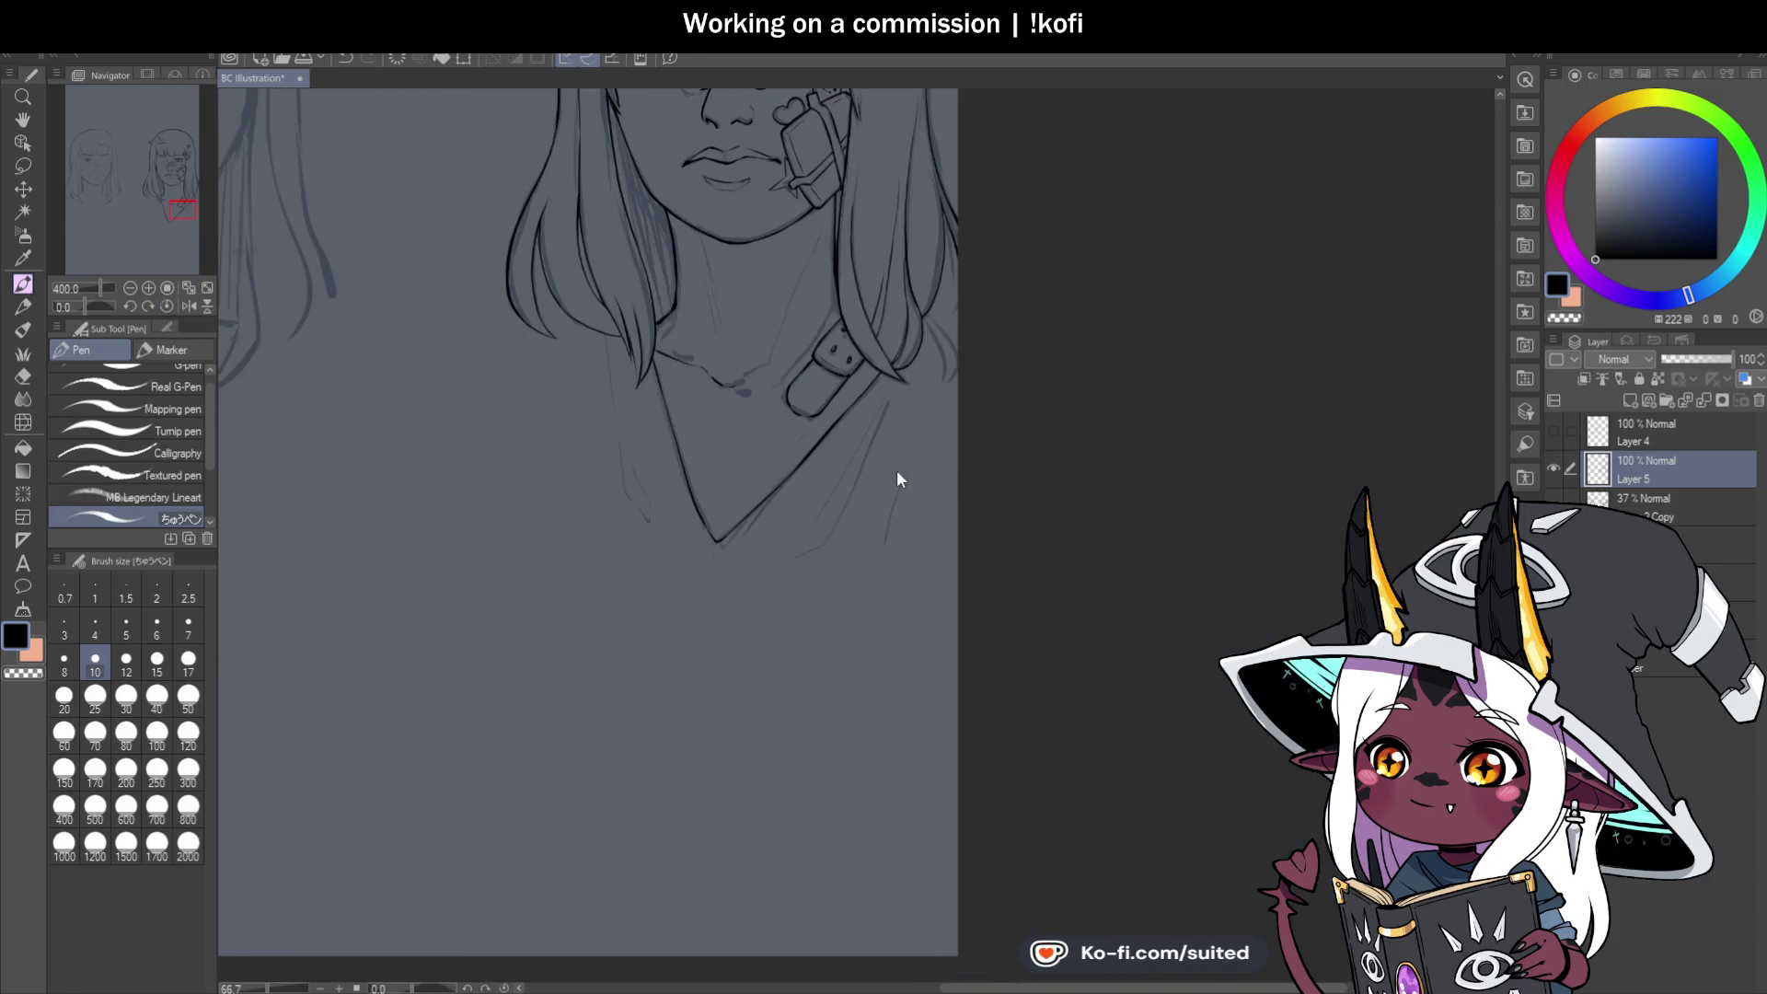
key(ctrl+s)
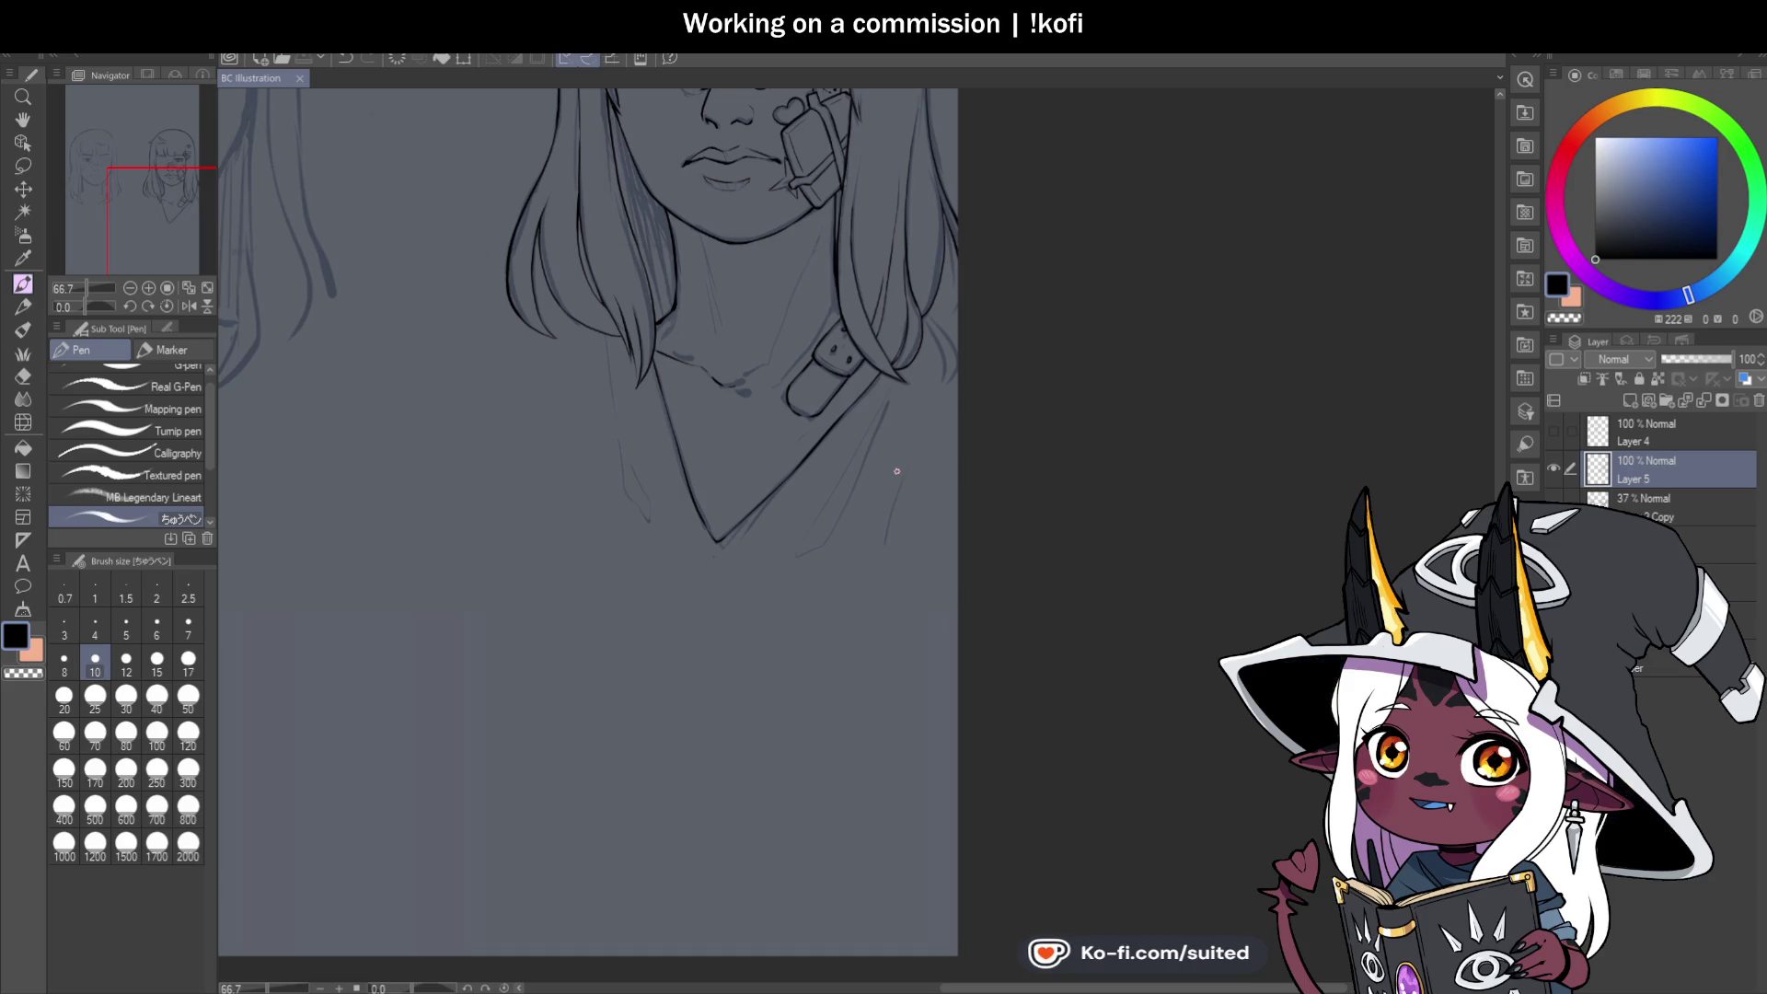
On the rotated, zoomed canvas, ink the strap end's vertical edge and its top edge.
drag(87, 307, 99, 306)
scroll(849, 379, up, 5)
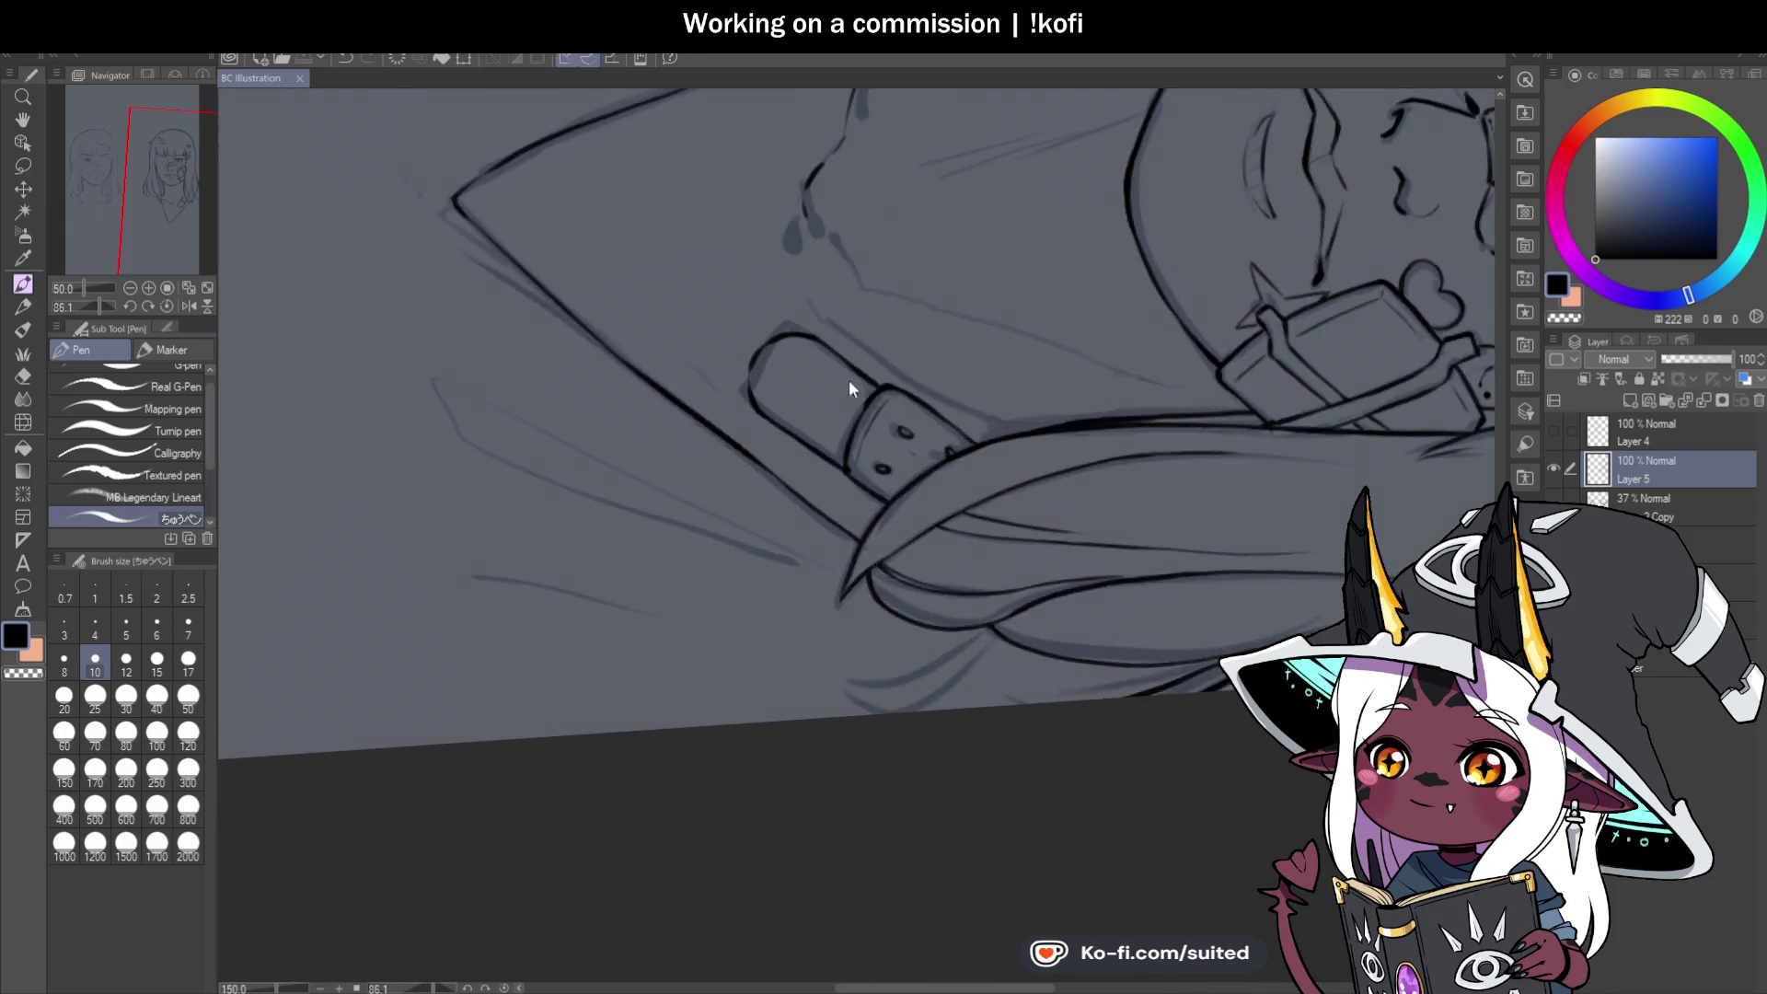
scroll(849, 379, up, 1)
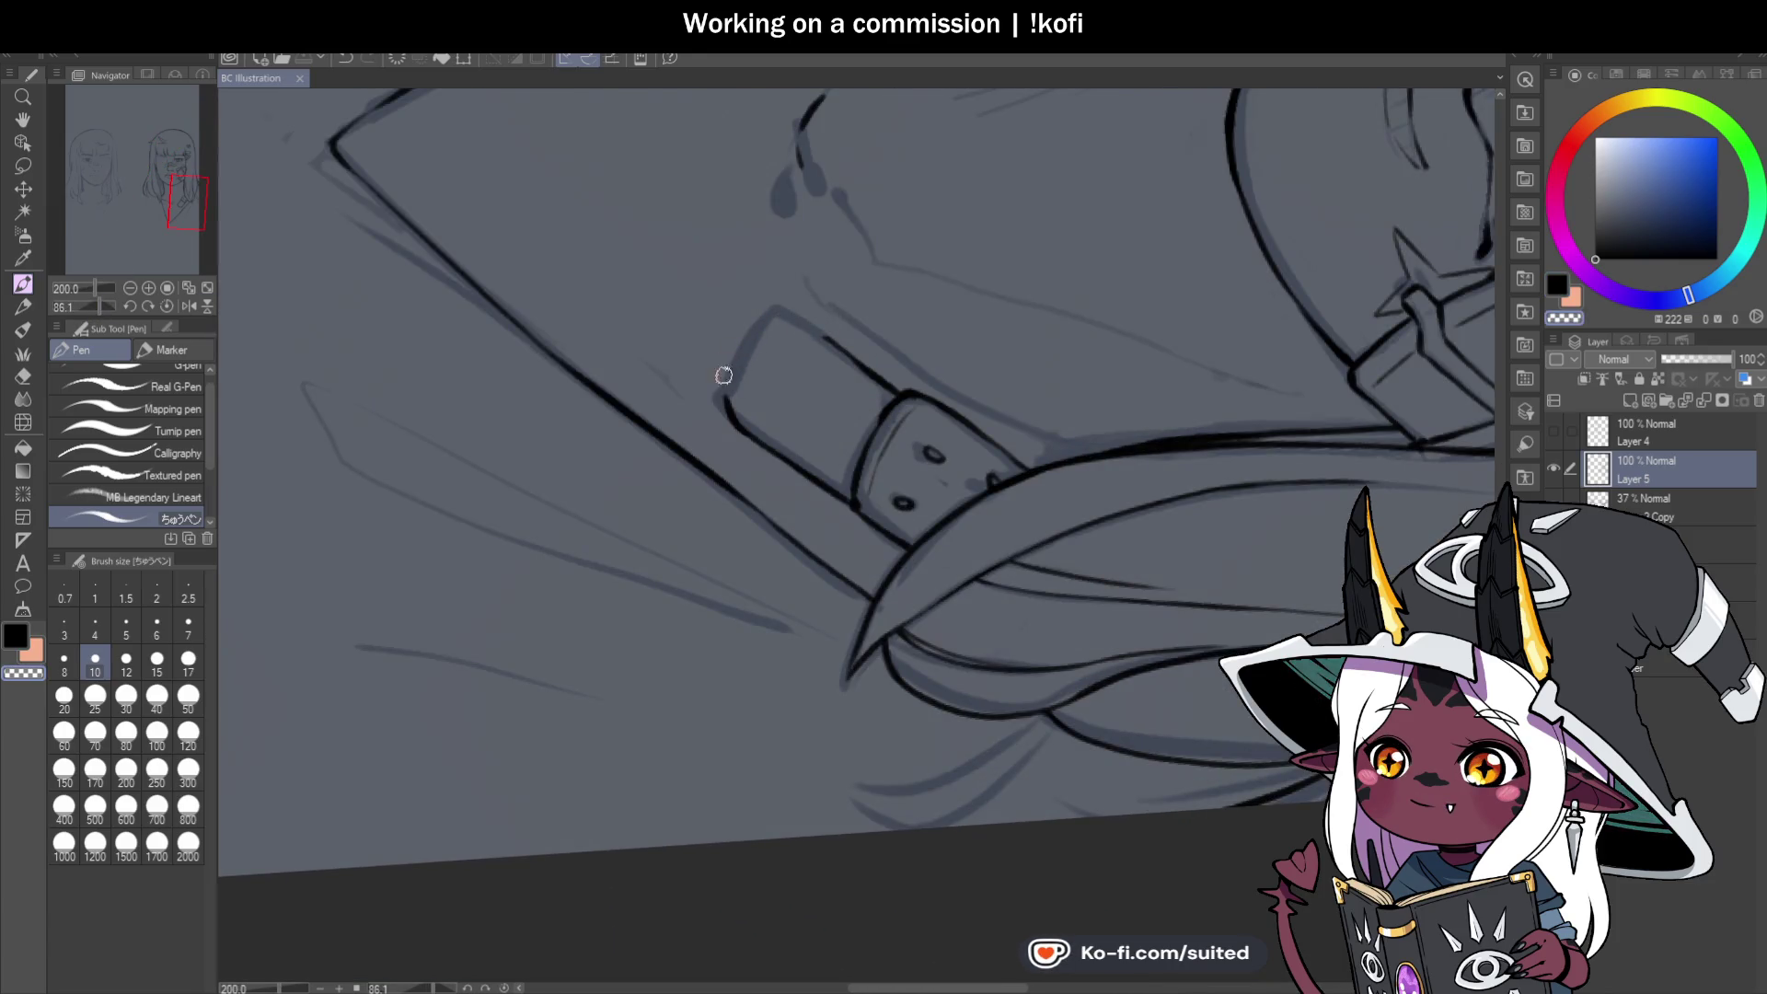
scroll(755, 442, up, 3)
scroll(789, 461, up, 2)
scroll(651, 406, down, 2)
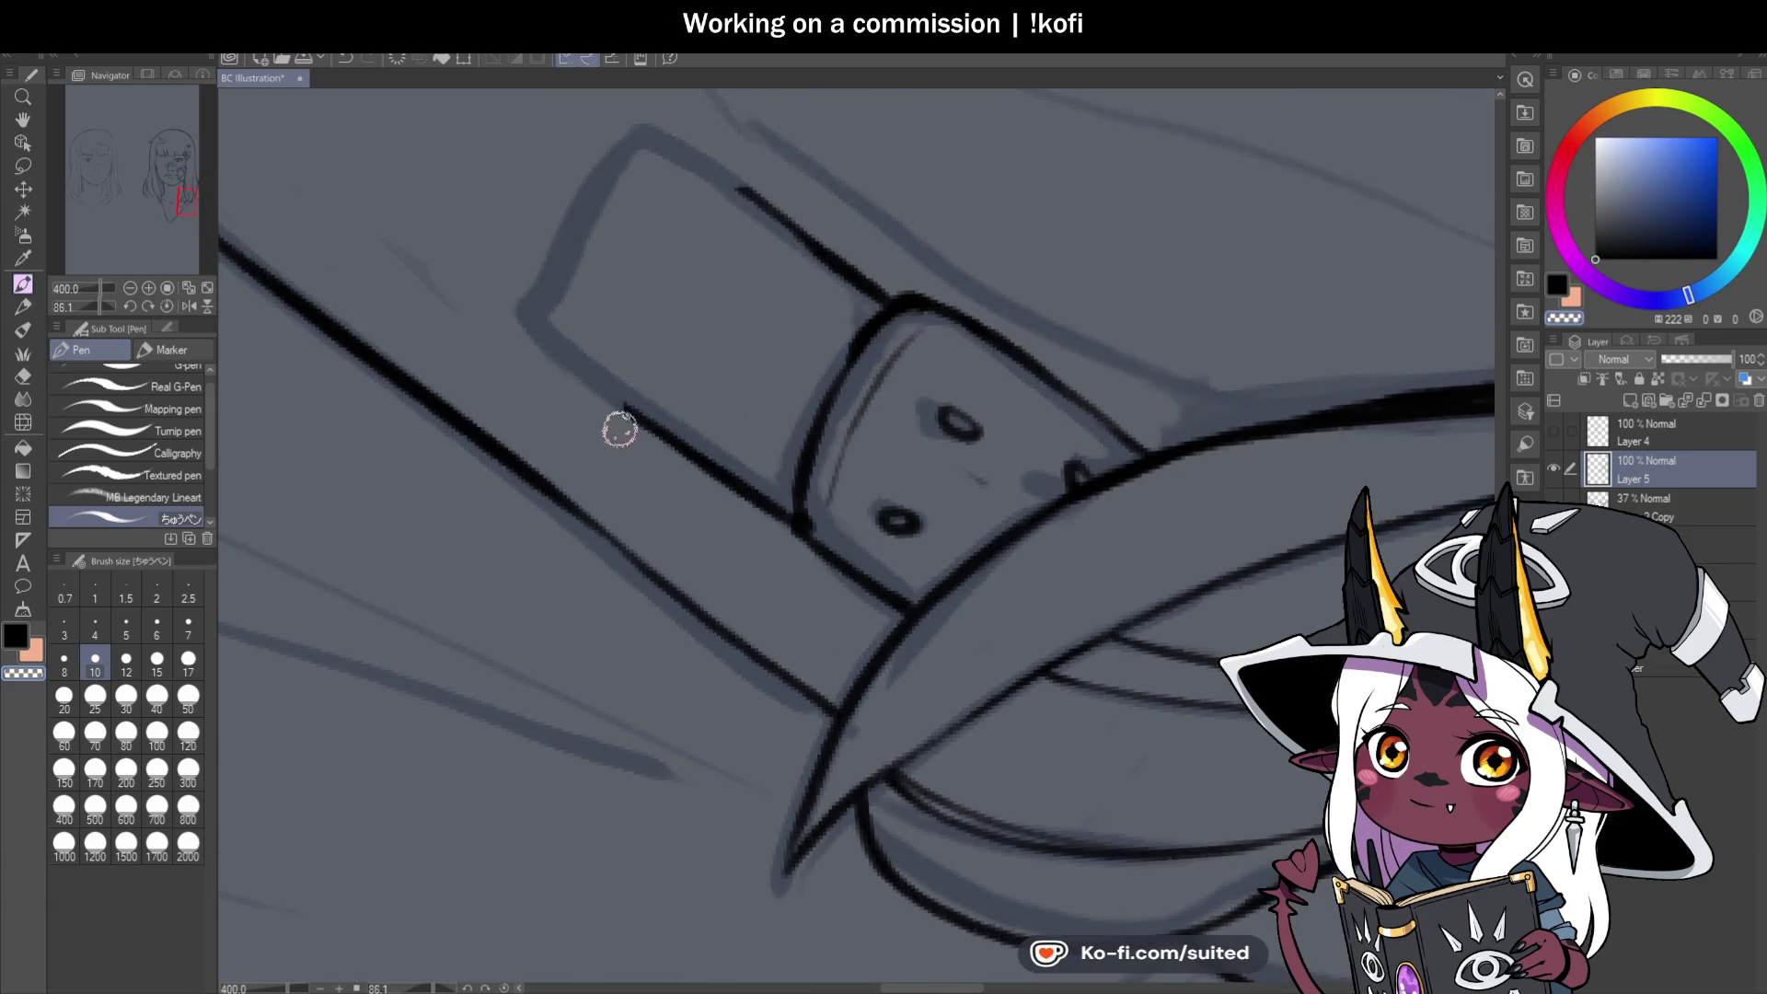
scroll(616, 423, up, 2)
scroll(647, 458, down, 1)
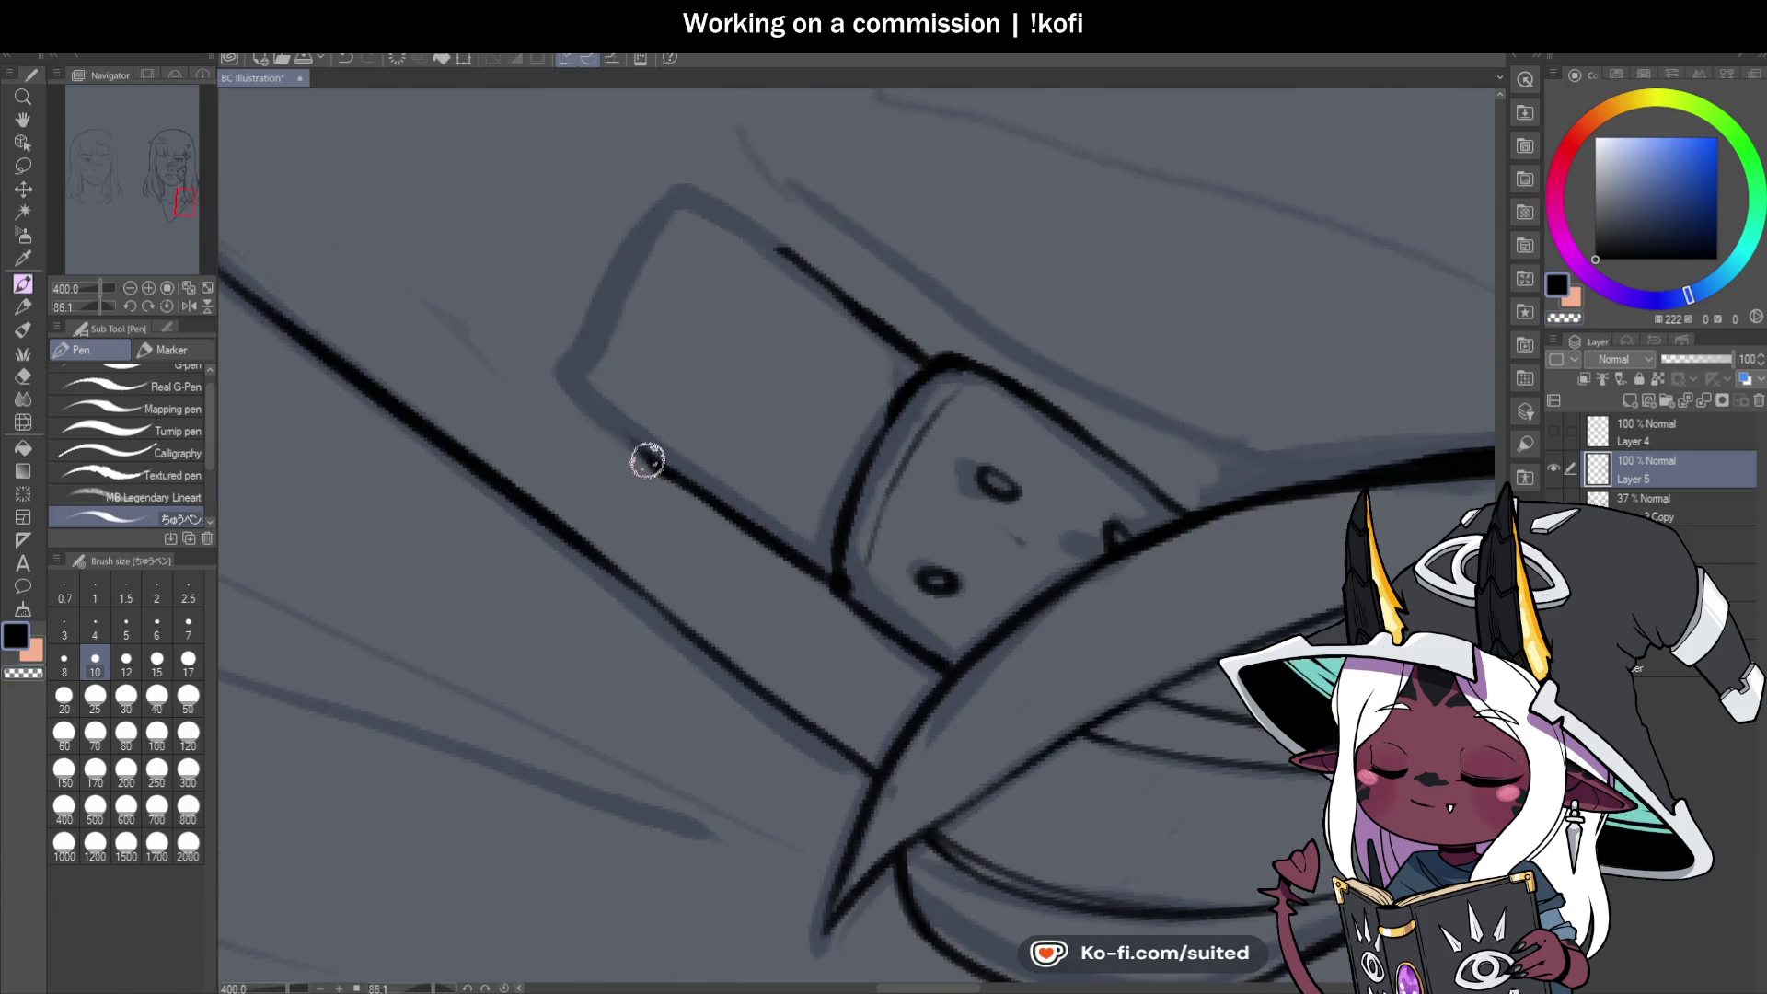
scroll(675, 467, up, 3)
drag(600, 402, 578, 221)
scroll(678, 399, down, 2)
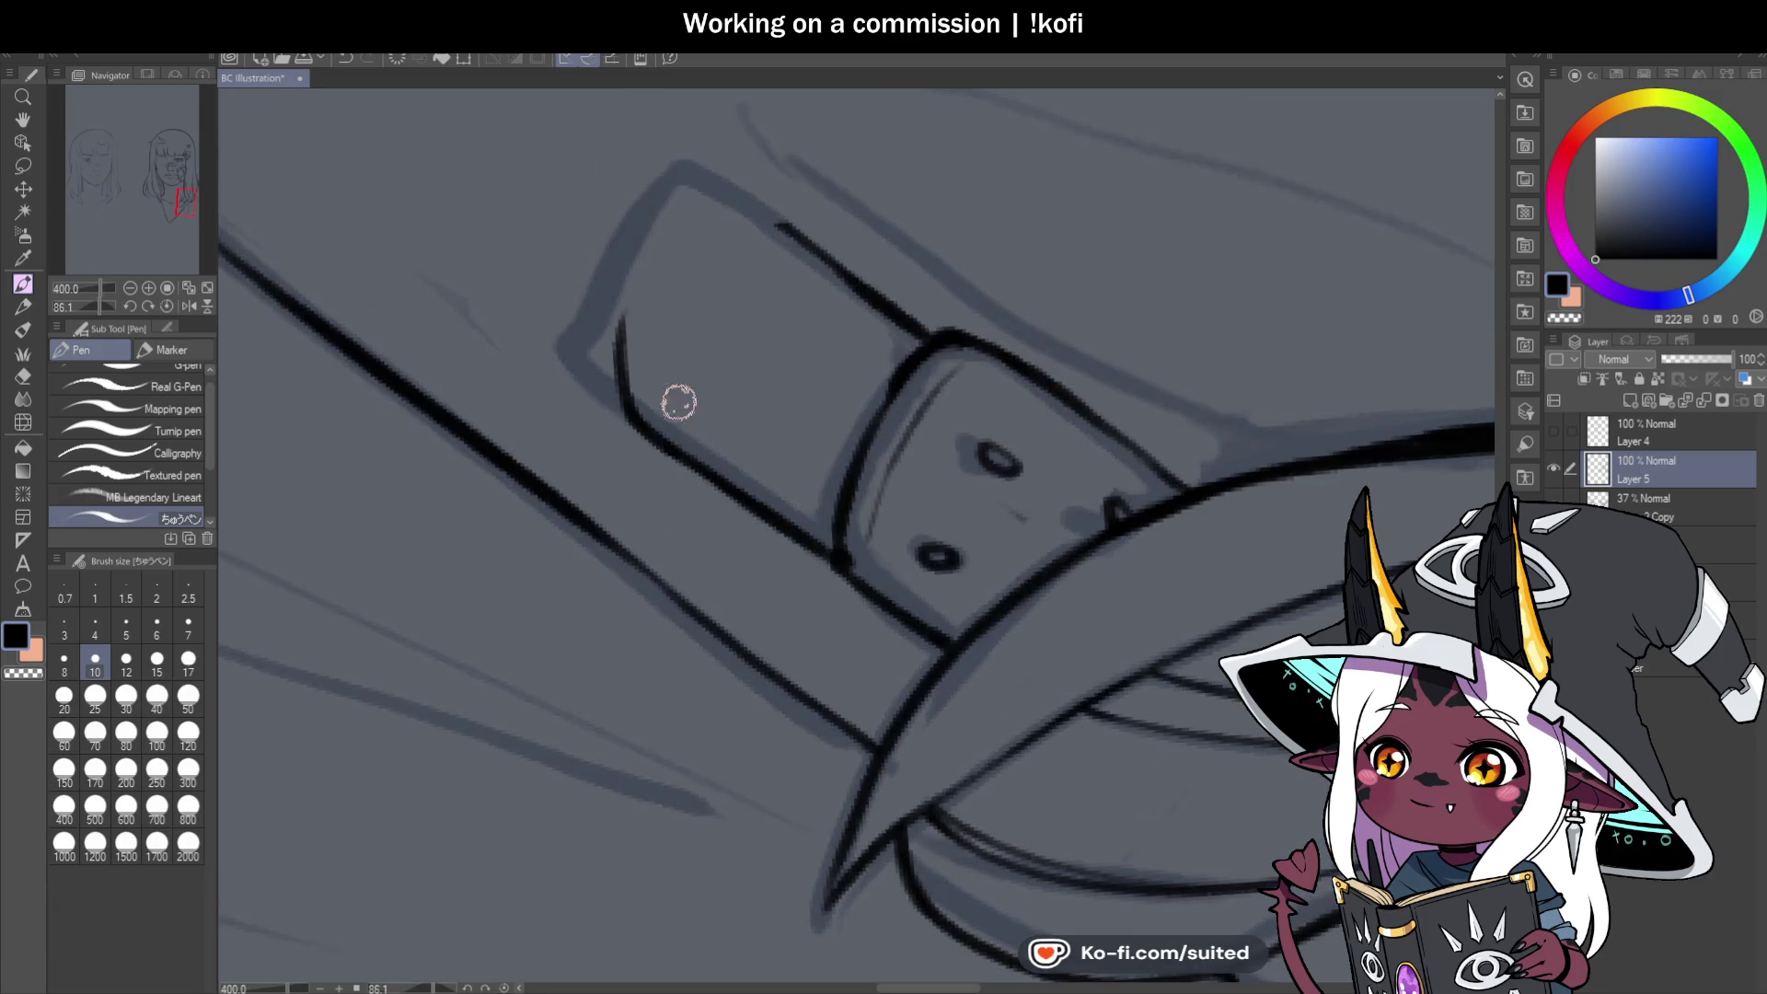
scroll(601, 337, up, 2)
mouse_move(601, 337)
mouse_down()
mouse_move(742, 215)
mouse_move(748, 251)
mouse_move(773, 248)
mouse_move(718, 264)
mouse_move(844, 259)
mouse_up()
Ink the strap end's inner left edge and add a small mark near the collarbone.
scroll(741, 215, down, 2)
scroll(821, 261, up, 2)
scroll(833, 271, down, 2)
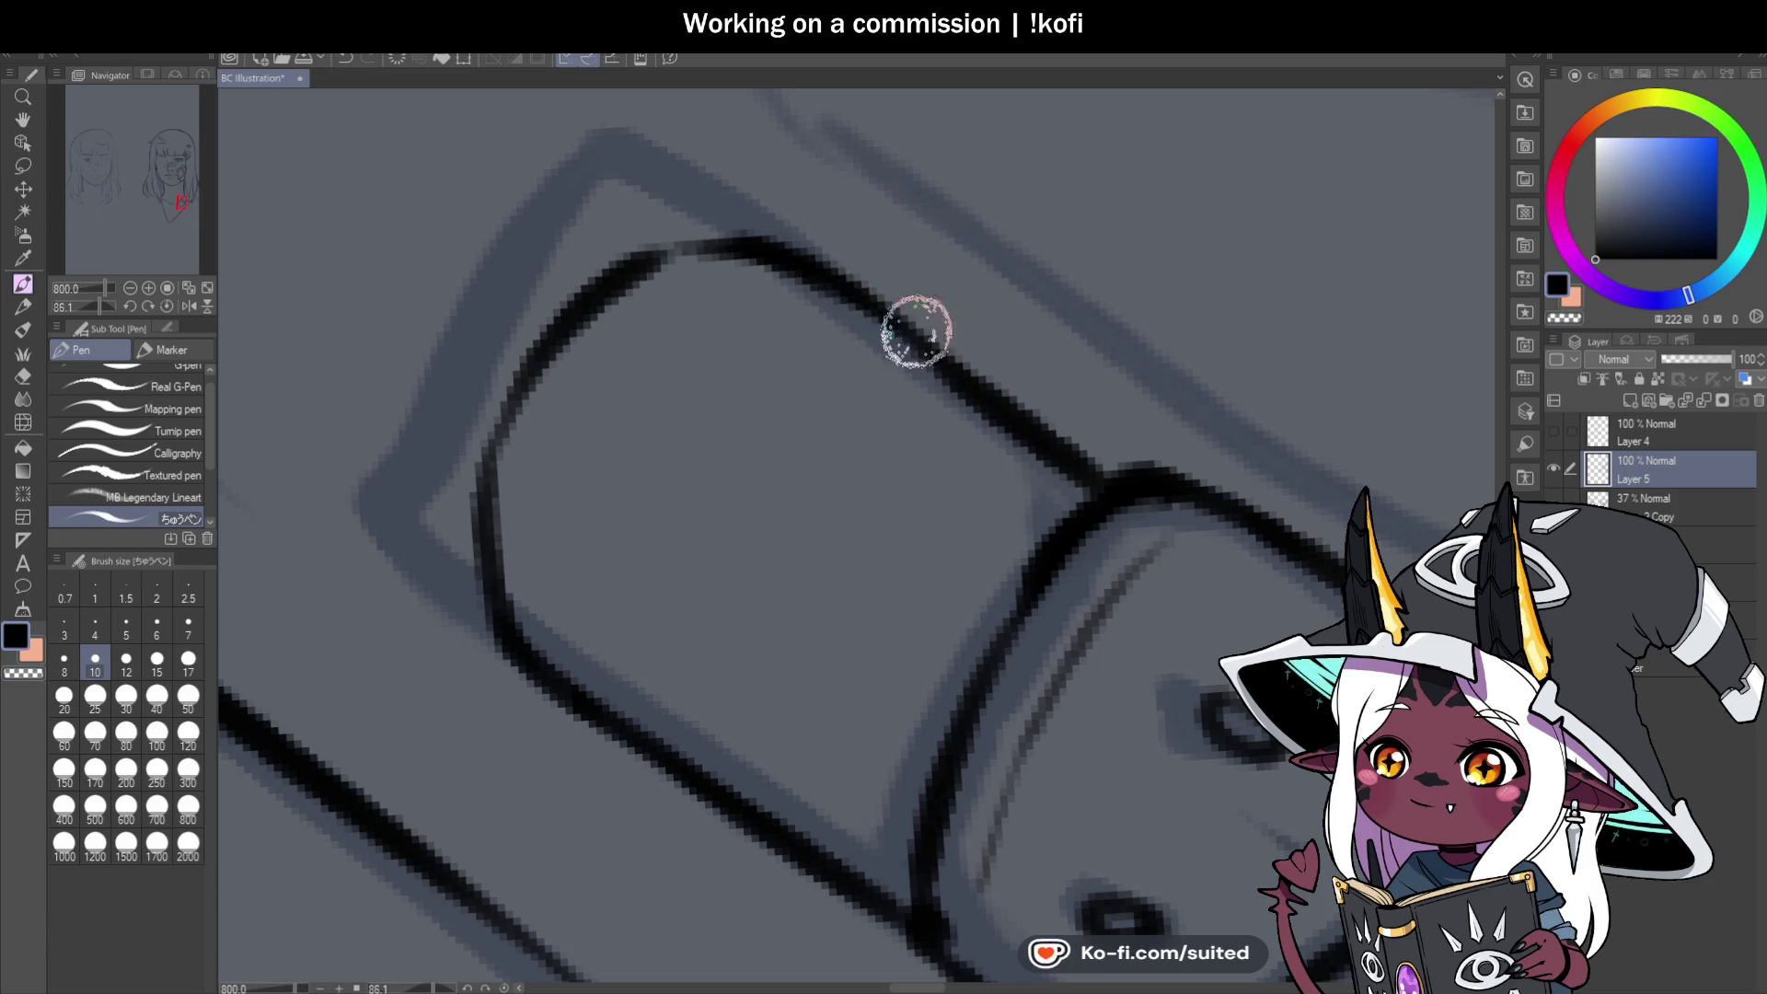
mouse_move(758, 405)
mouse_down()
mouse_move(758, 351)
mouse_move(810, 266)
mouse_up()
scroll(548, 474, down, 4)
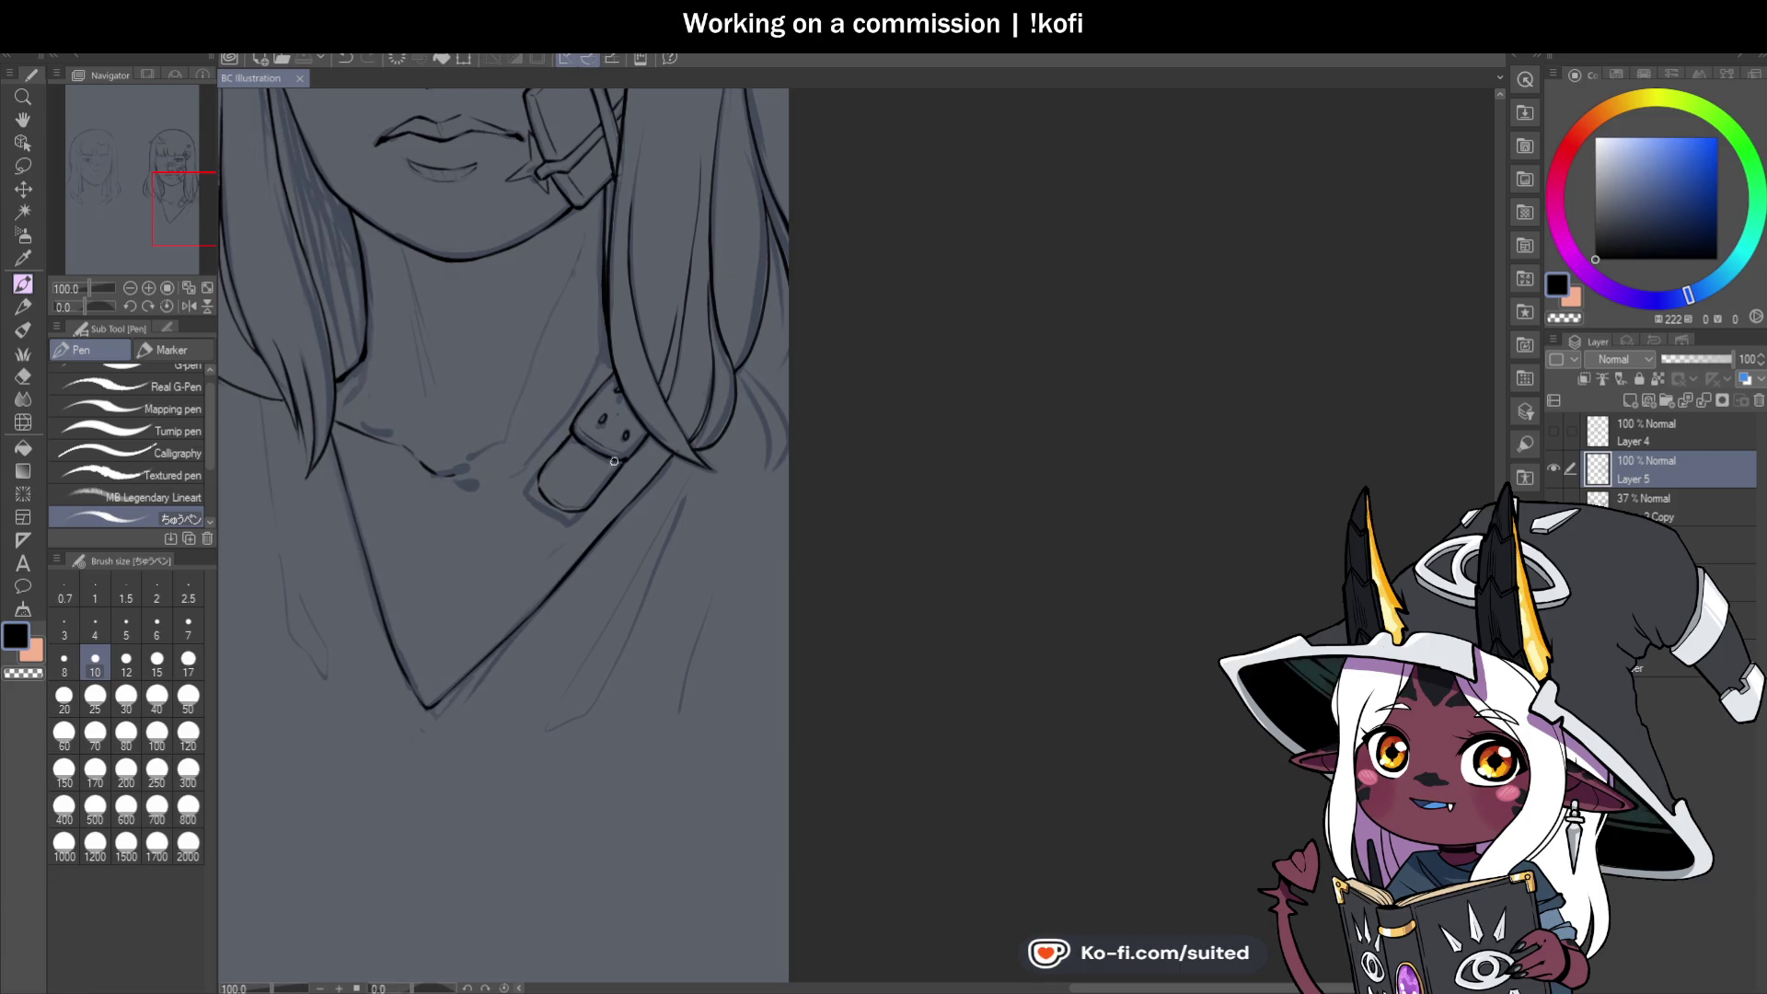
scroll(614, 461, up, 4)
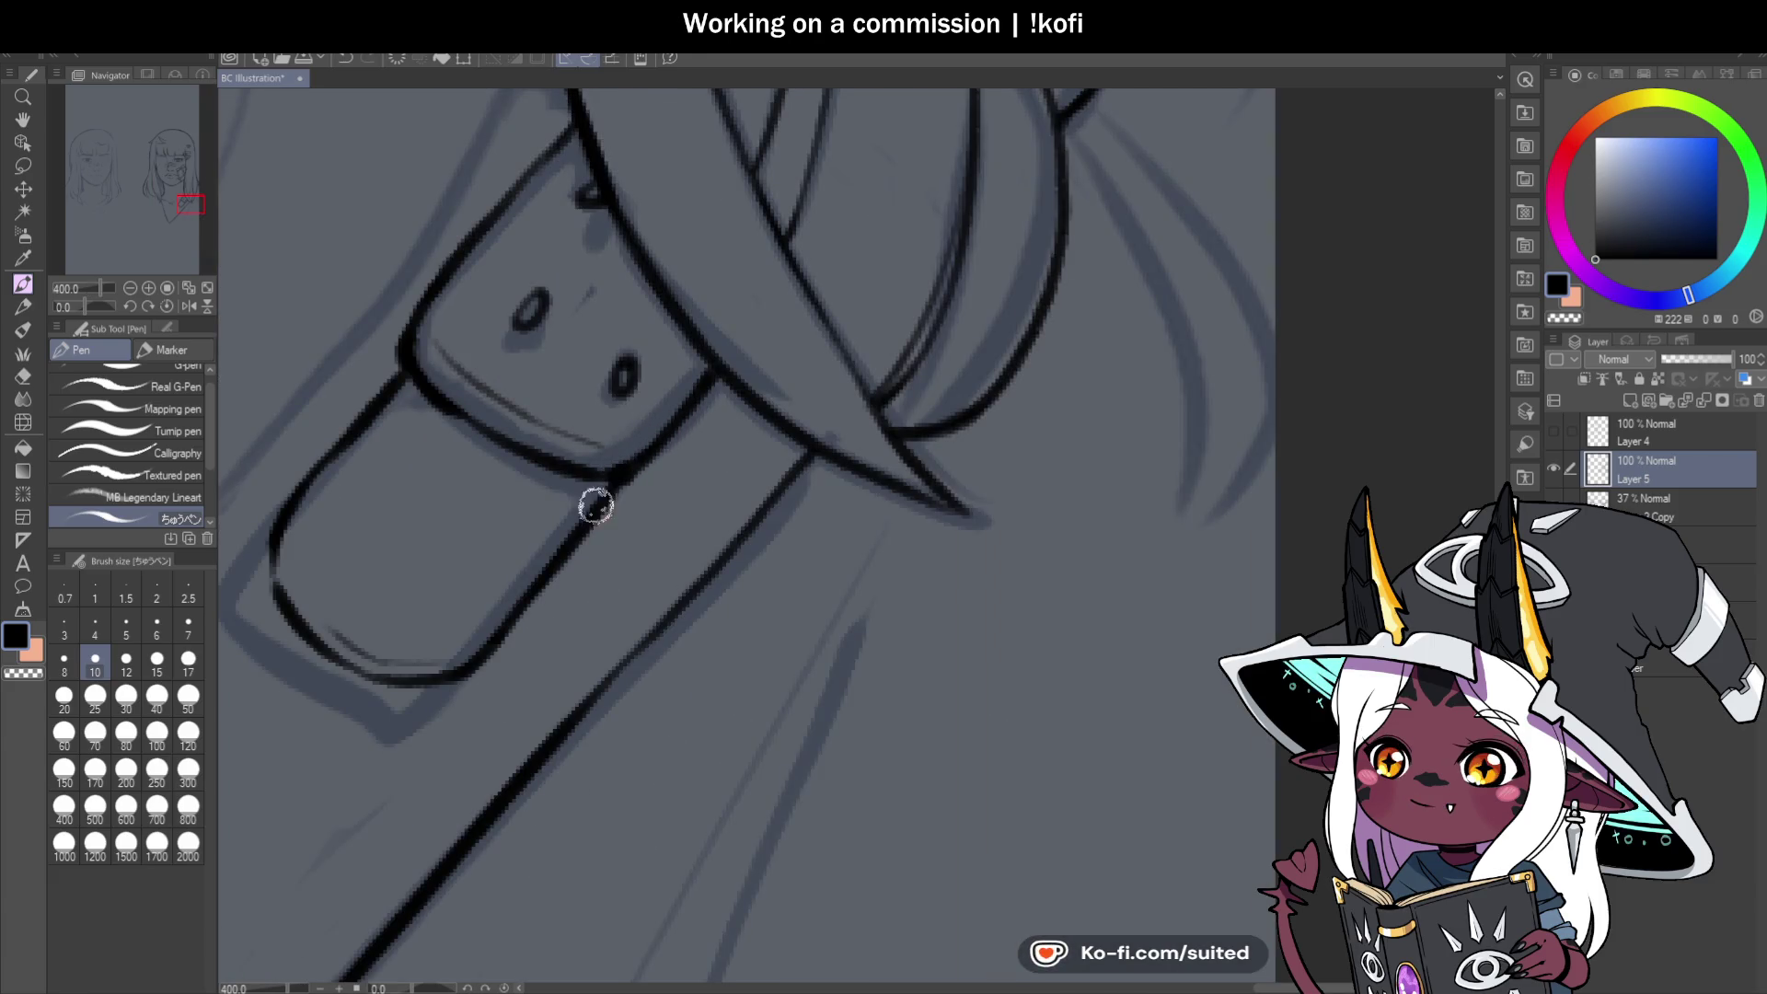
scroll(595, 505, down, 4)
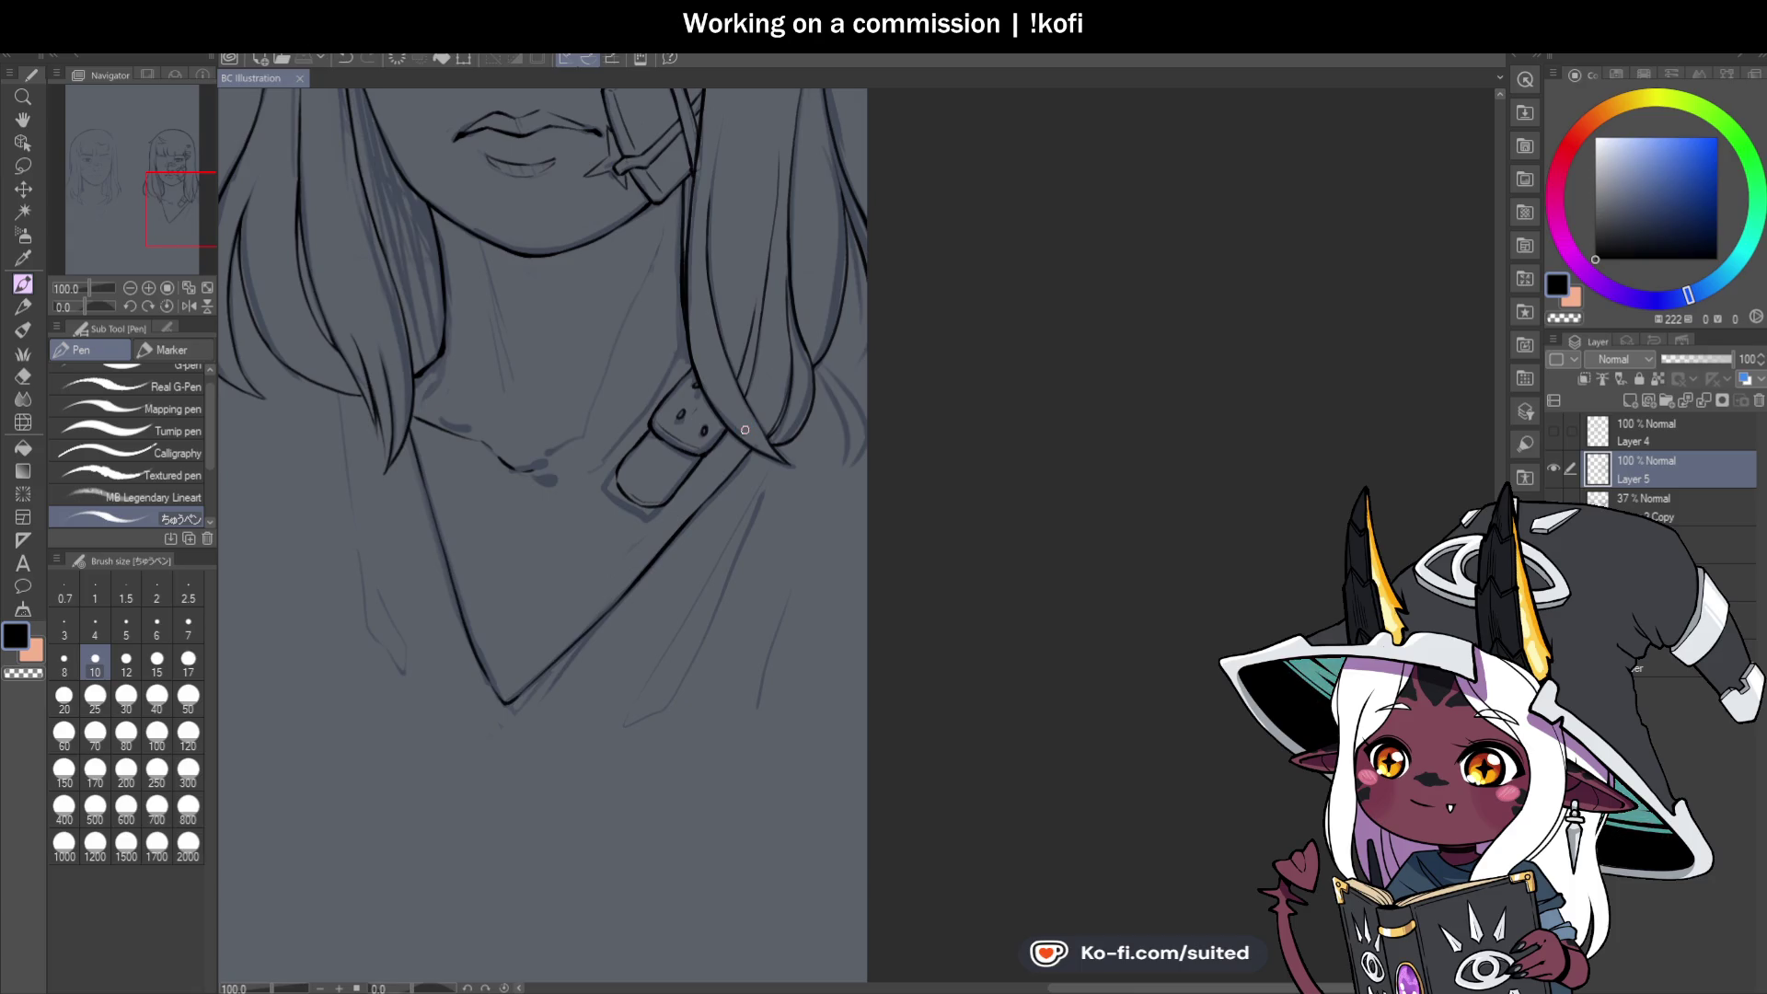
scroll(745, 430, down, 2)
scroll(658, 499, up, 4)
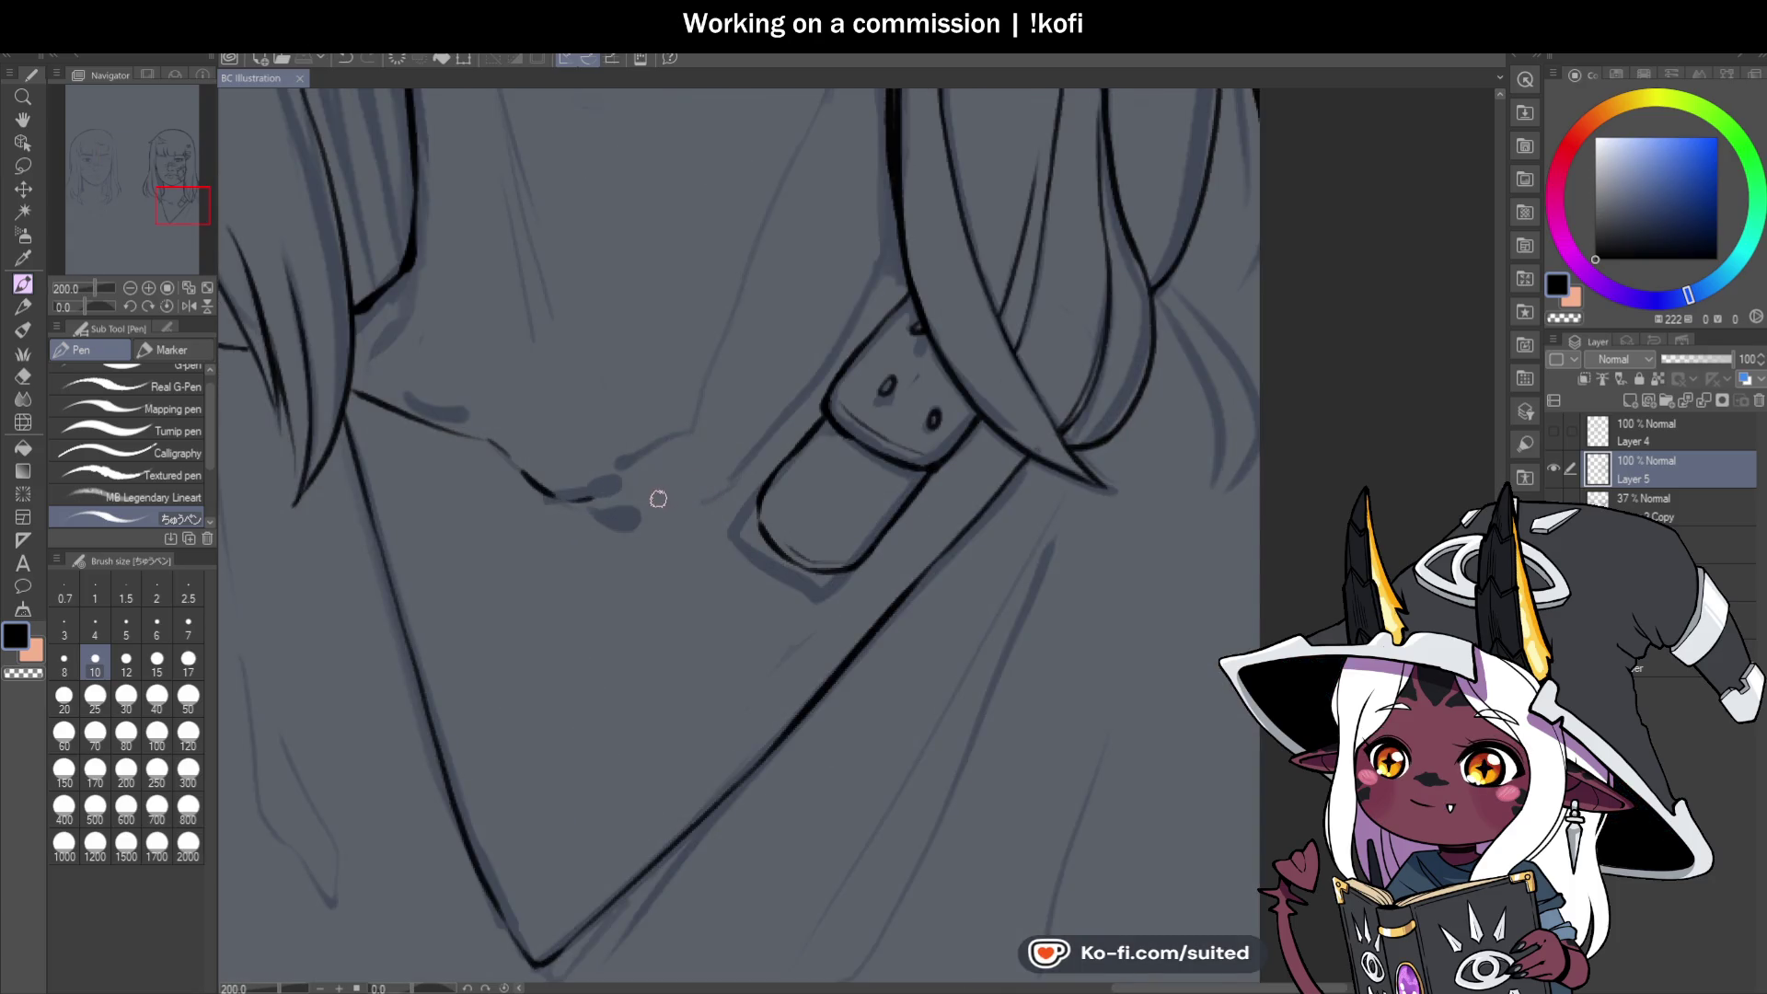
drag(642, 489, 814, 433)
scroll(690, 517, down, 3)
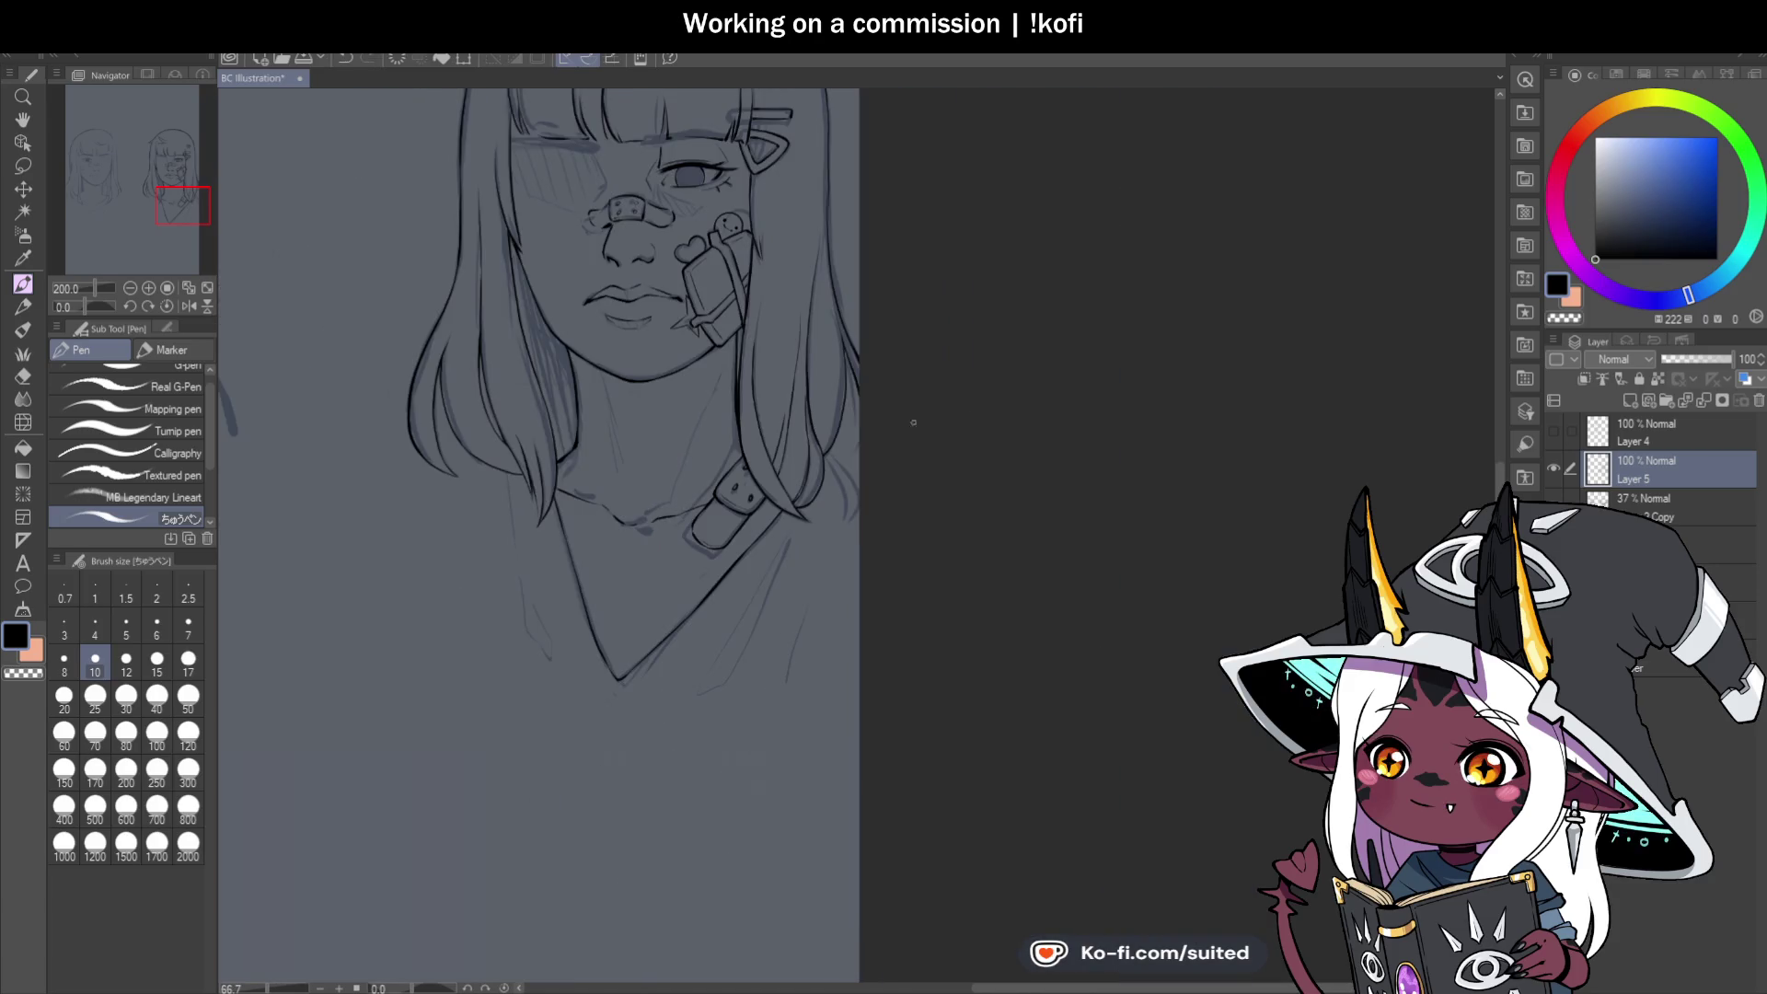
Hatch the cheek beside the nose bandage with short diagonal blush strokes.
click(1553, 501)
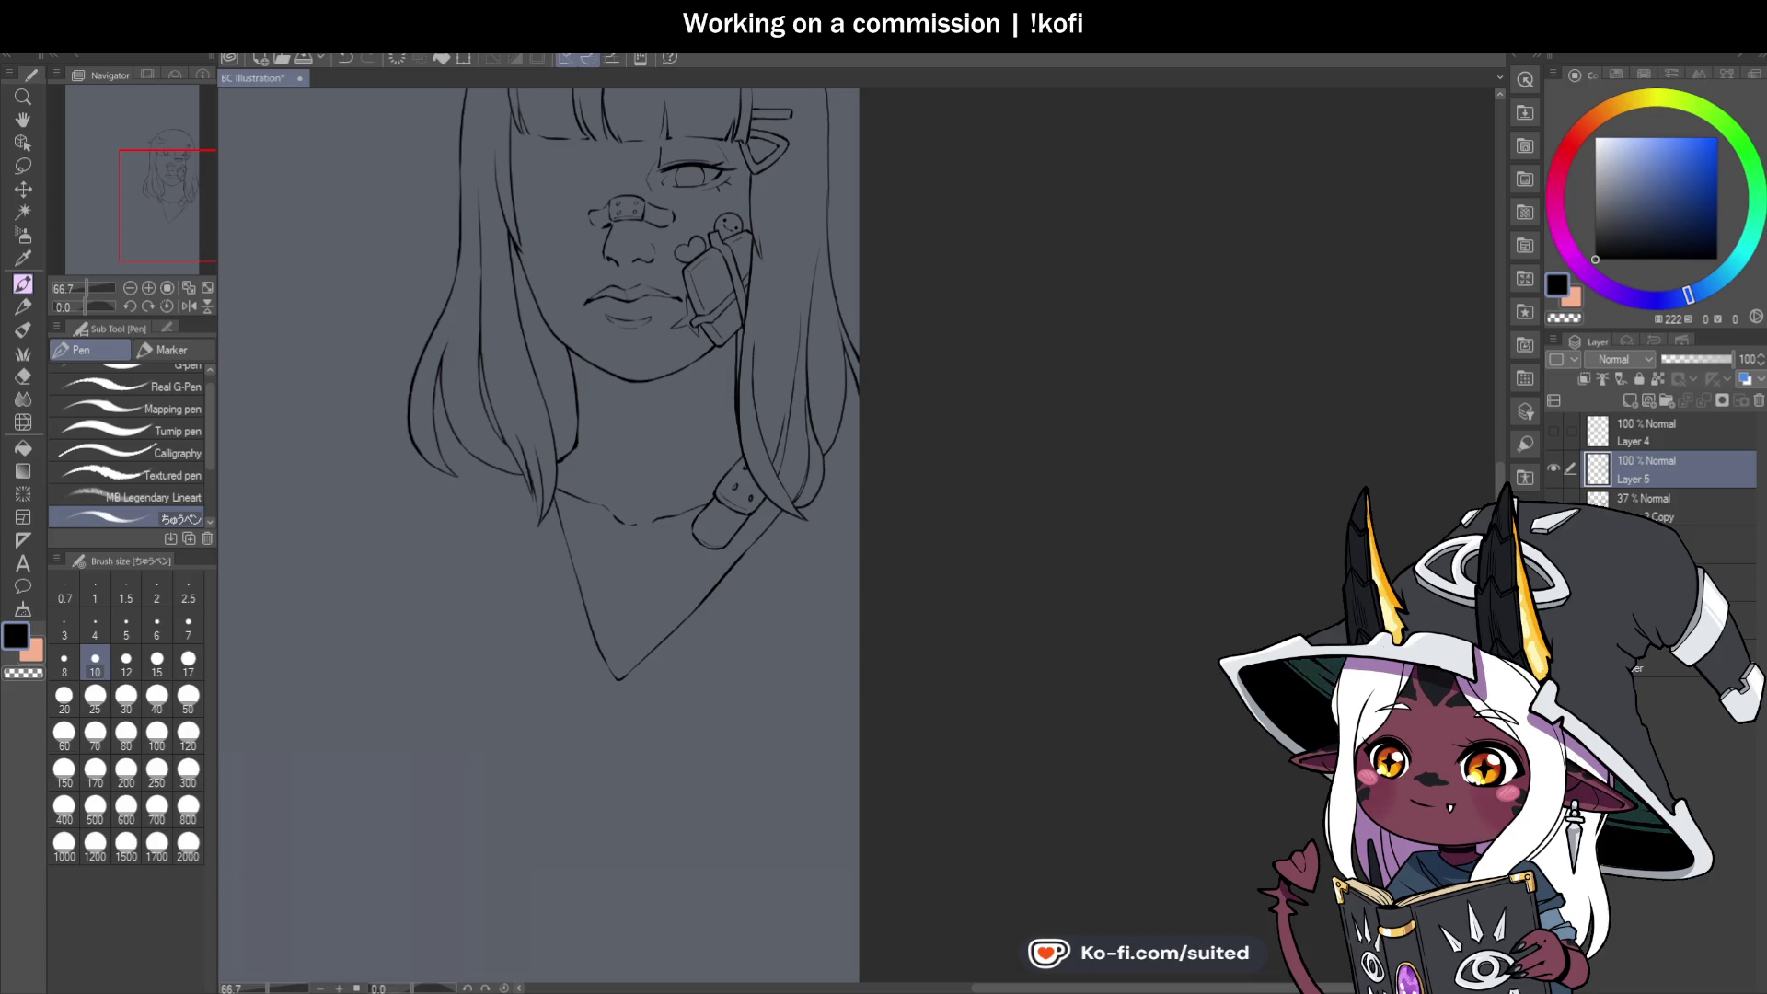
click(1553, 501)
scroll(517, 432, down, 1)
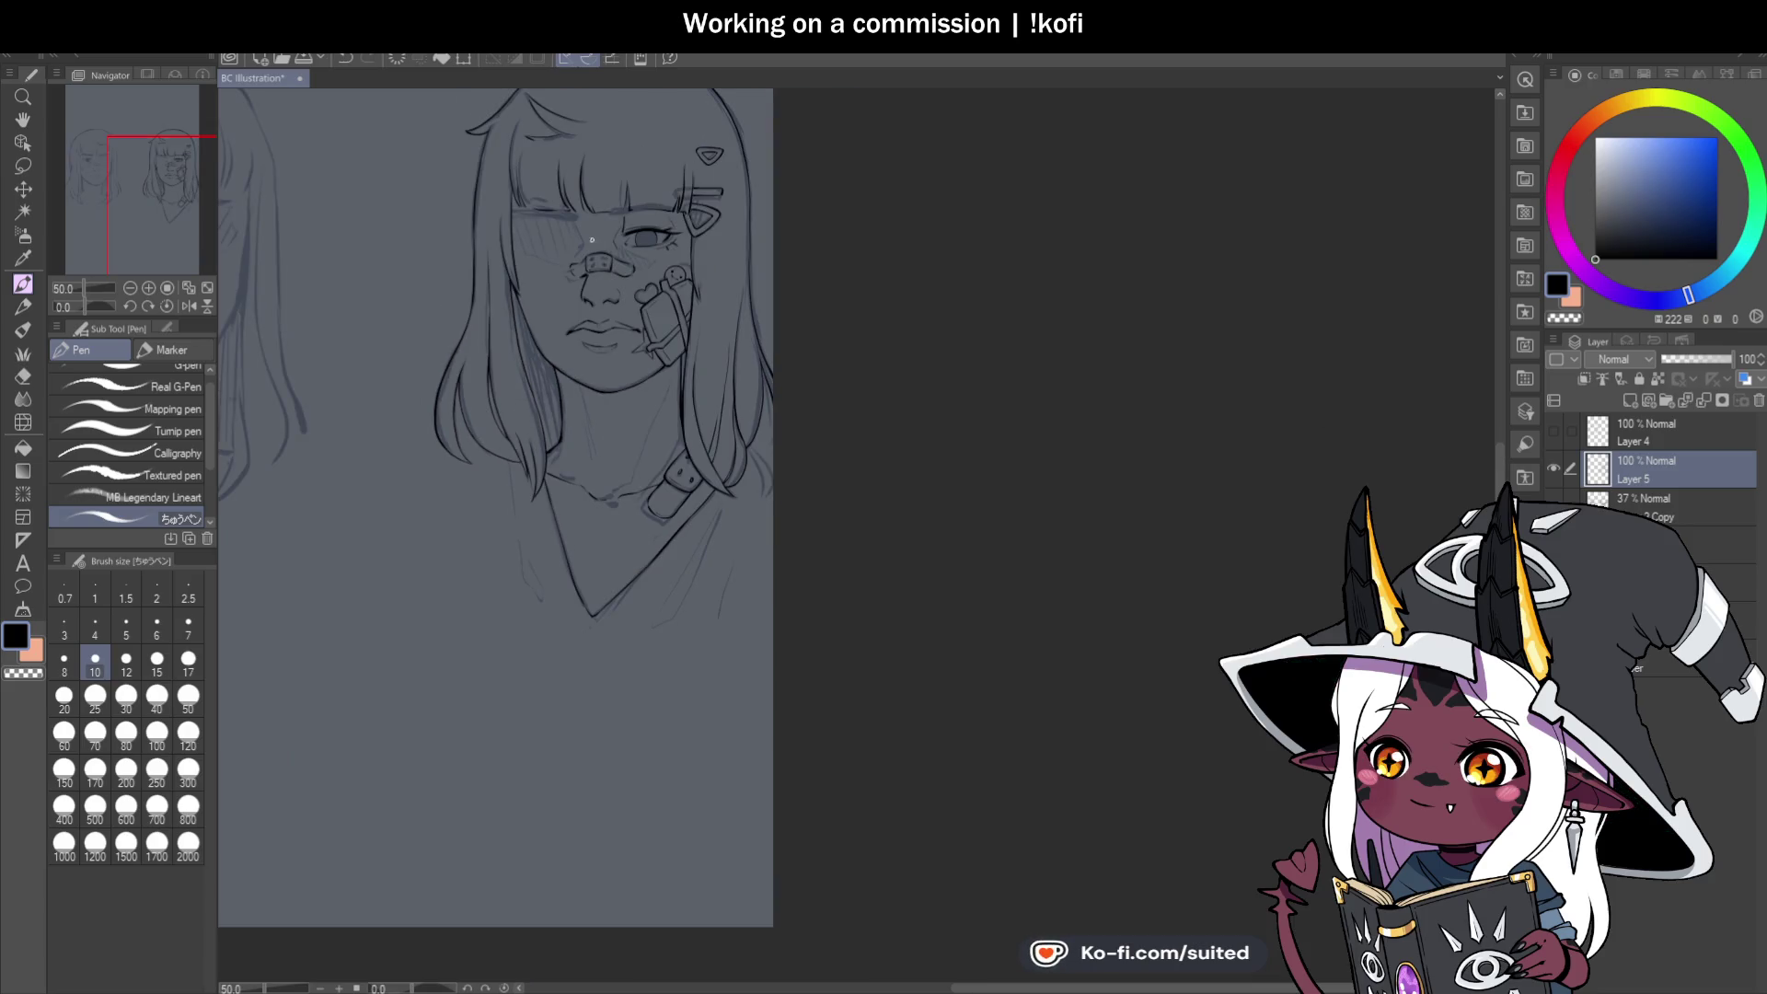
scroll(592, 239, up, 7)
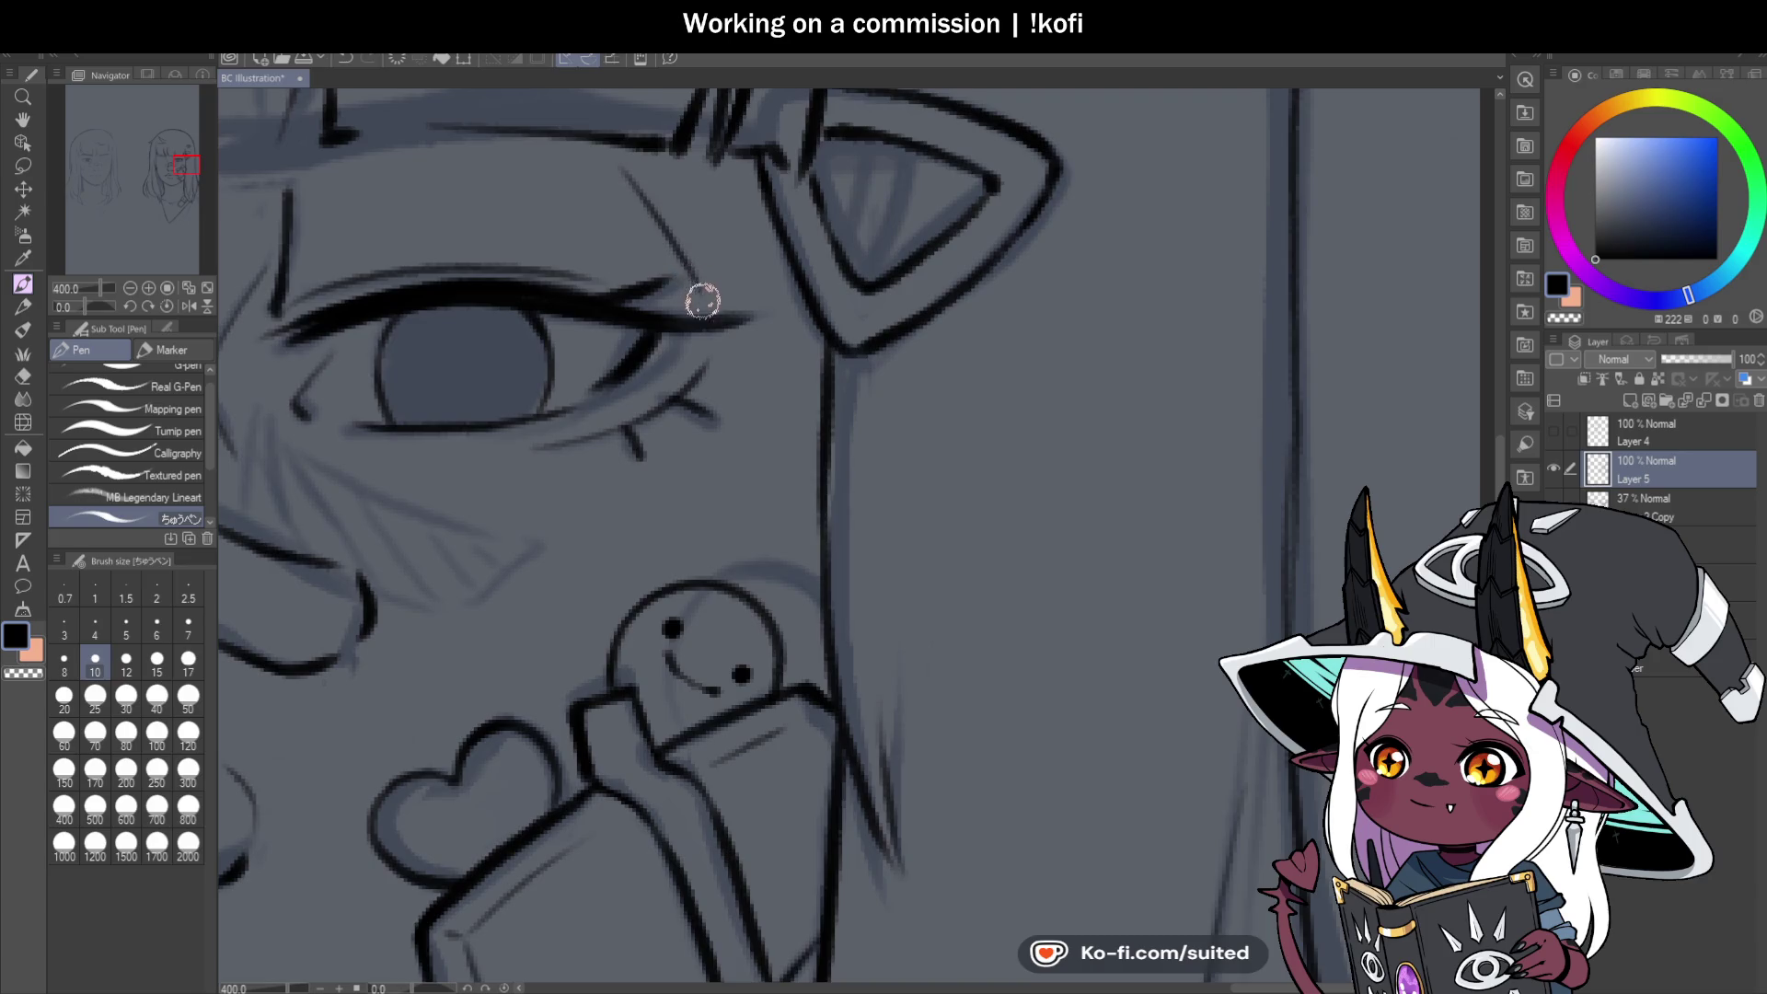
scroll(681, 331, down, 4)
scroll(666, 354, up, 2)
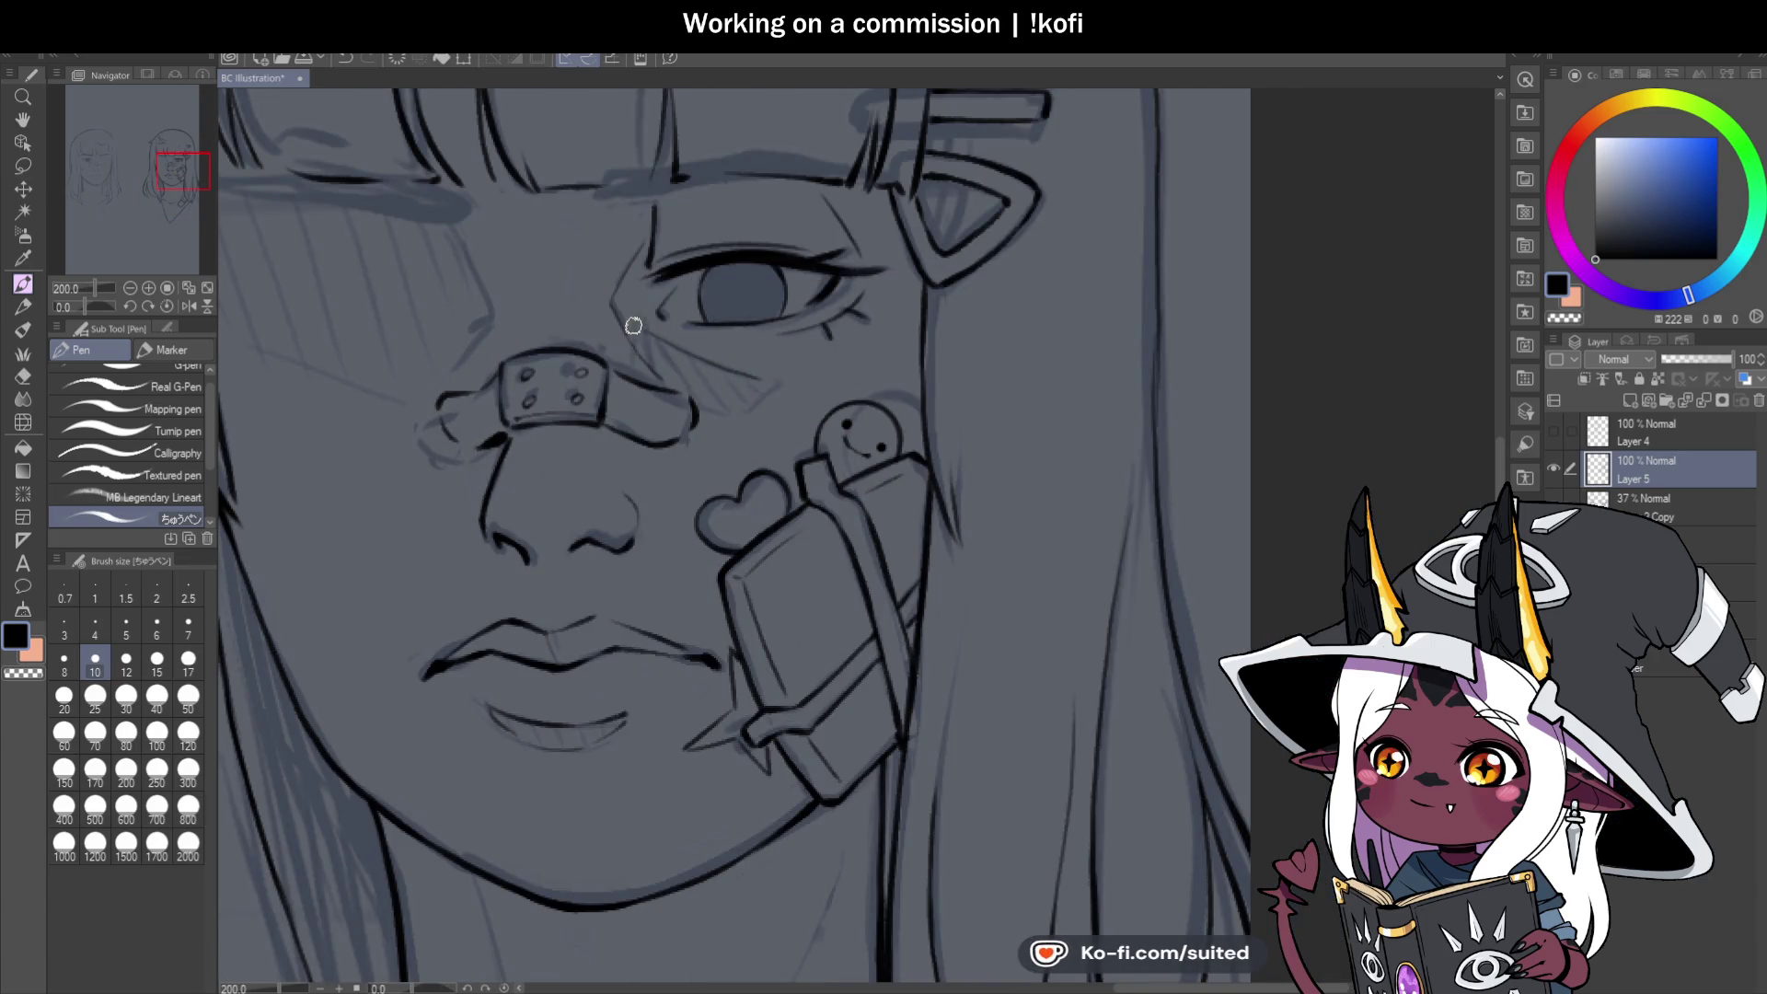
drag(663, 337, 756, 407)
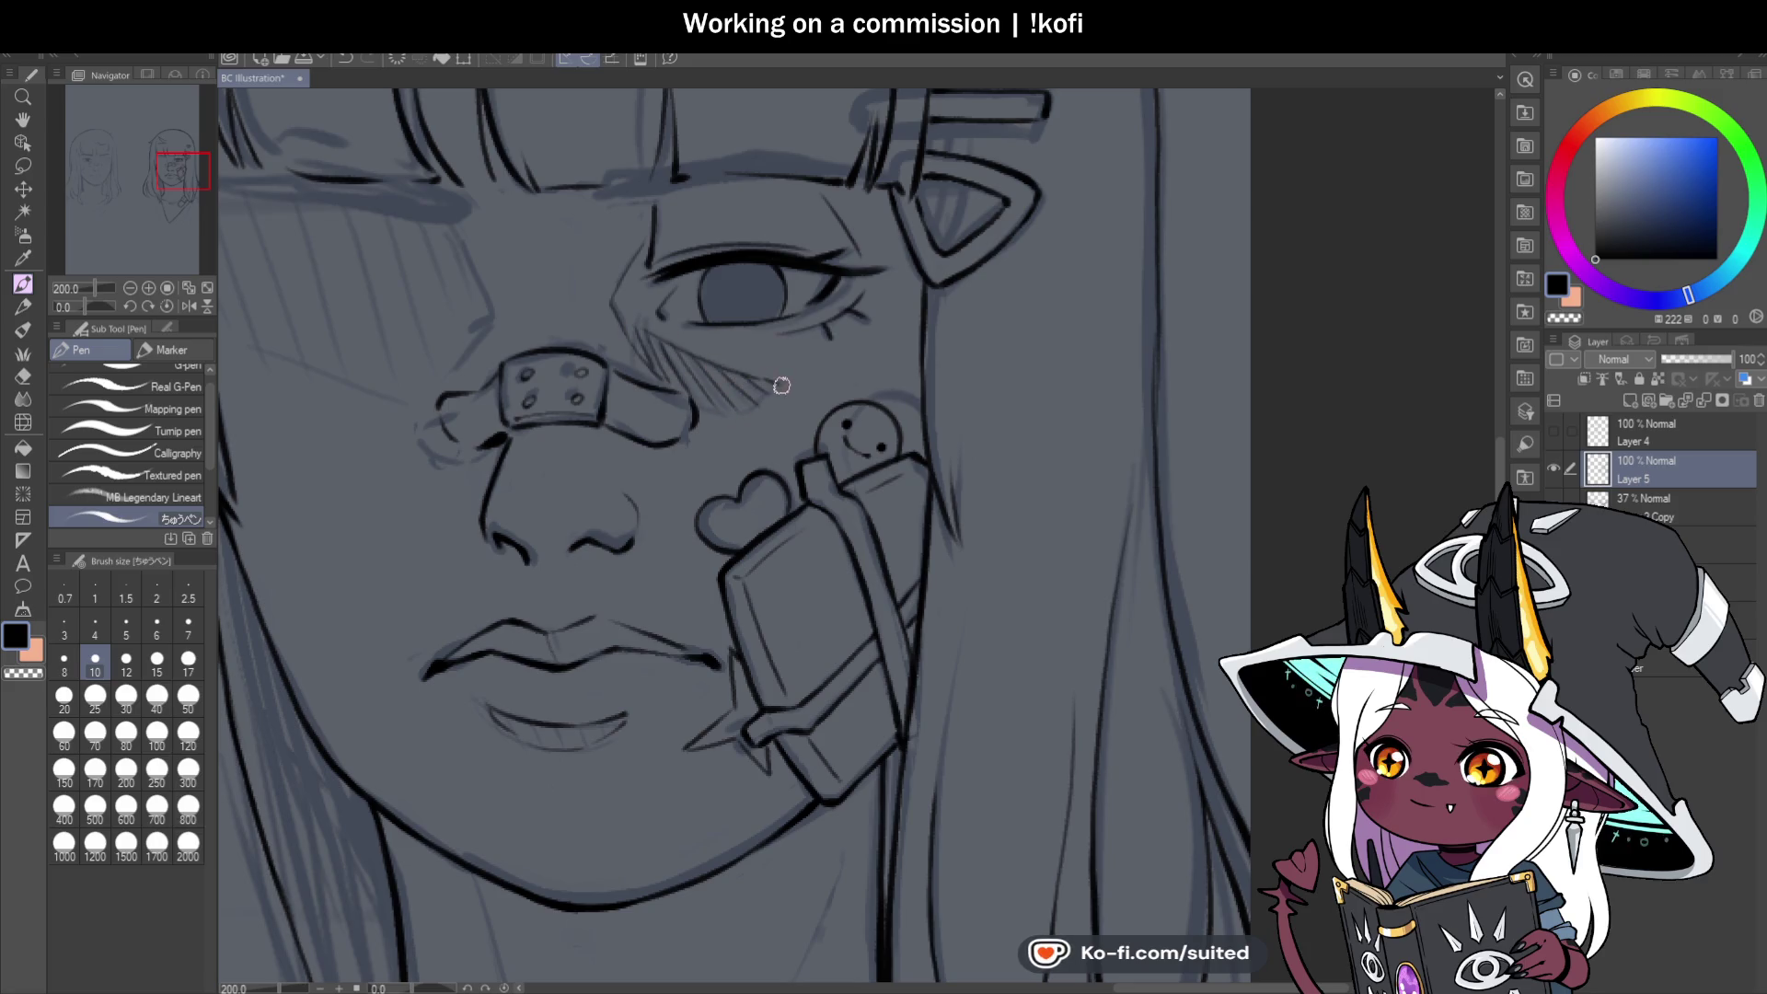
scroll(781, 385, down, 4)
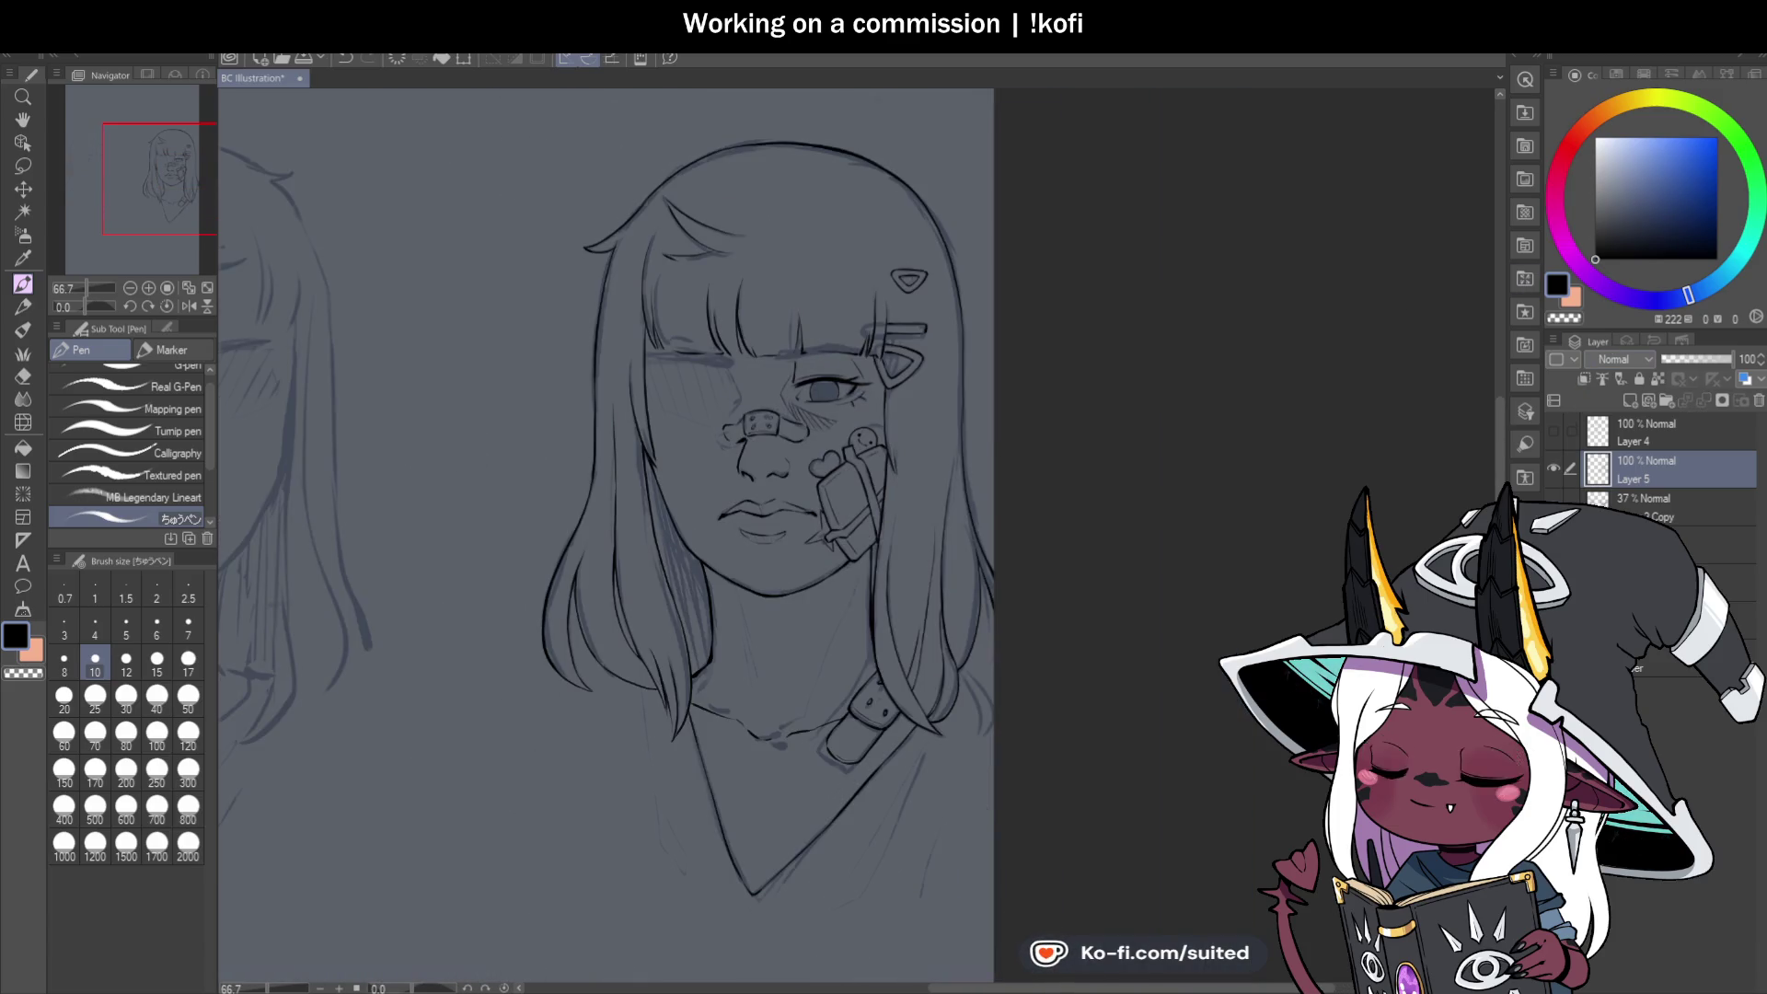
Hide and reshow the sketch layer to review the cheek hatching.
click(1554, 505)
click(1553, 505)
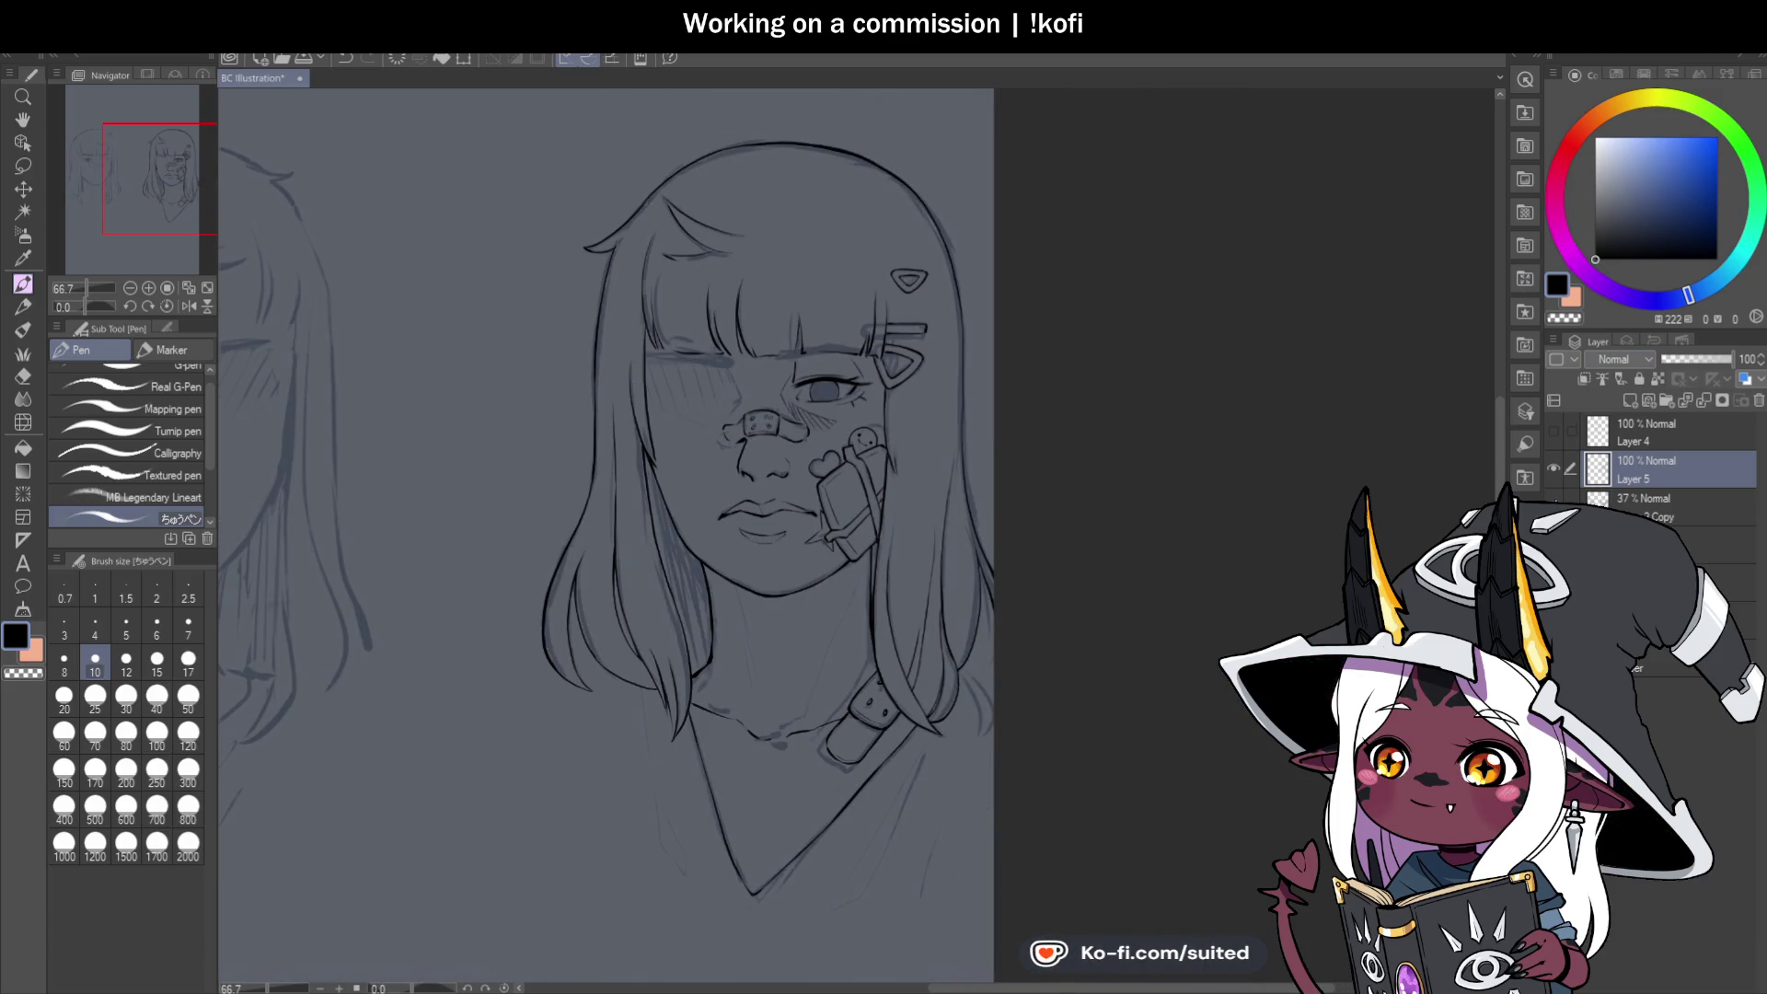
scroll(770, 386, up, 4)
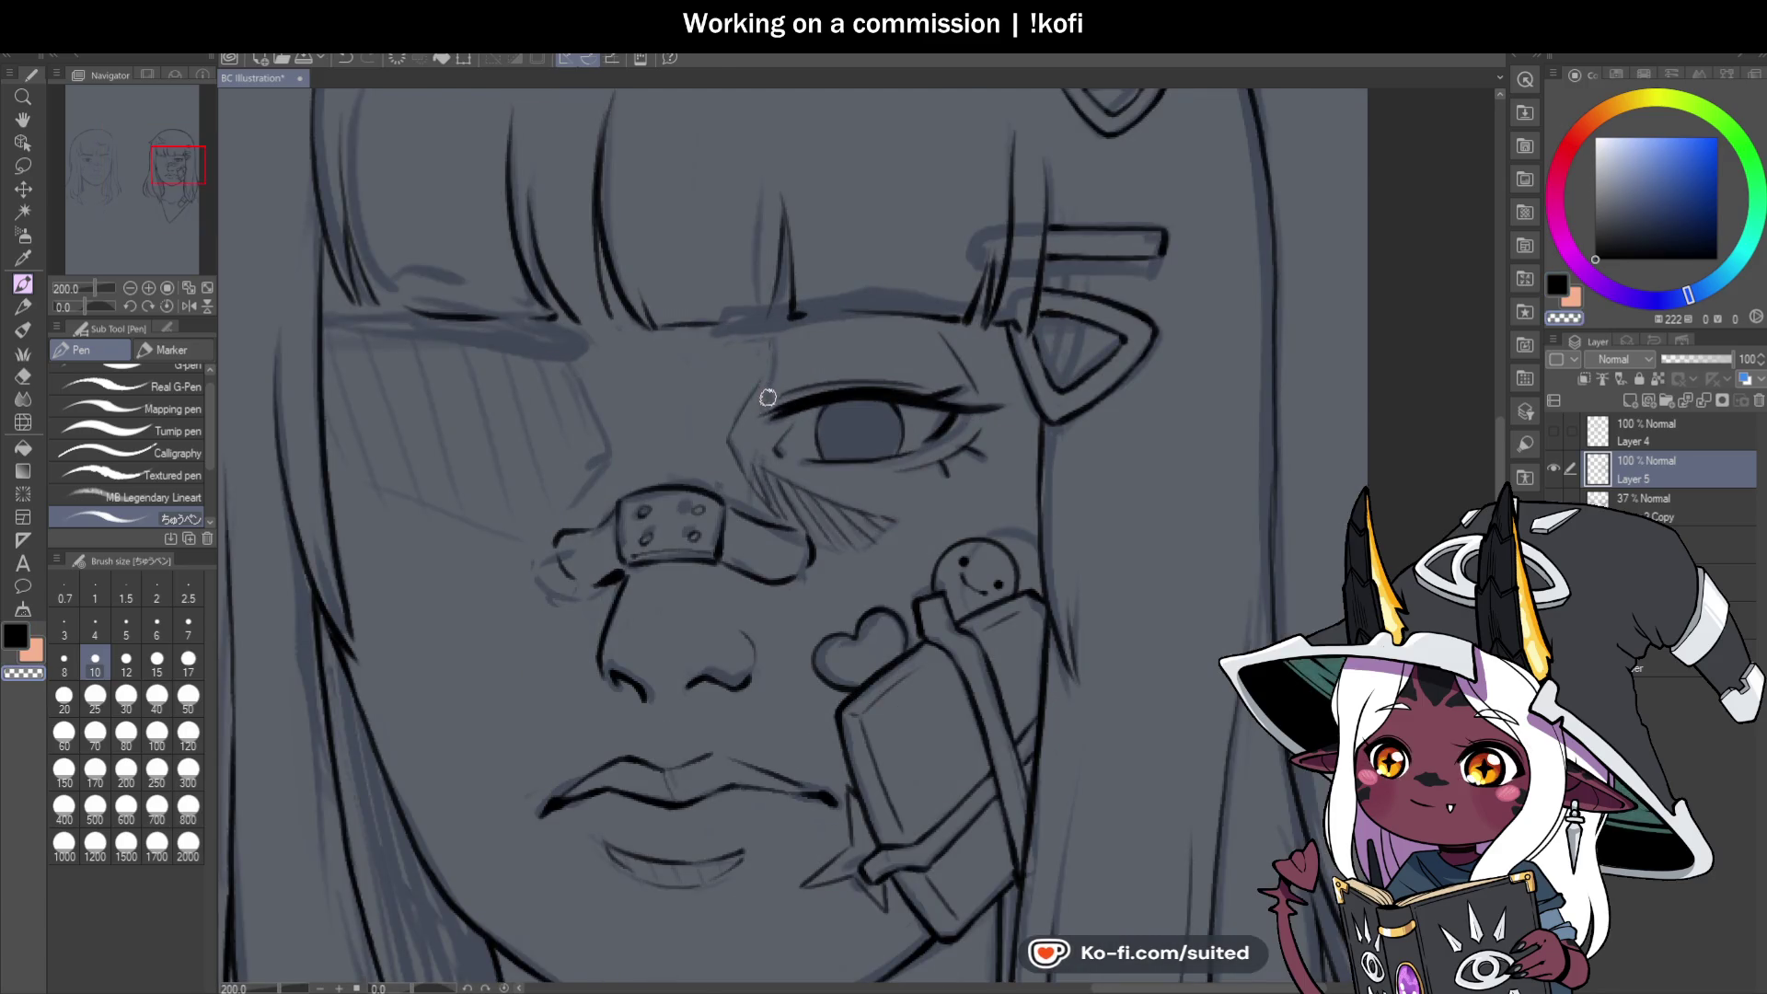
scroll(768, 398, up, 2)
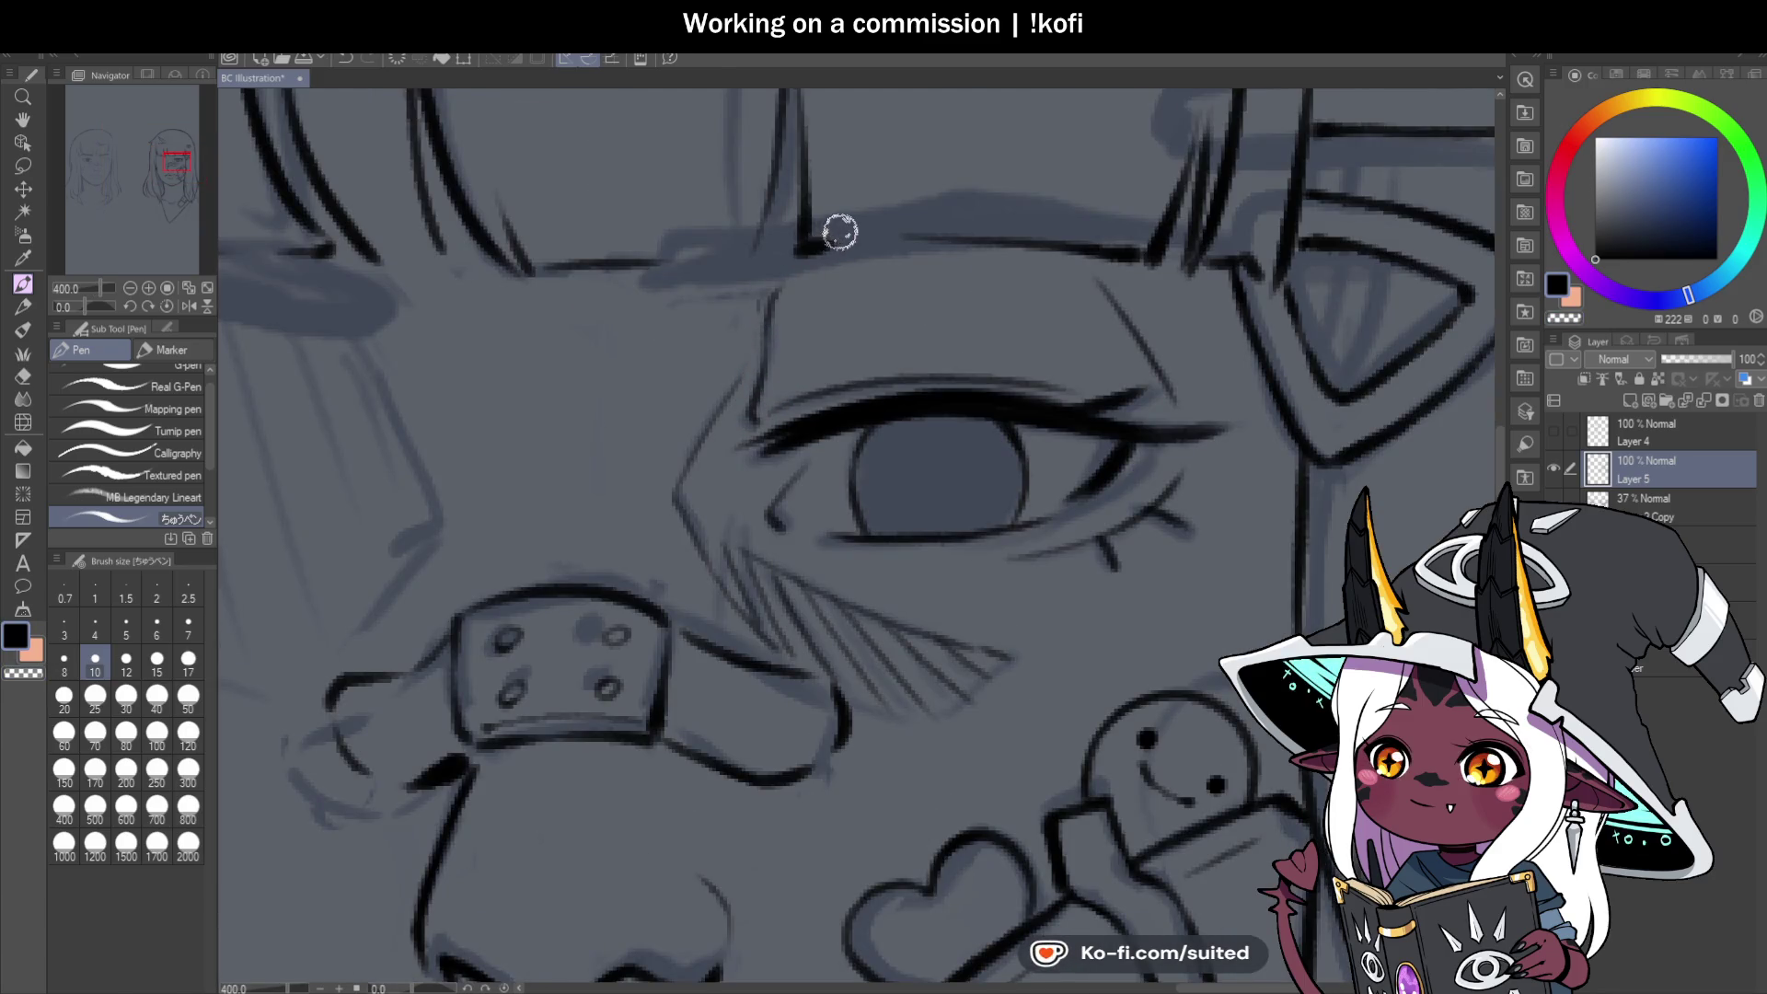
scroll(953, 367, down, 7)
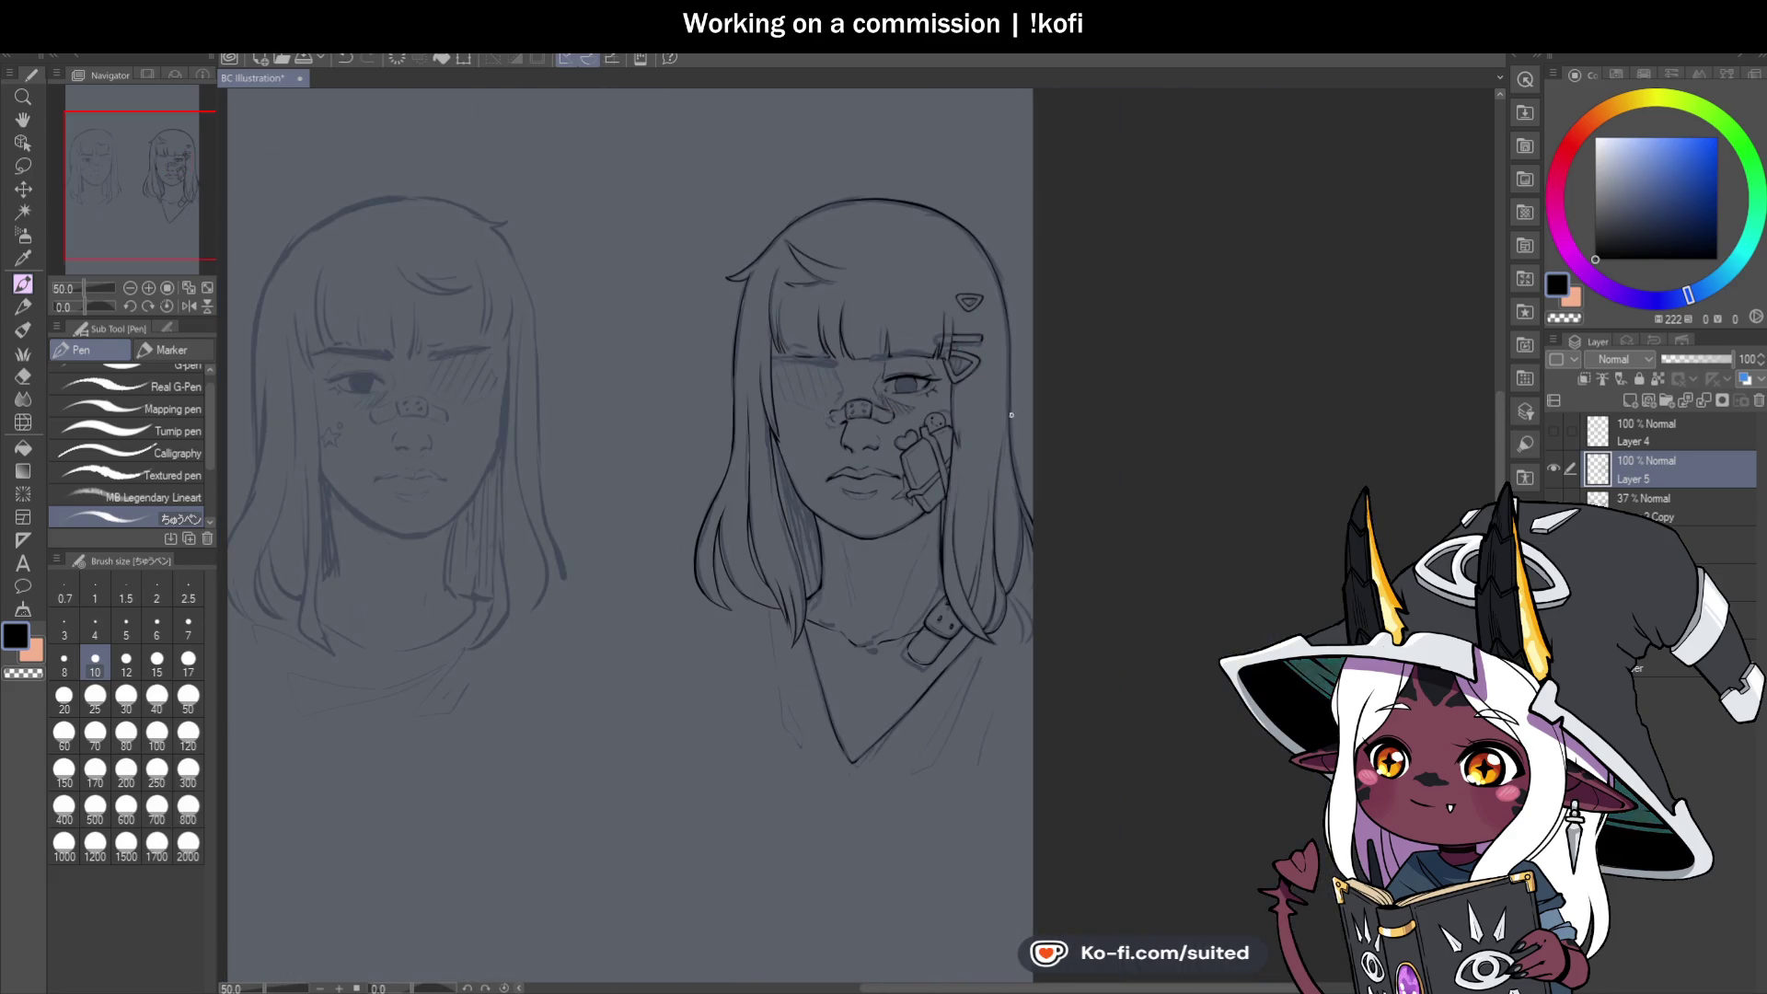
Save the illustration with Ctrl+S and zoom in on the neckline.
key(ctrl+s)
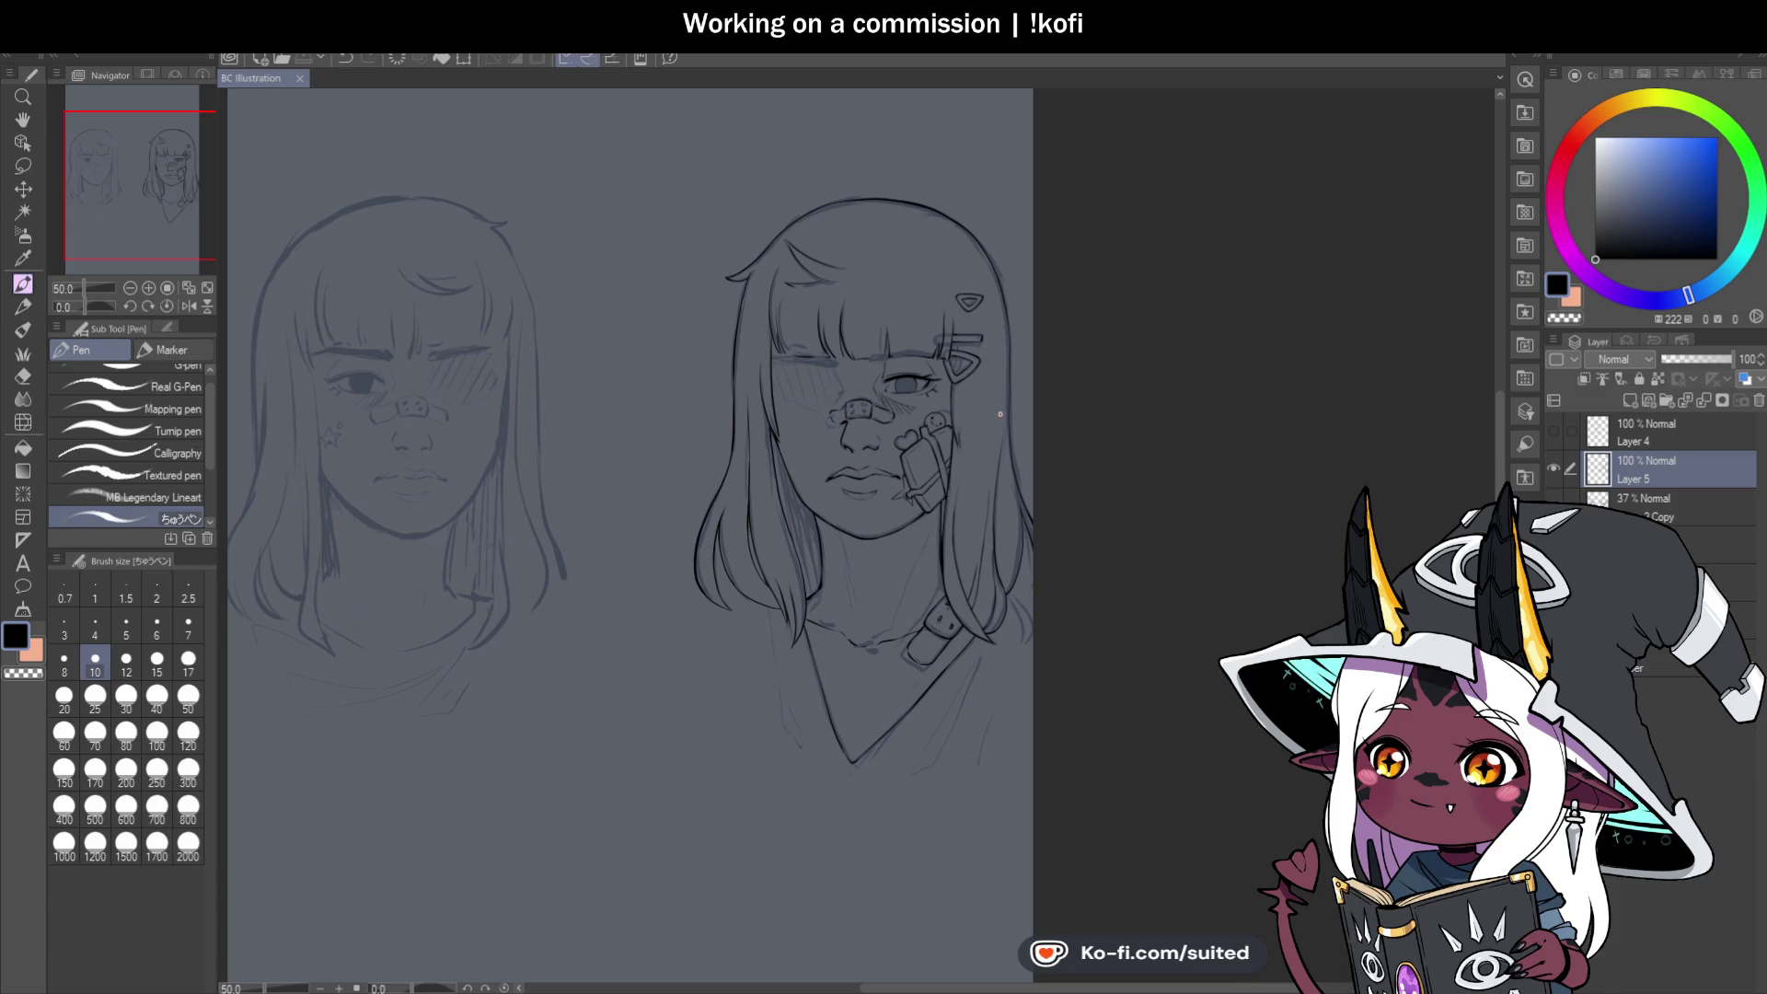
scroll(804, 563, down, 3)
scroll(805, 562, up, 4)
scroll(805, 562, up, 2)
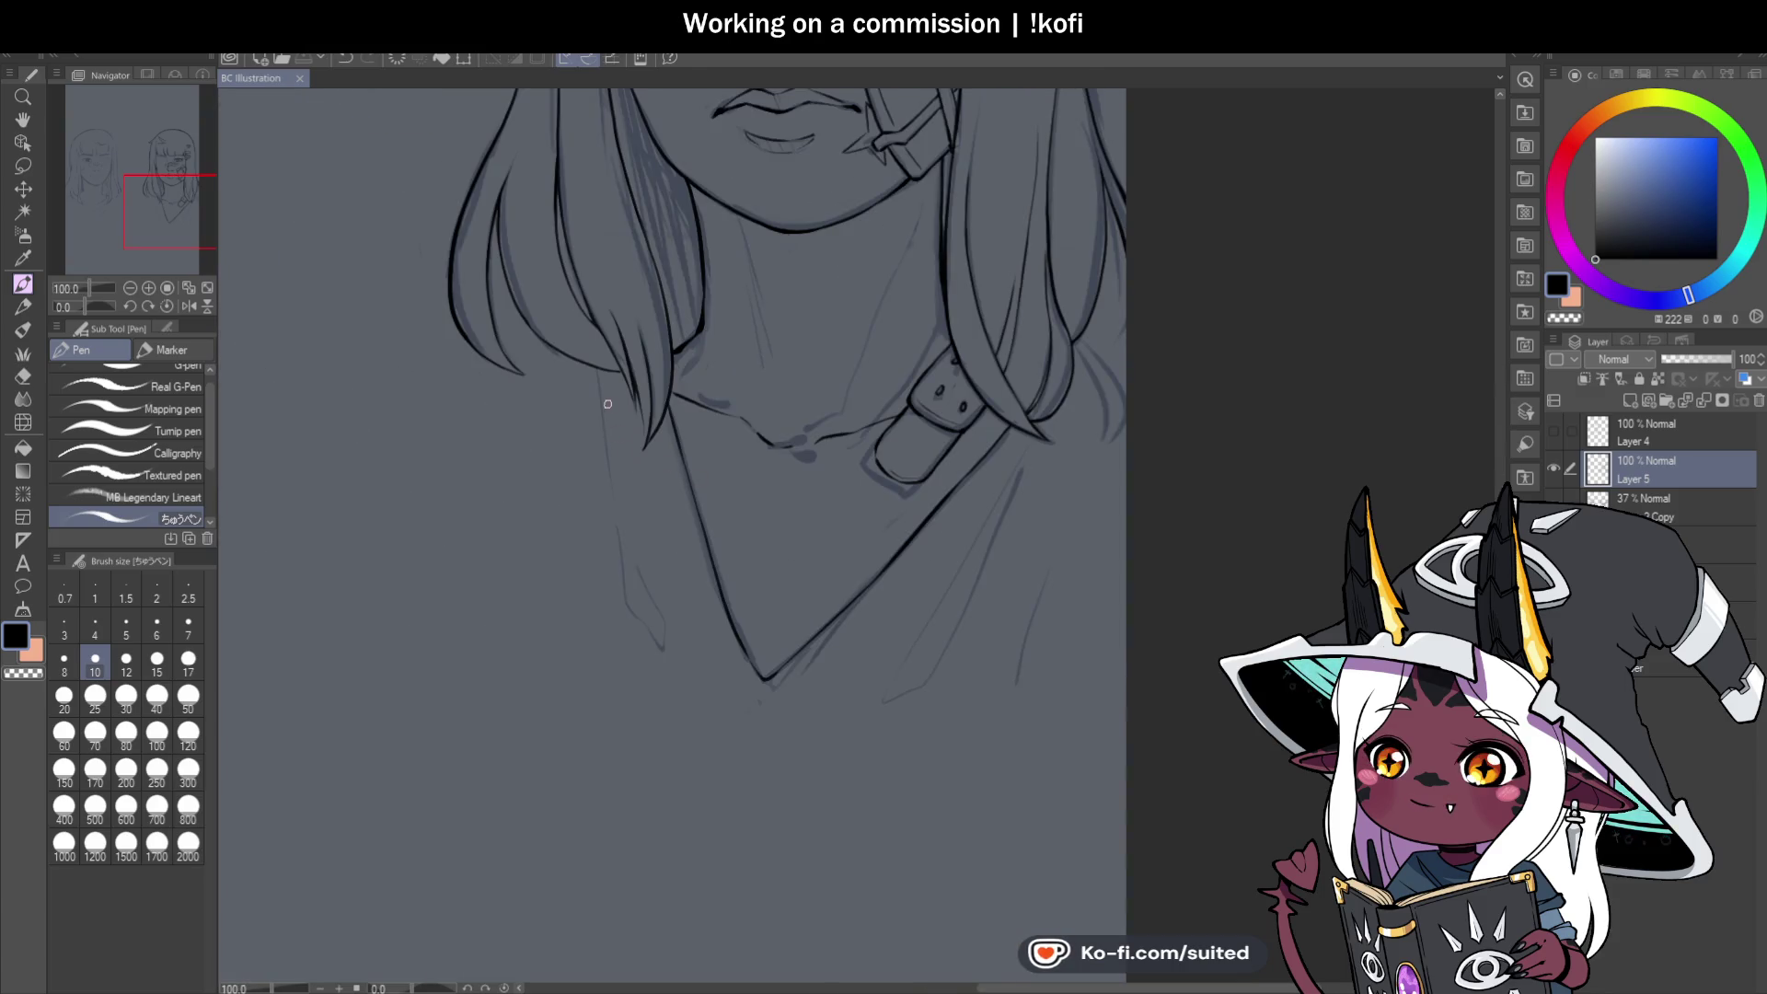
Ink the left side of the V-neckline, extending and darkening it.
drag(599, 369, 624, 563)
drag(647, 629, 663, 637)
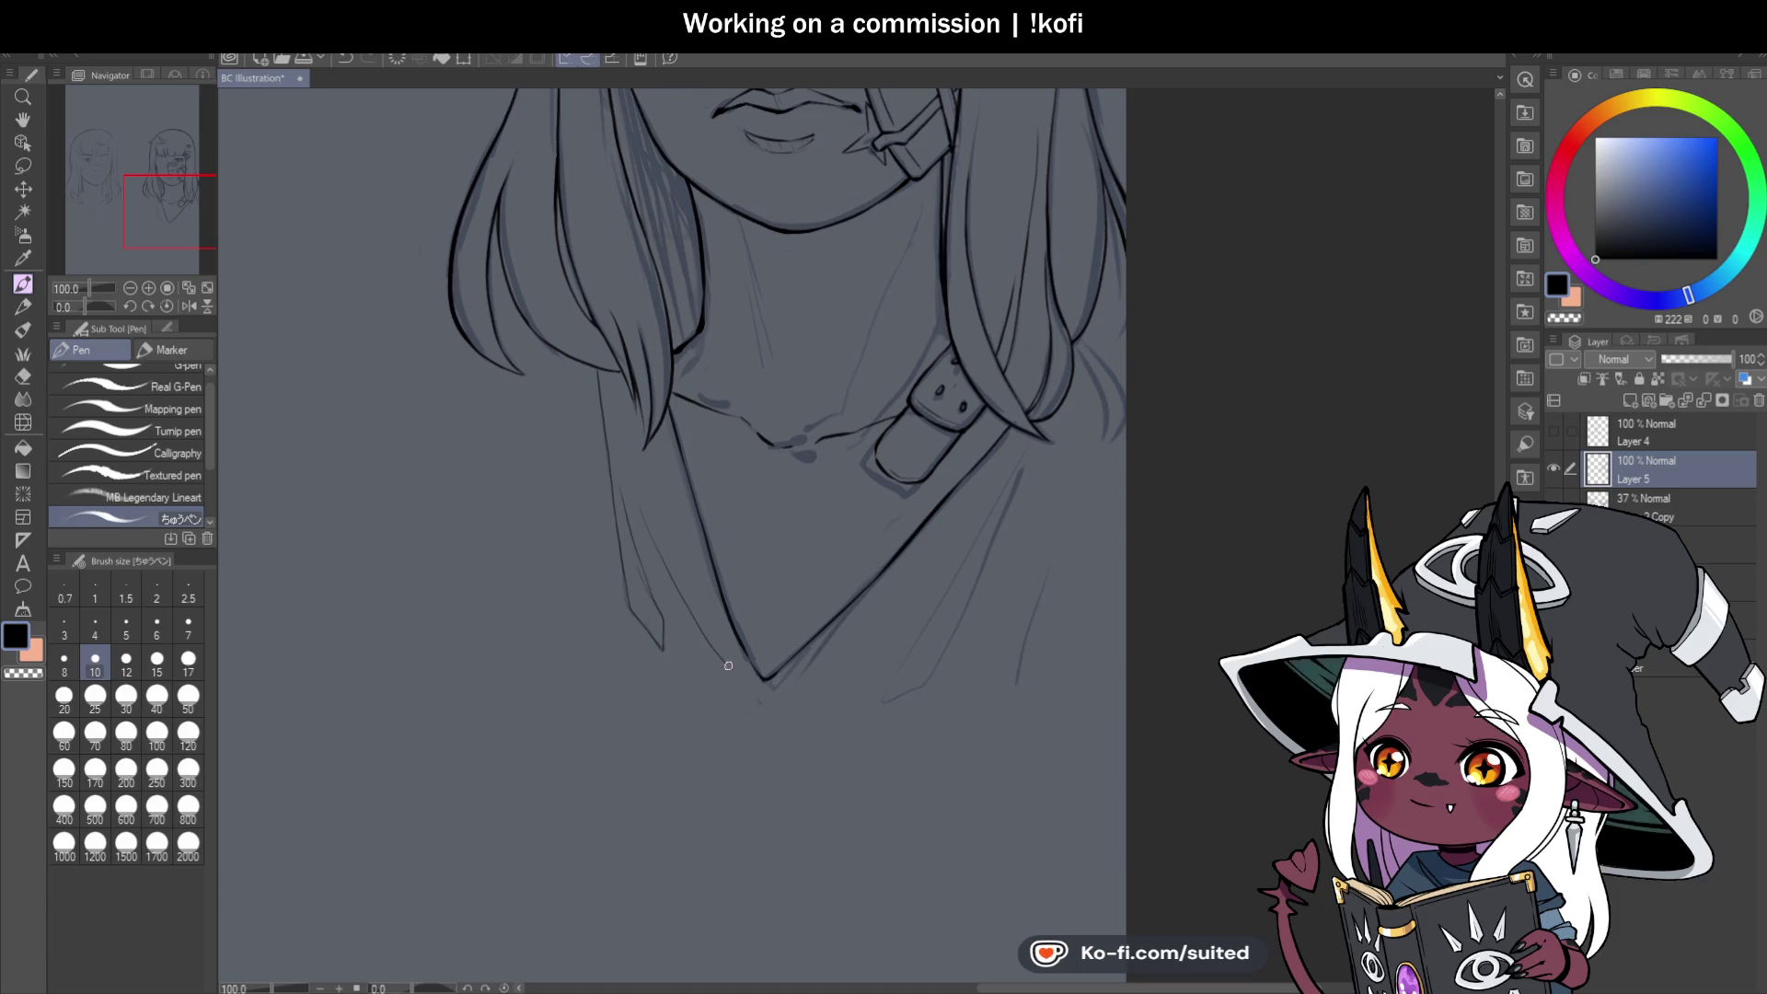
drag(760, 682, 649, 517)
scroll(755, 672, up, 3)
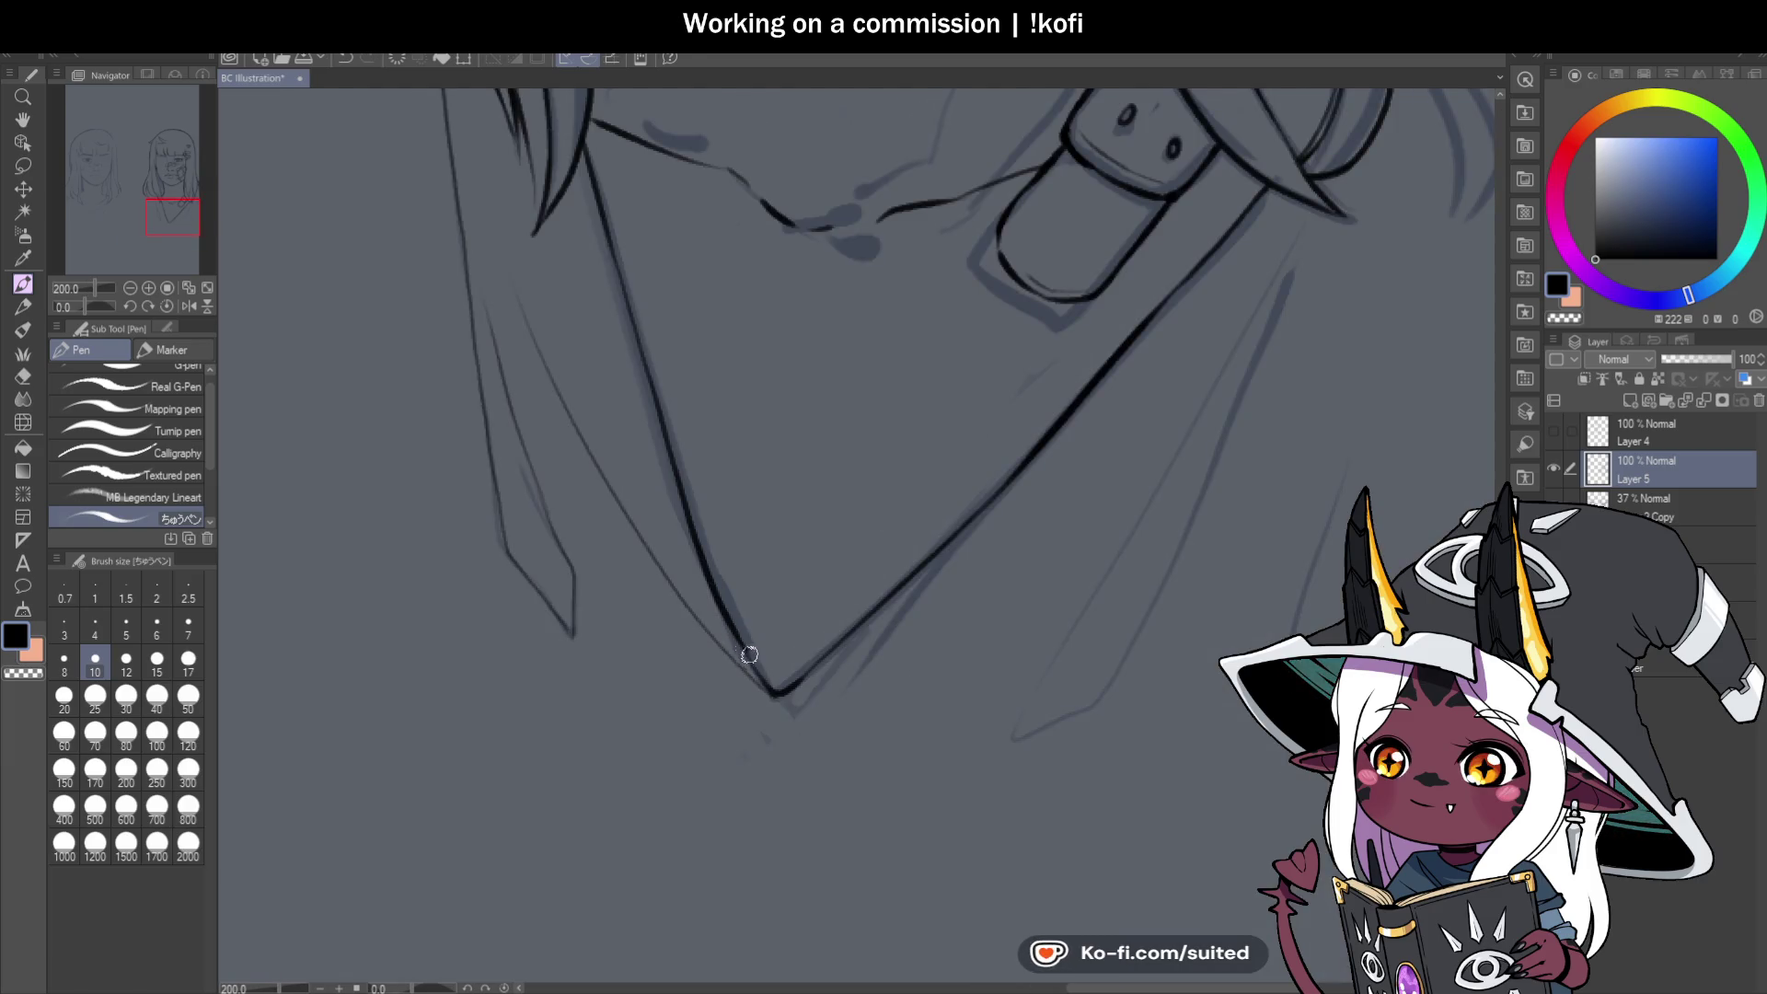
scroll(819, 544, down, 5)
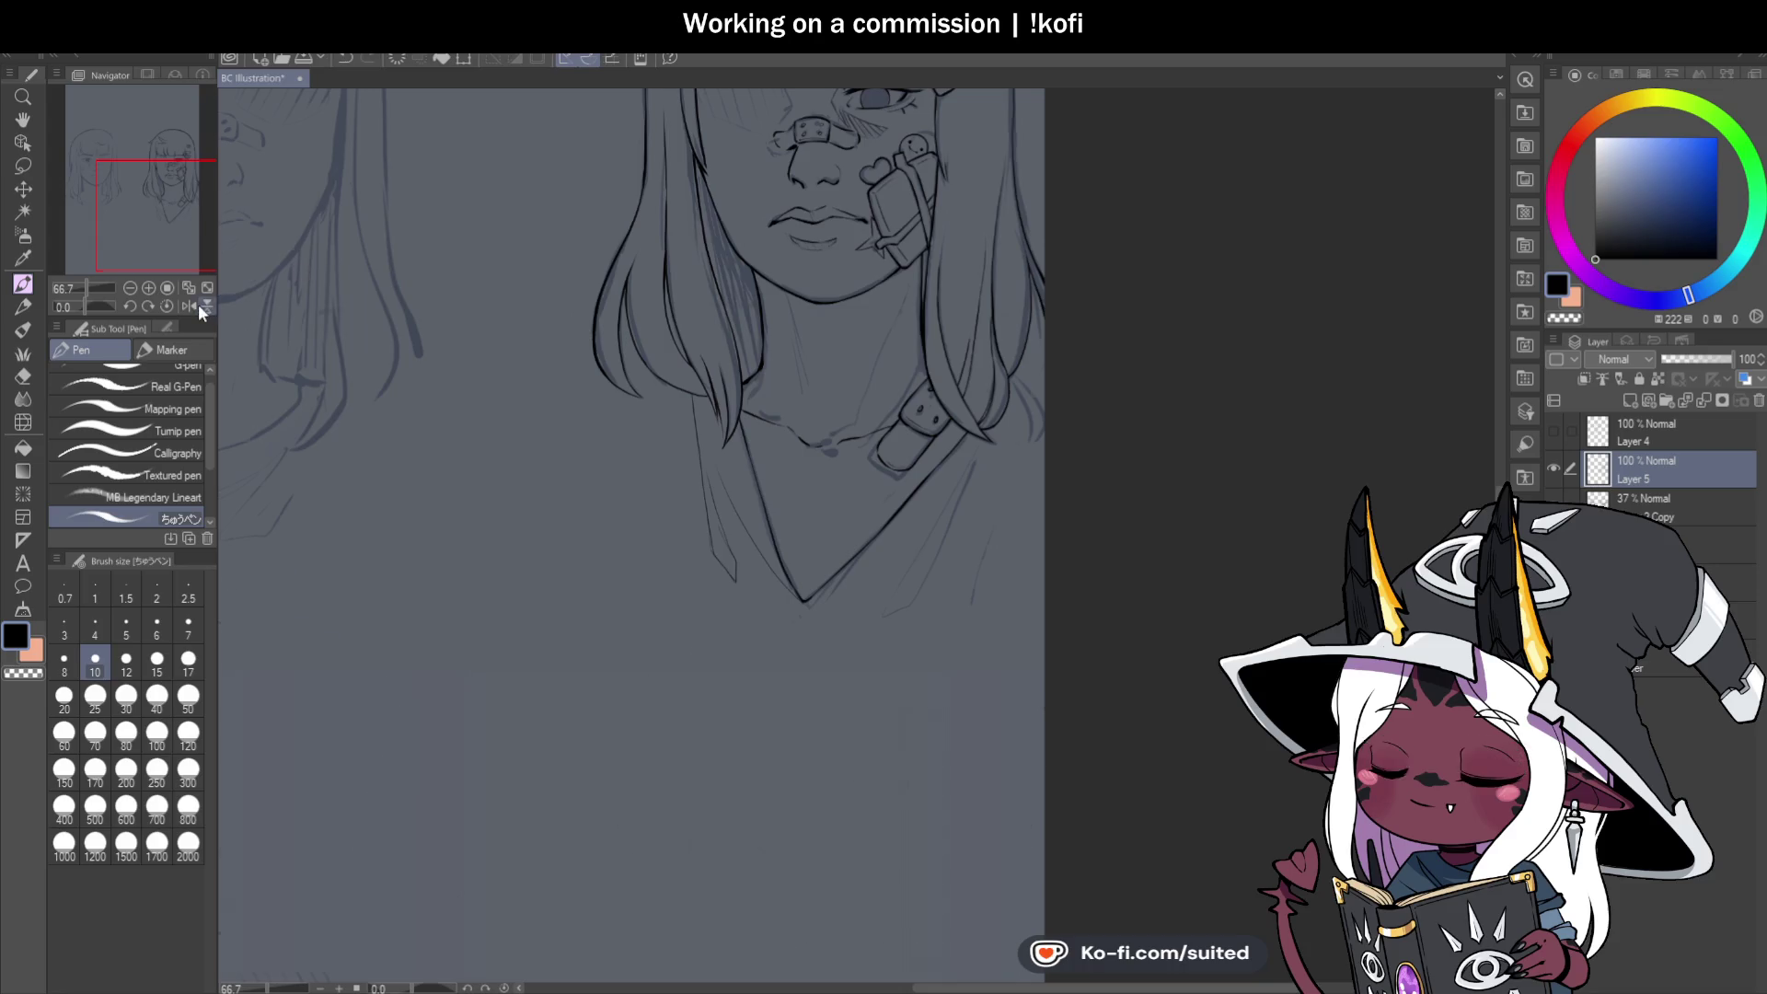
Mirror the canvas horizontally and extend the V-neck line downward.
click(206, 306)
scroll(814, 268, down, 1)
scroll(814, 267, down, 1)
click(204, 305)
click(188, 306)
scroll(990, 600, down, 1)
scroll(990, 600, up, 3)
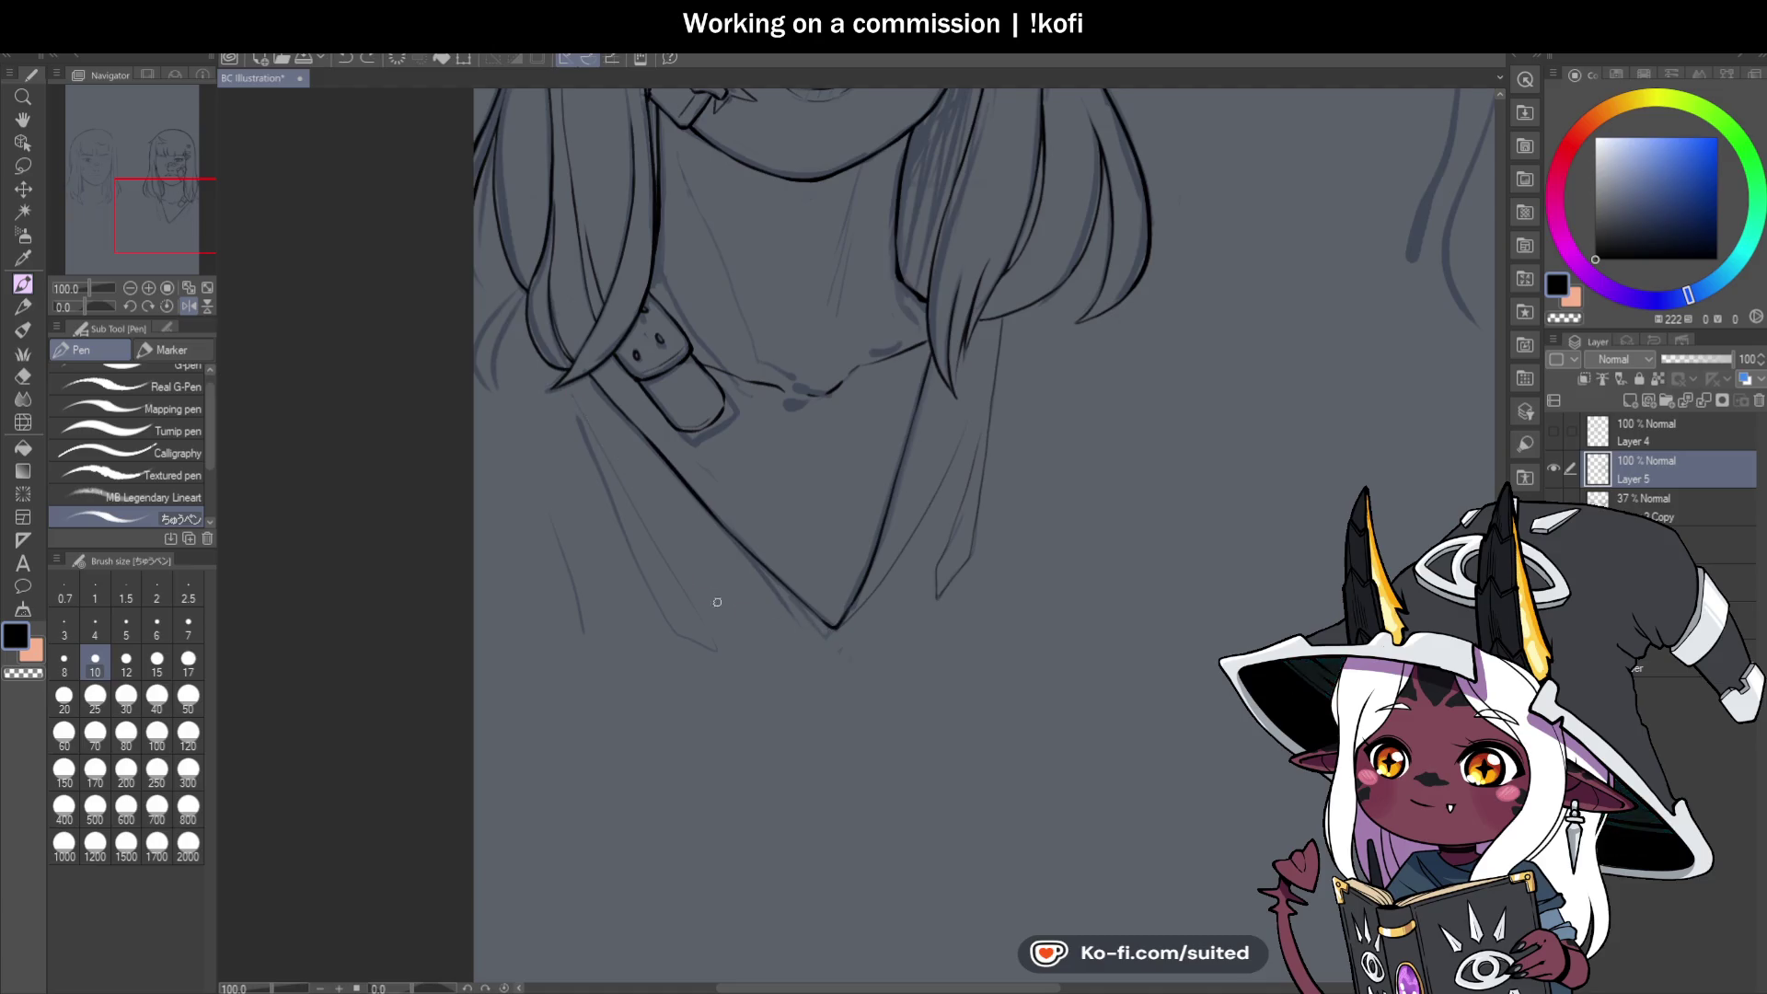
drag(639, 508, 729, 649)
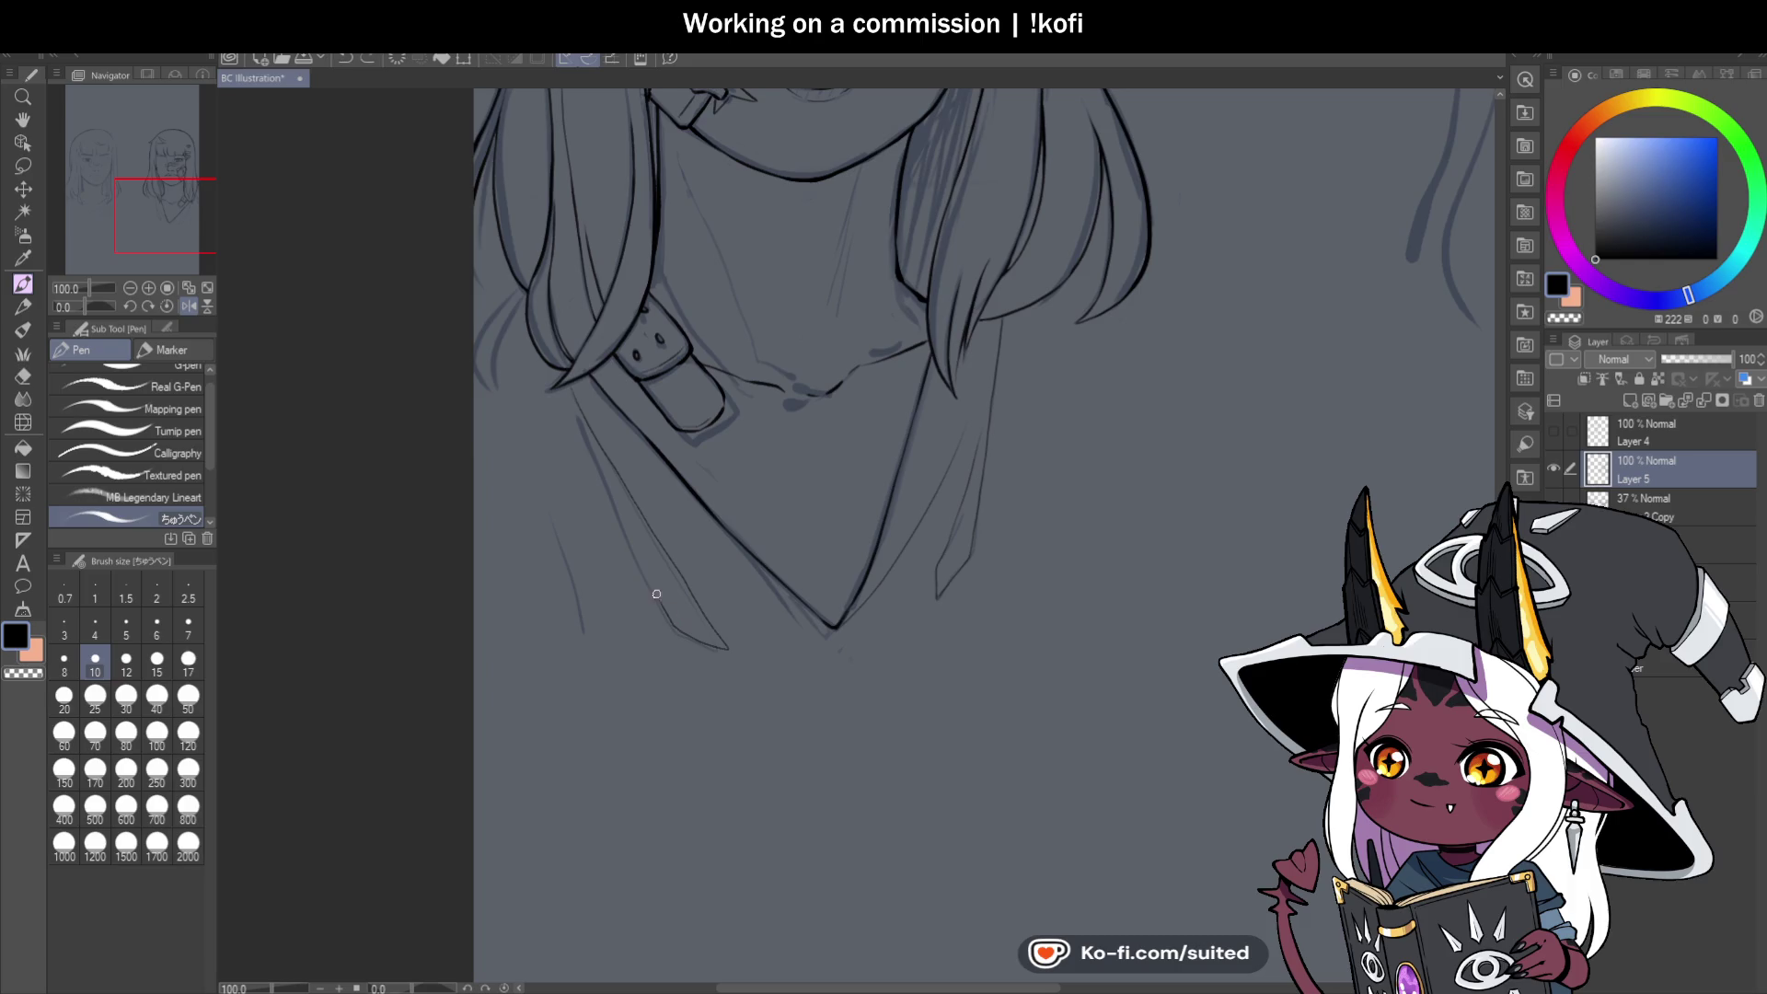
scroll(589, 460, down, 5)
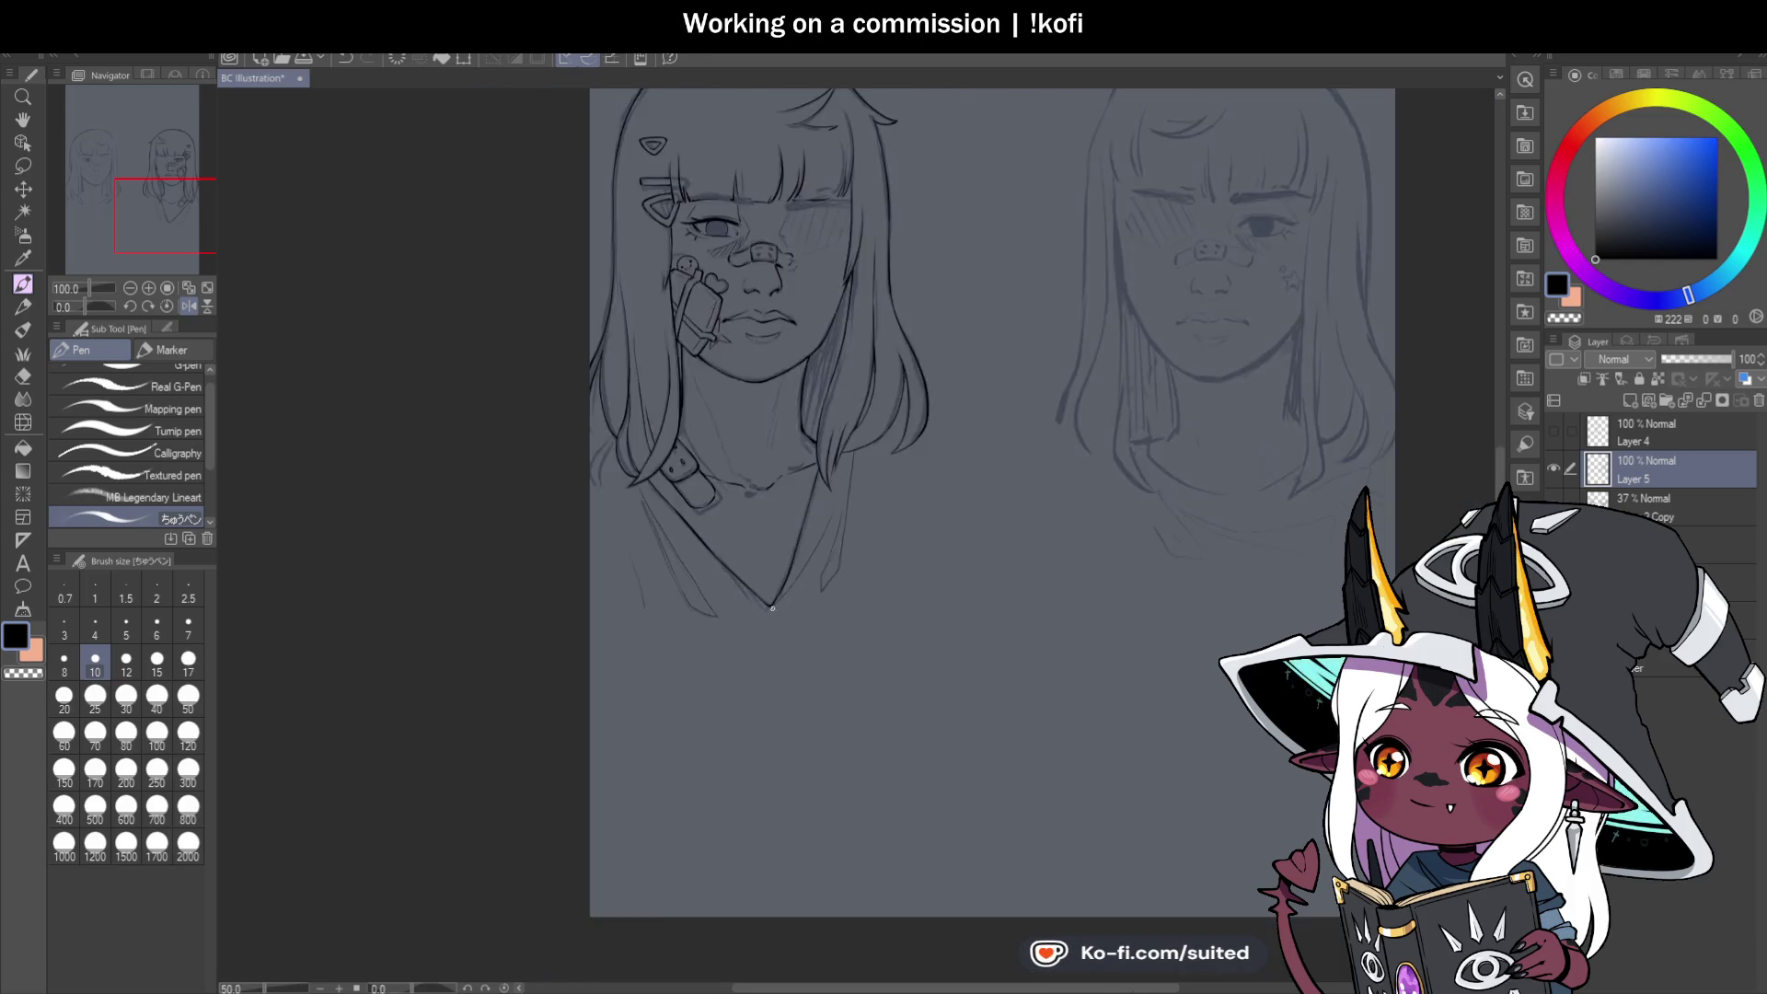
scroll(813, 351, up, 6)
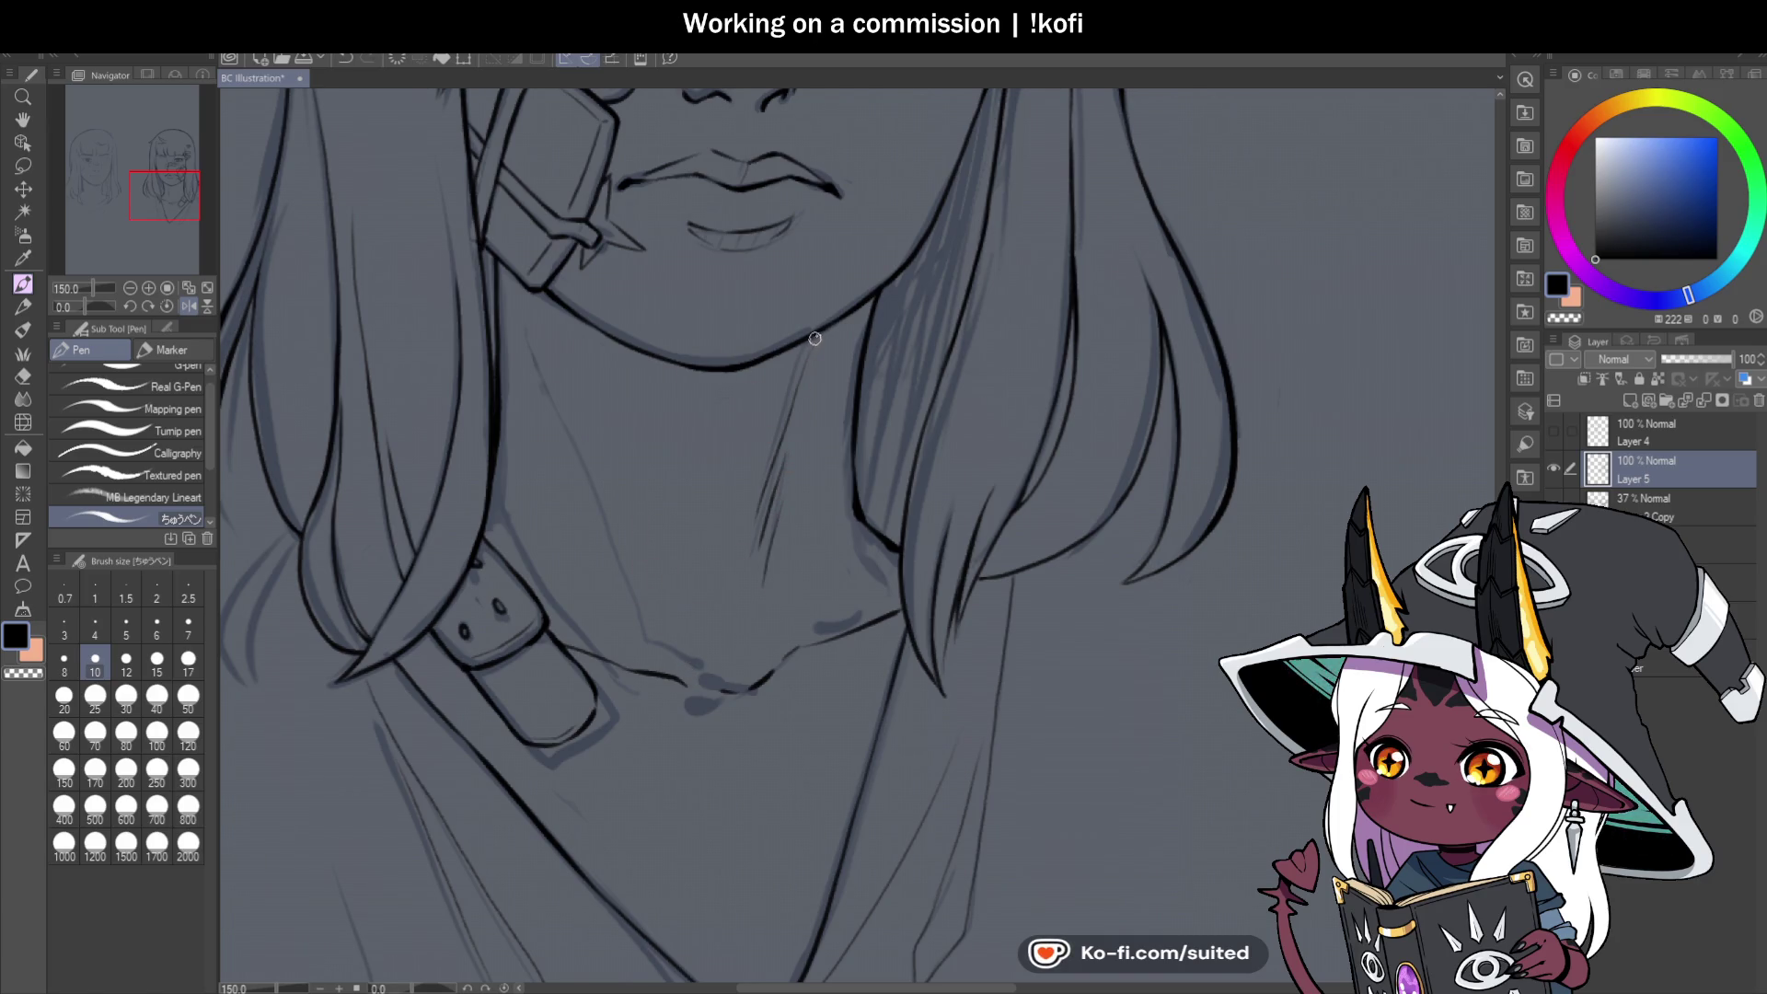
Add a short hatch stroke below the chin, checking it with the sketch hidden.
drag(813, 343, 792, 405)
scroll(835, 492, down, 2)
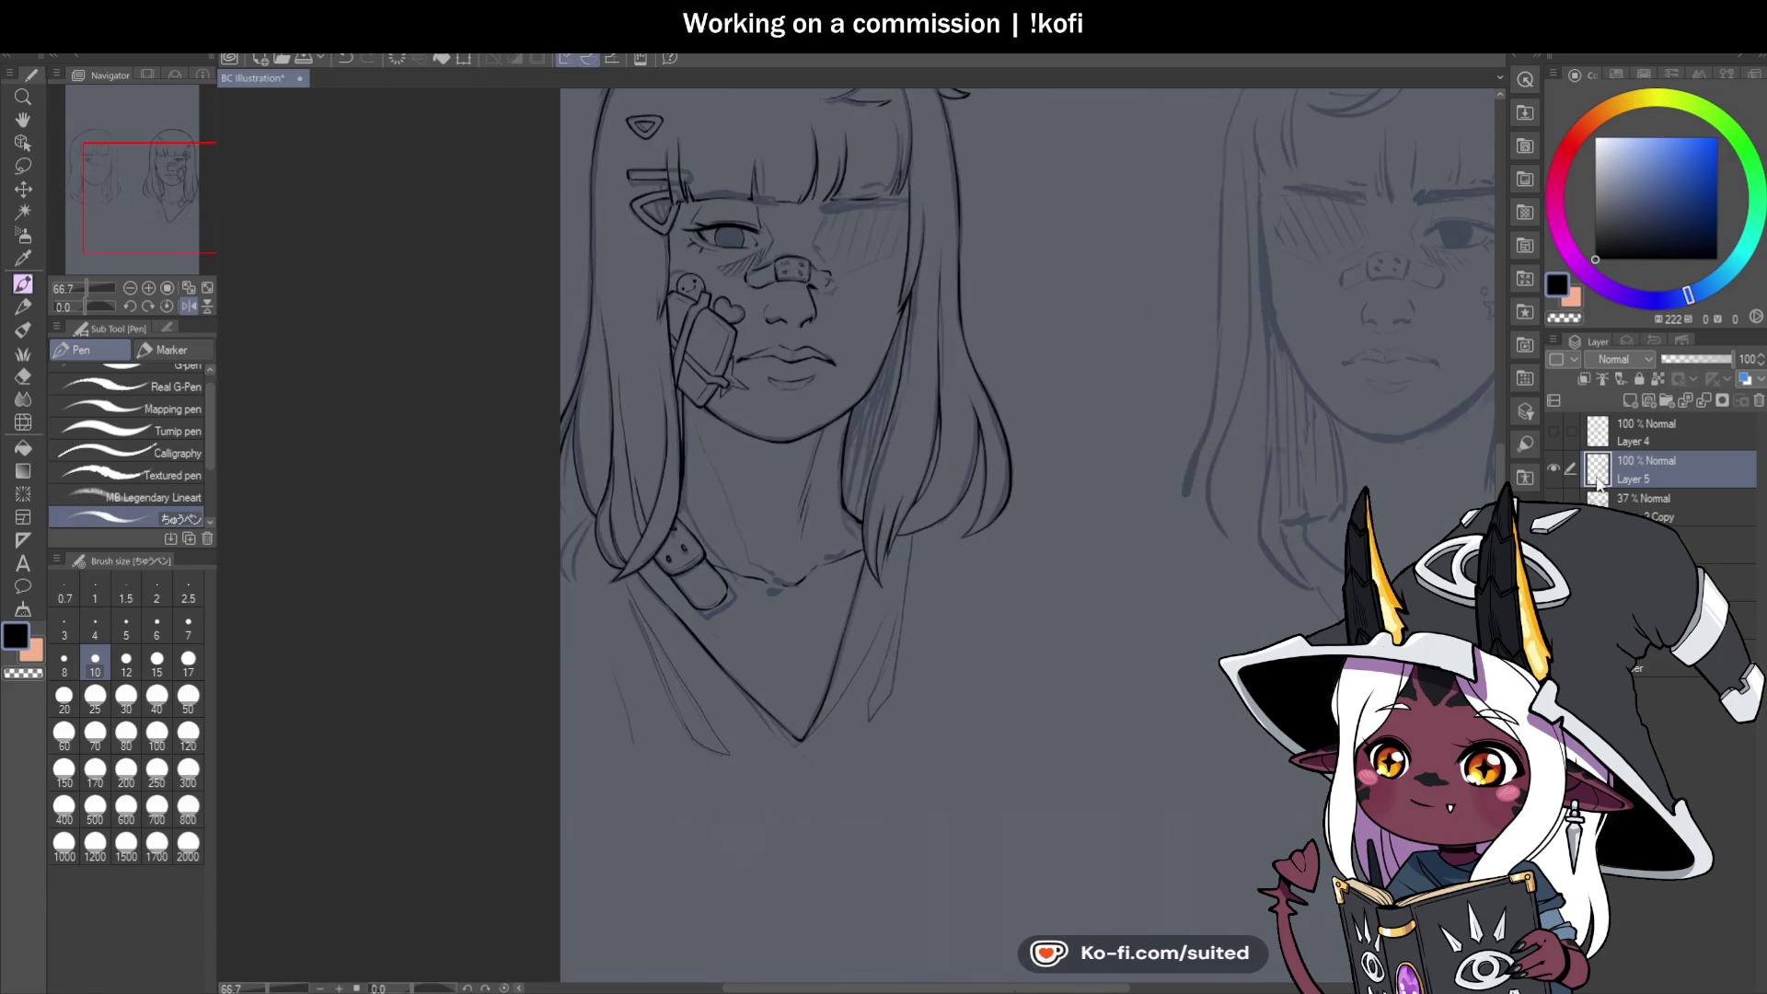
click(1554, 507)
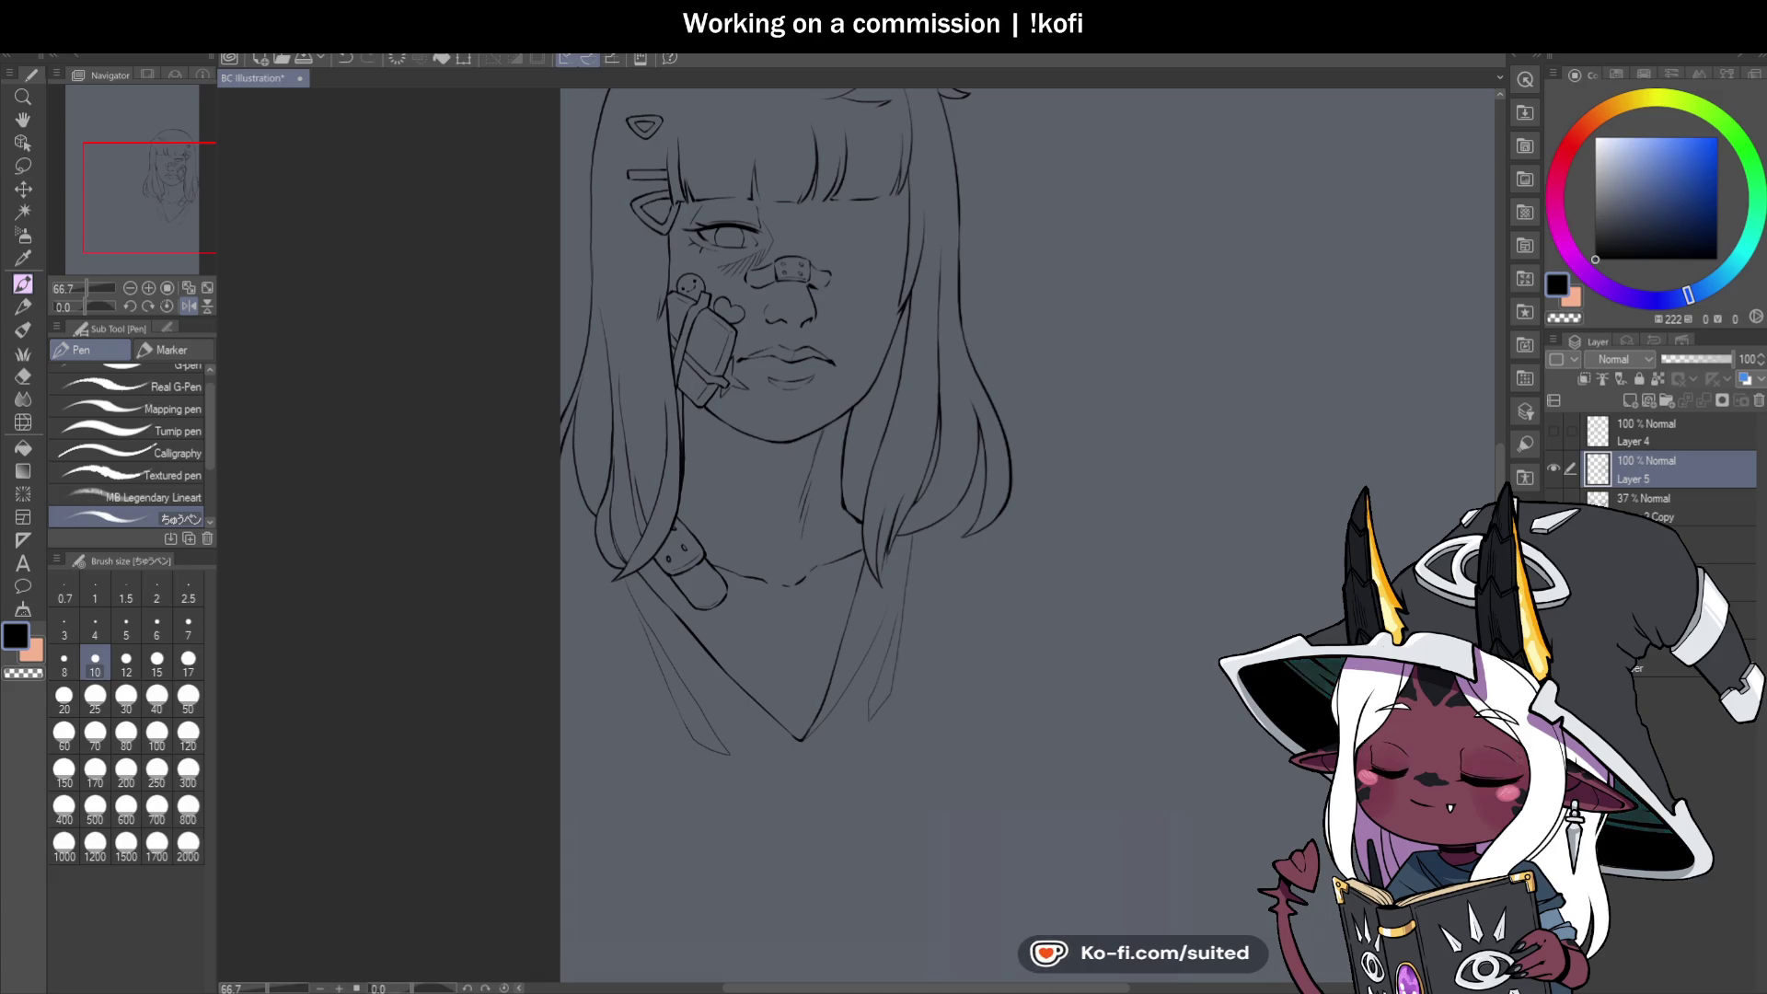
click(1553, 507)
scroll(701, 479, up, 2)
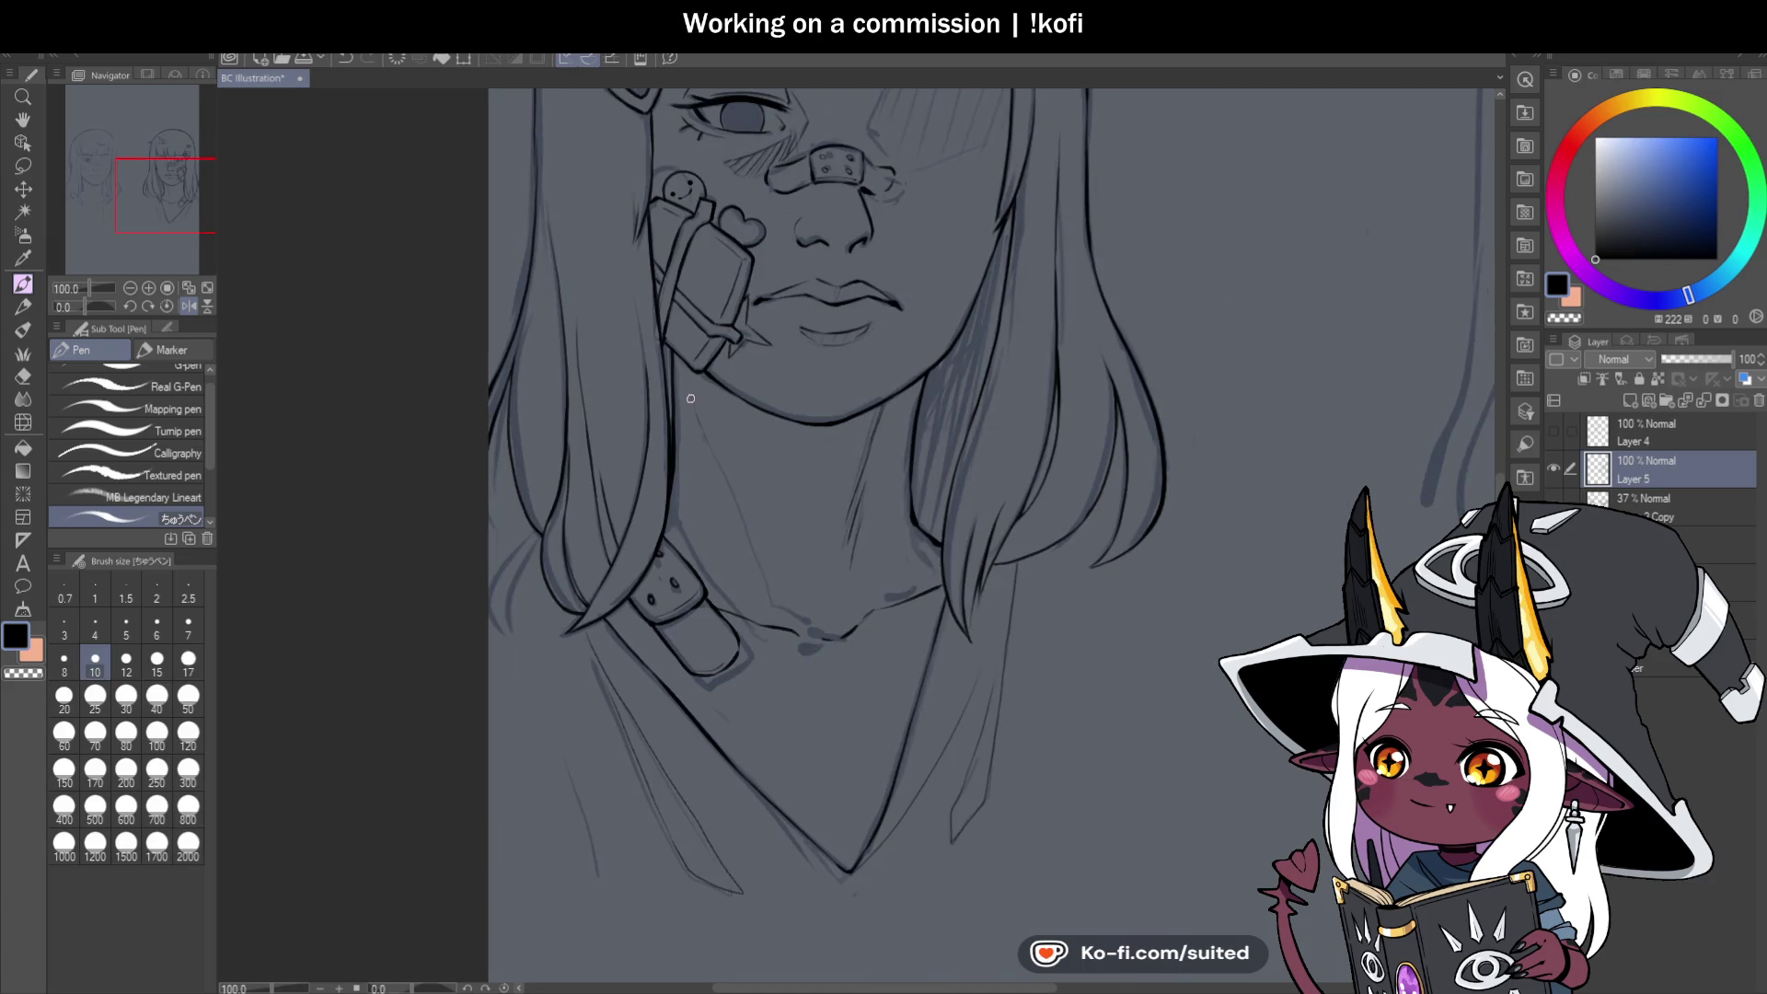
scroll(797, 621, down, 2)
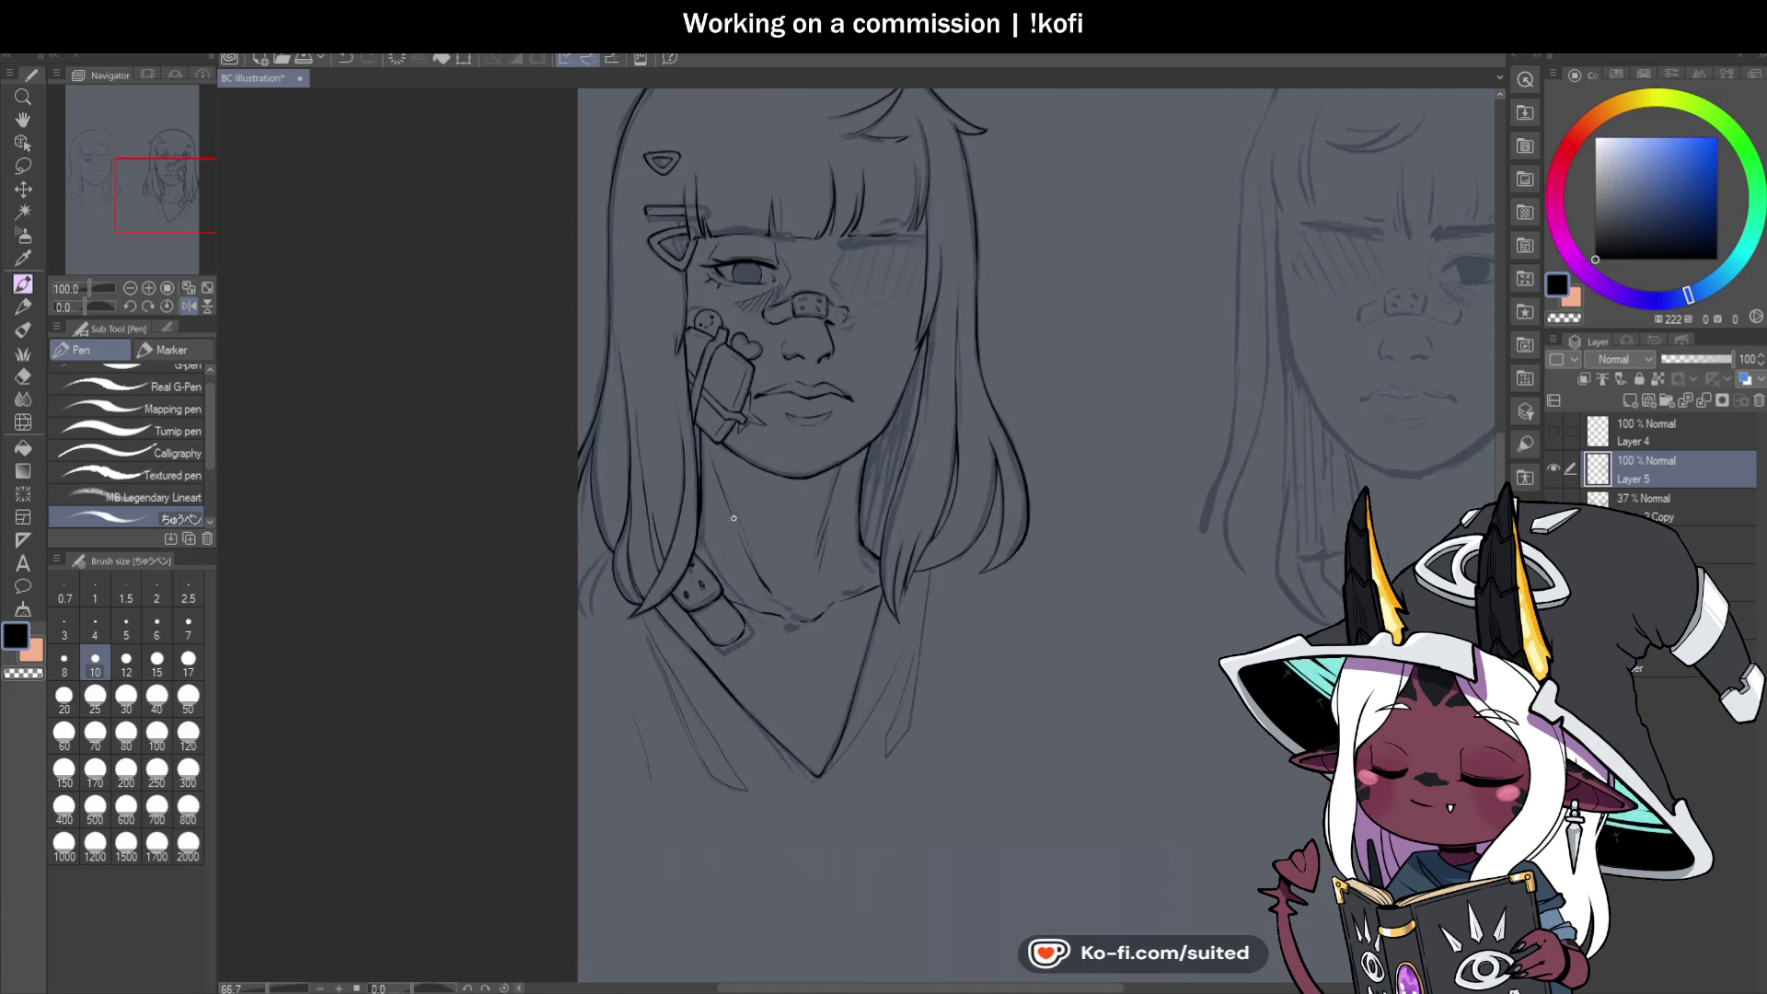
Hide the 37% Copy sketch layer and mirror the canvas to review the lineart.
click(1553, 507)
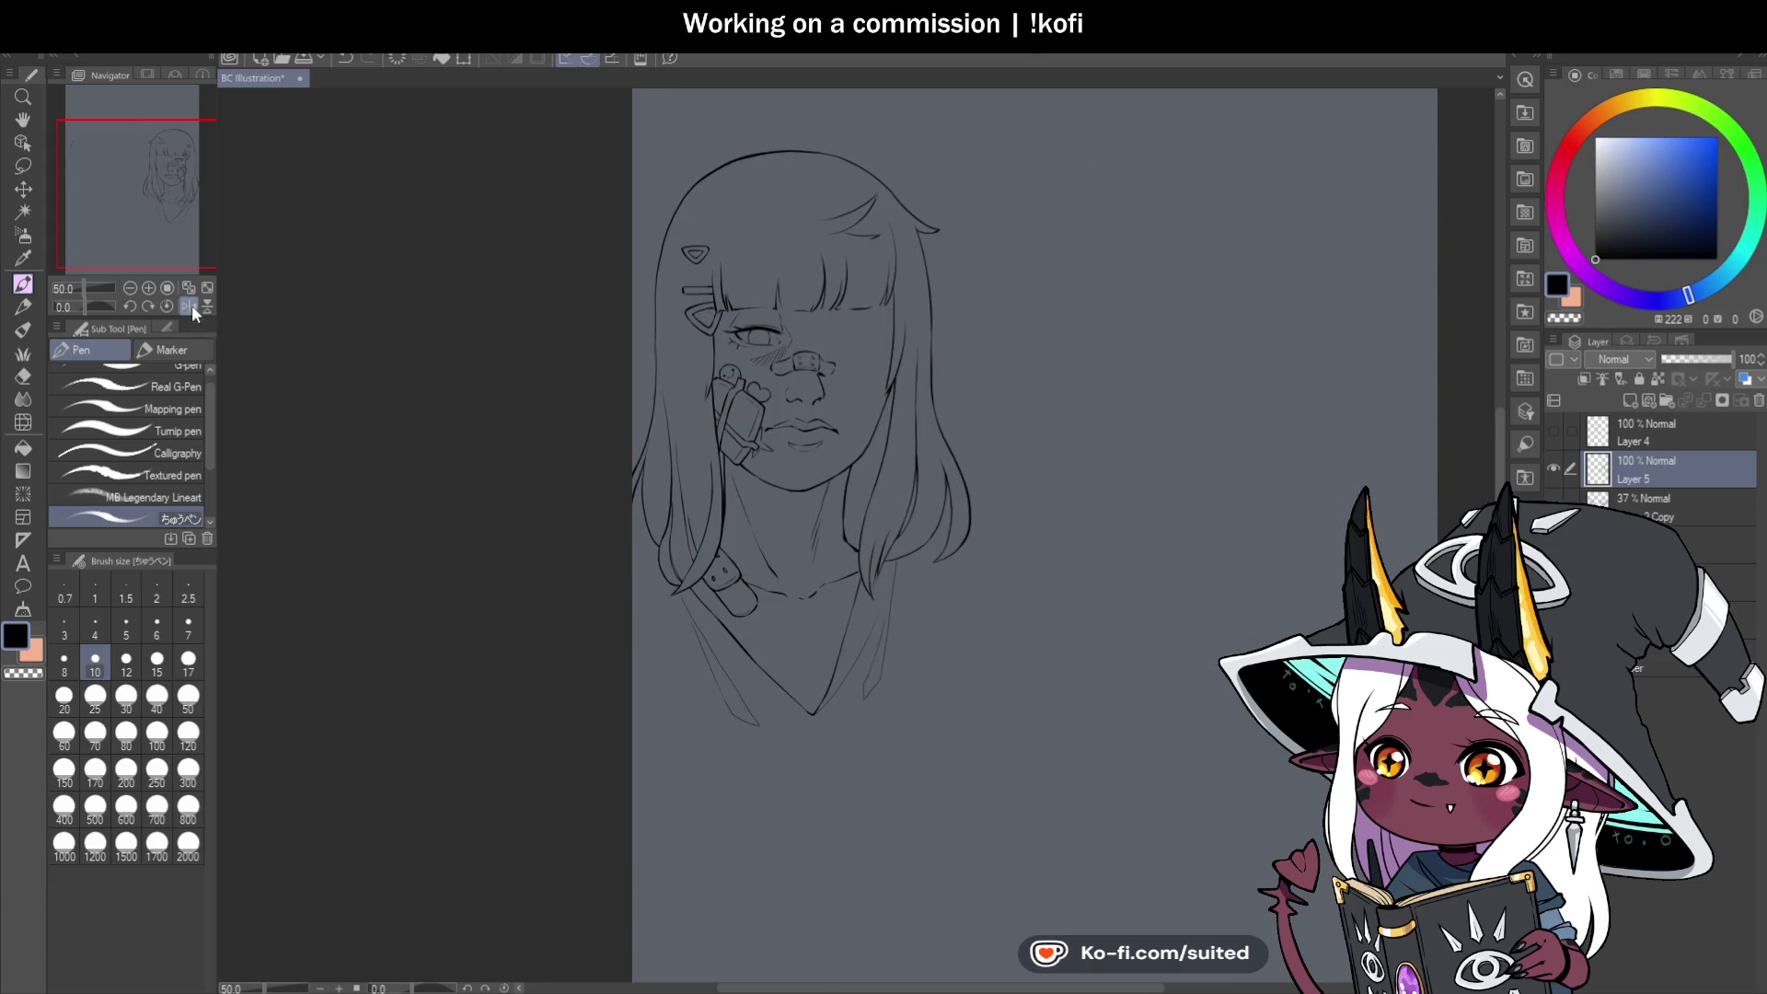
click(192, 305)
scroll(1201, 426, up, 1)
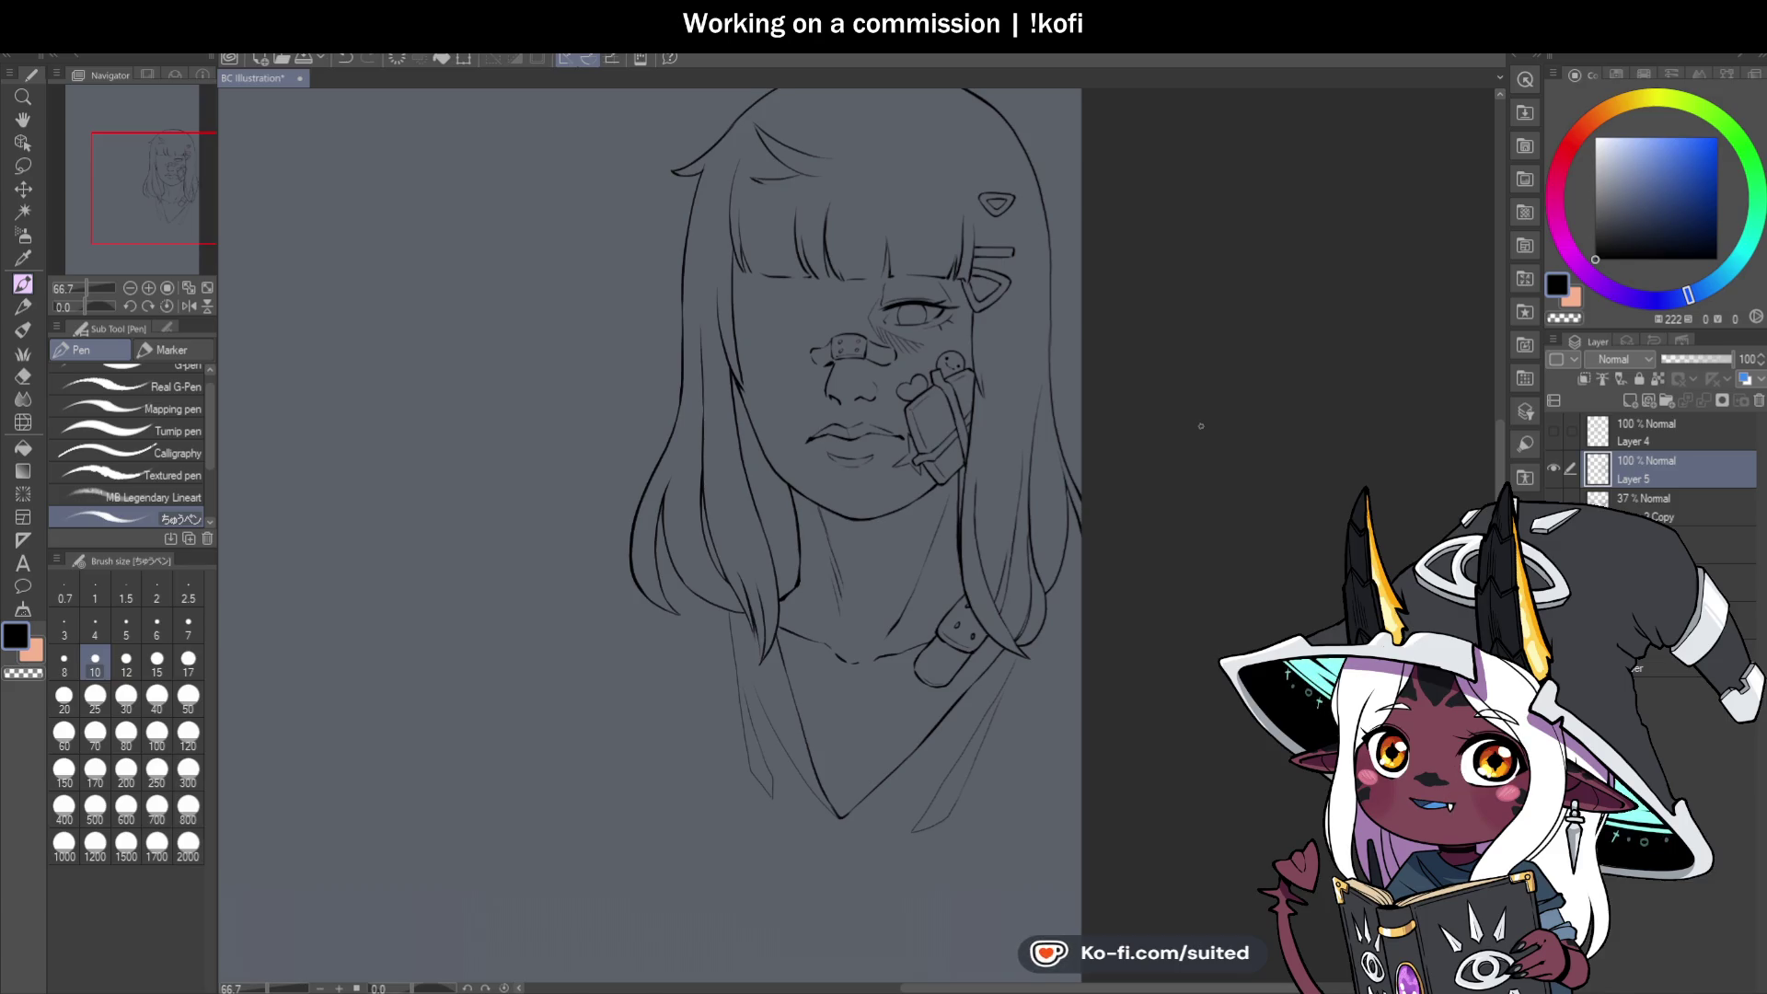
scroll(869, 316, up, 6)
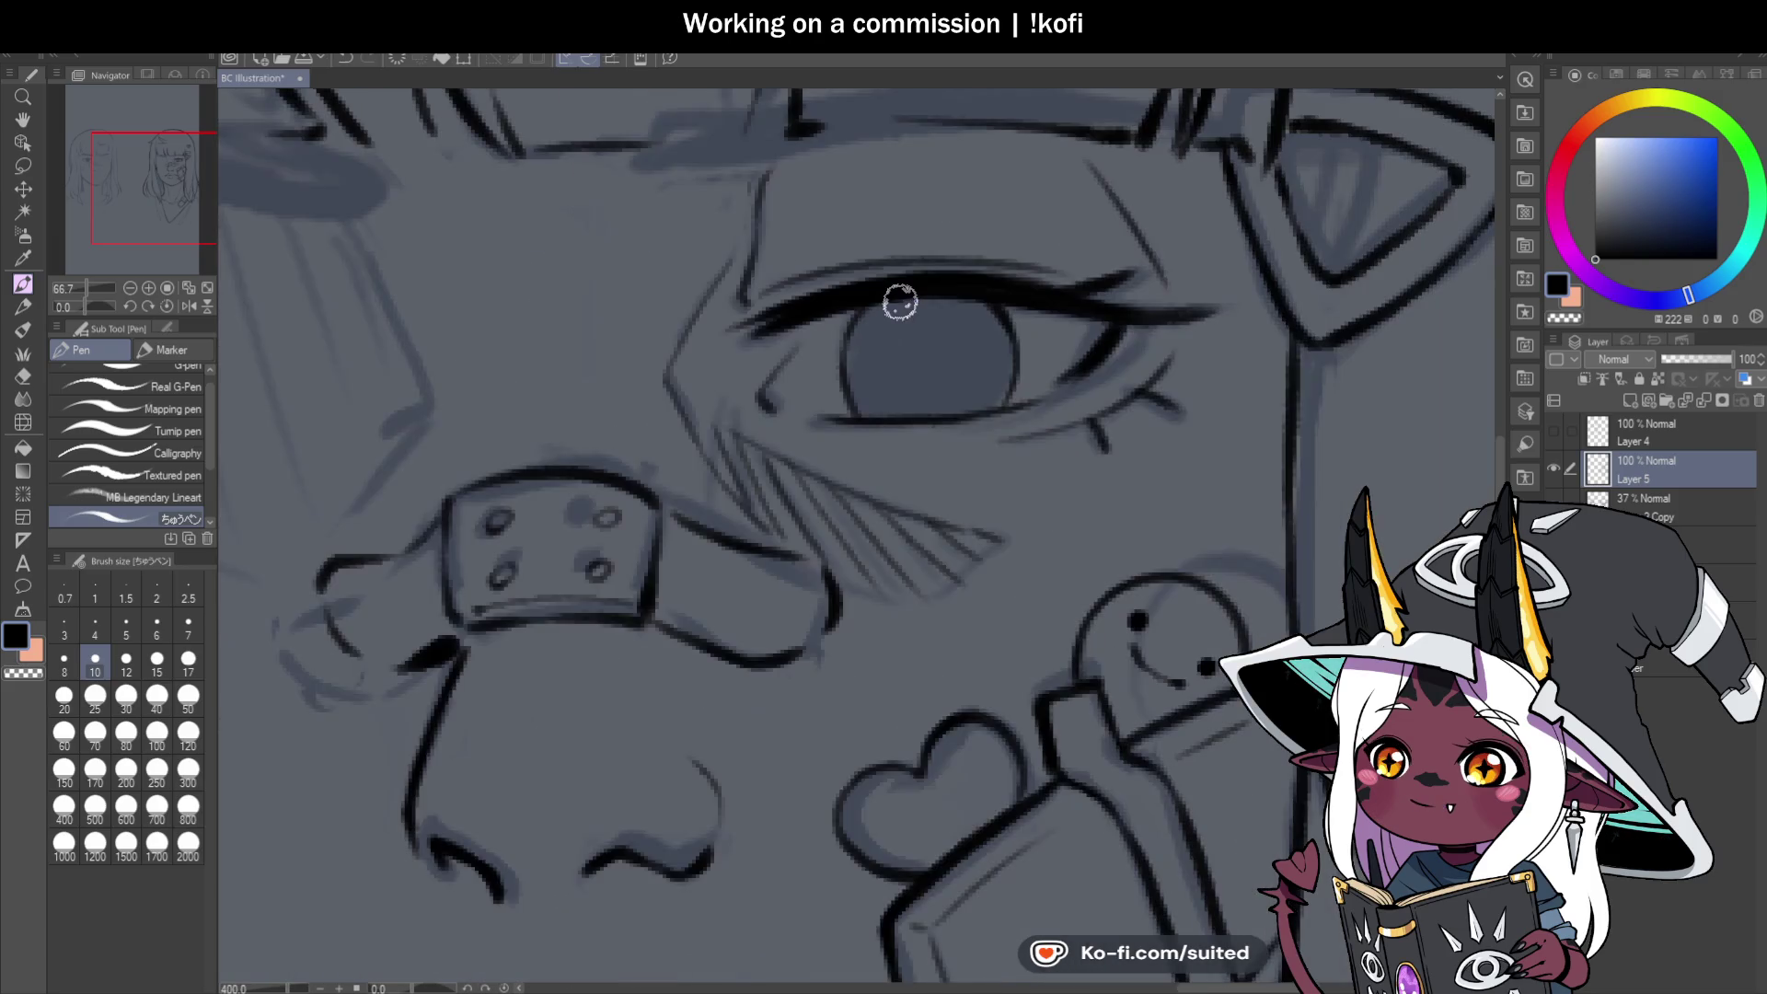
Fill the open eye's iris solid black, flipping the canvas back and forth to check it.
mouse_move(870, 316)
mouse_down()
mouse_move(864, 383)
mouse_move(900, 405)
mouse_move(935, 383)
mouse_move(951, 332)
mouse_move(1006, 355)
mouse_move(986, 402)
mouse_move(899, 404)
mouse_move(914, 304)
mouse_move(942, 391)
mouse_move(958, 303)
mouse_move(988, 316)
mouse_move(923, 300)
mouse_move(951, 316)
mouse_move(903, 406)
mouse_move(964, 397)
mouse_up()
scroll(966, 396, down, 5)
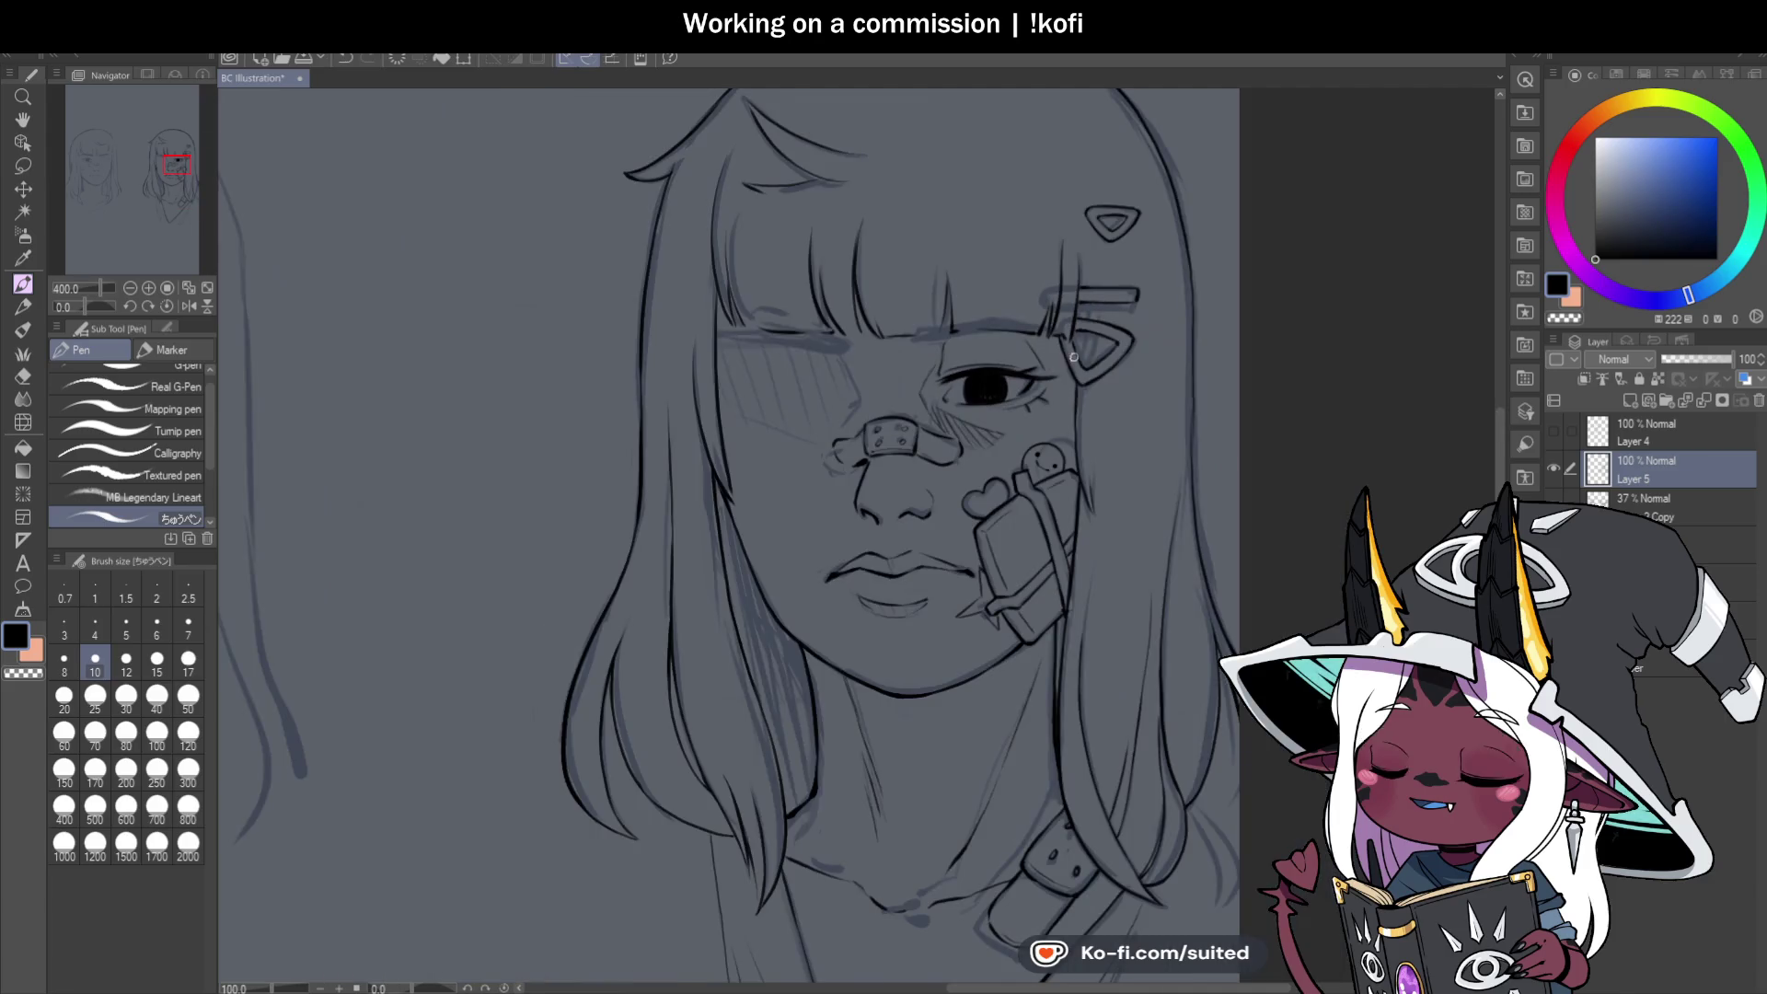
click(188, 306)
scroll(1130, 340, down, 2)
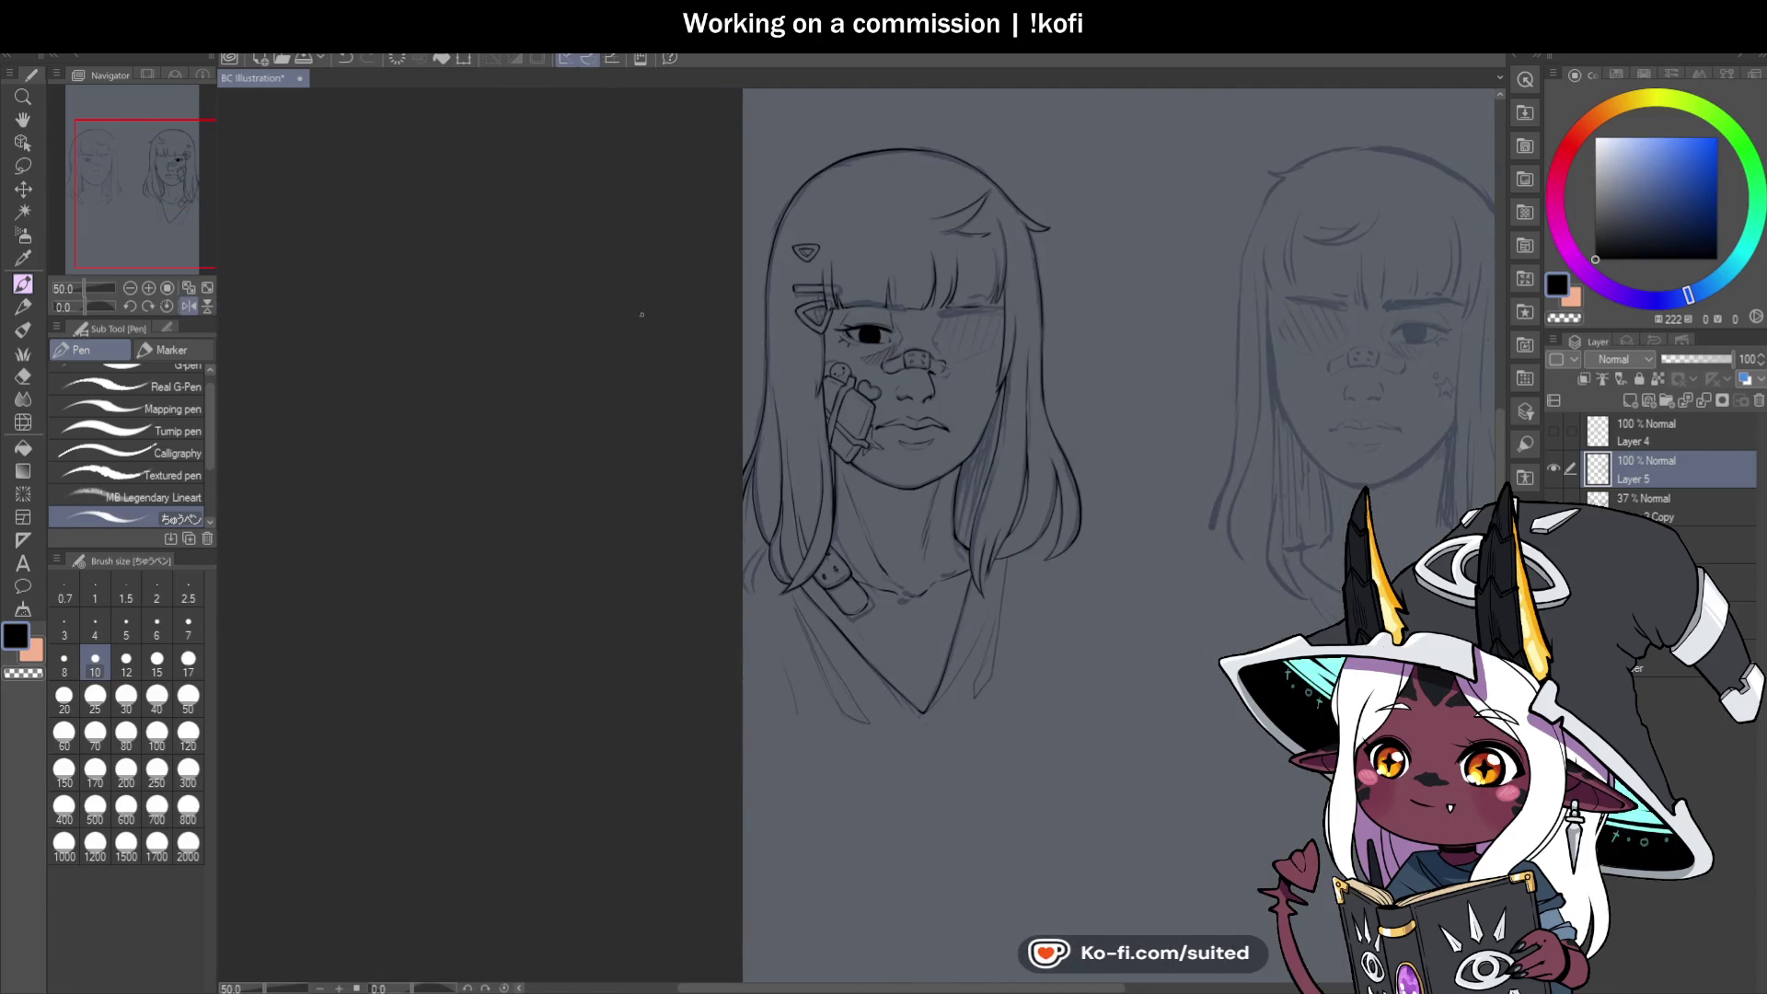
click(188, 306)
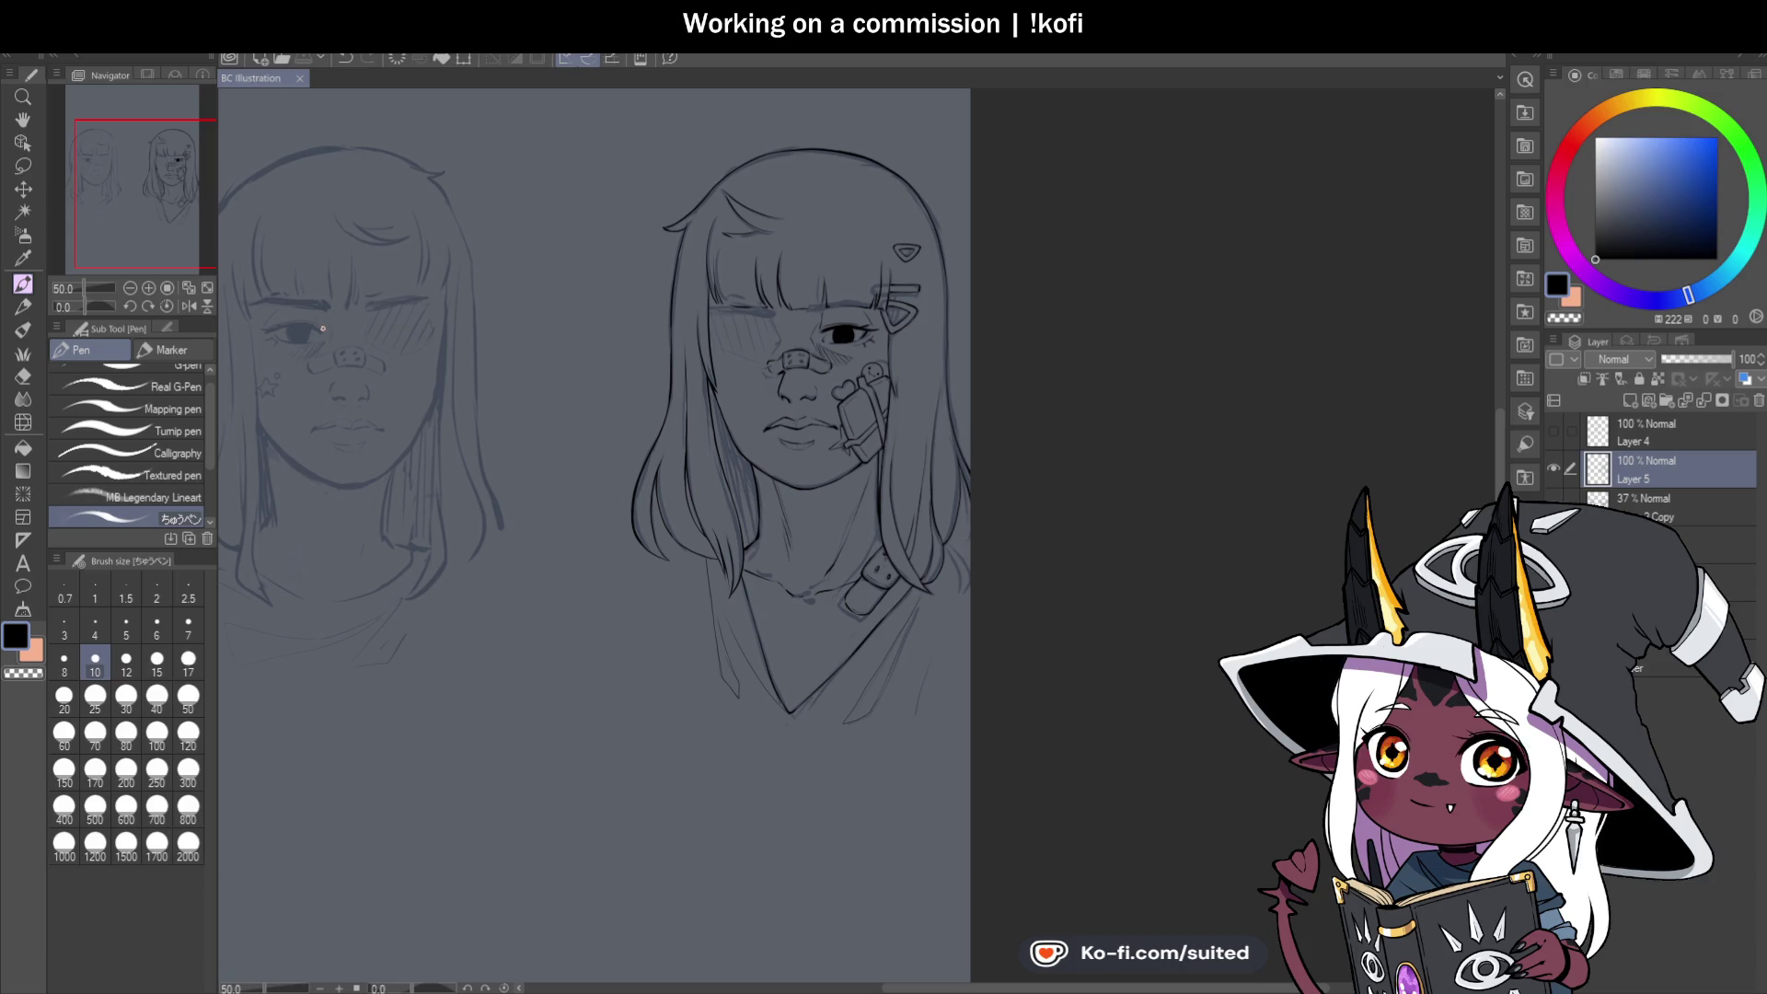
Toggle the 37% Copy sketch layer off and on to review the inked iris.
click(1554, 499)
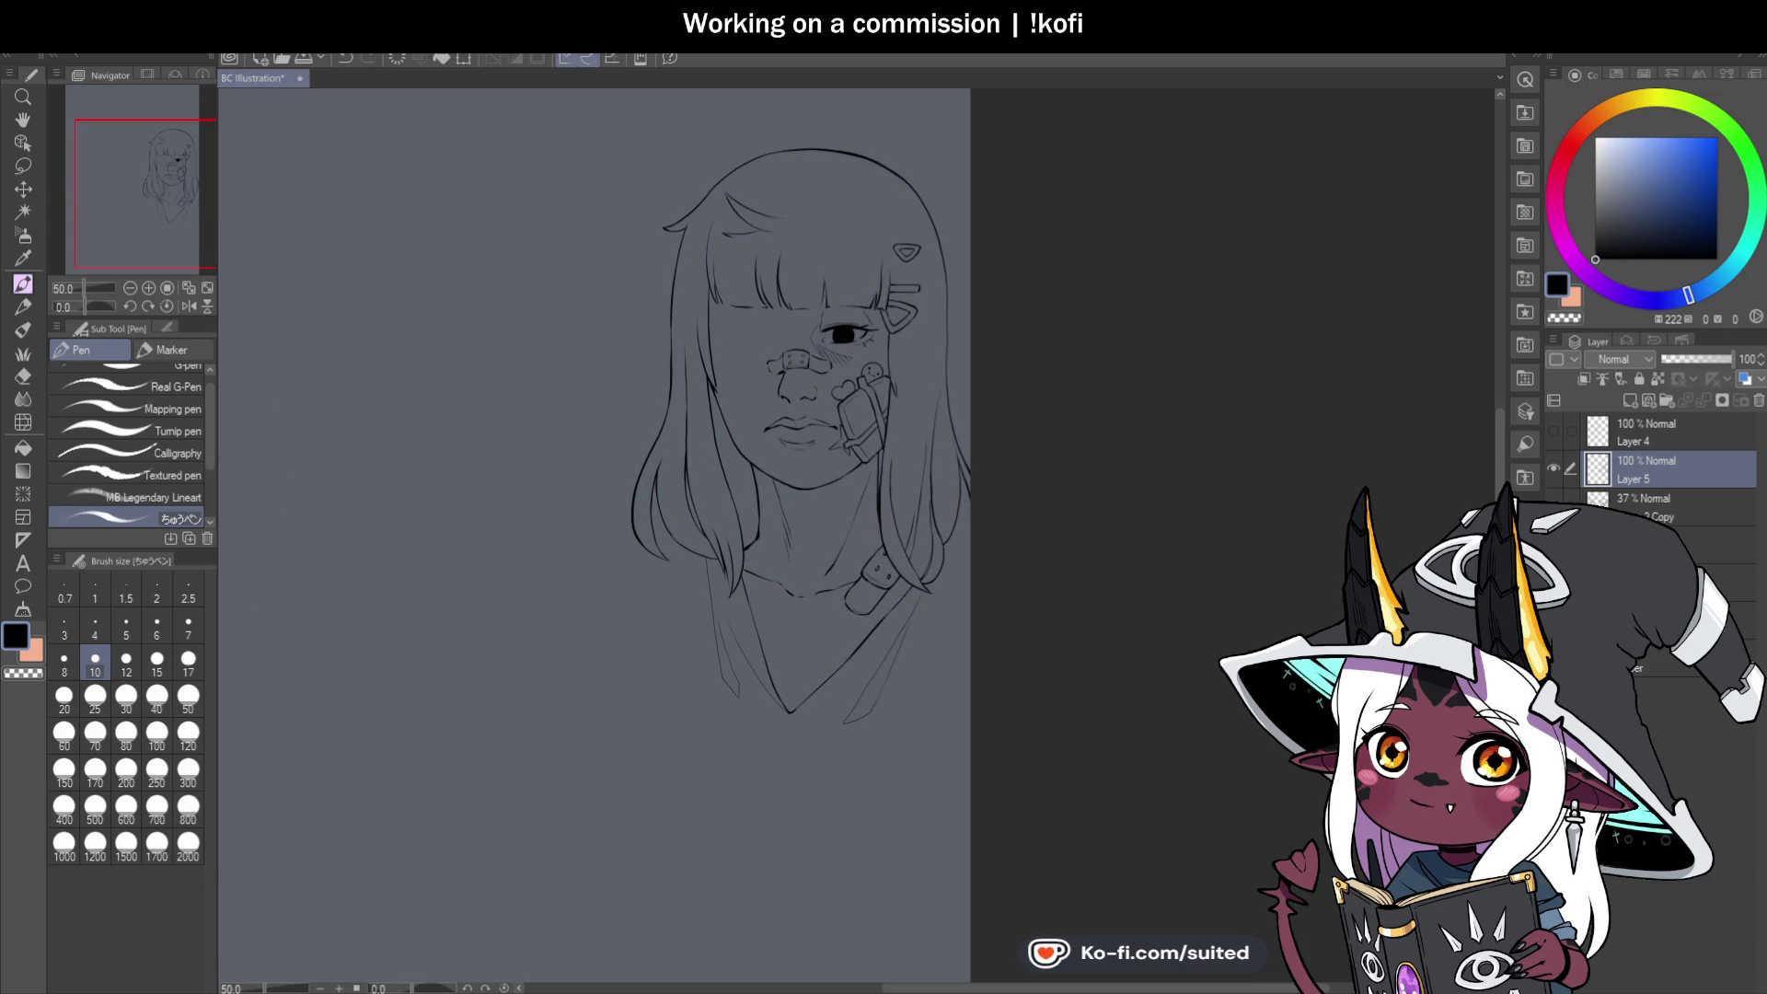
click(1554, 499)
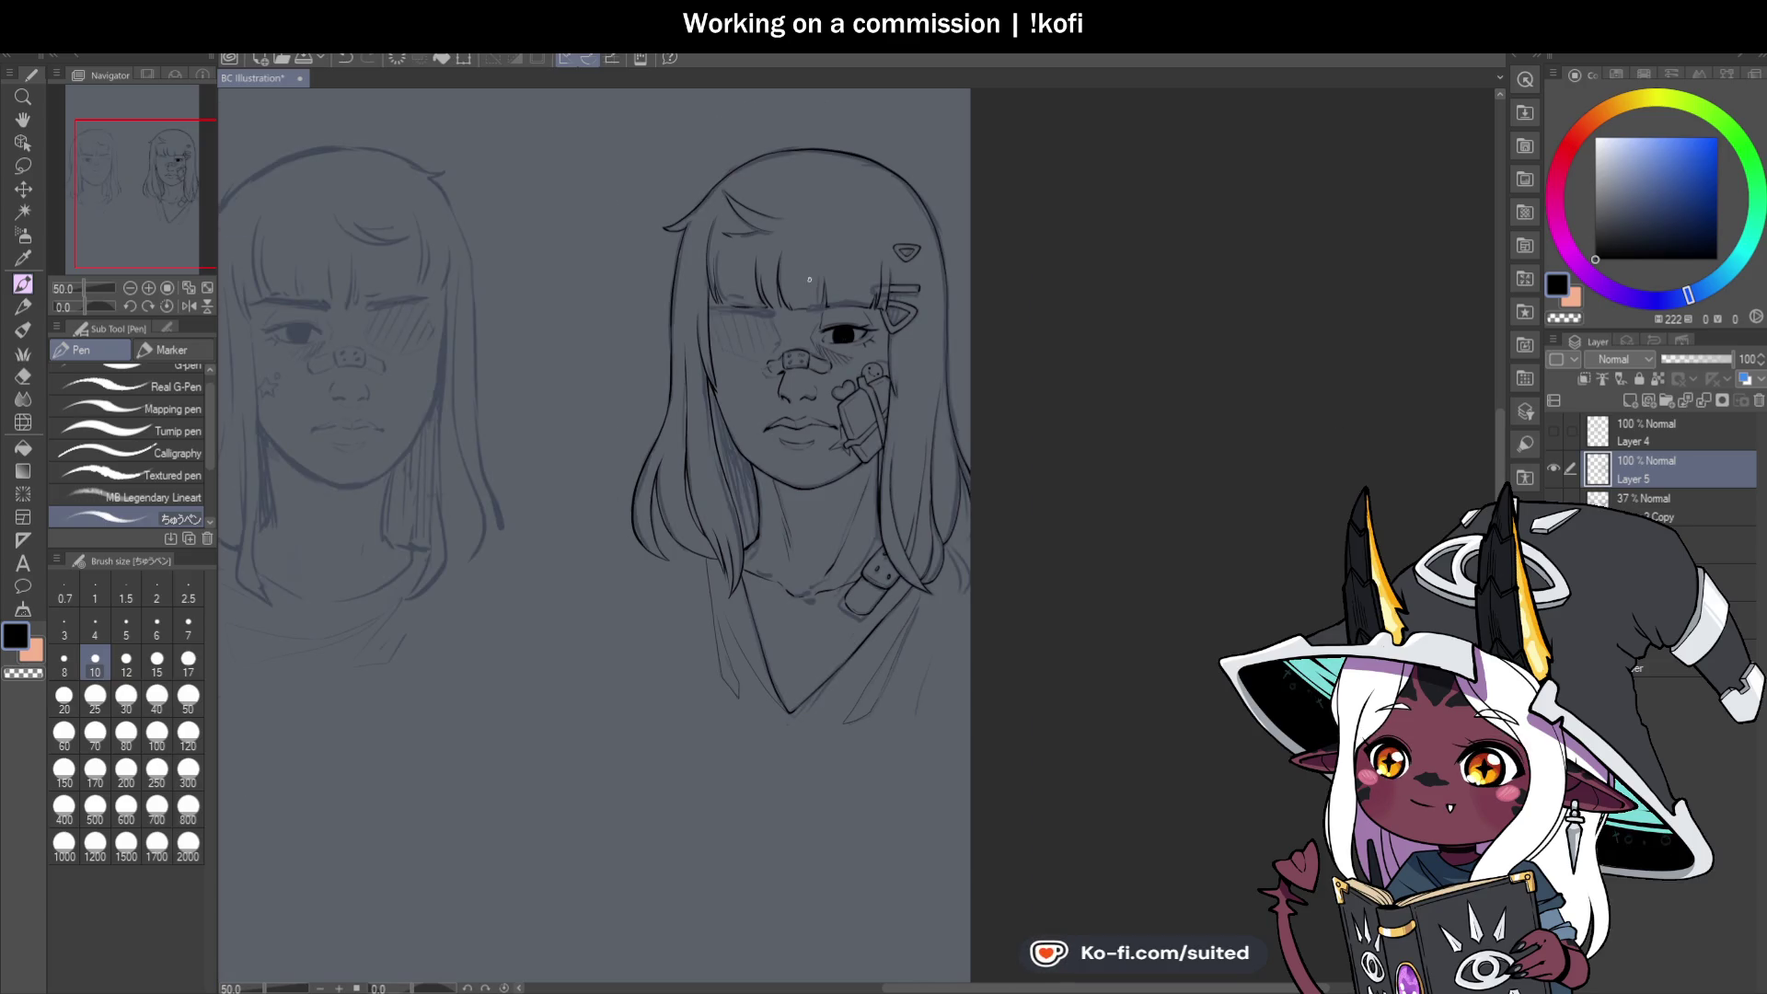
scroll(809, 279, up, 6)
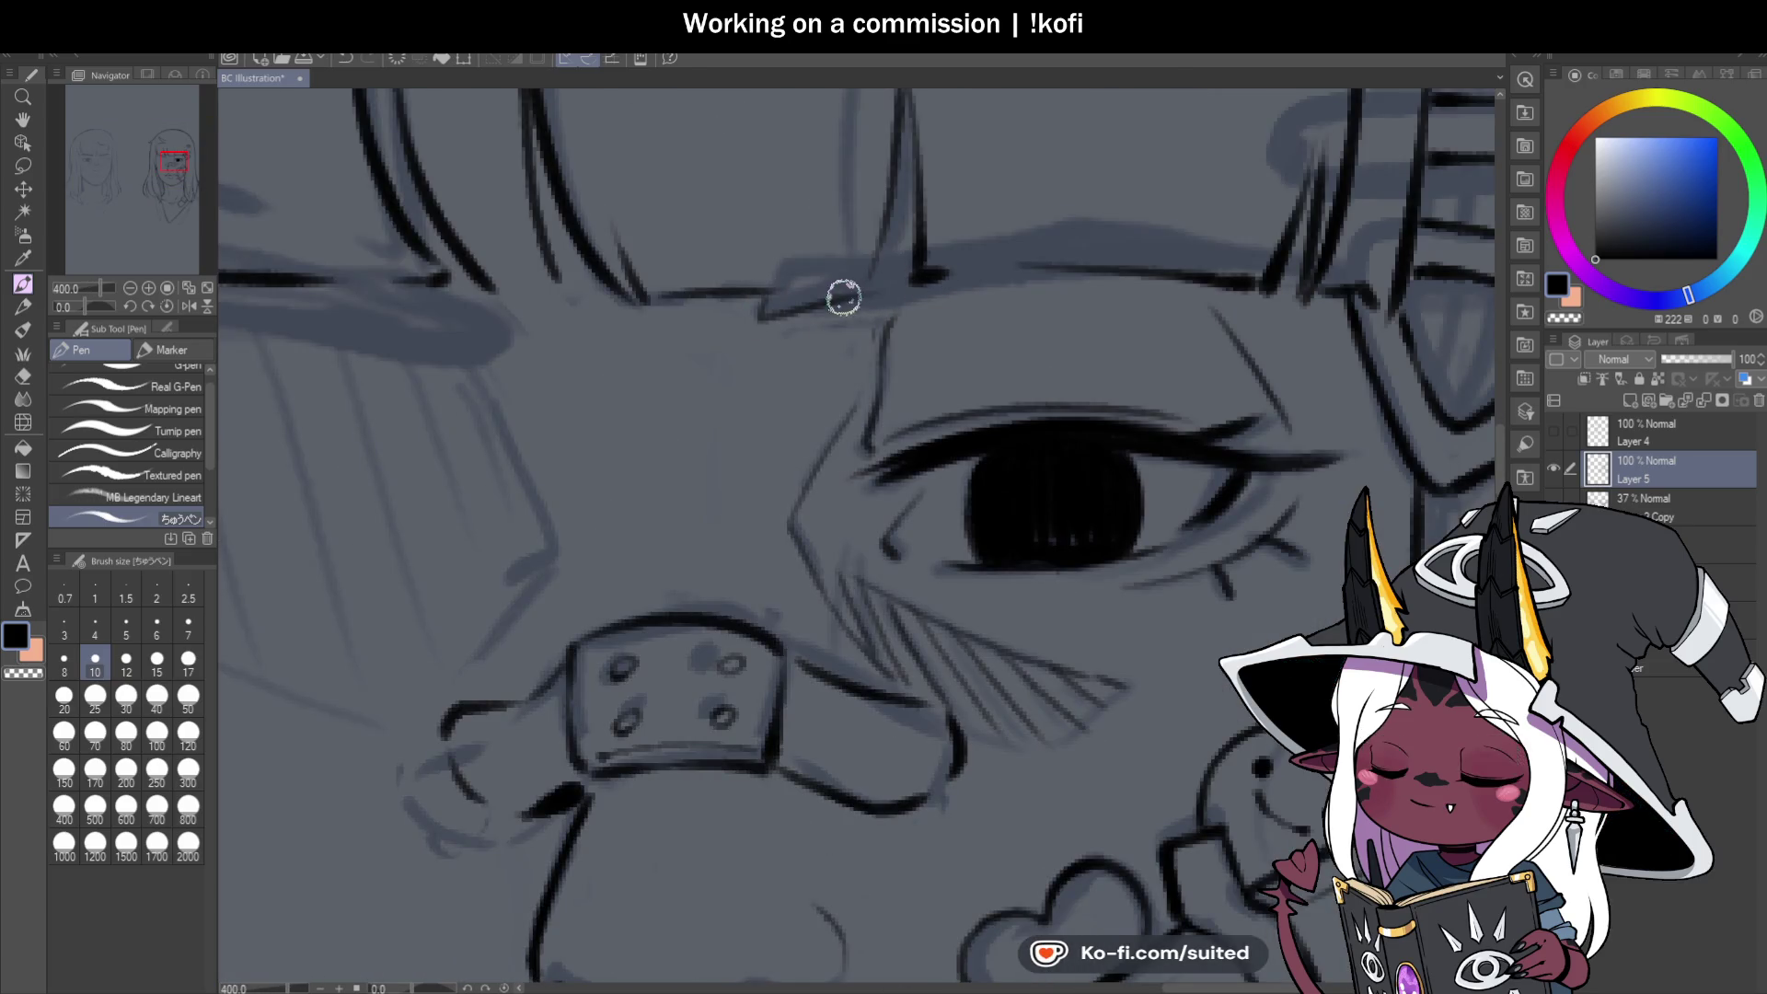
scroll(912, 241, down, 4)
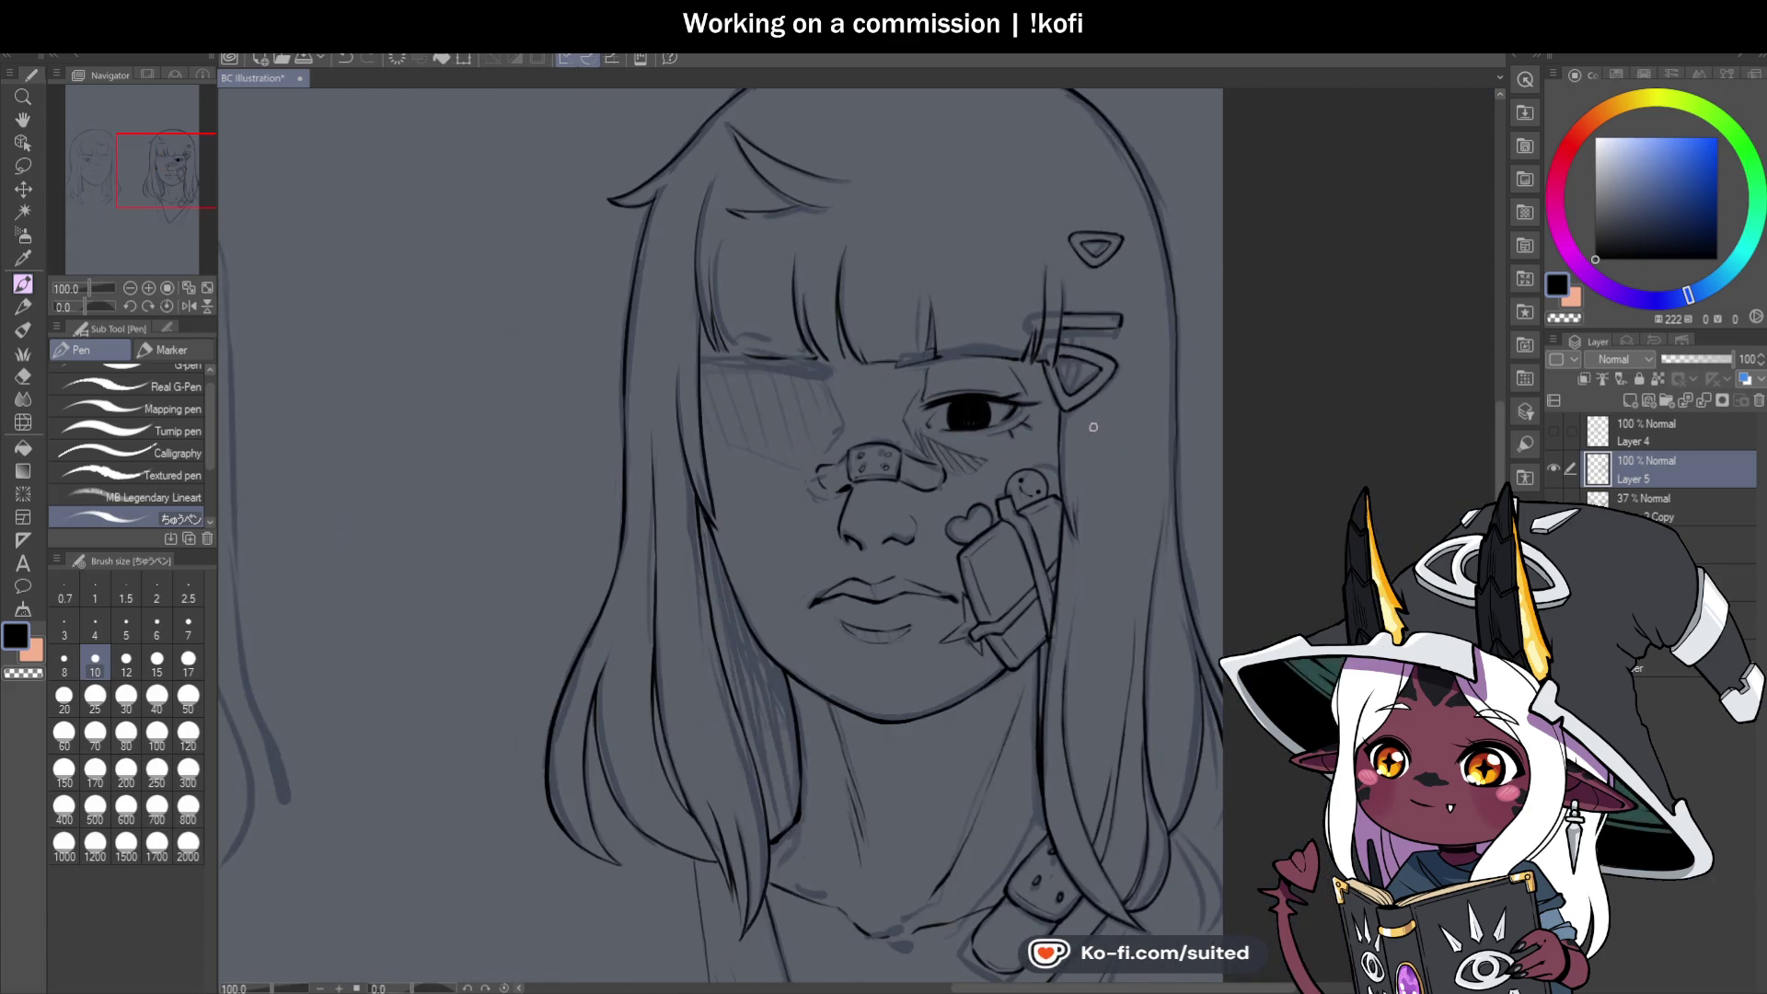
scroll(1090, 464, down, 3)
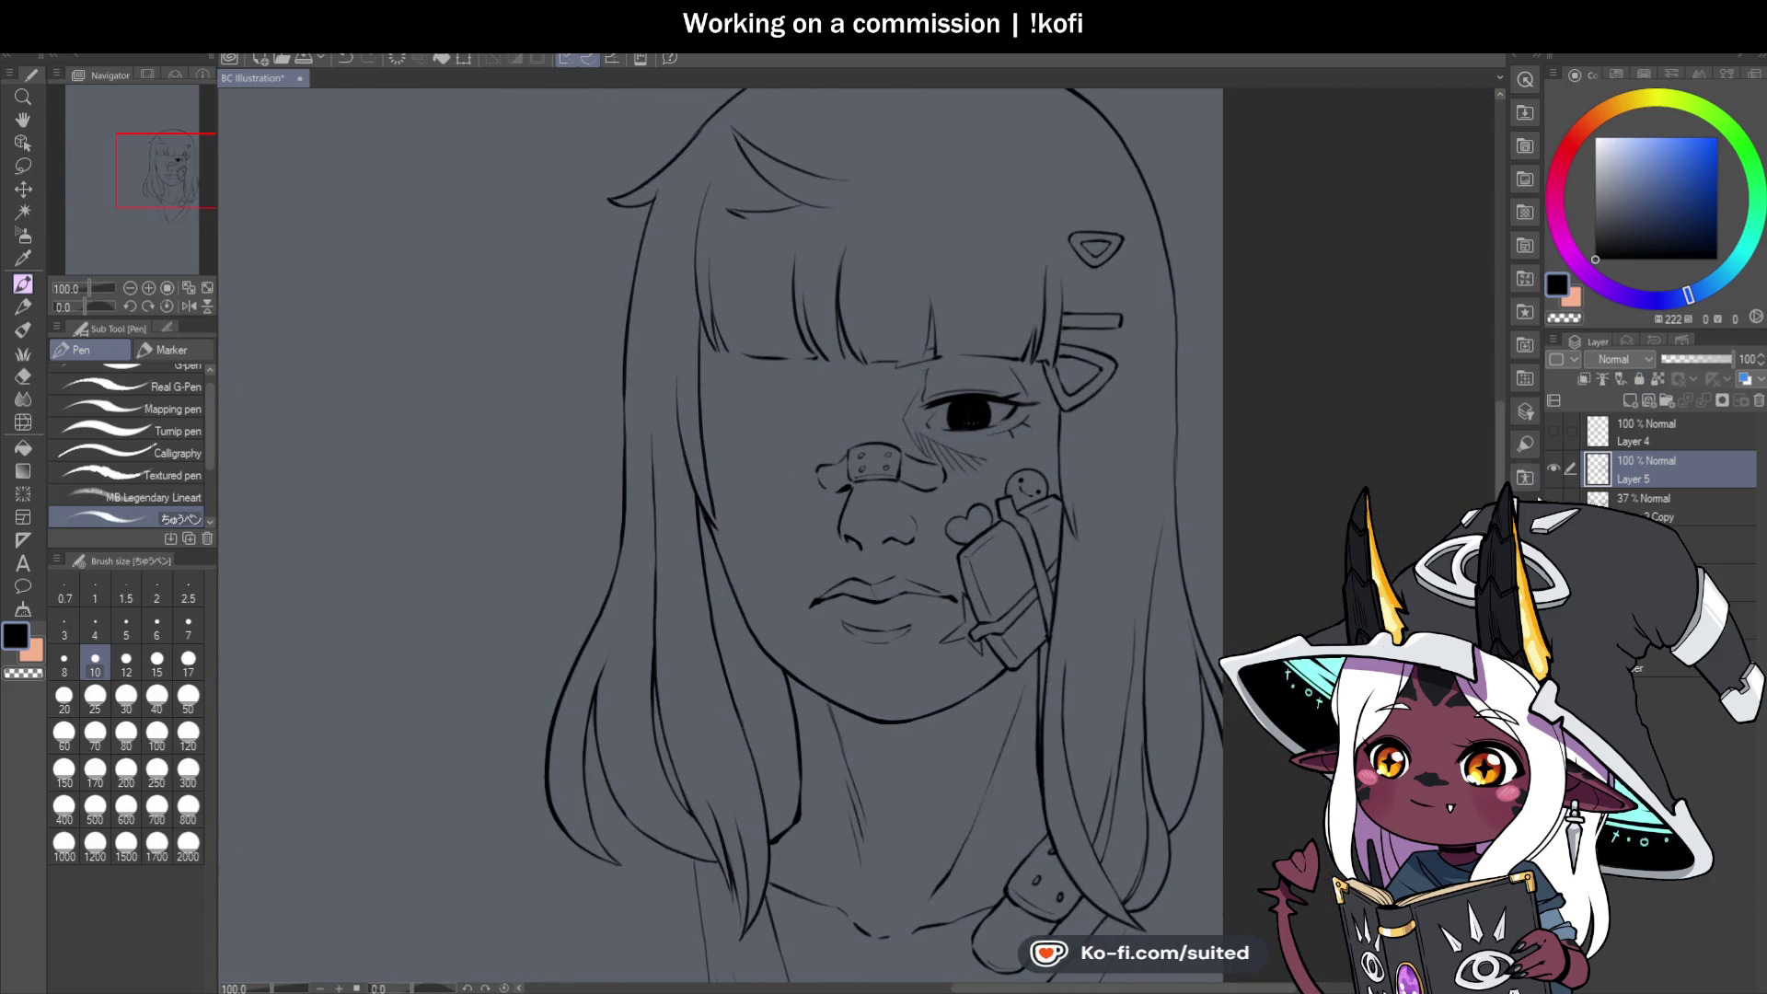
scroll(1091, 464, up, 2)
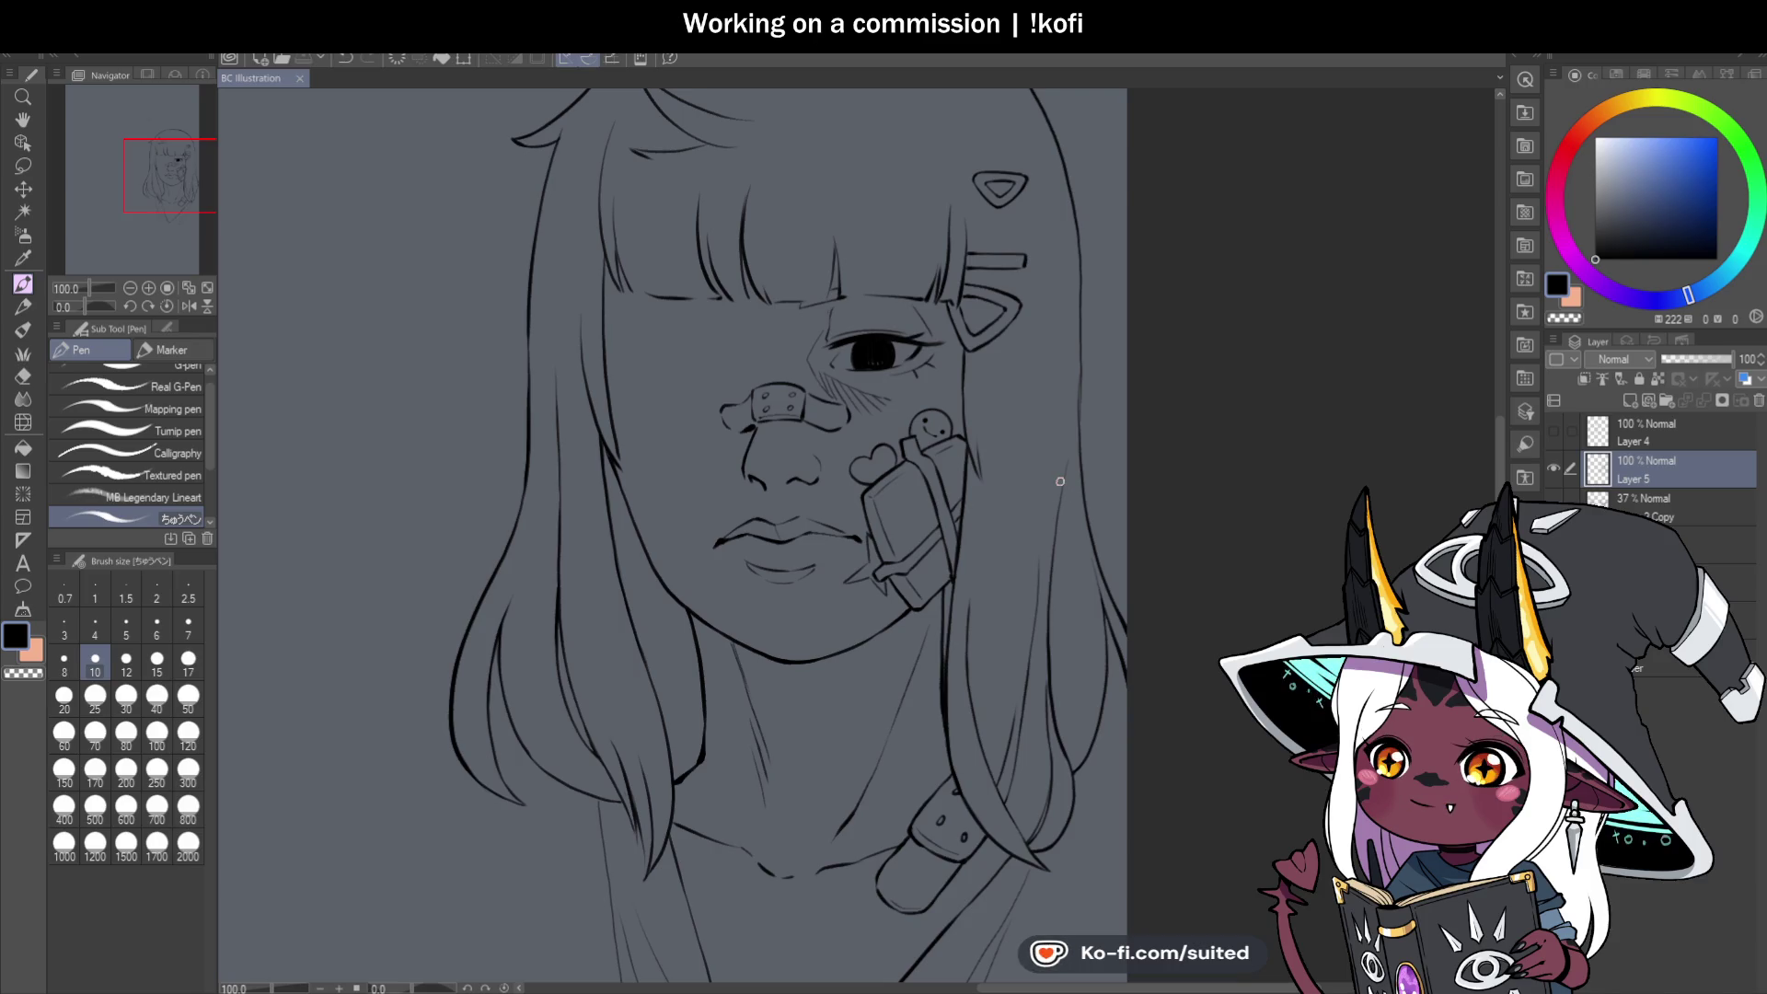
scroll(933, 378, down, 2)
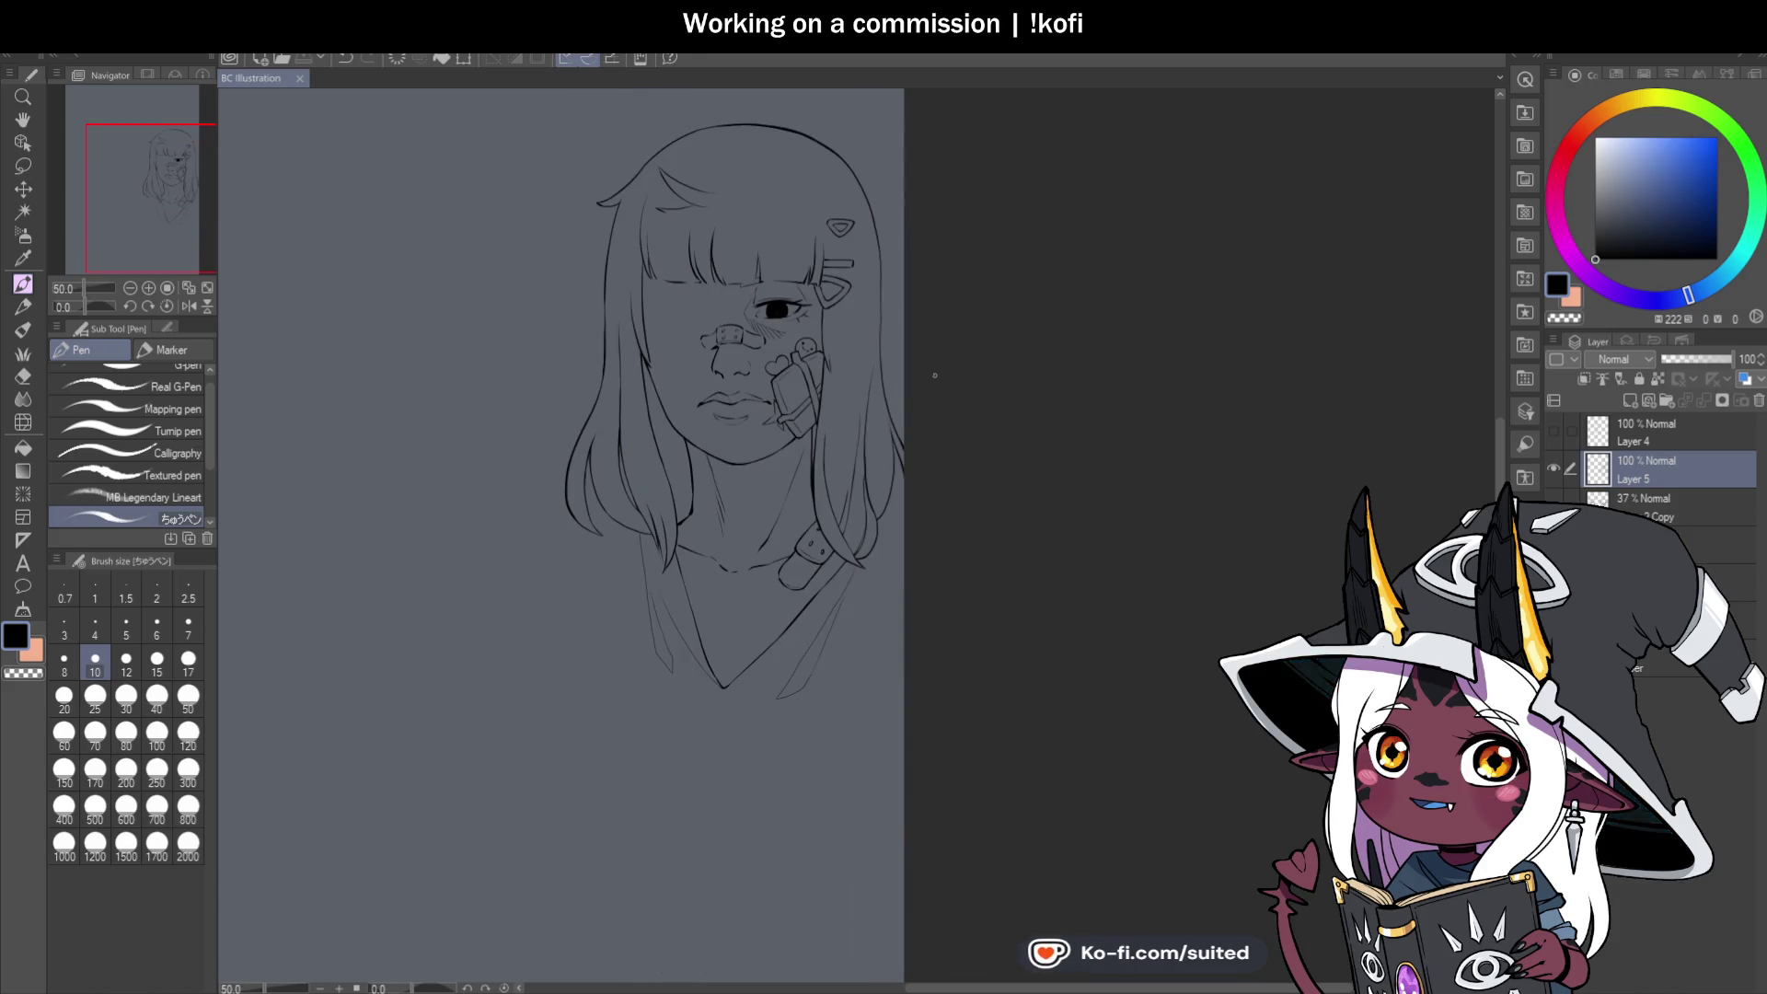
scroll(818, 237, up, 4)
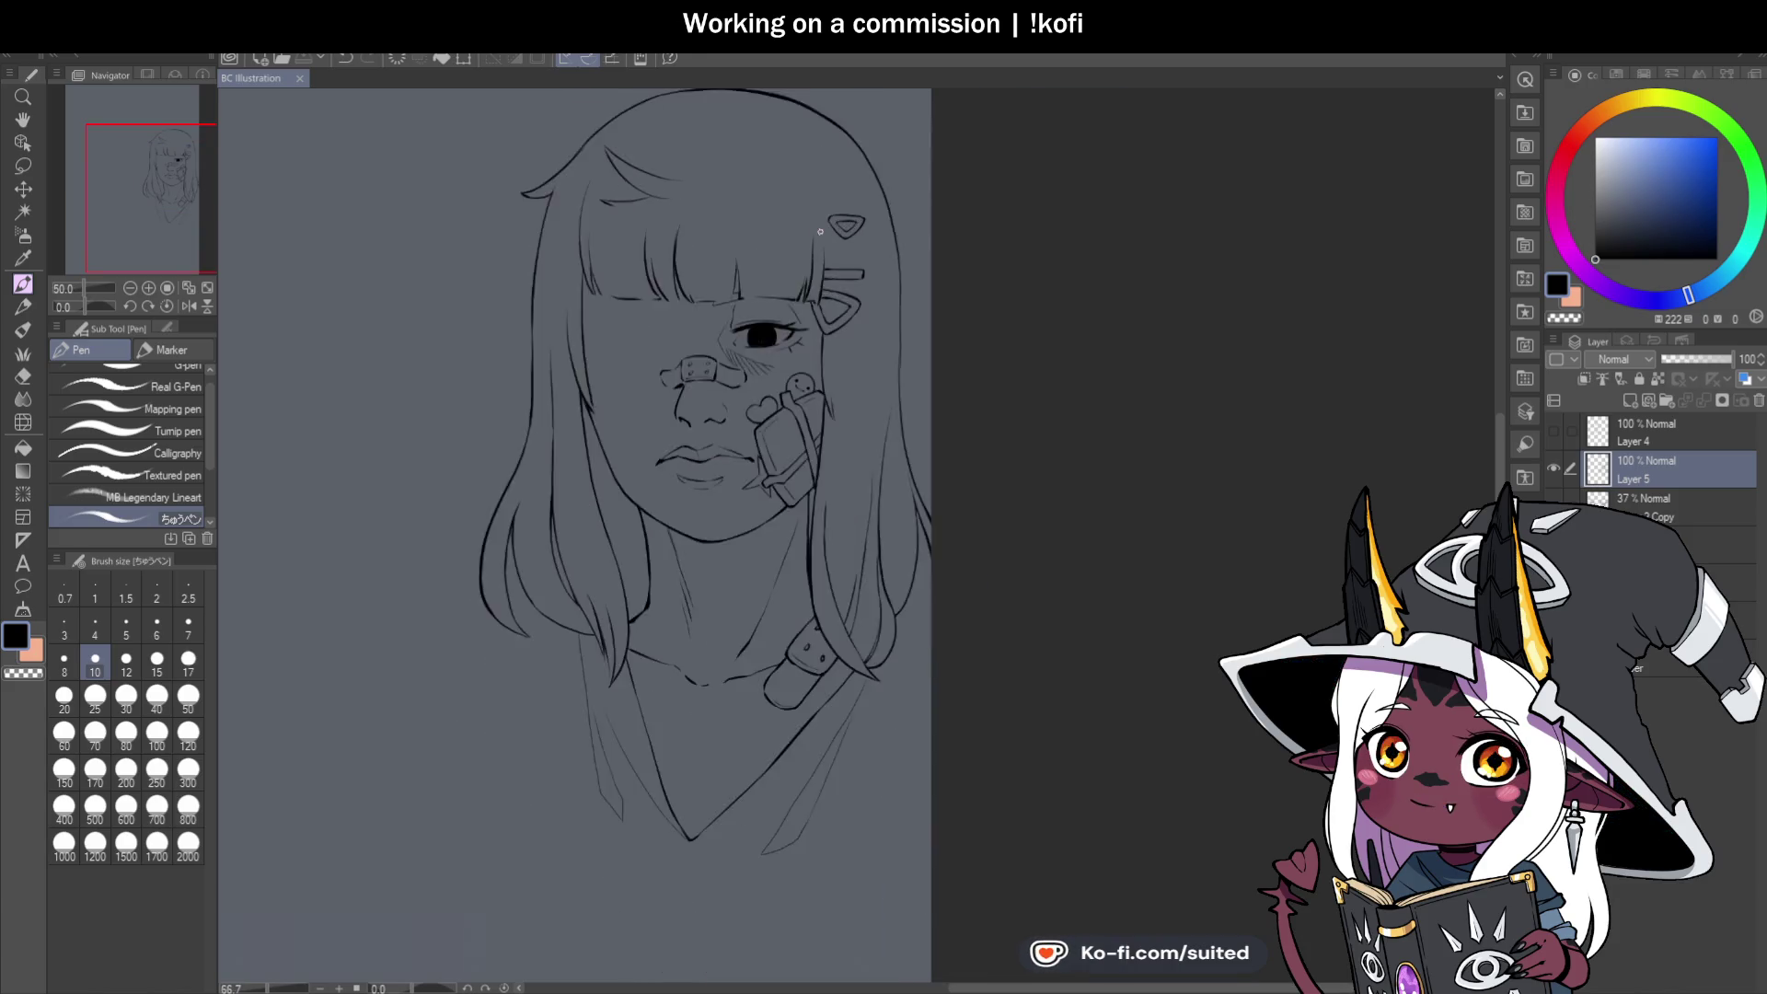
Redraw the hair strand rising above the hair clip until it looks right.
key(ctrl+z)
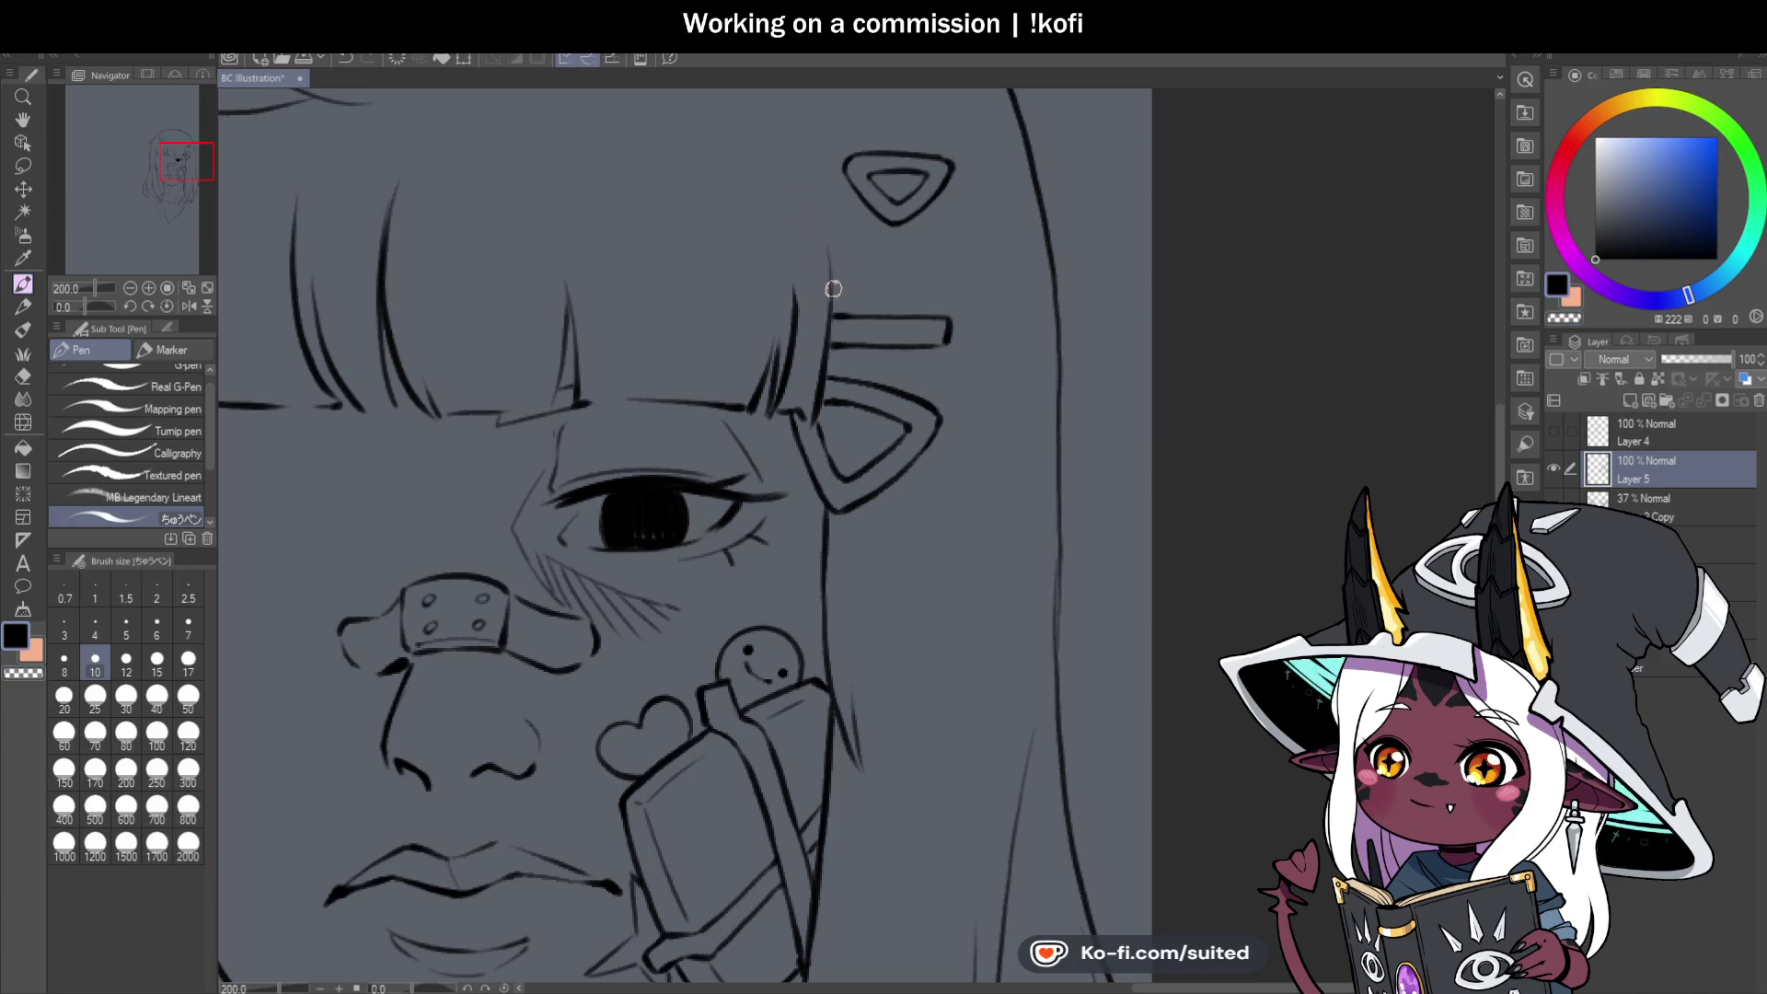
drag(824, 340, 837, 184)
scroll(827, 363, down, 2)
scroll(828, 364, up, 2)
key(ctrl+z)
drag(814, 508, 806, 342)
key(ctrl+z)
drag(809, 538, 810, 377)
drag(812, 440, 797, 322)
scroll(789, 292, down, 3)
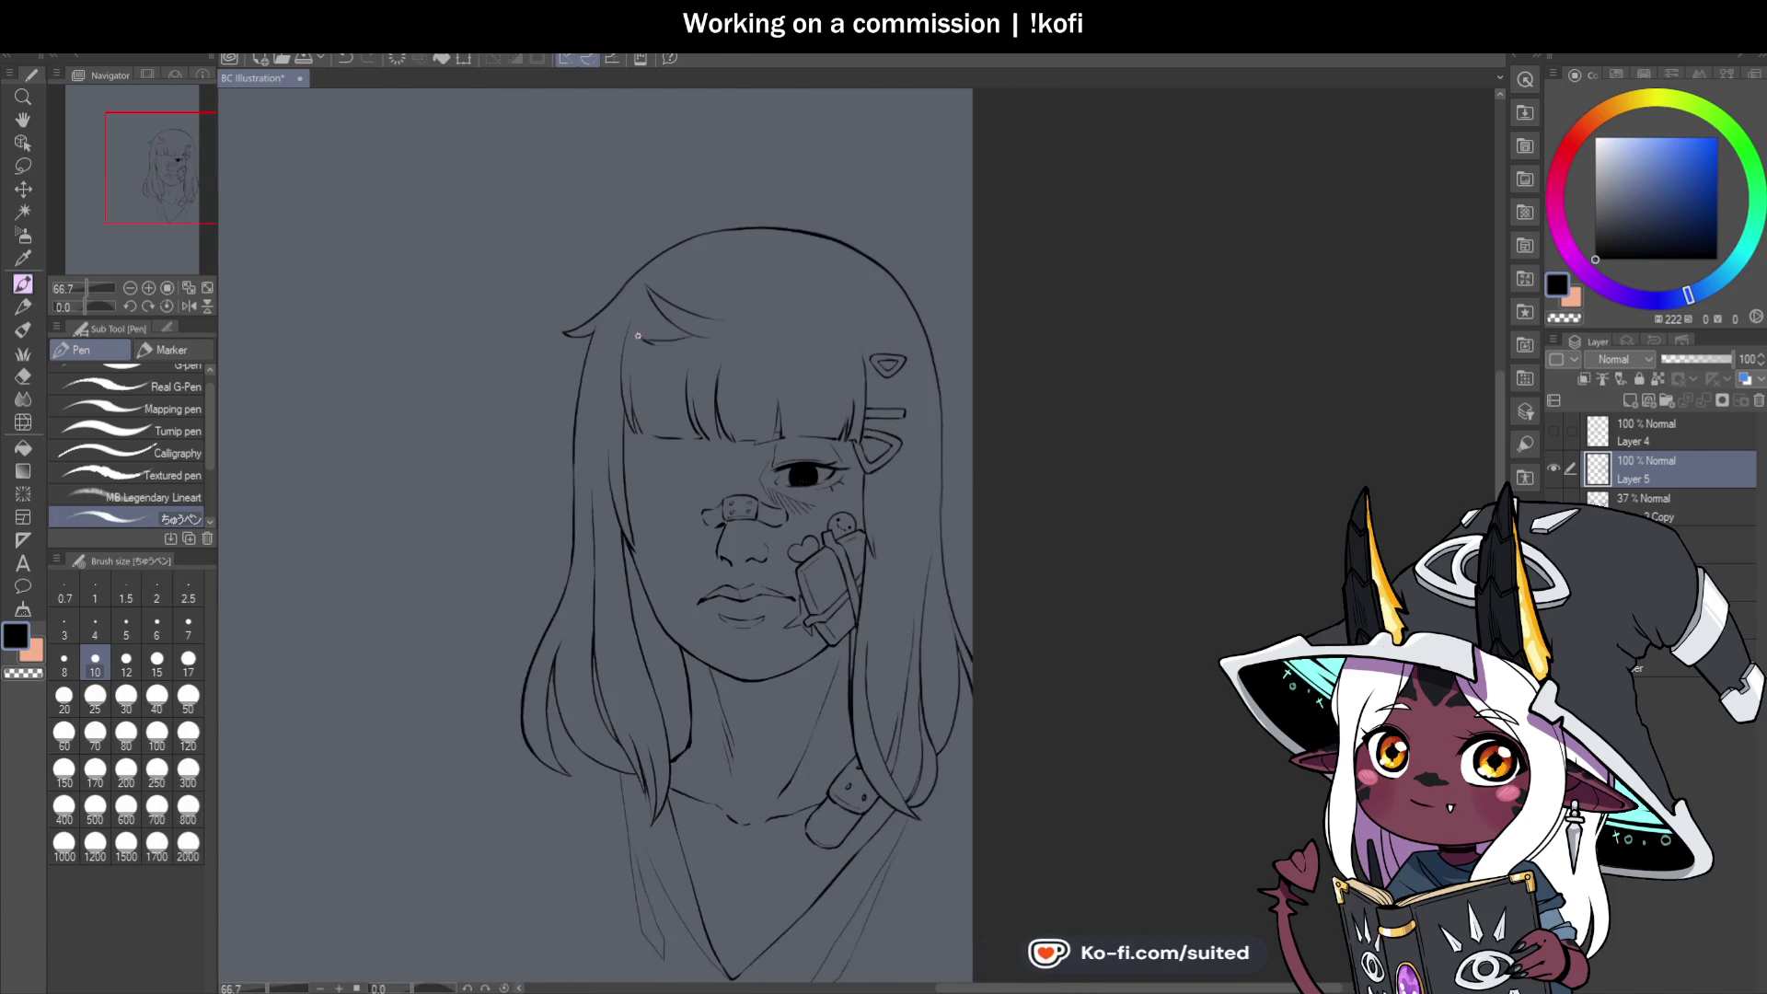
scroll(615, 340, up, 3)
scroll(611, 262, down, 3)
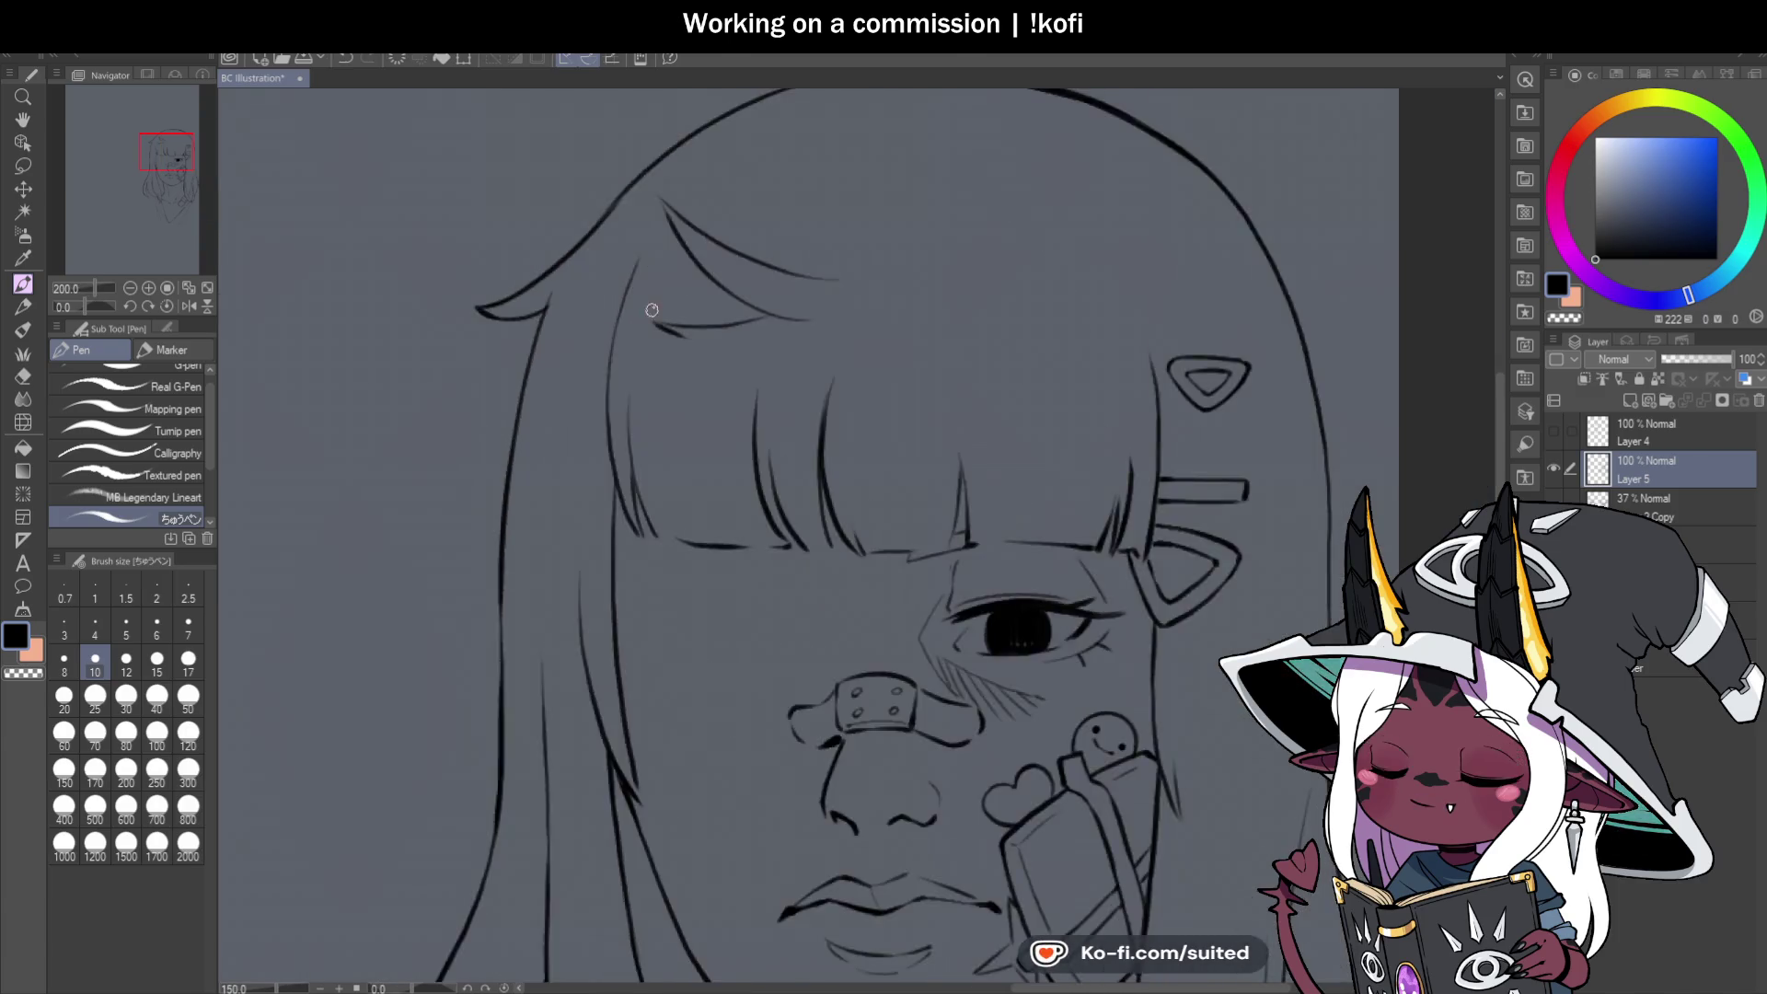
scroll(645, 304, up, 3)
Retrace the outer hairline darker and stroke along the closed eye's lid, undoing the rough attempt.
drag(636, 298, 632, 500)
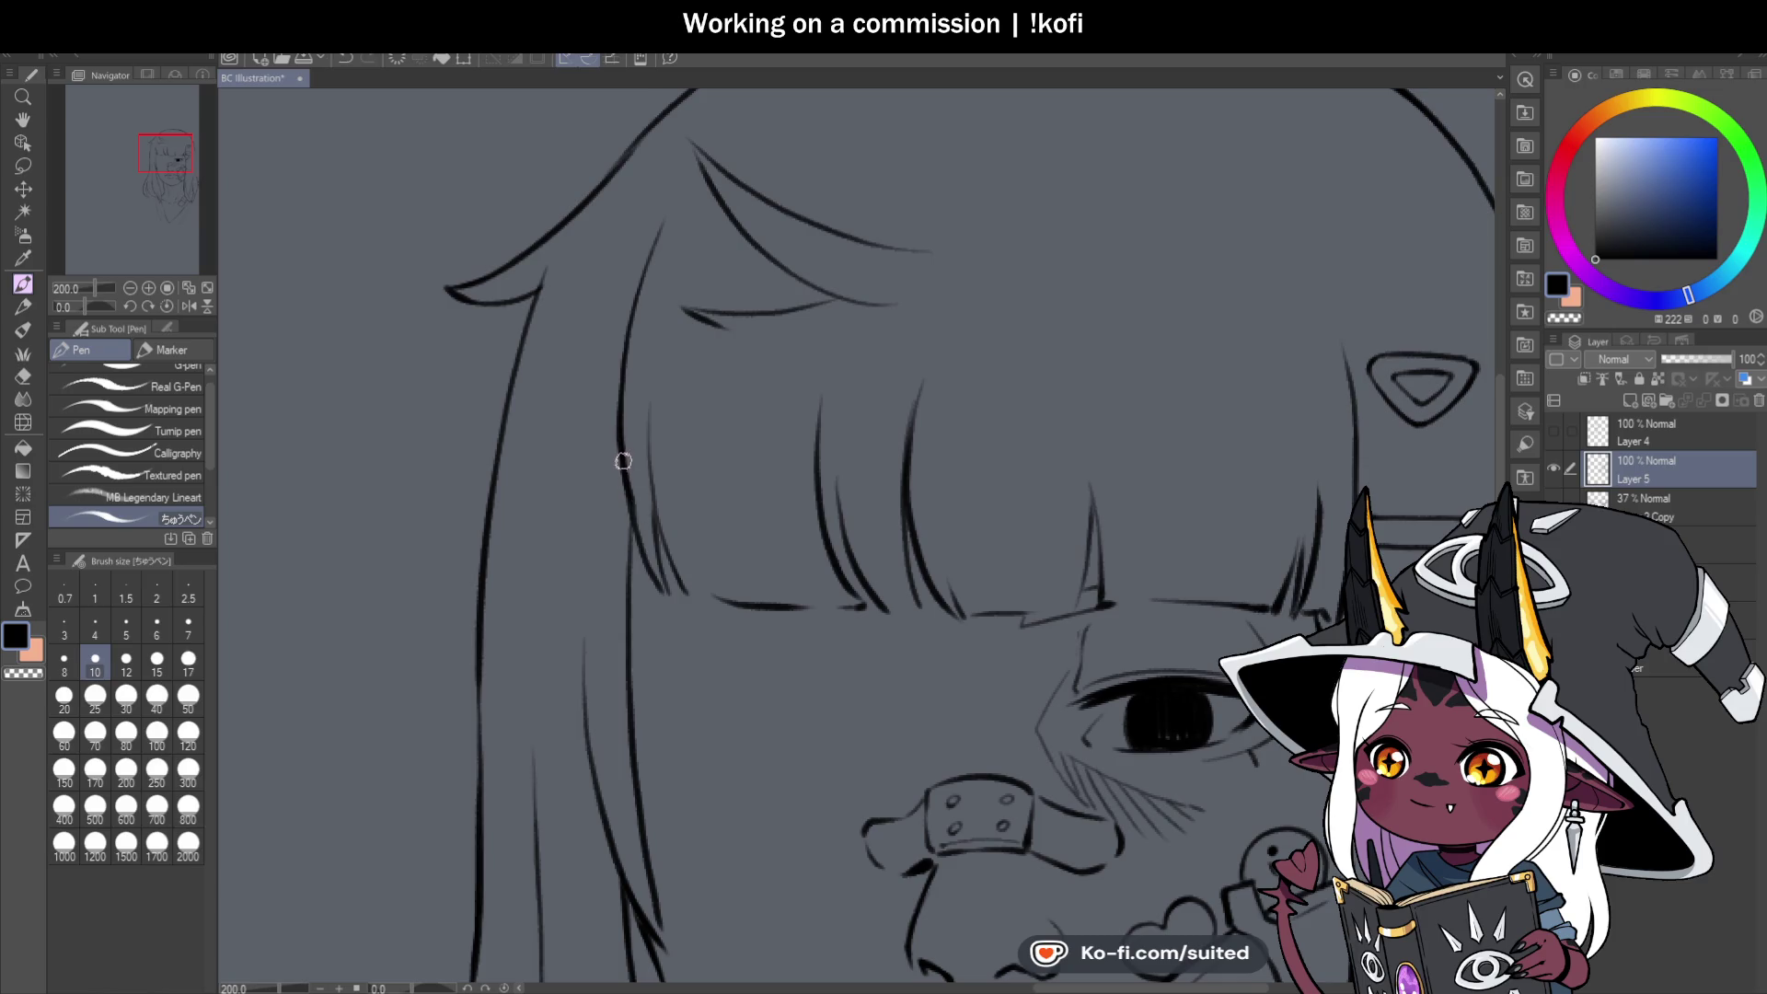
scroll(624, 486, down, 4)
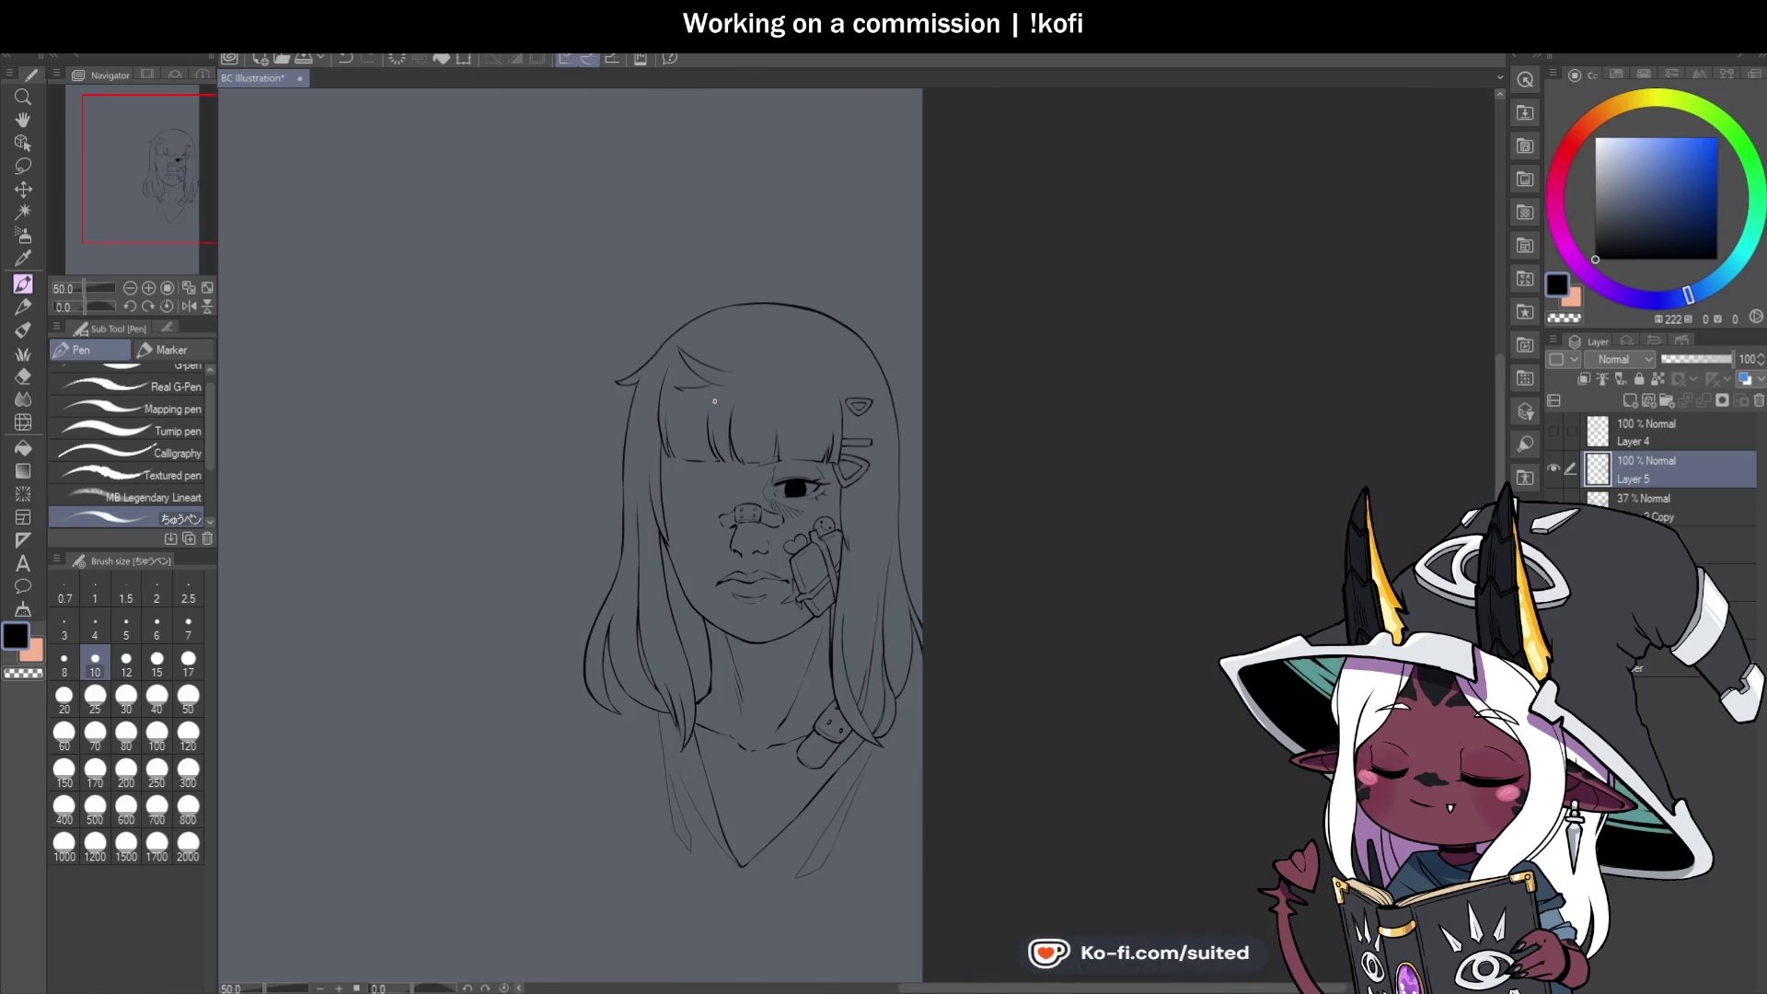
scroll(1053, 312, down, 4)
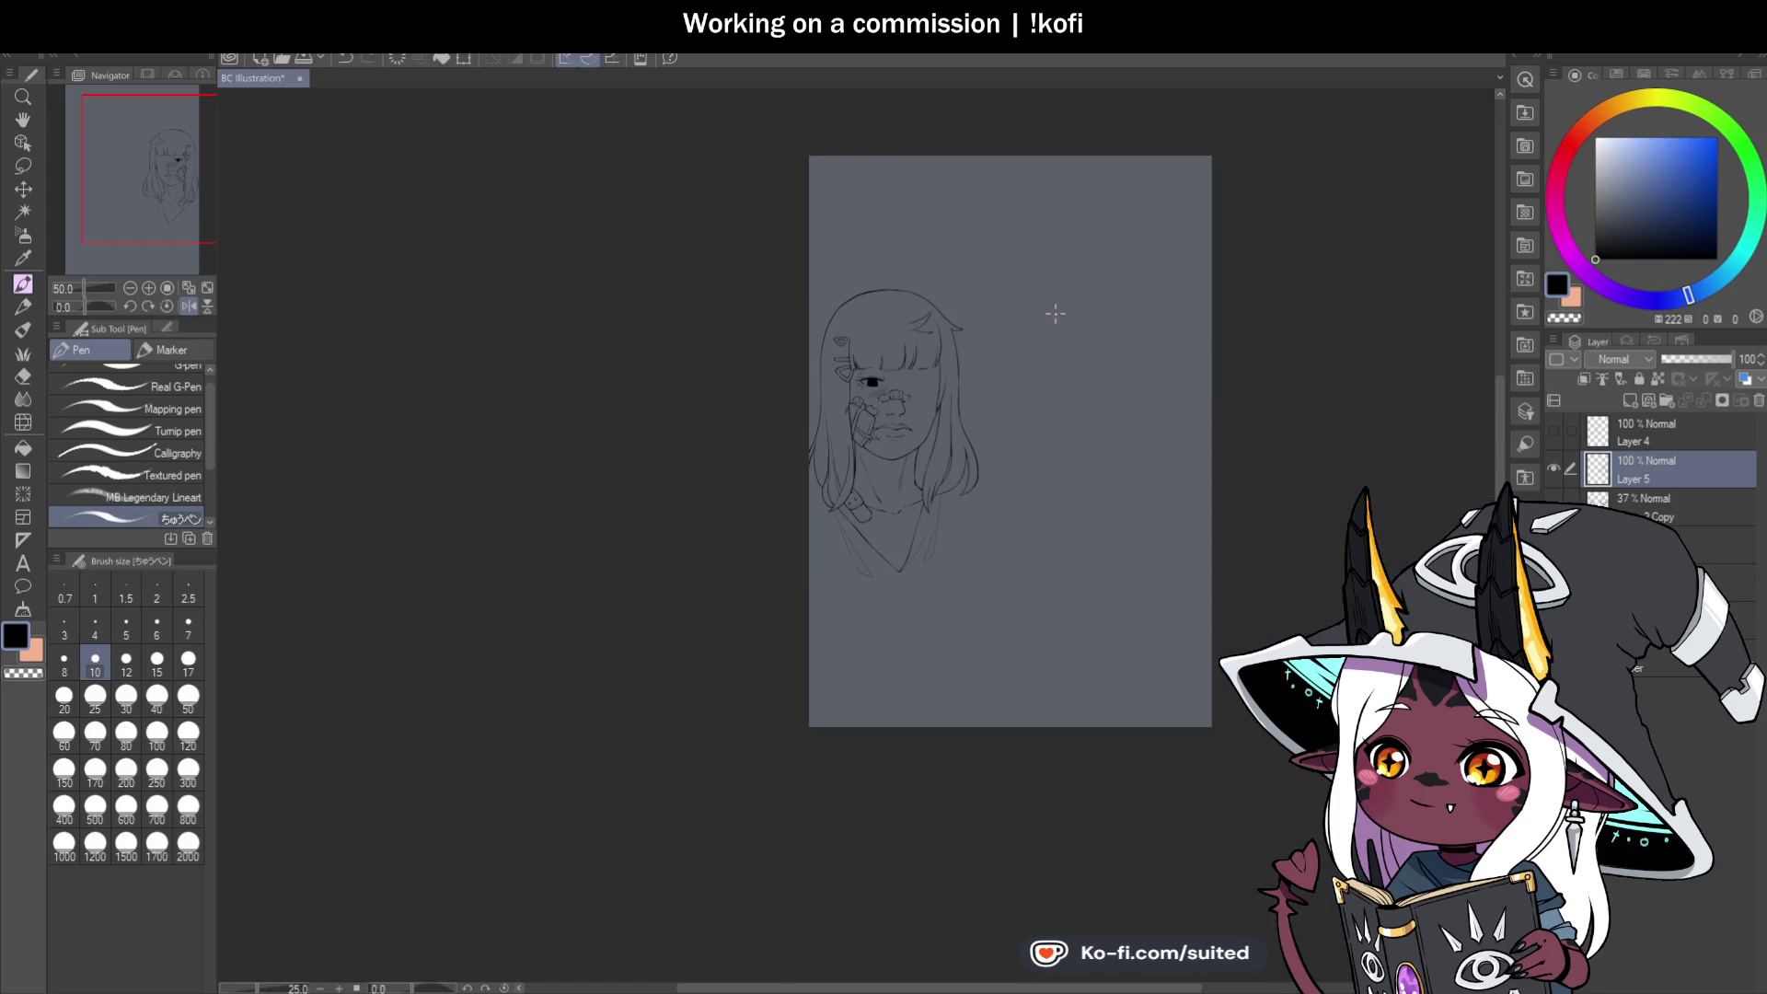
scroll(931, 406, up, 1)
scroll(932, 406, up, 3)
scroll(810, 286, up, 7)
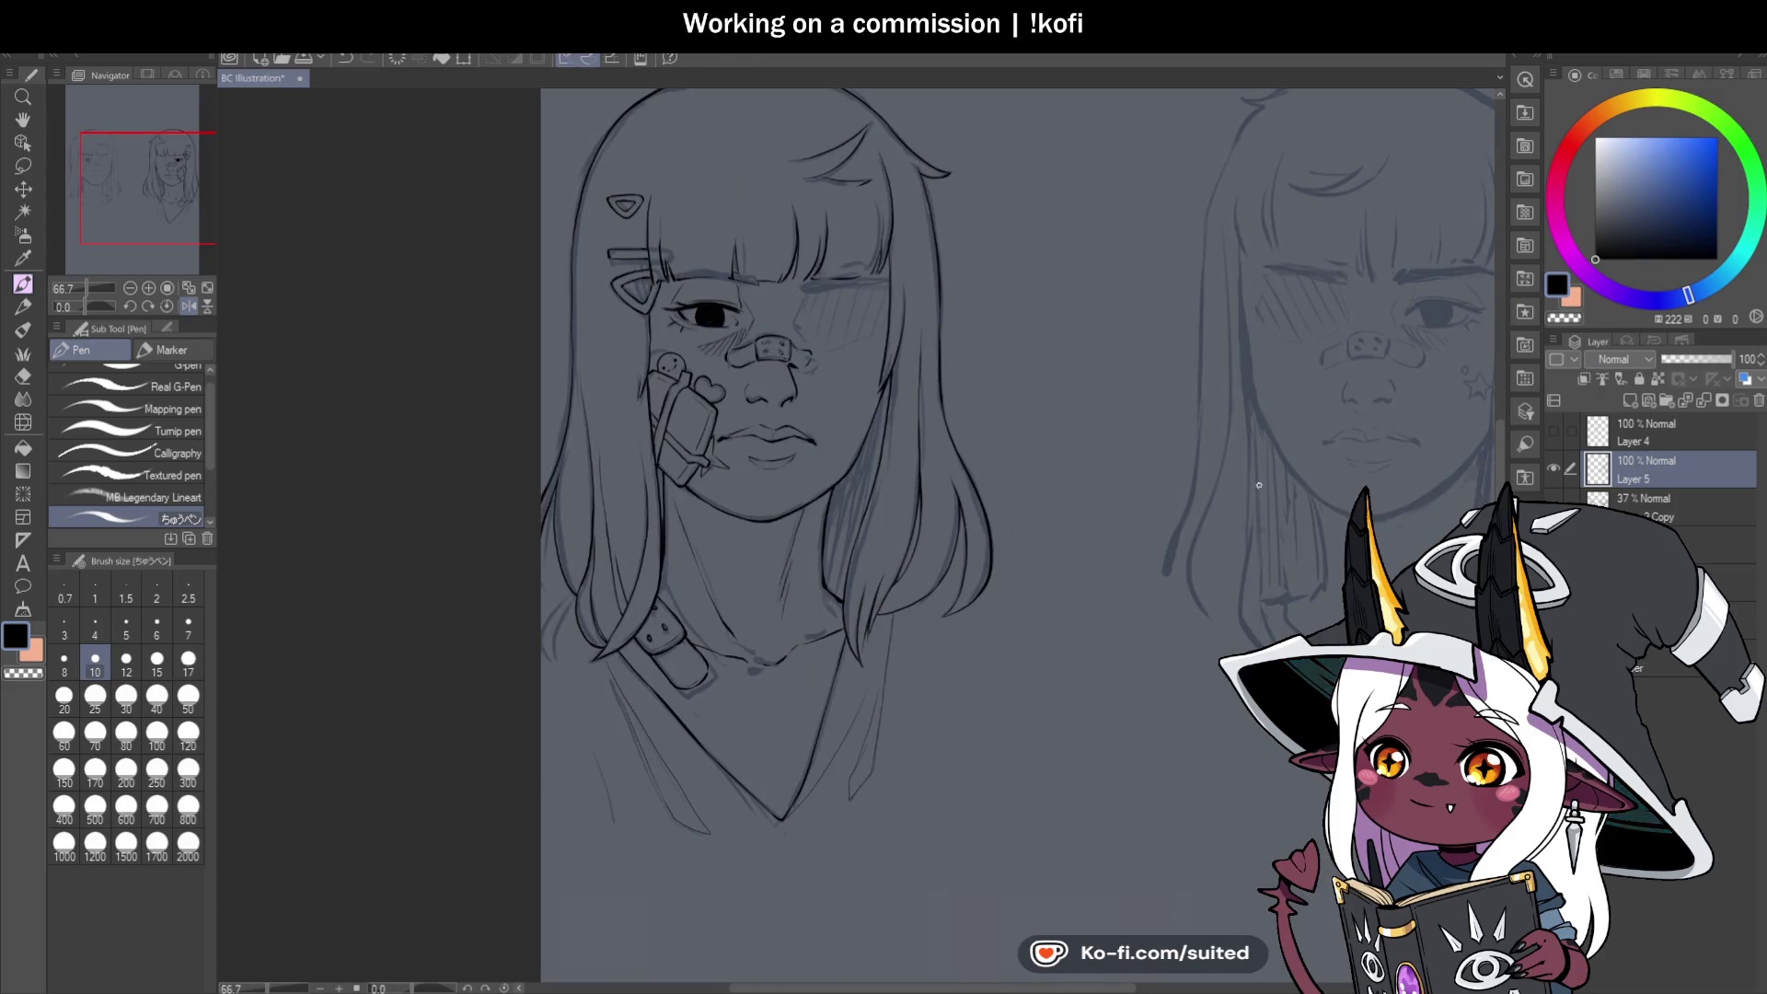
mouse_move(766, 270)
mouse_down()
mouse_move(817, 303)
mouse_move(962, 261)
mouse_move(820, 295)
mouse_move(760, 286)
mouse_move(840, 300)
mouse_move(1014, 241)
mouse_up()
key(ctrl+z)
Redraw the eyelid stroke cleaner, view the whole face mirrored, and save the illustration.
drag(837, 300, 1111, 255)
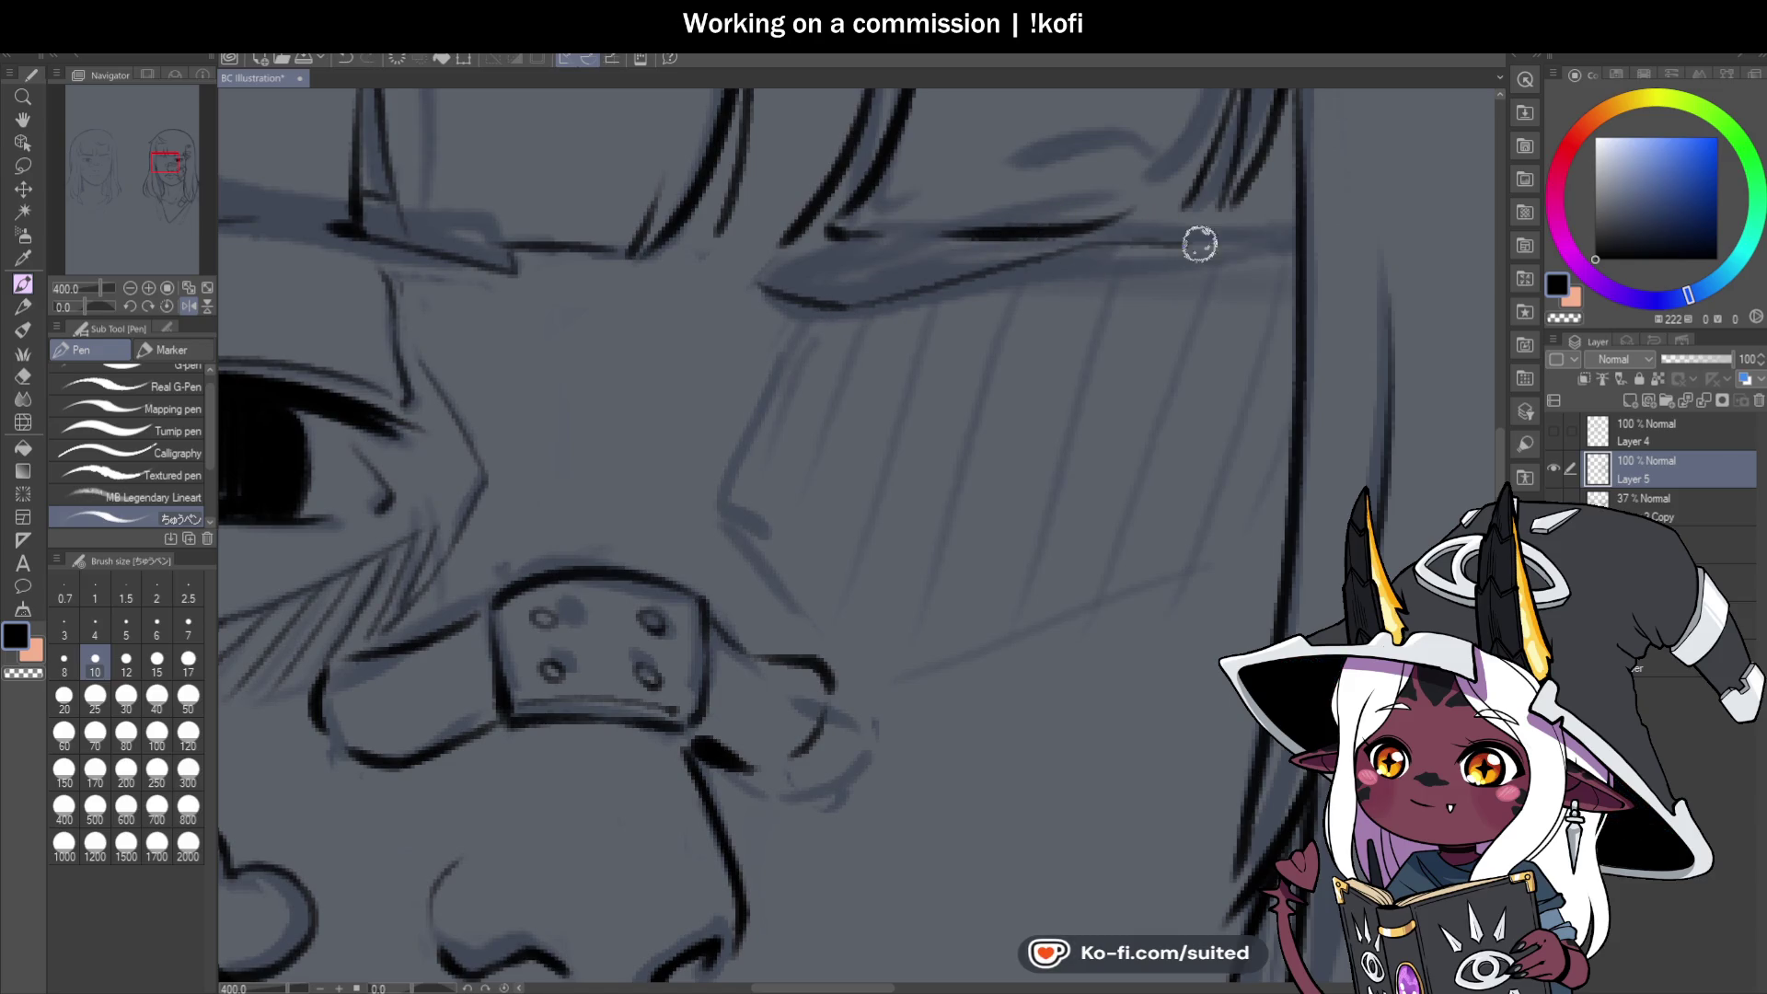
key(ctrl+alt+0)
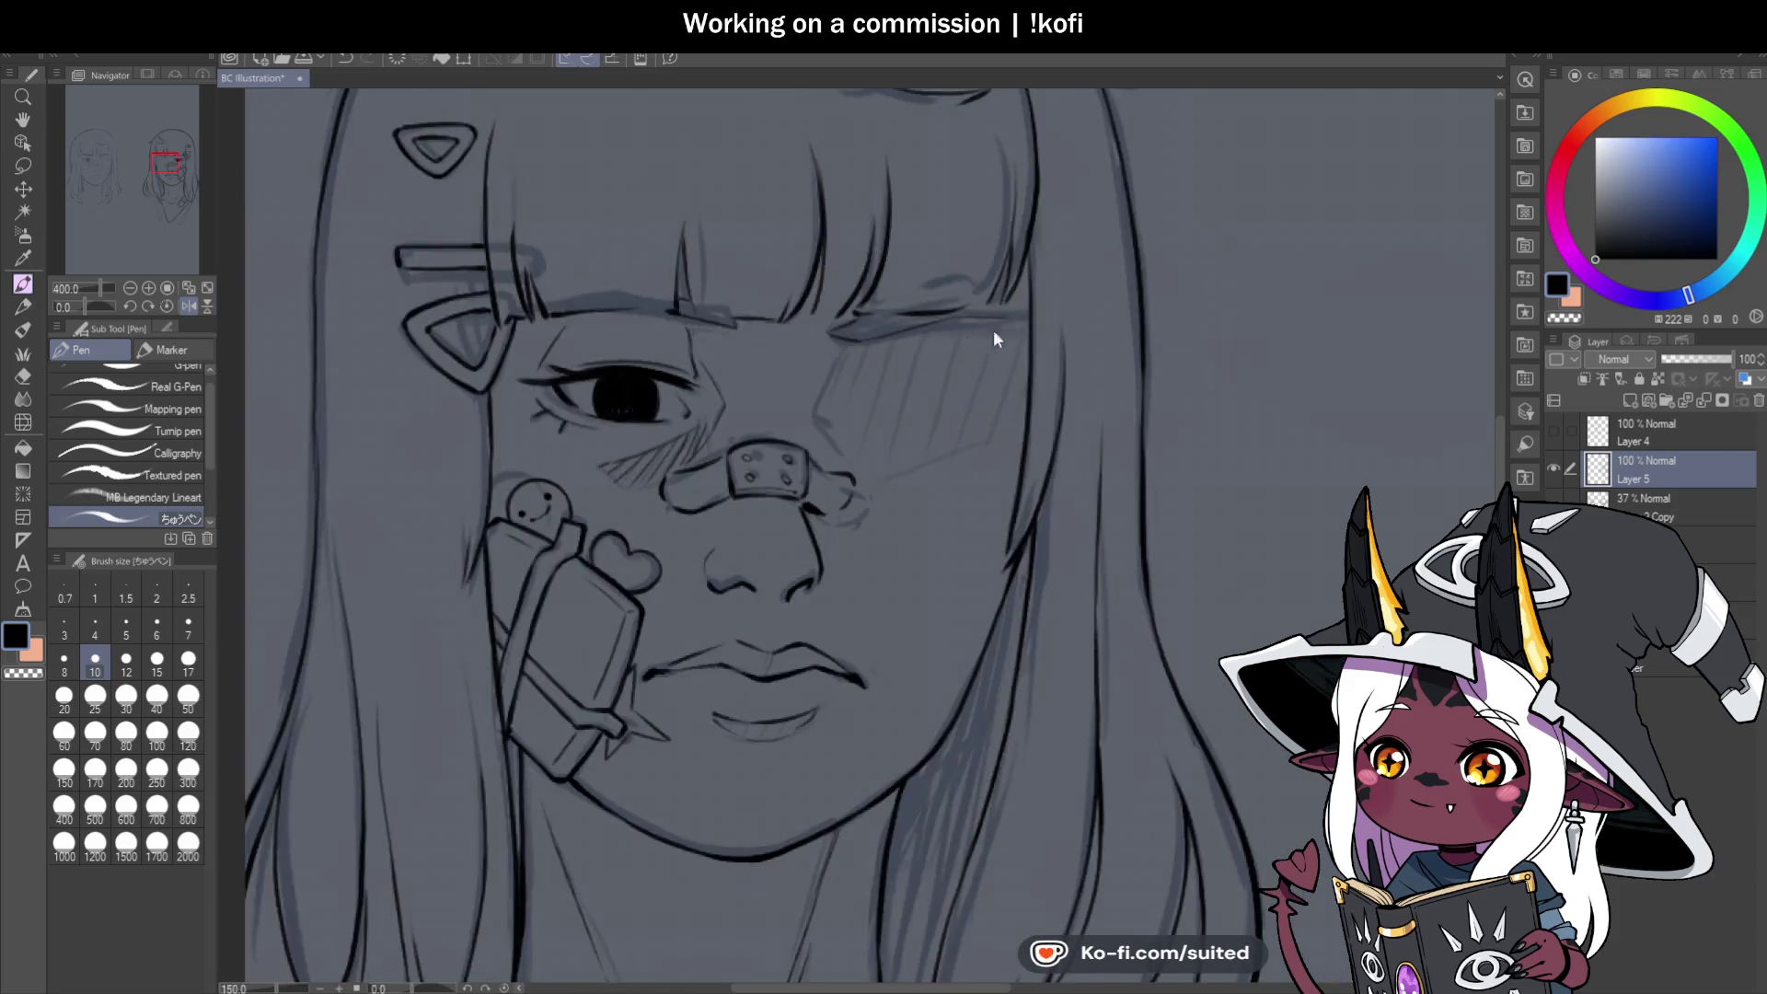
click(199, 306)
scroll(918, 373, down, 1)
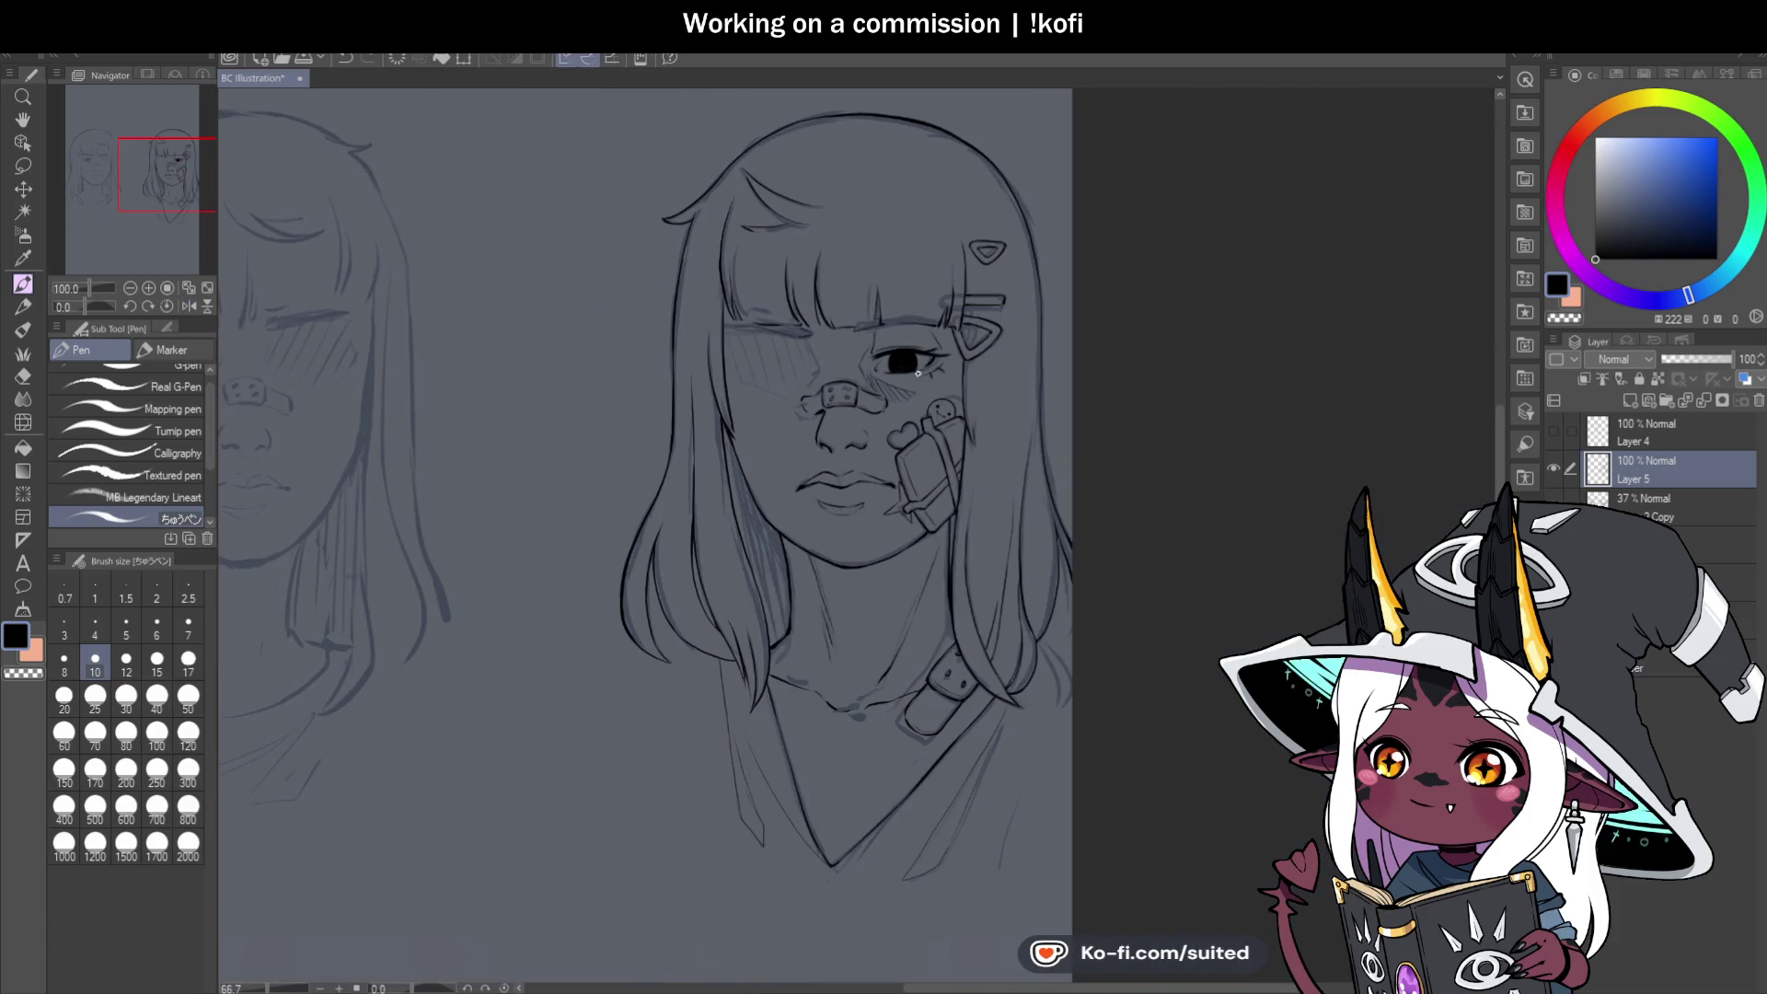
scroll(946, 331, up, 3)
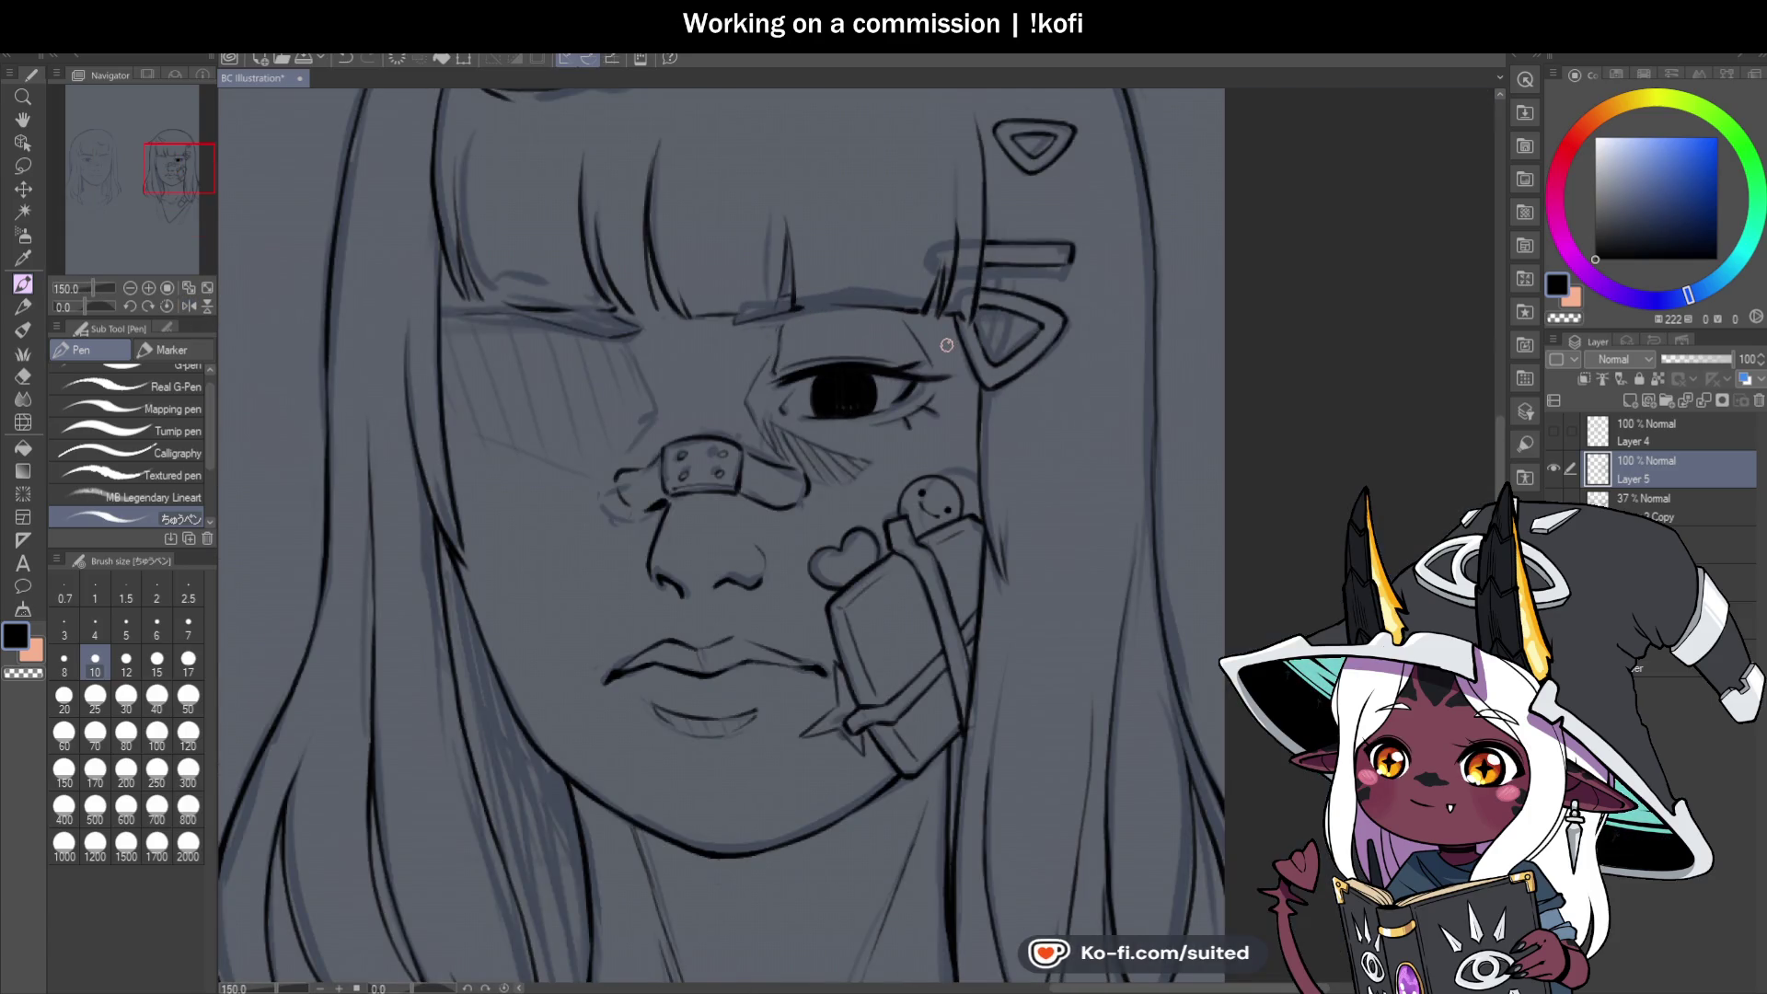
scroll(644, 373, up, 1)
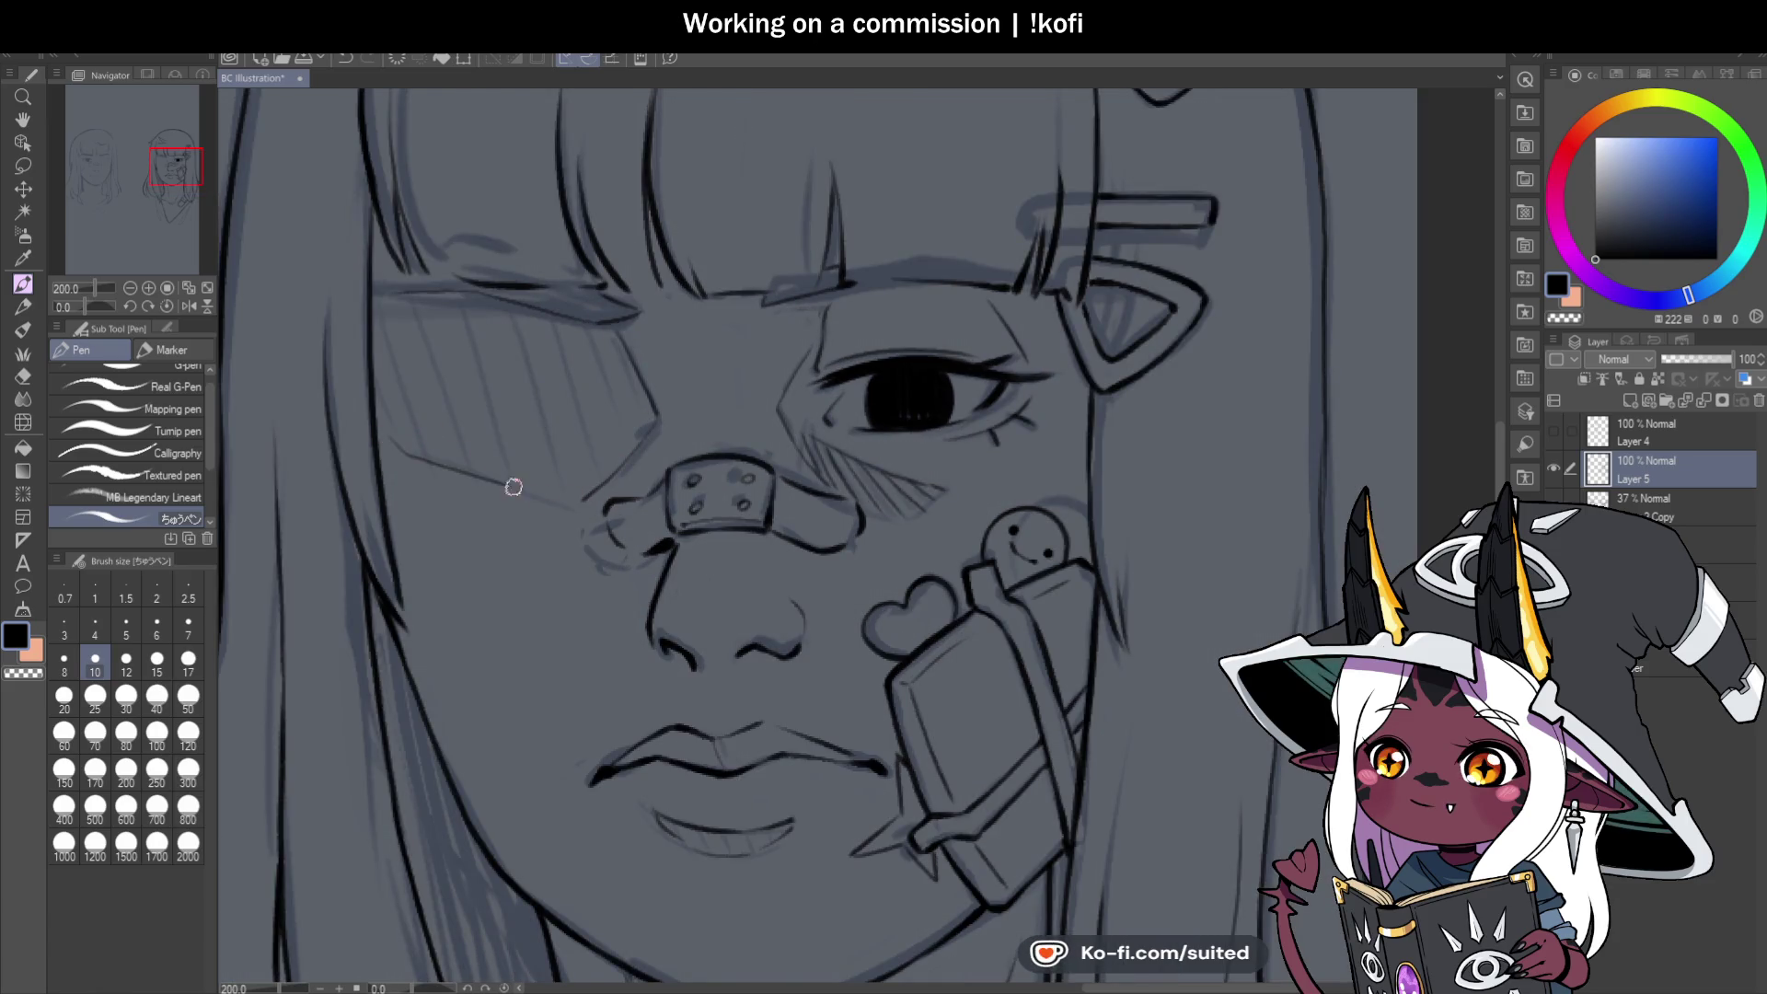
scroll(791, 414, down, 3)
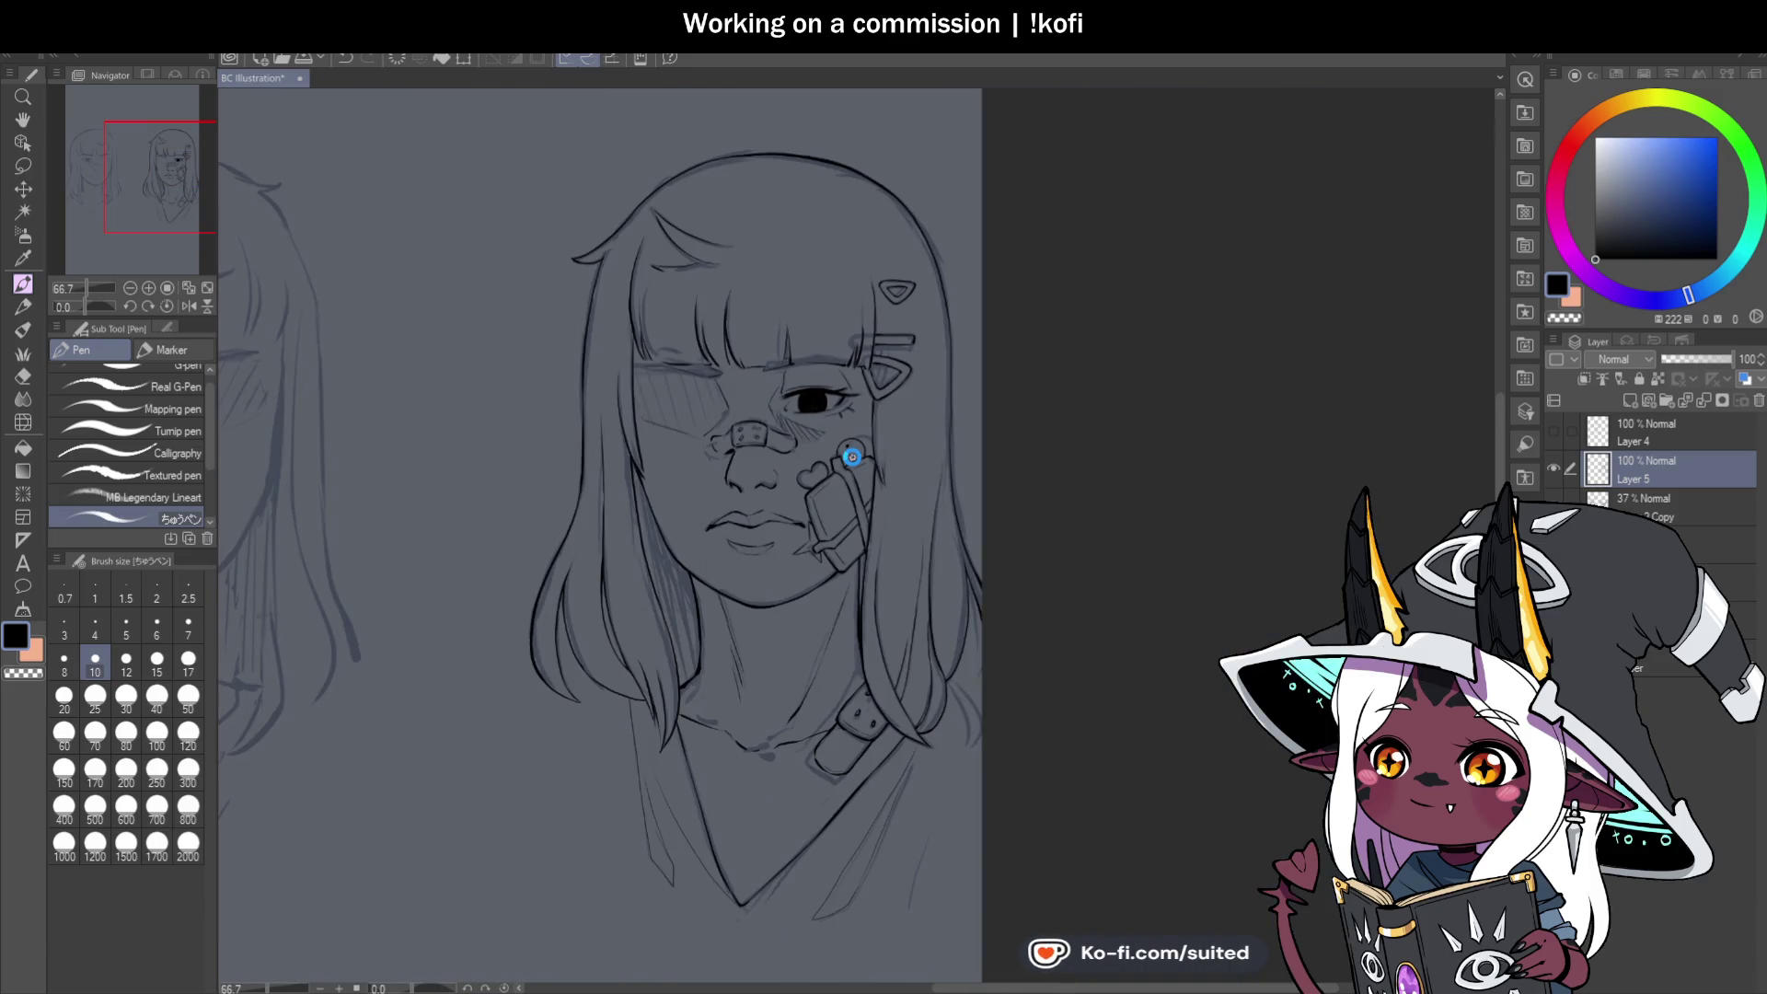
key(ctrl+s)
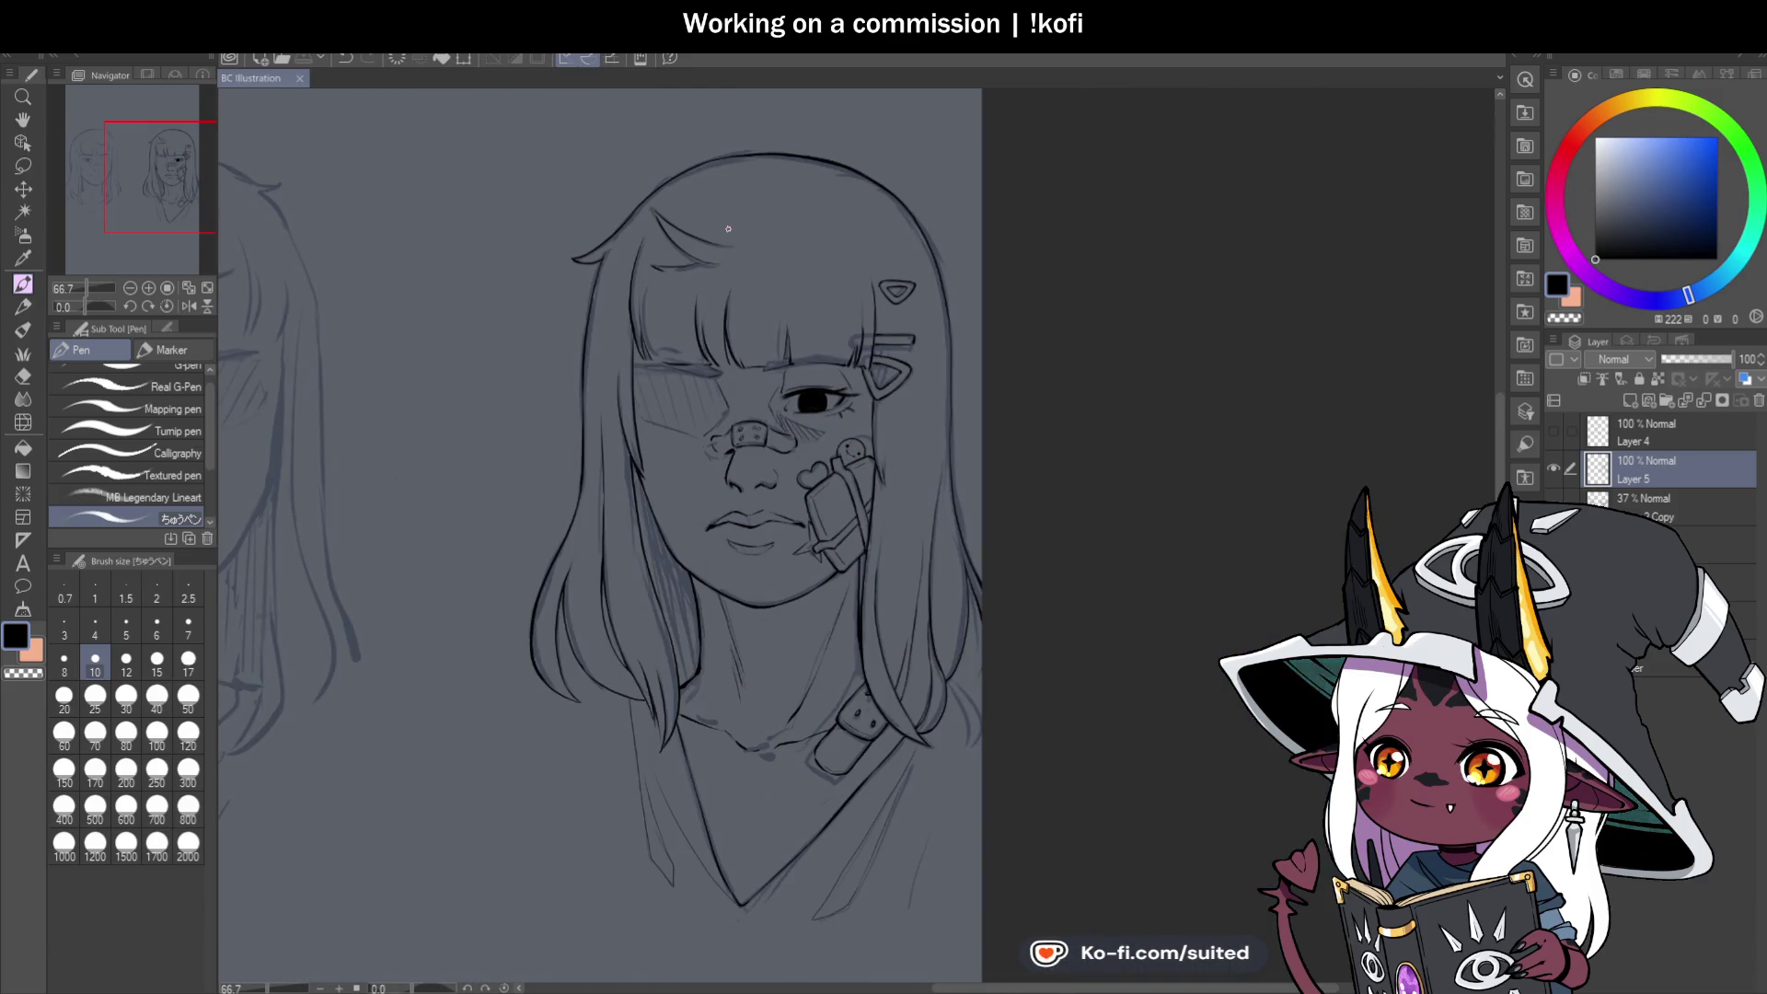
scroll(745, 515, up, 10)
Add short hatching strokes beneath the lower lip and check them with the sketch hidden.
mouse_move(594, 401)
mouse_down()
mouse_move(636, 444)
mouse_move(789, 441)
mouse_up()
scroll(791, 451, down, 8)
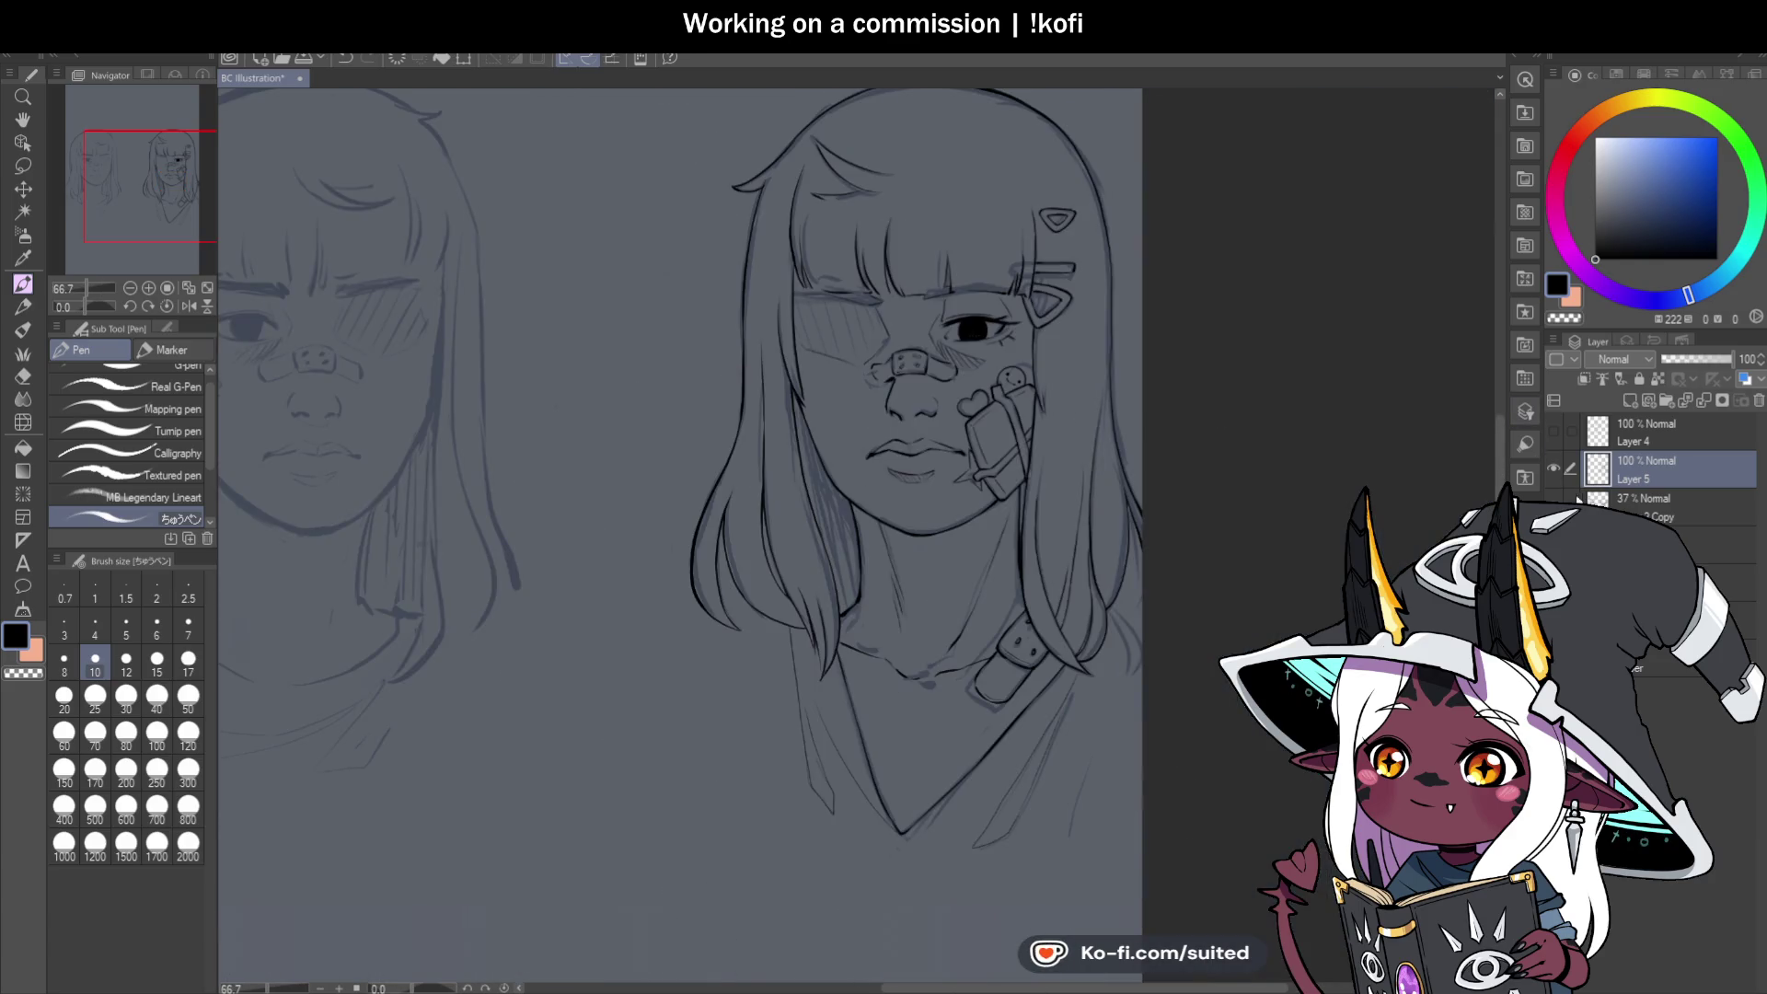
click(1554, 535)
click(1554, 534)
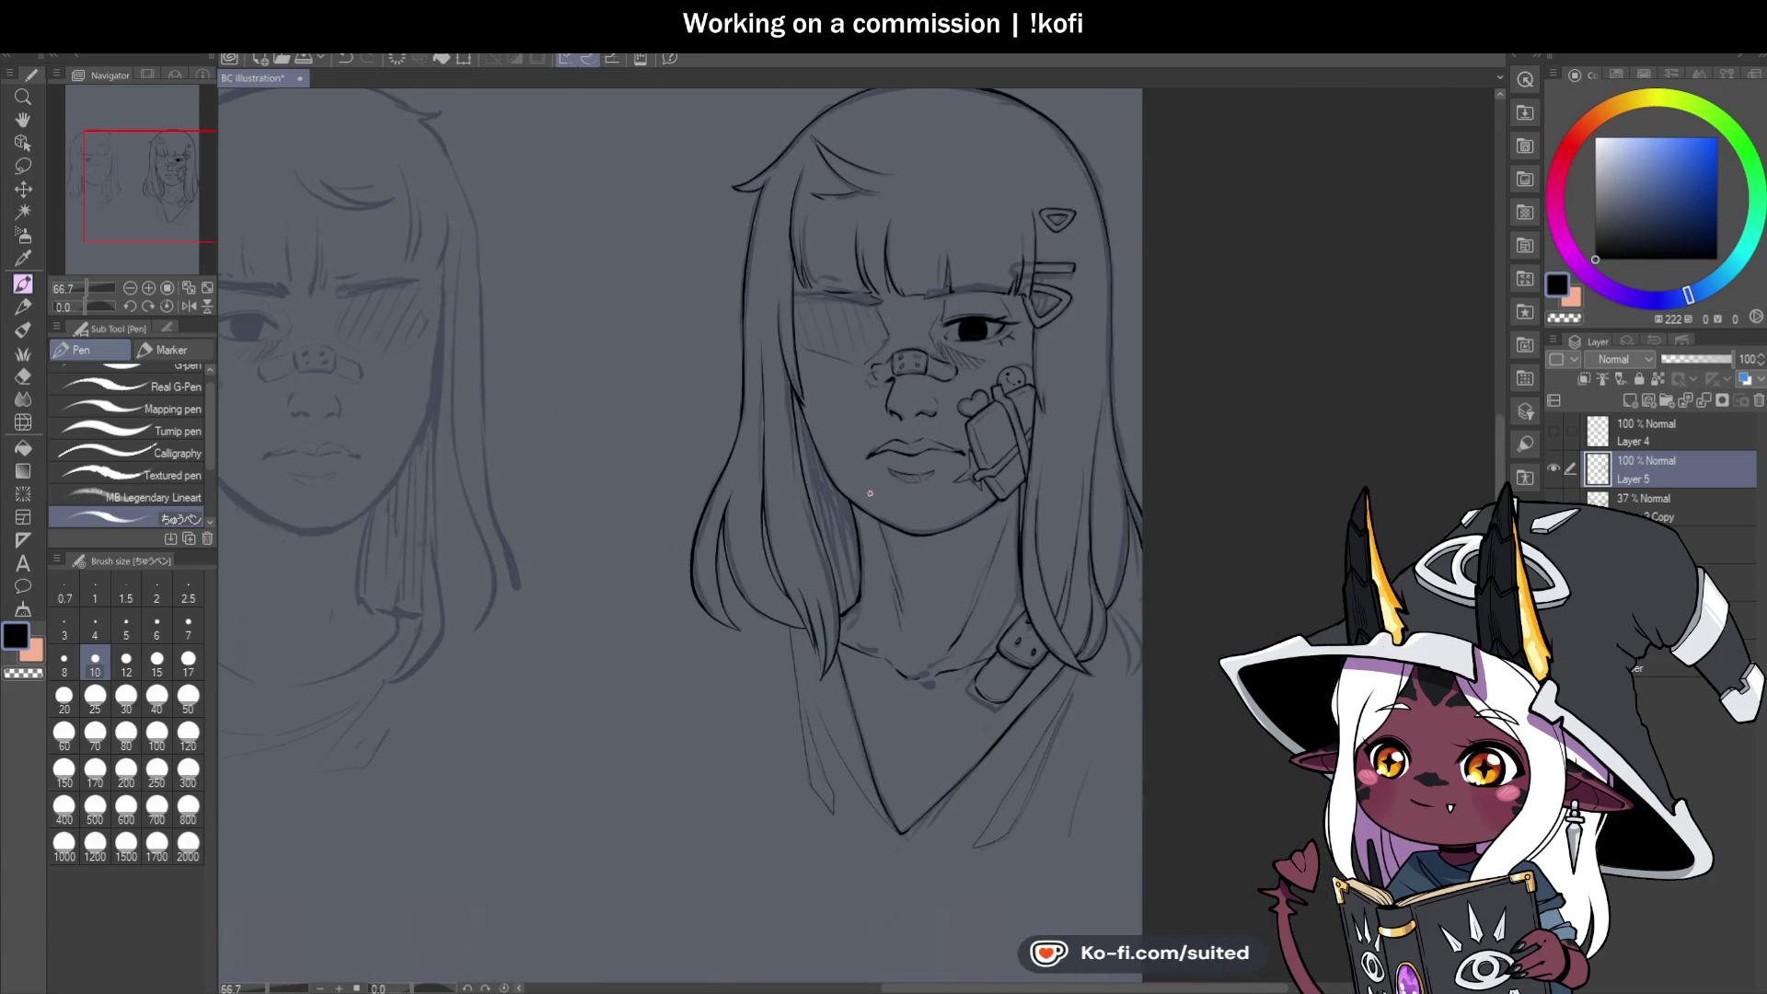
drag(1106, 325, 1033, 371)
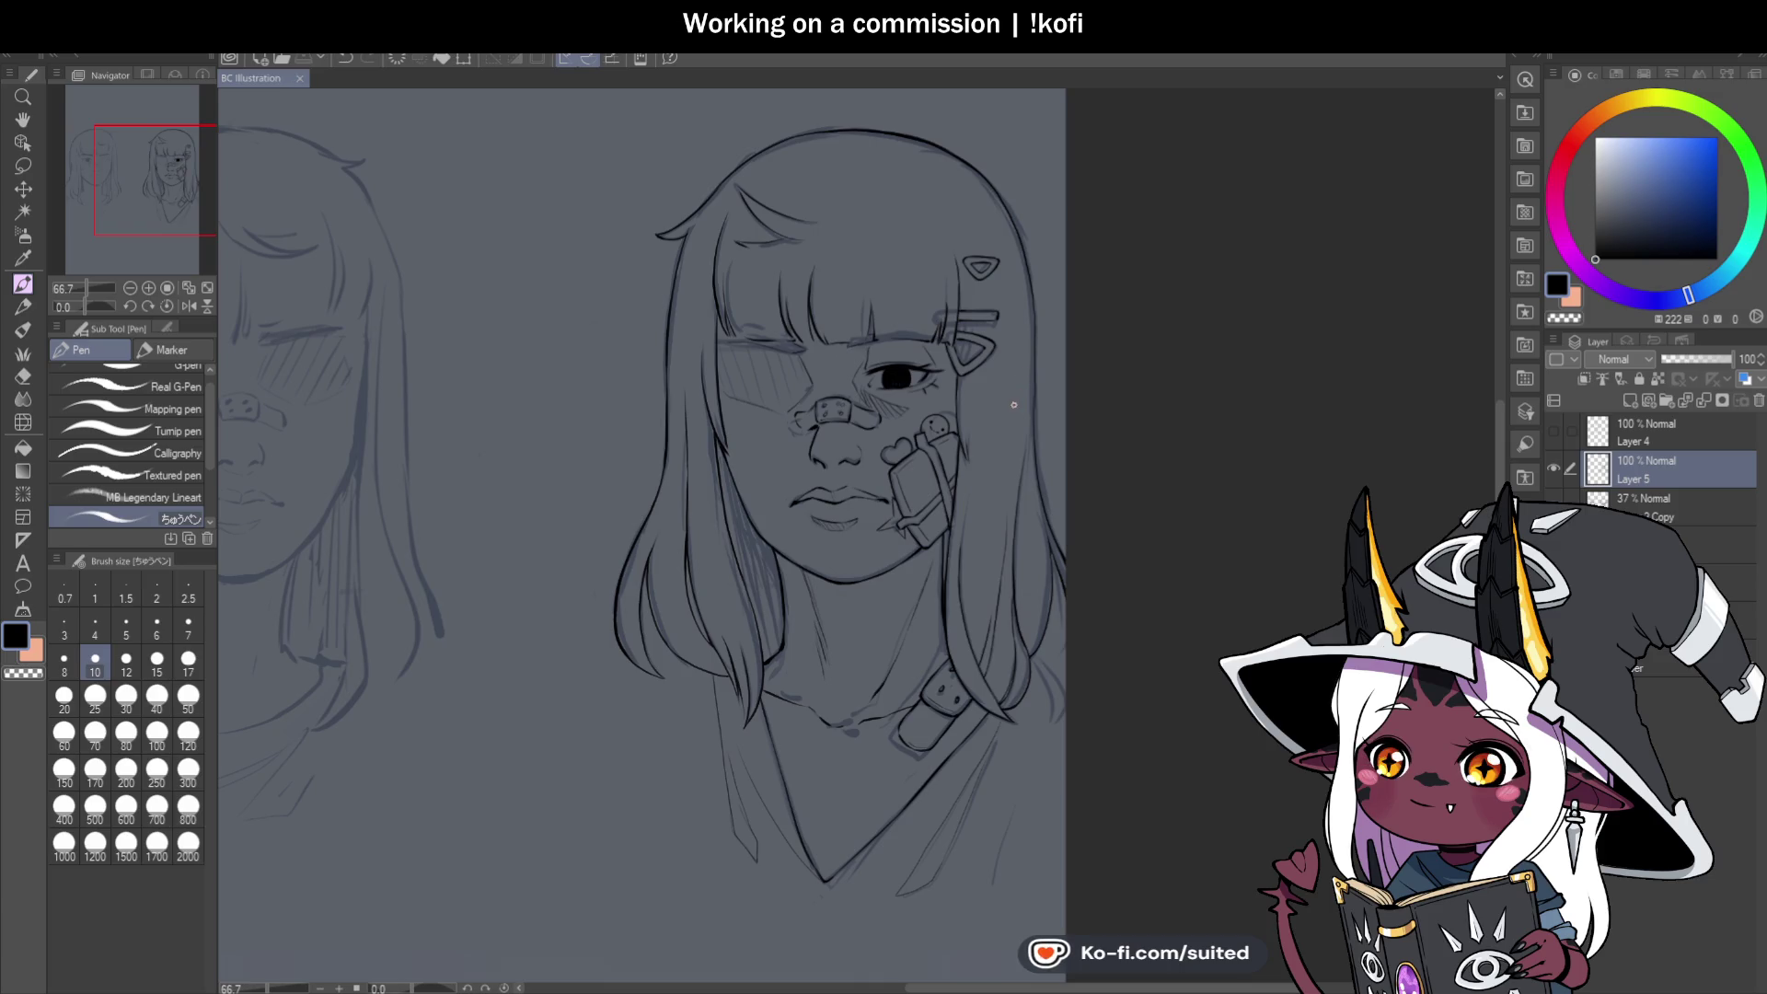
scroll(1050, 432, down, 2)
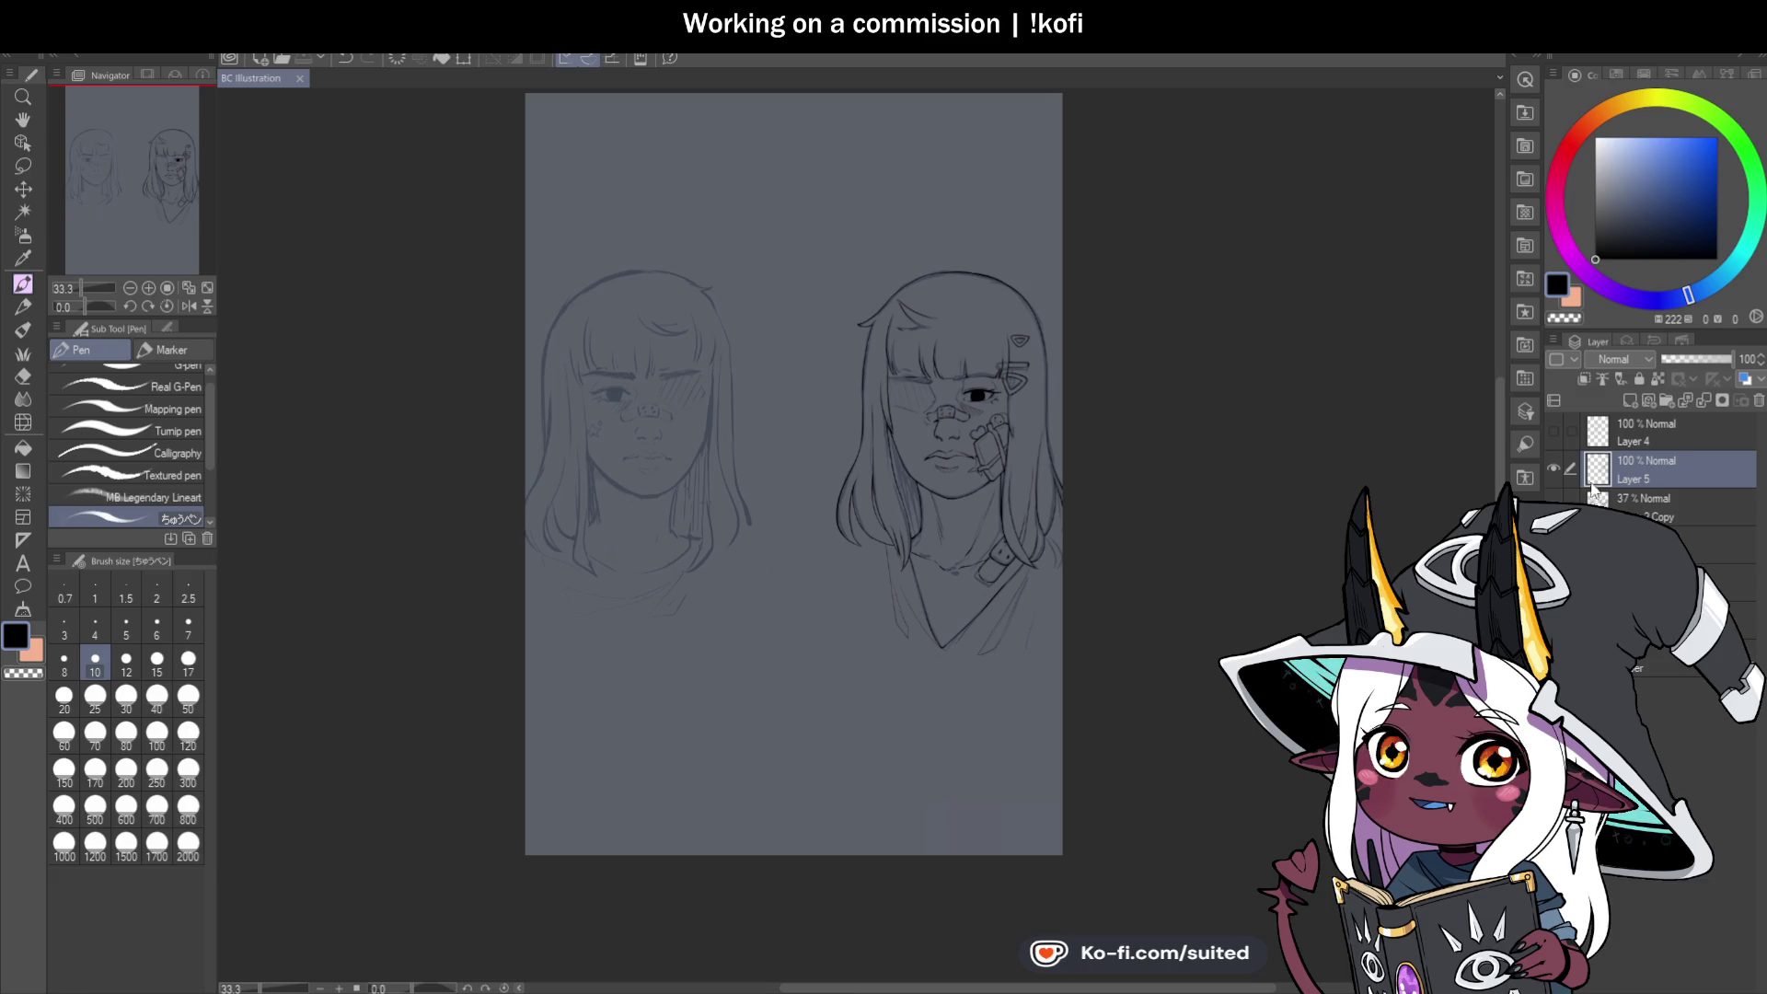
Hide the rough left-face sketch layer.
click(1554, 535)
click(1556, 504)
click(1556, 505)
scroll(1003, 281, up, 5)
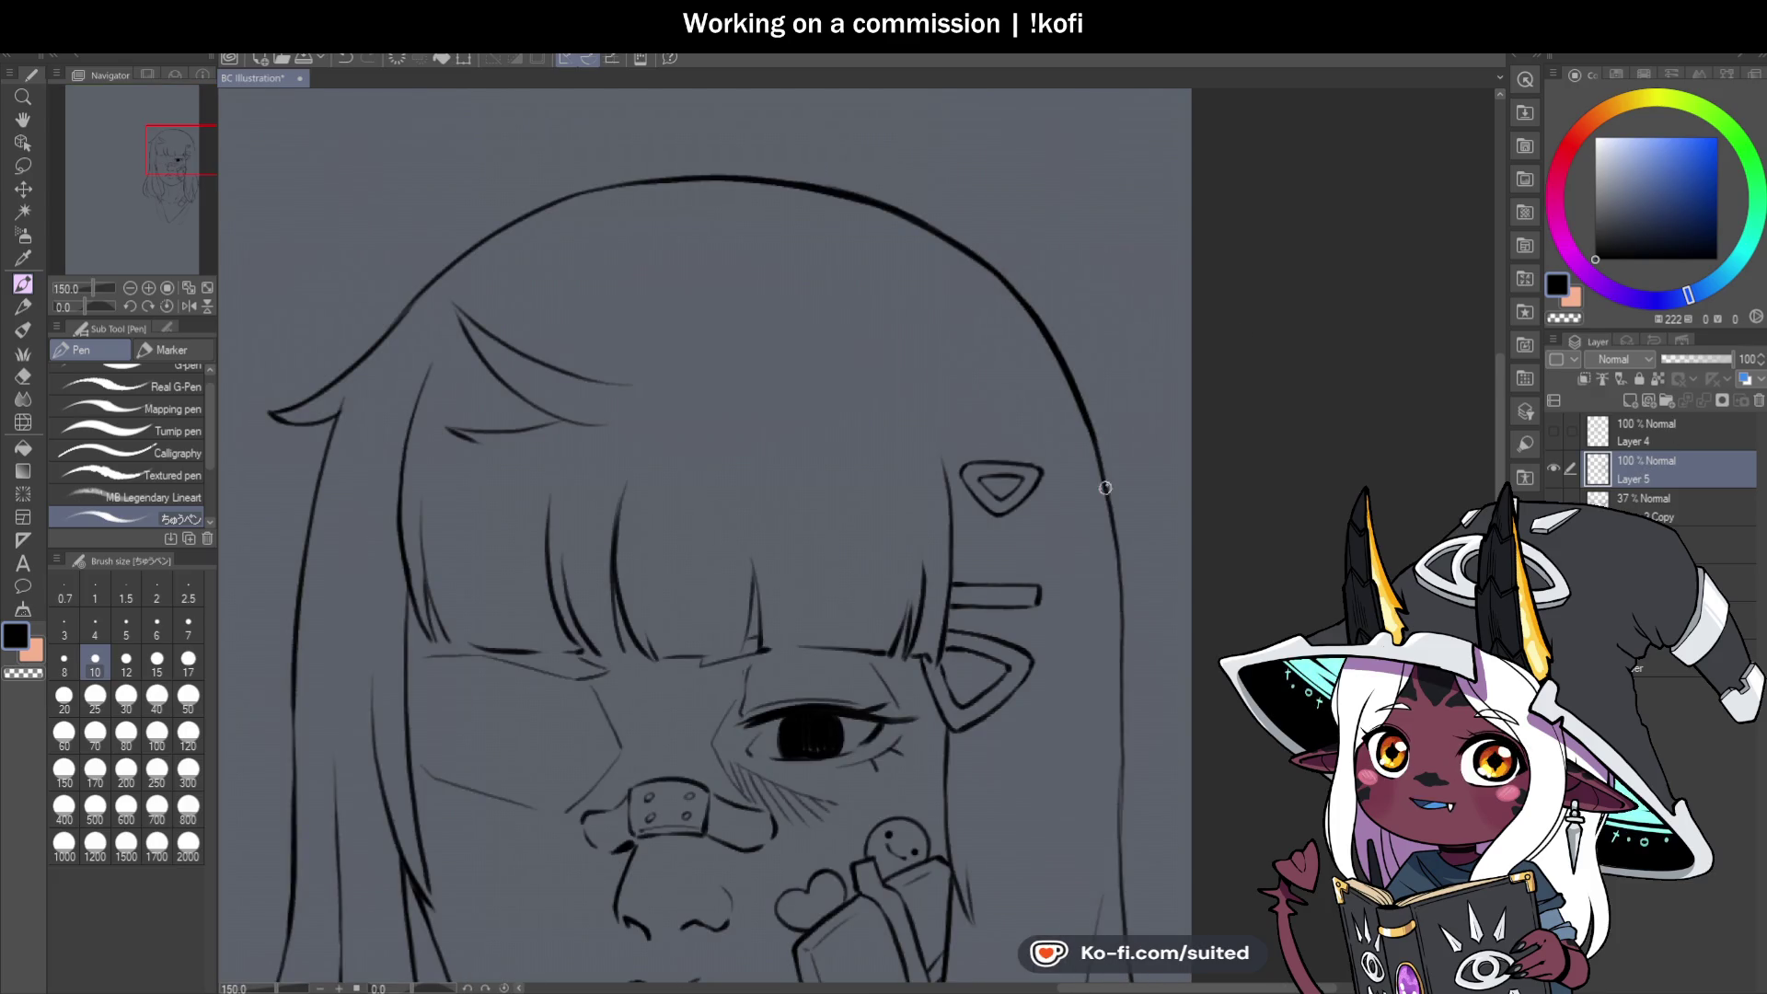
scroll(1005, 267, down, 3)
scroll(1011, 252, up, 3)
Redraw the right hair outline darker, extending it down past the jaw toward the neck.
mouse_move(1002, 197)
mouse_down()
mouse_move(1037, 442)
mouse_move(1040, 695)
mouse_up()
key(ctrl+z)
key(ctrl+z)
drag(1037, 461, 1035, 617)
key(ctrl+z)
drag(1038, 465, 1037, 652)
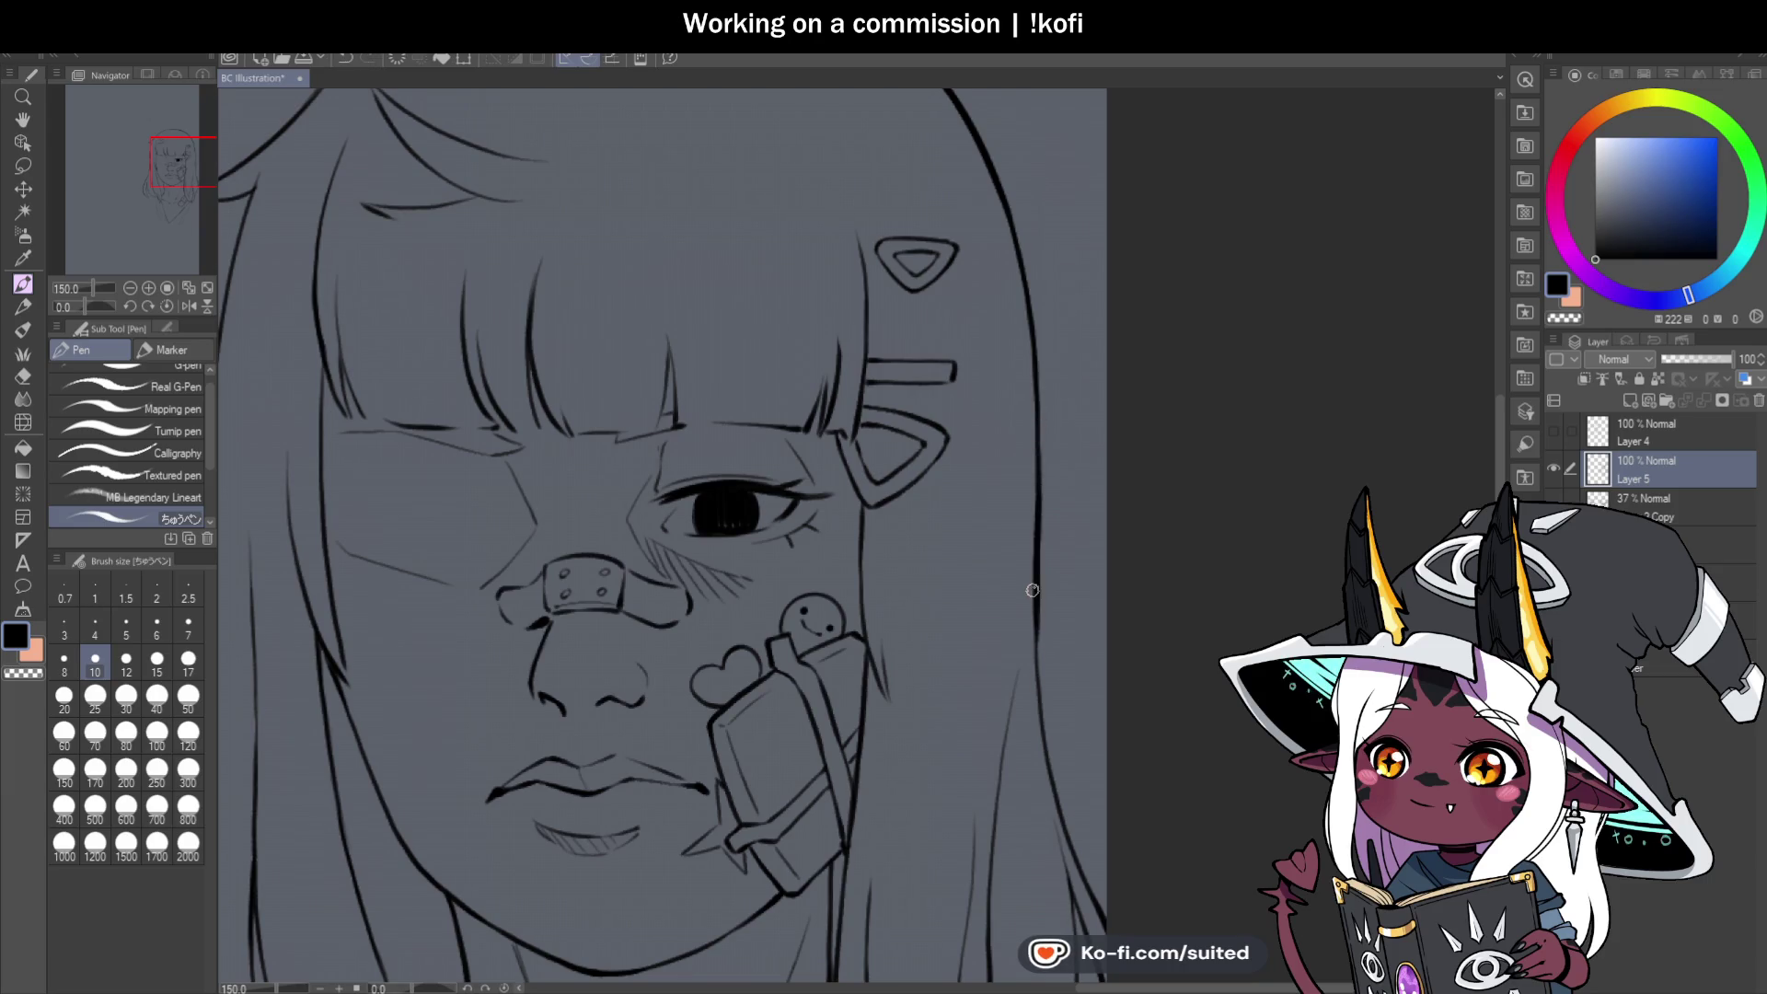
scroll(1037, 651, down, 3)
scroll(1011, 518, up, 3)
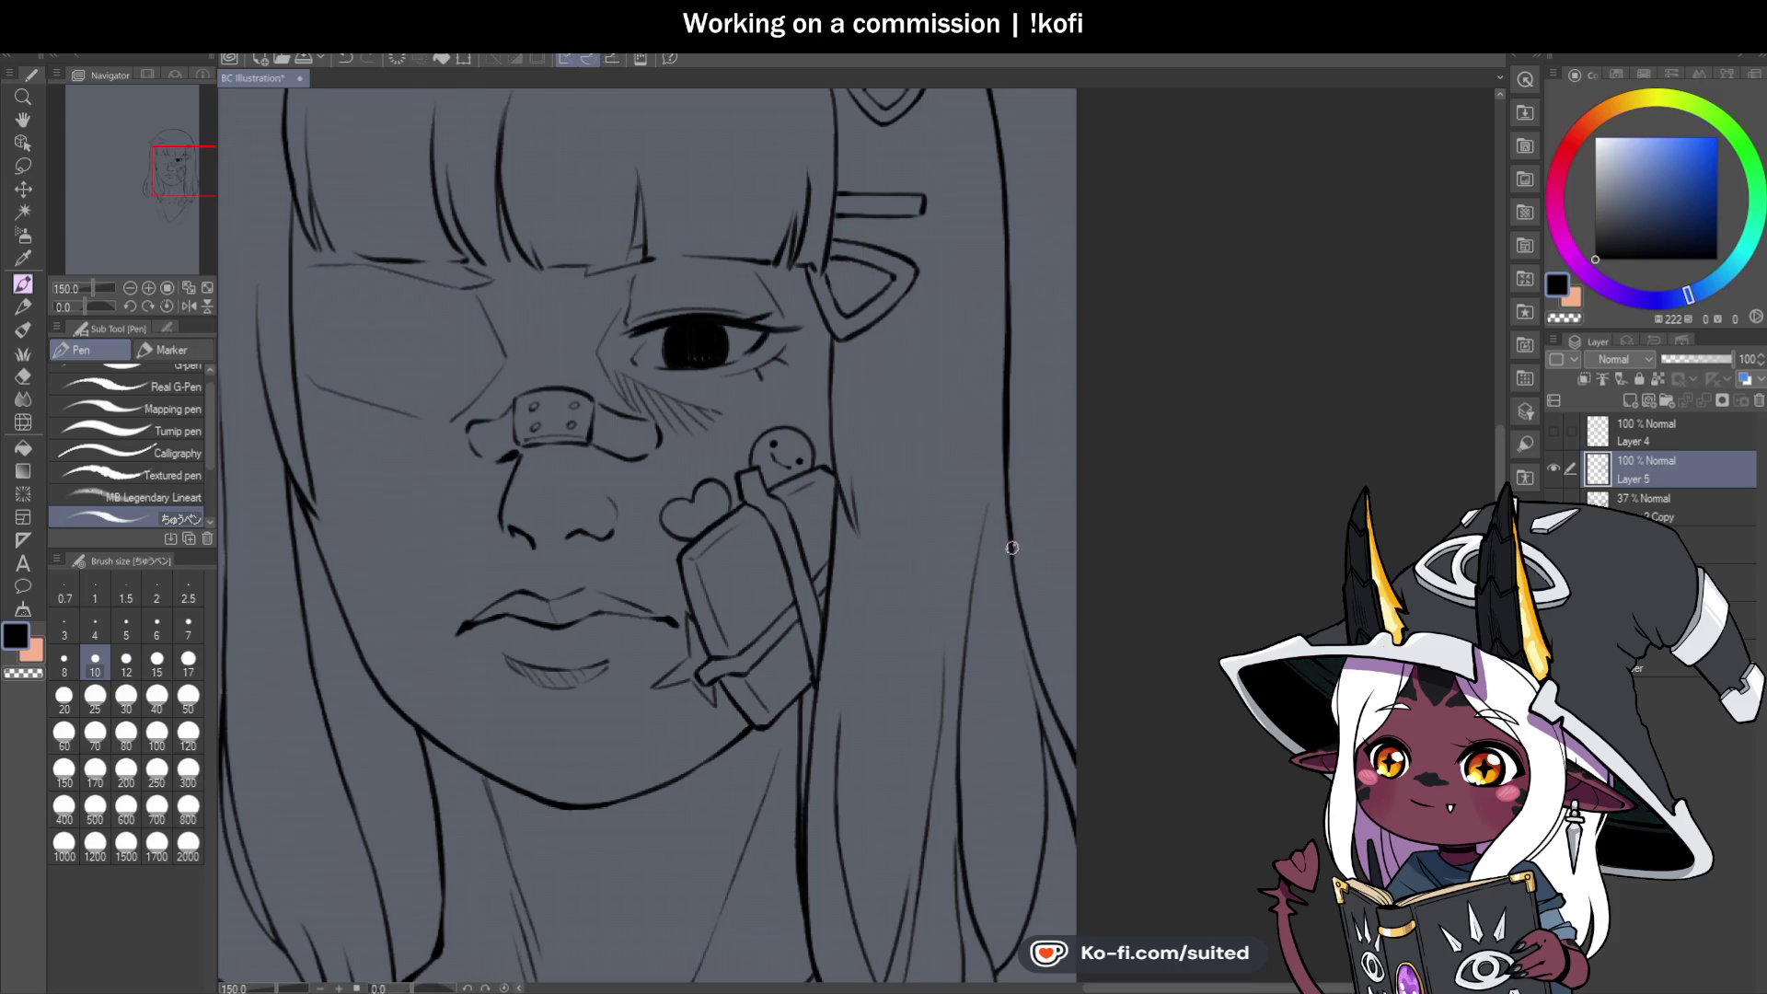
drag(1011, 558, 1034, 663)
scroll(1073, 554, down, 5)
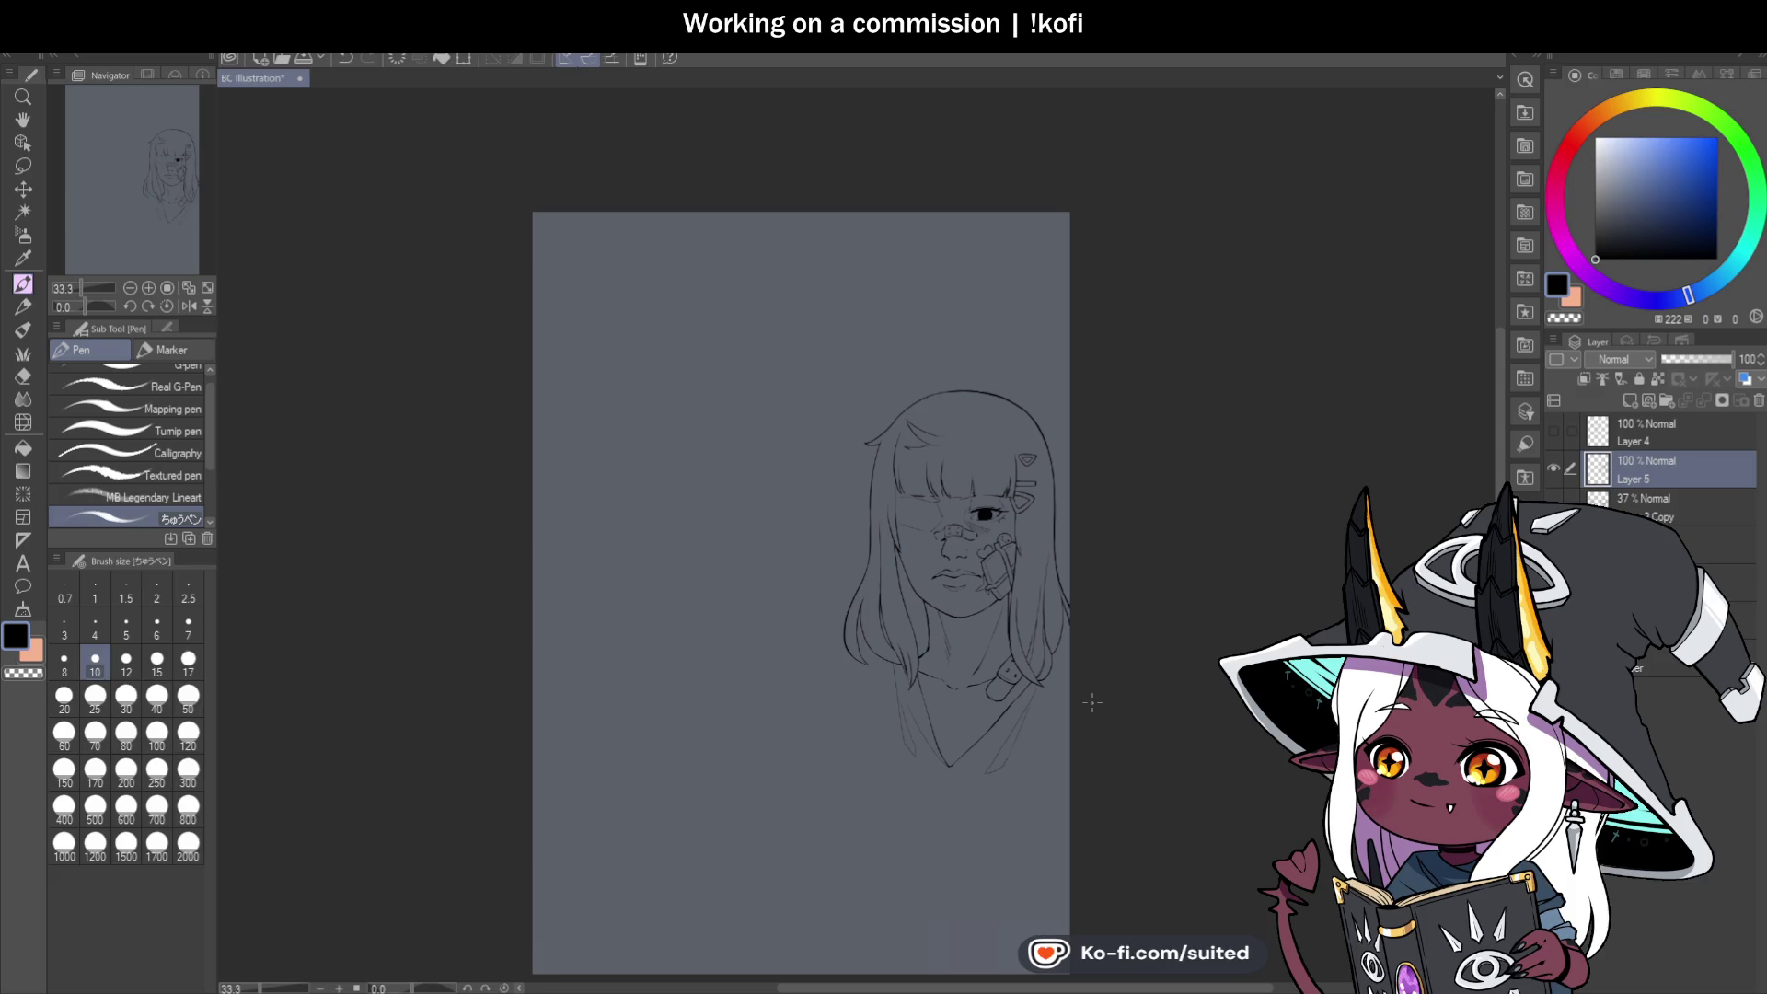
Tilt the canvas and thicken one side of the V-shaped hair tip.
scroll(1006, 367, up, 3)
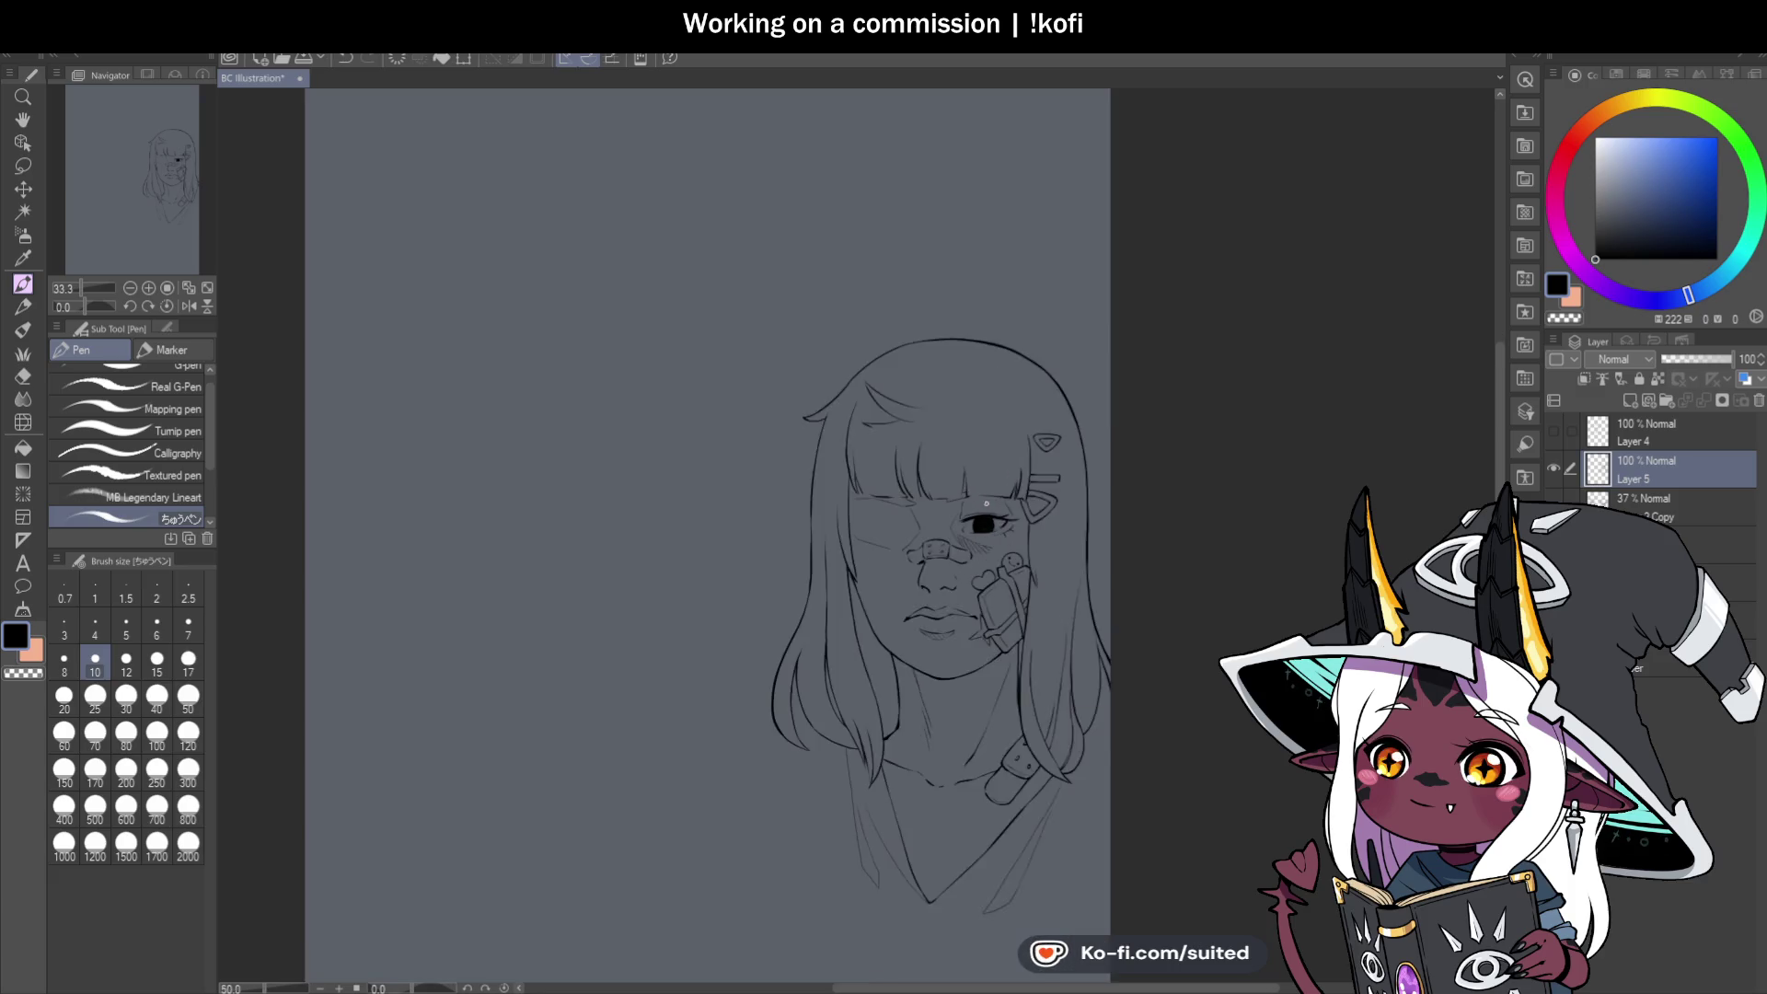
drag(85, 306, 72, 306)
scroll(637, 281, up, 2)
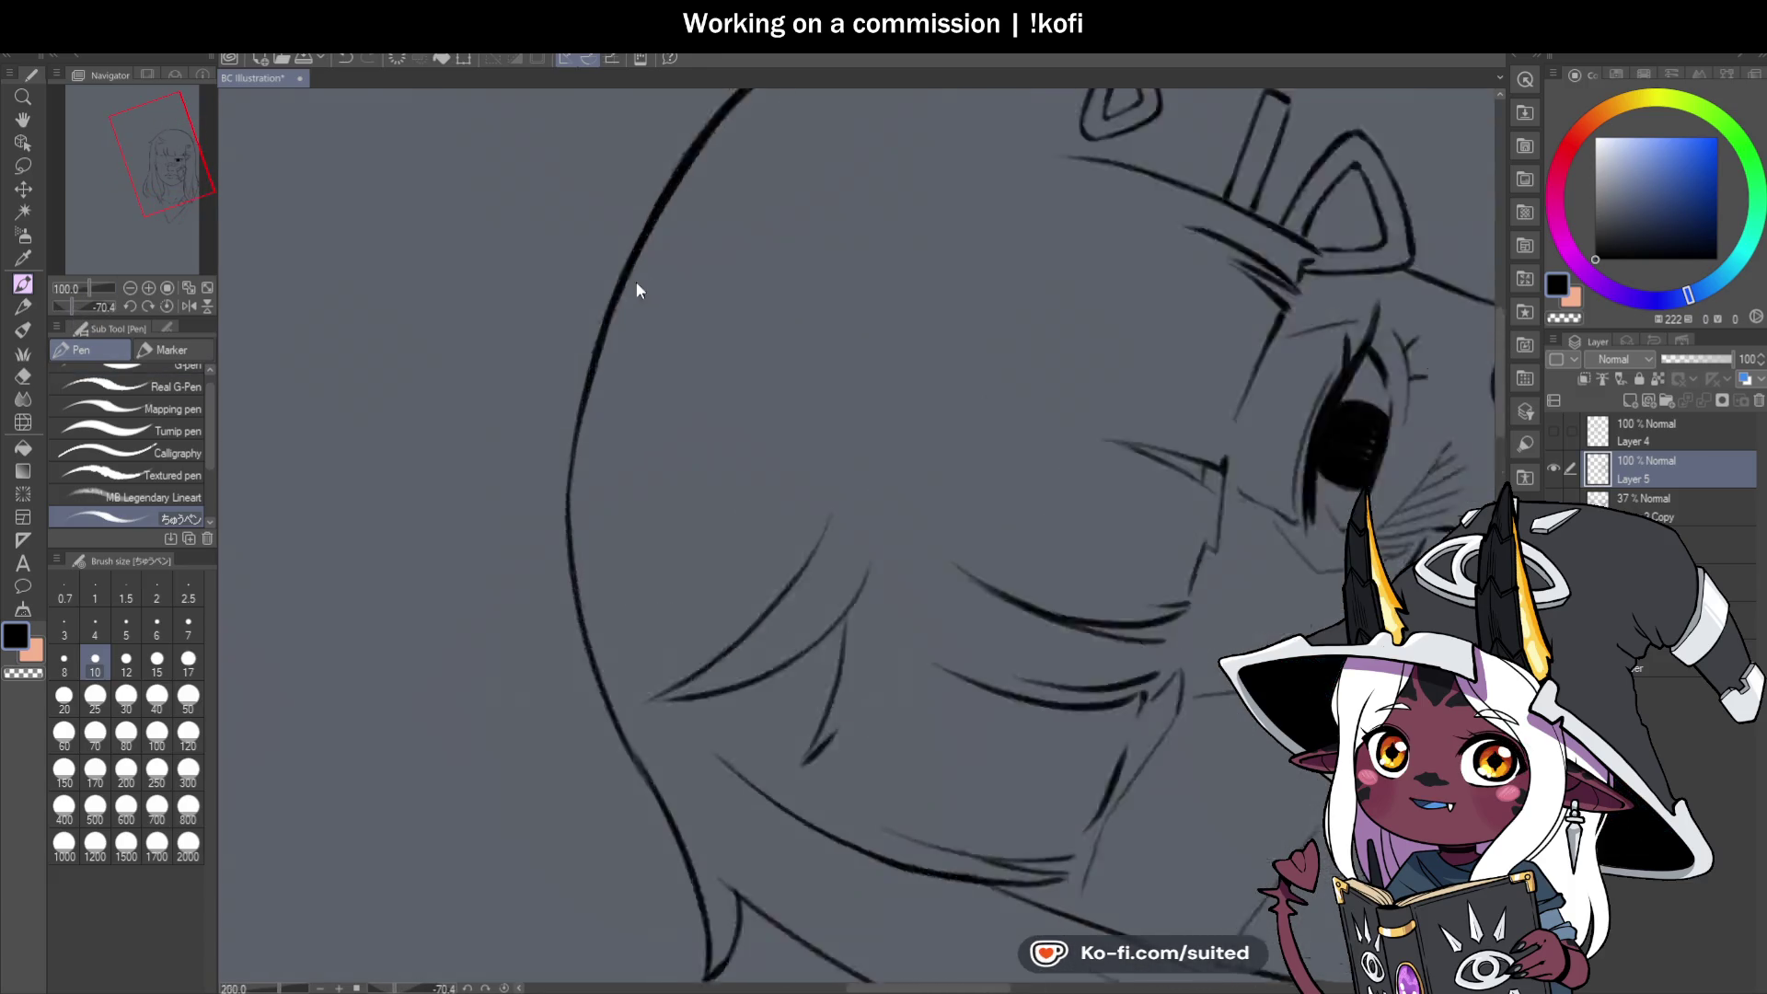
scroll(681, 478, down, 3)
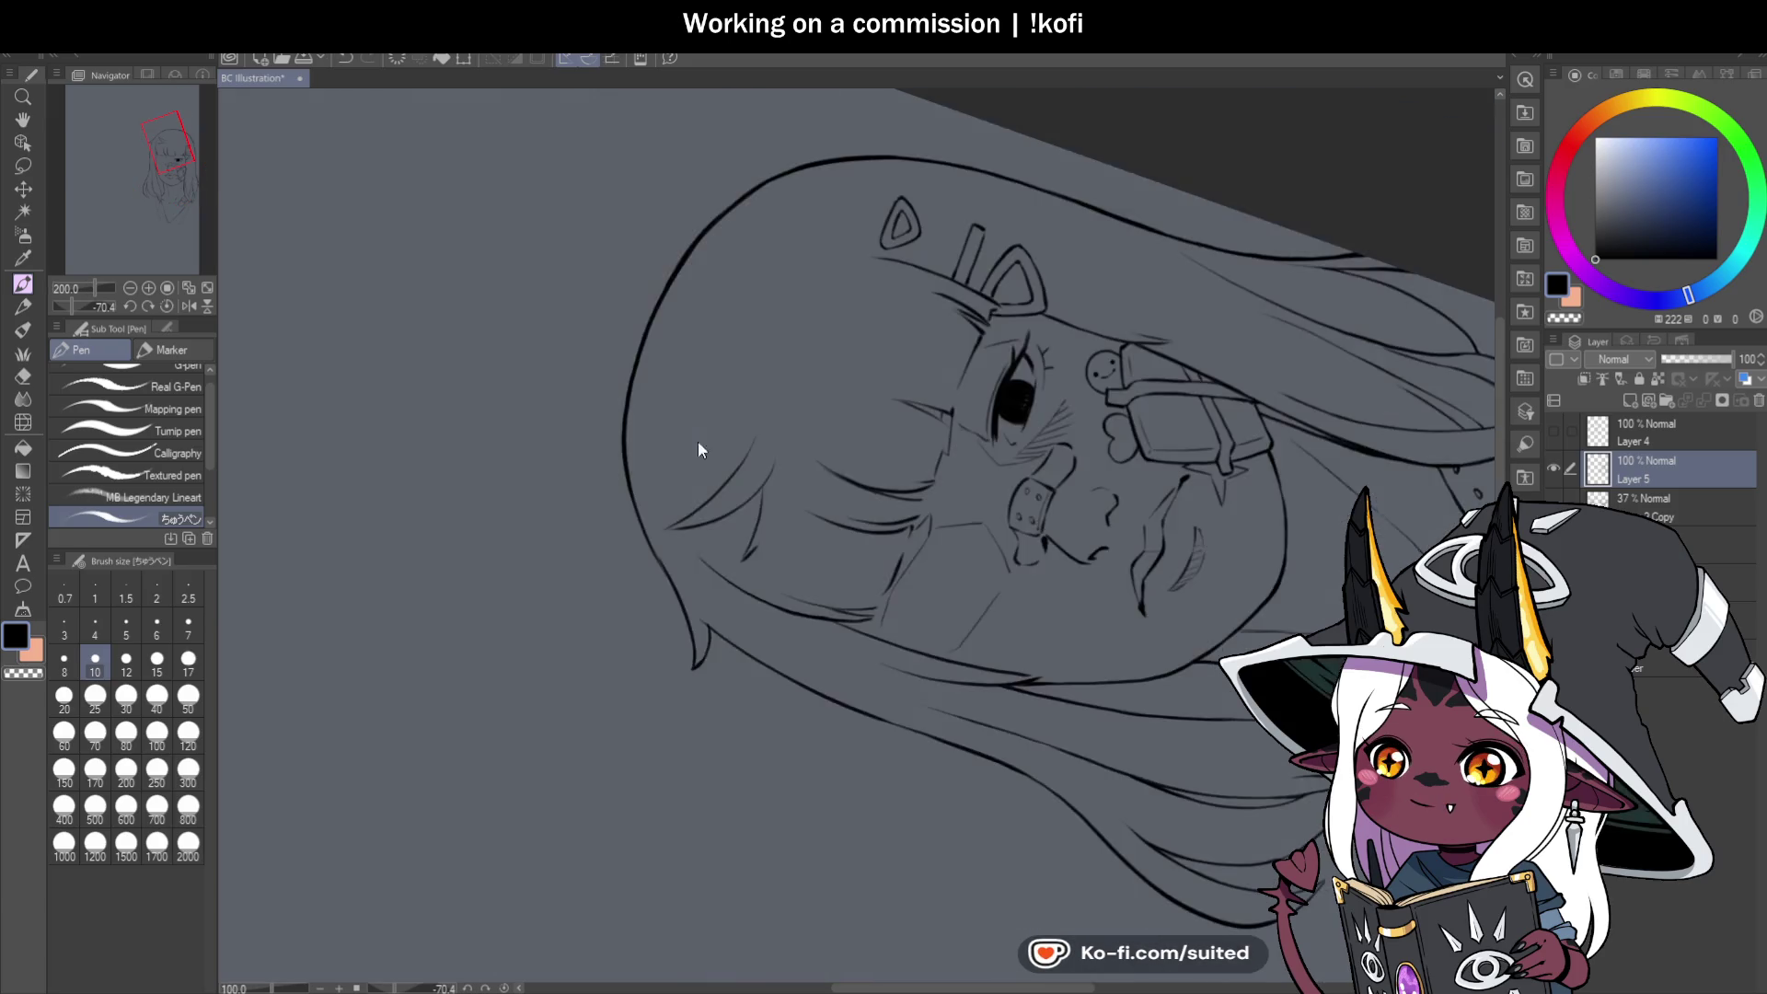
scroll(645, 441, up, 2)
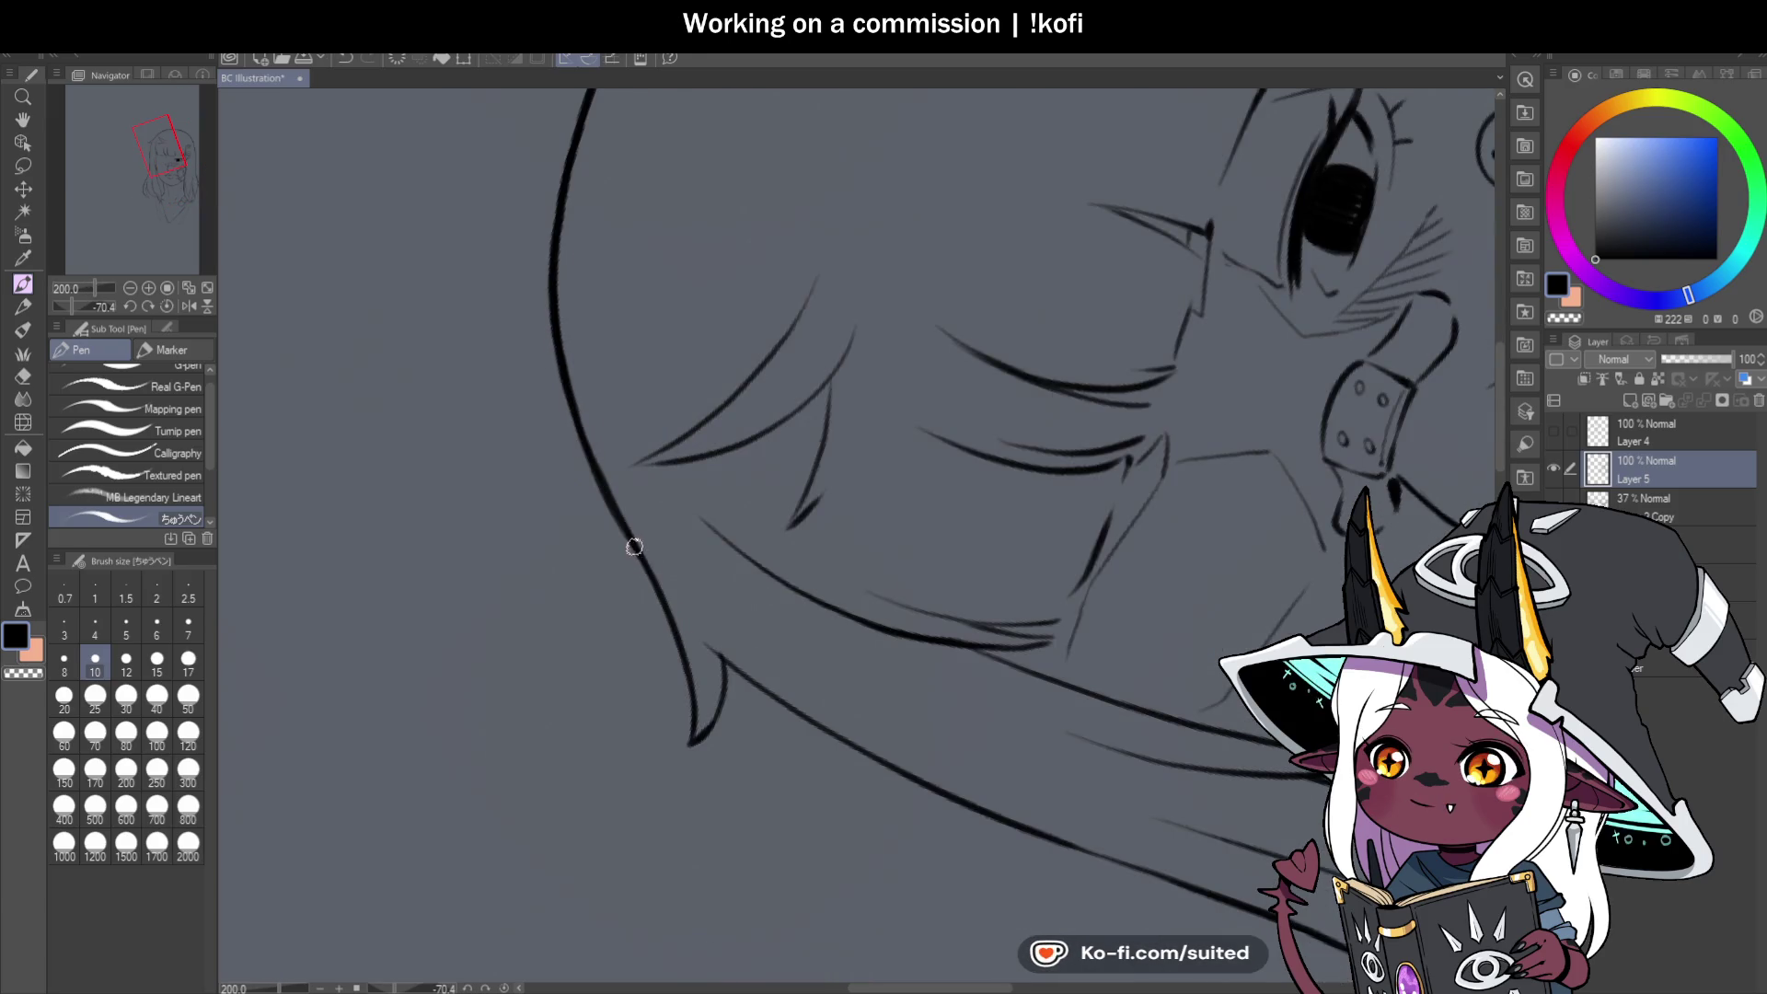
scroll(696, 744, up, 2)
drag(679, 730, 736, 557)
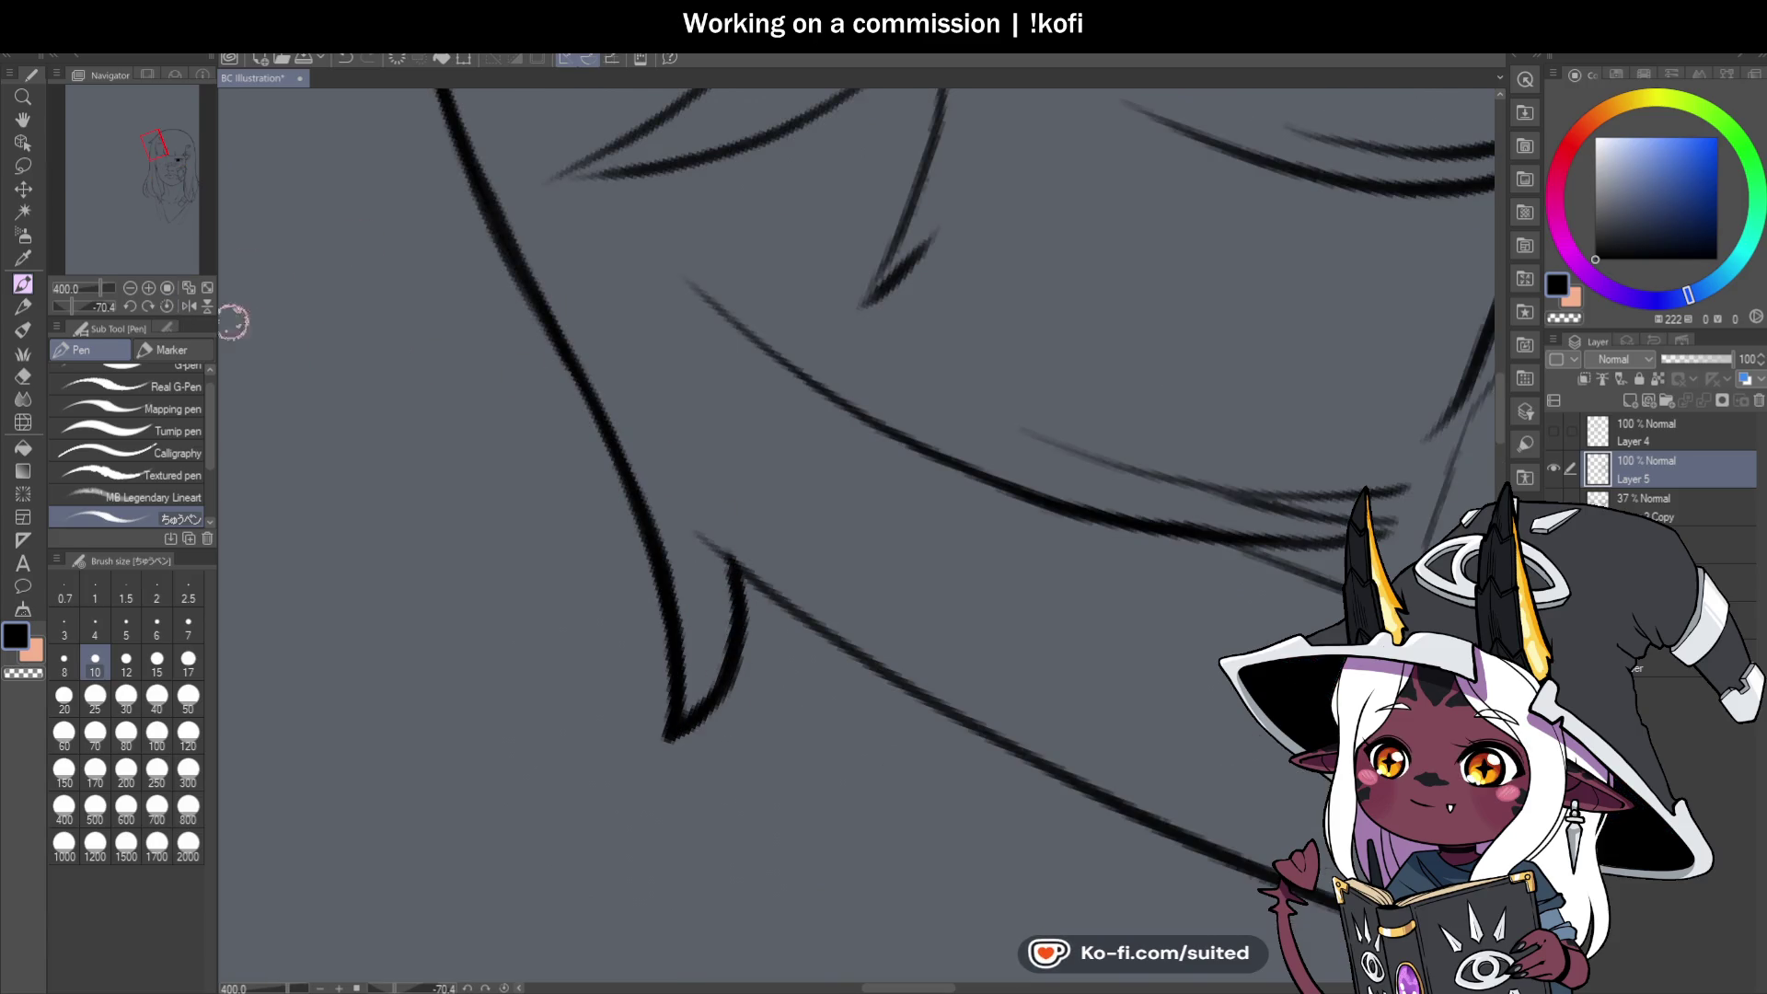
Set the canvas upright and ink the left hair outline beside the face darker.
click(167, 305)
scroll(395, 190, down, 3)
scroll(739, 221, up, 1)
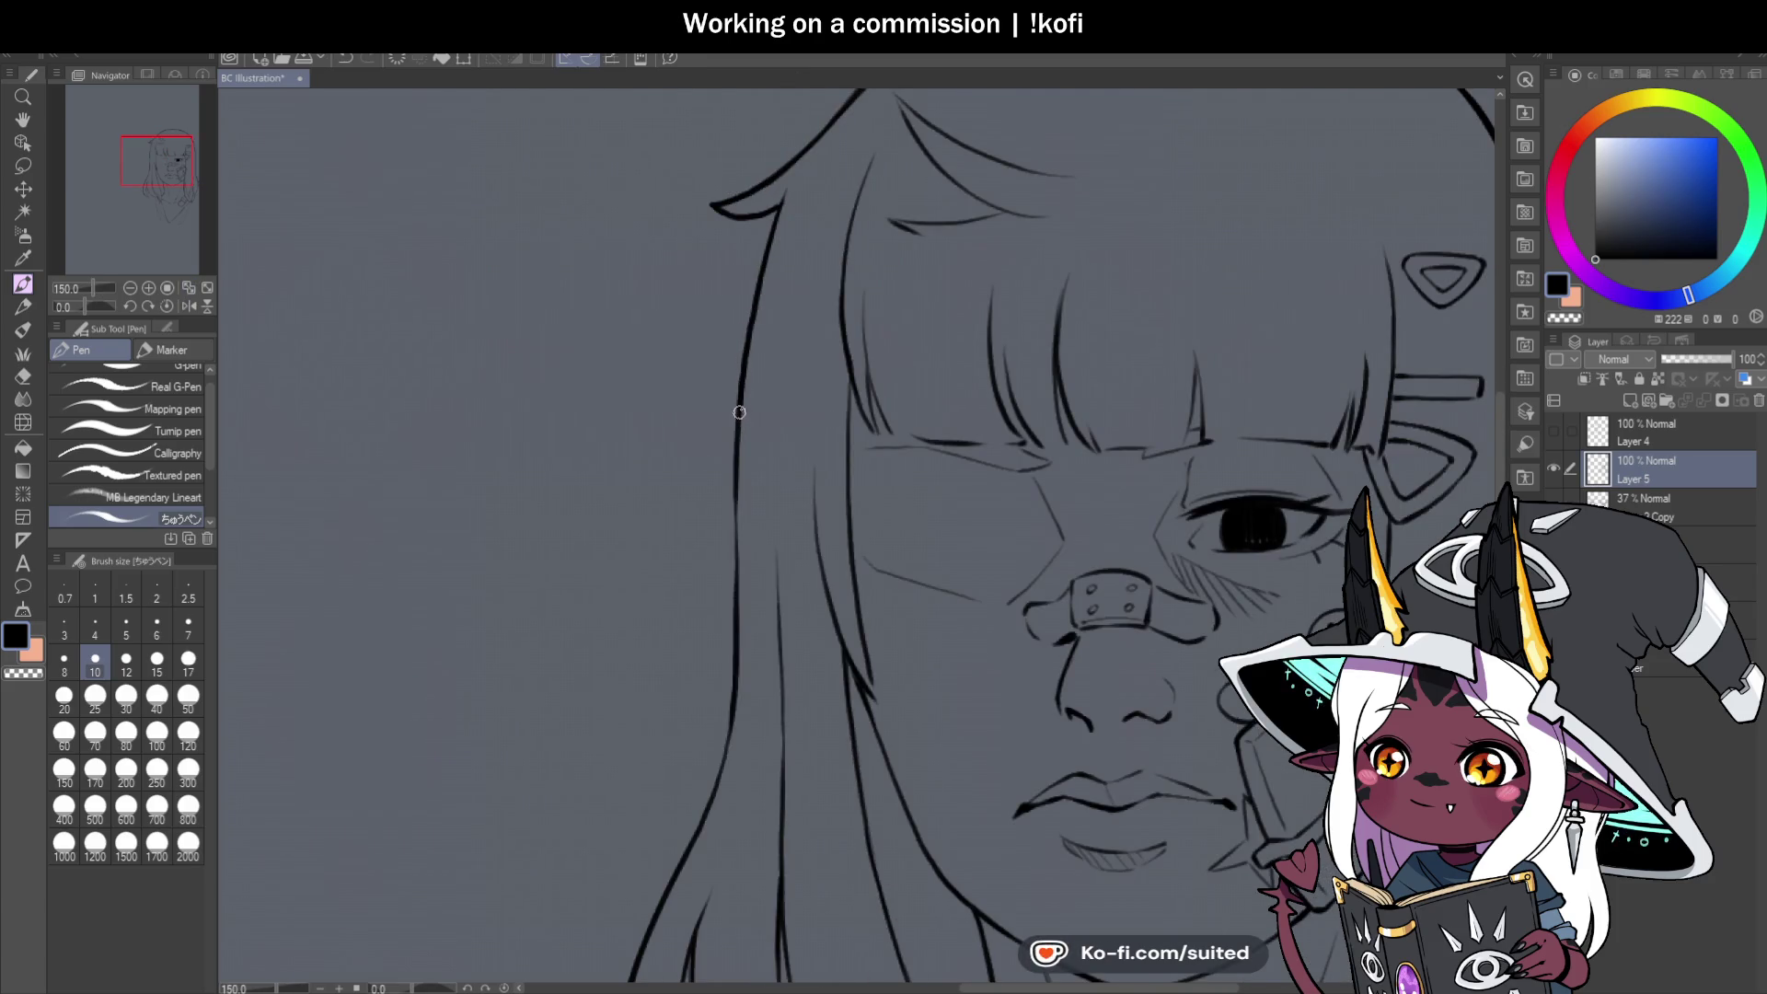
scroll(743, 713, down, 3)
scroll(772, 271, up, 3)
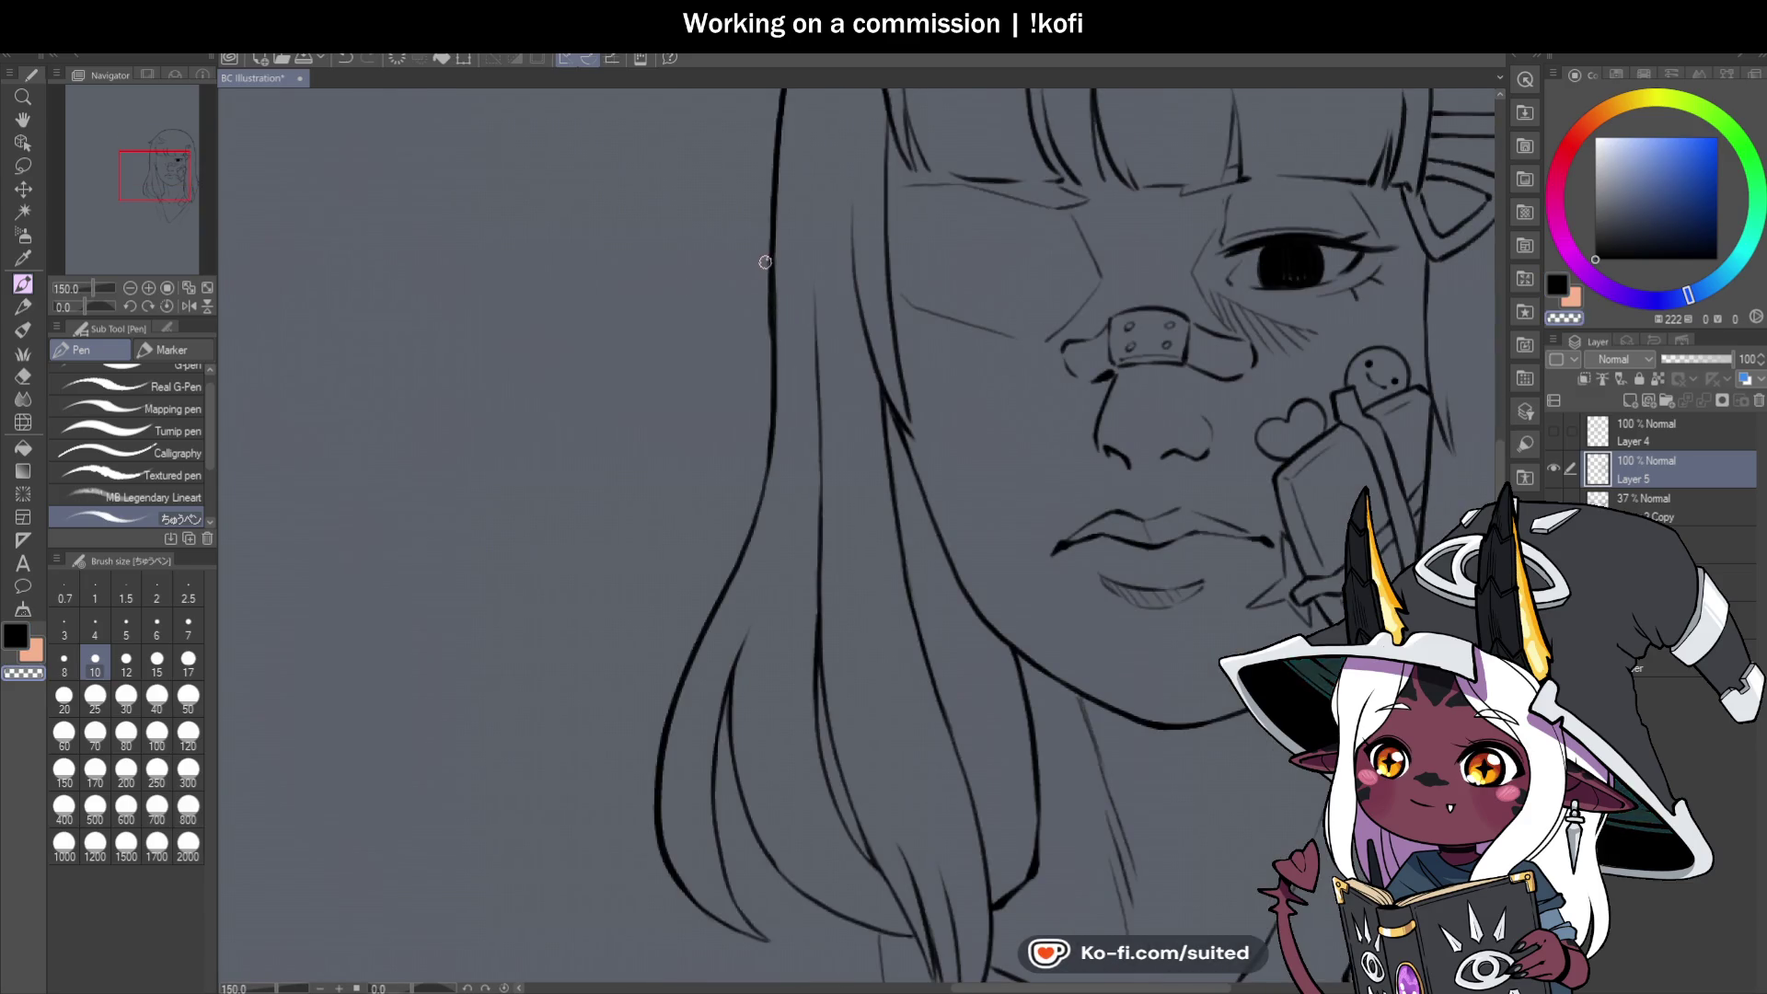
scroll(775, 376, down, 3)
scroll(822, 380, up, 4)
drag(821, 380, 702, 673)
scroll(880, 516, down, 3)
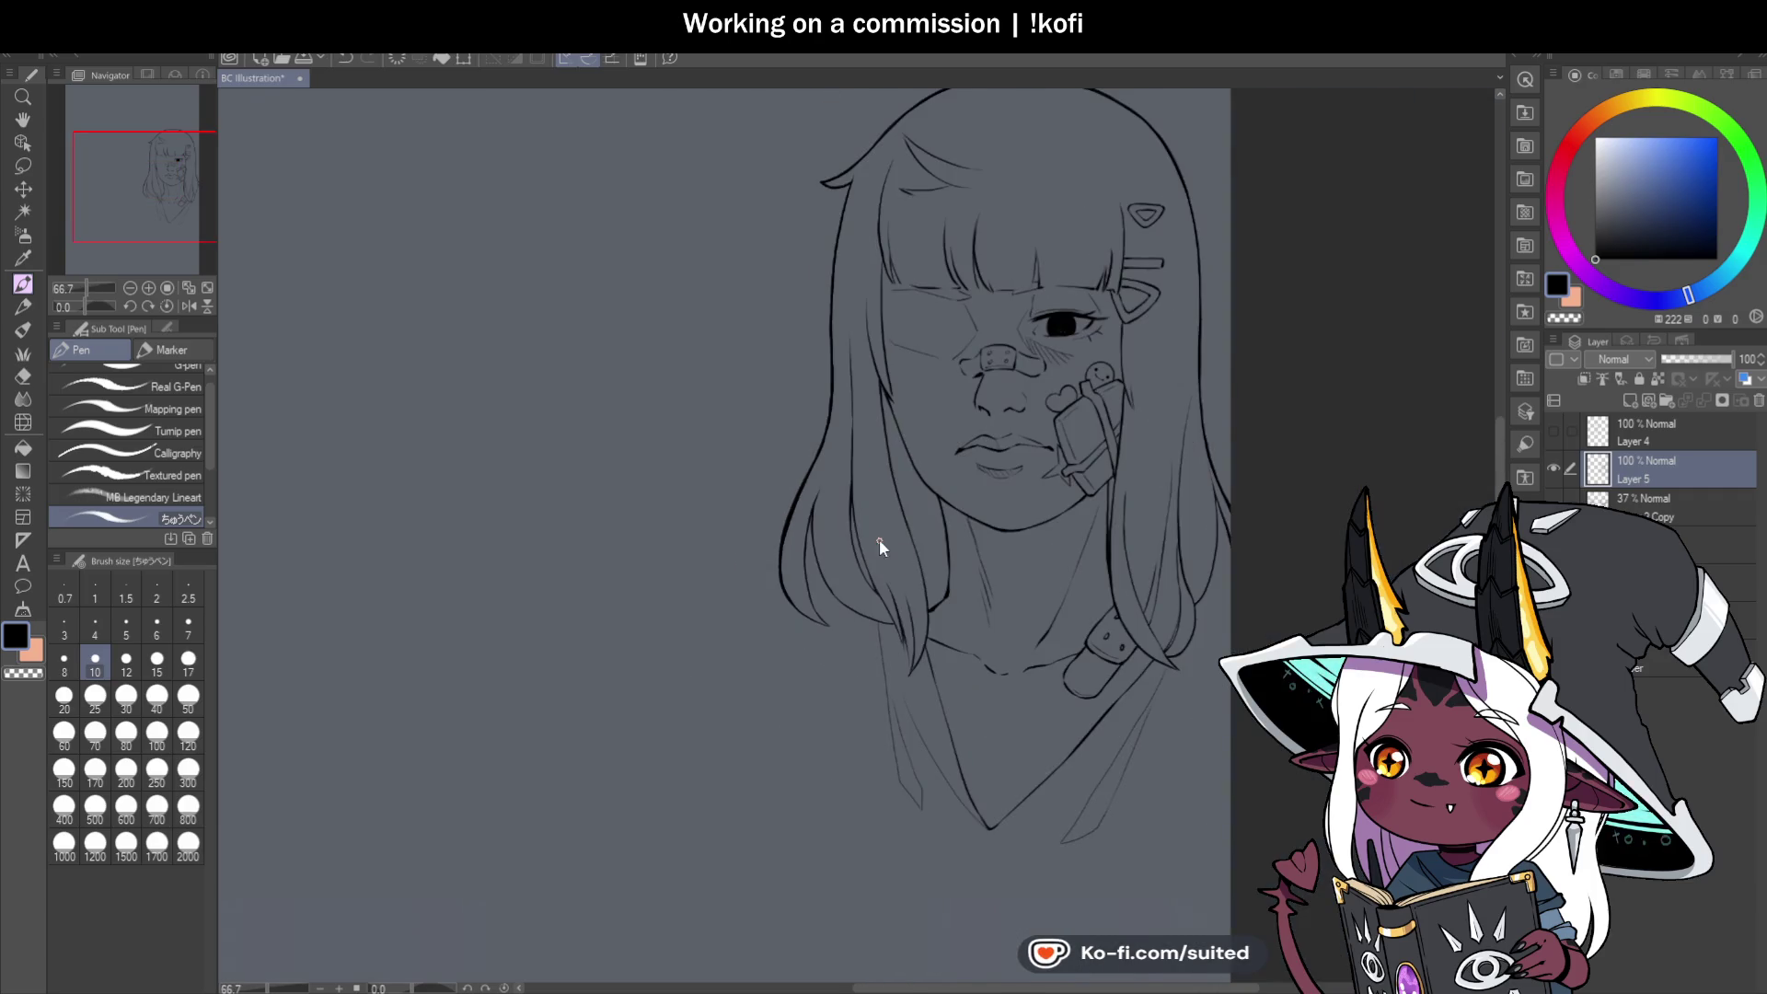
scroll(880, 539, up, 2)
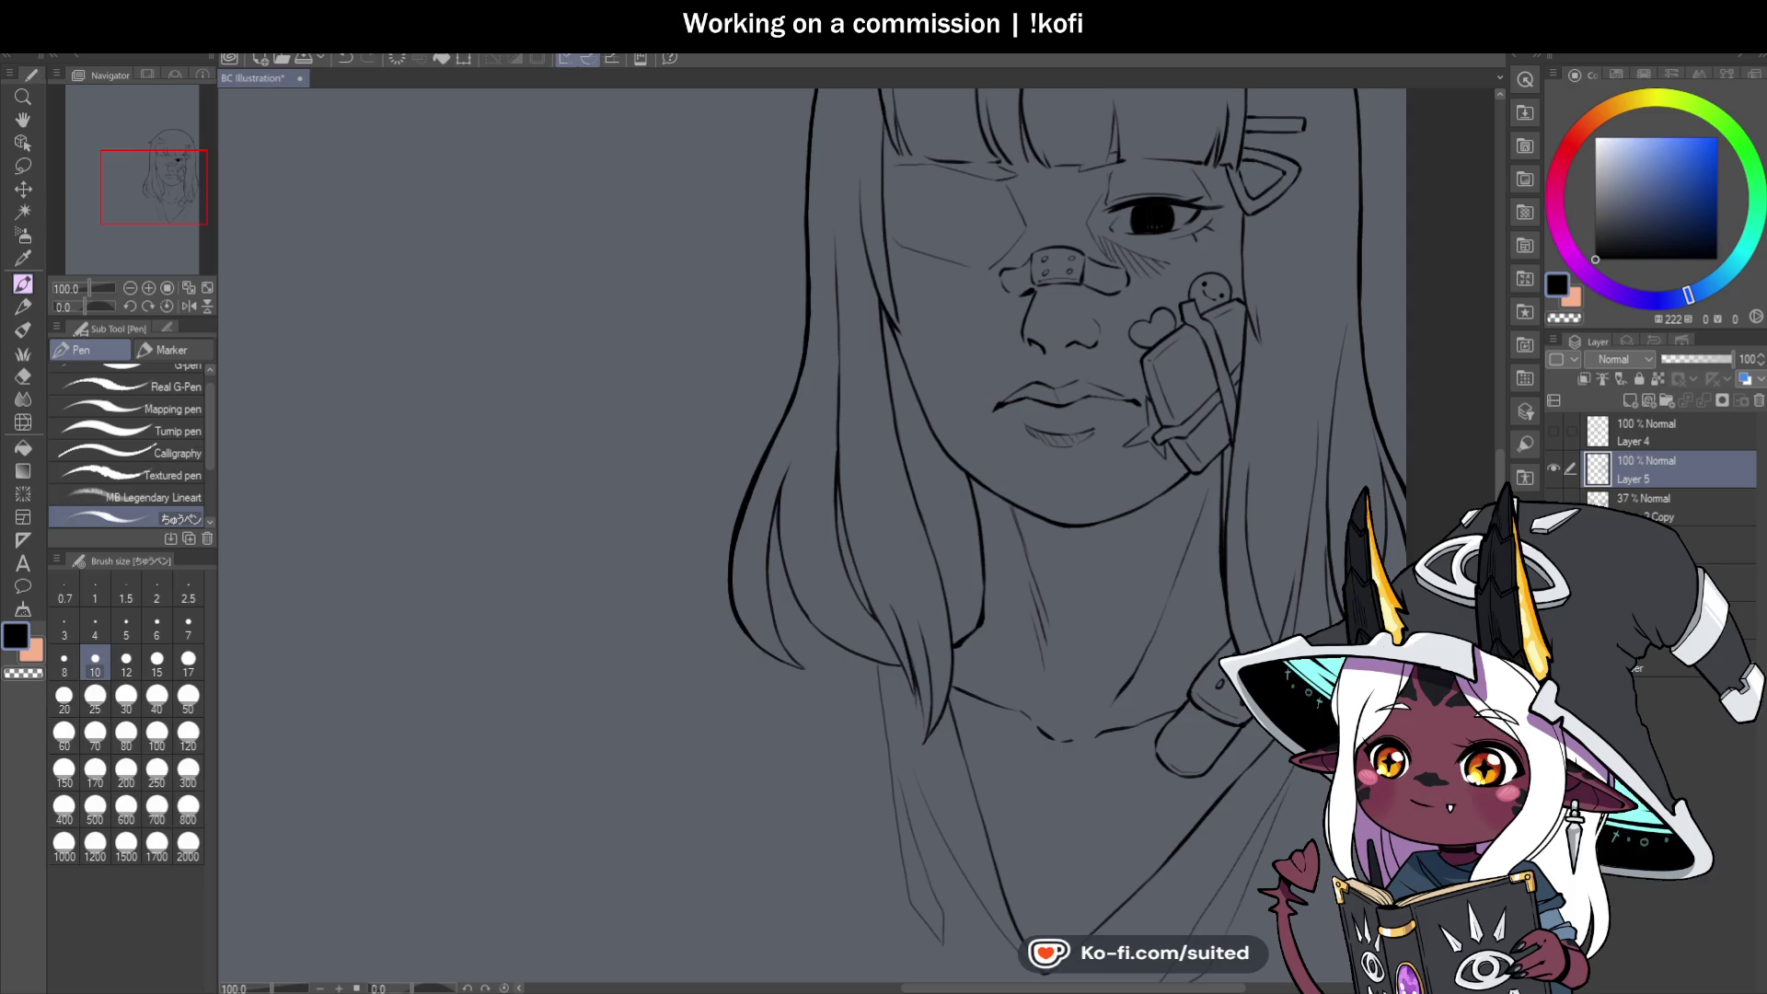
scroll(753, 567, down, 4)
scroll(832, 558, up, 2)
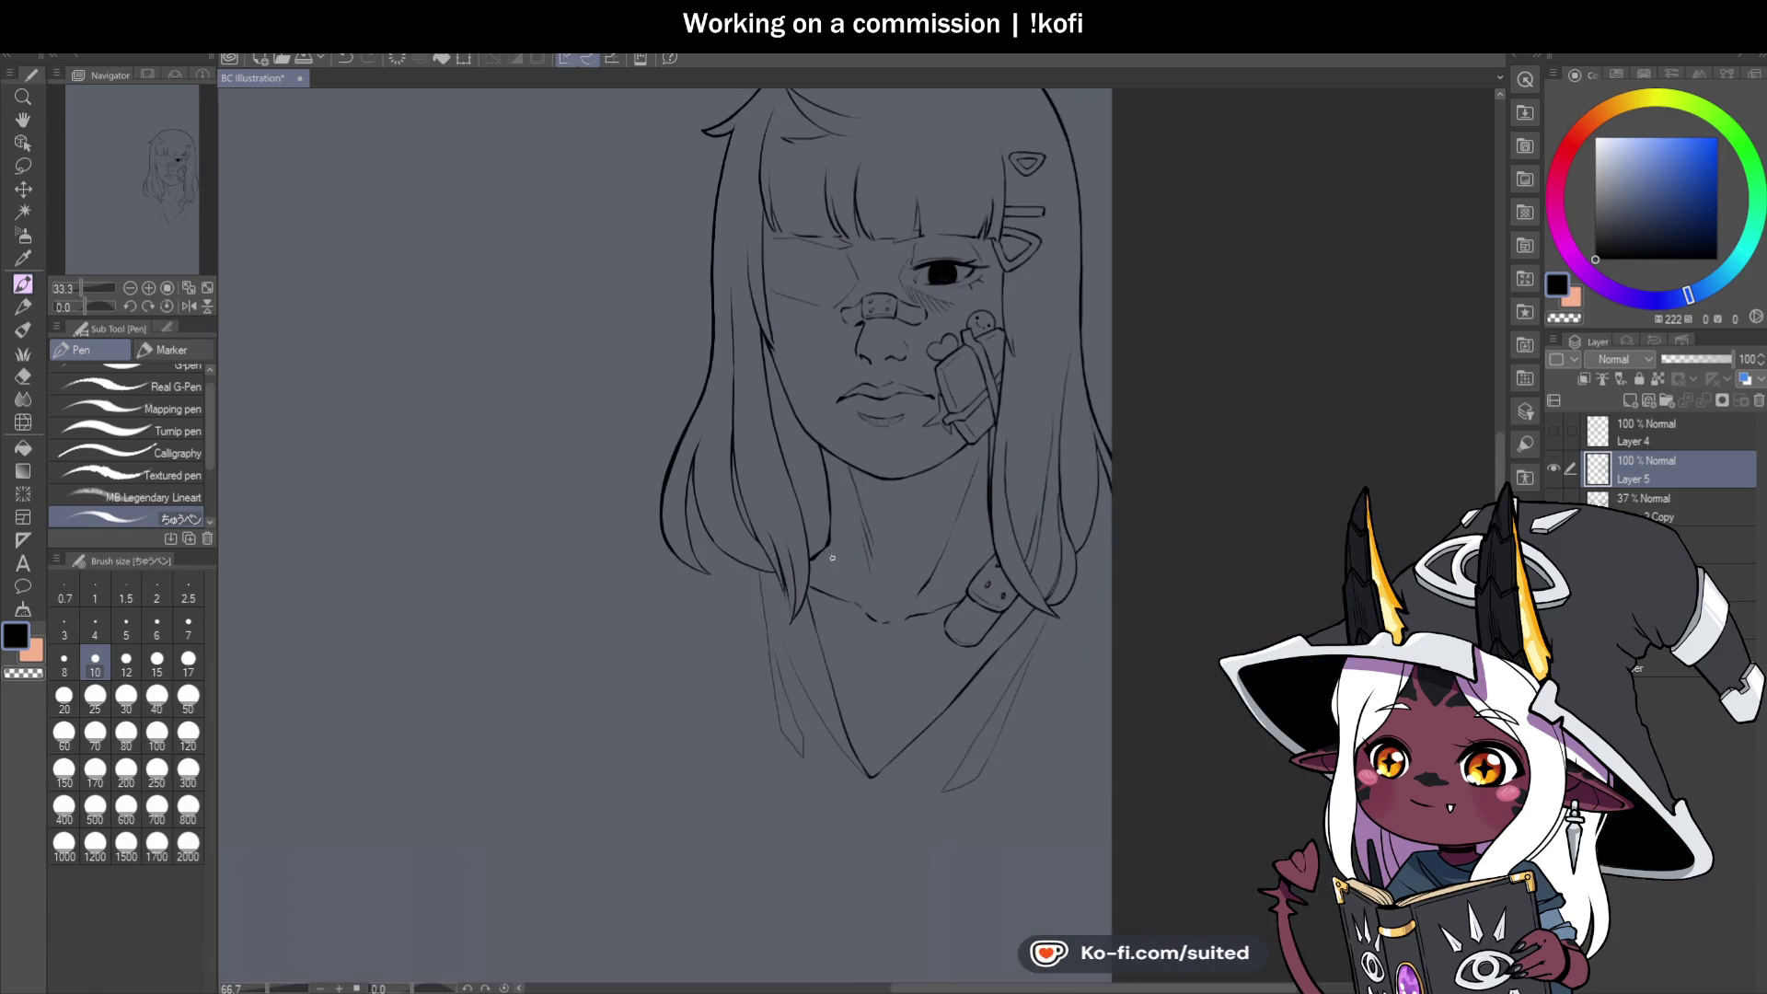
scroll(899, 289, up, 5)
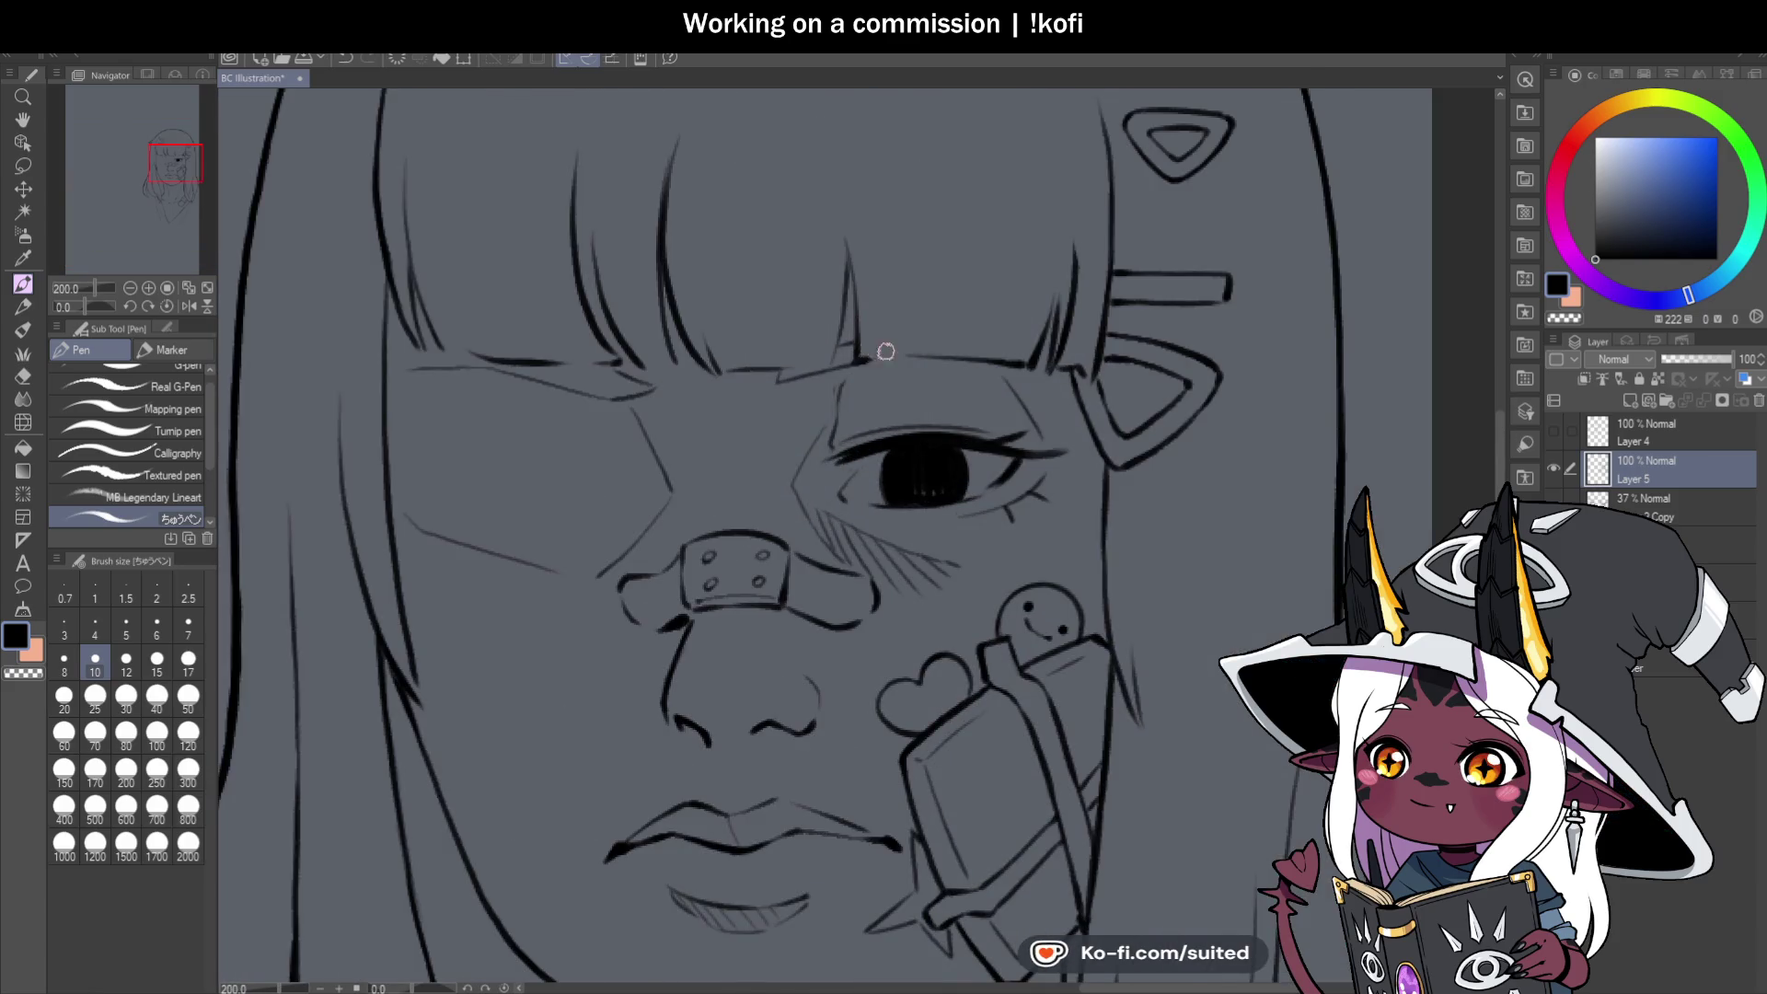
scroll(886, 350, up, 3)
scroll(919, 264, down, 2)
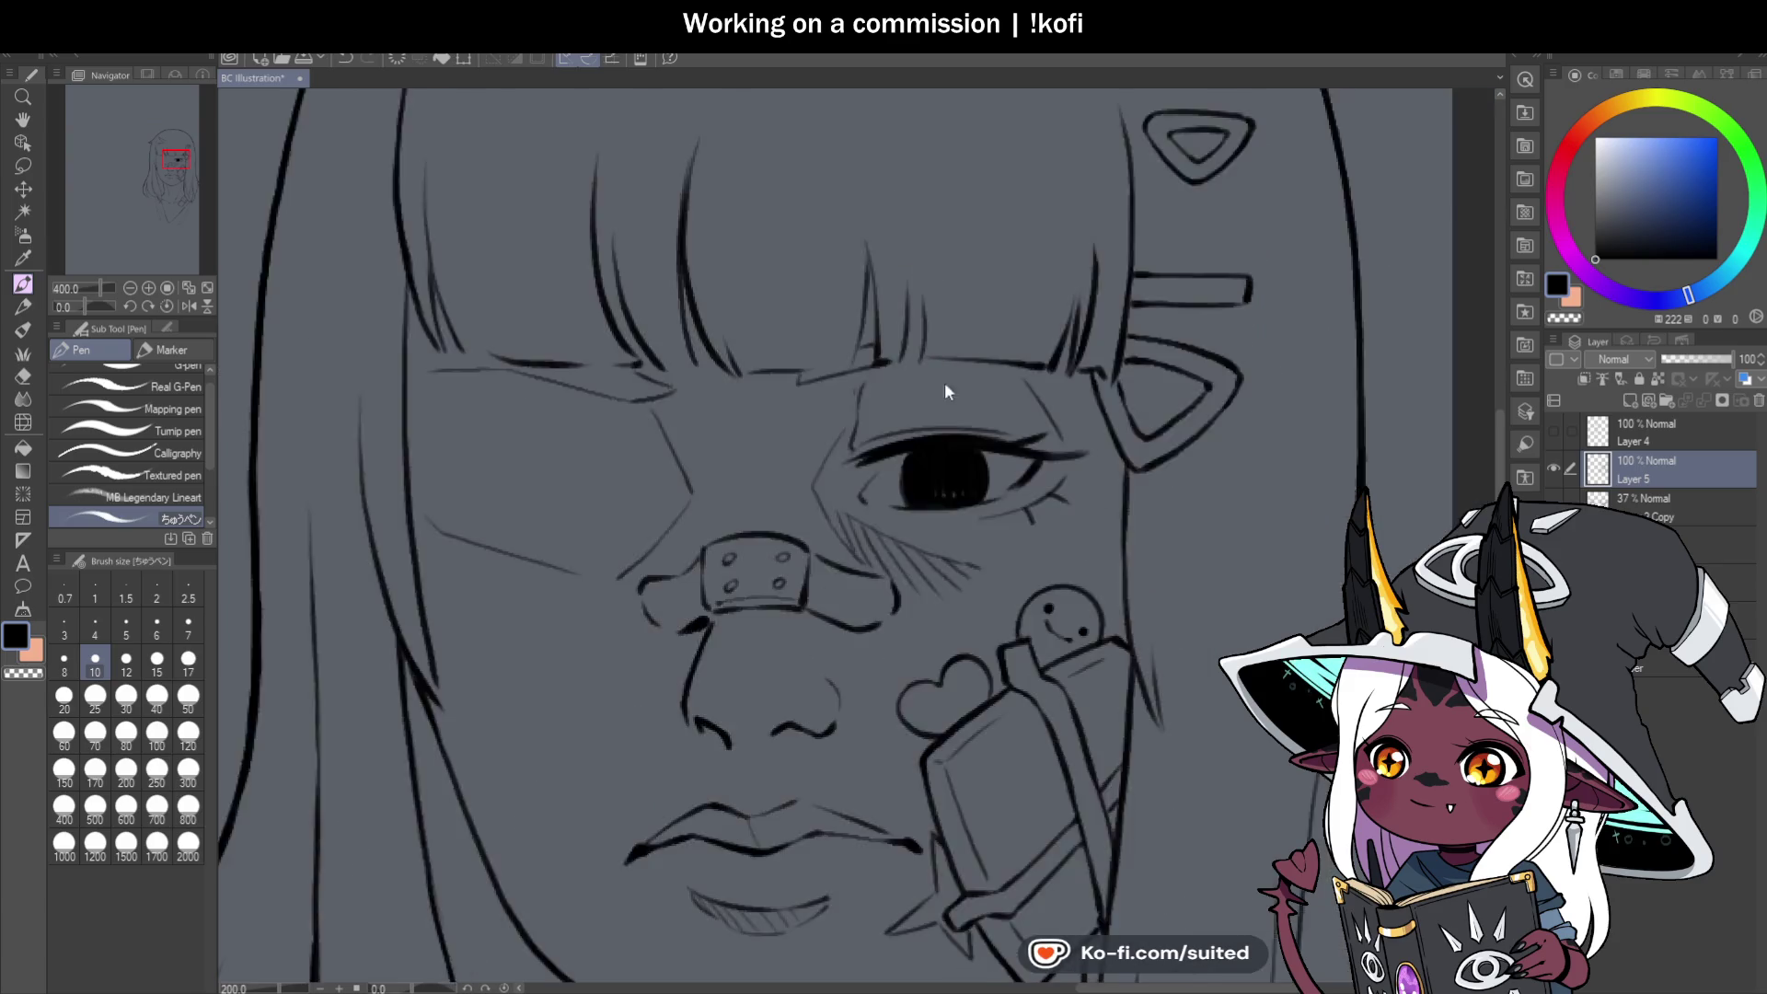
scroll(1004, 313, up, 2)
drag(820, 517, 832, 396)
key(ctrl+z)
mouse_move(841, 502)
mouse_down()
mouse_move(843, 331)
mouse_move(863, 512)
mouse_up()
key(ctrl+z)
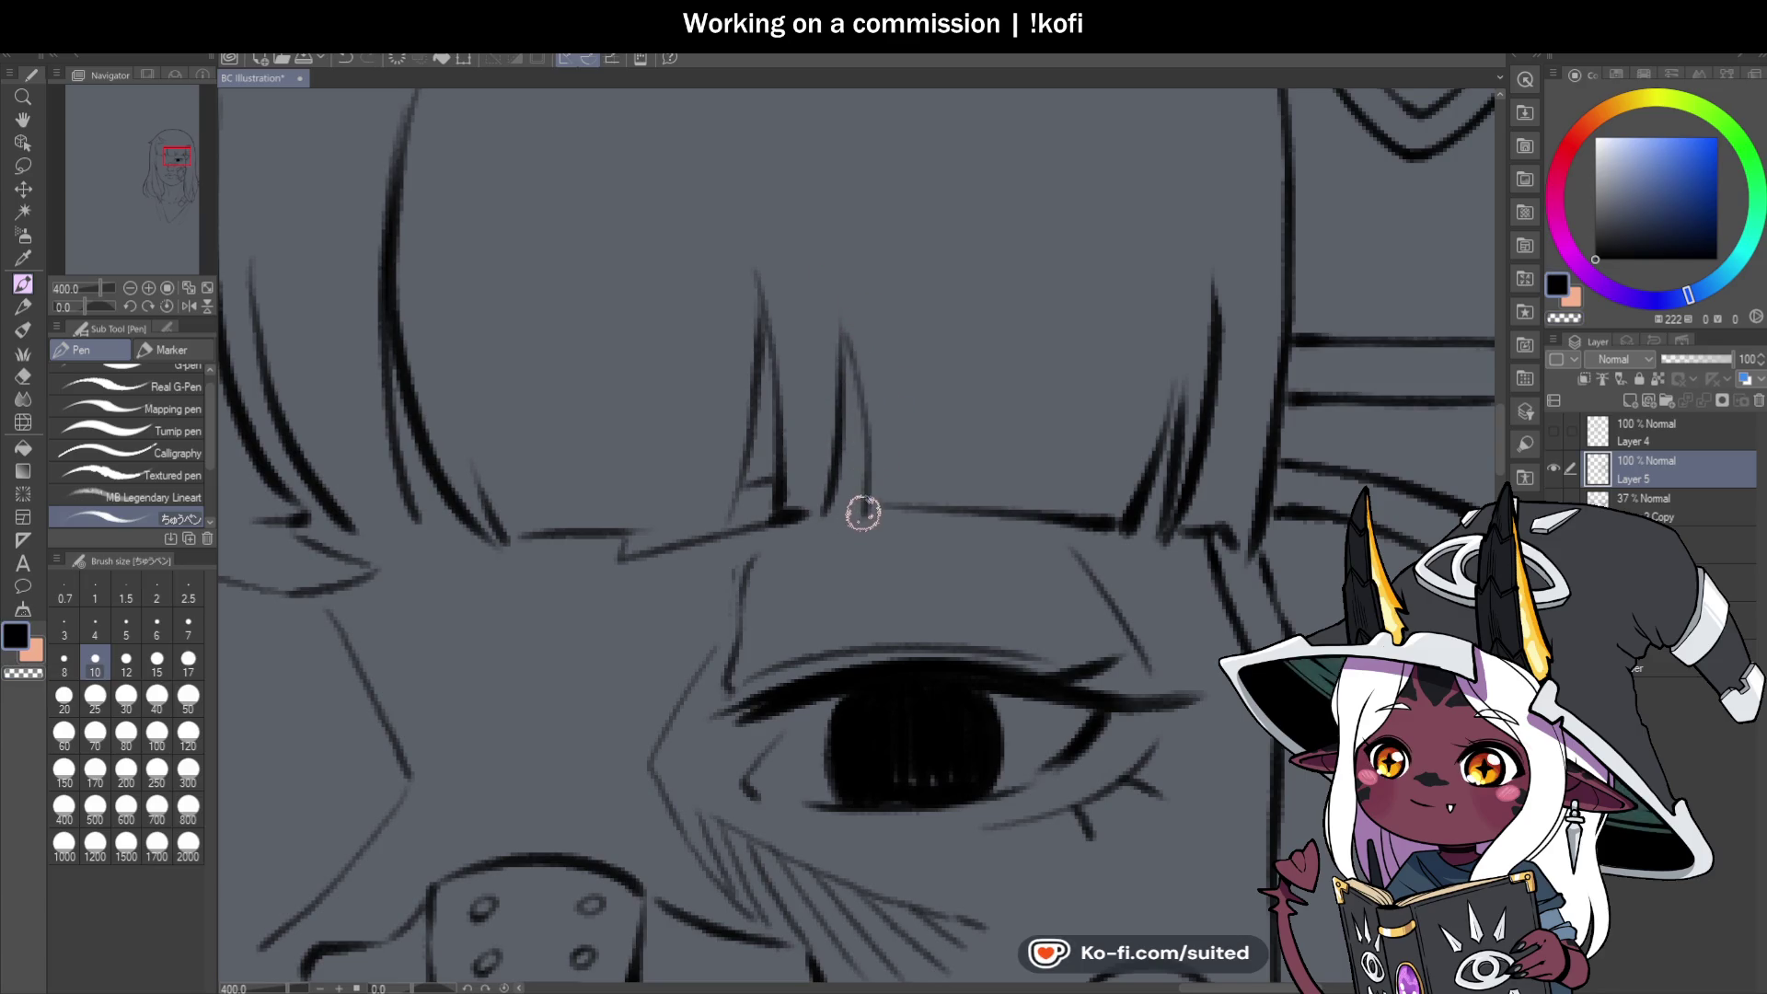
key(ctrl+z)
drag(843, 327, 867, 521)
scroll(930, 419, down, 3)
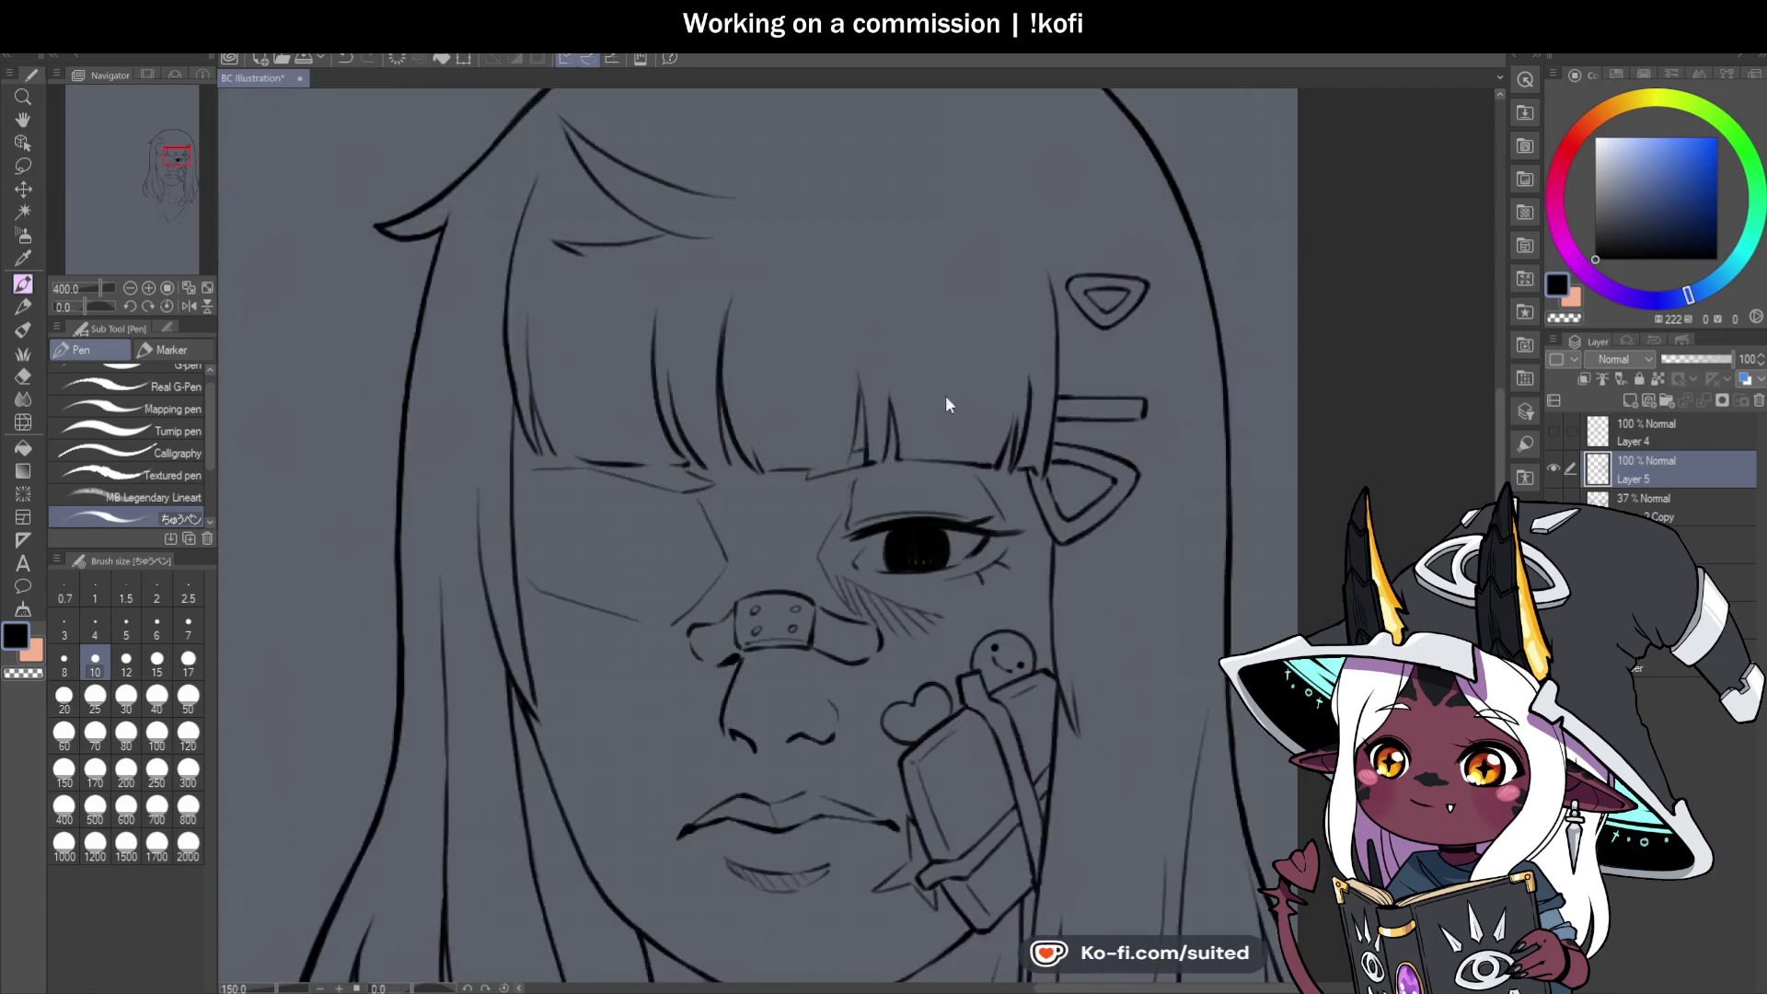
scroll(946, 405, down, 2)
scroll(718, 431, up, 3)
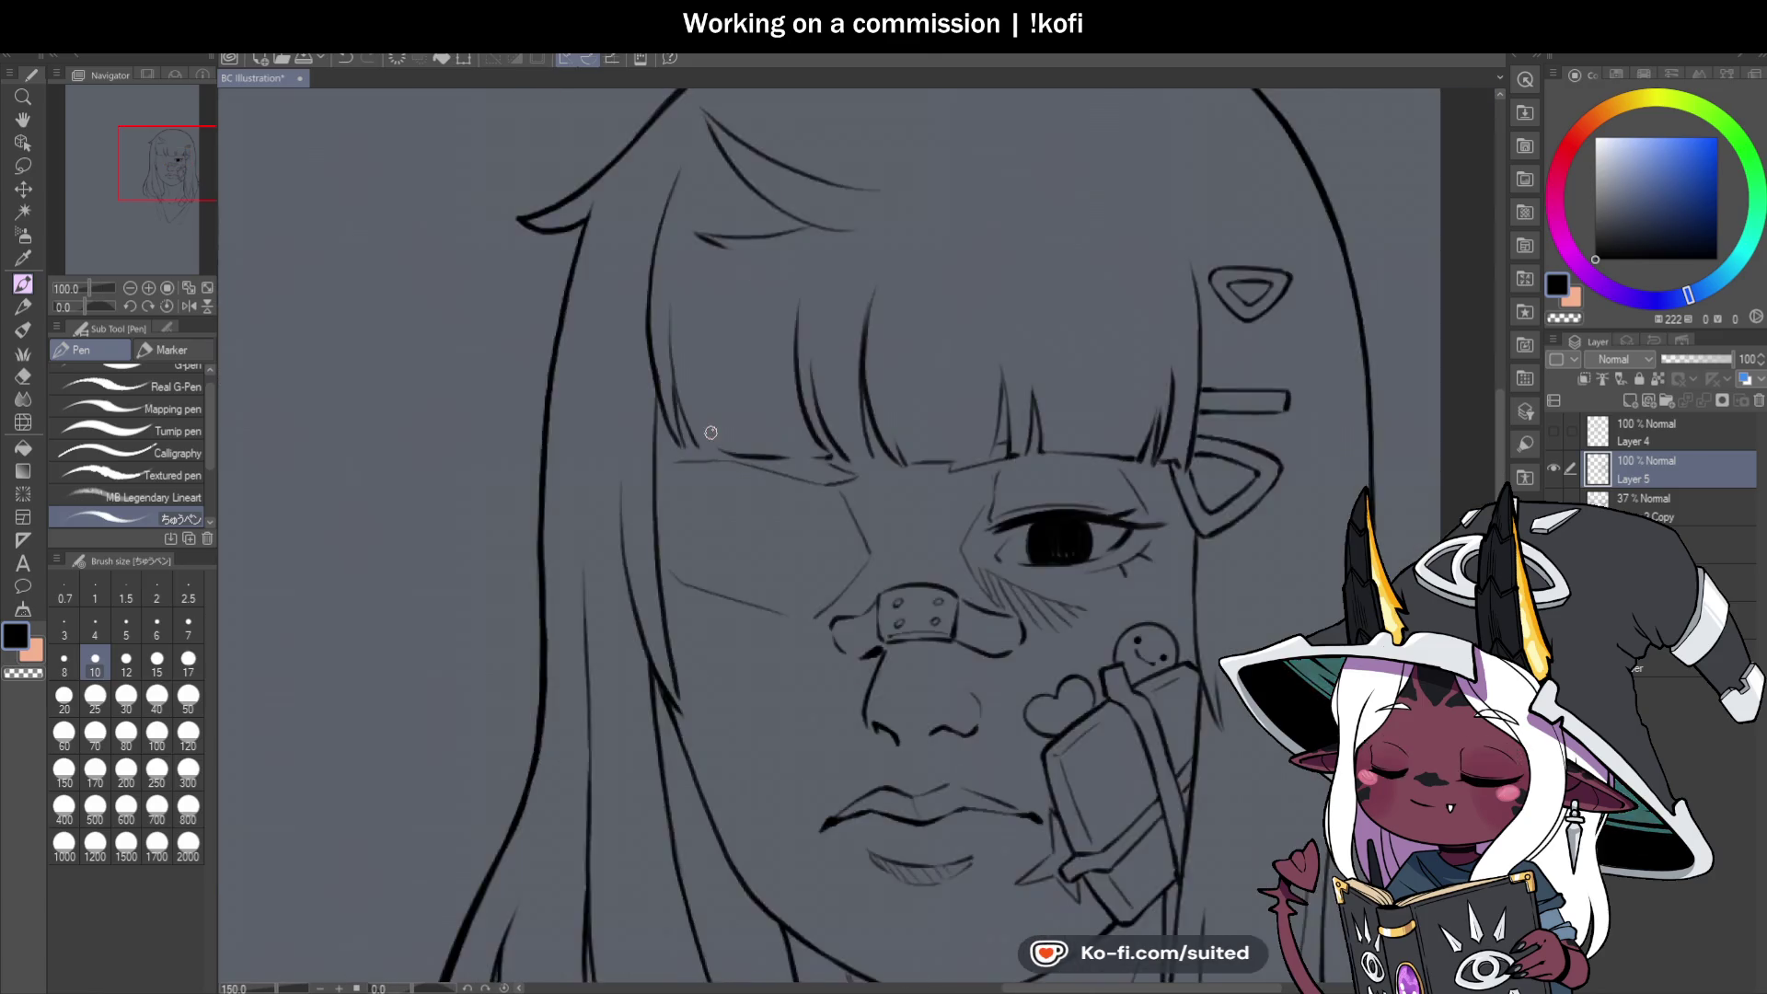
drag(724, 456, 695, 308)
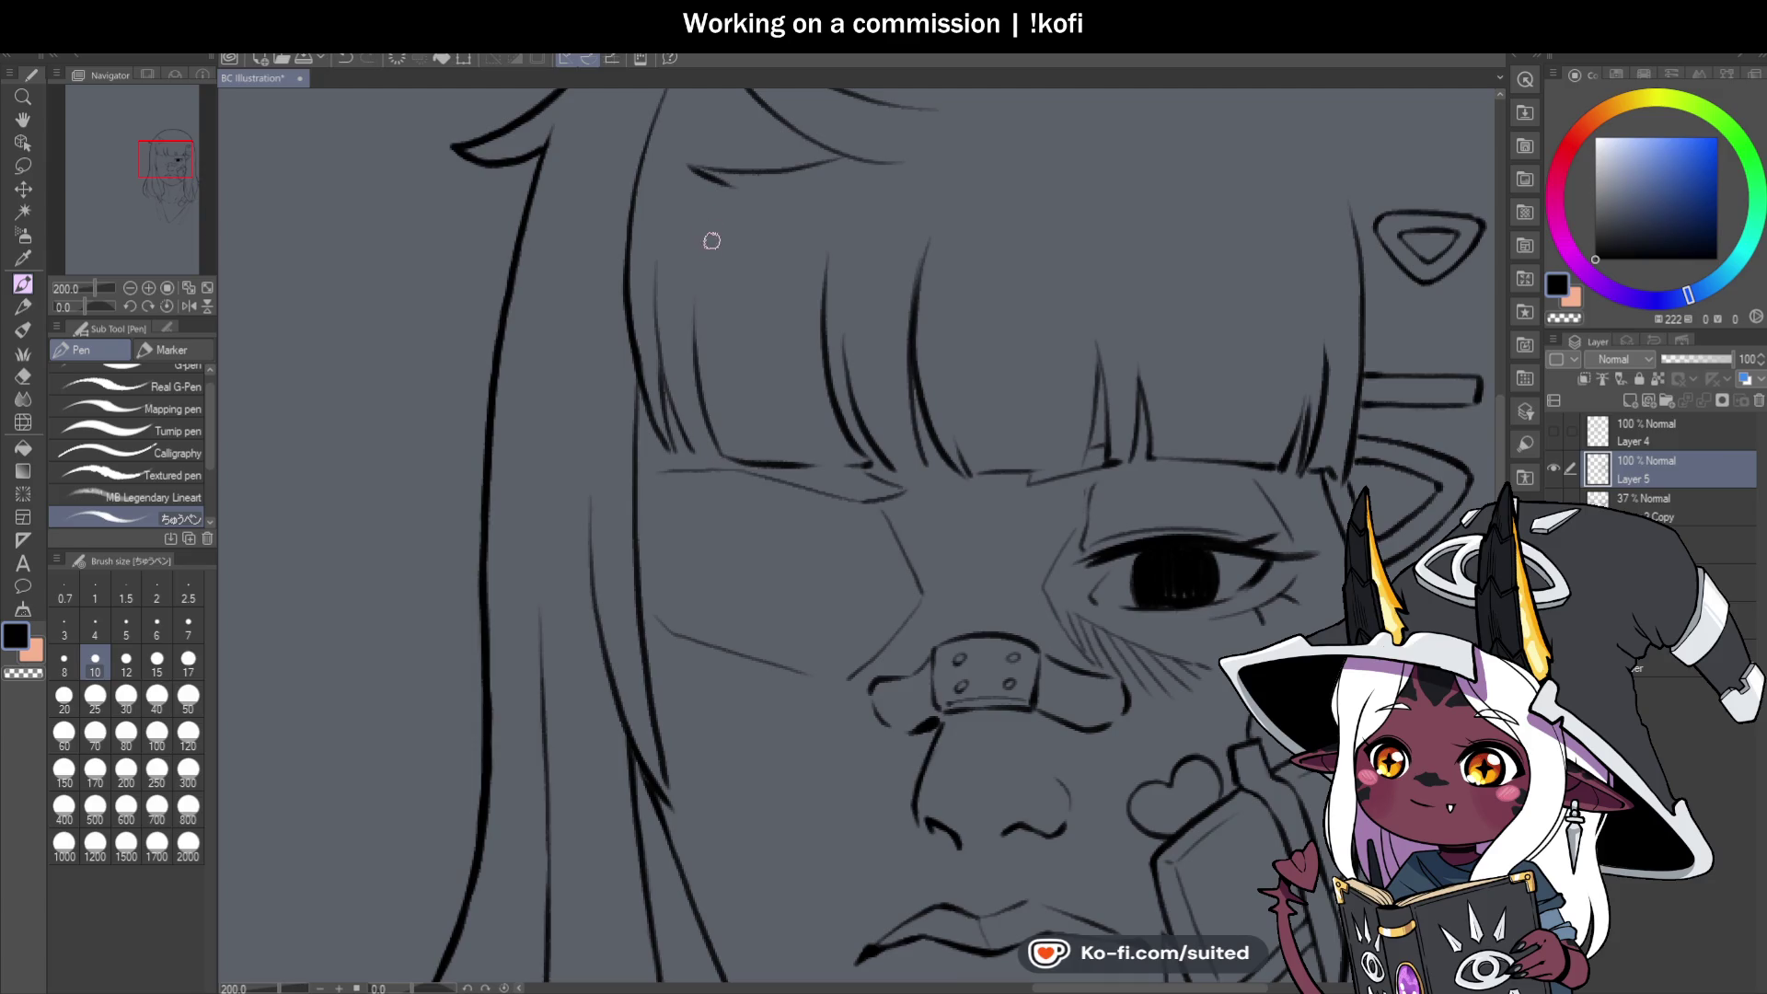
scroll(849, 351, down, 5)
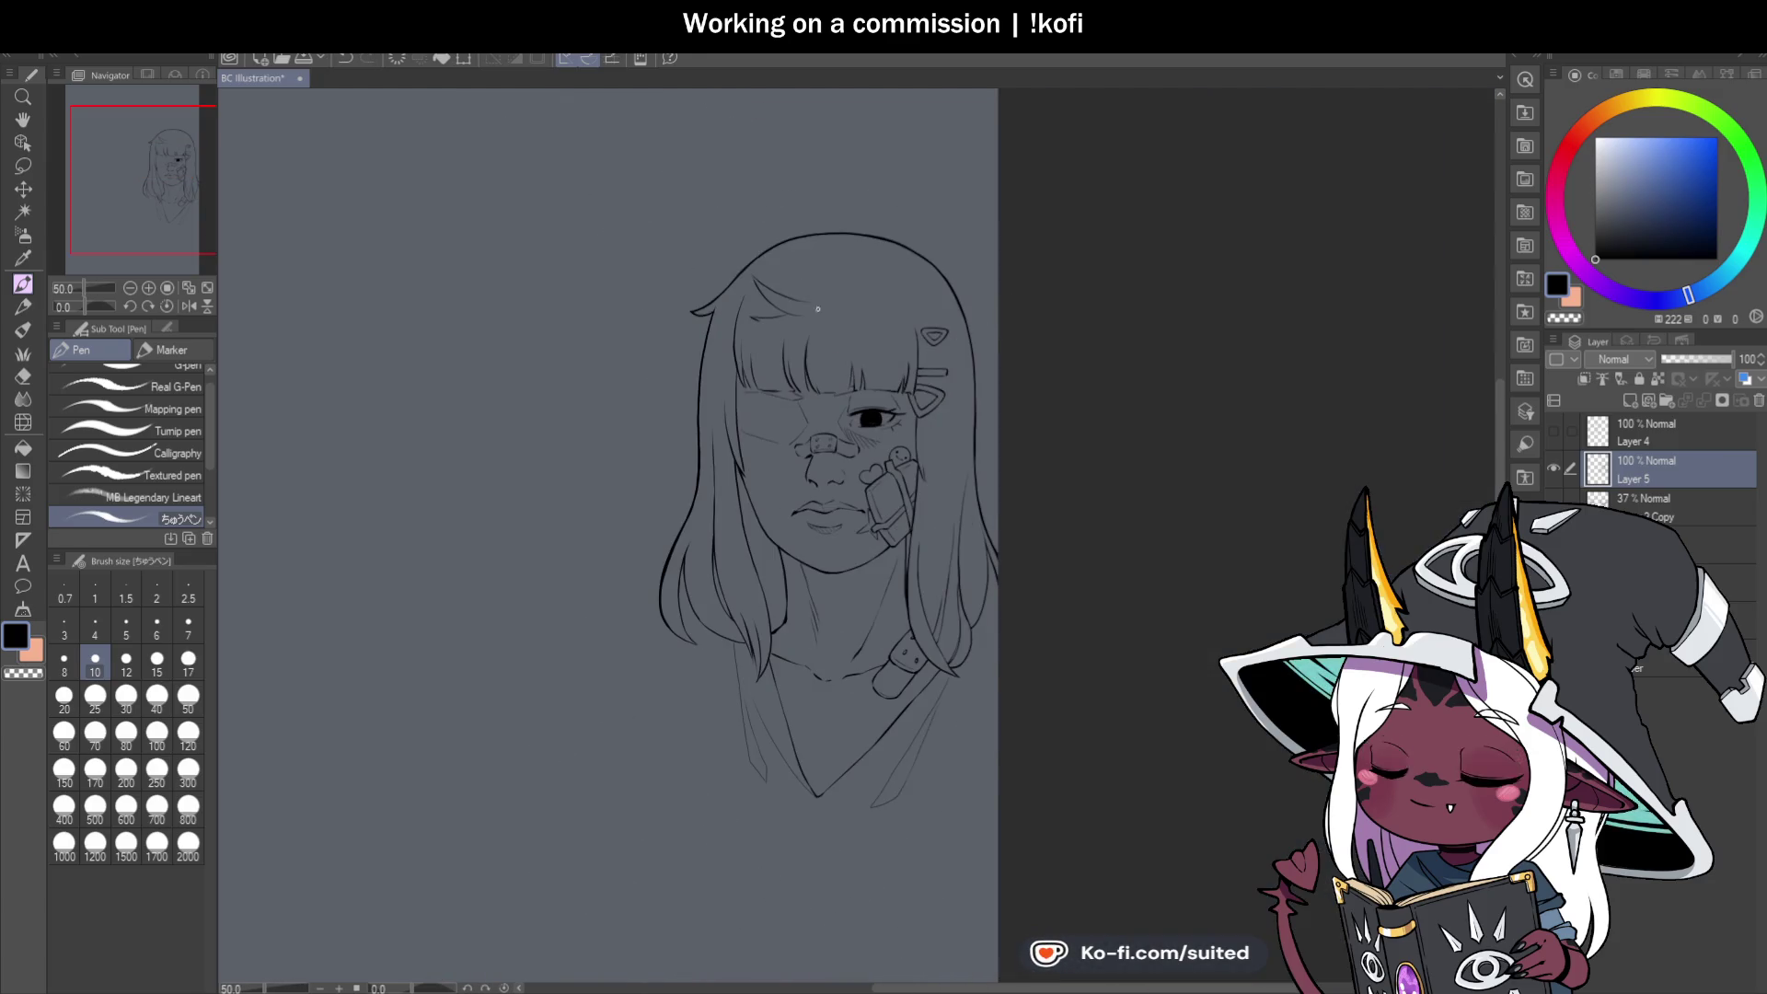
scroll(727, 287, up, 5)
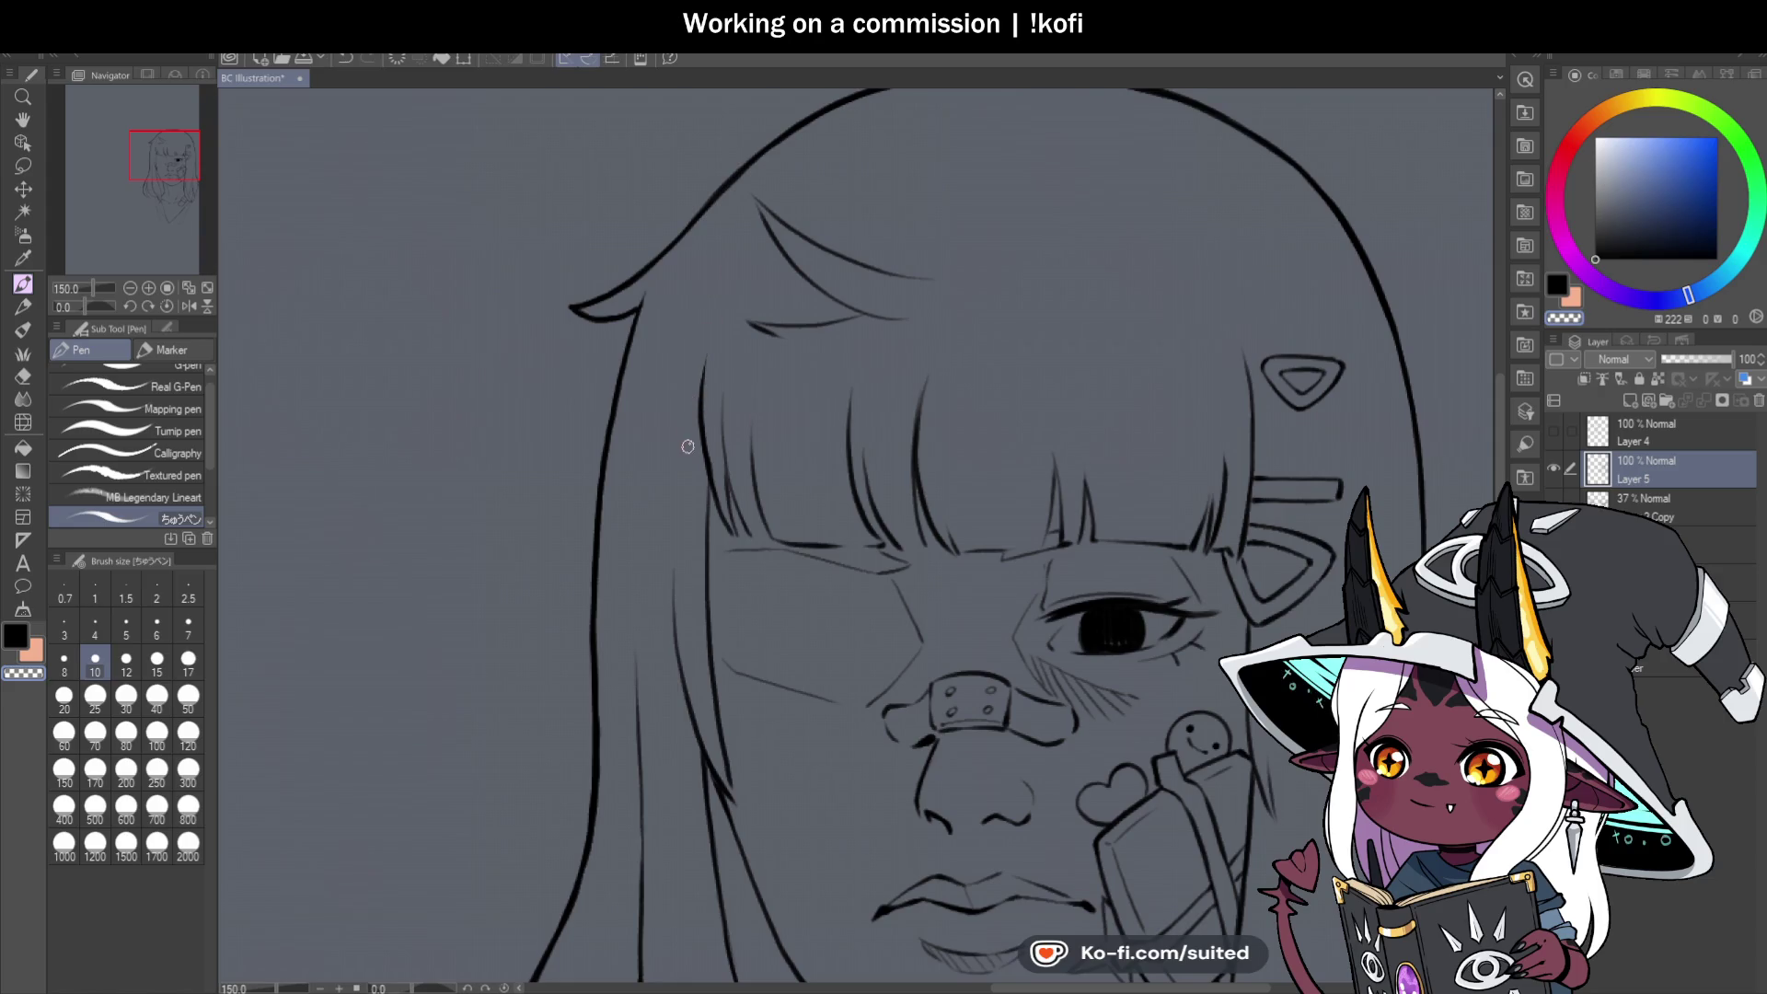
scroll(732, 268, down, 3)
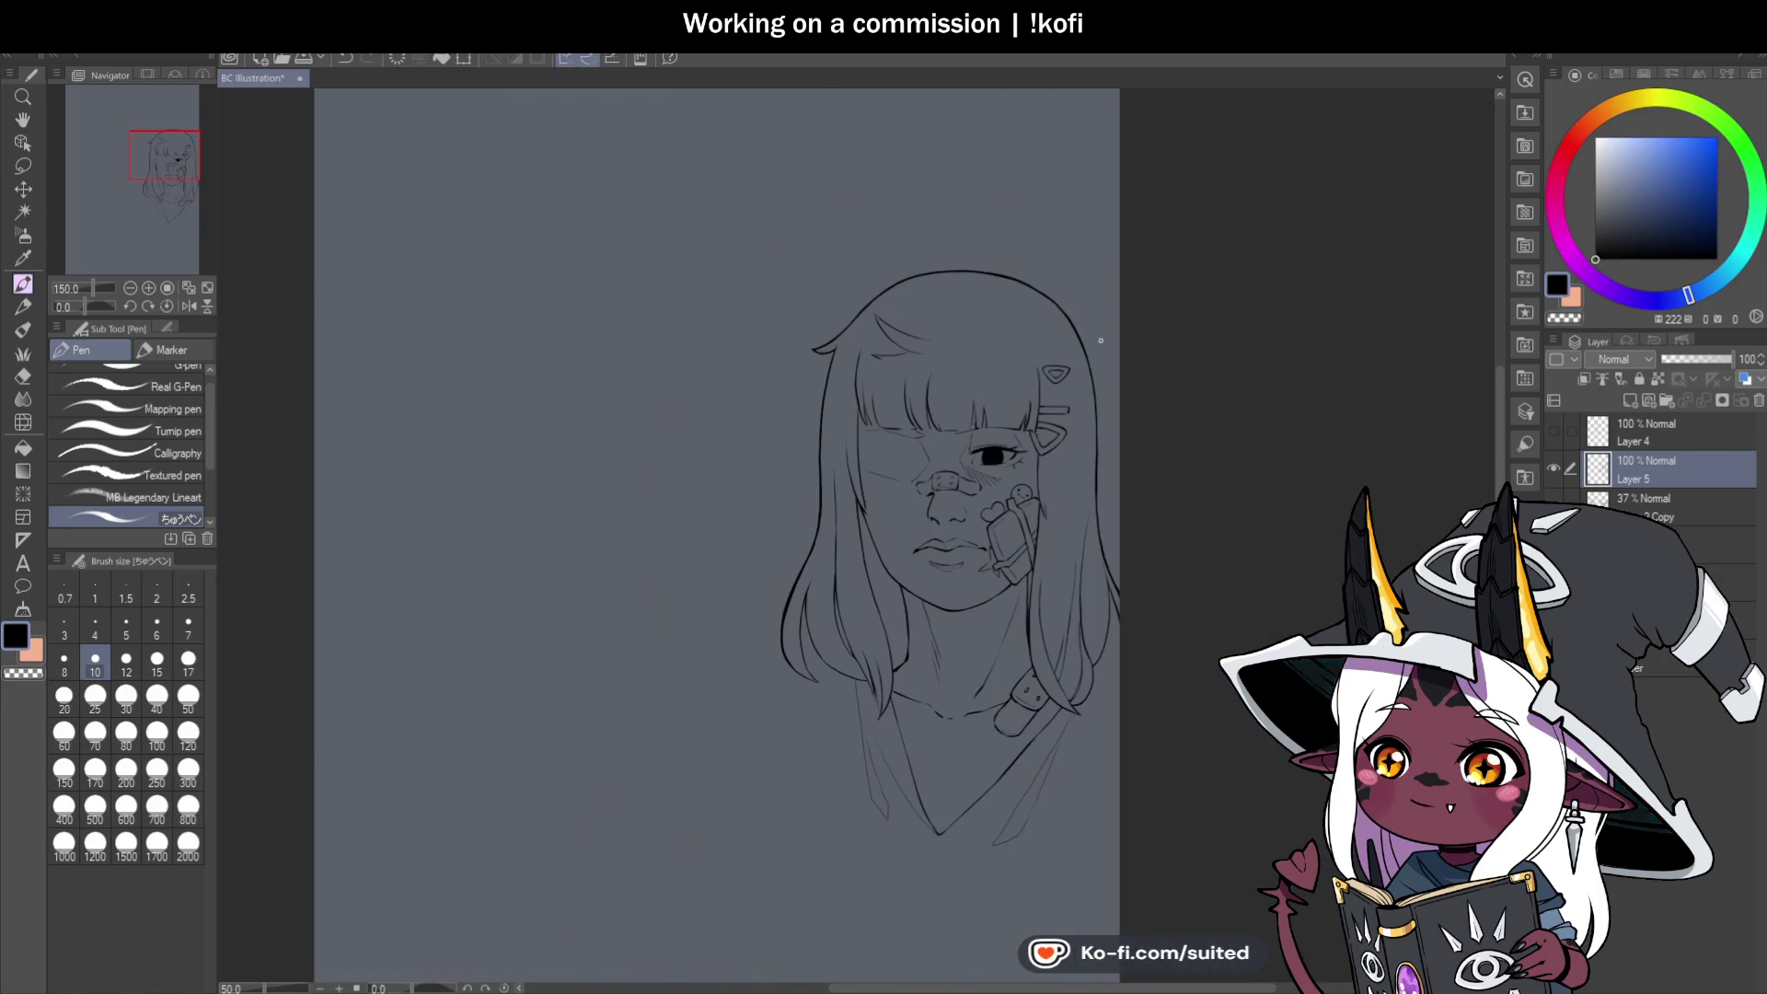
scroll(910, 328, up, 2)
key(m)
Lasso the hair strand at the top of the head and rotate it slightly clockwise.
mouse_move(847, 293)
mouse_down()
mouse_move(828, 285)
mouse_move(812, 343)
mouse_move(892, 396)
mouse_move(971, 307)
mouse_up()
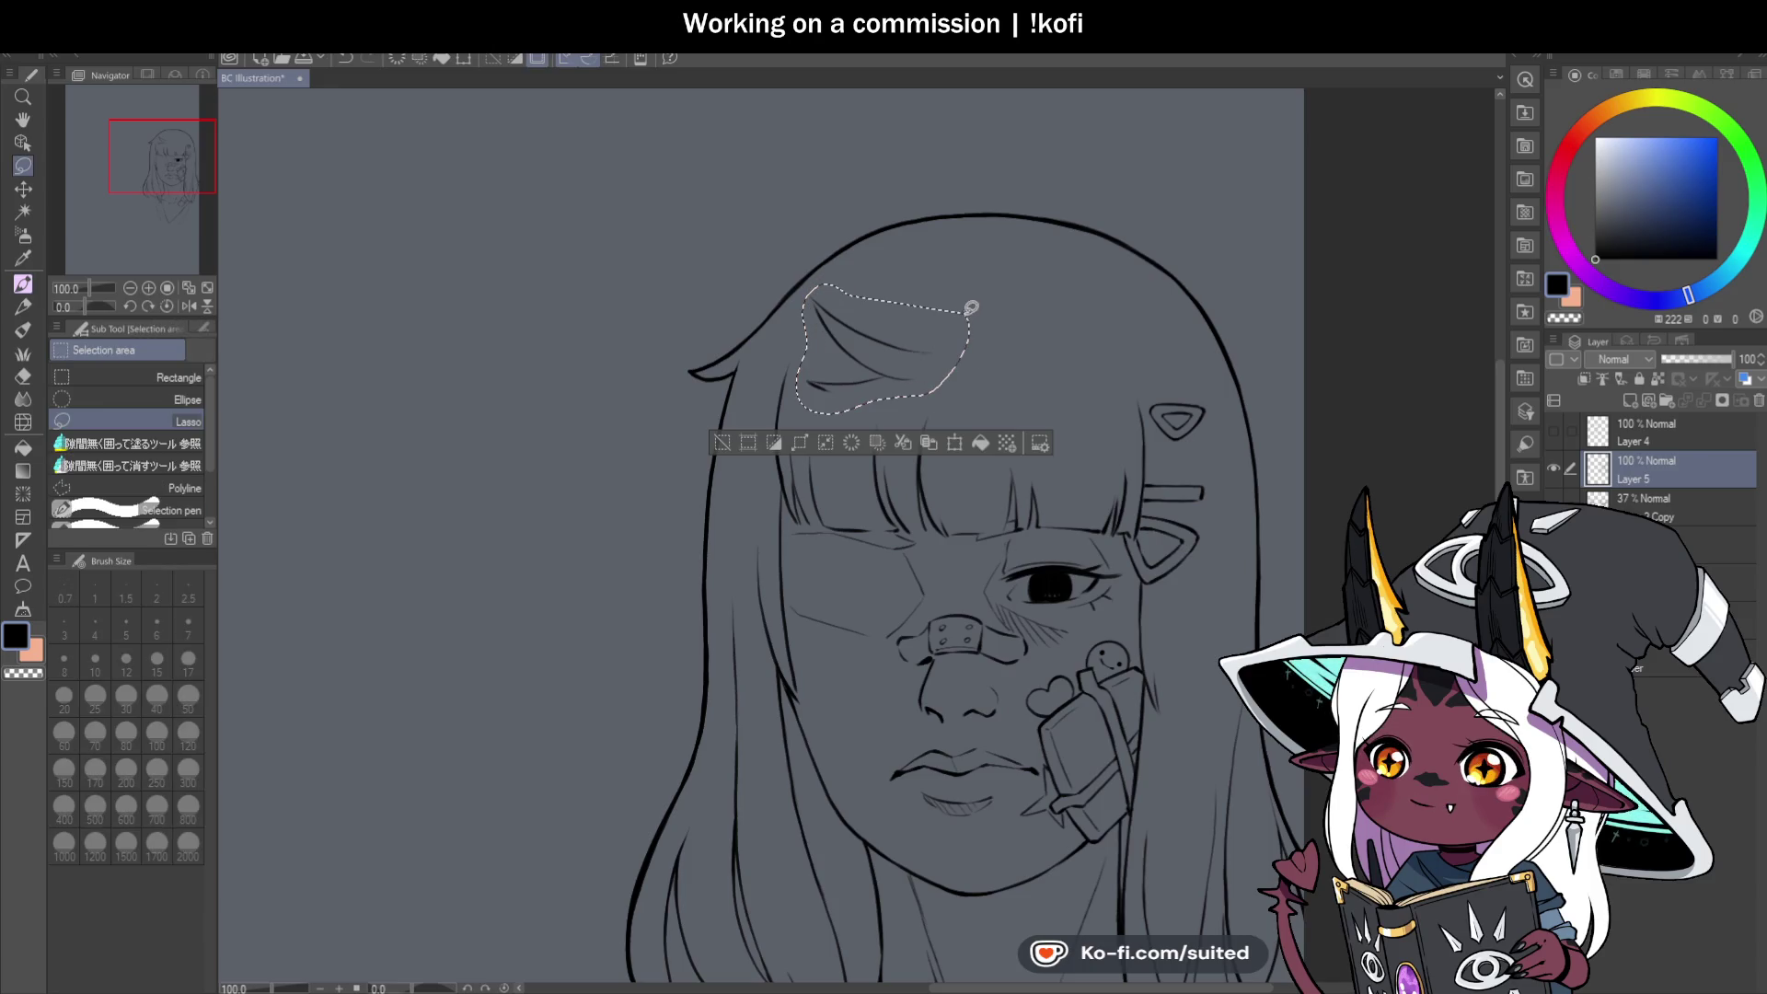
key(ctrl+t)
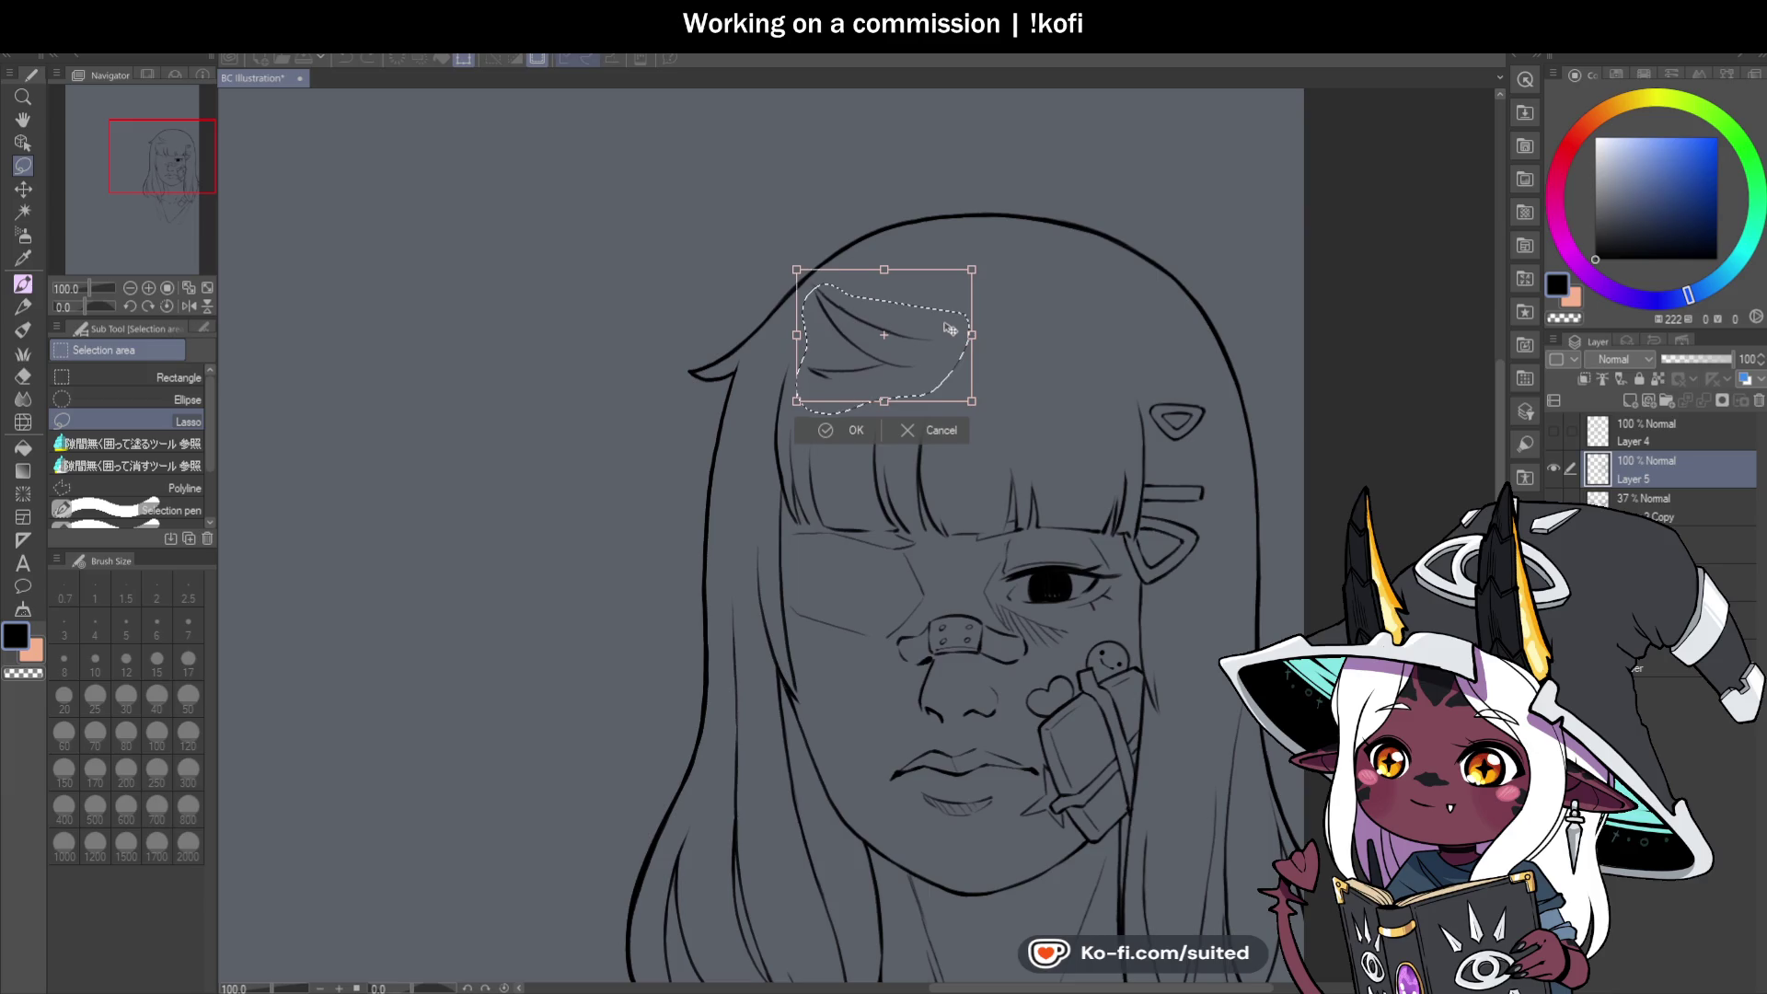
drag(983, 249, 984, 251)
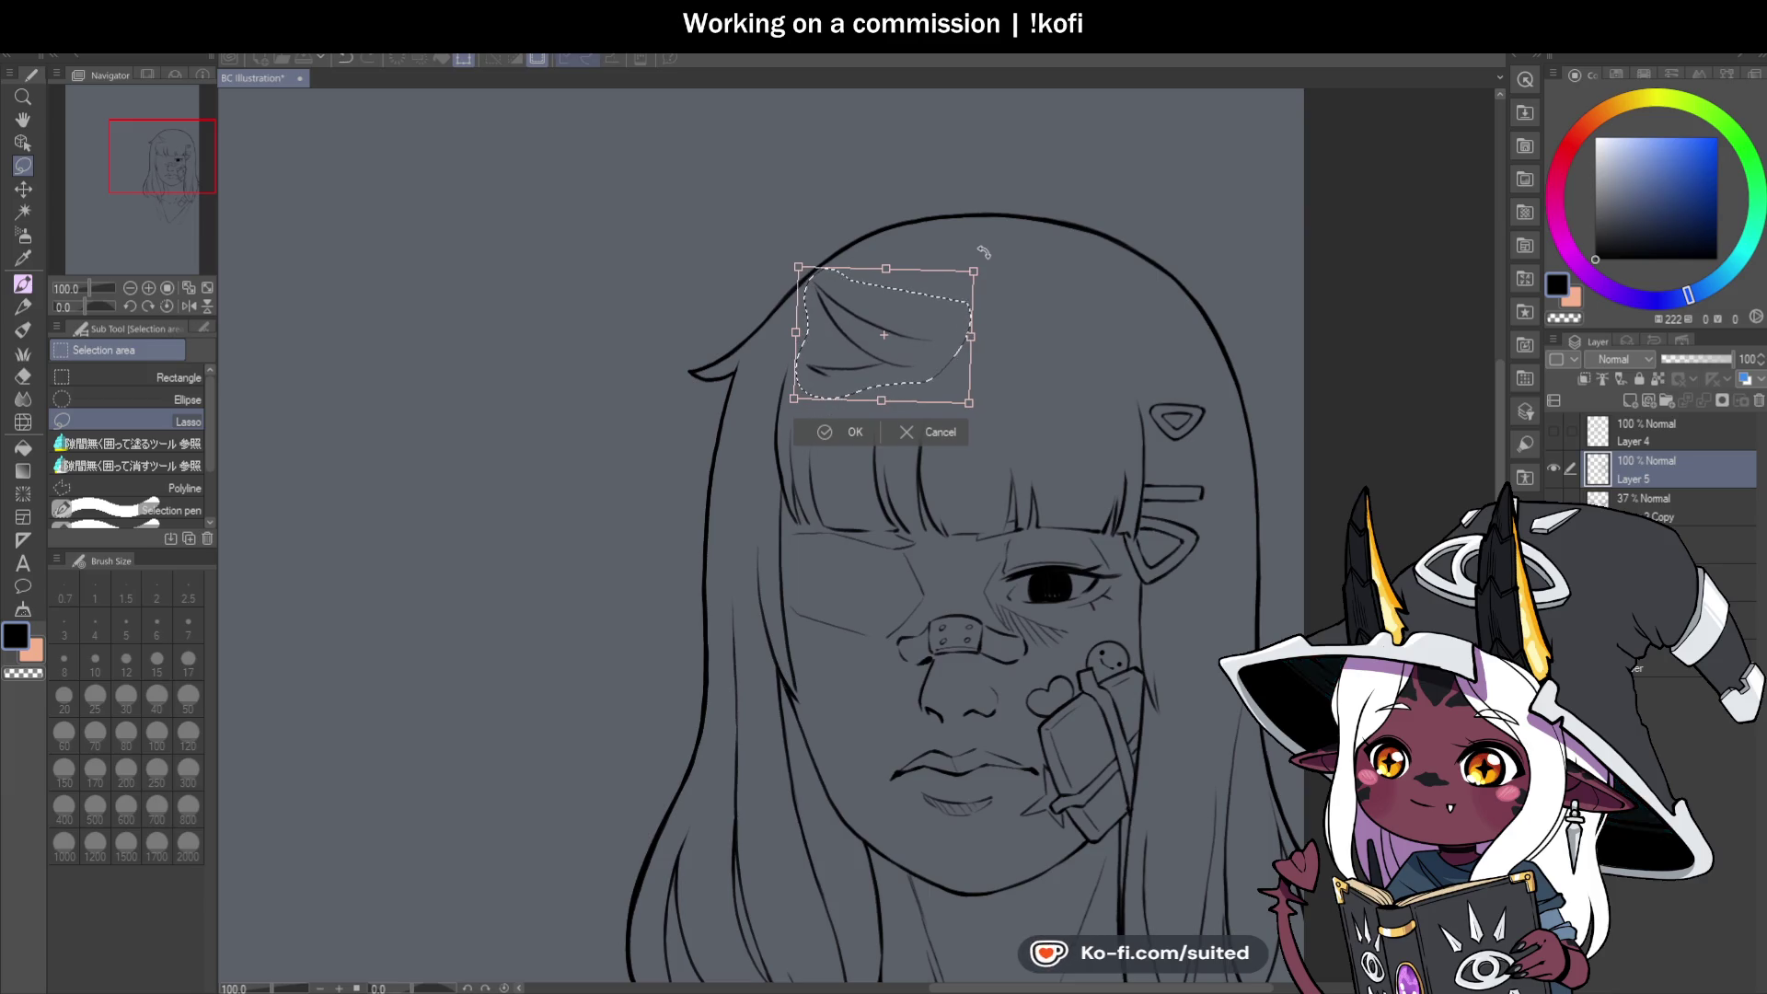
click(858, 438)
scroll(1065, 316, down, 3)
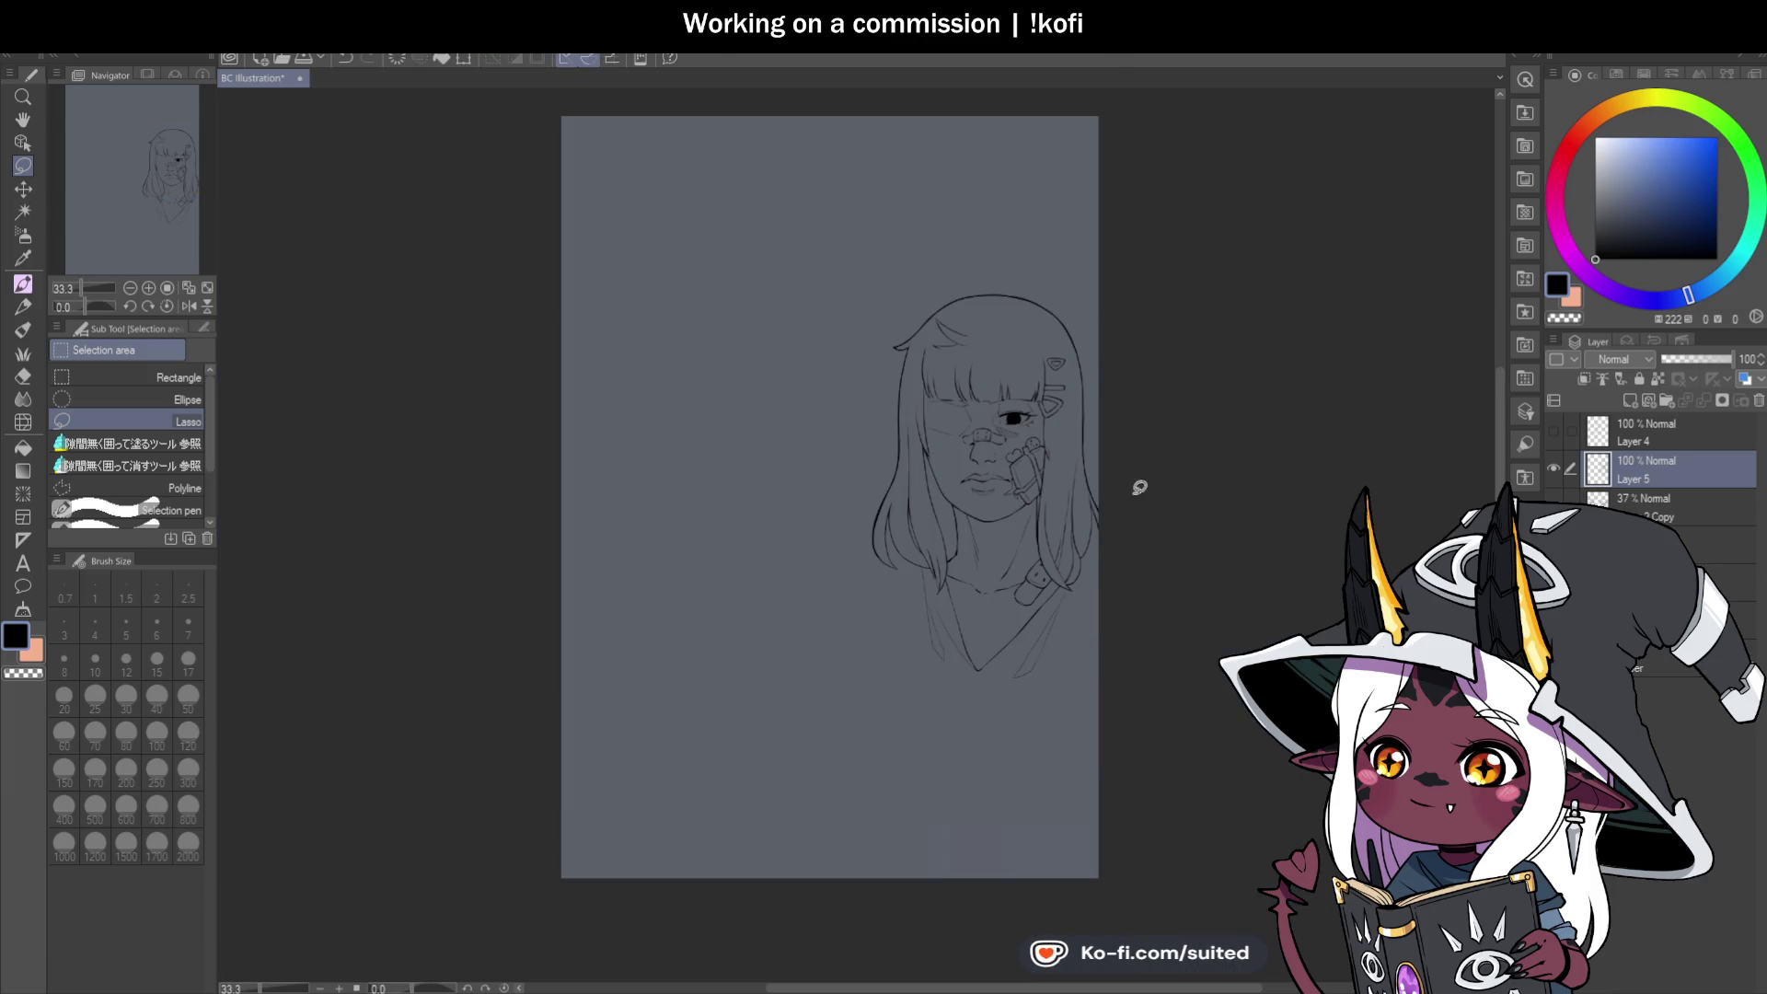
scroll(1140, 487, up, 2)
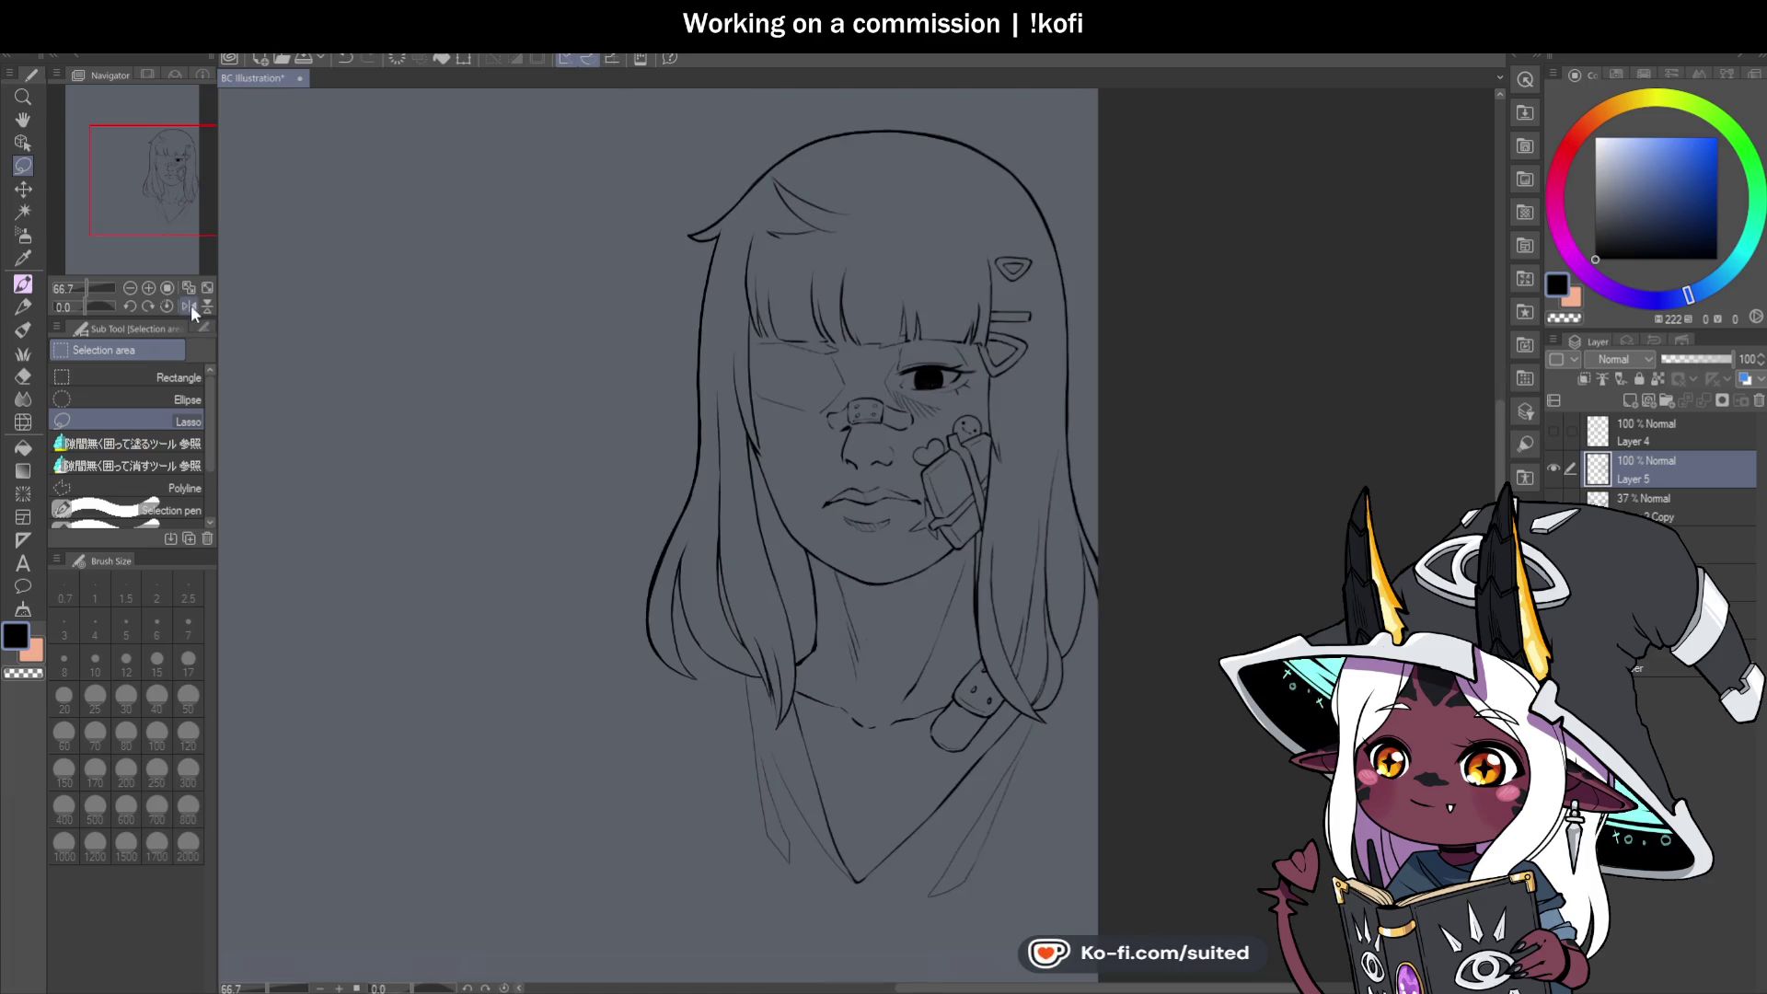
Mirror the canvas view to check proportions, restore it, and return to the pen.
click(190, 306)
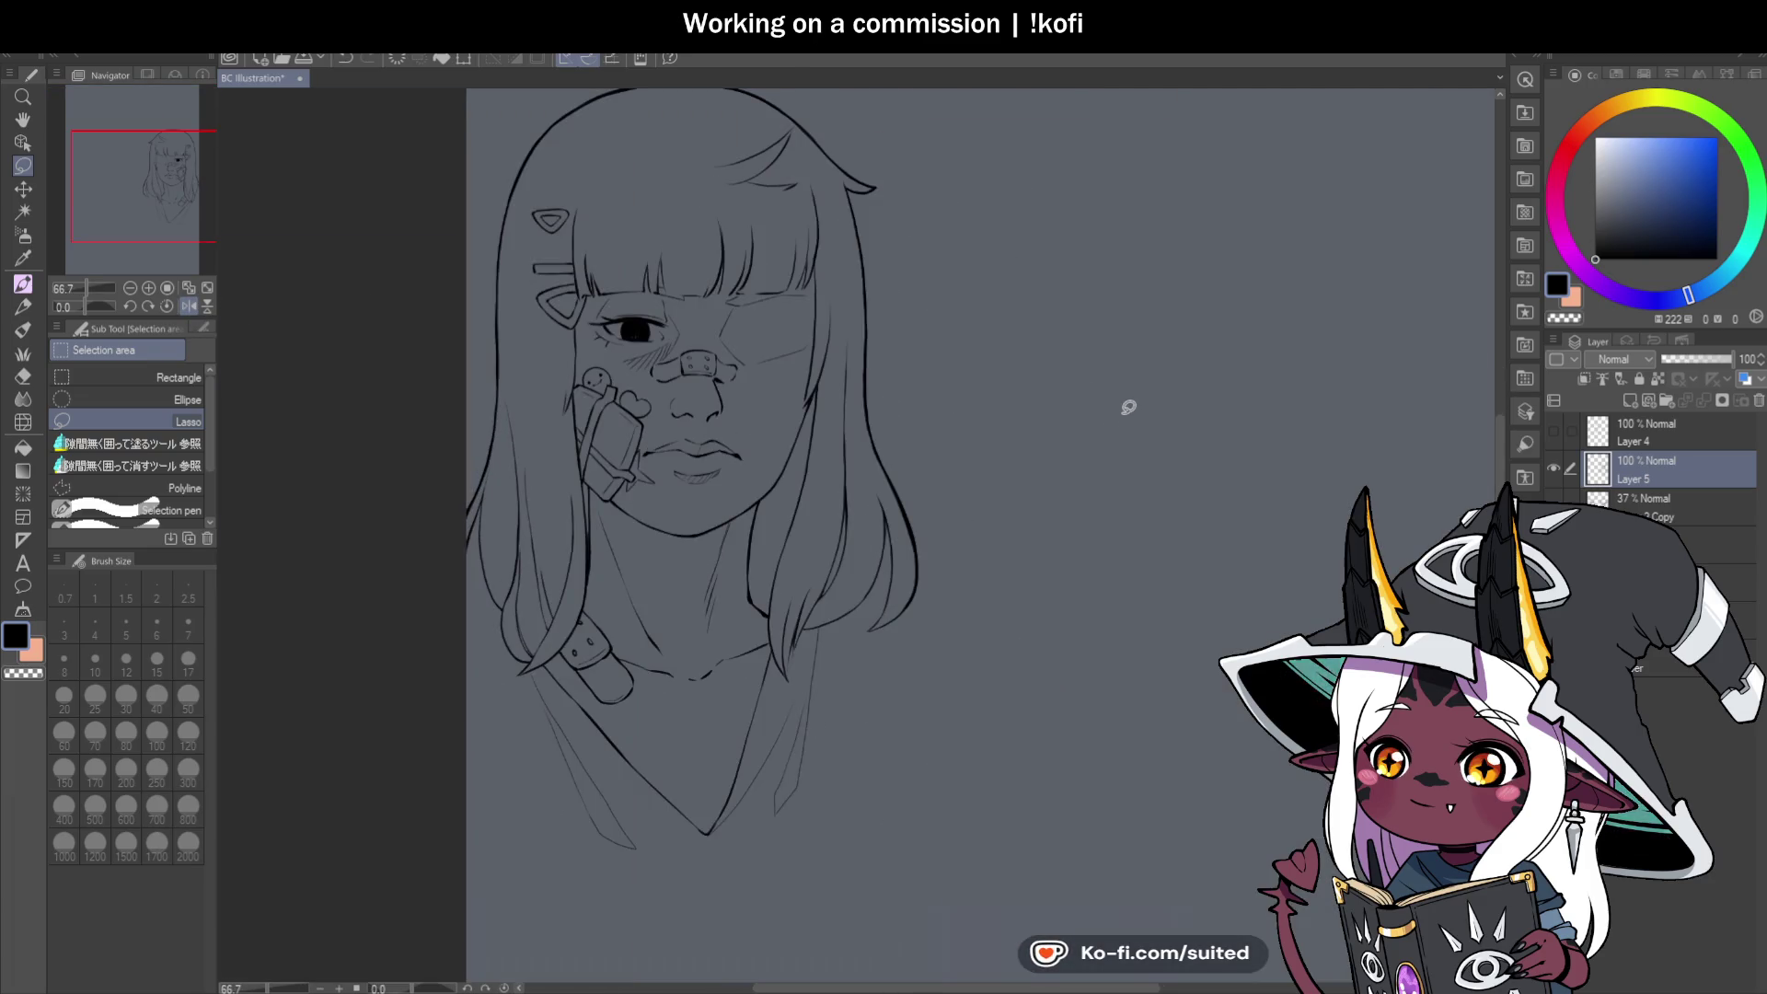
scroll(1037, 328, down, 1)
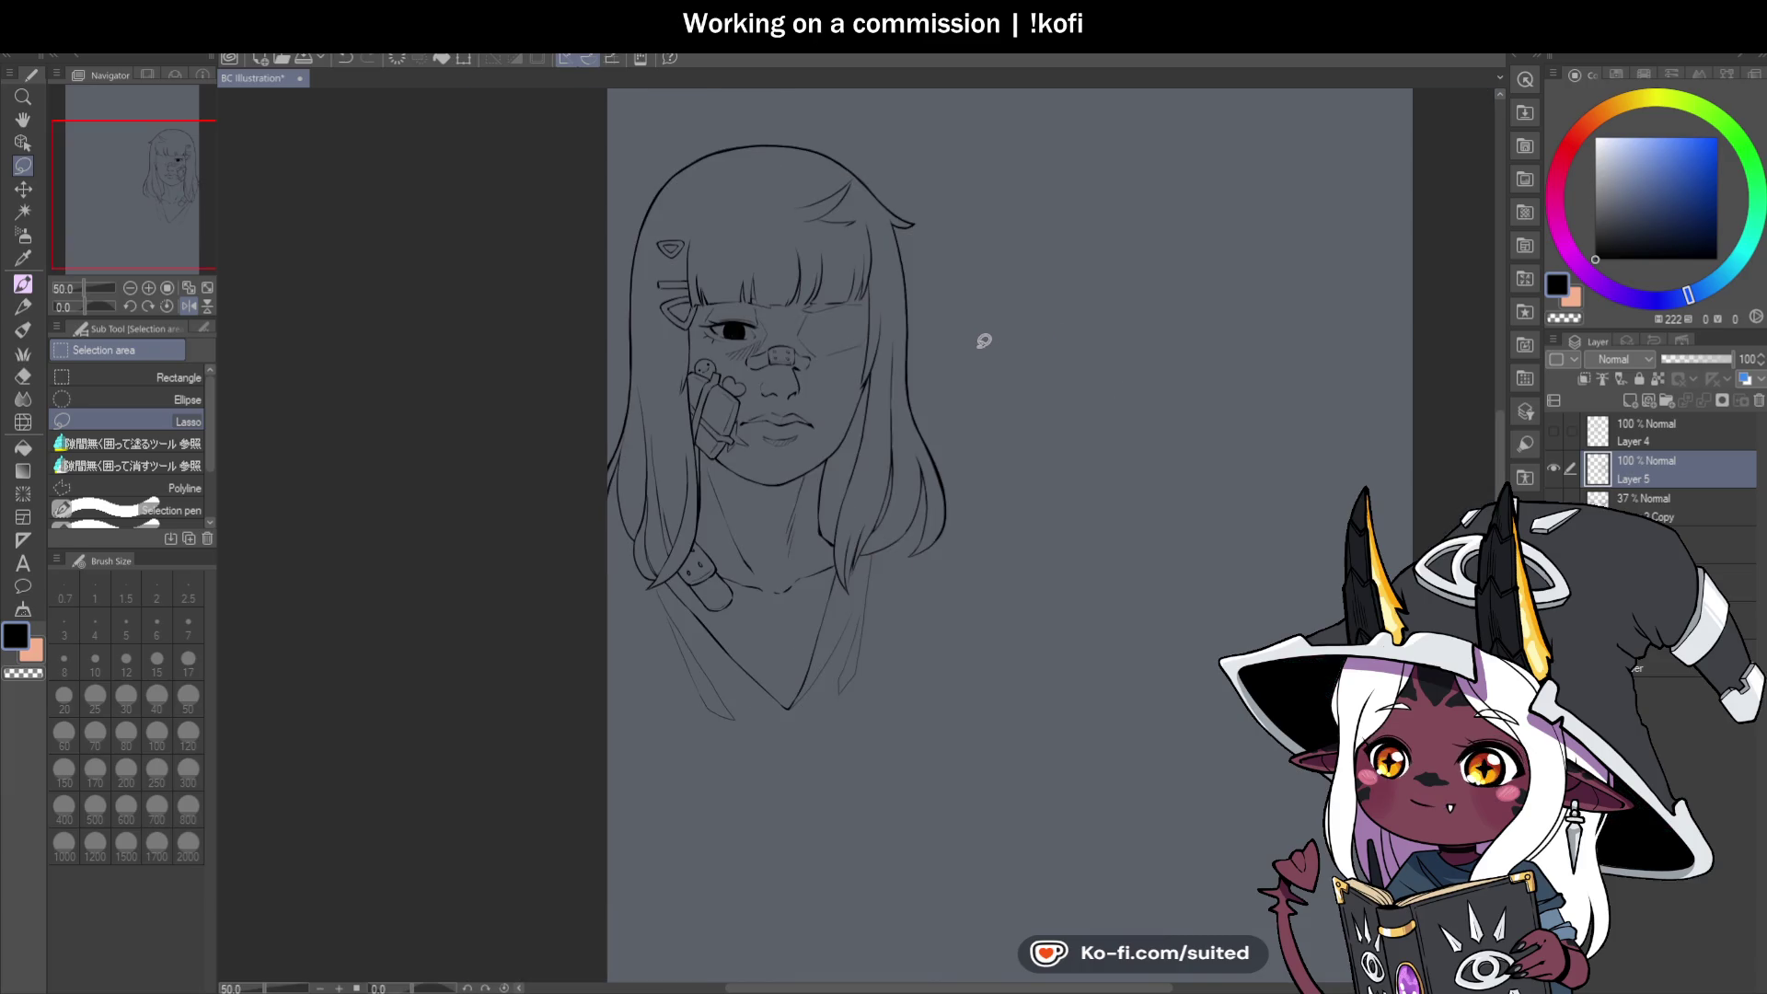
click(192, 308)
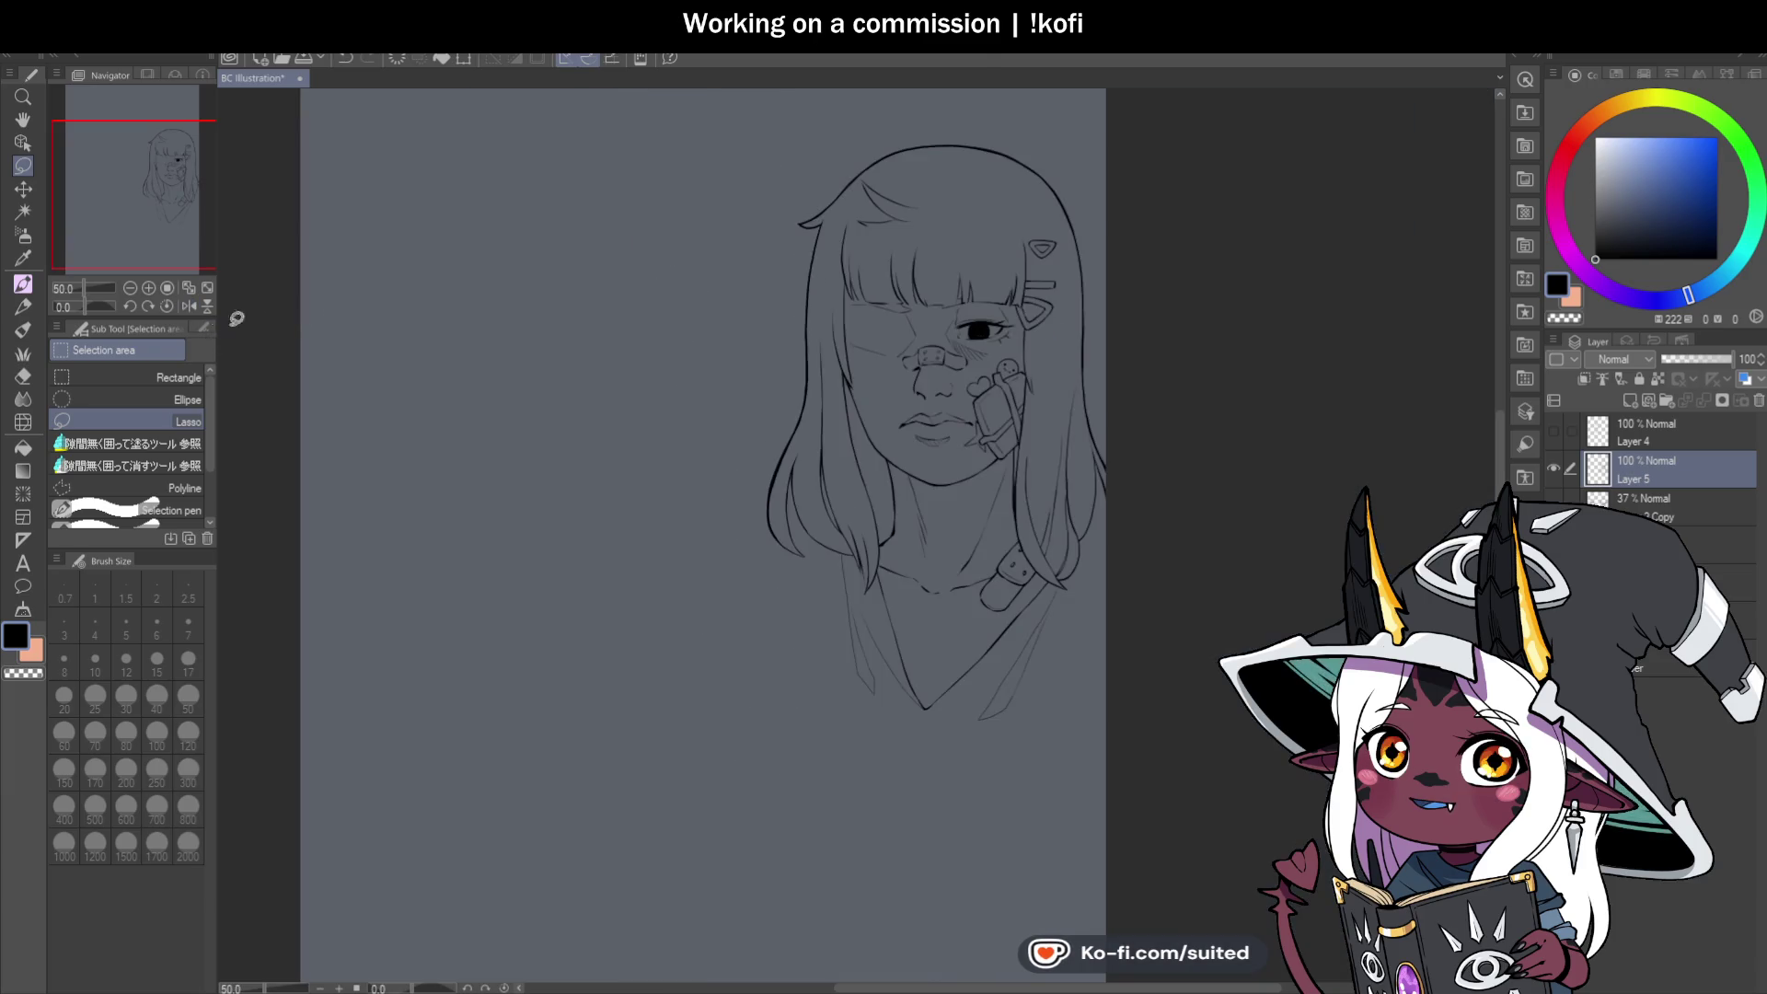
scroll(998, 363, down, 1)
scroll(932, 388, up, 2)
key(p)
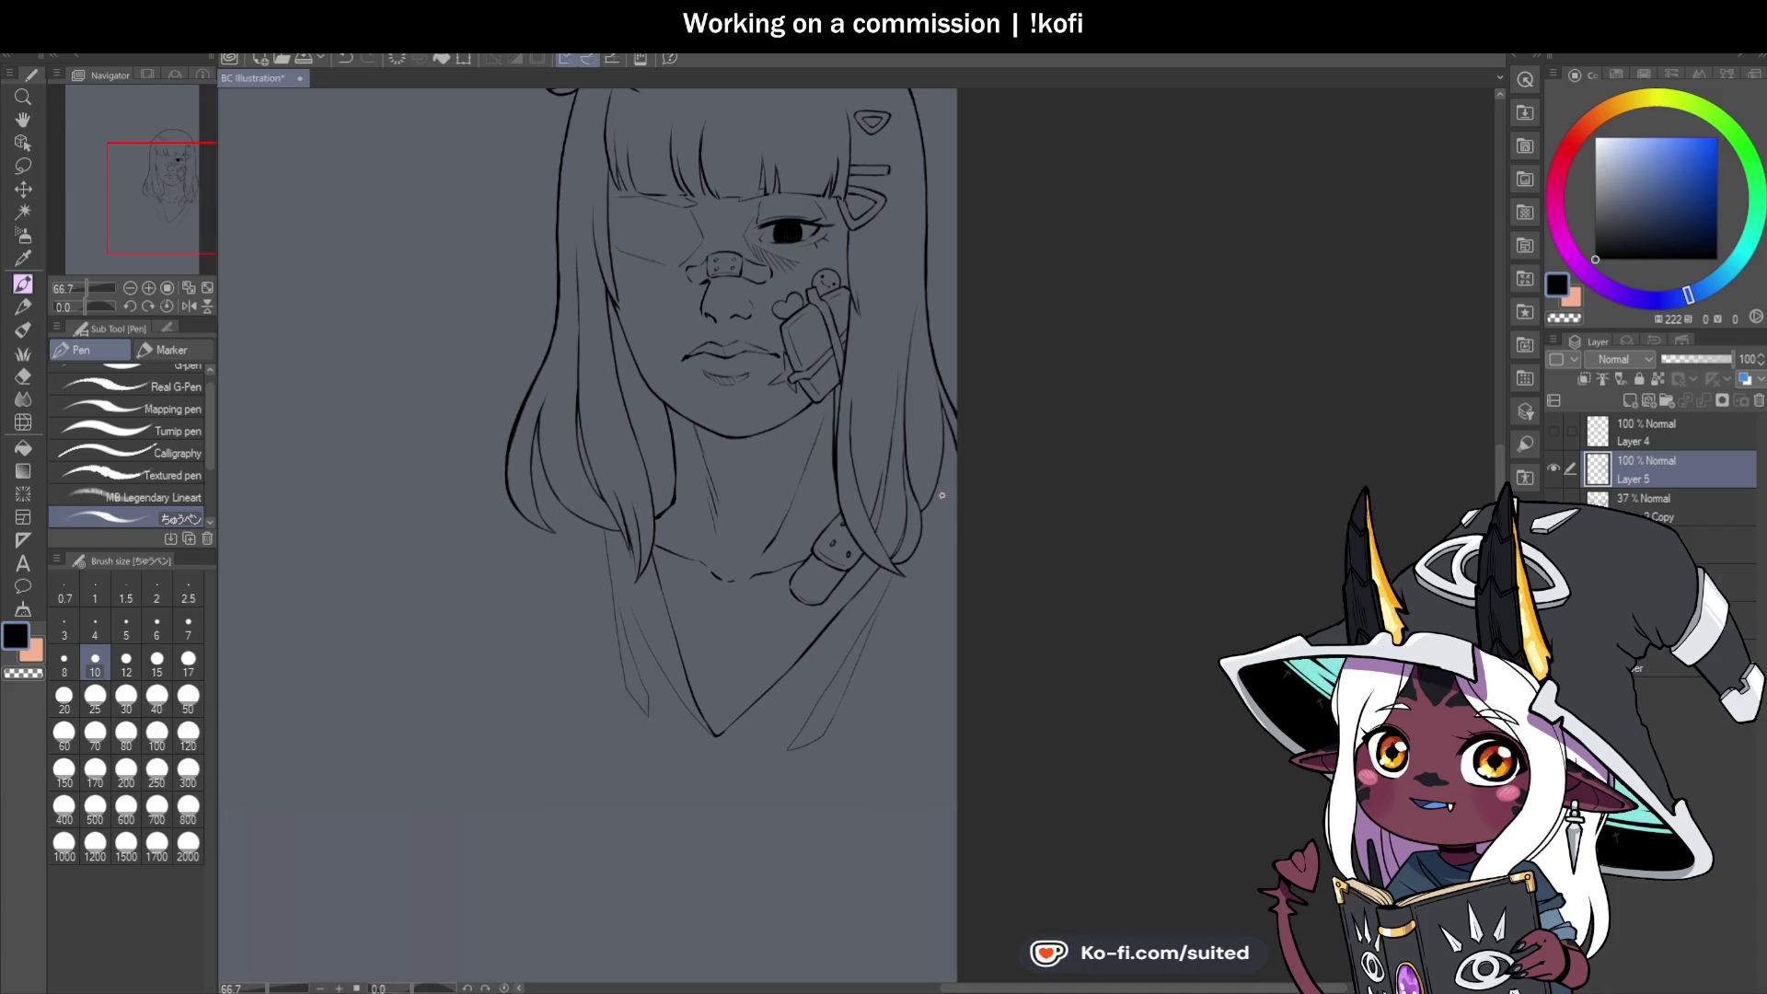
Save the illustration, then ink the hair below the chin and thicken the outer and inner hair lines.
scroll(580, 474, up, 5)
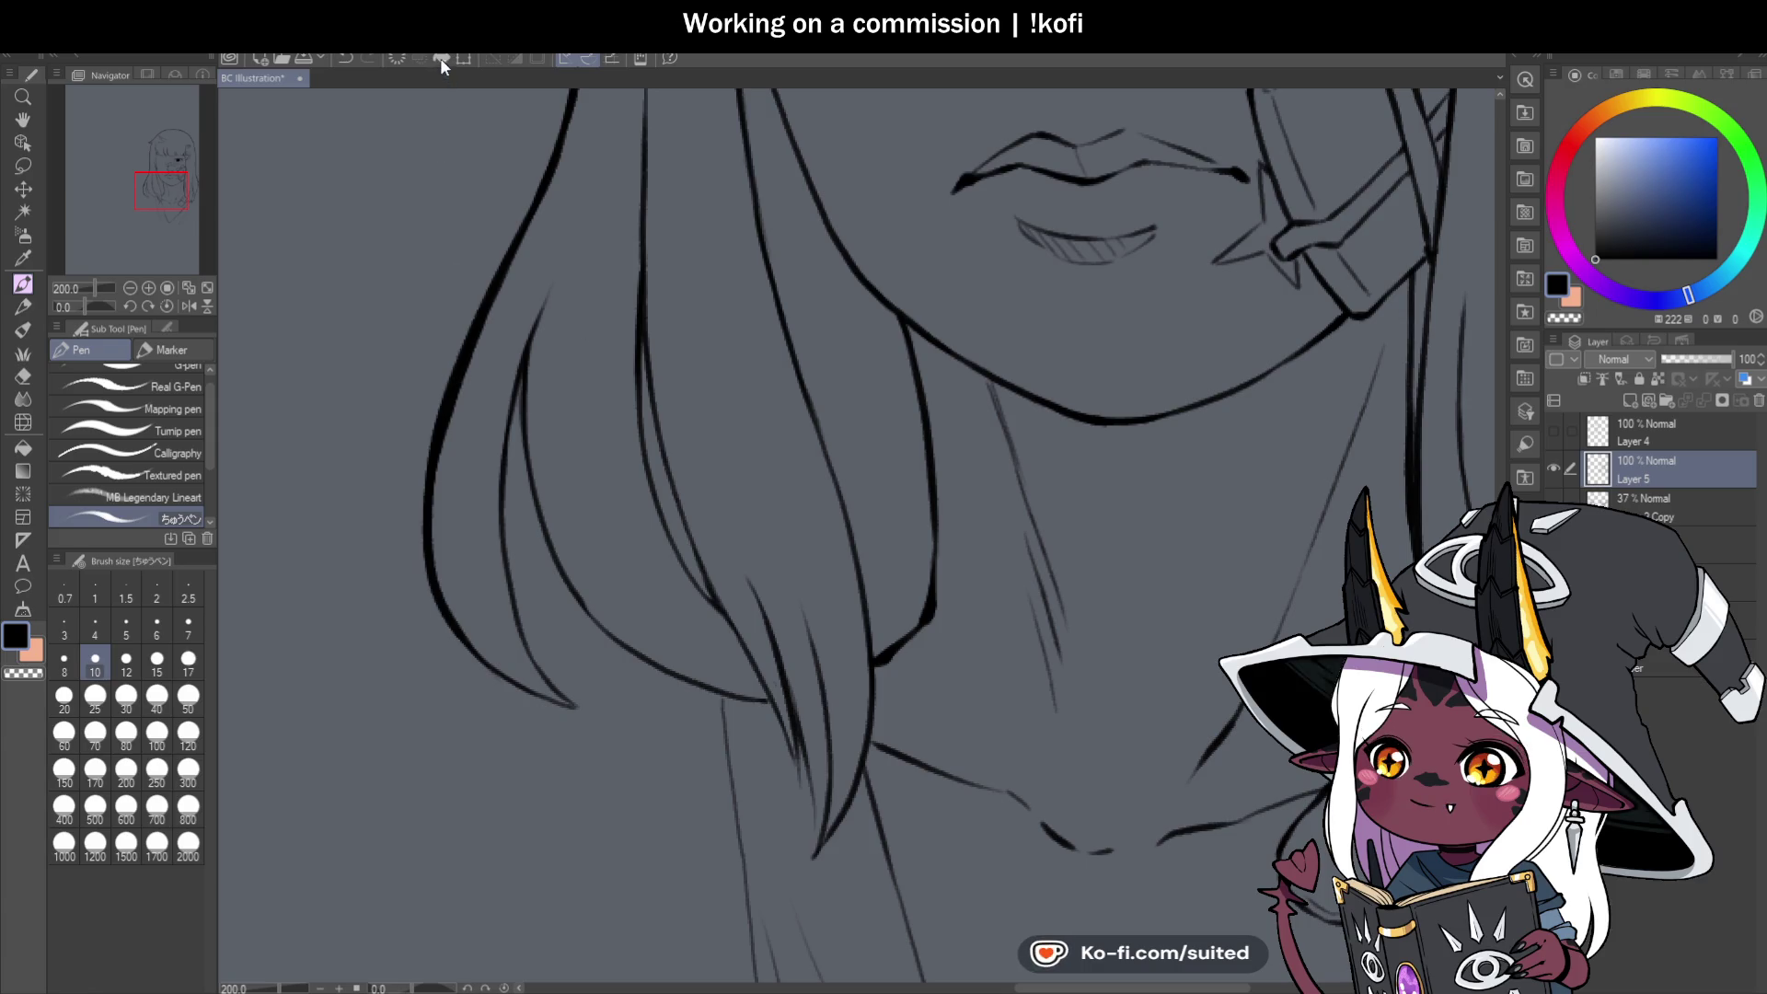
key(ctrl+s)
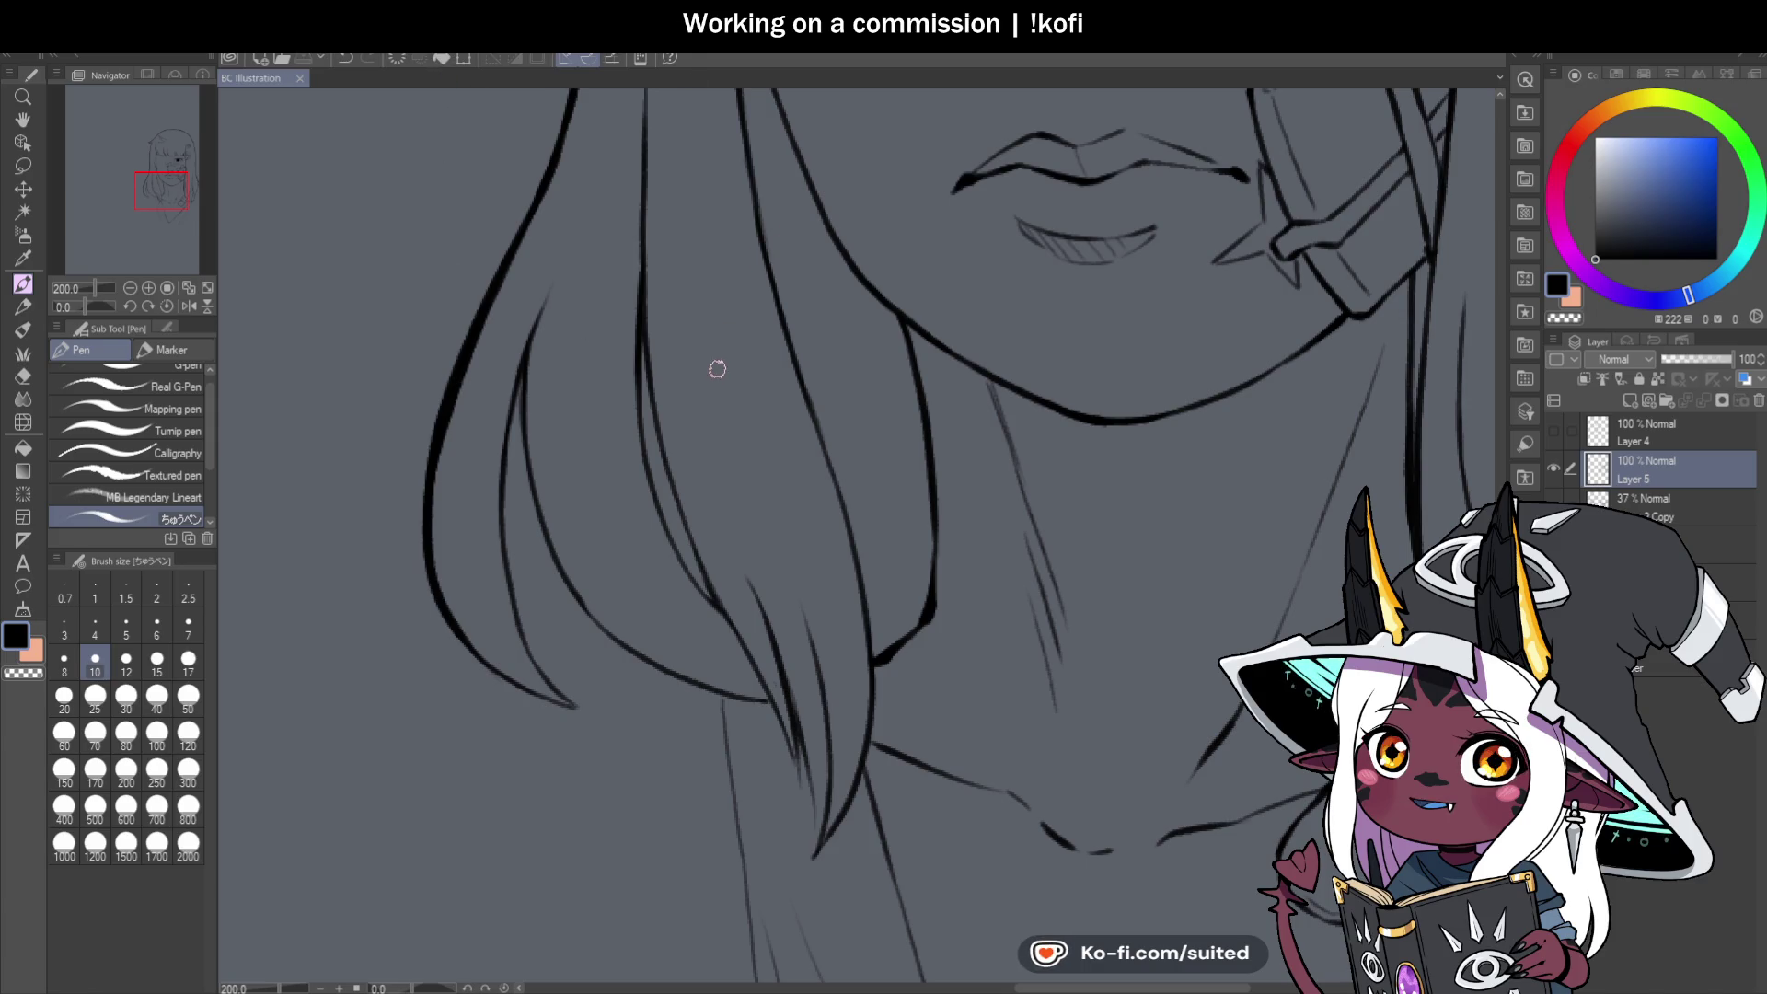
drag(531, 351, 511, 426)
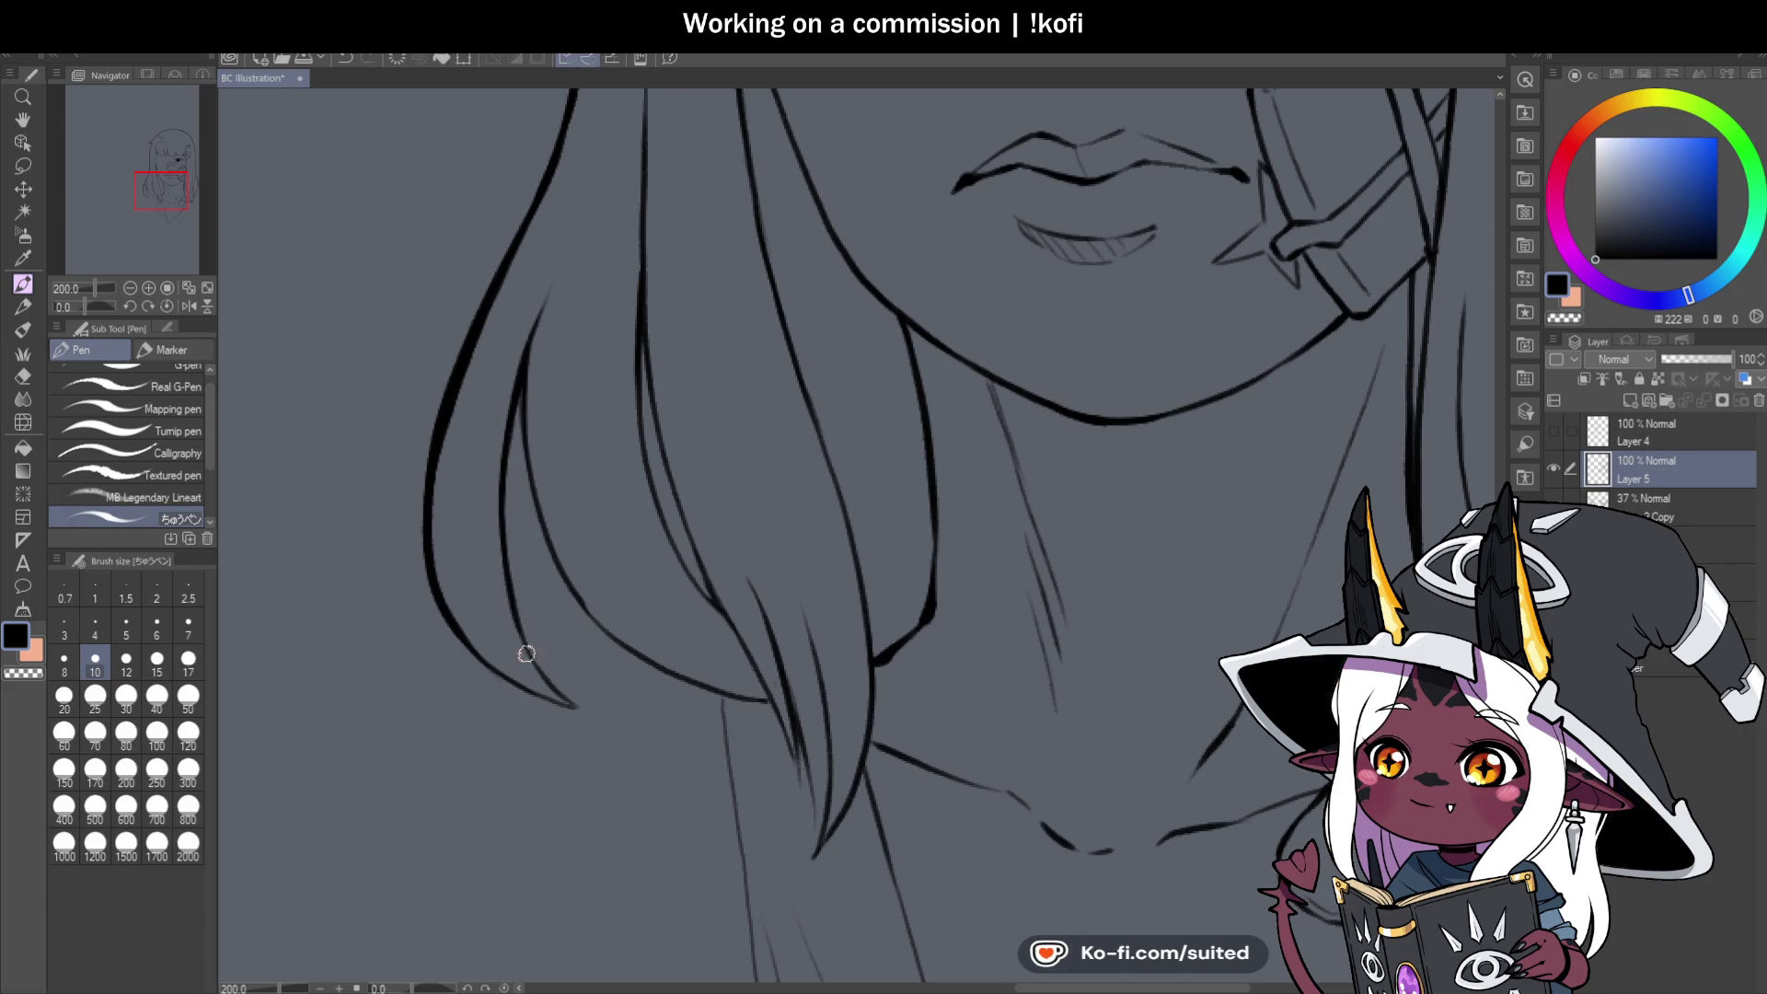
scroll(525, 658, up, 3)
mouse_move(410, 604)
mouse_down()
mouse_move(506, 698)
mouse_move(605, 730)
mouse_up()
scroll(470, 475, down, 2)
scroll(499, 286, up, 2)
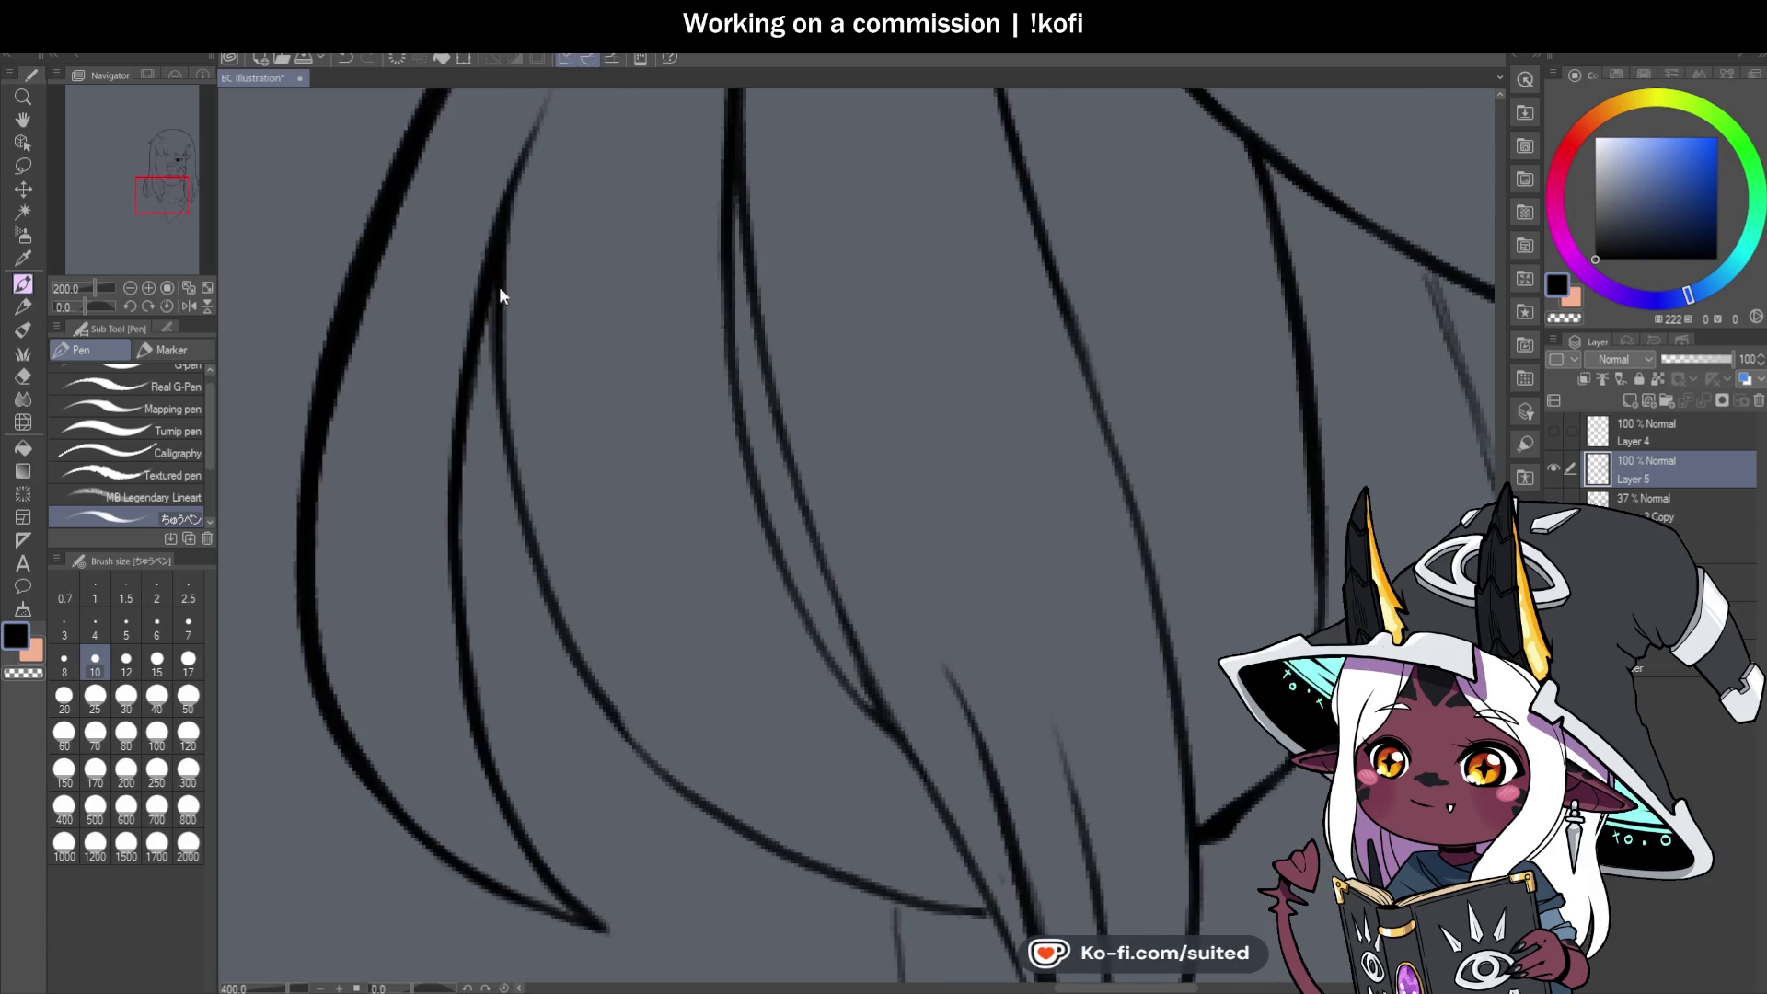
mouse_move(493, 329)
mouse_down()
mouse_move(516, 548)
mouse_move(627, 741)
mouse_up()
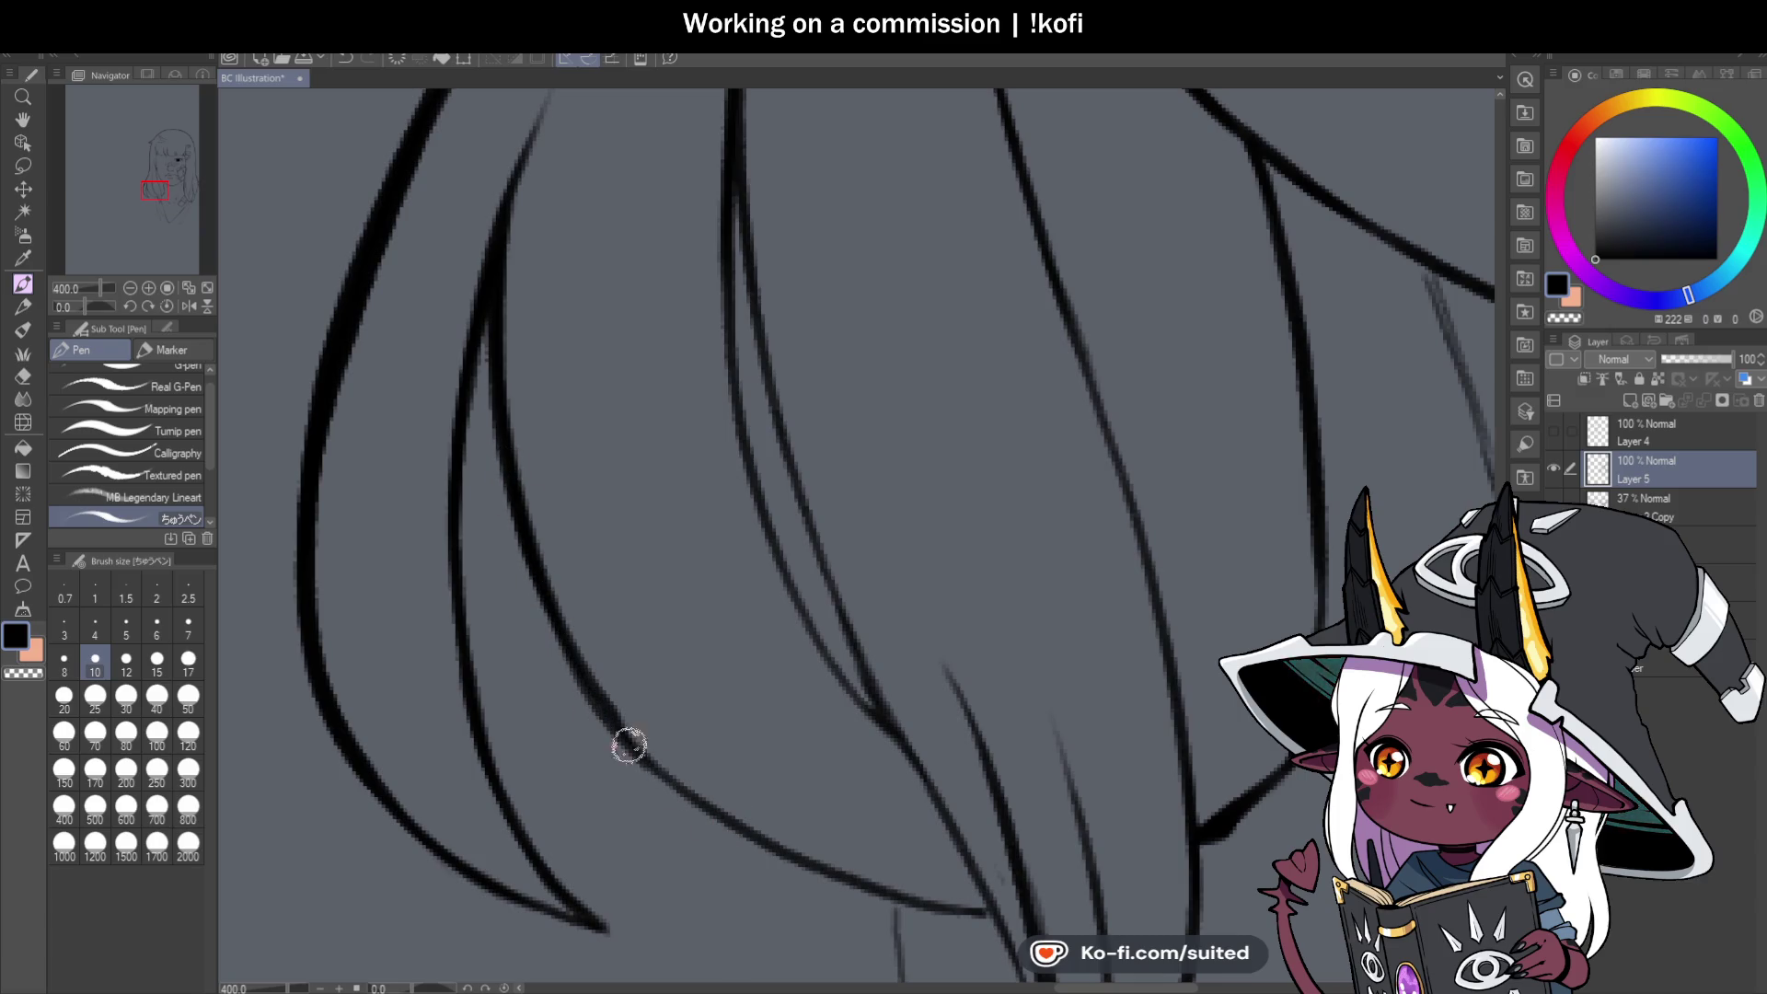
Tilt the canvas to thicken the hair lines lower down, then set it upright.
drag(84, 304, 97, 304)
scroll(750, 236, down, 2)
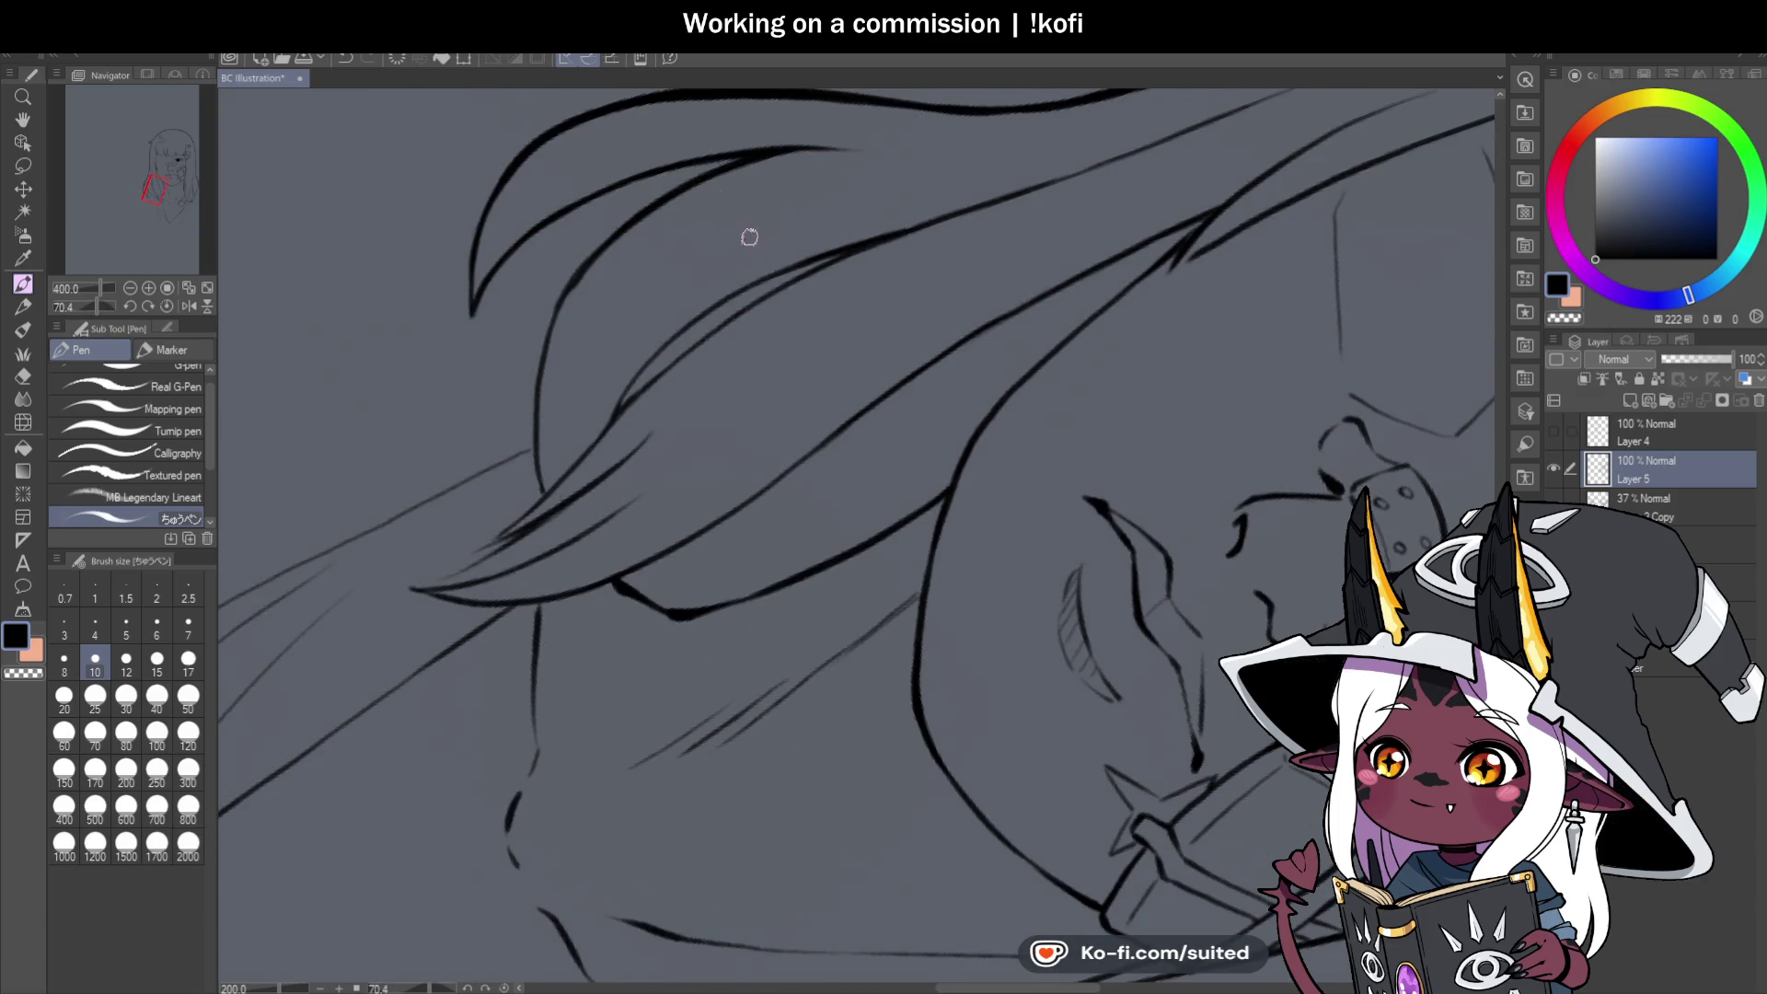
mouse_move(615, 215)
mouse_down()
mouse_move(556, 319)
mouse_move(516, 715)
mouse_up()
scroll(749, 412, down, 3)
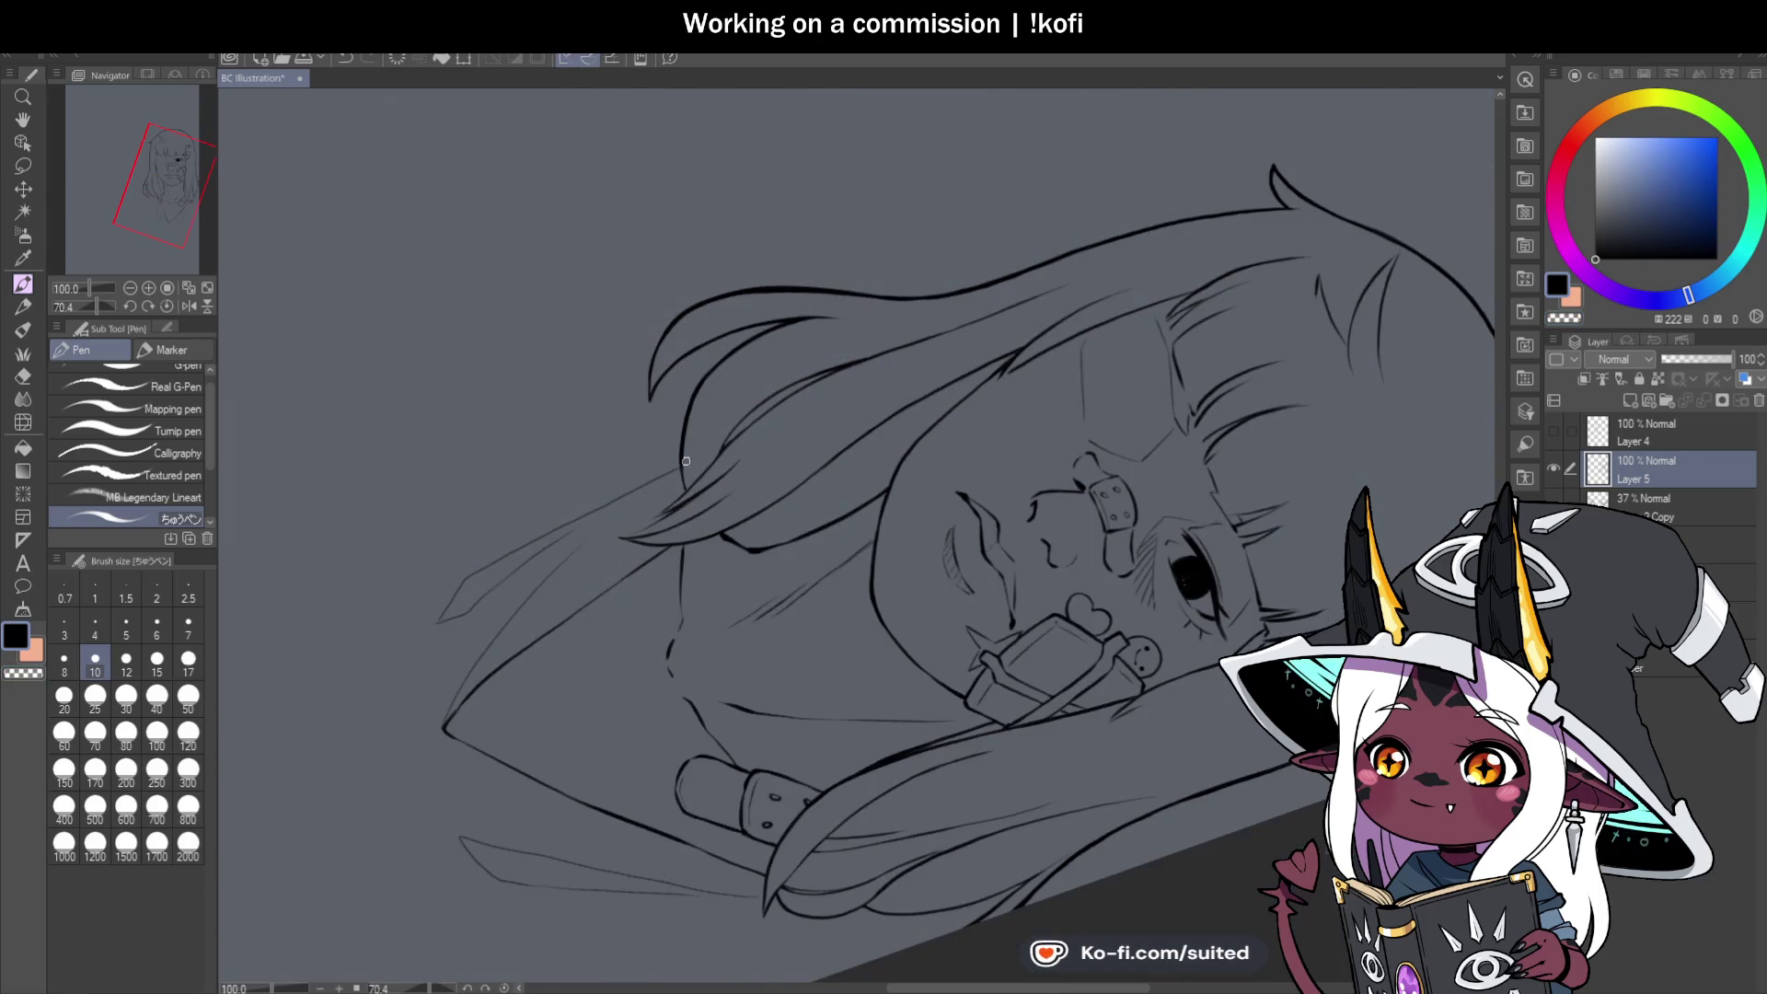
scroll(669, 439, up, 3)
drag(670, 439, 673, 563)
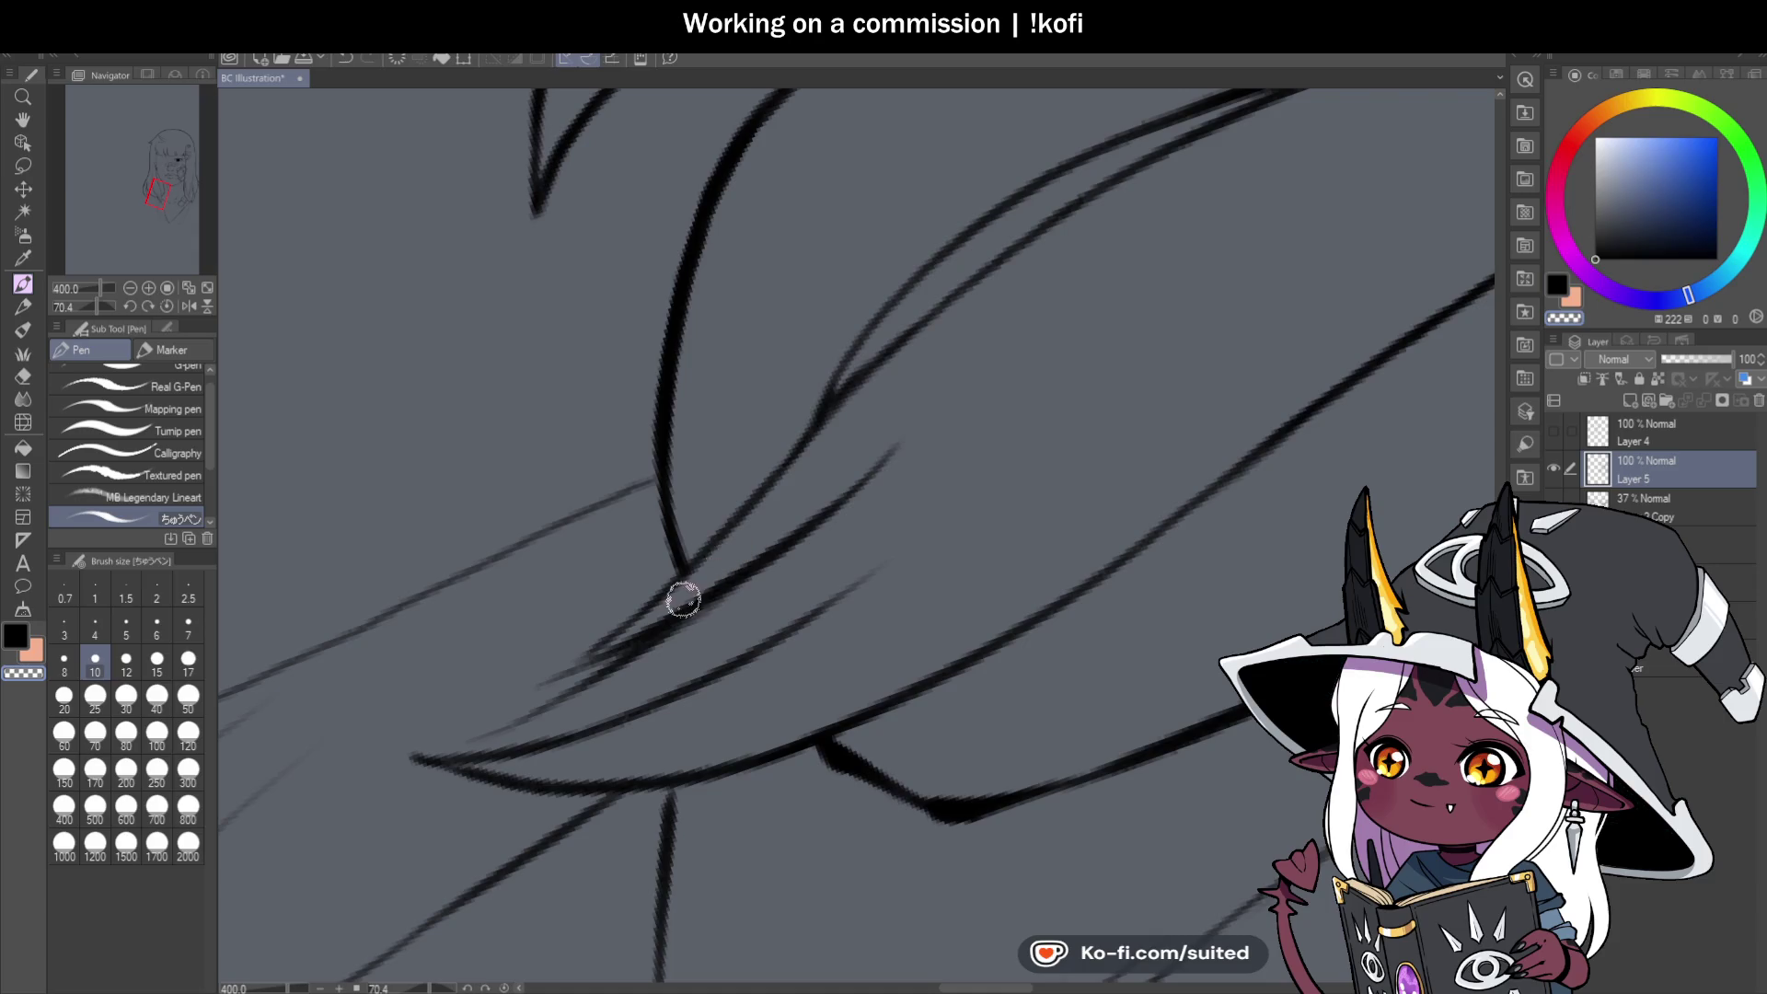
click(171, 306)
scroll(861, 519, down, 5)
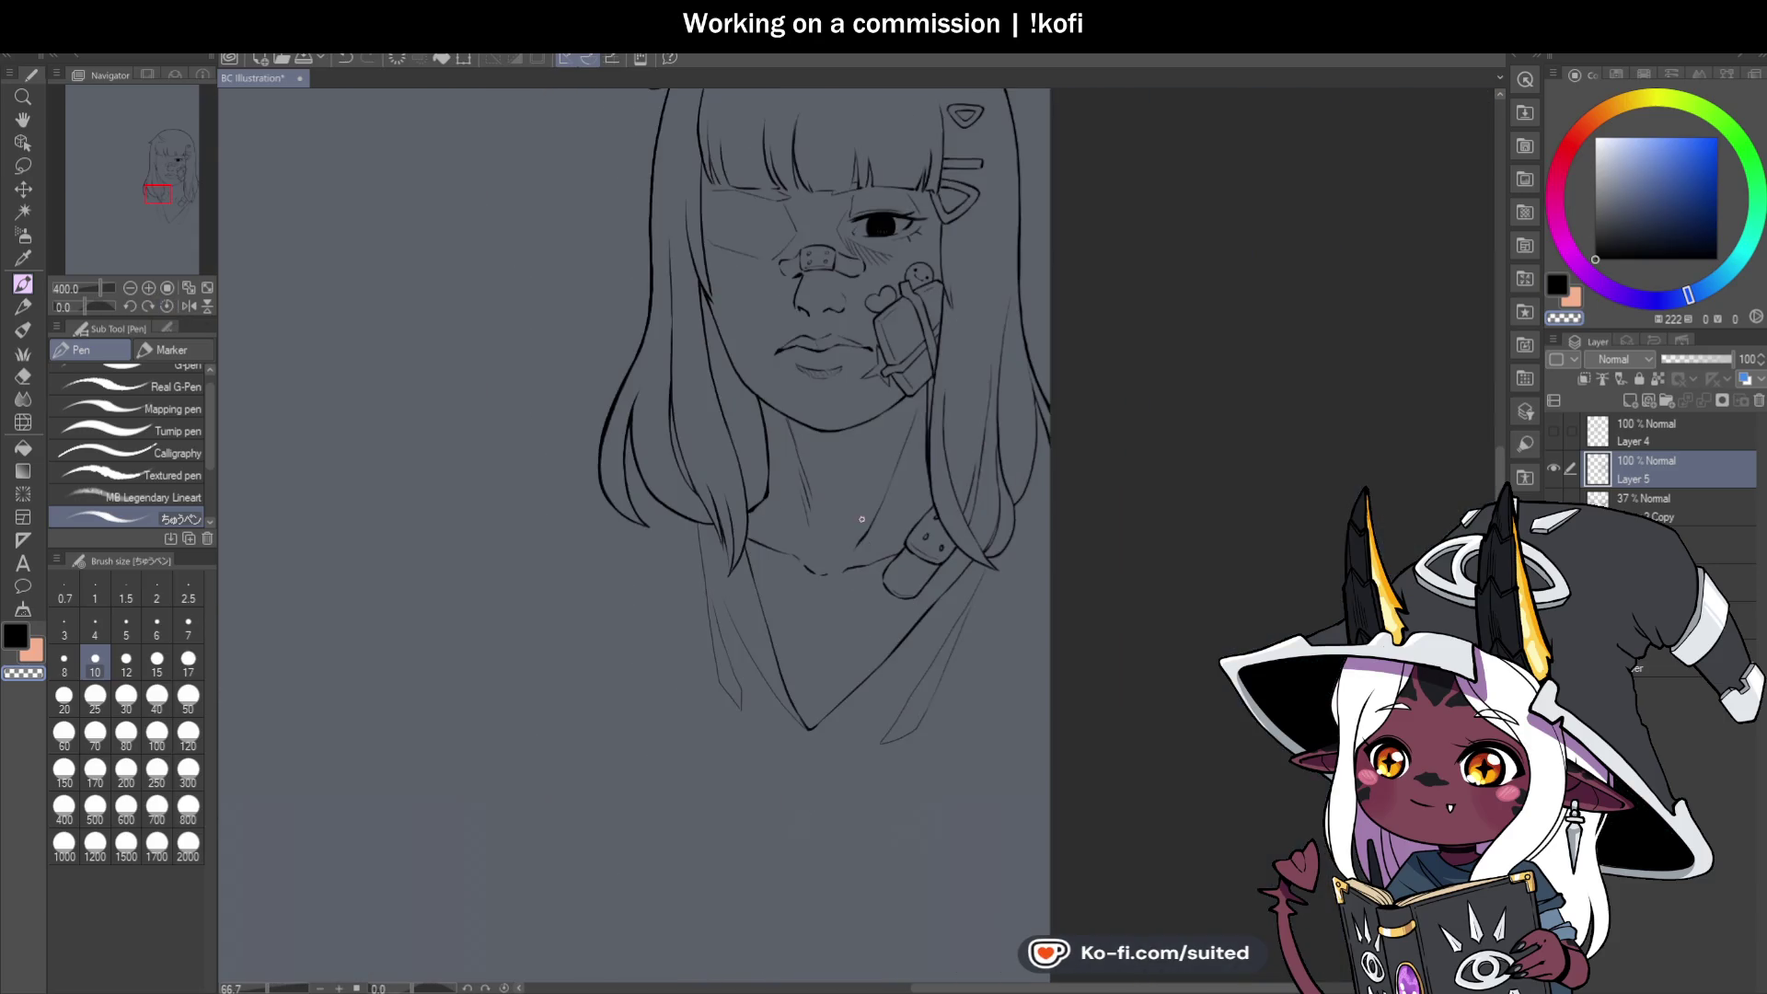
scroll(889, 500, down, 3)
scroll(970, 503, up, 3)
scroll(871, 418, up, 3)
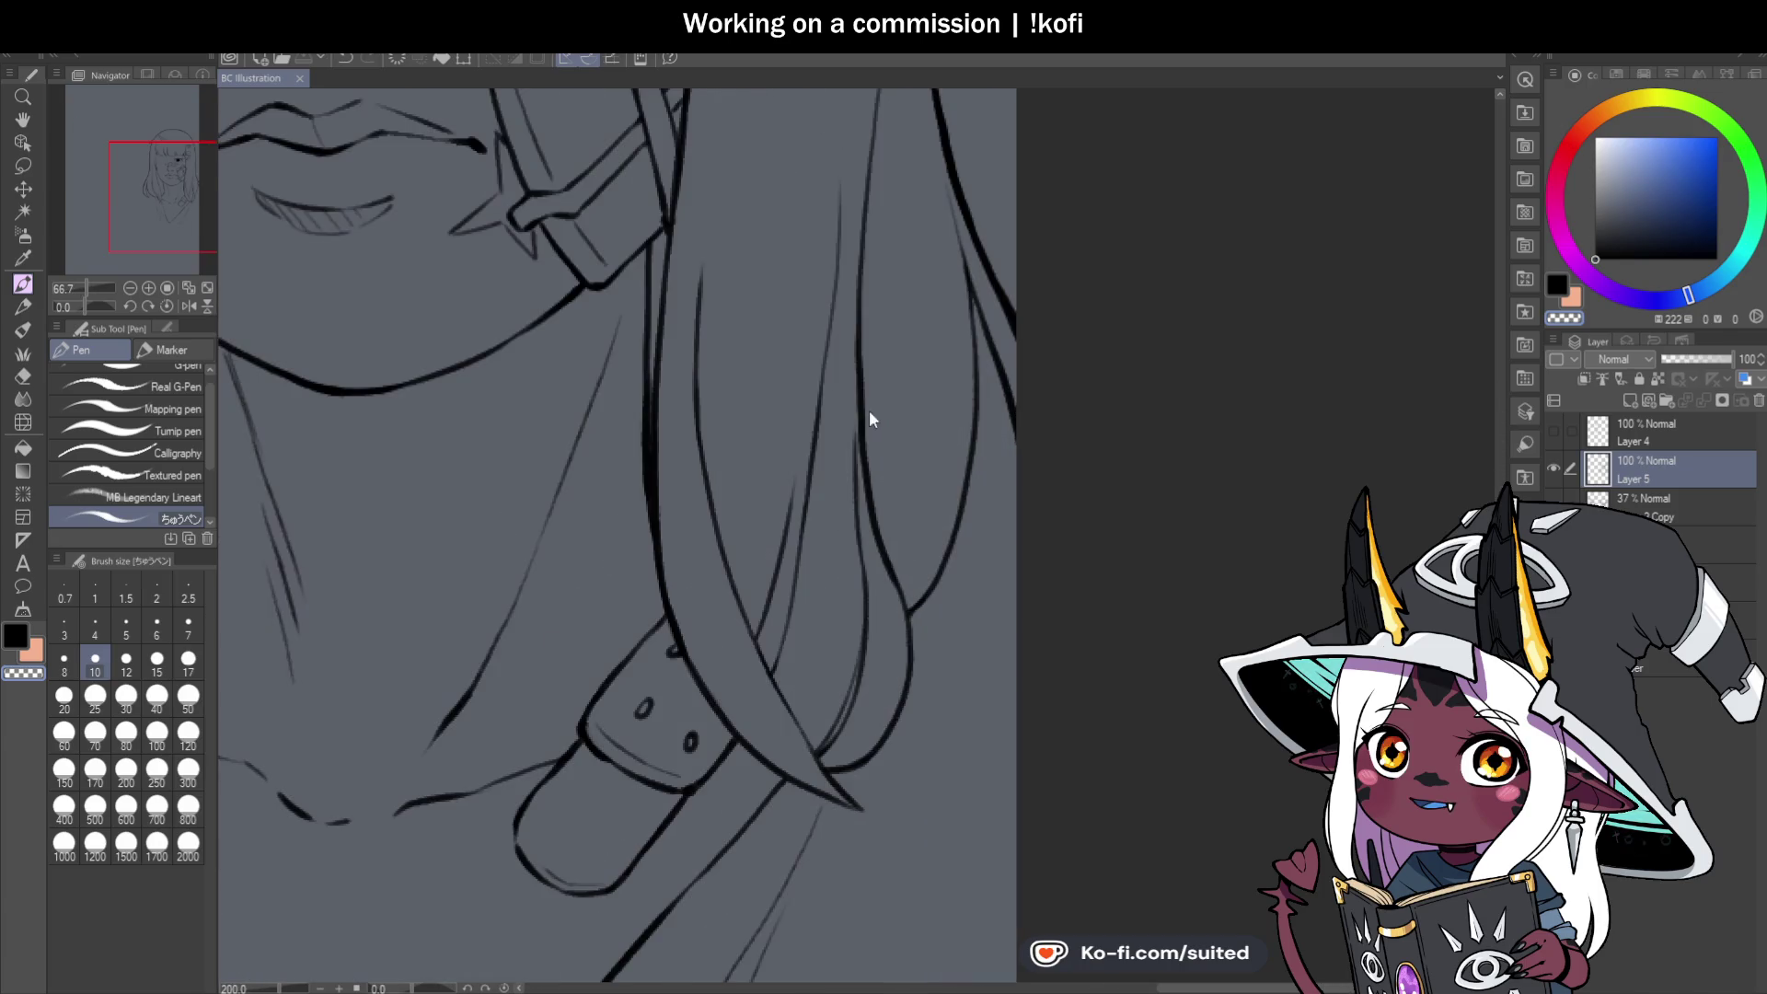
Add short black hair strokes by the strap and beside the neck.
drag(852, 443, 859, 384)
scroll(870, 590, down, 3)
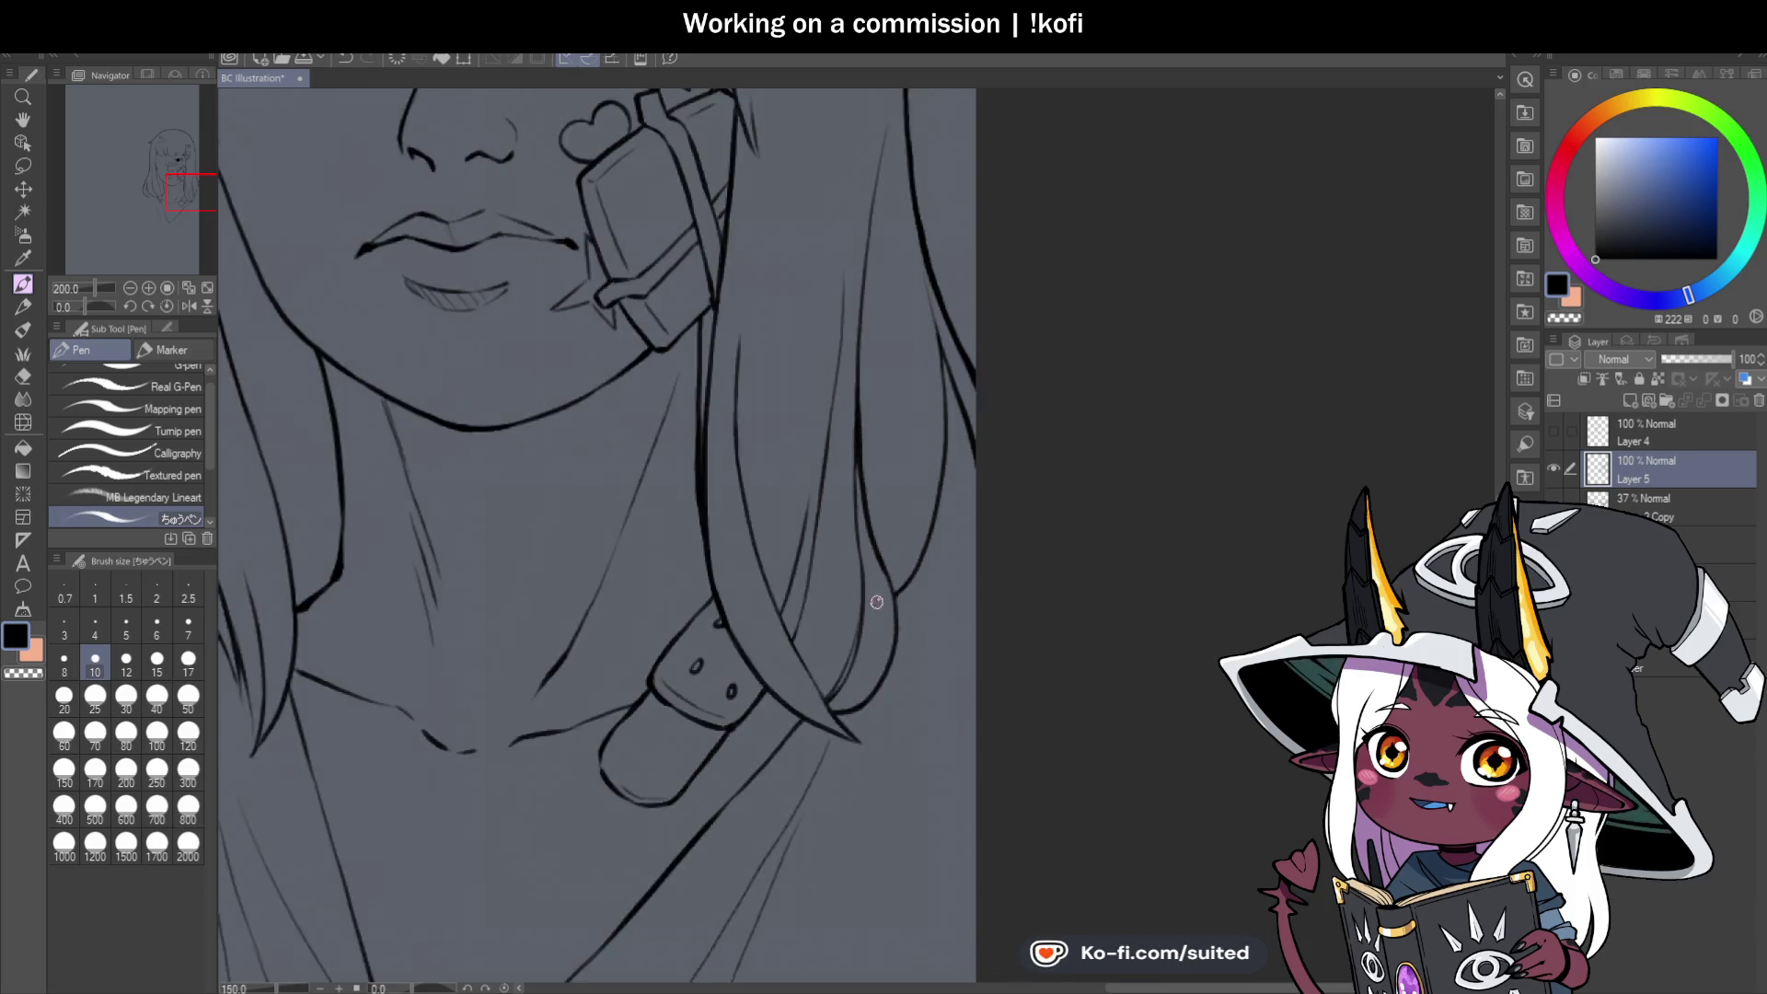
scroll(911, 615, up, 1)
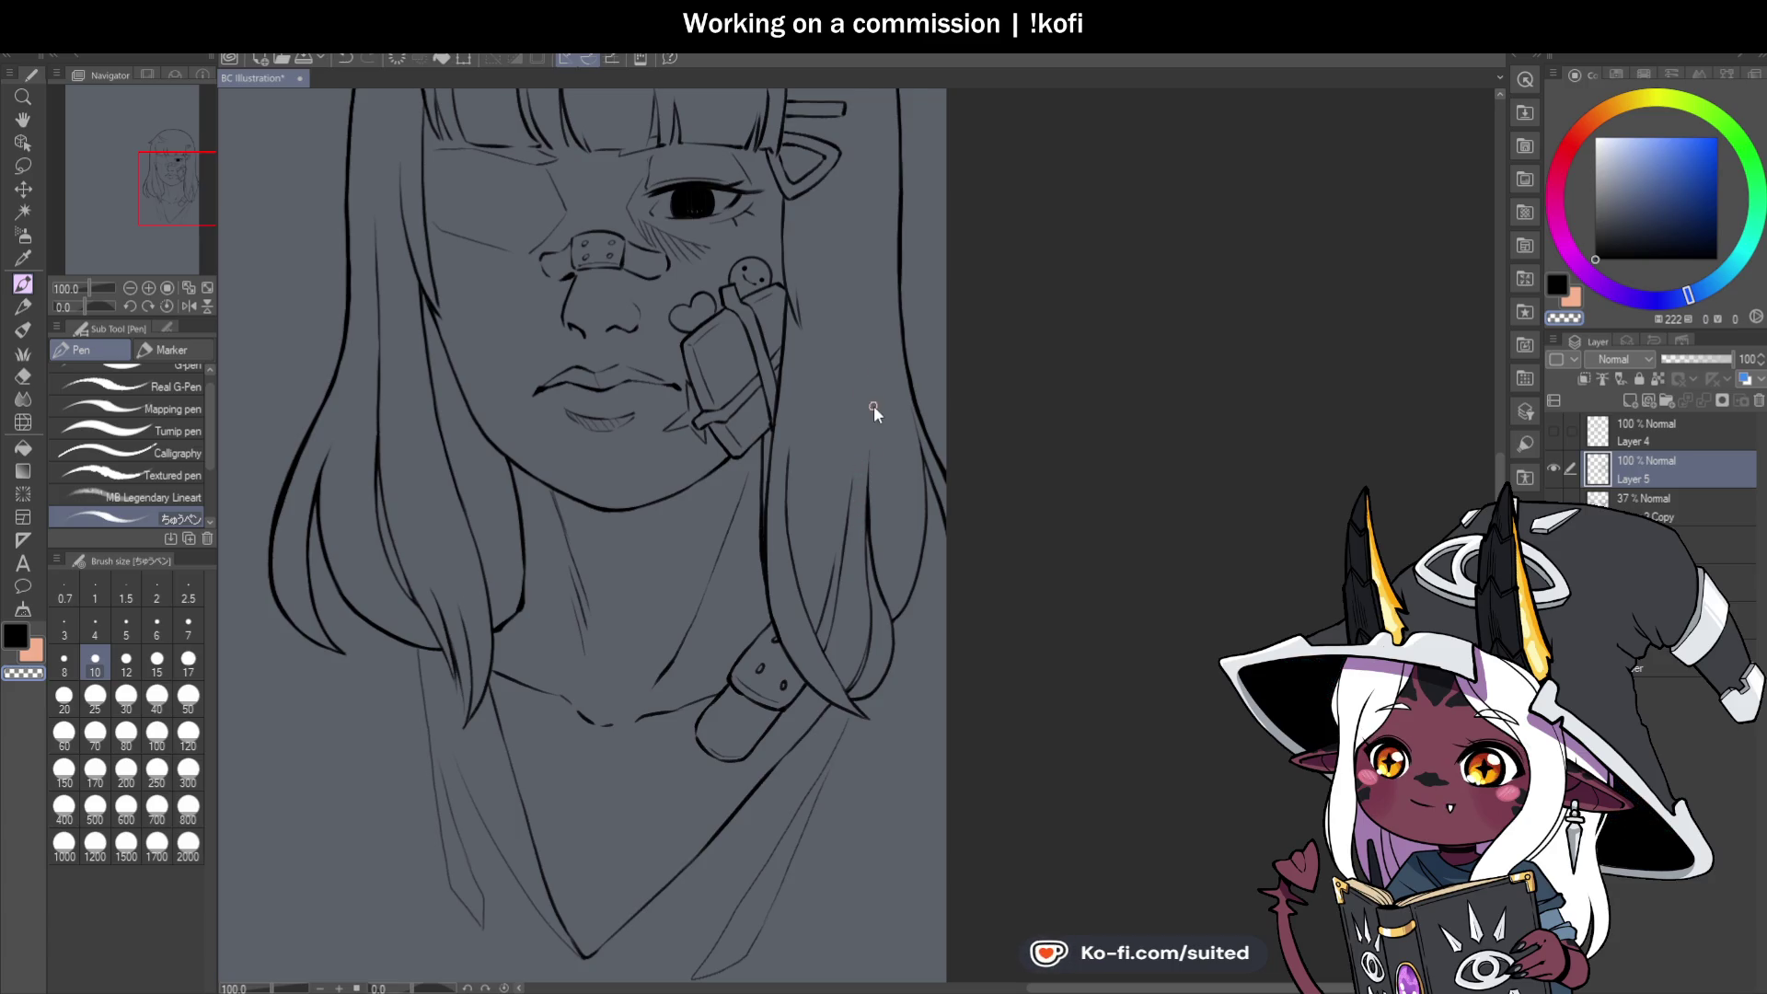
key(c)
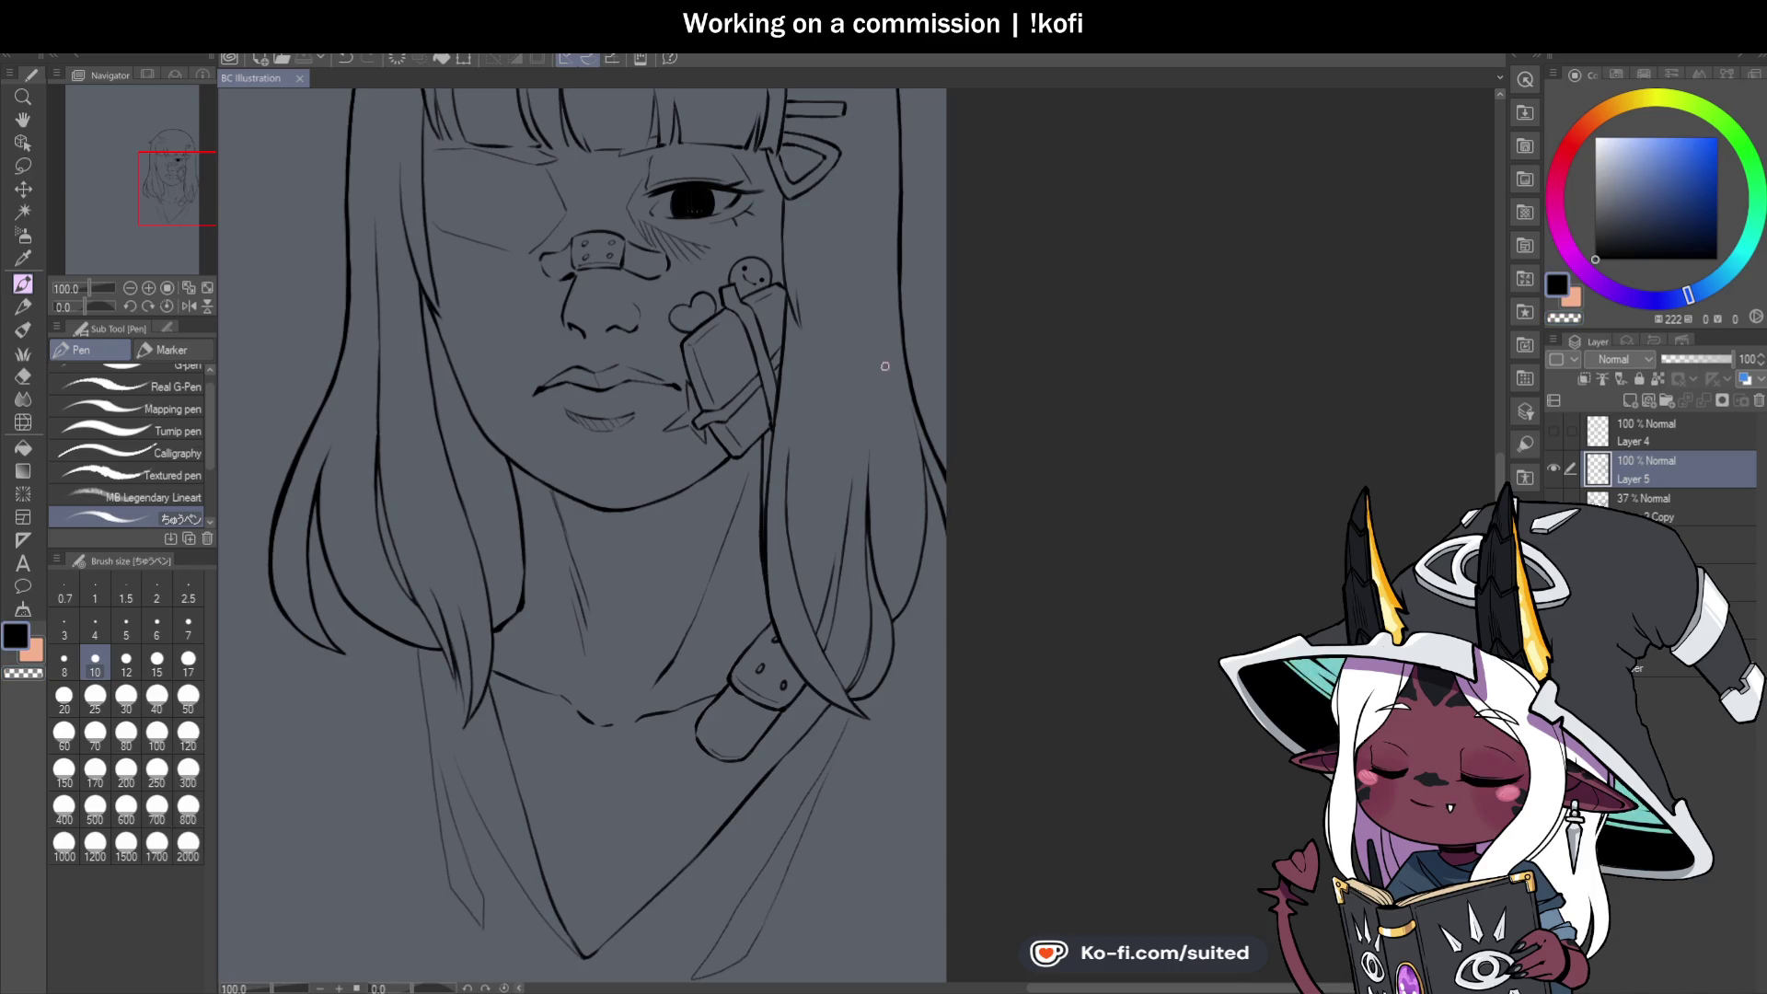
scroll(856, 430, up, 1)
drag(871, 450, 874, 519)
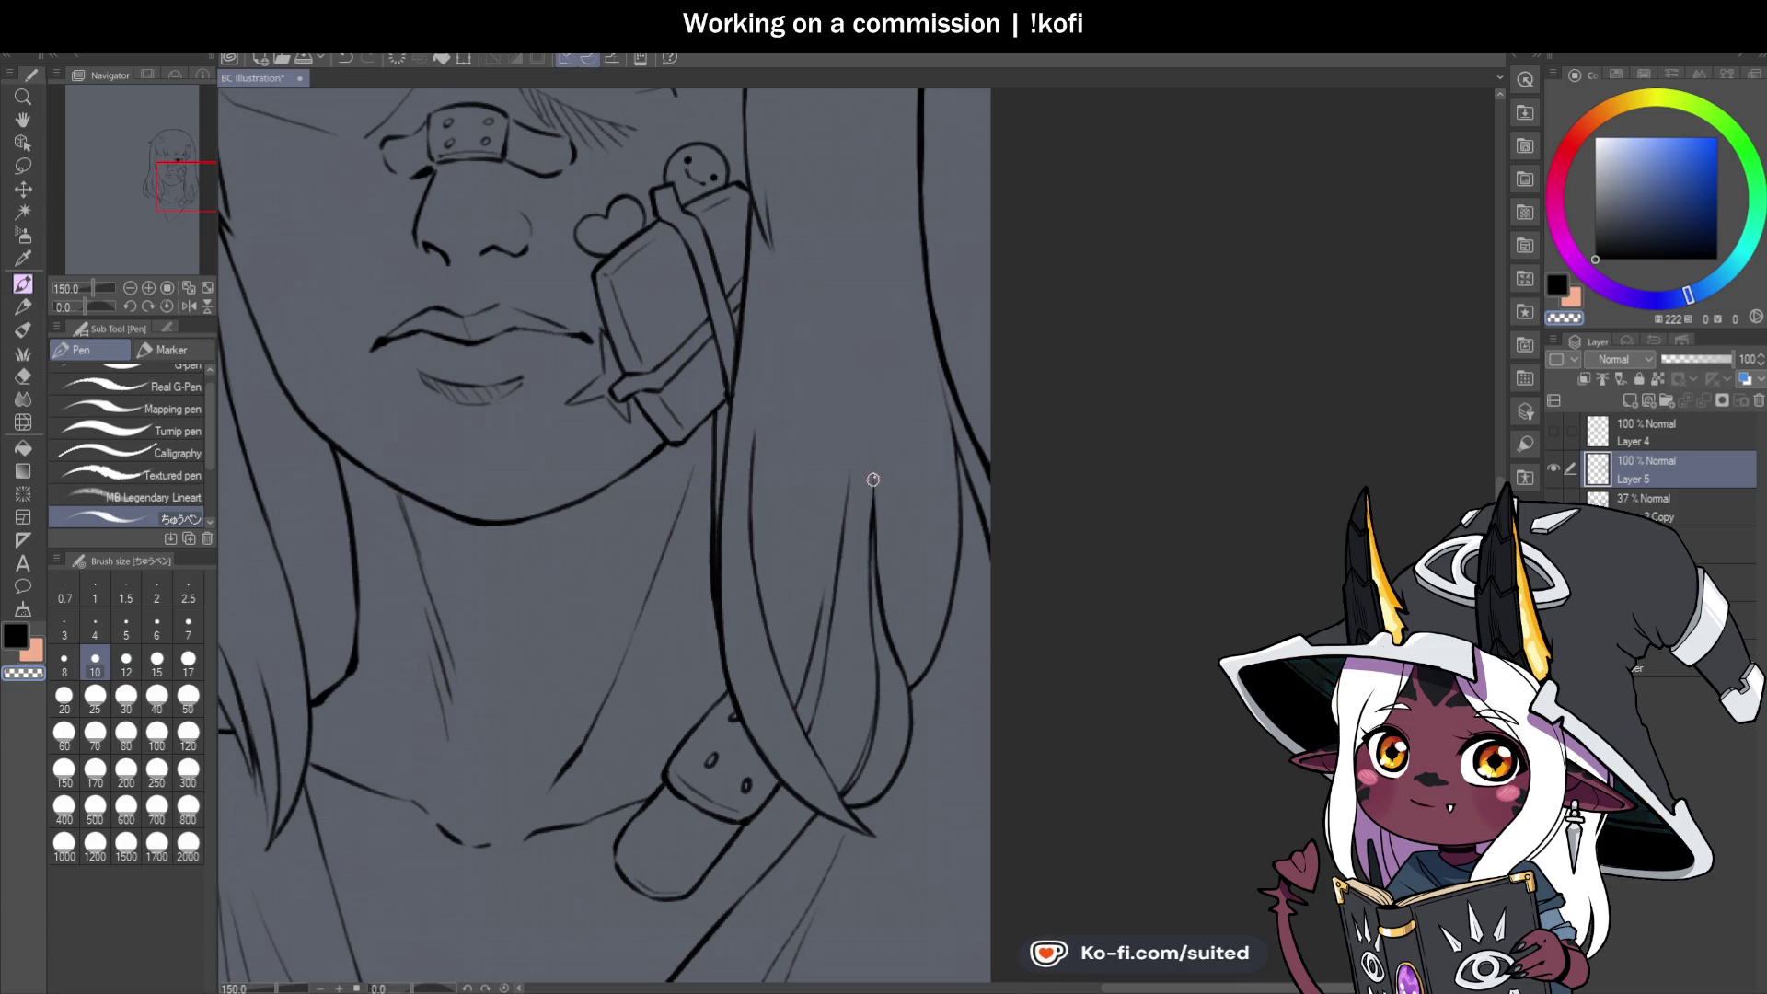
Undo the thin neck strokes and redraw the hair stroke longer in black.
key(c)
key(ctrl+z)
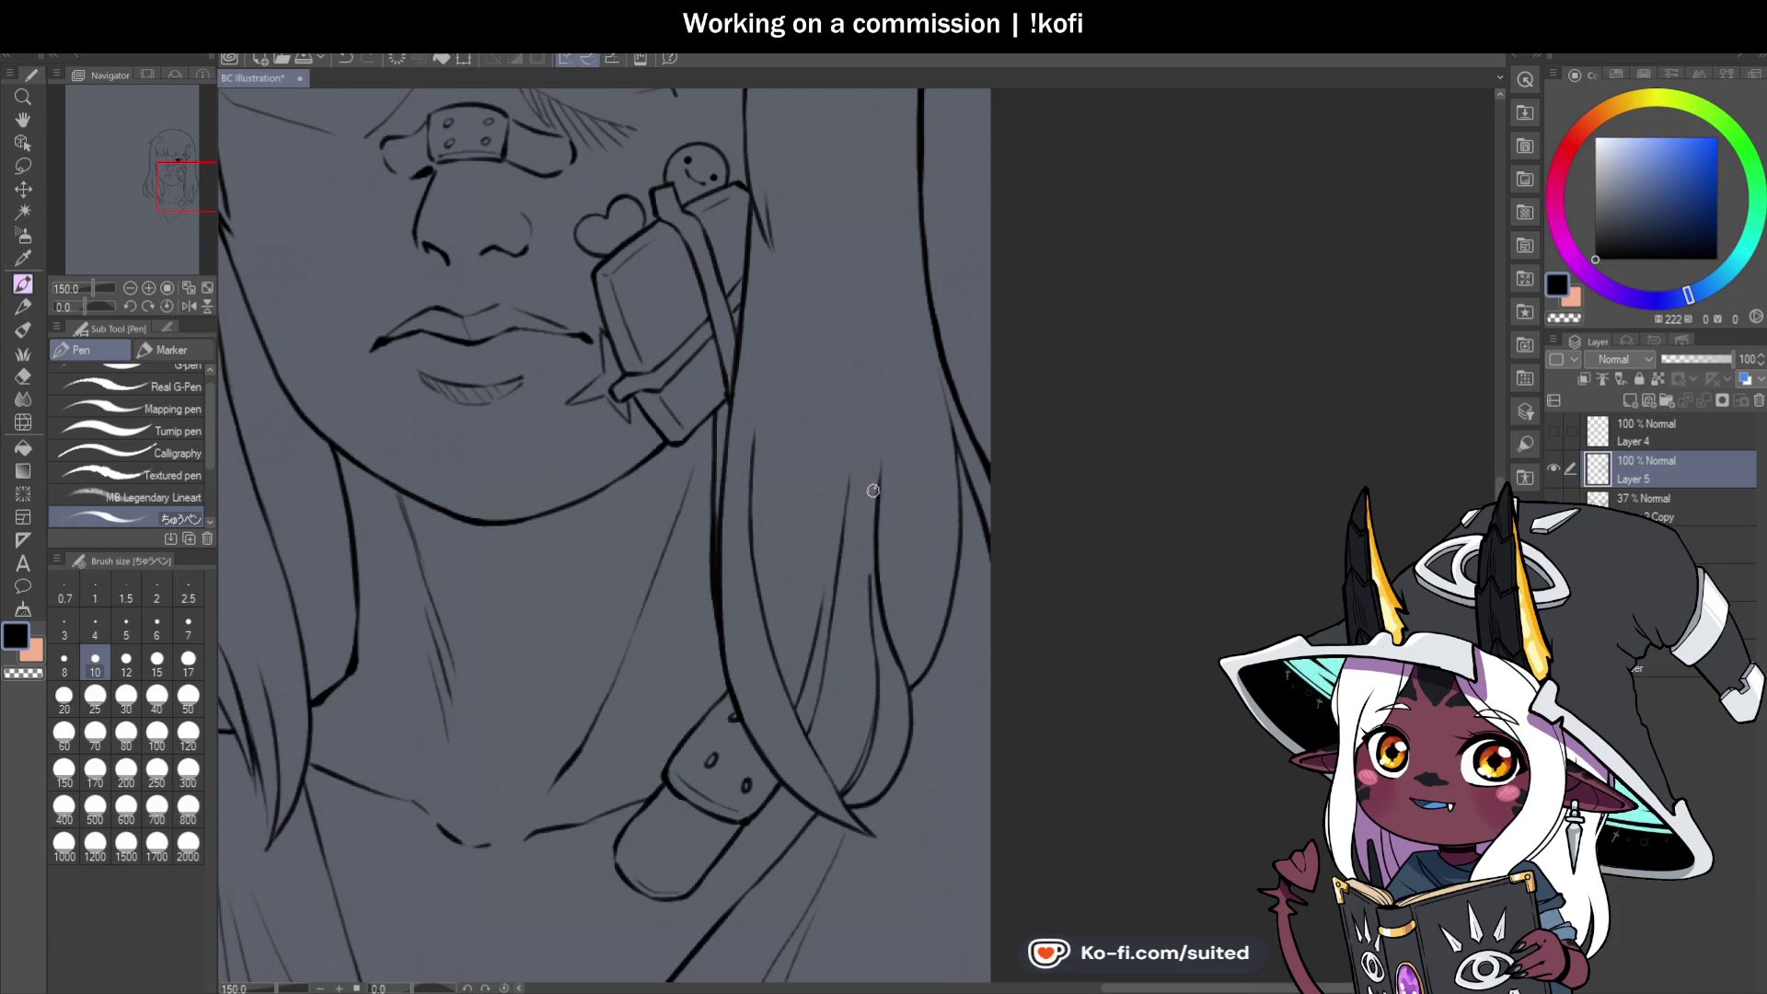
scroll(873, 504, down, 5)
scroll(859, 657, up, 5)
key(ctrl+z)
drag(861, 535, 847, 707)
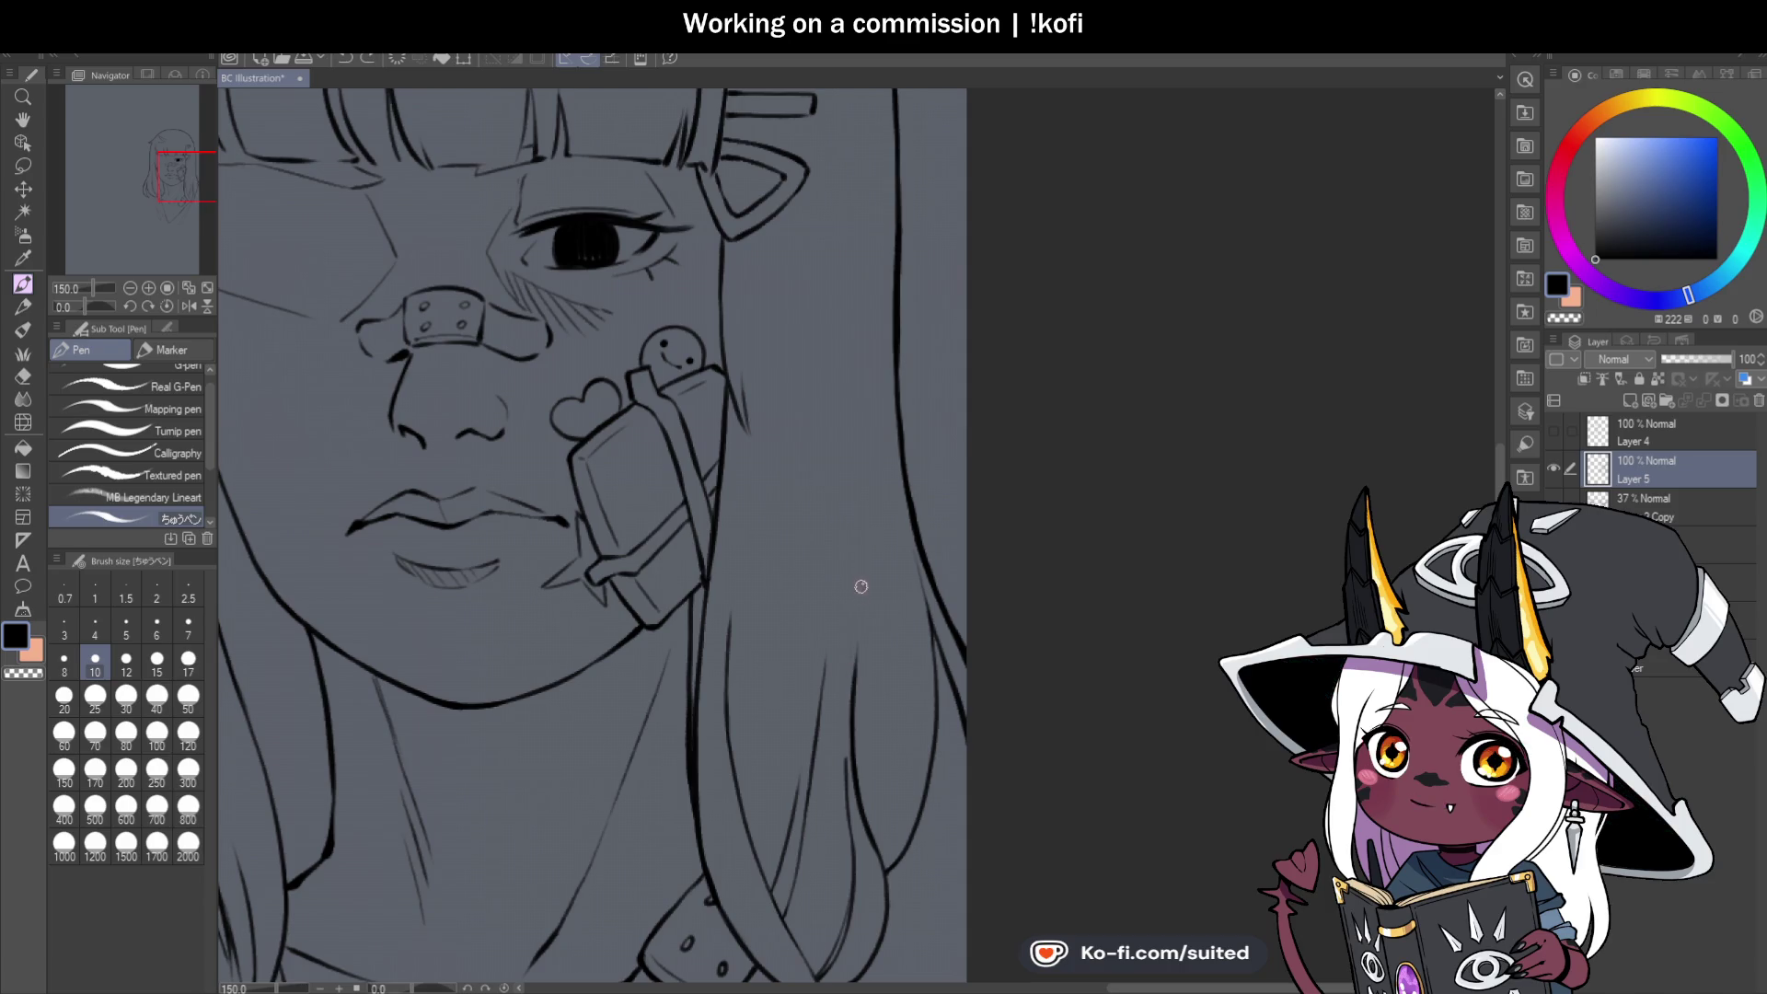
scroll(860, 422, down, 4)
scroll(857, 643, up, 2)
scroll(857, 644, up, 4)
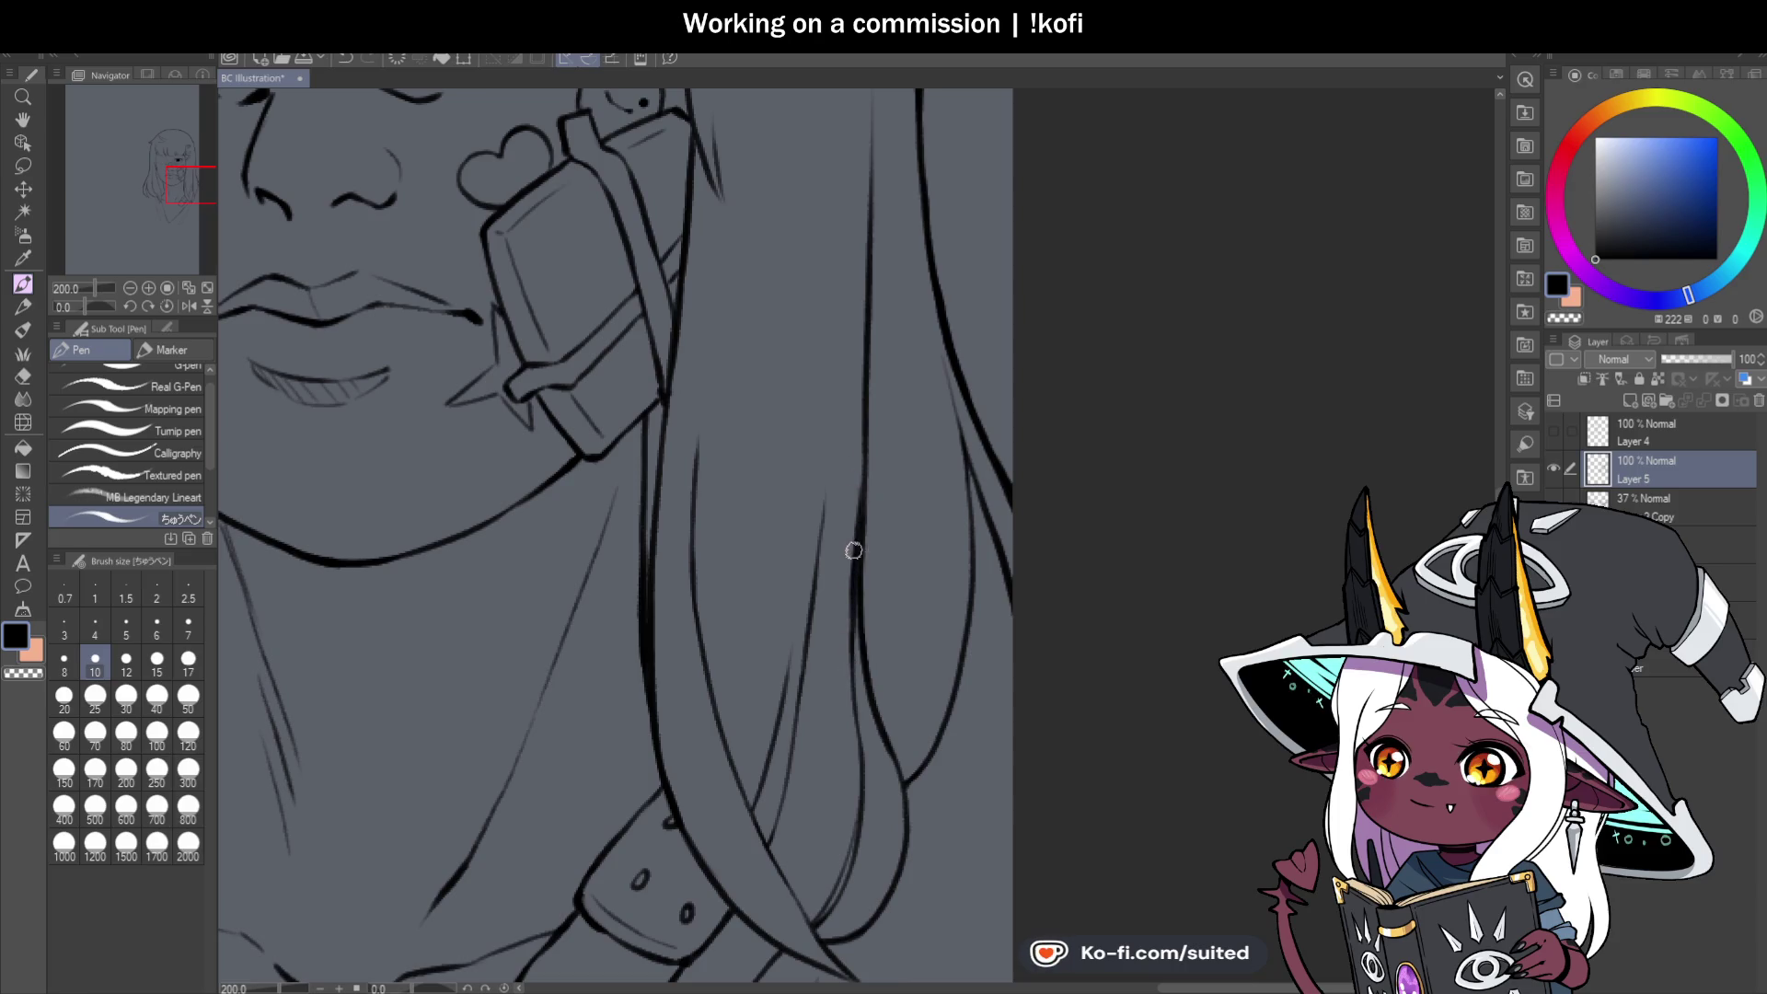
scroll(862, 419, down, 5)
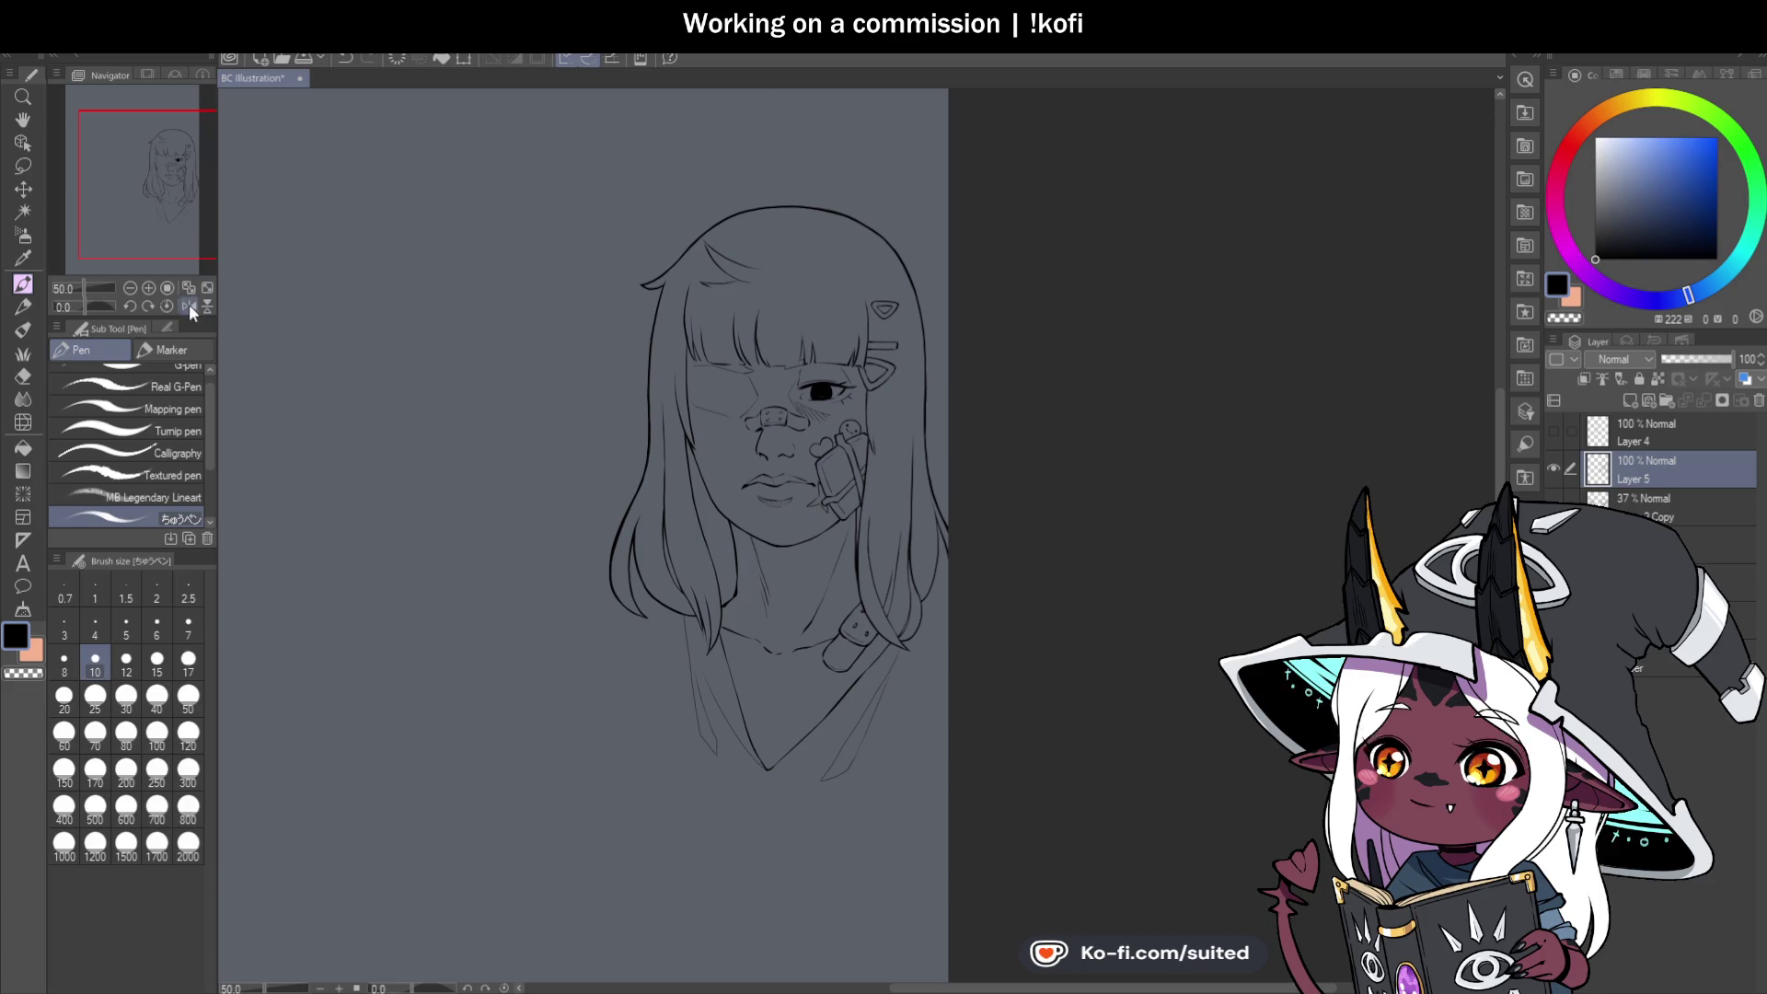
Mirror the canvas view and extend the hair strand line down over the neck.
scroll(959, 425, down, 3)
scroll(1167, 416, up, 1)
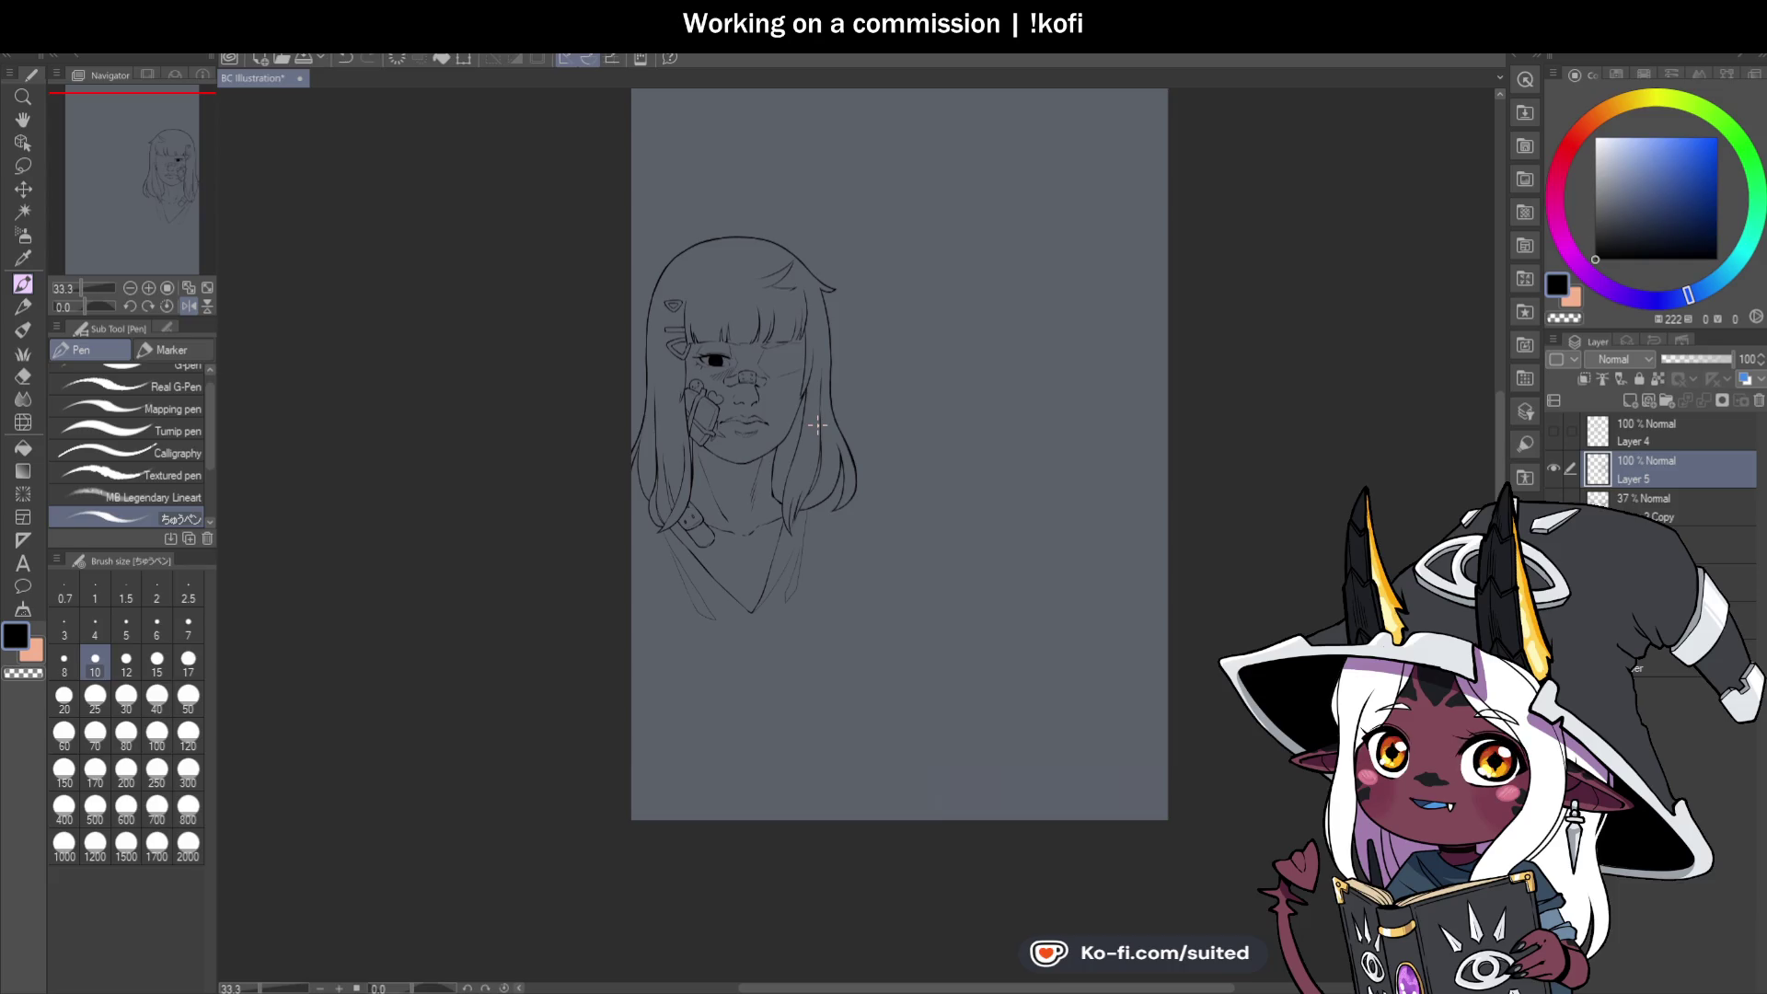
scroll(820, 521, up, 2)
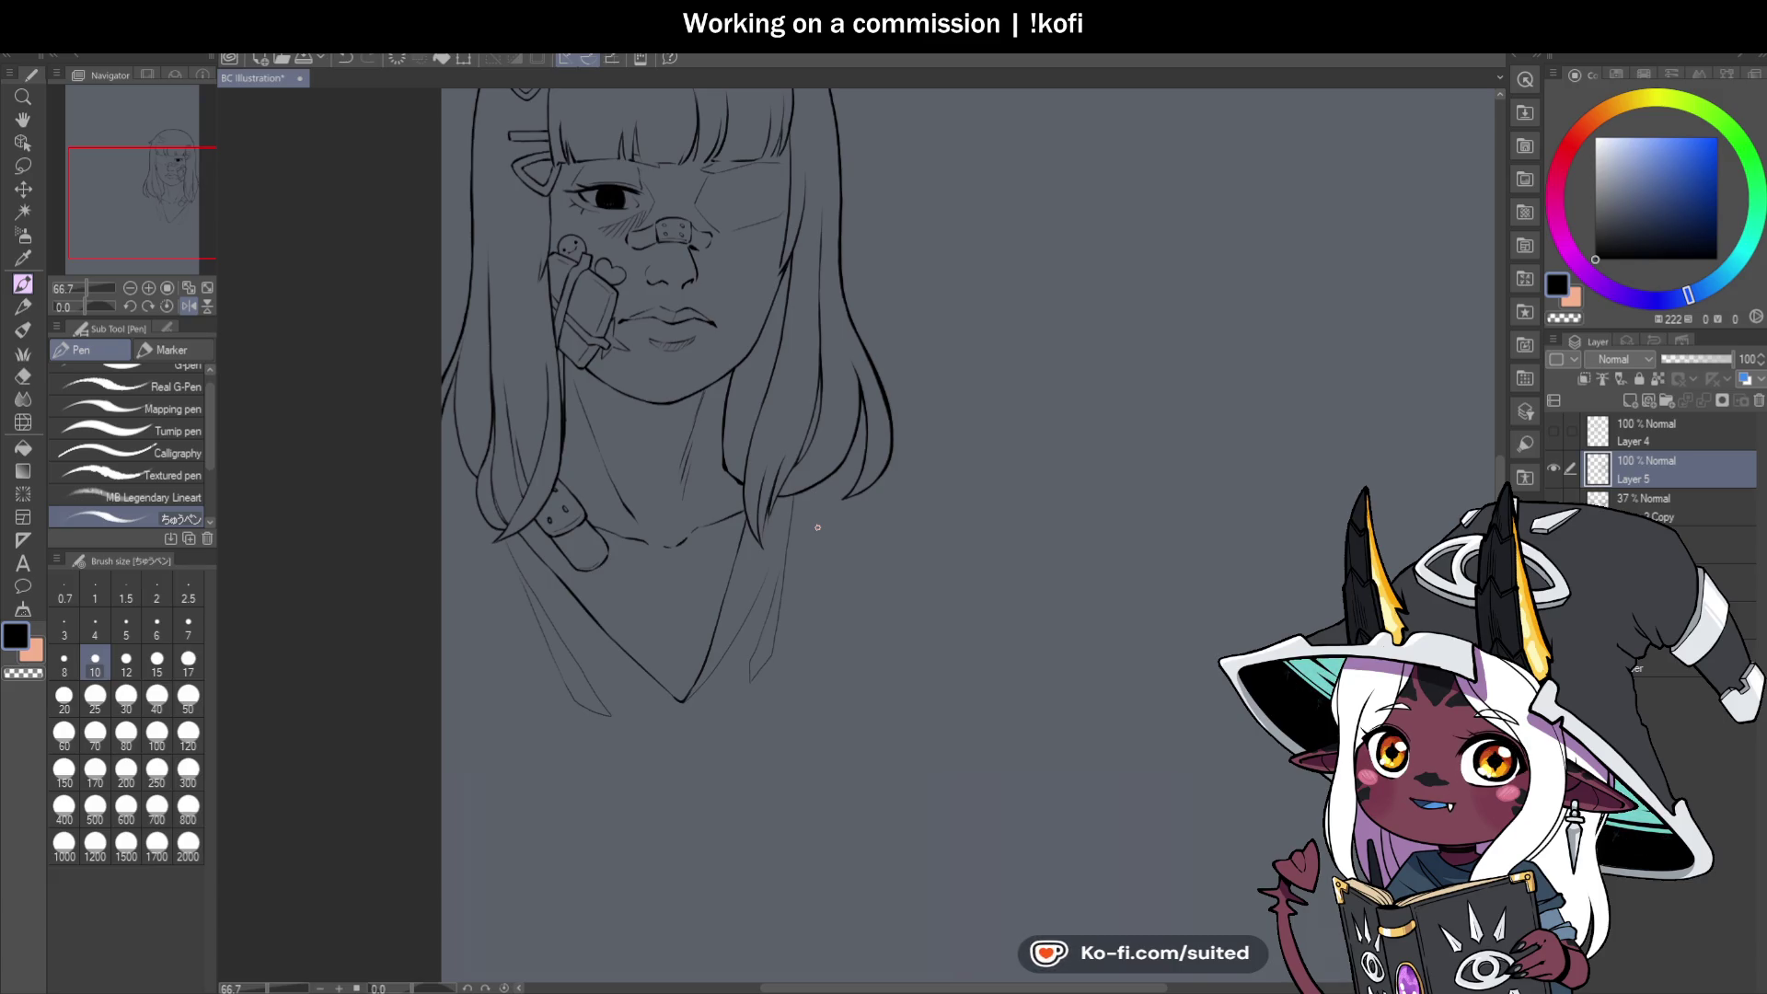
click(187, 306)
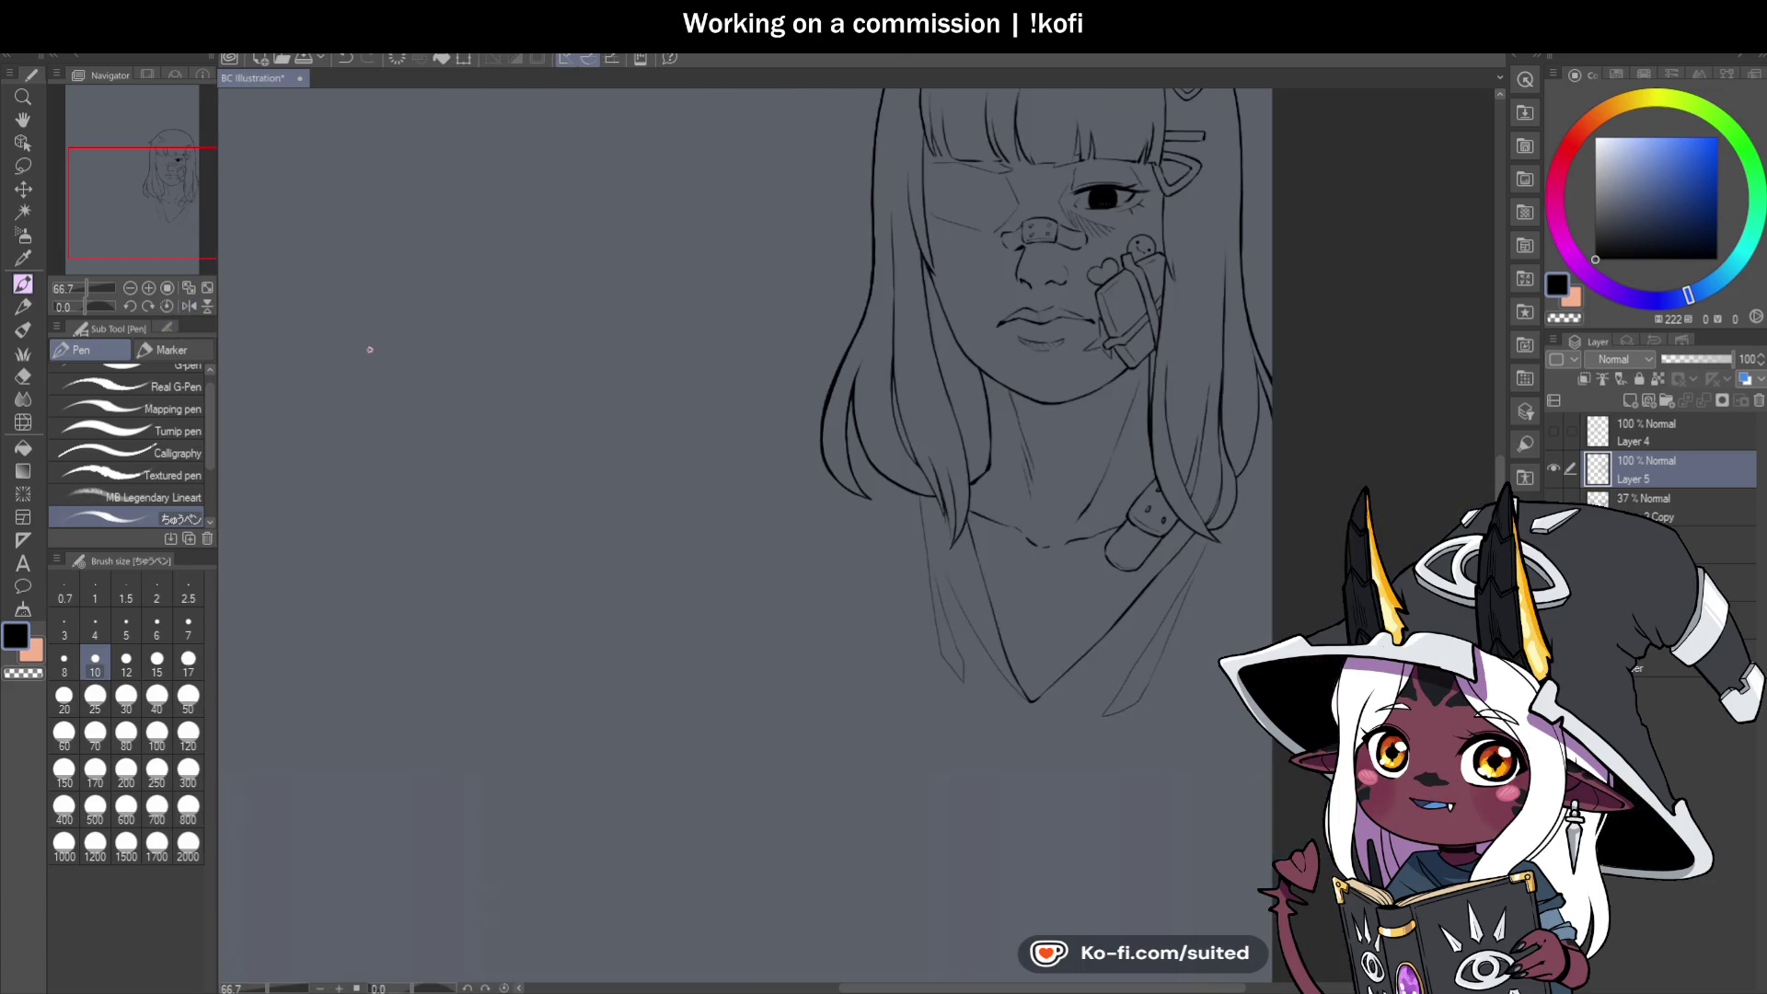
scroll(879, 448, down, 2)
scroll(879, 449, up, 2)
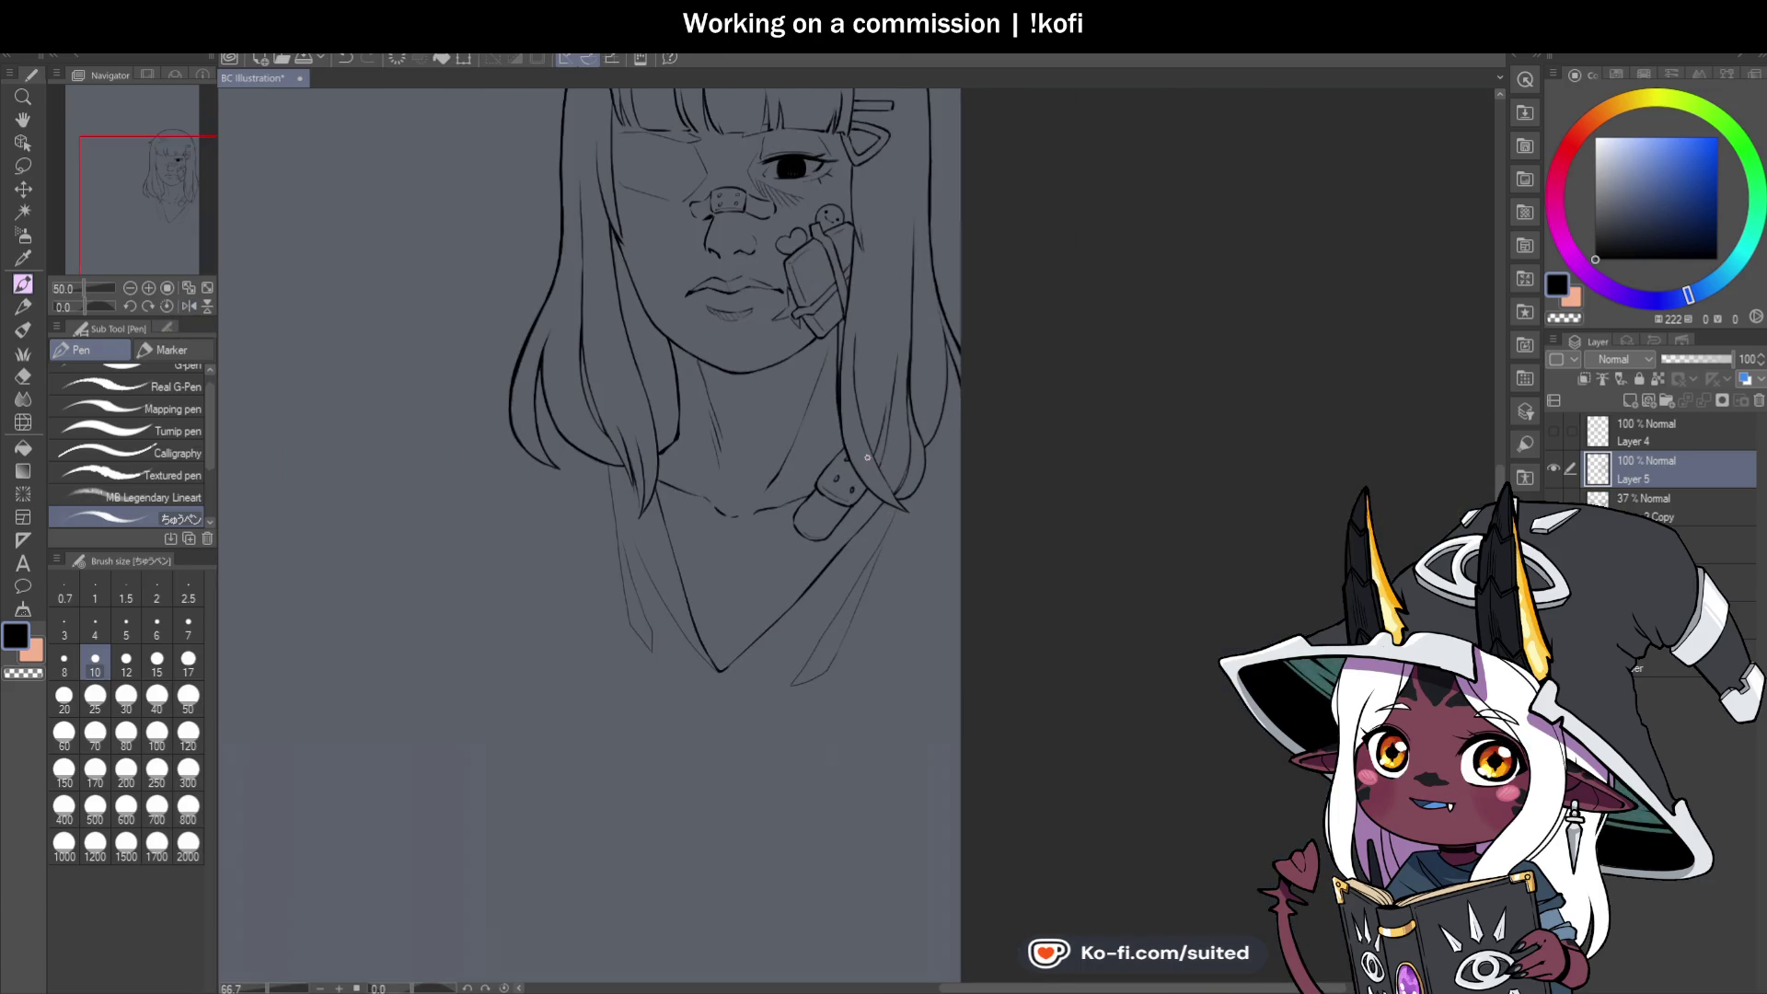
scroll(656, 475, up, 2)
scroll(656, 474, up, 1)
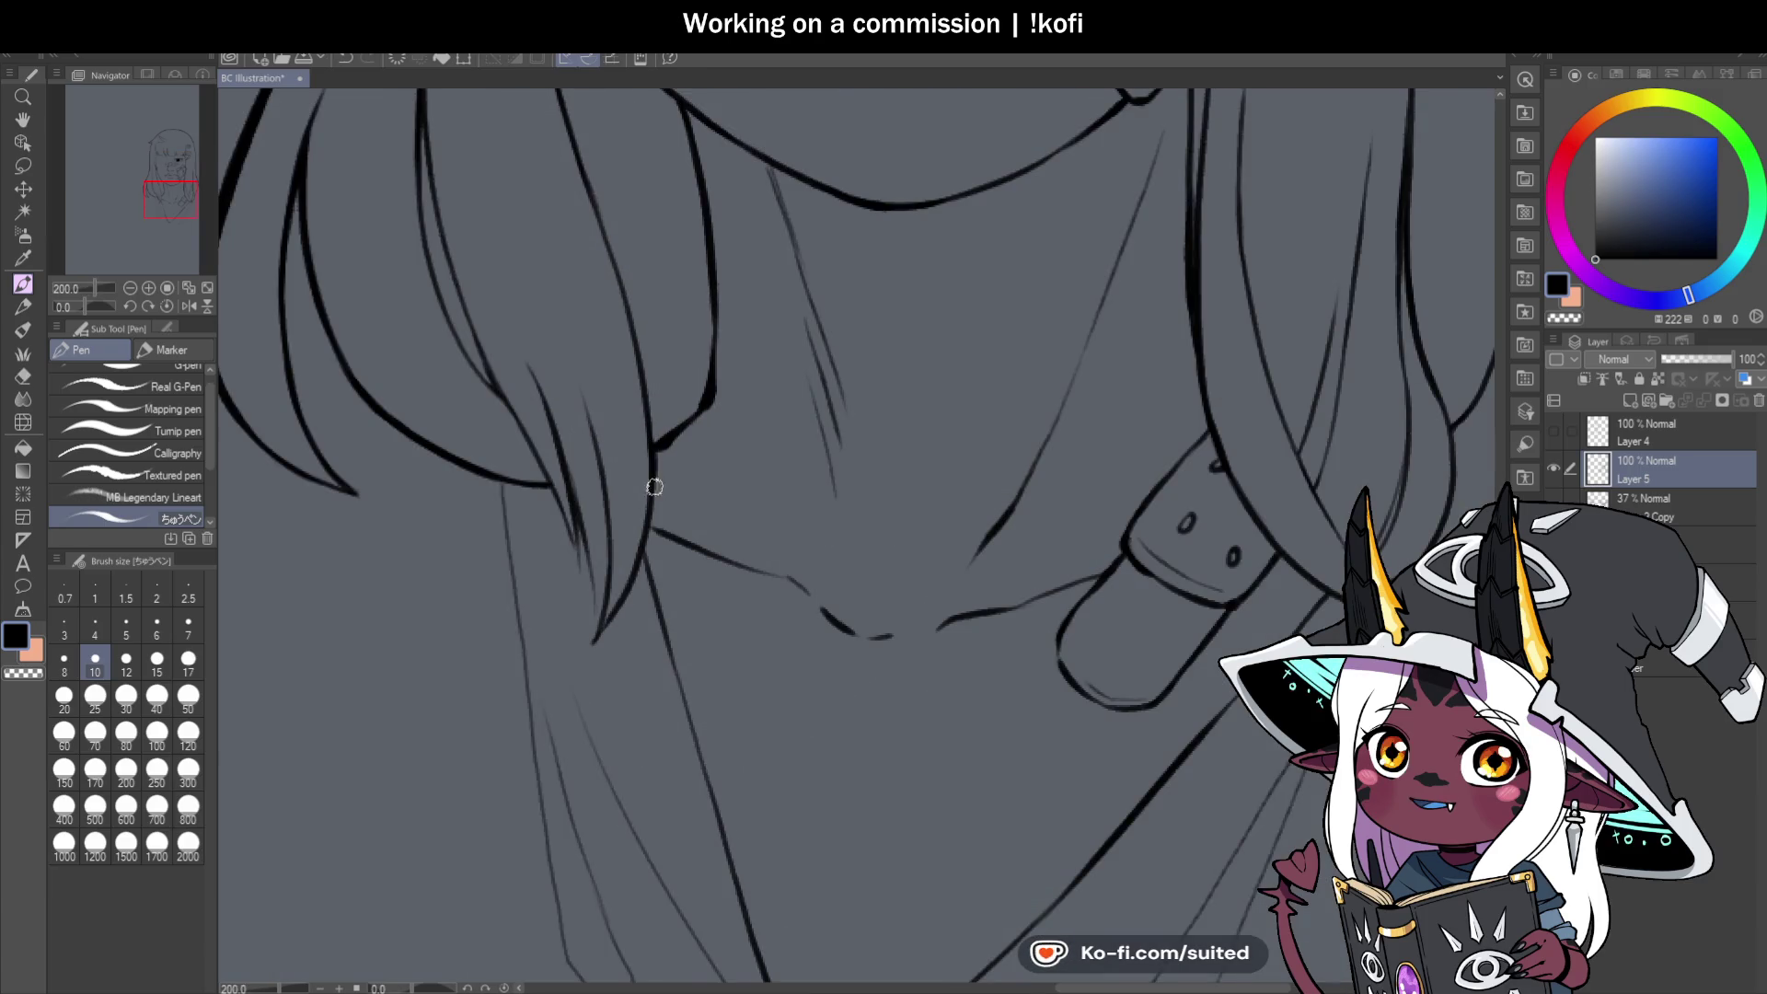
drag(651, 497, 611, 614)
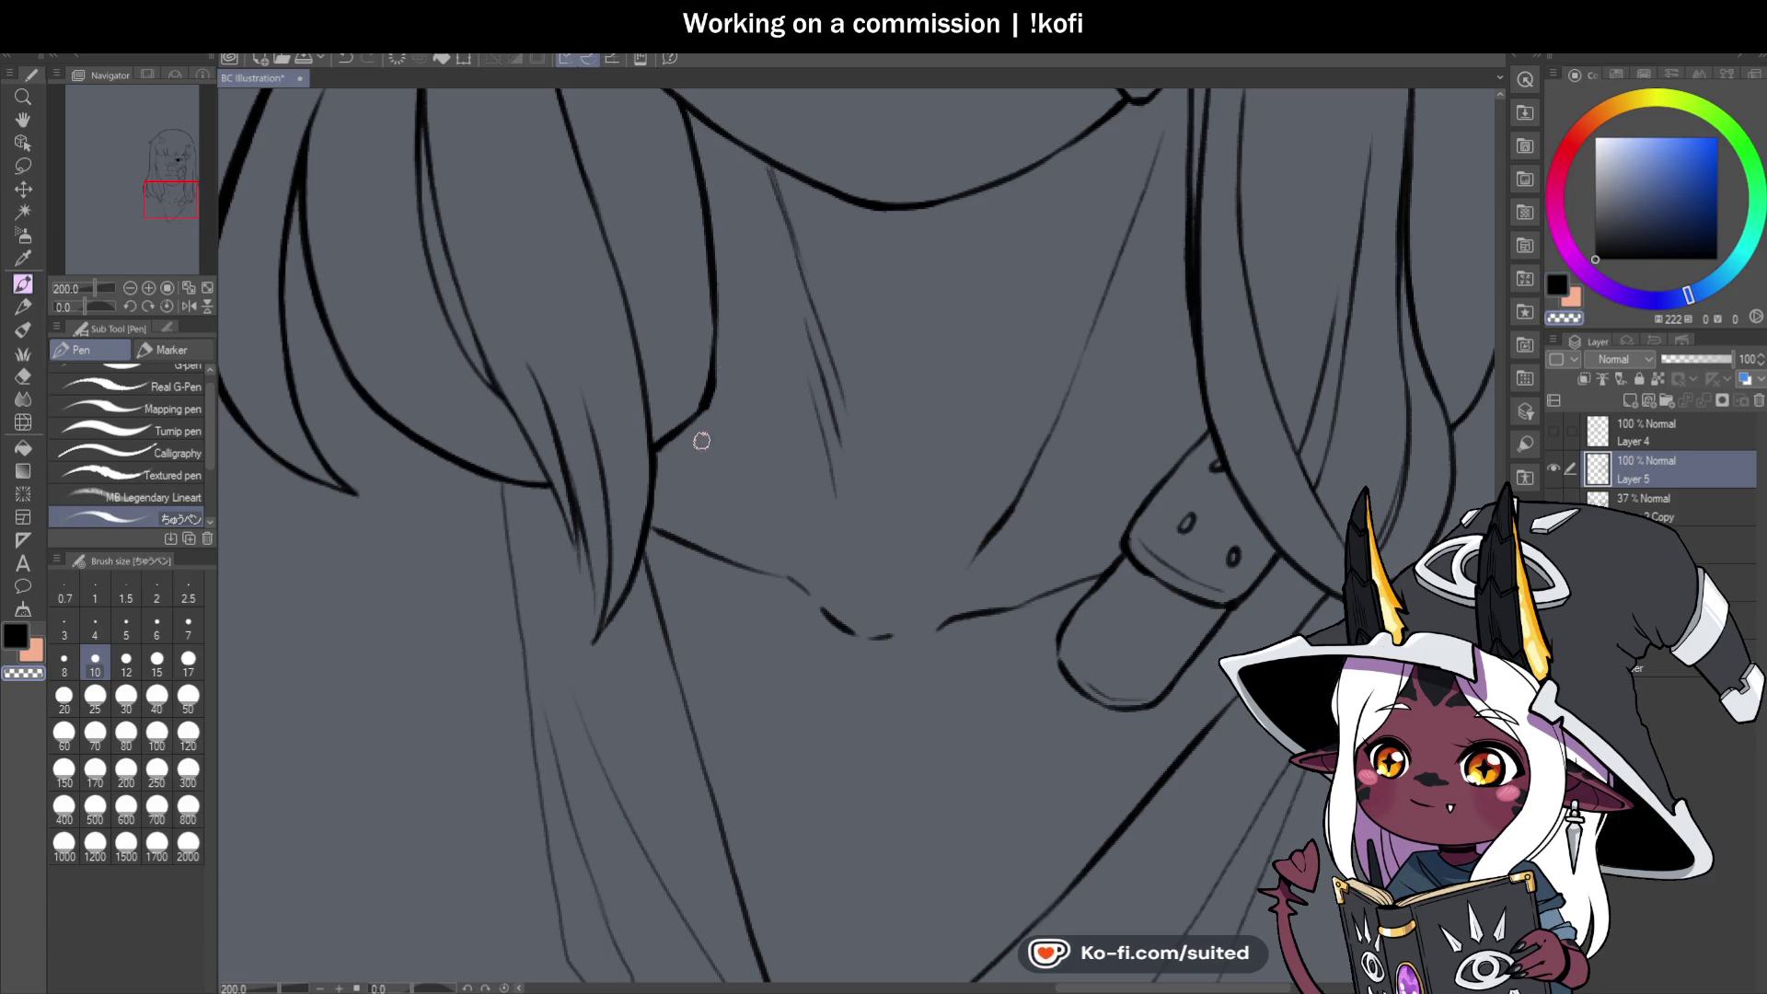
Add a short ink stroke near the neck.
scroll(704, 396, down, 3)
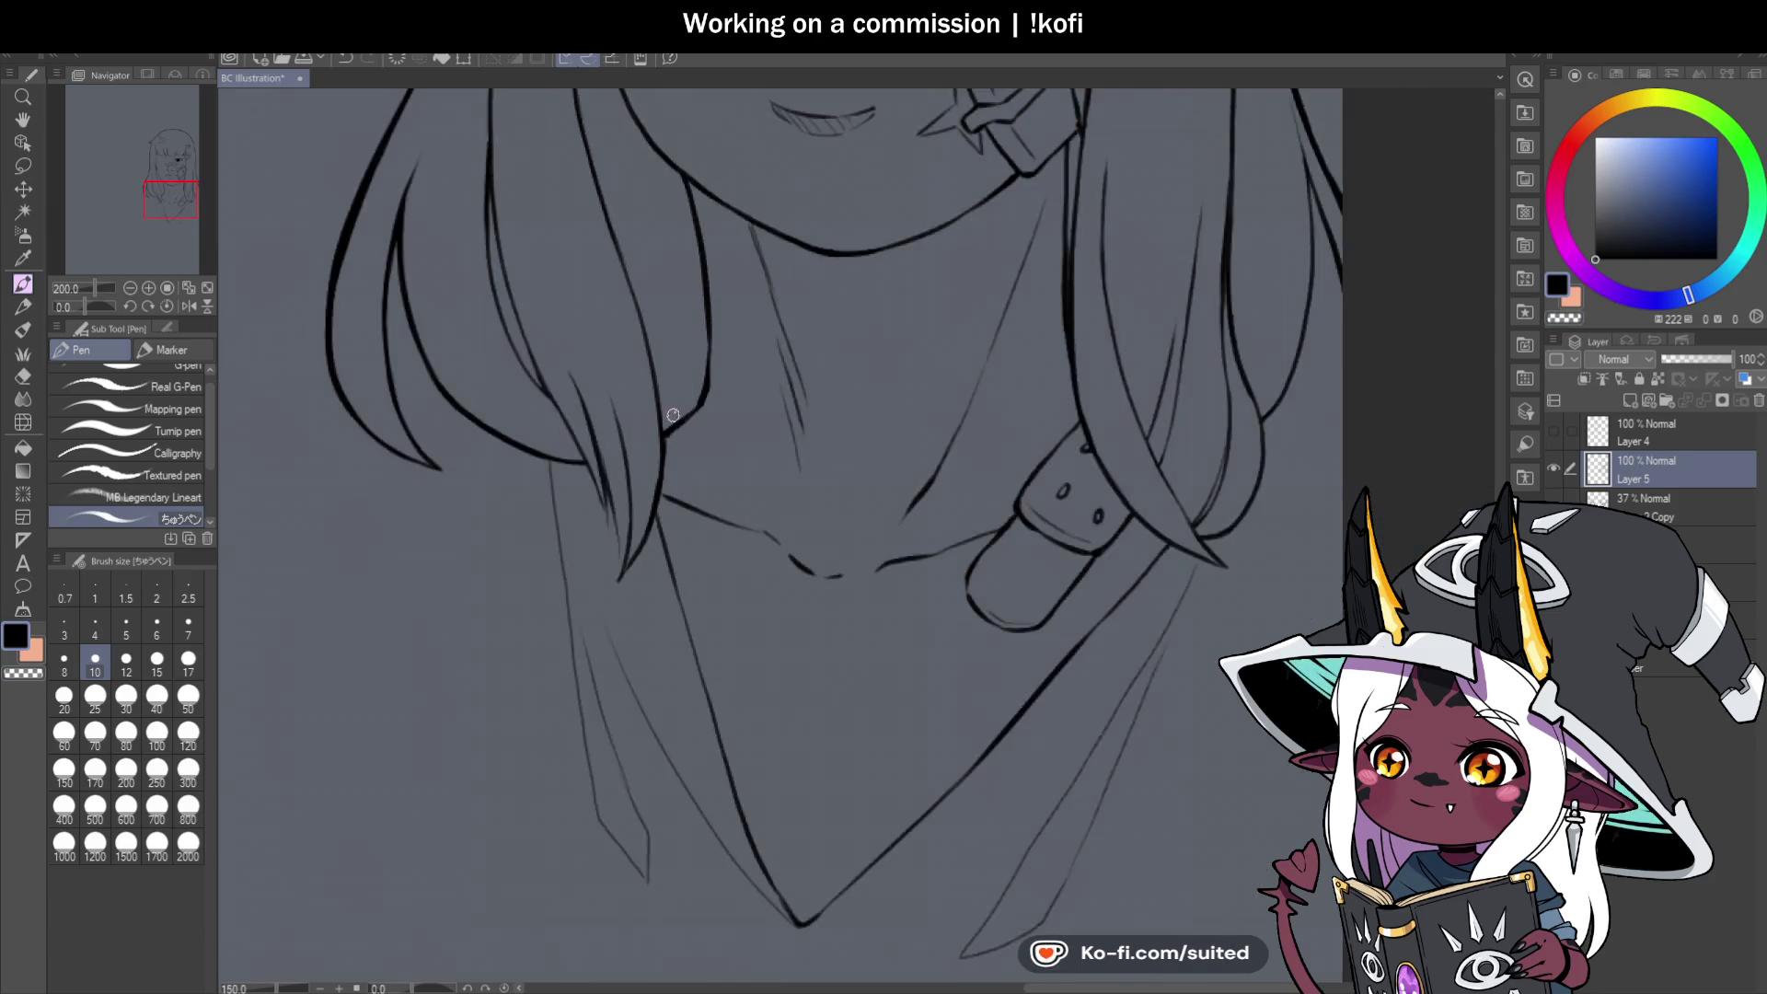
scroll(871, 453, down, 1)
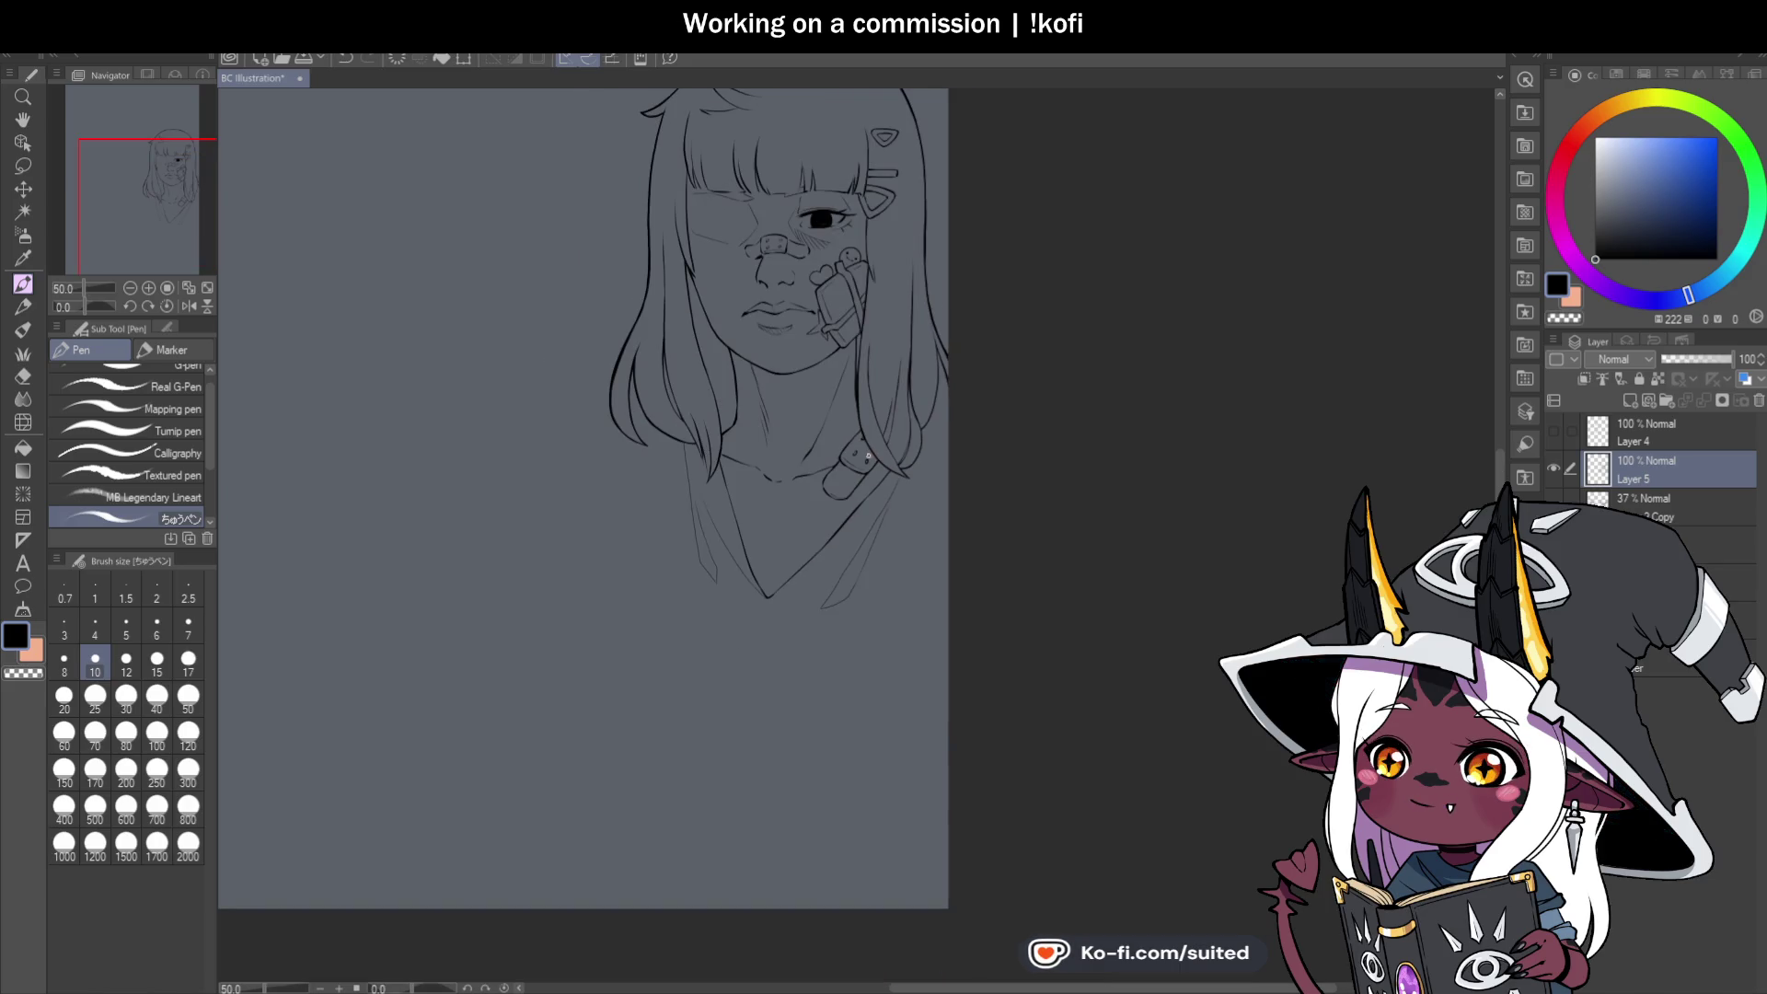
scroll(870, 454, down, 1)
scroll(870, 465, up, 2)
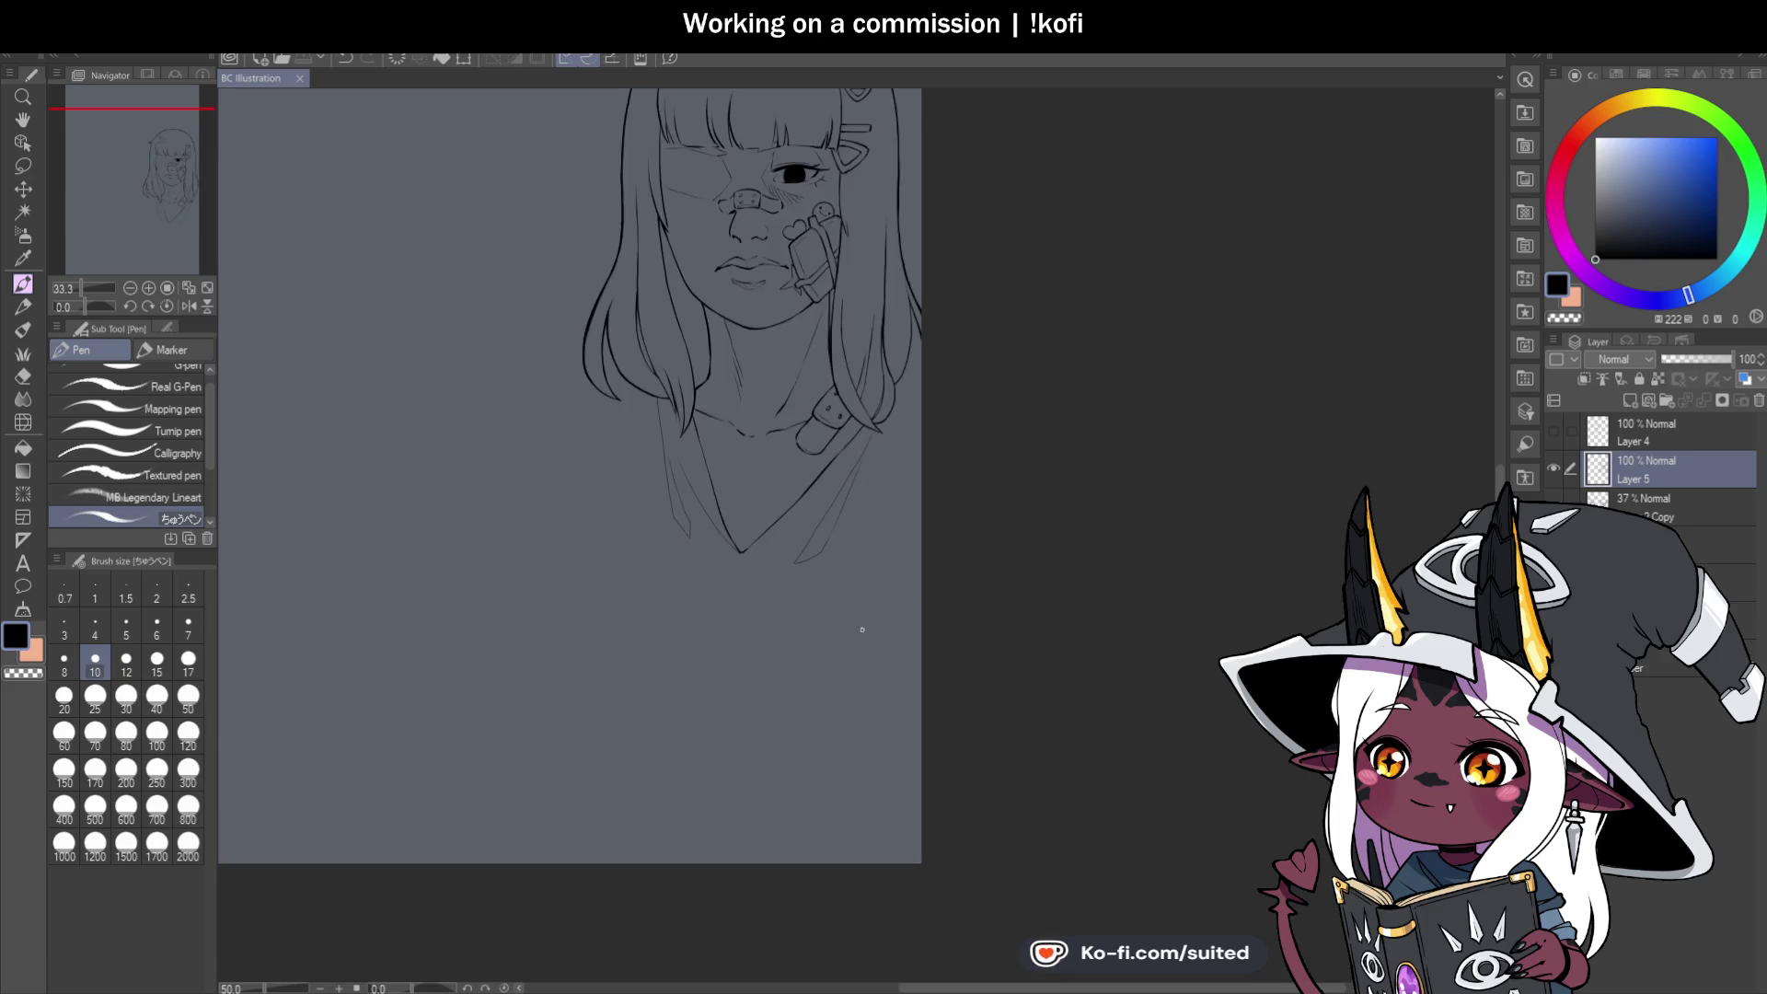
scroll(689, 396, up, 1)
drag(619, 281, 613, 329)
Ink the right edge of the V-neck collar up-right from its point.
scroll(623, 268, up, 2)
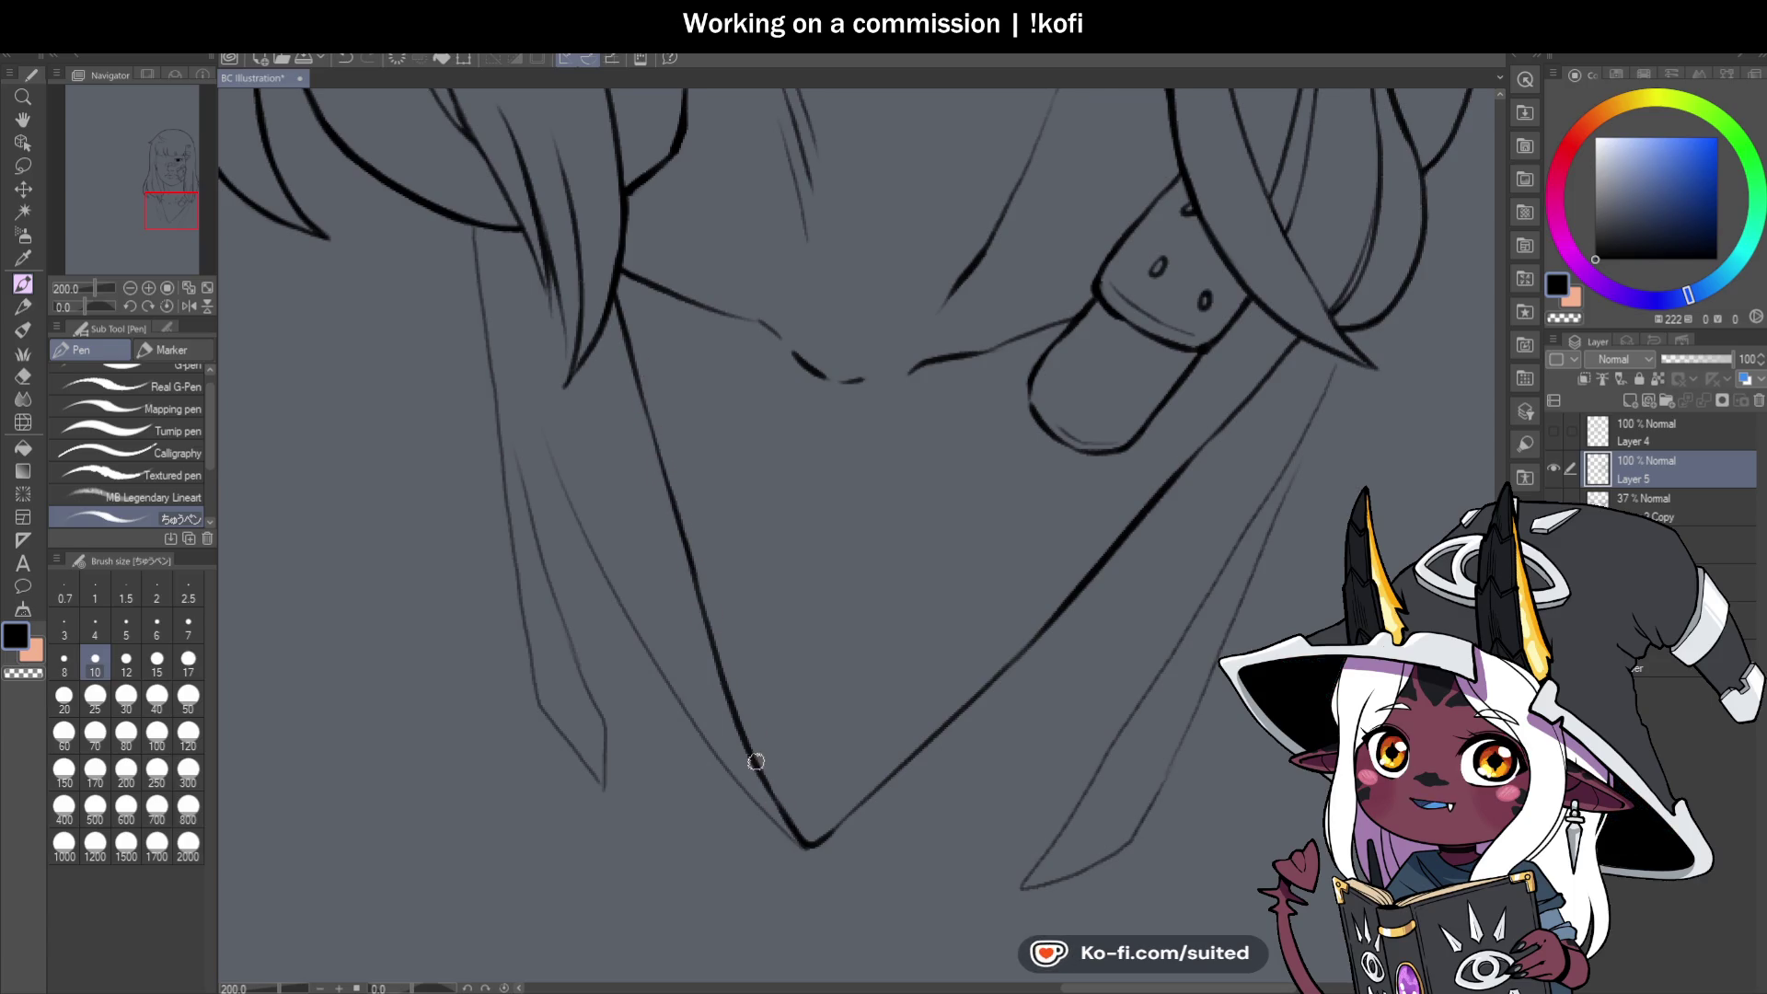
scroll(756, 762, down, 1)
scroll(789, 777, up, 3)
drag(752, 750, 859, 673)
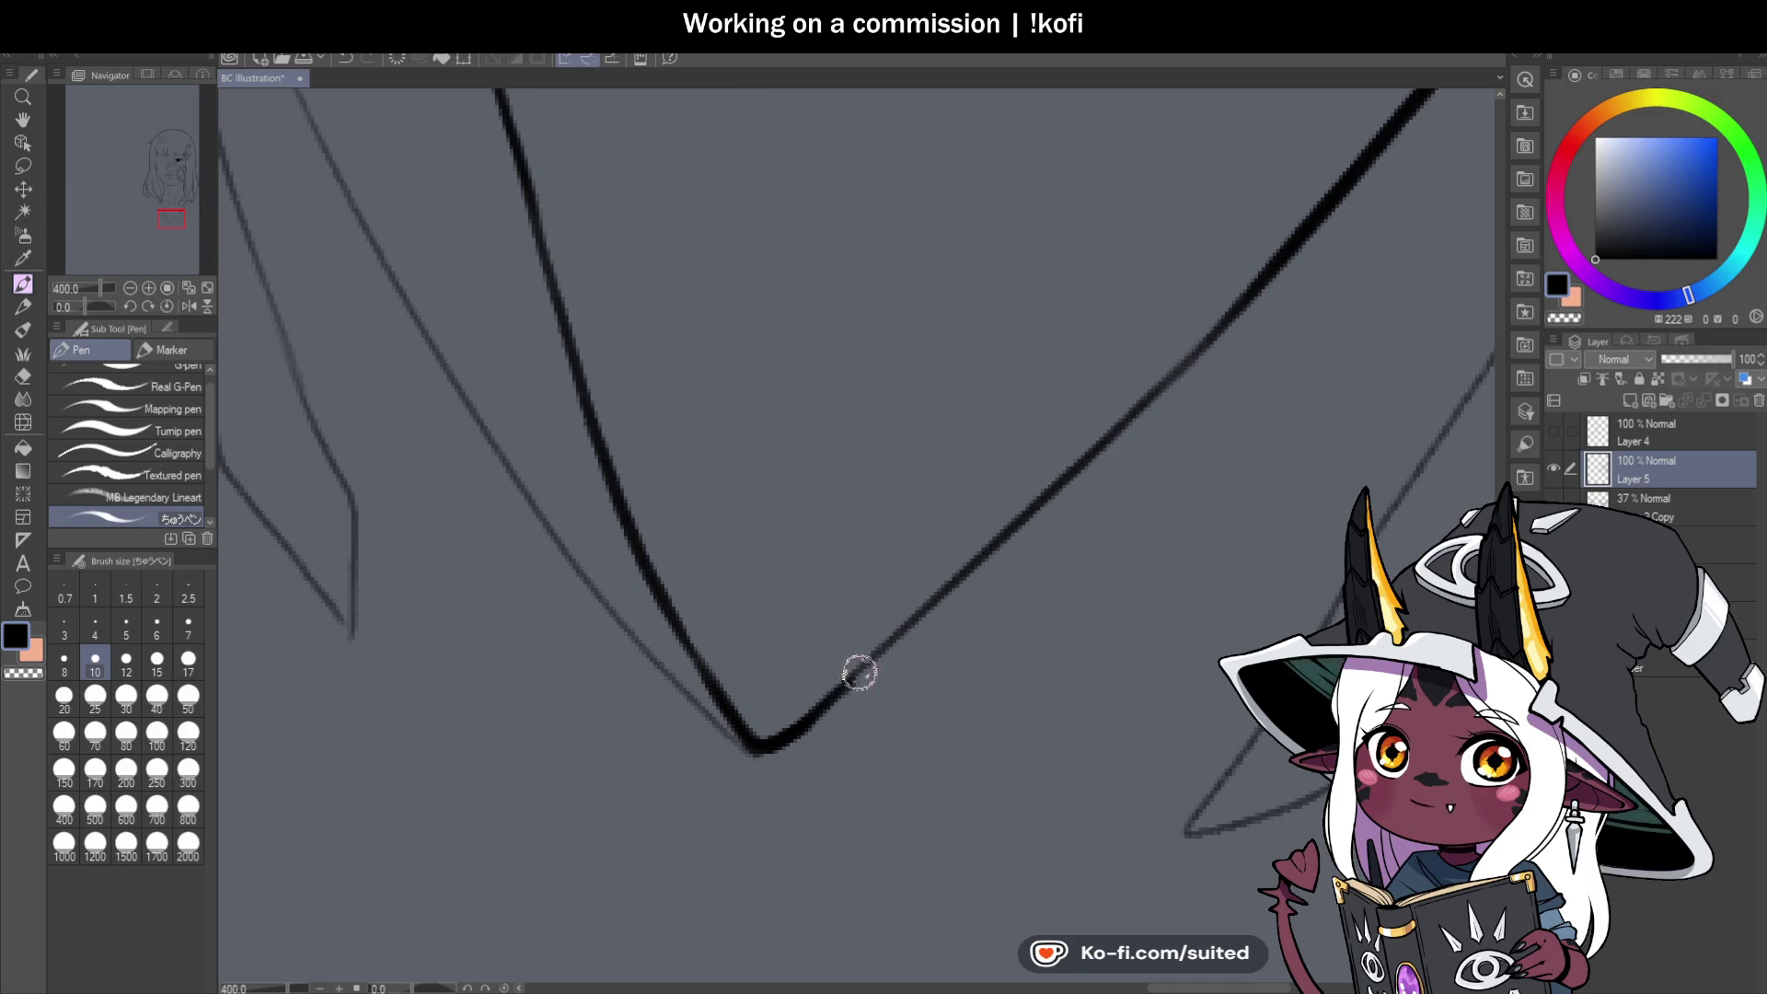
scroll(860, 673, down, 3)
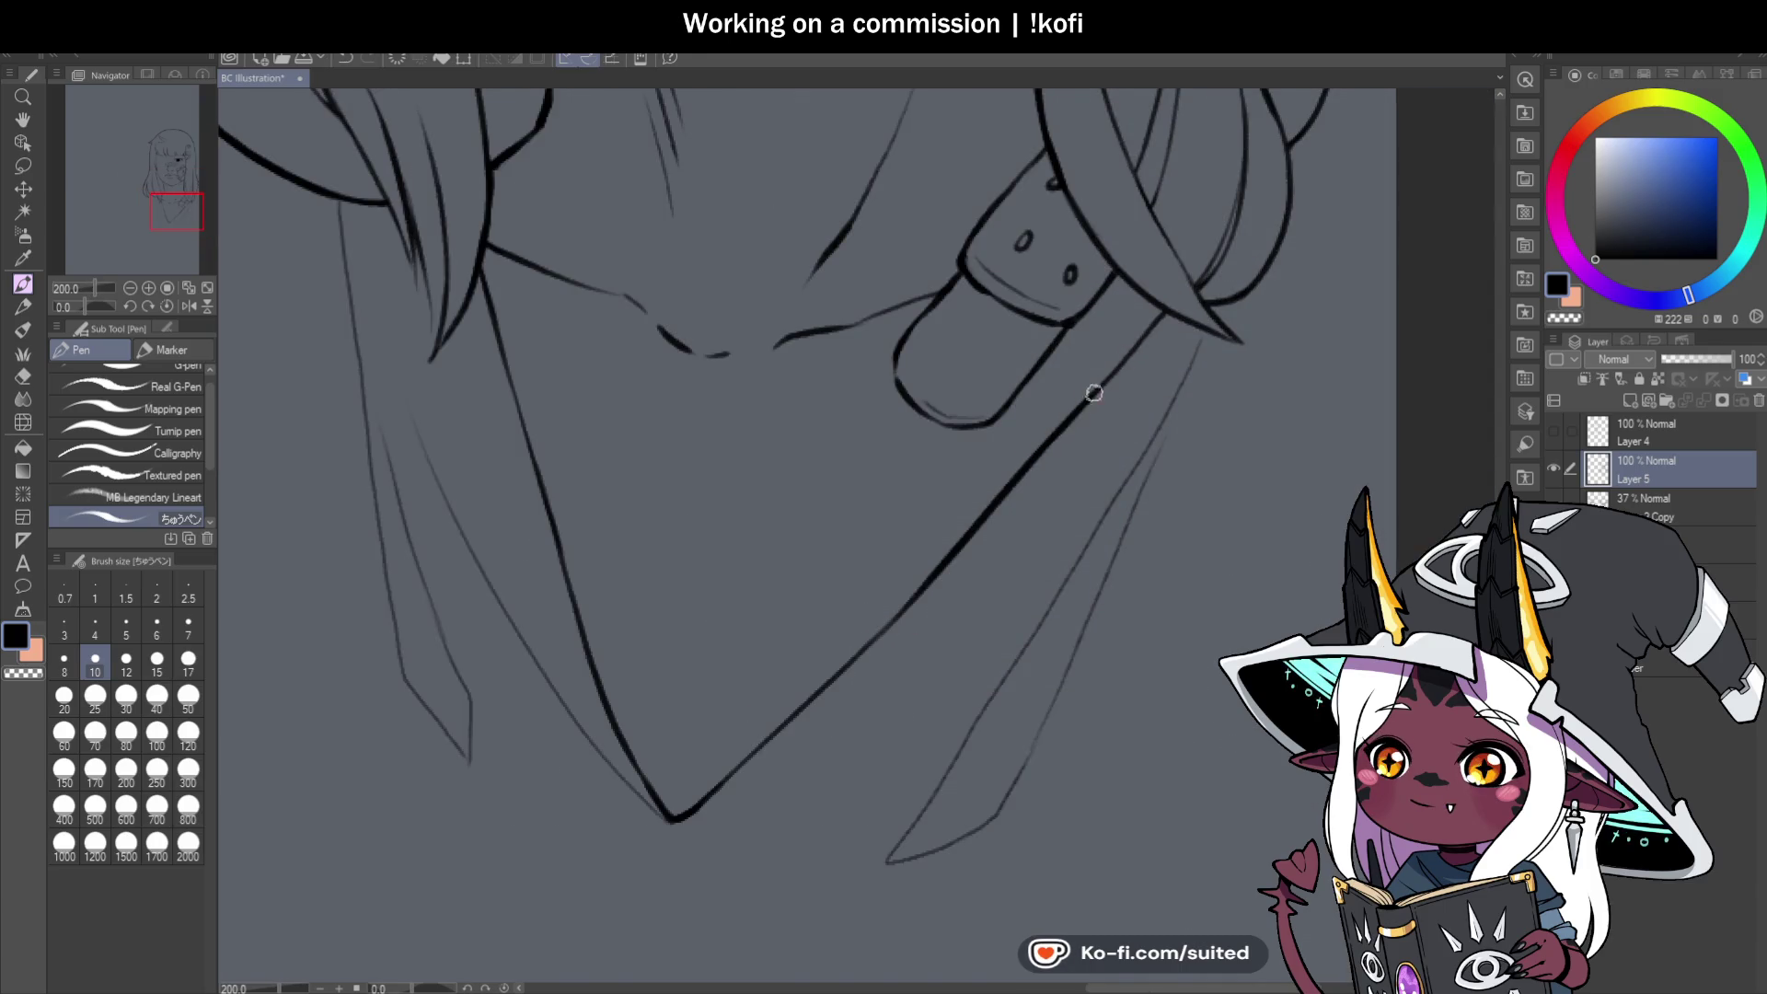
scroll(868, 645, down, 4)
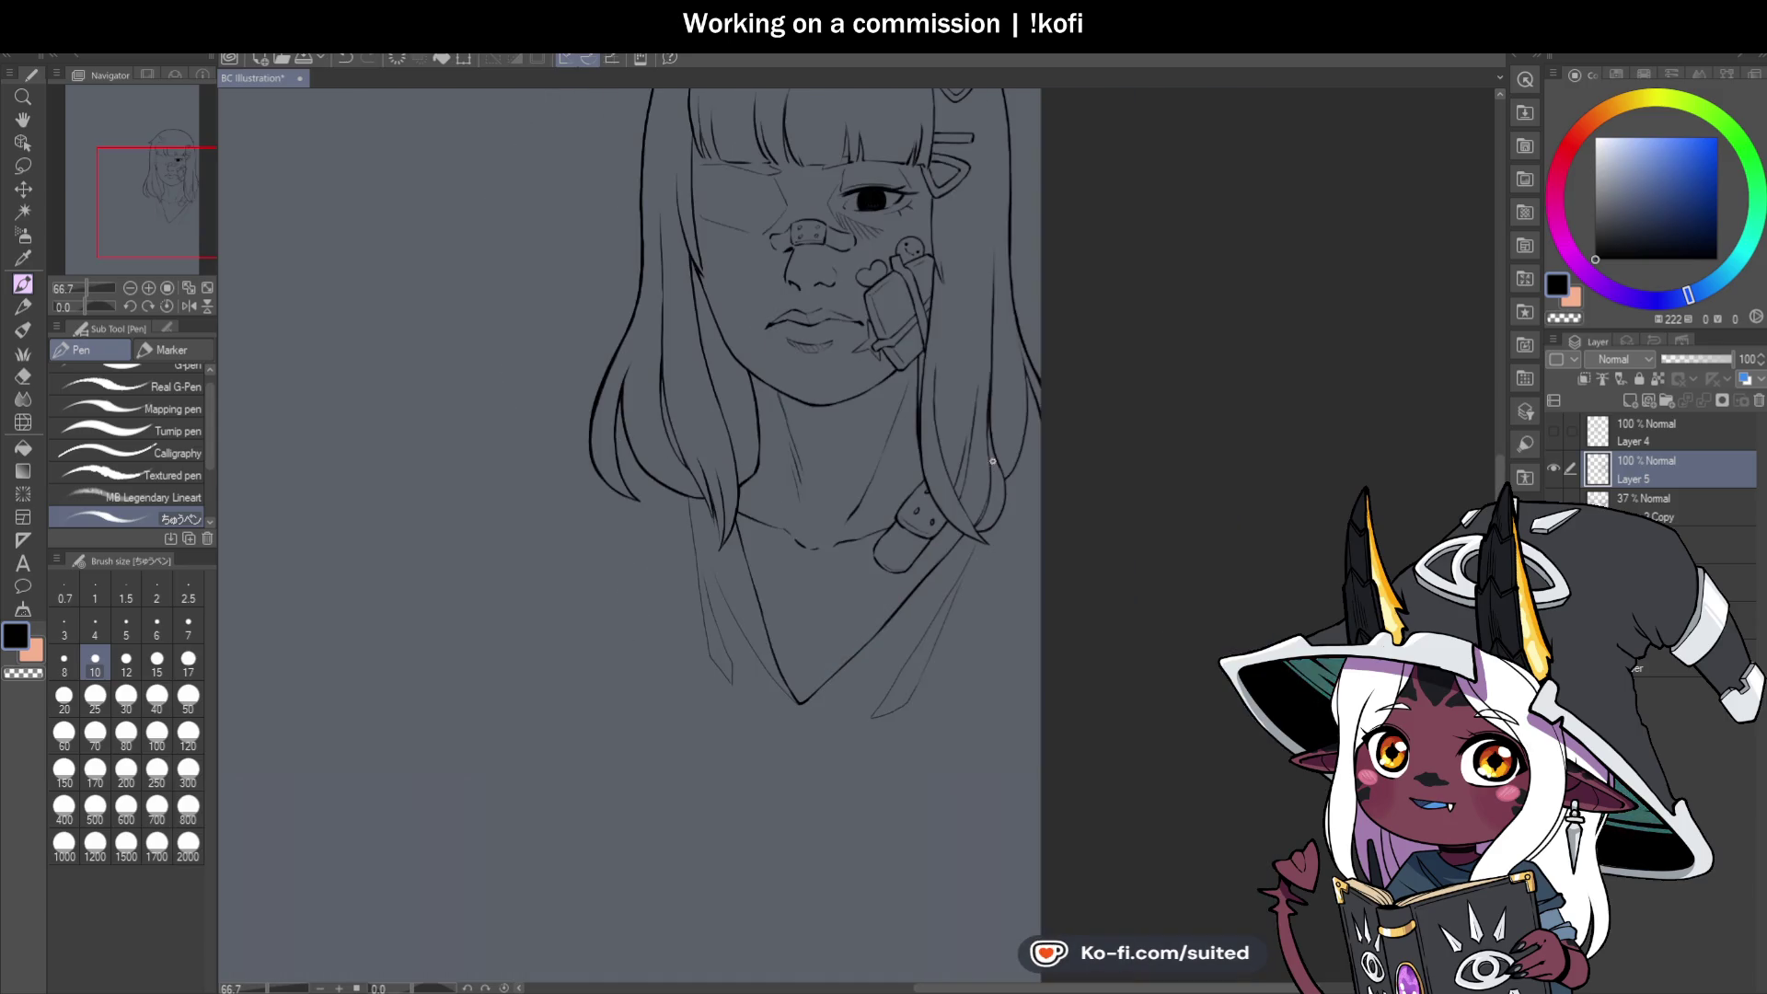
scroll(997, 498, down, 1)
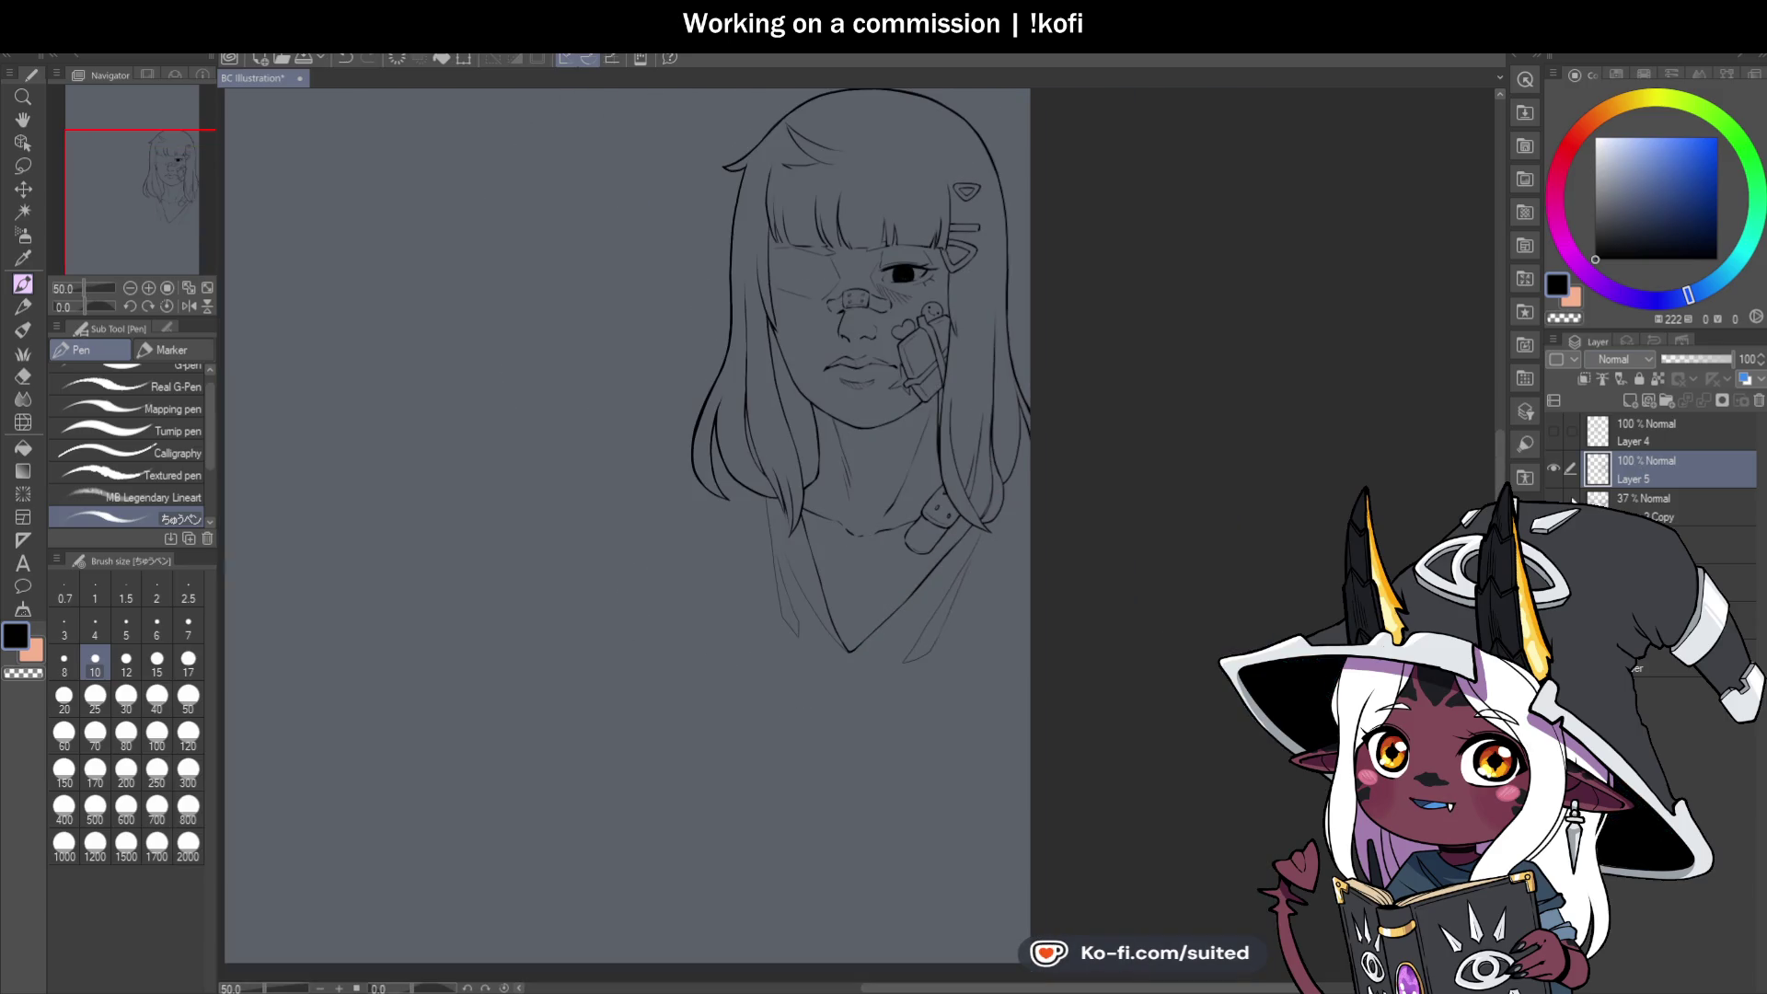
scroll(1040, 526, down, 2)
scroll(693, 374, up, 1)
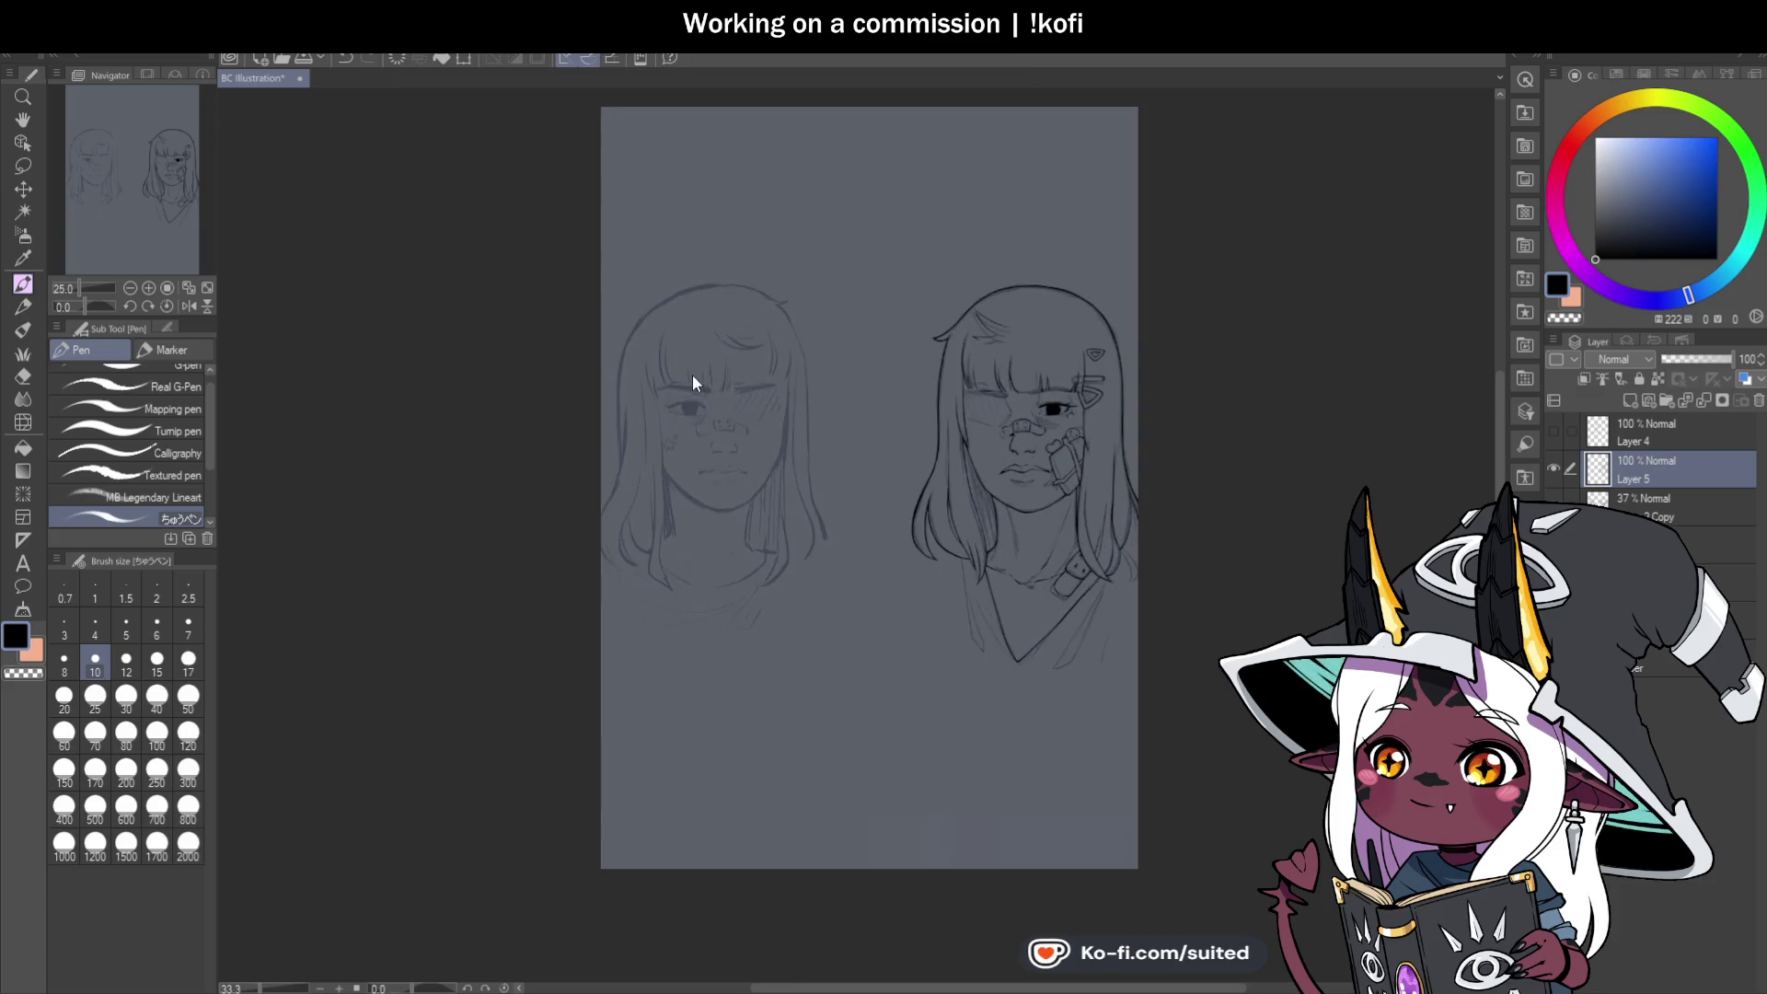
Ink the eye's left edge and build up a thick, dark upper lash line.
scroll(714, 418, up, 4)
drag(85, 306, 72, 313)
scroll(574, 439, down, 1)
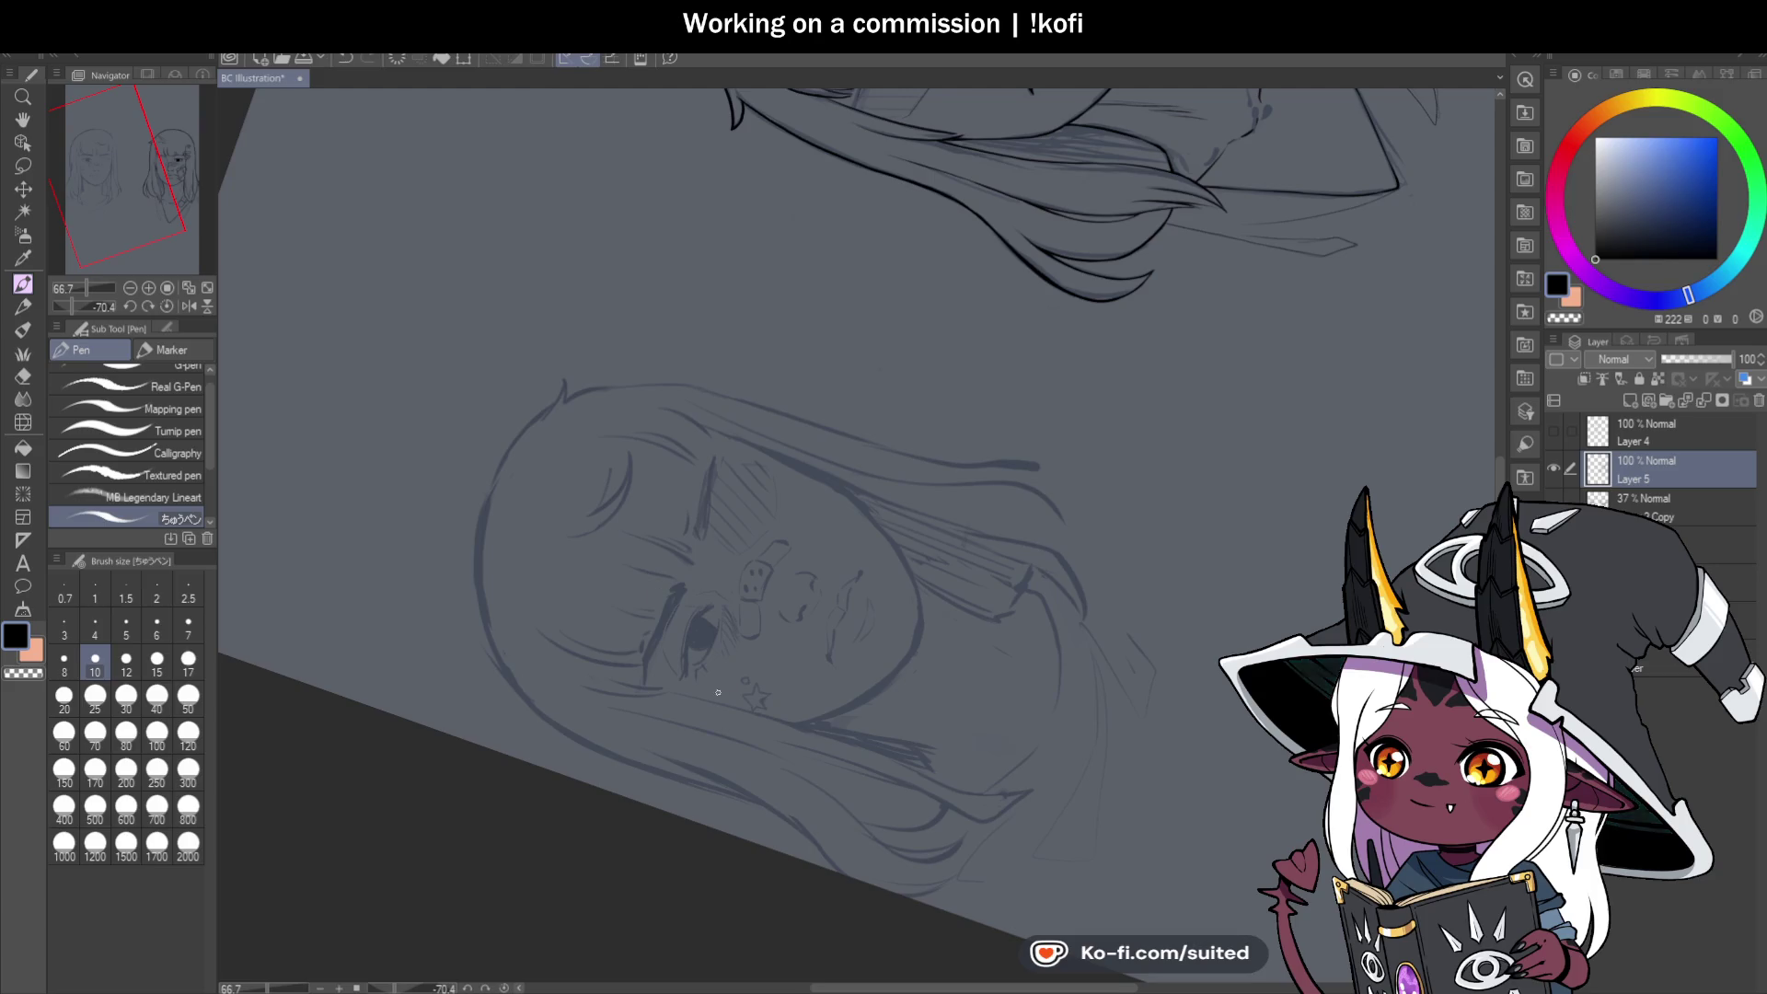
scroll(718, 692, up, 3)
scroll(710, 543, up, 1)
drag(711, 502, 644, 552)
scroll(607, 640, down, 1)
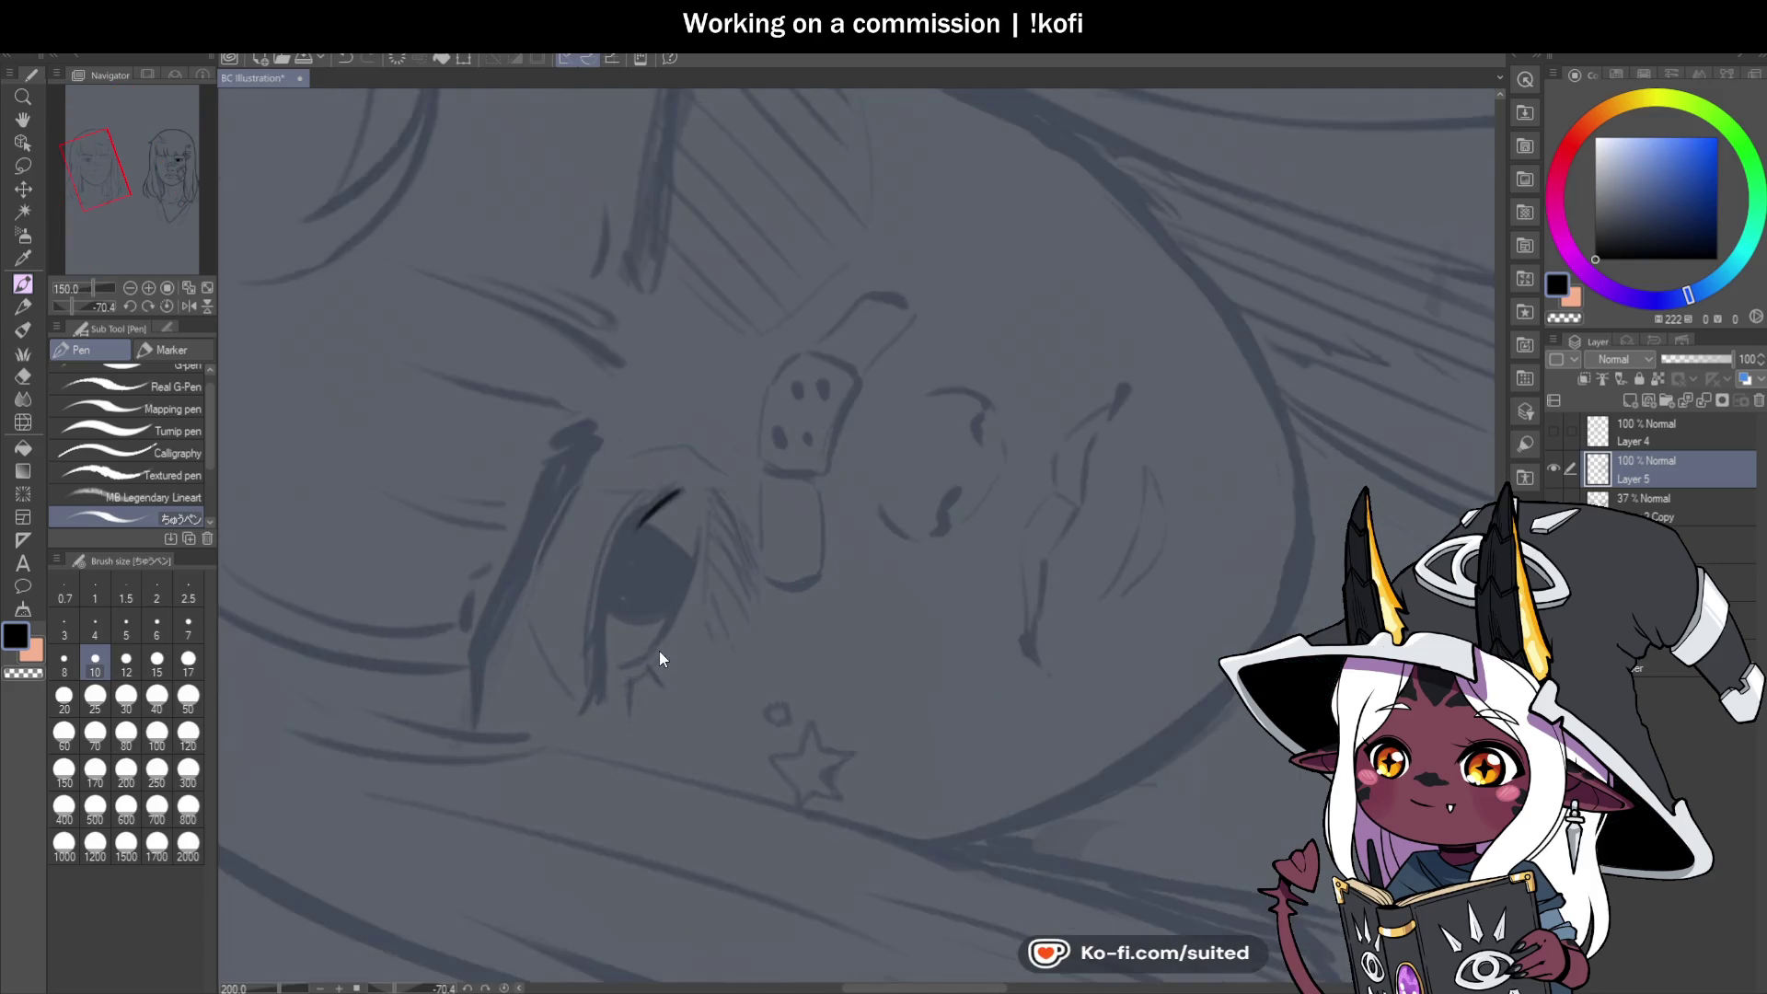
scroll(663, 644, up, 3)
mouse_move(698, 347)
mouse_down()
mouse_move(550, 582)
mouse_move(516, 785)
mouse_up()
mouse_move(541, 722)
mouse_down()
mouse_move(518, 788)
mouse_move(532, 604)
mouse_move(592, 419)
mouse_up()
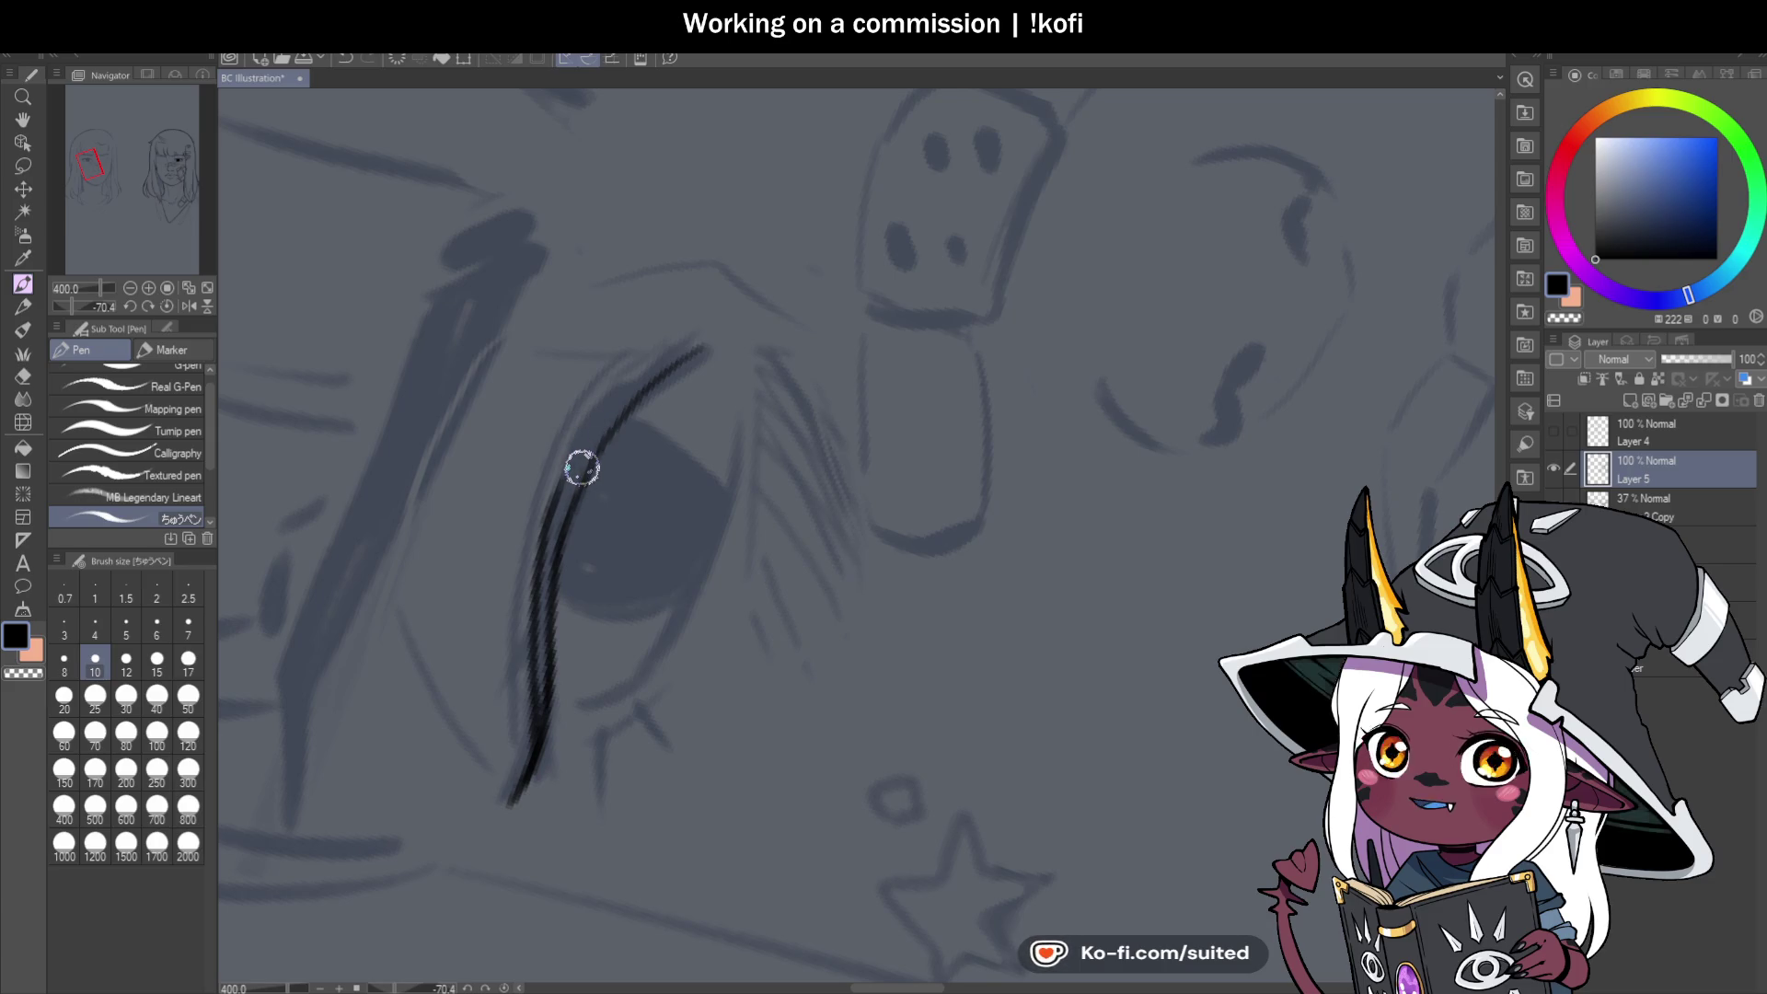
drag(555, 508, 663, 359)
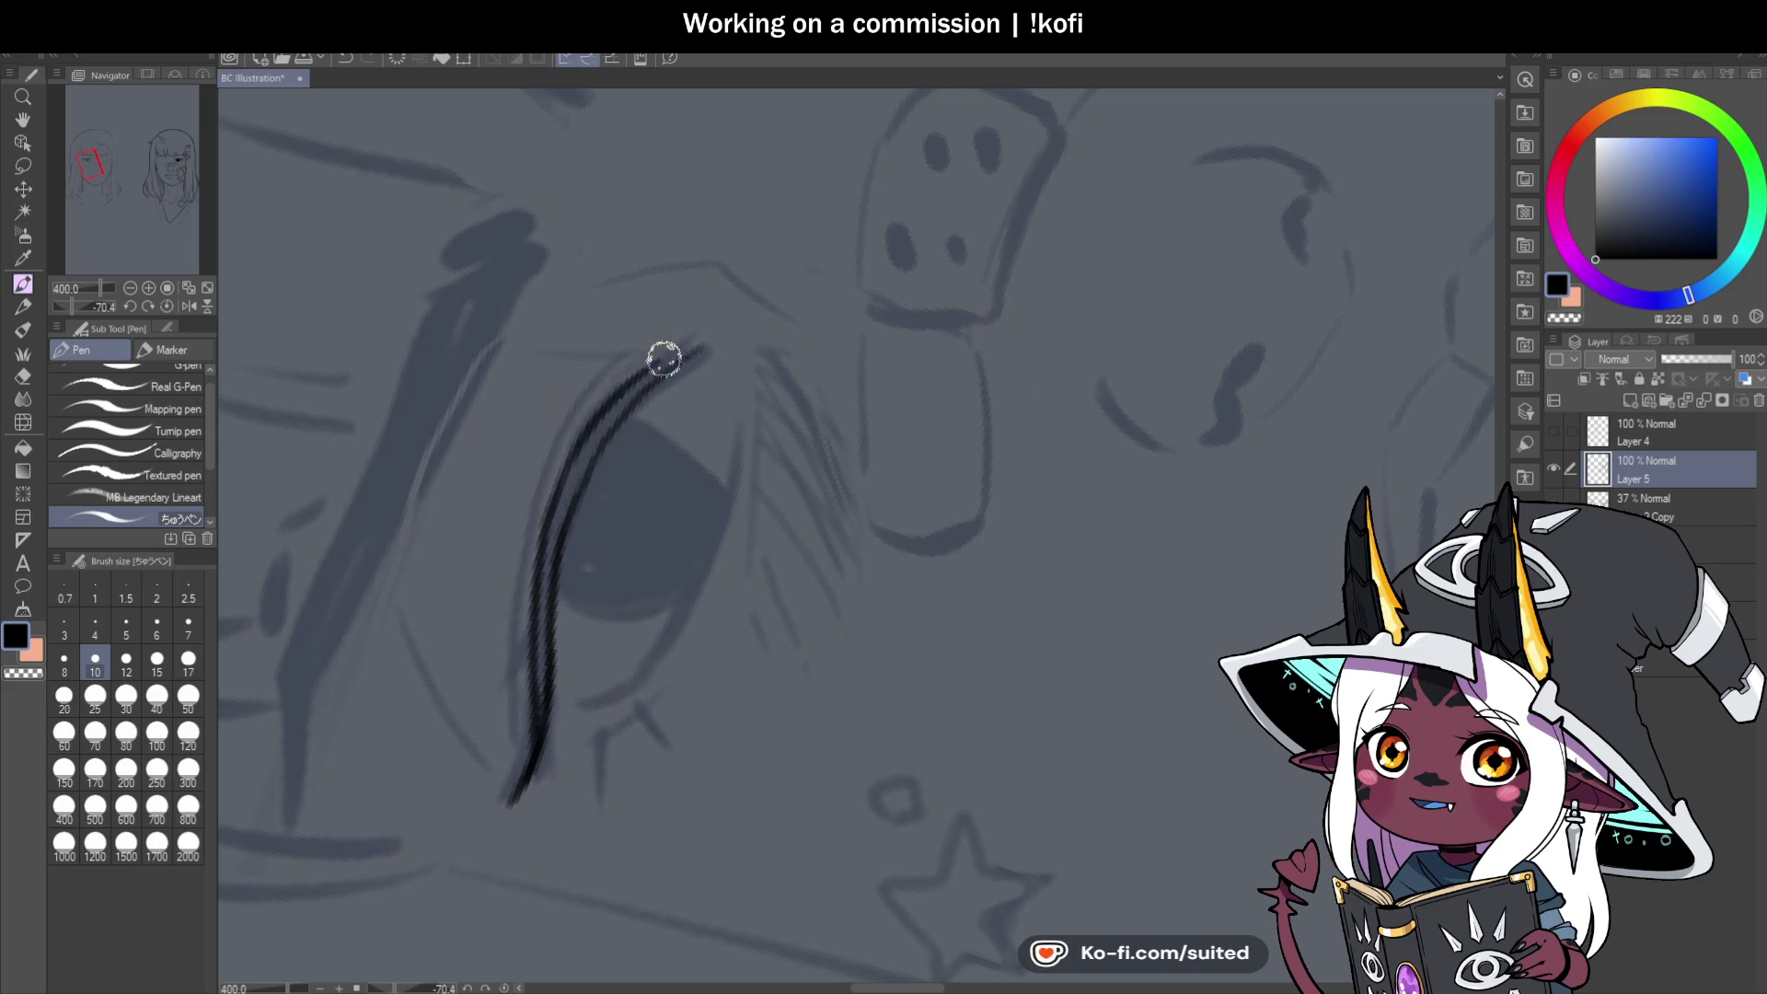
mouse_move(592, 421)
mouse_down()
mouse_move(662, 355)
mouse_move(552, 523)
mouse_up()
mouse_move(616, 398)
mouse_down()
mouse_move(566, 480)
mouse_move(573, 553)
mouse_up()
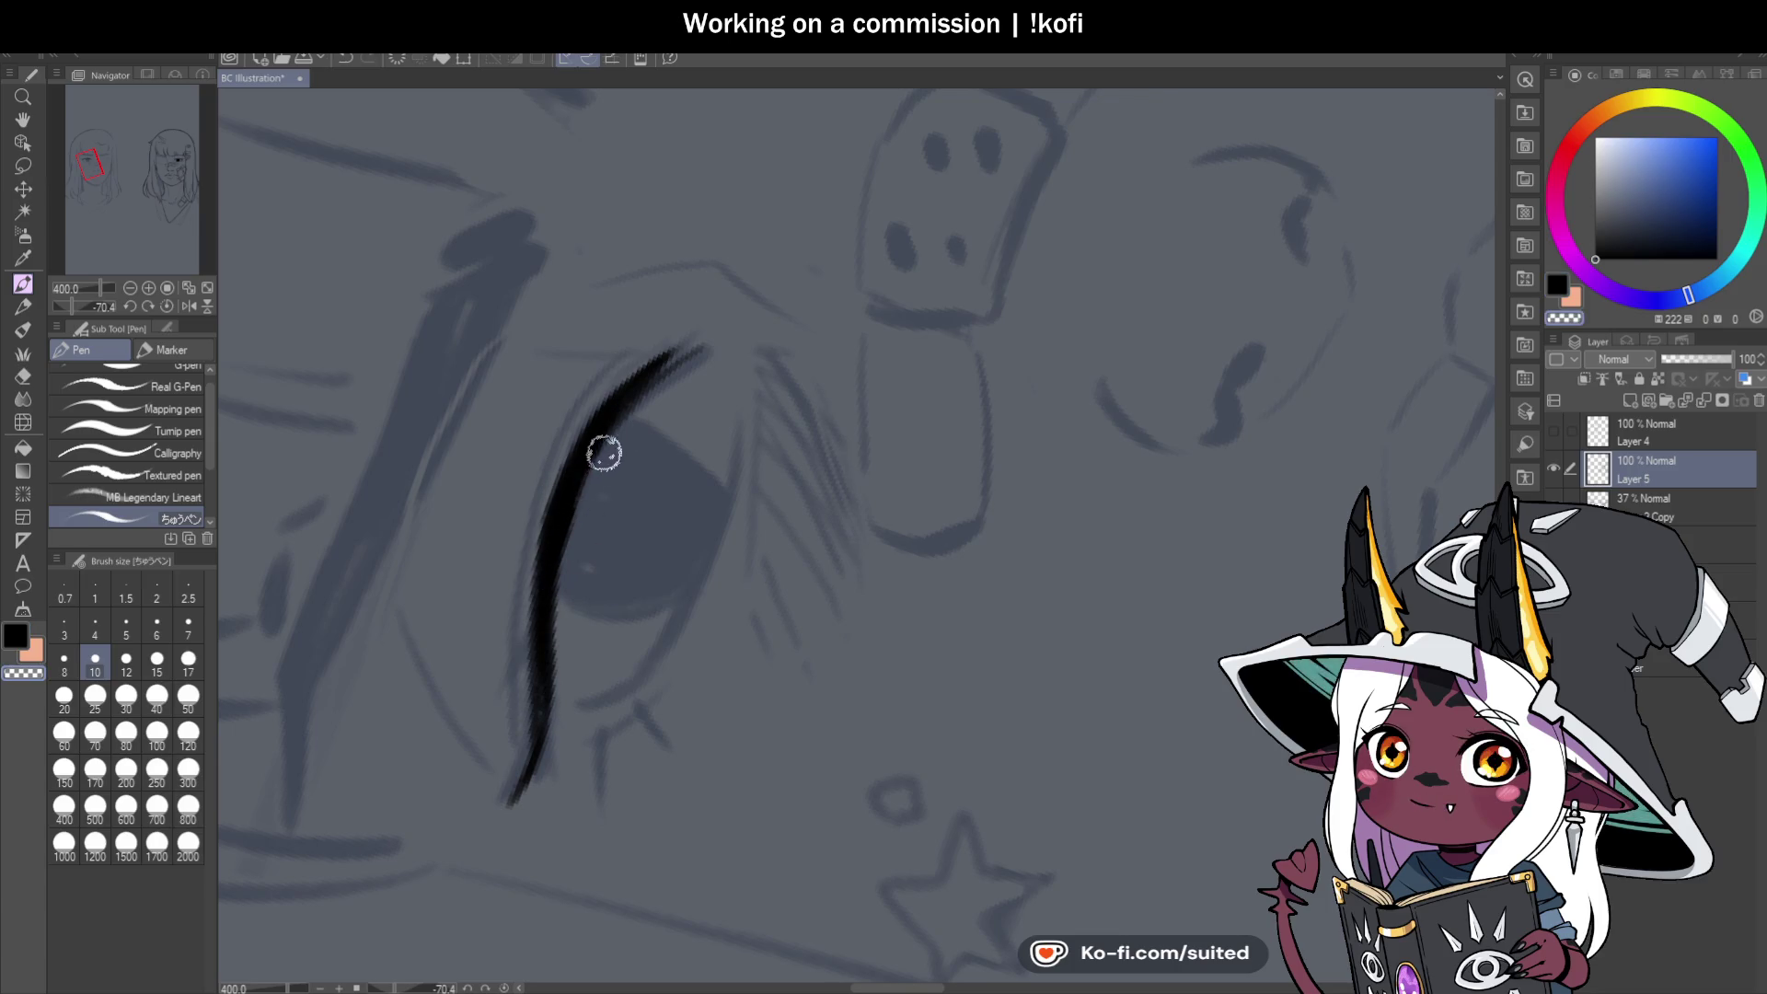
mouse_move(600, 458)
mouse_down()
mouse_move(552, 556)
mouse_move(528, 726)
mouse_up()
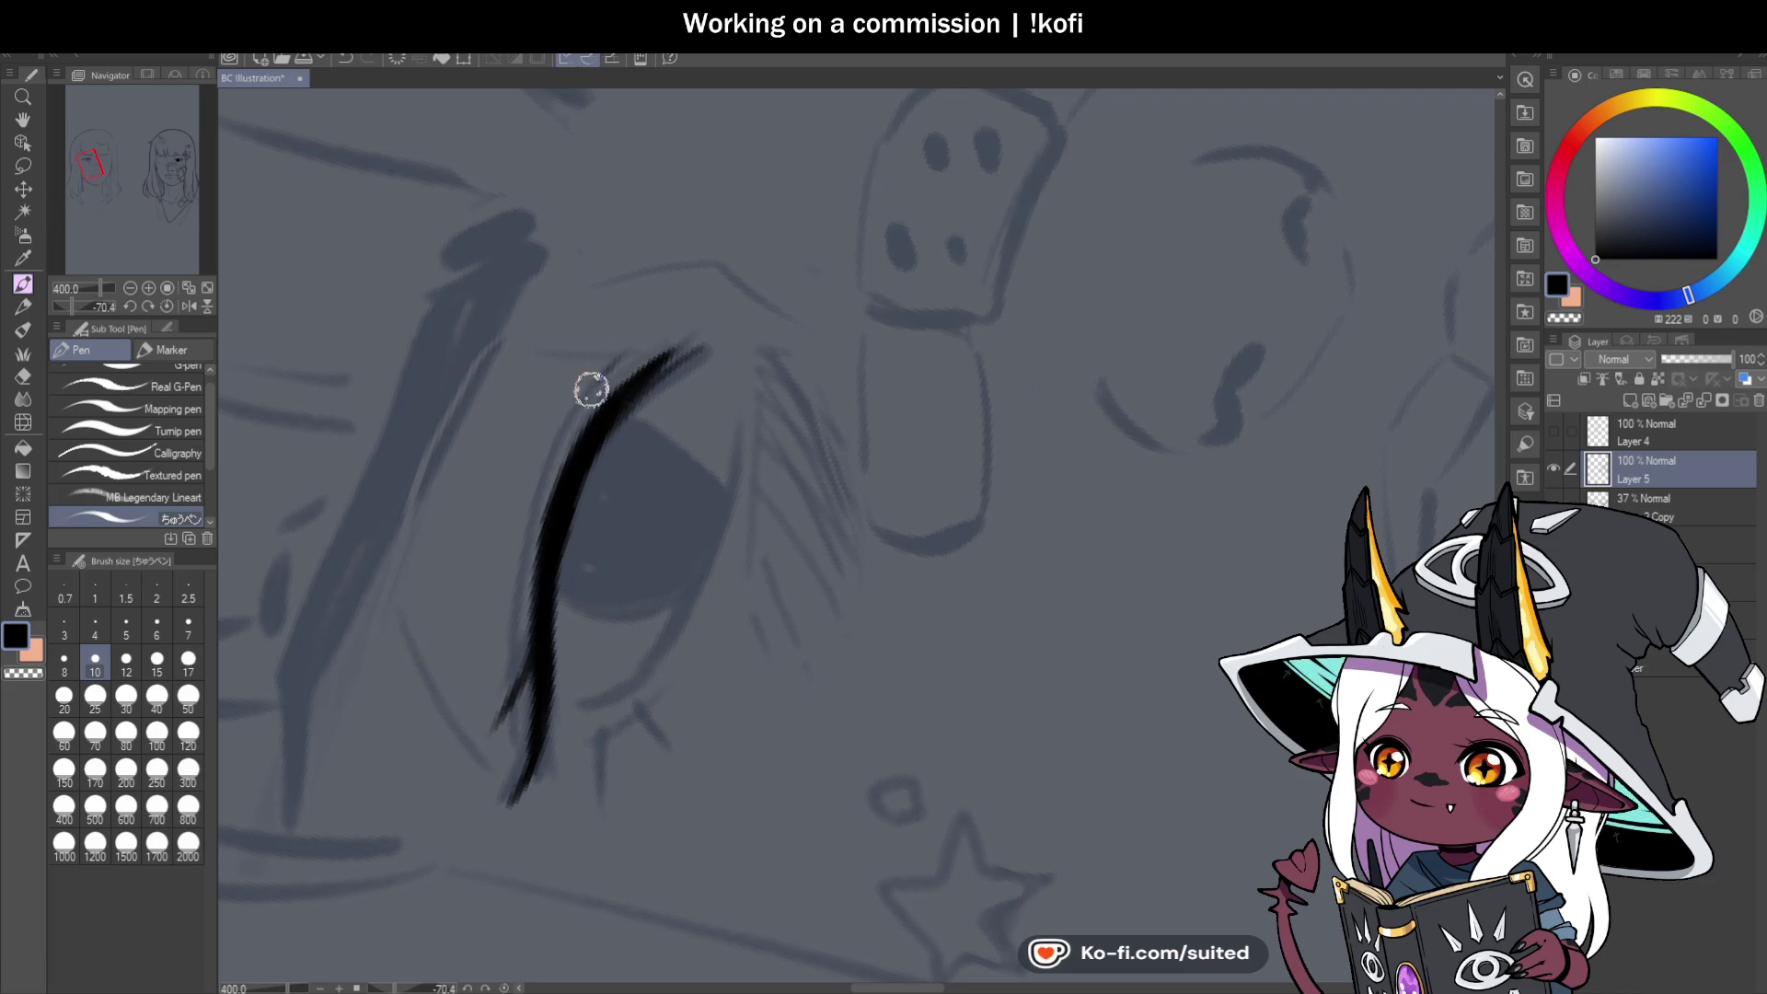
drag(601, 387, 511, 714)
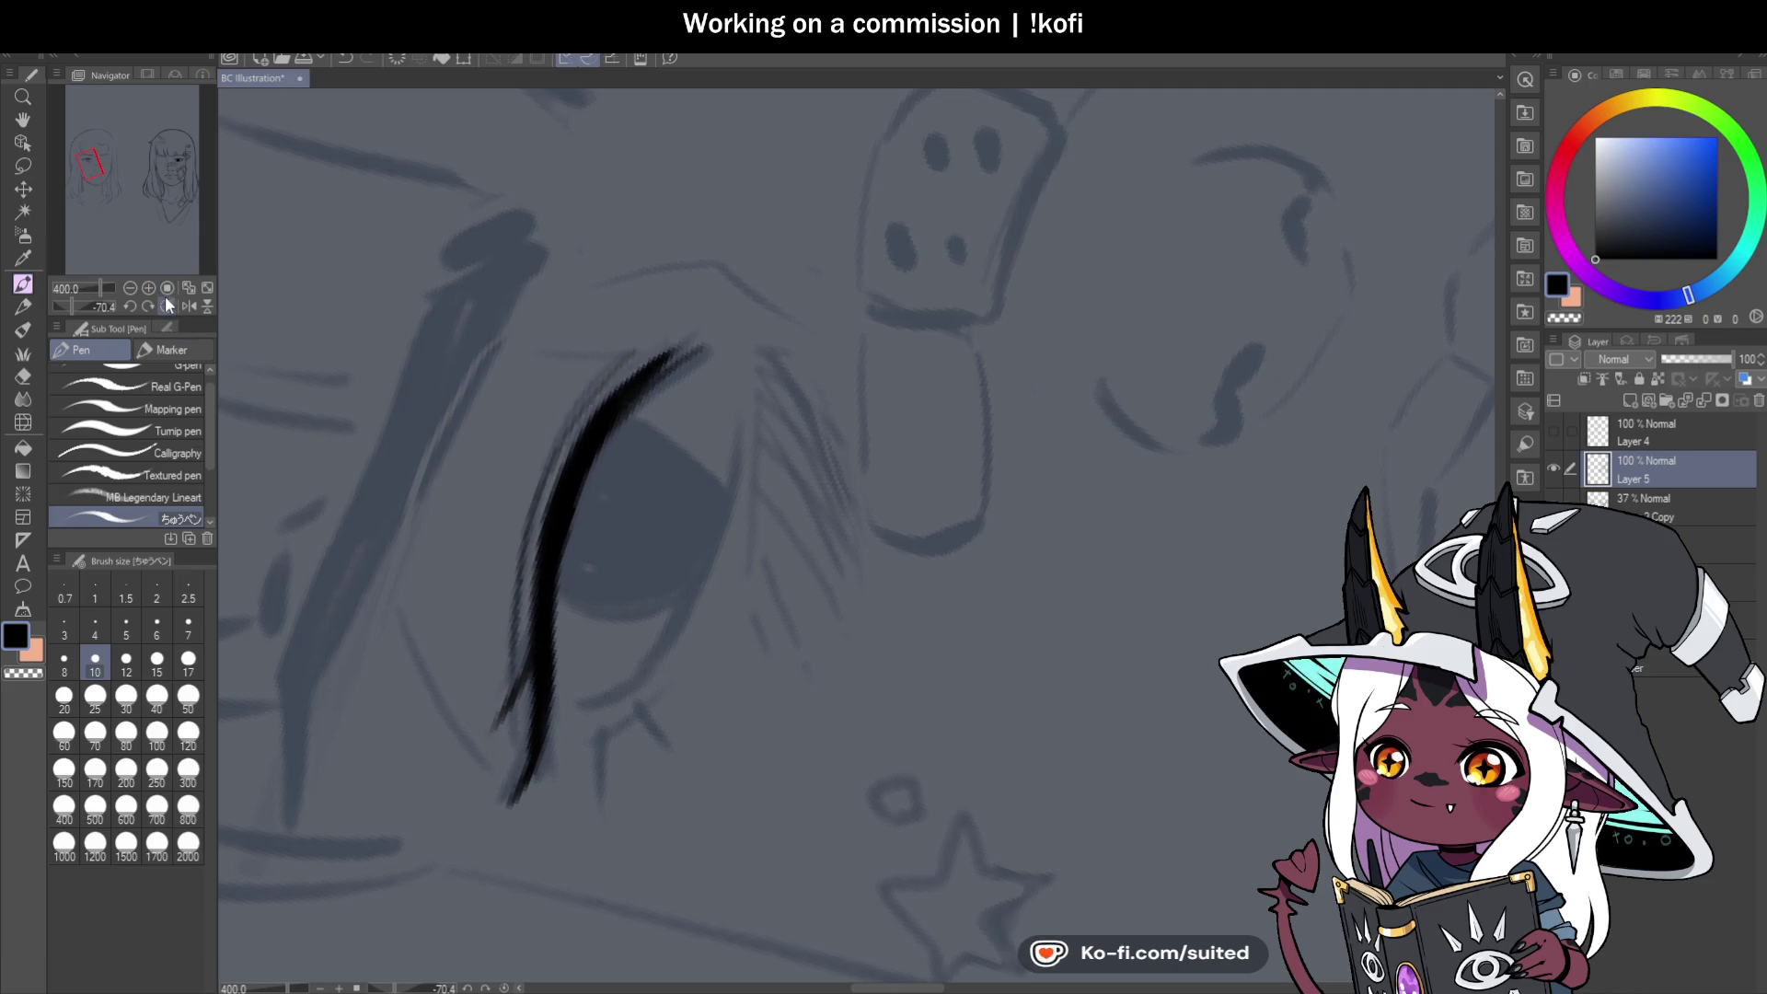
Add a short stroke under the inner corner, extend the thin lower eye line, and add a lower lash.
click(166, 306)
scroll(647, 489, down, 3)
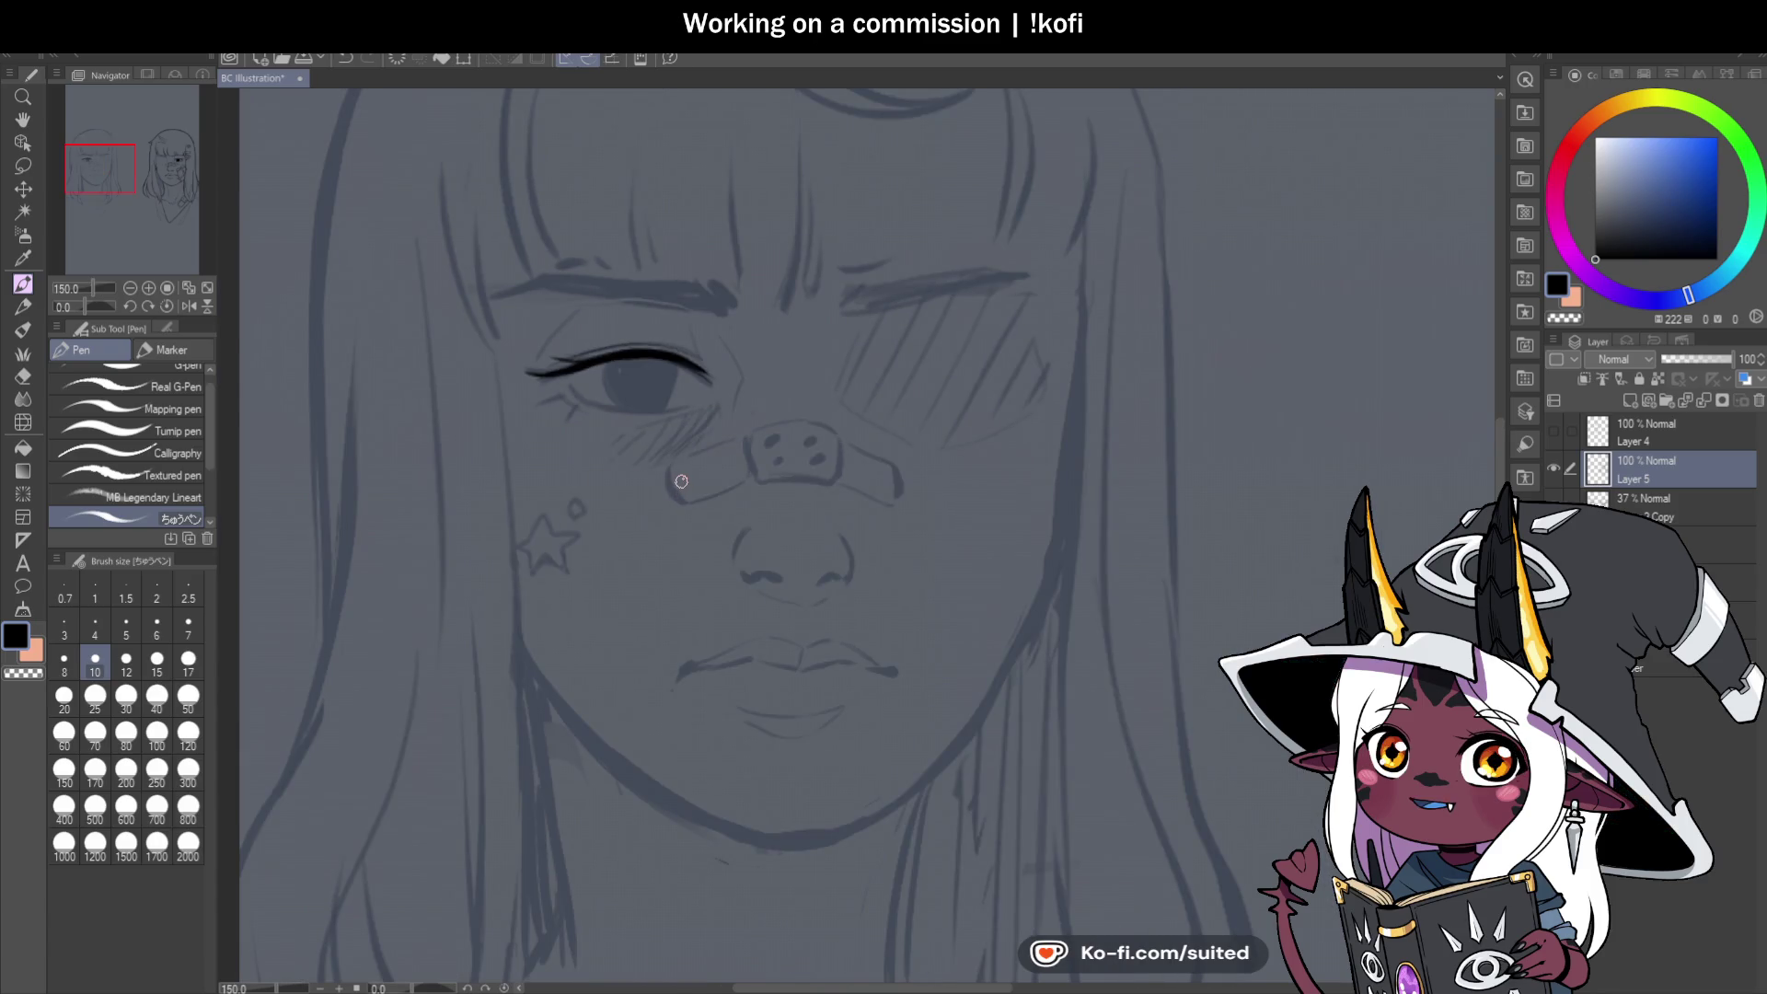
scroll(586, 393, up, 3)
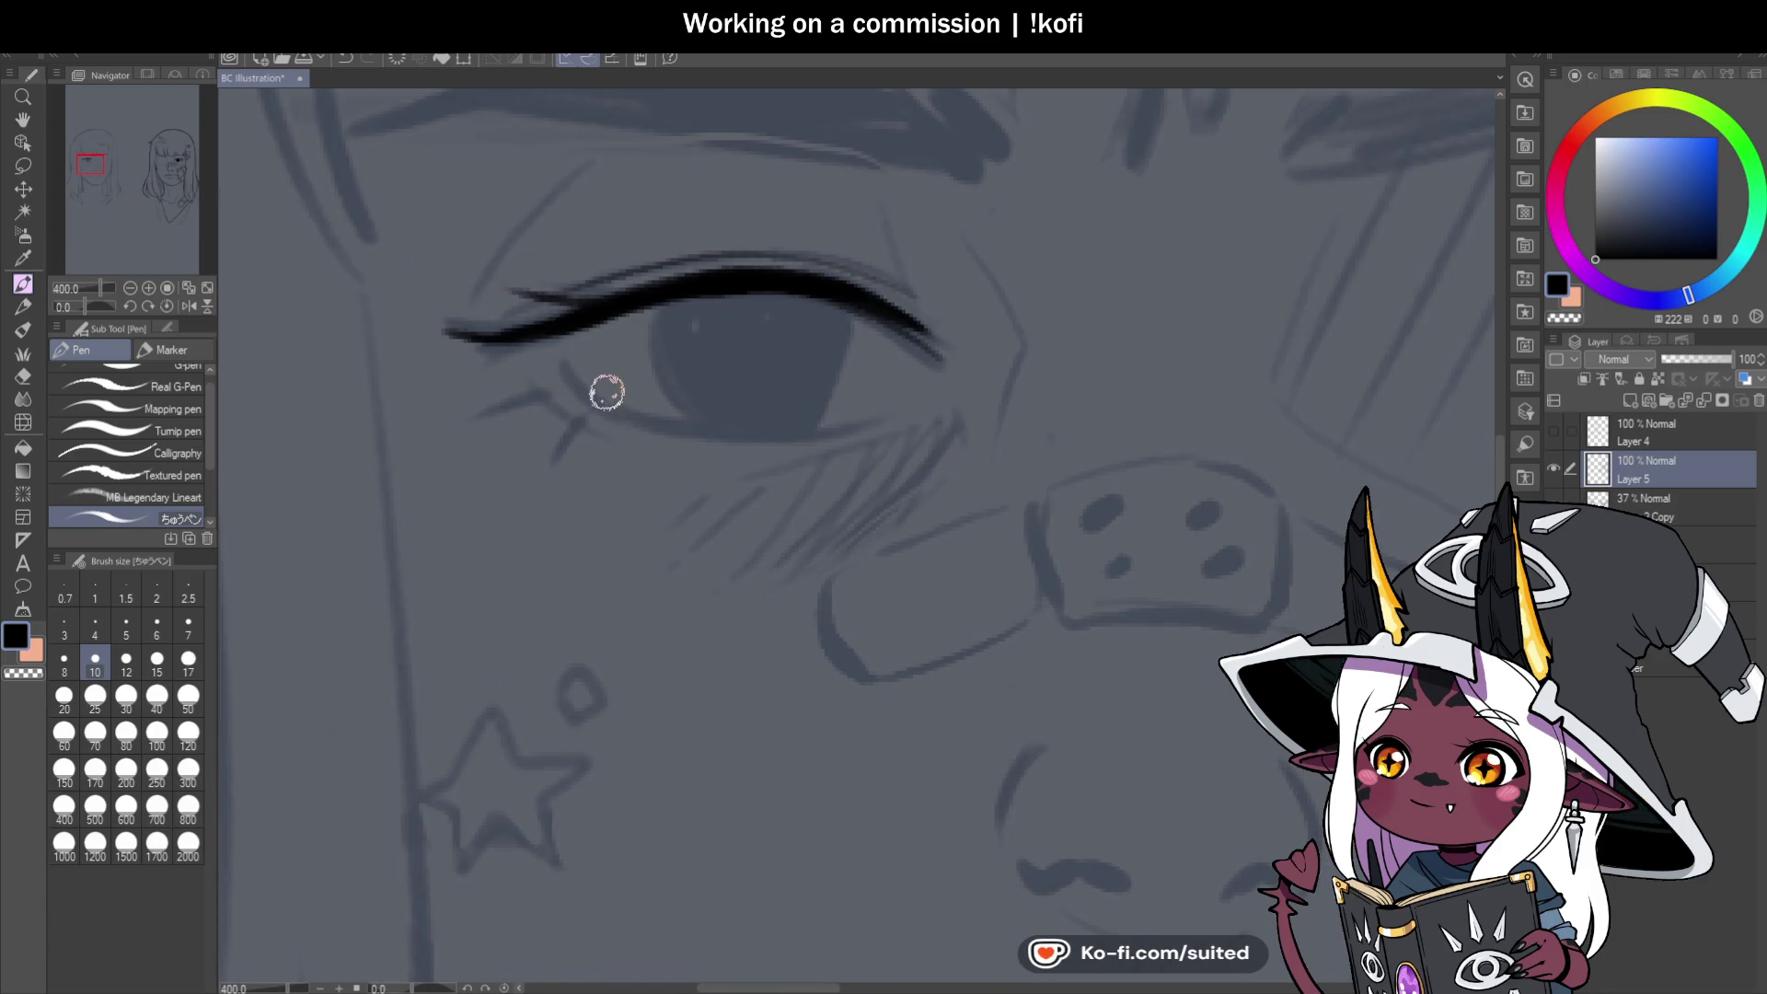
drag(543, 357, 565, 378)
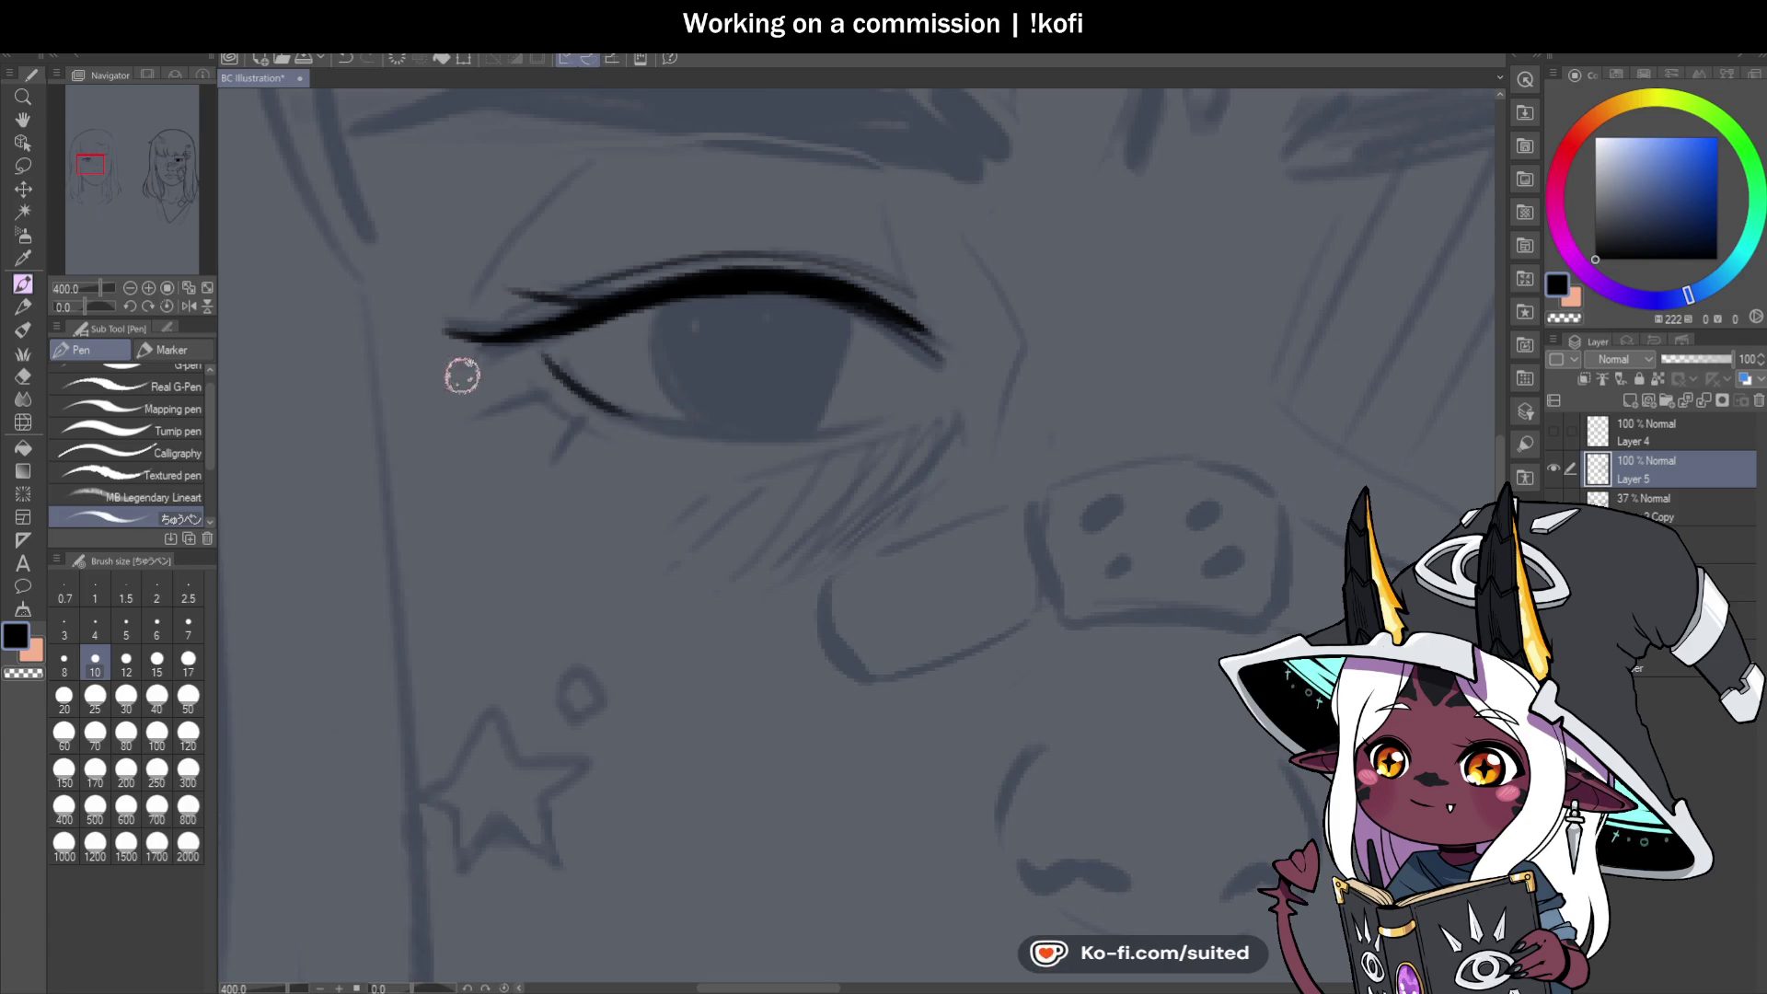
drag(87, 306, 95, 305)
scroll(628, 191, down, 2)
scroll(688, 275, up, 2)
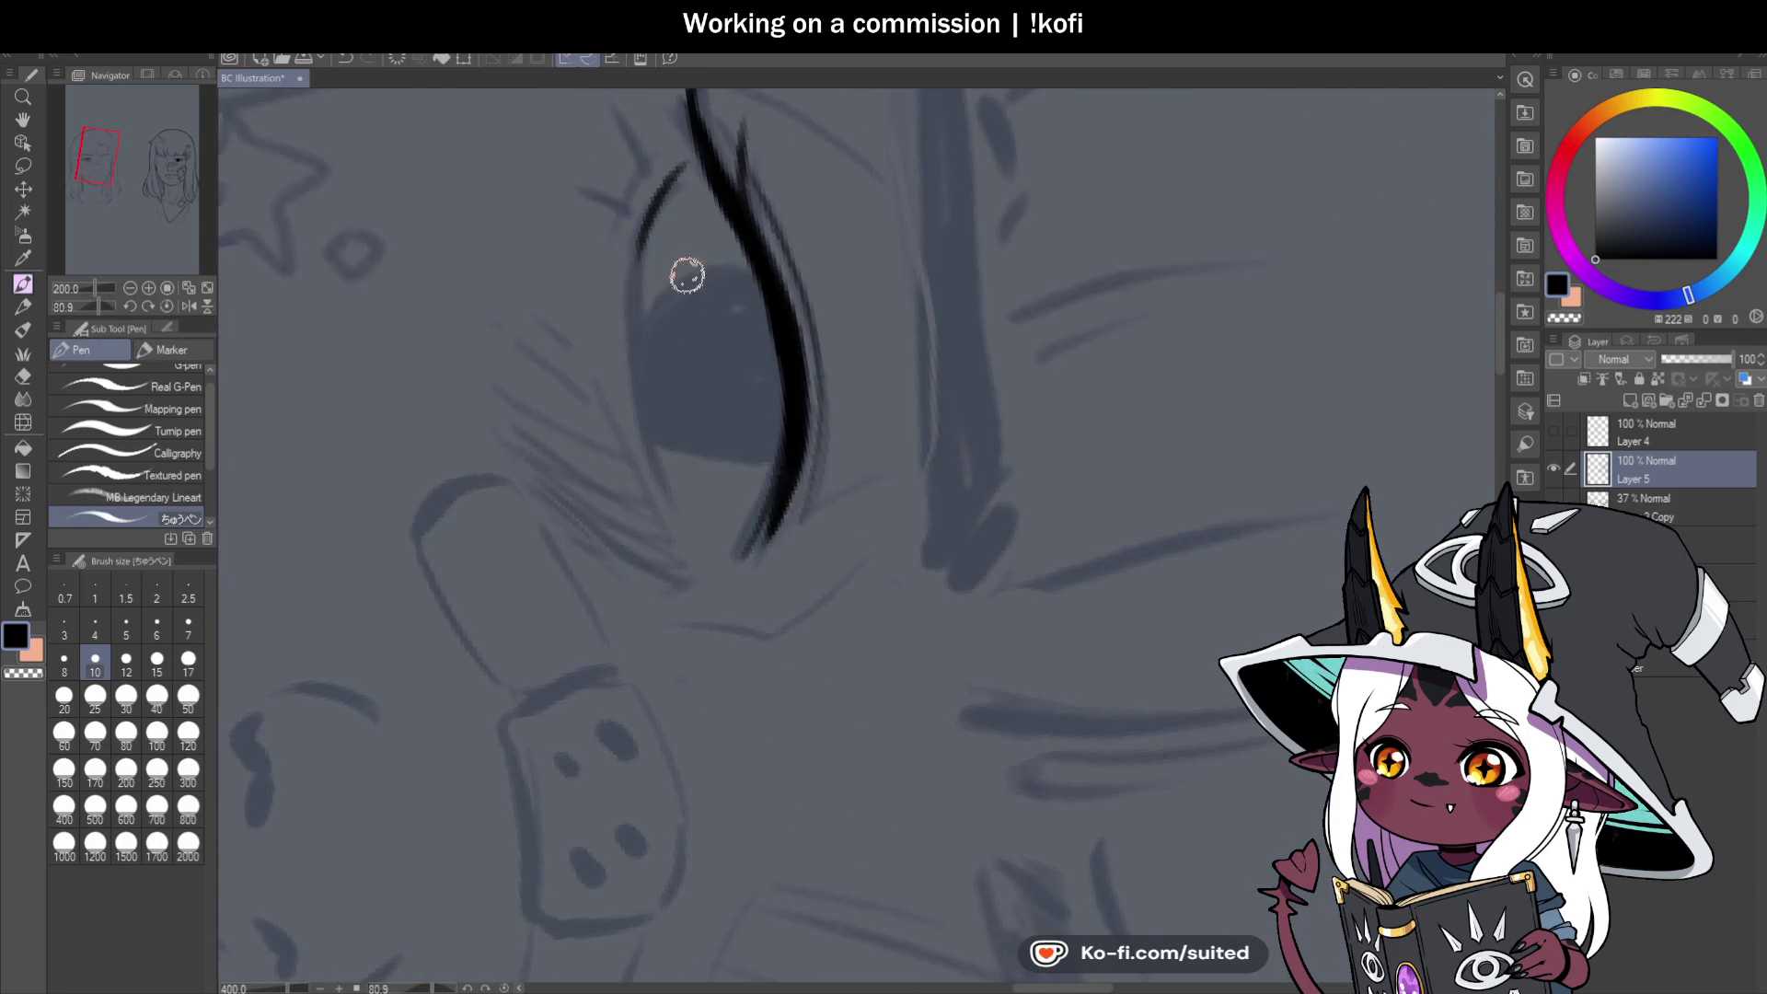
drag(639, 255, 660, 463)
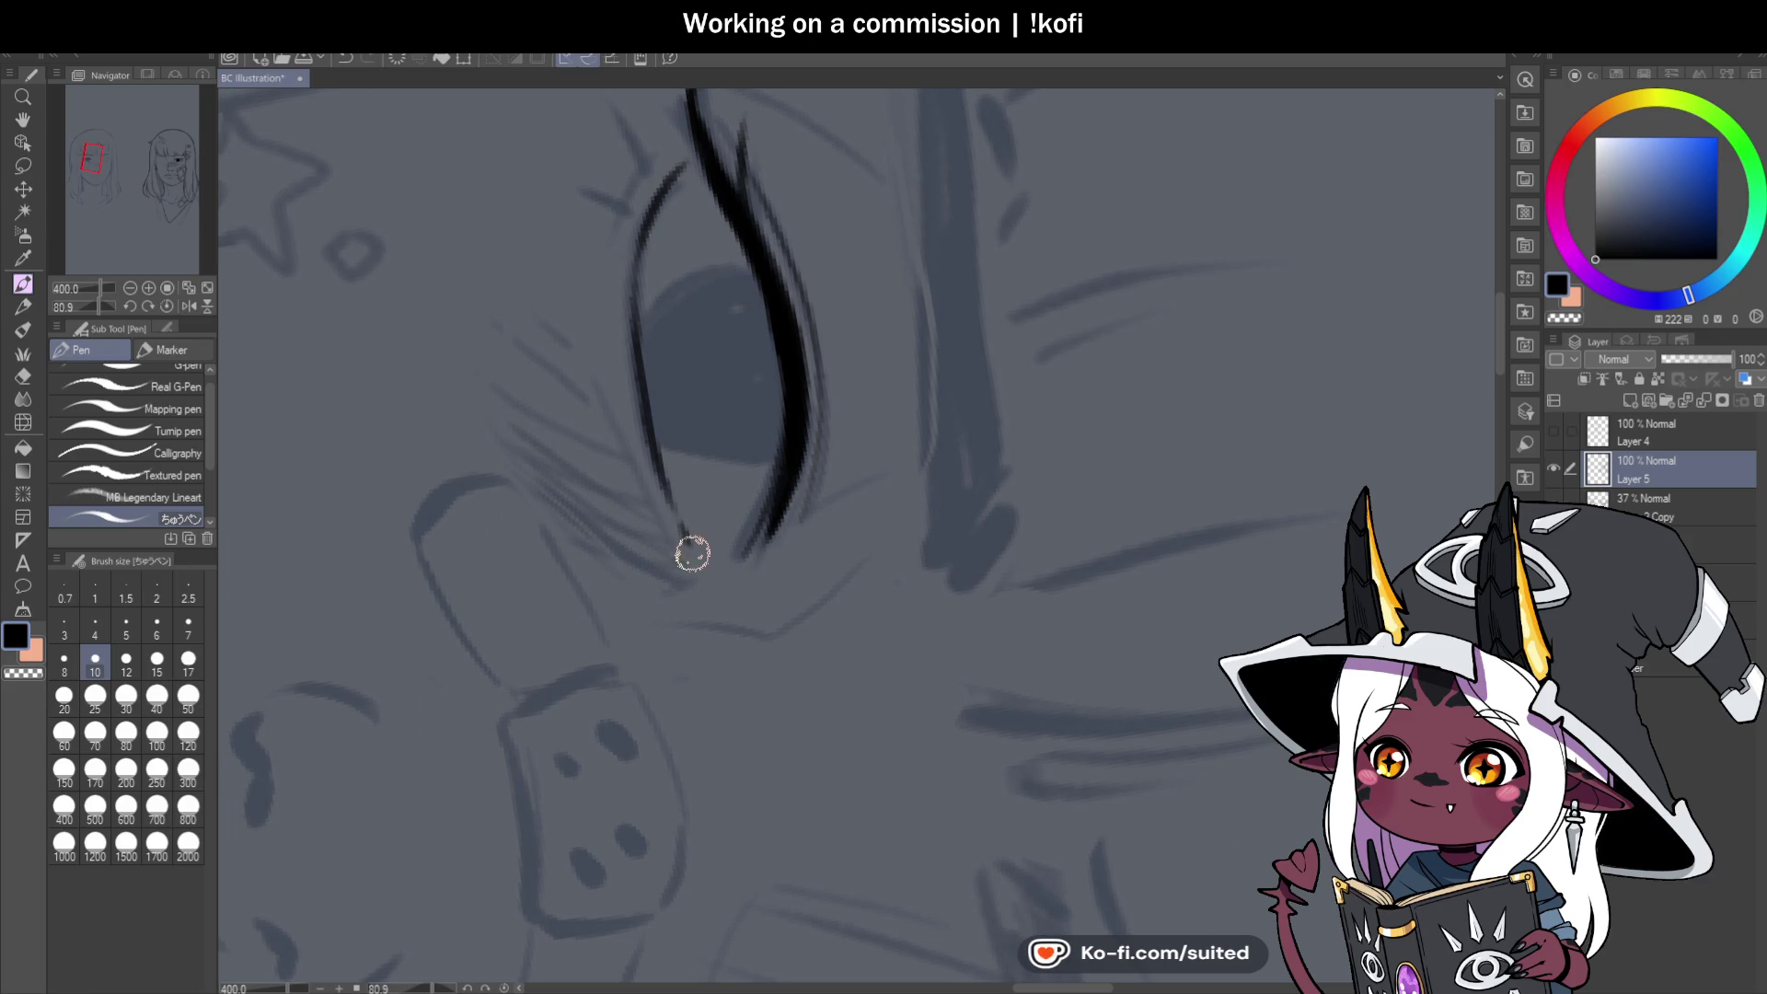
click(167, 307)
scroll(466, 335, down, 2)
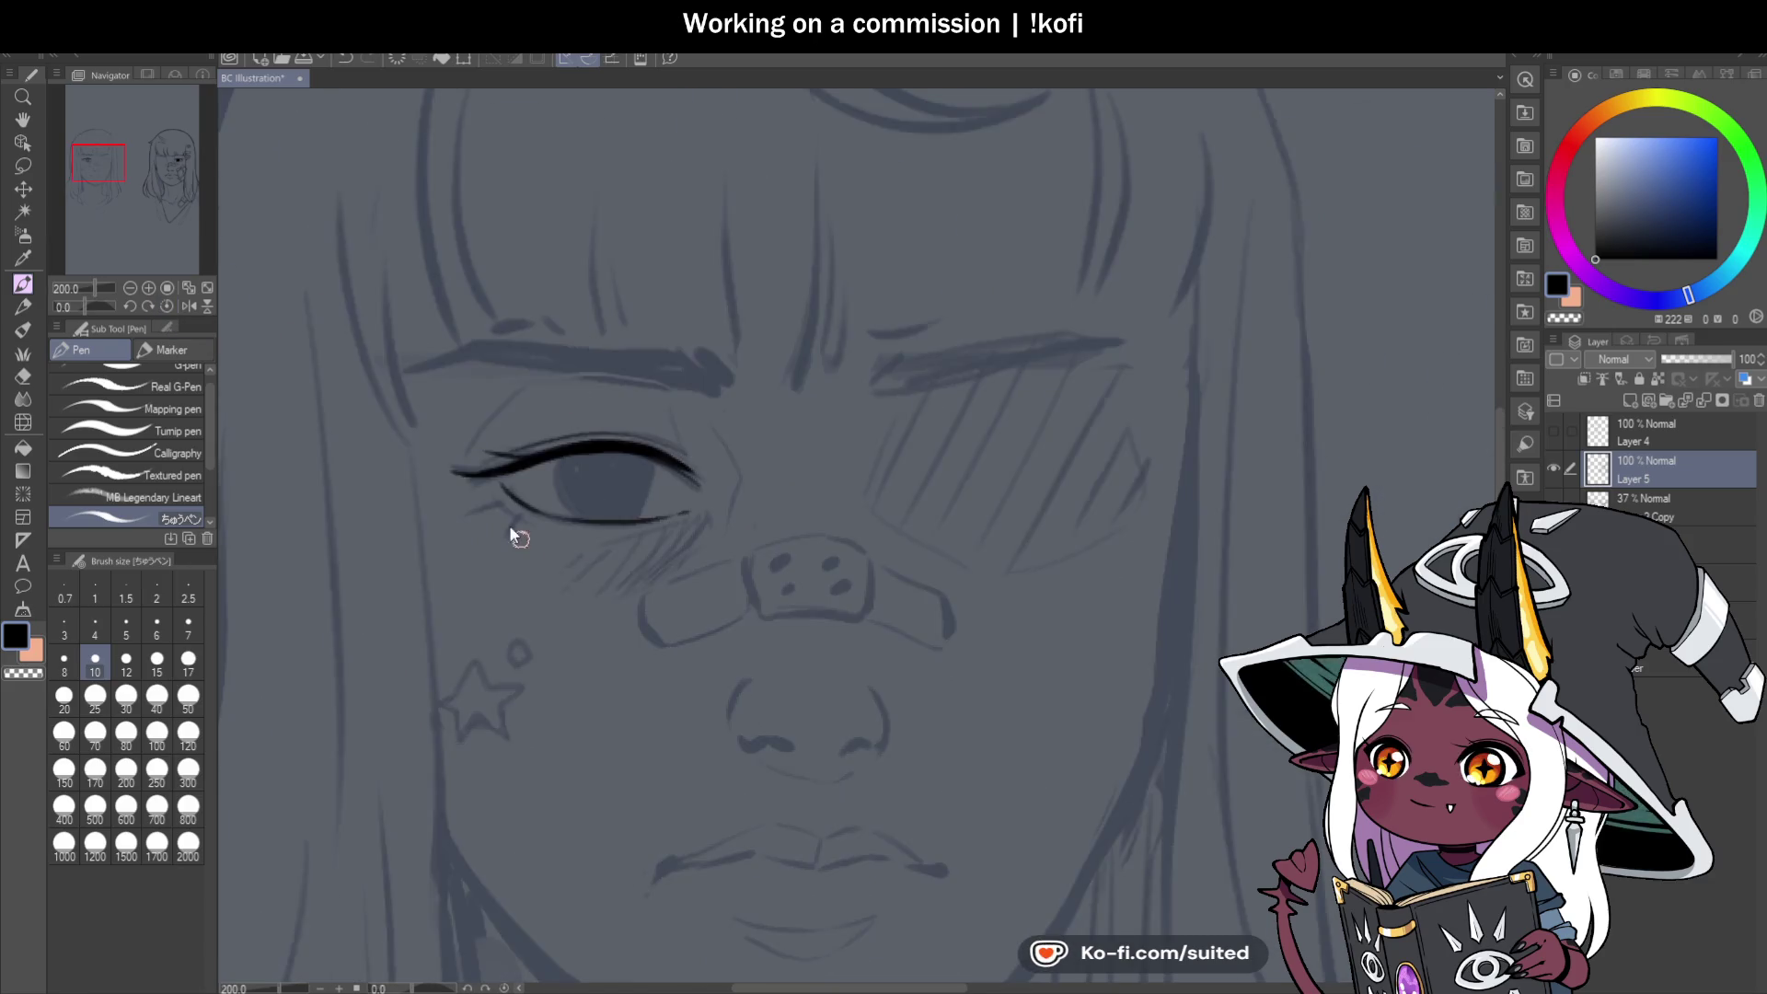
scroll(509, 524, up, 4)
scroll(650, 532, down, 4)
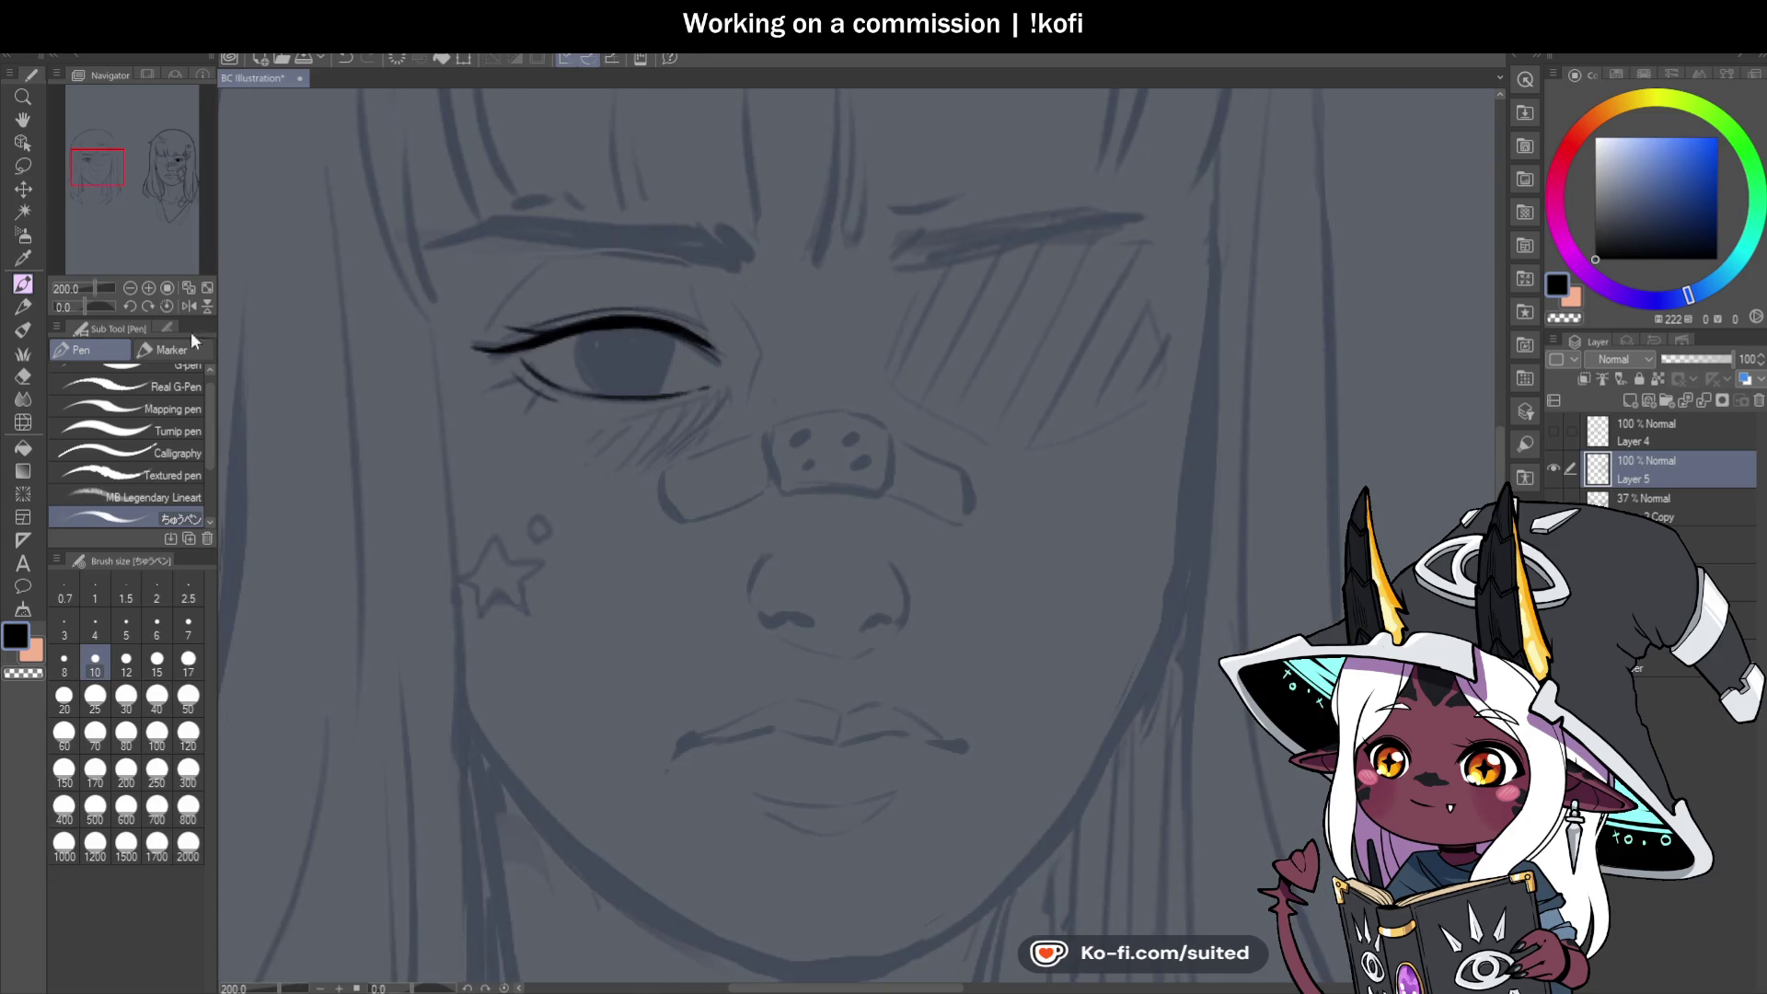
drag(87, 309, 92, 307)
scroll(589, 533, down, 2)
scroll(589, 534, up, 6)
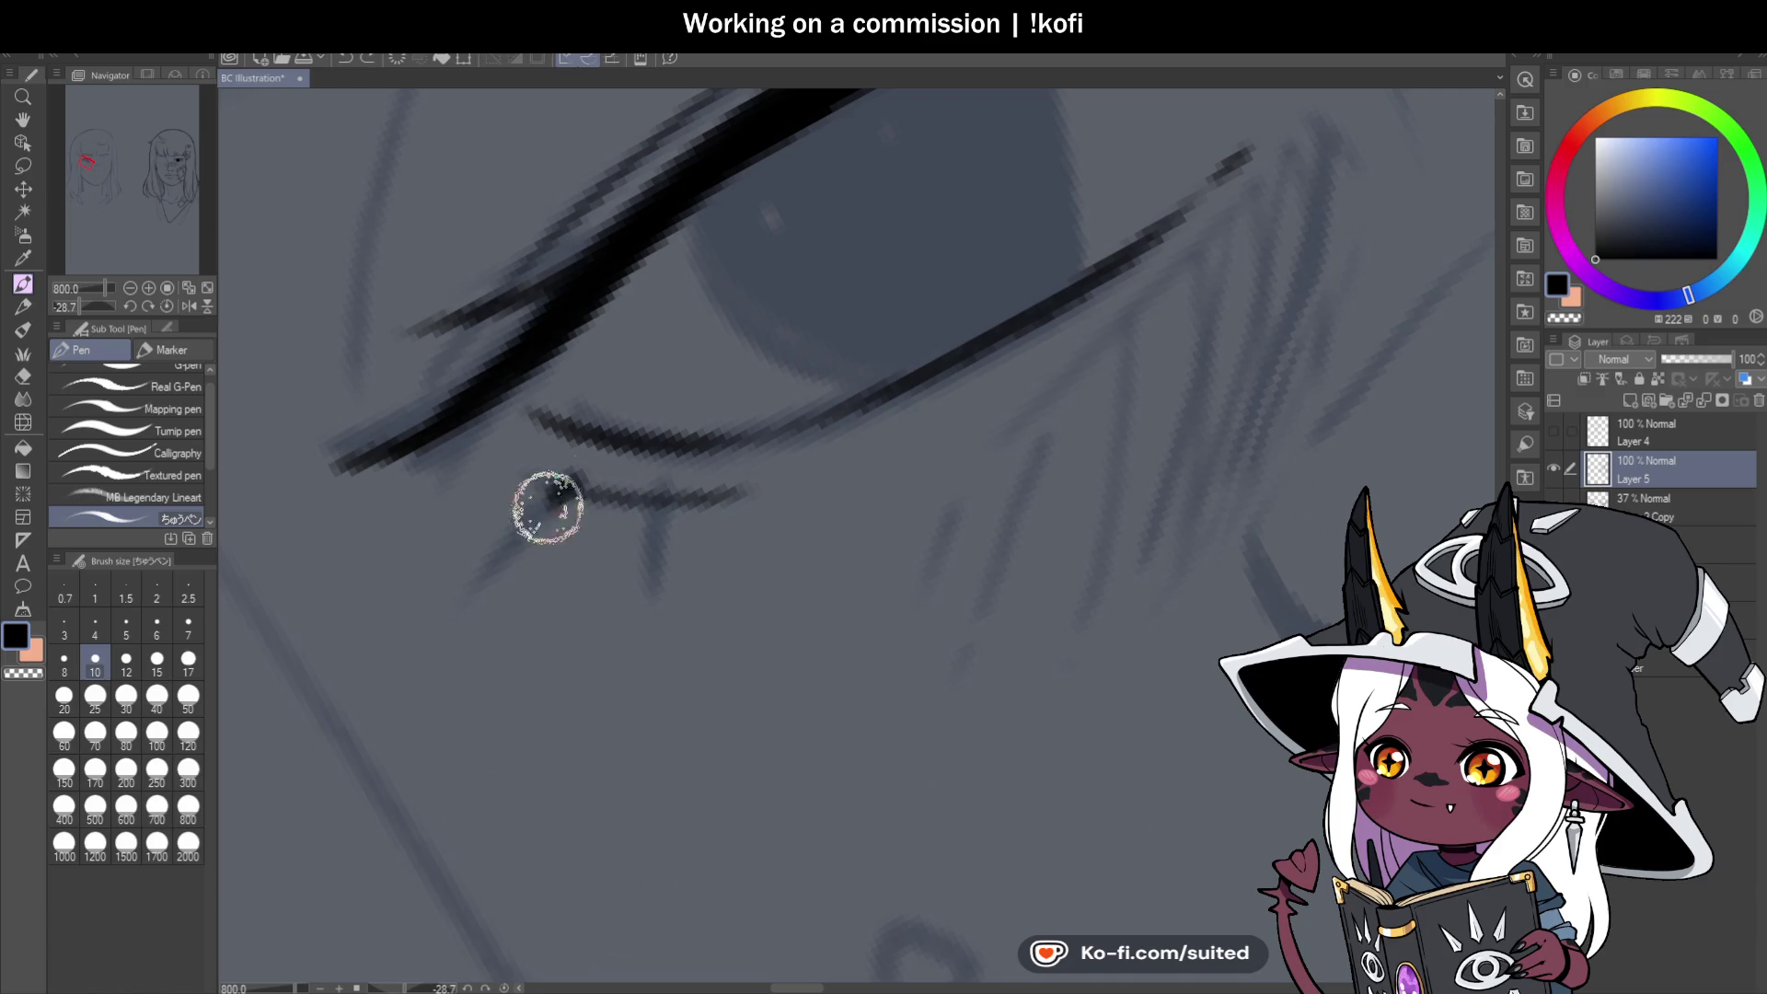
drag(655, 497, 661, 598)
Ink the eye's outer corner line and a line running from the corner toward the brow.
scroll(662, 607, down, 6)
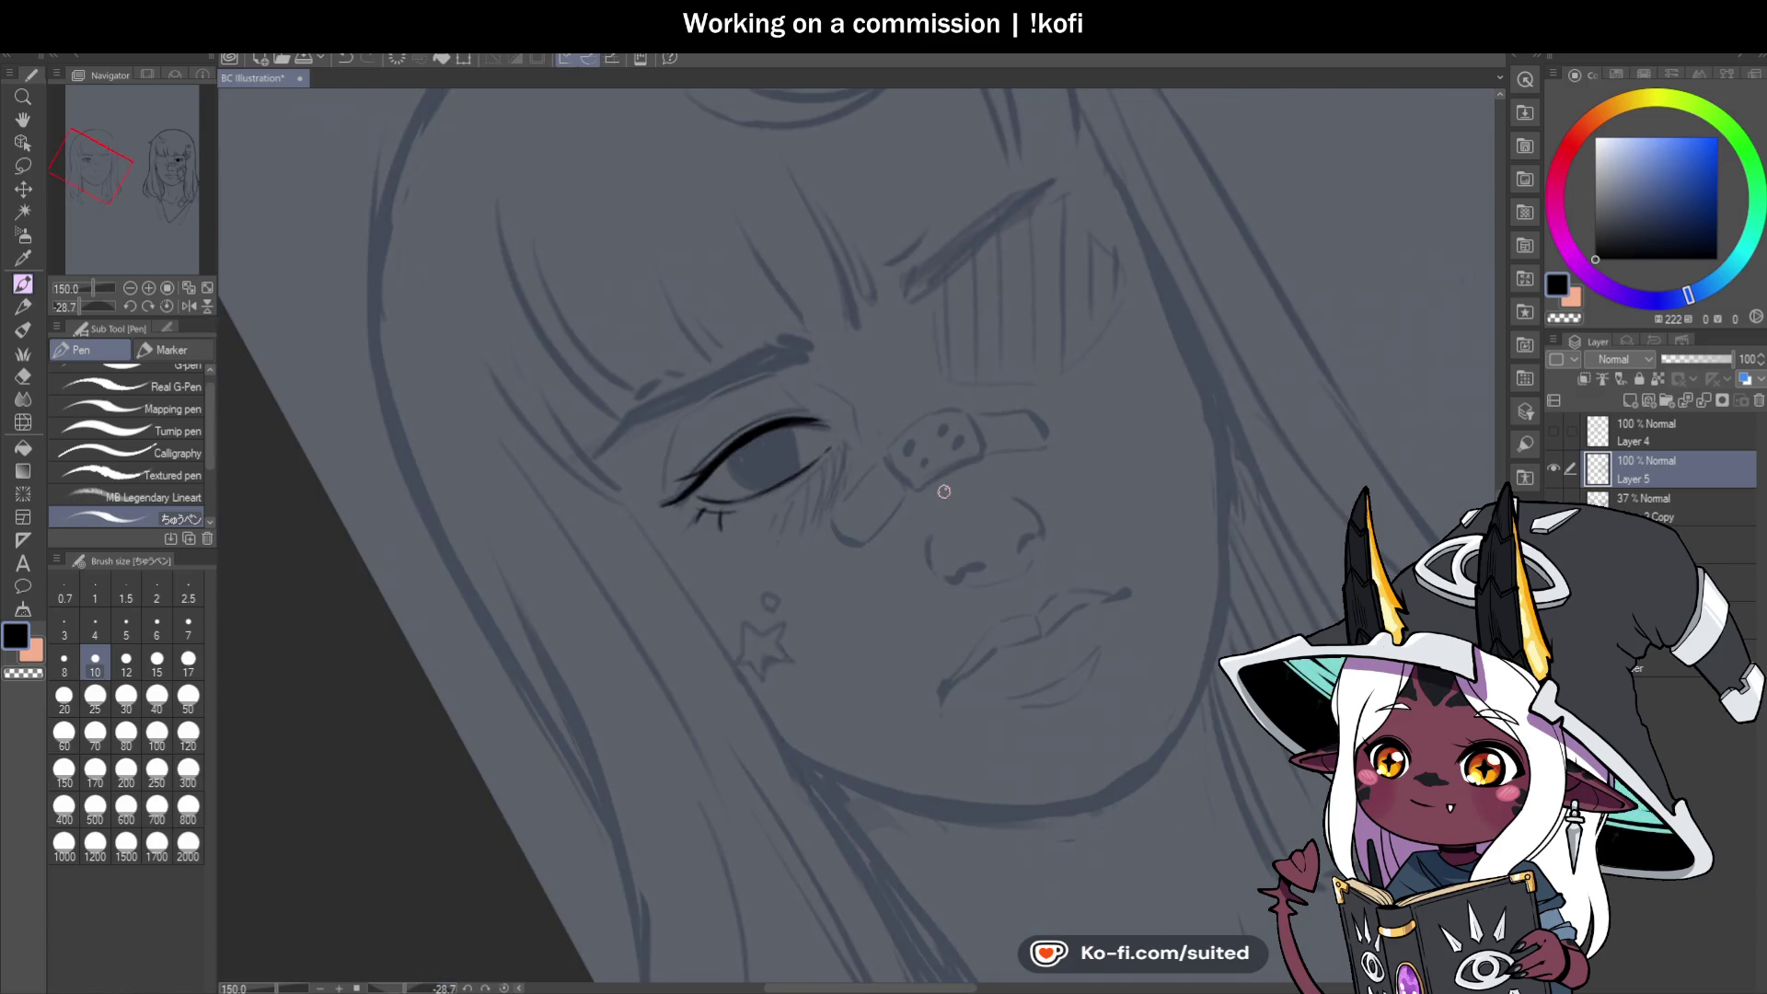
click(167, 307)
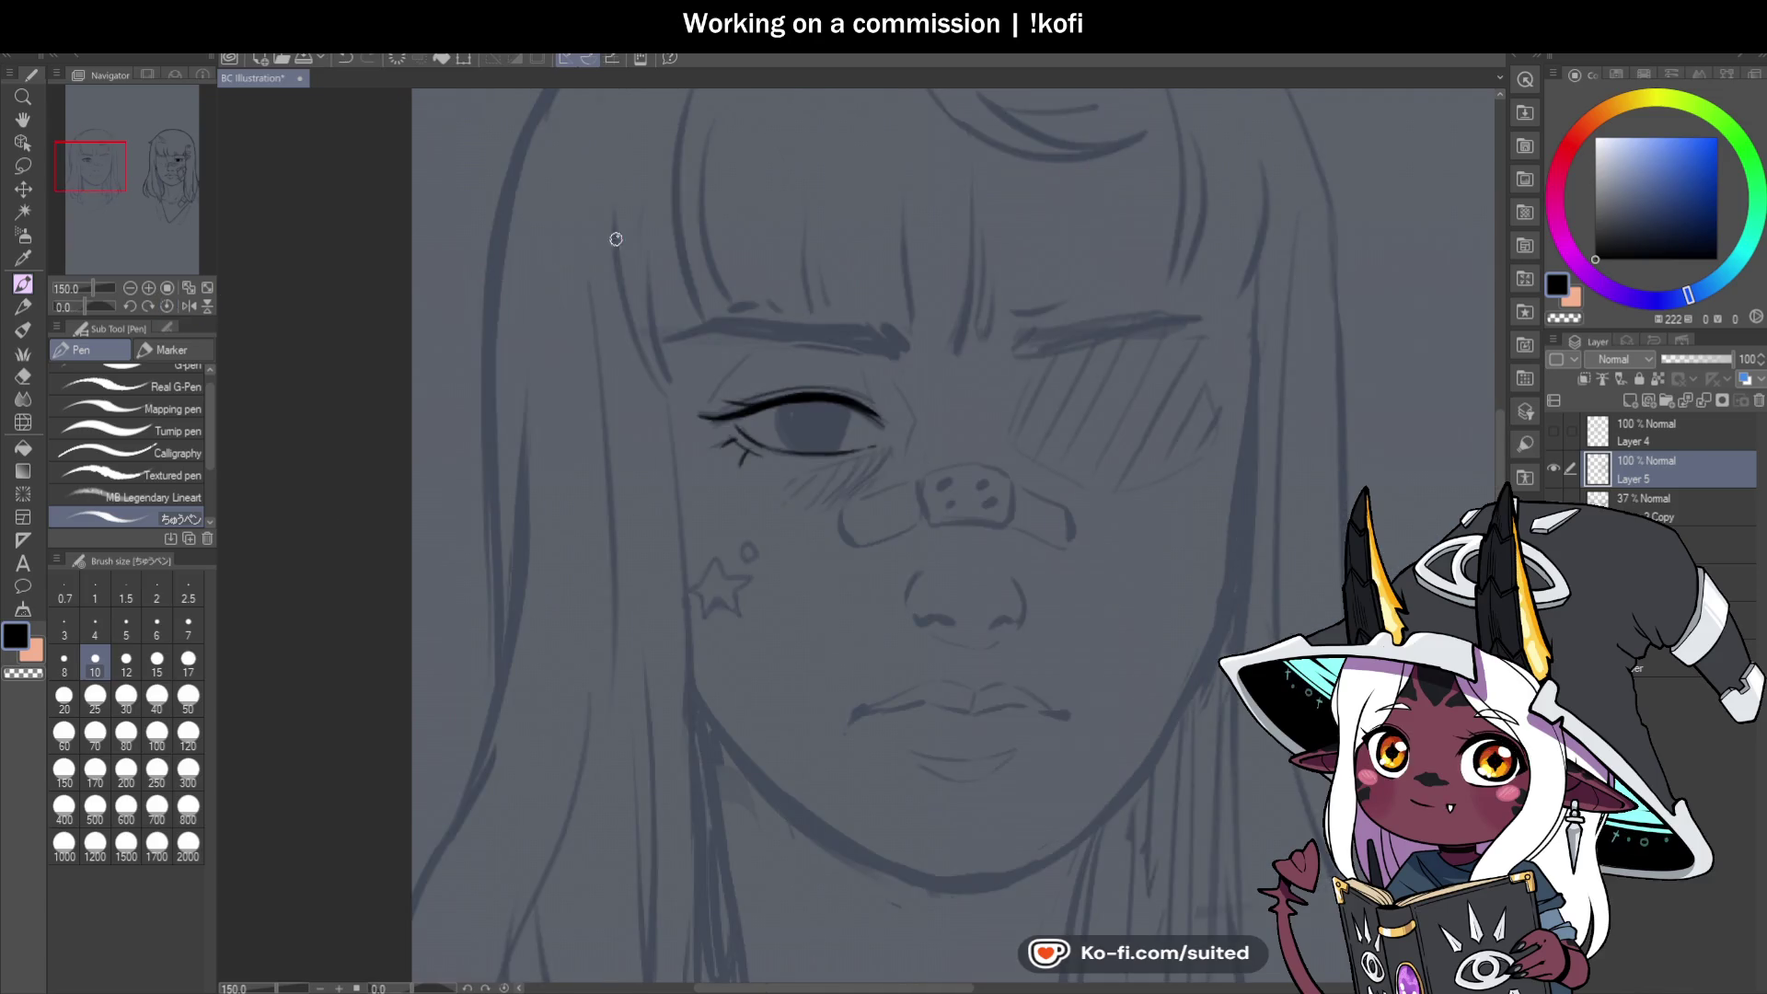
scroll(911, 417, up, 3)
drag(862, 332, 915, 489)
key(ctrl+z)
mouse_move(856, 328)
mouse_down()
mouse_move(919, 458)
mouse_move(865, 549)
mouse_up()
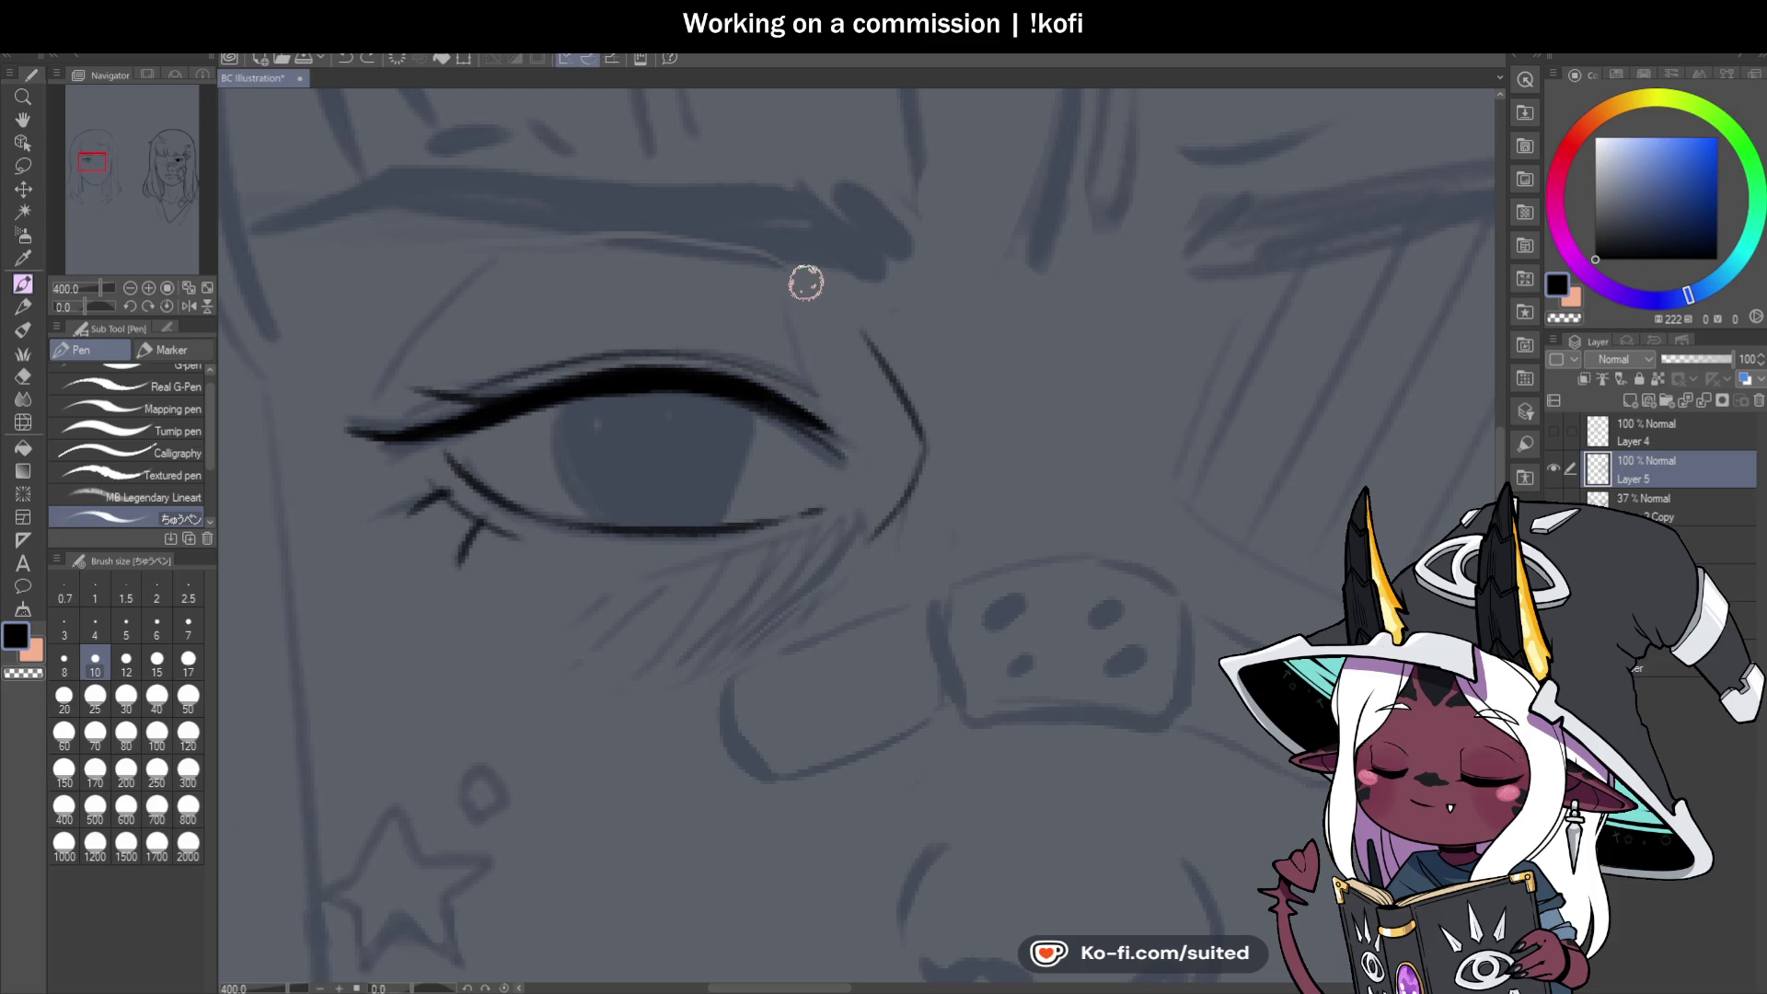
scroll(828, 394, down, 5)
scroll(580, 391, up, 5)
drag(575, 395, 705, 248)
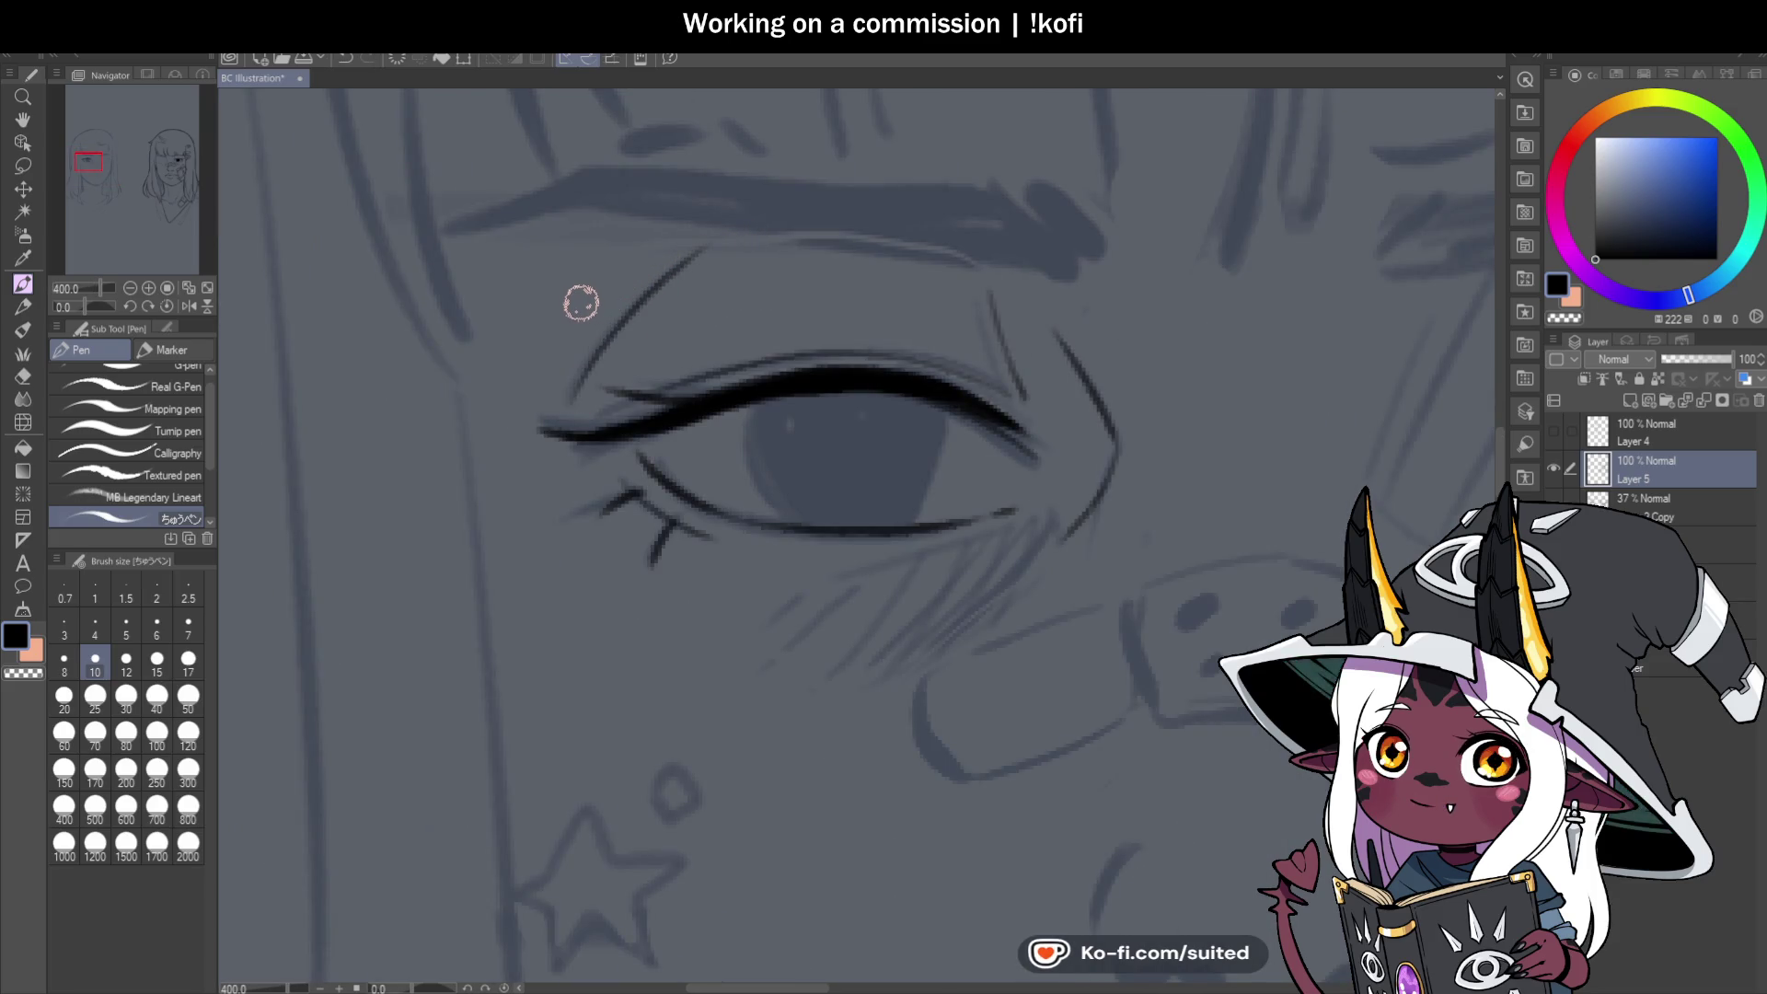
Hatch shading strokes beside the eyelashes.
scroll(581, 304, down, 4)
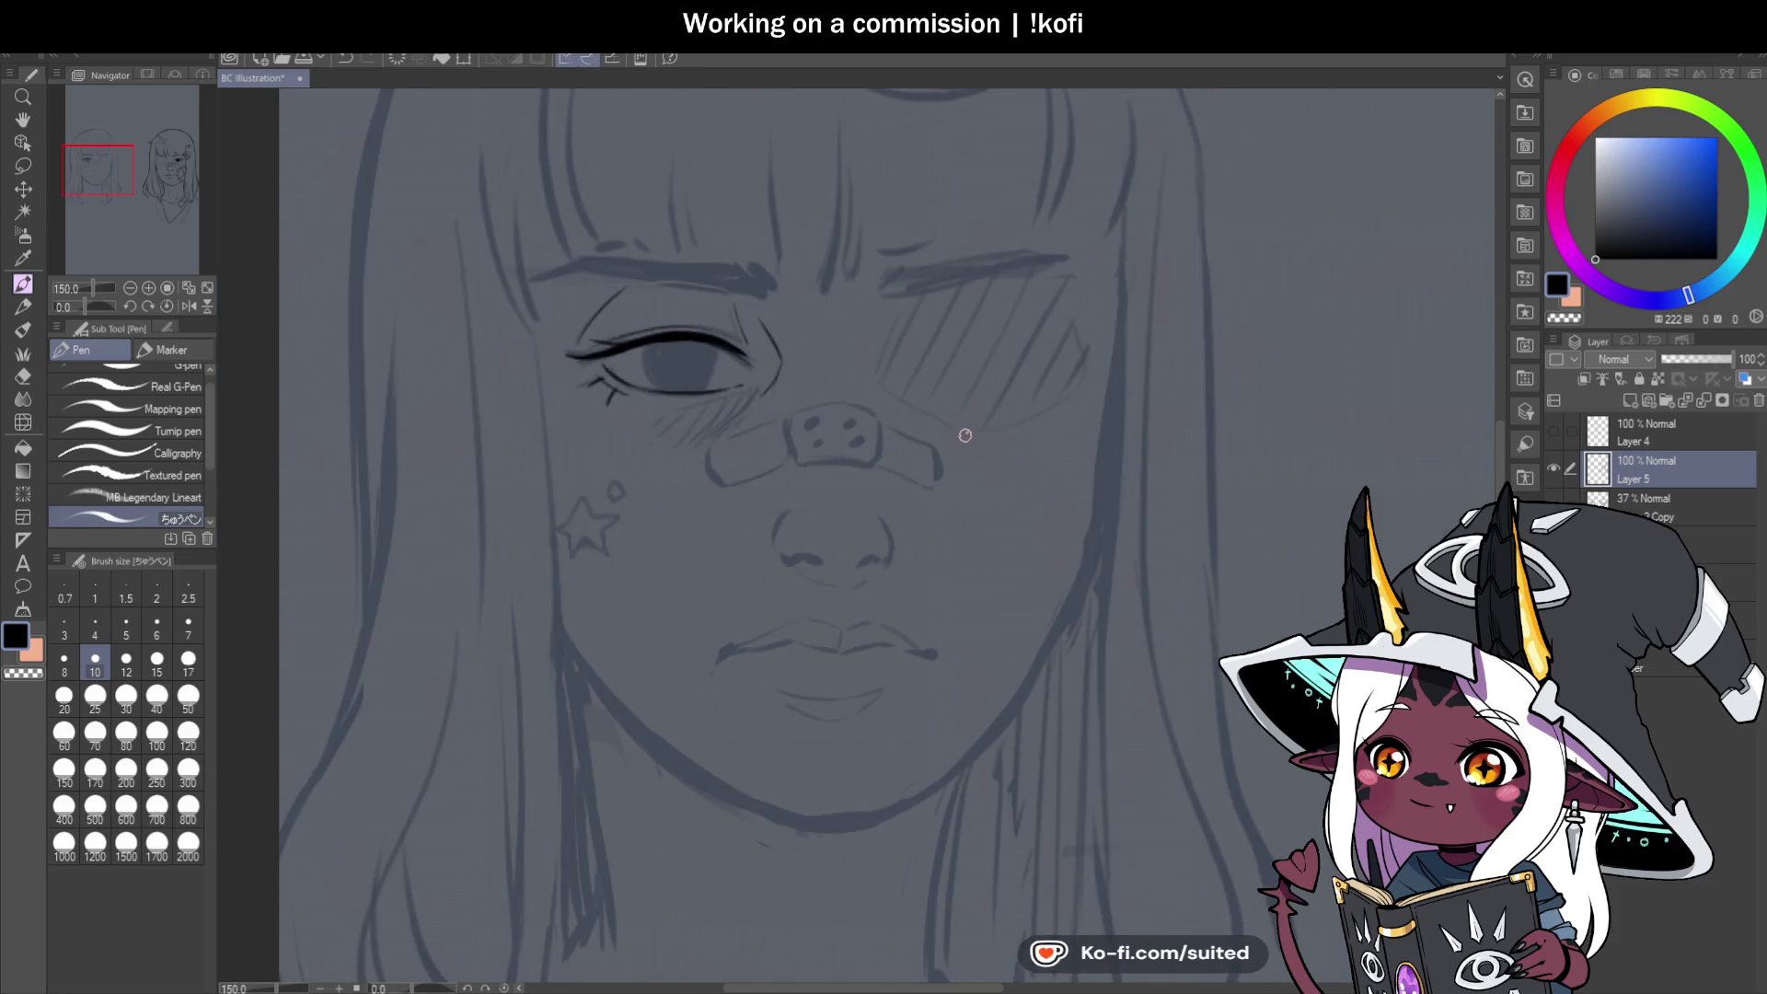
drag(79, 306, 72, 312)
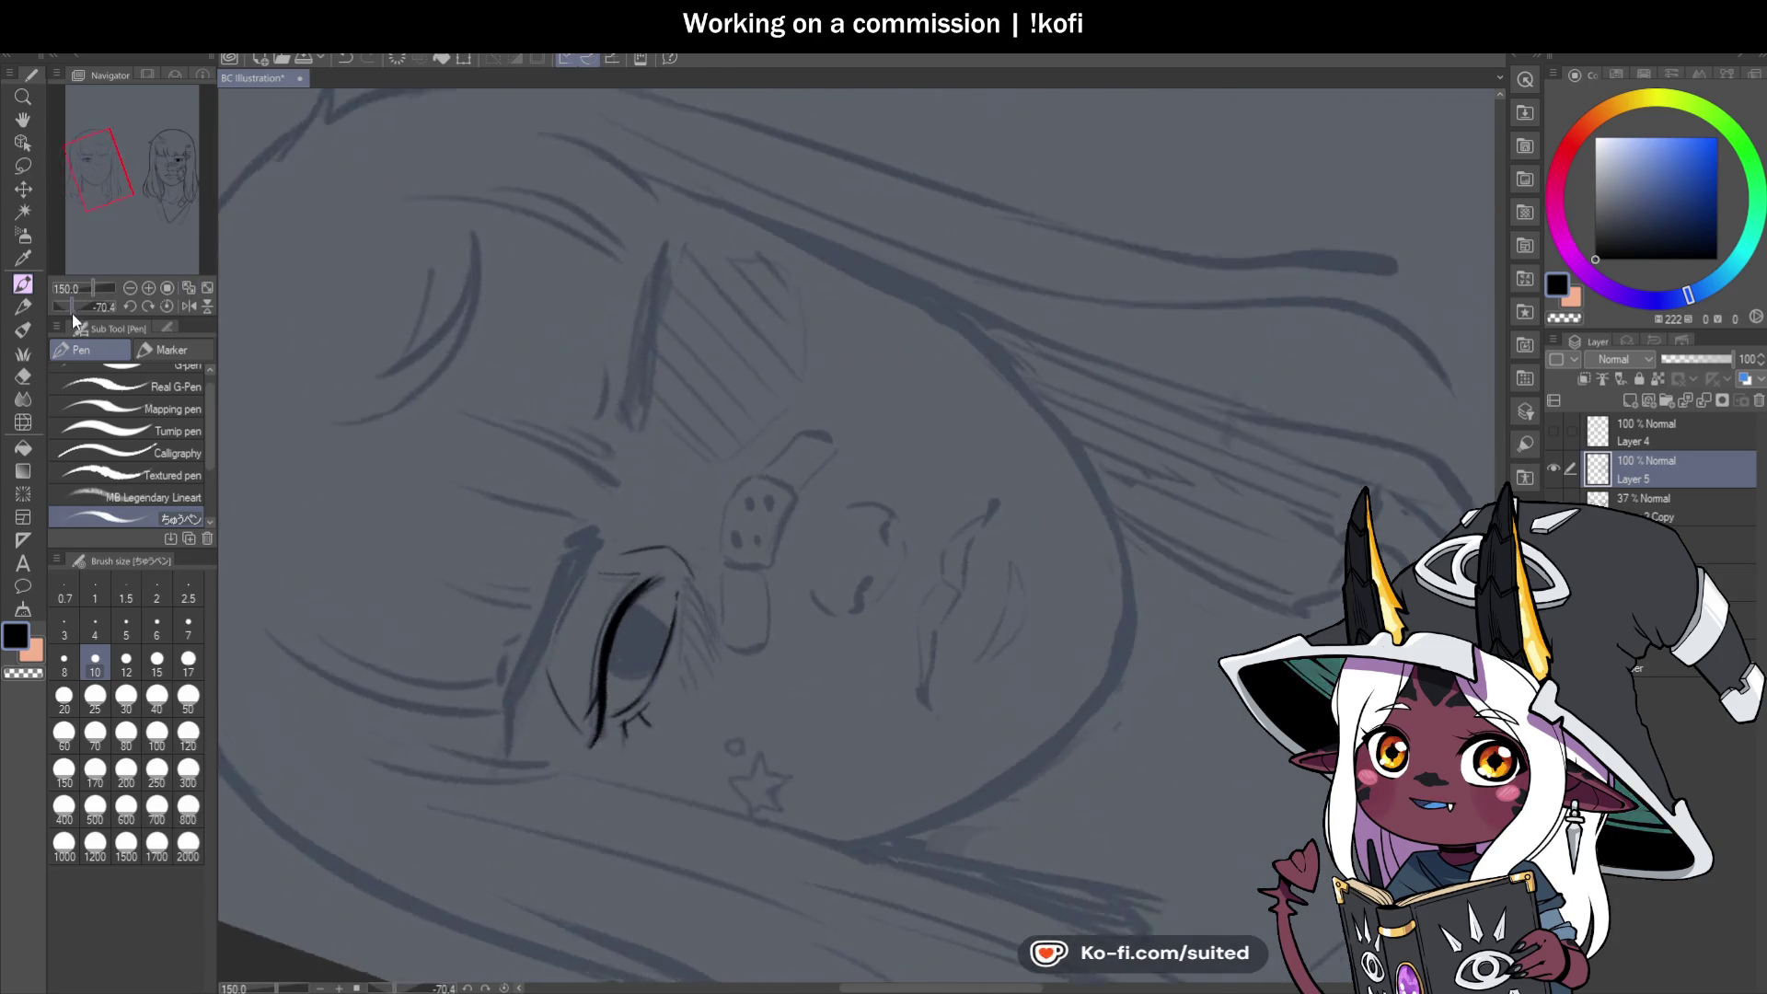
scroll(611, 705, up, 5)
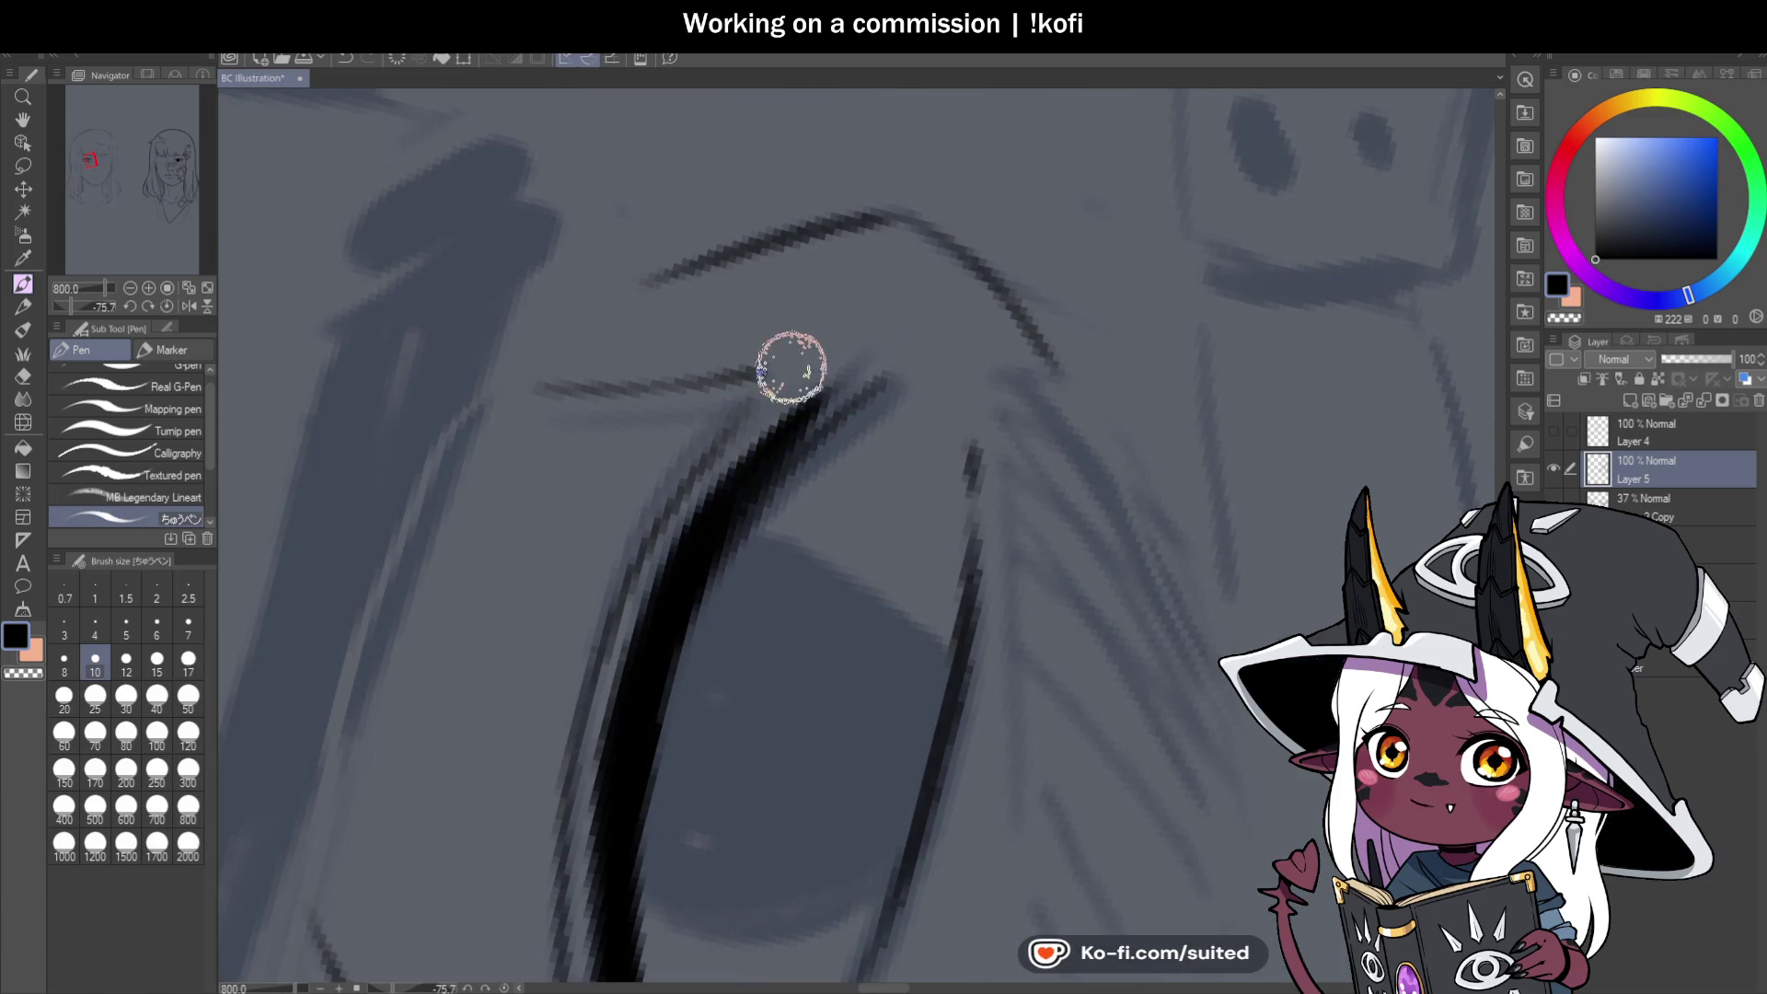
scroll(571, 460, down, 5)
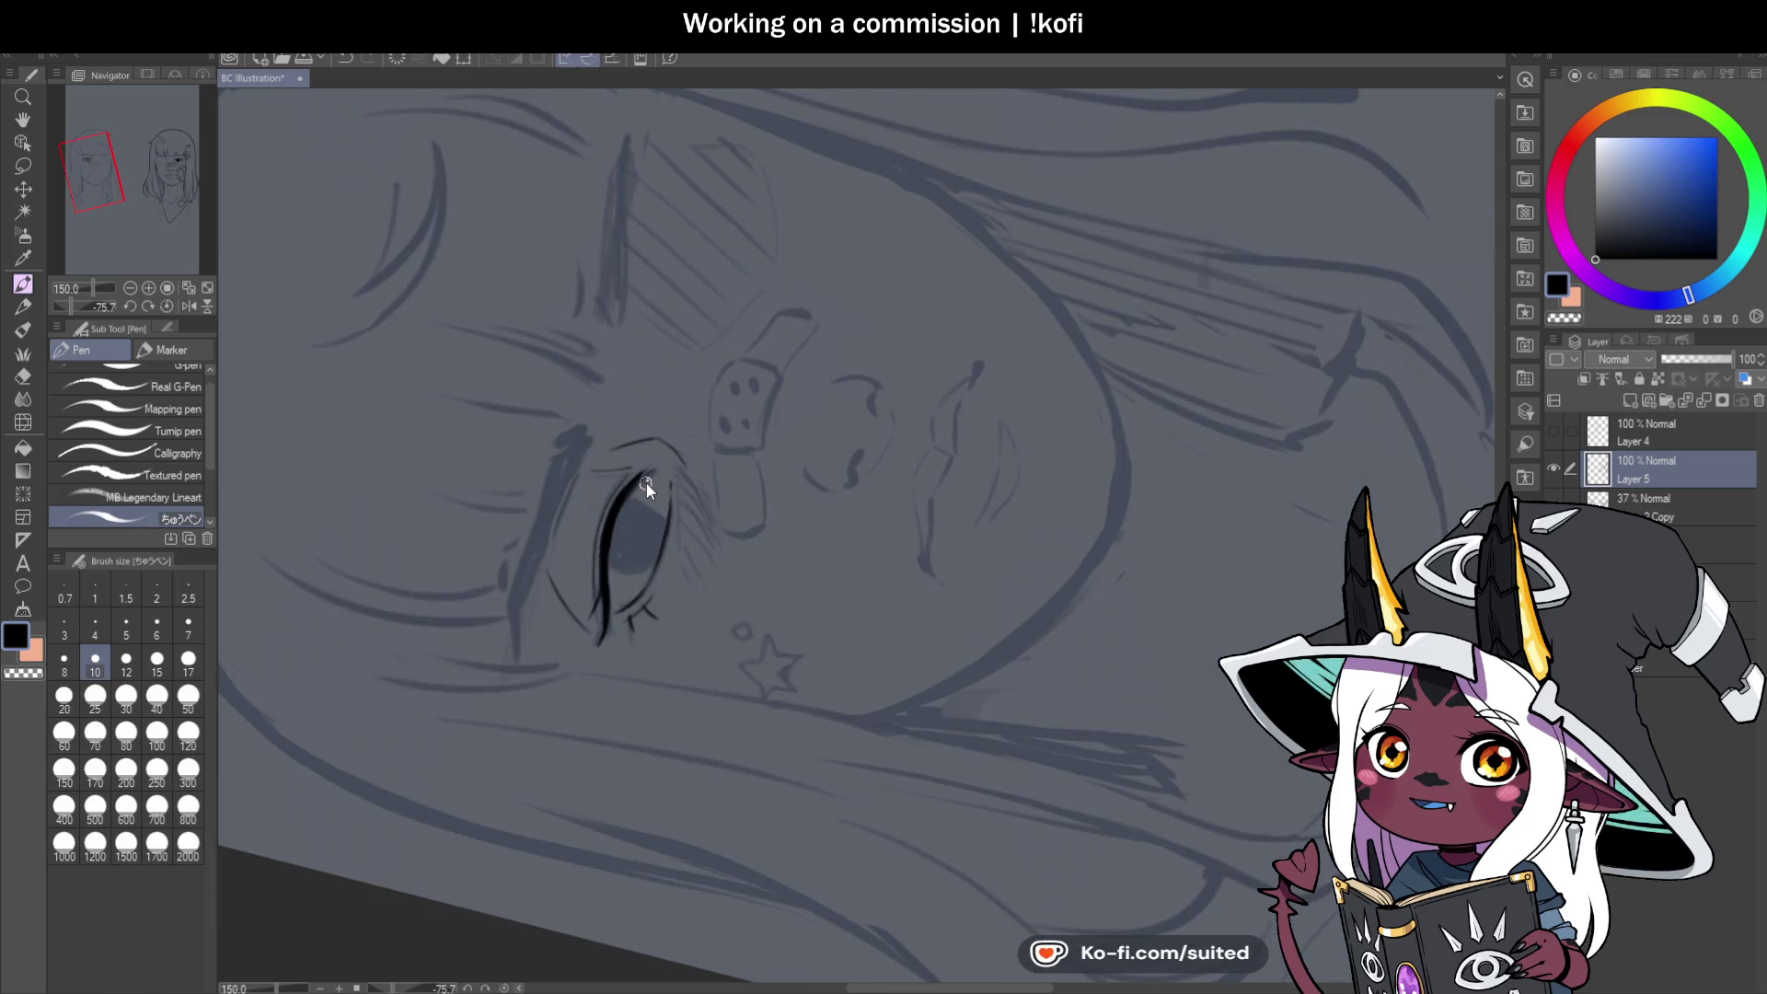
scroll(675, 518, down, 1)
scroll(655, 335, up, 4)
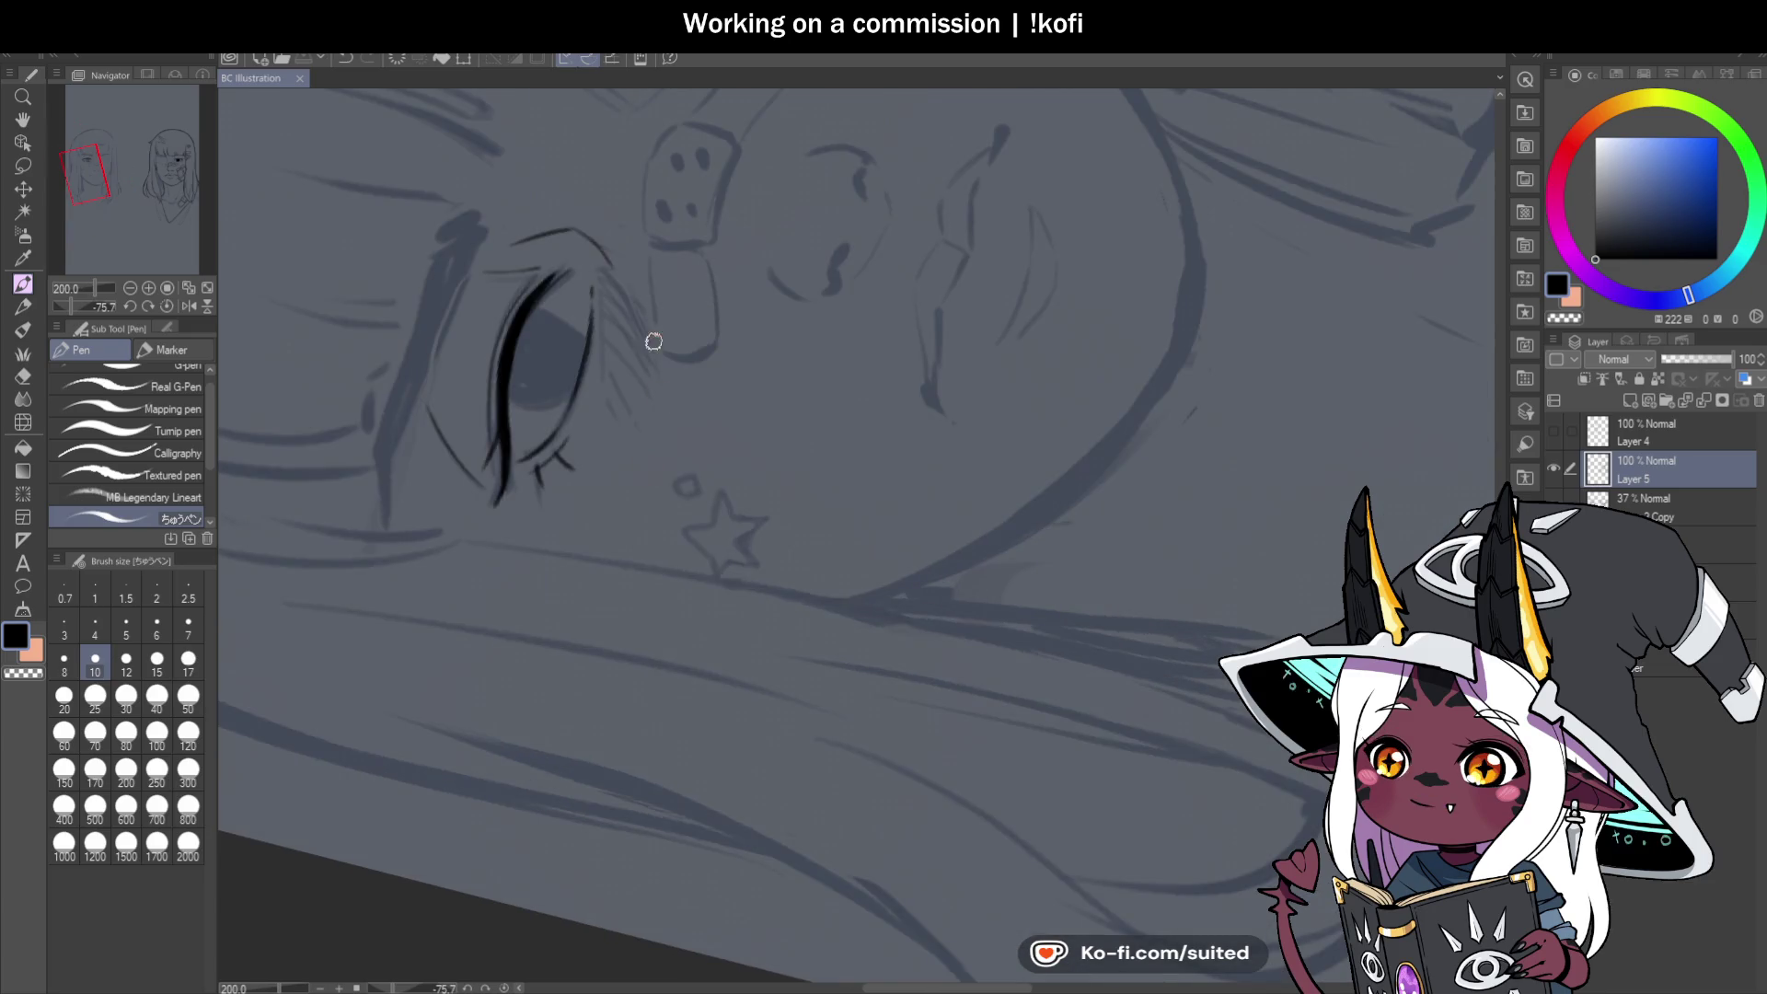
drag(655, 371, 636, 389)
drag(580, 249, 576, 505)
mouse_move(581, 260)
mouse_down()
mouse_move(667, 414)
mouse_move(599, 430)
mouse_move(626, 579)
mouse_up()
drag(576, 504, 594, 580)
click(168, 305)
scroll(667, 433, down, 5)
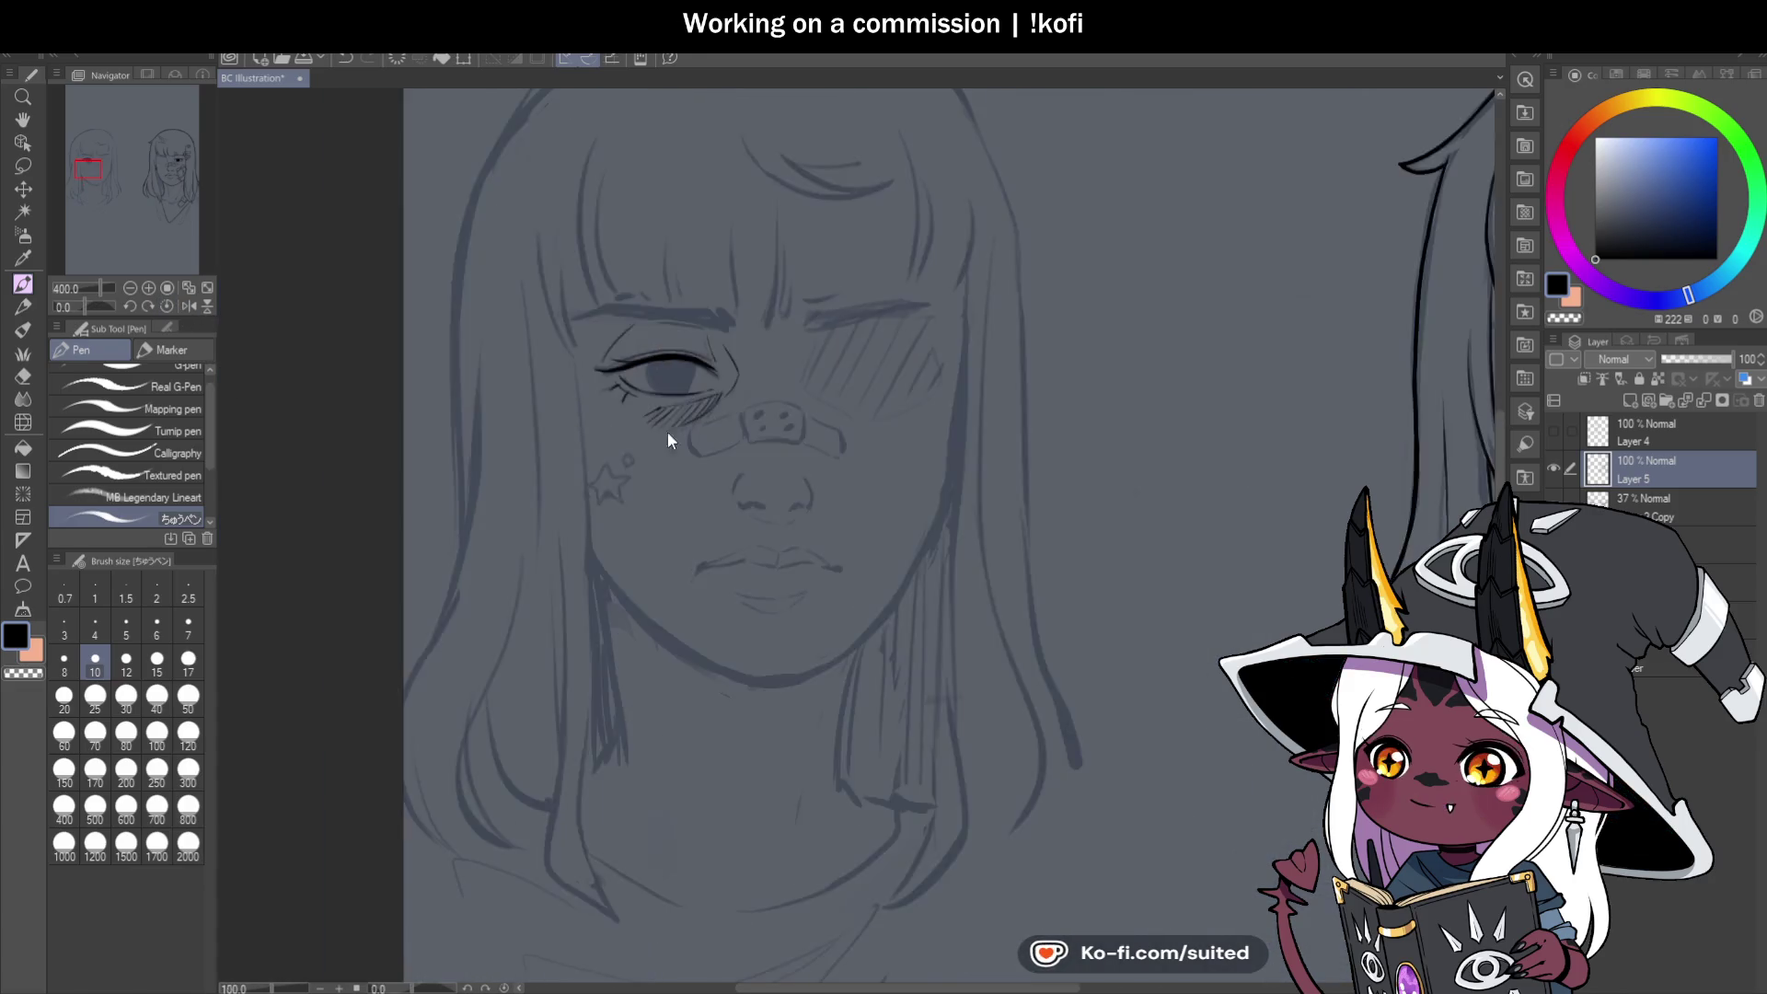
scroll(891, 418, up, 3)
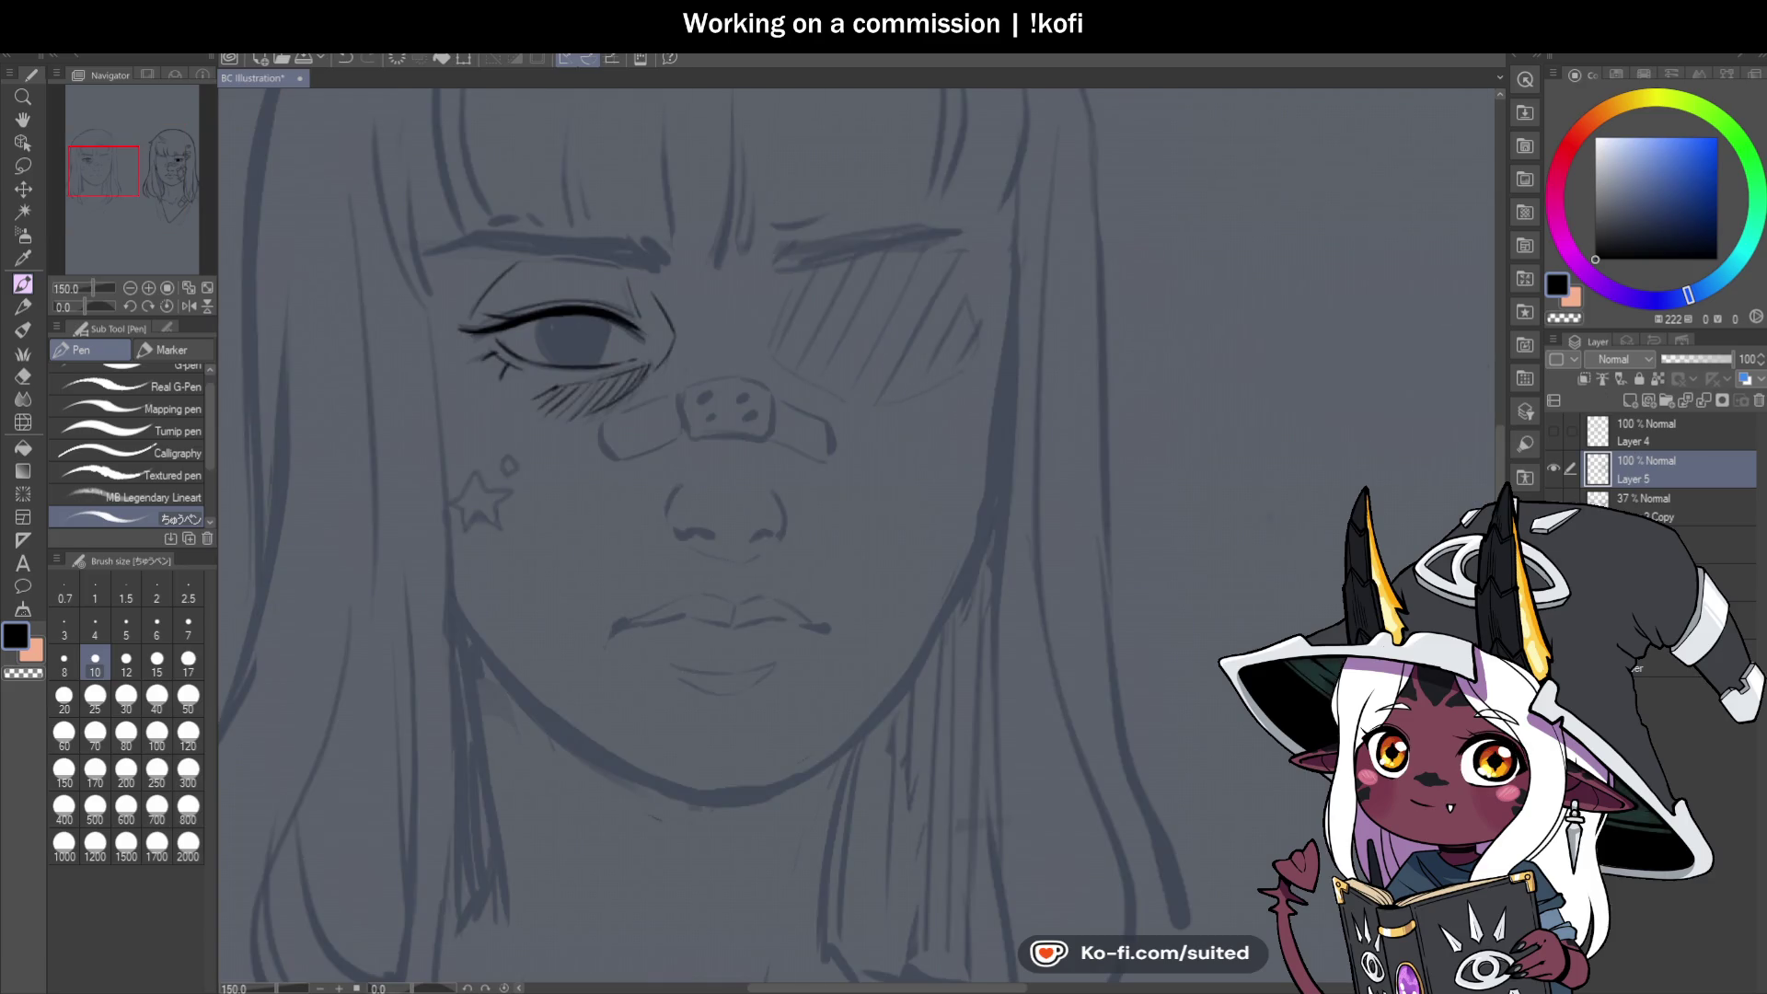
Preview the lineart without the sketch, then fill the iris nearly solid black with dense strokes.
key(ctrl+alt+h)
key(ctrl+alt+h)
scroll(553, 349, up, 3)
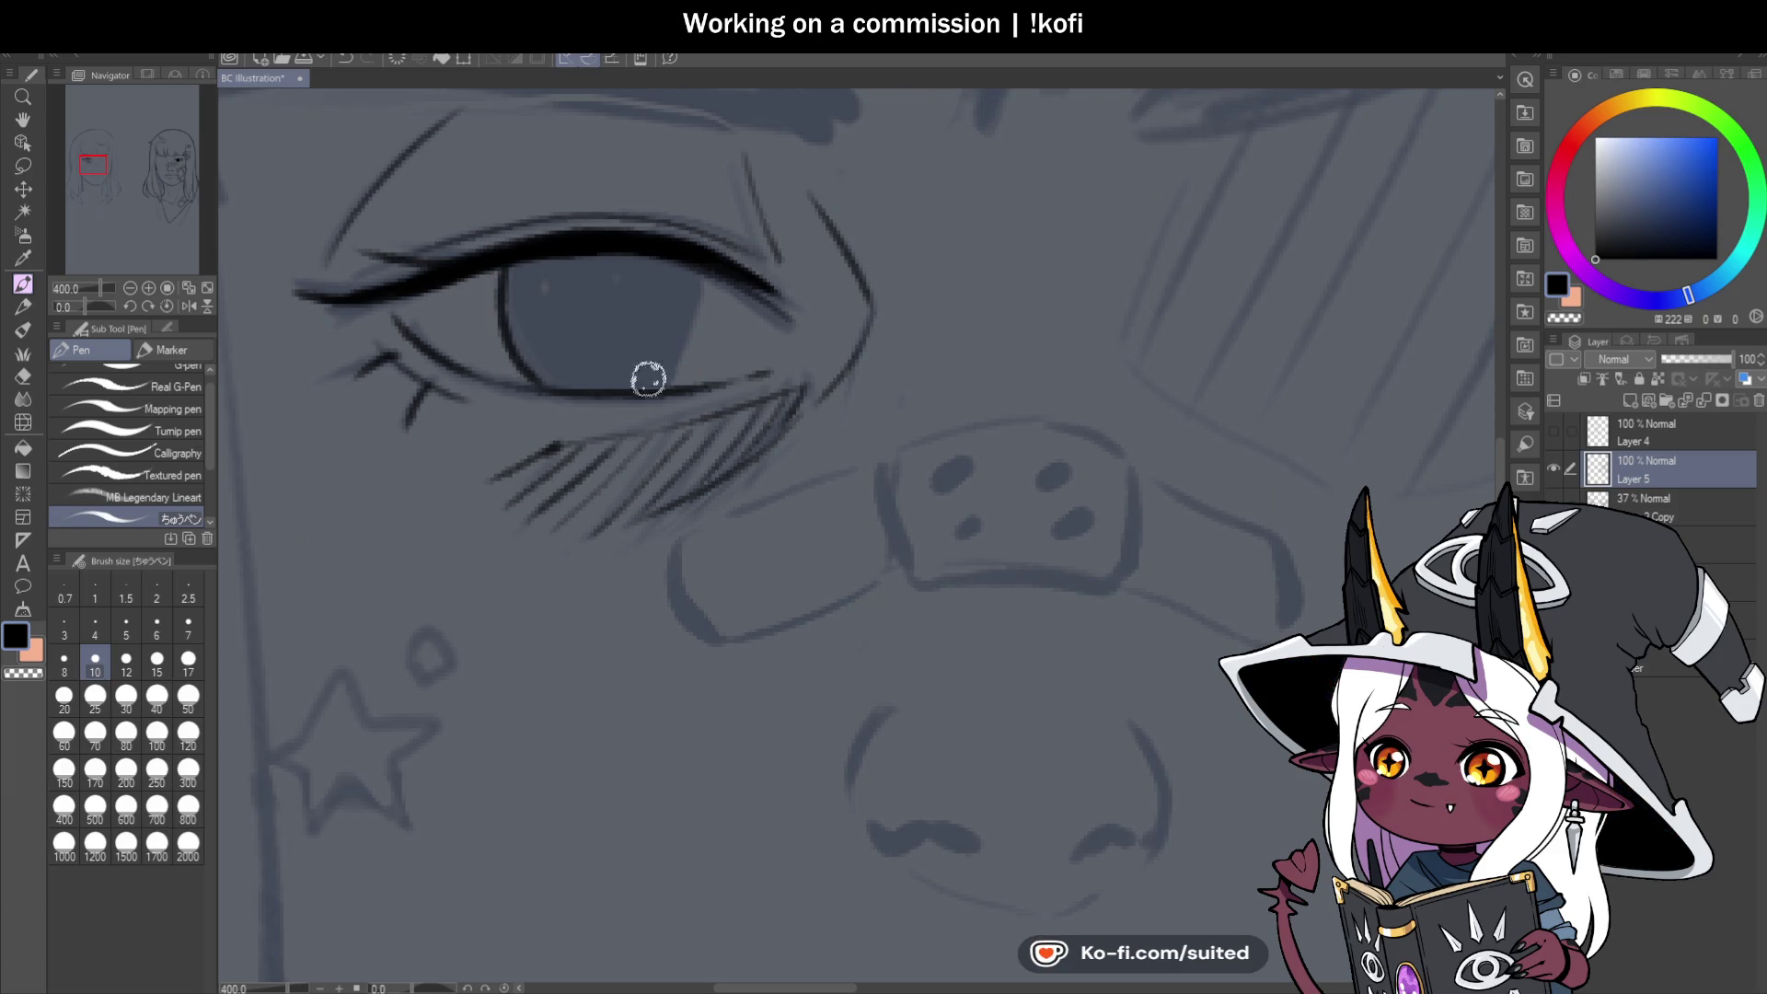
drag(692, 342, 696, 283)
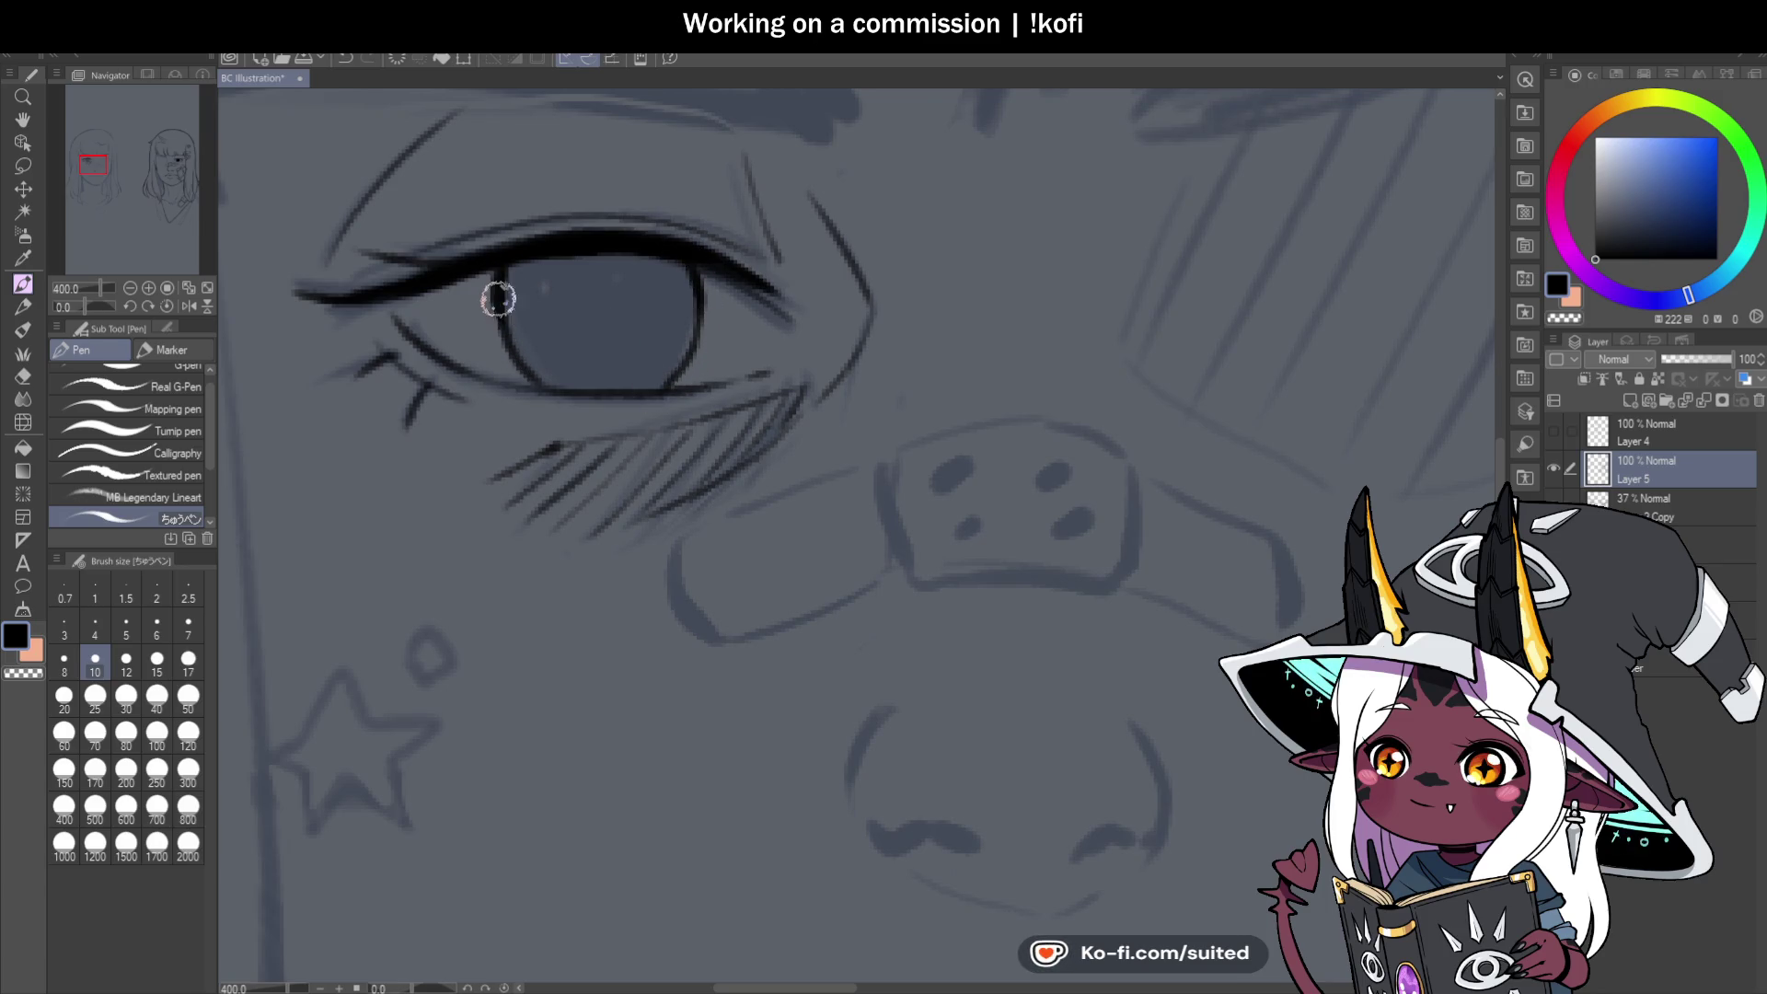
scroll(692, 414, down, 4)
scroll(690, 414, down, 1)
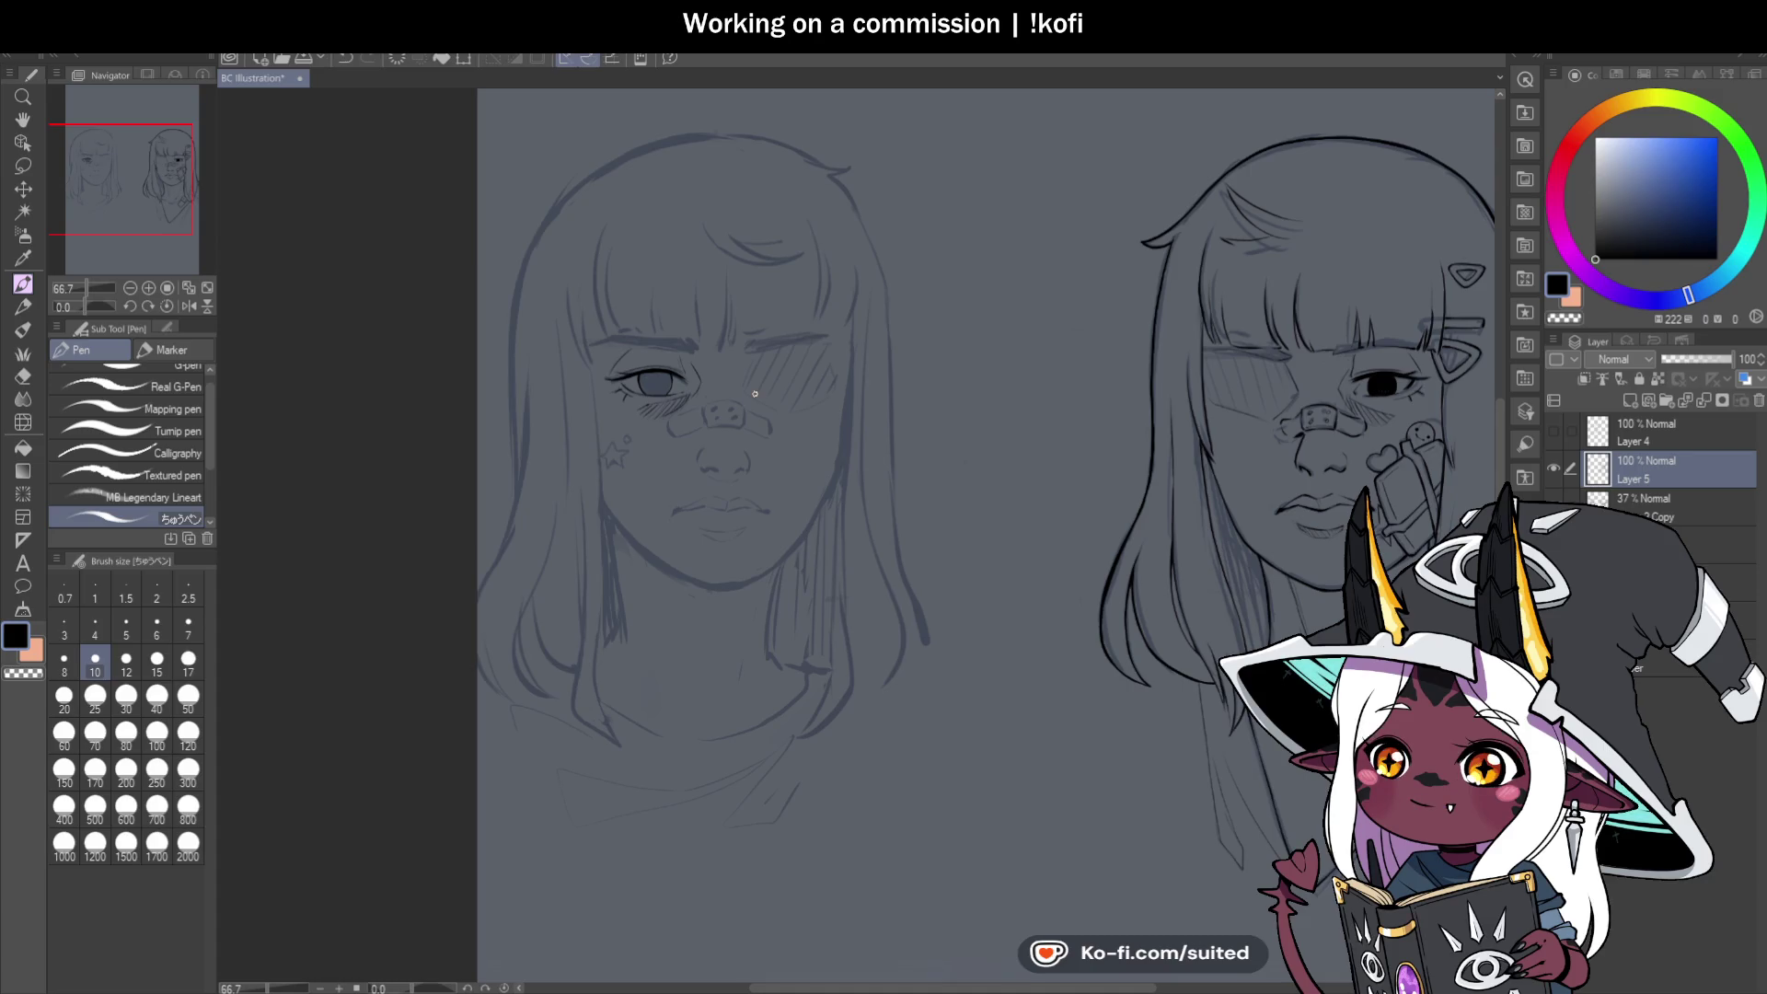
scroll(655, 385, up, 6)
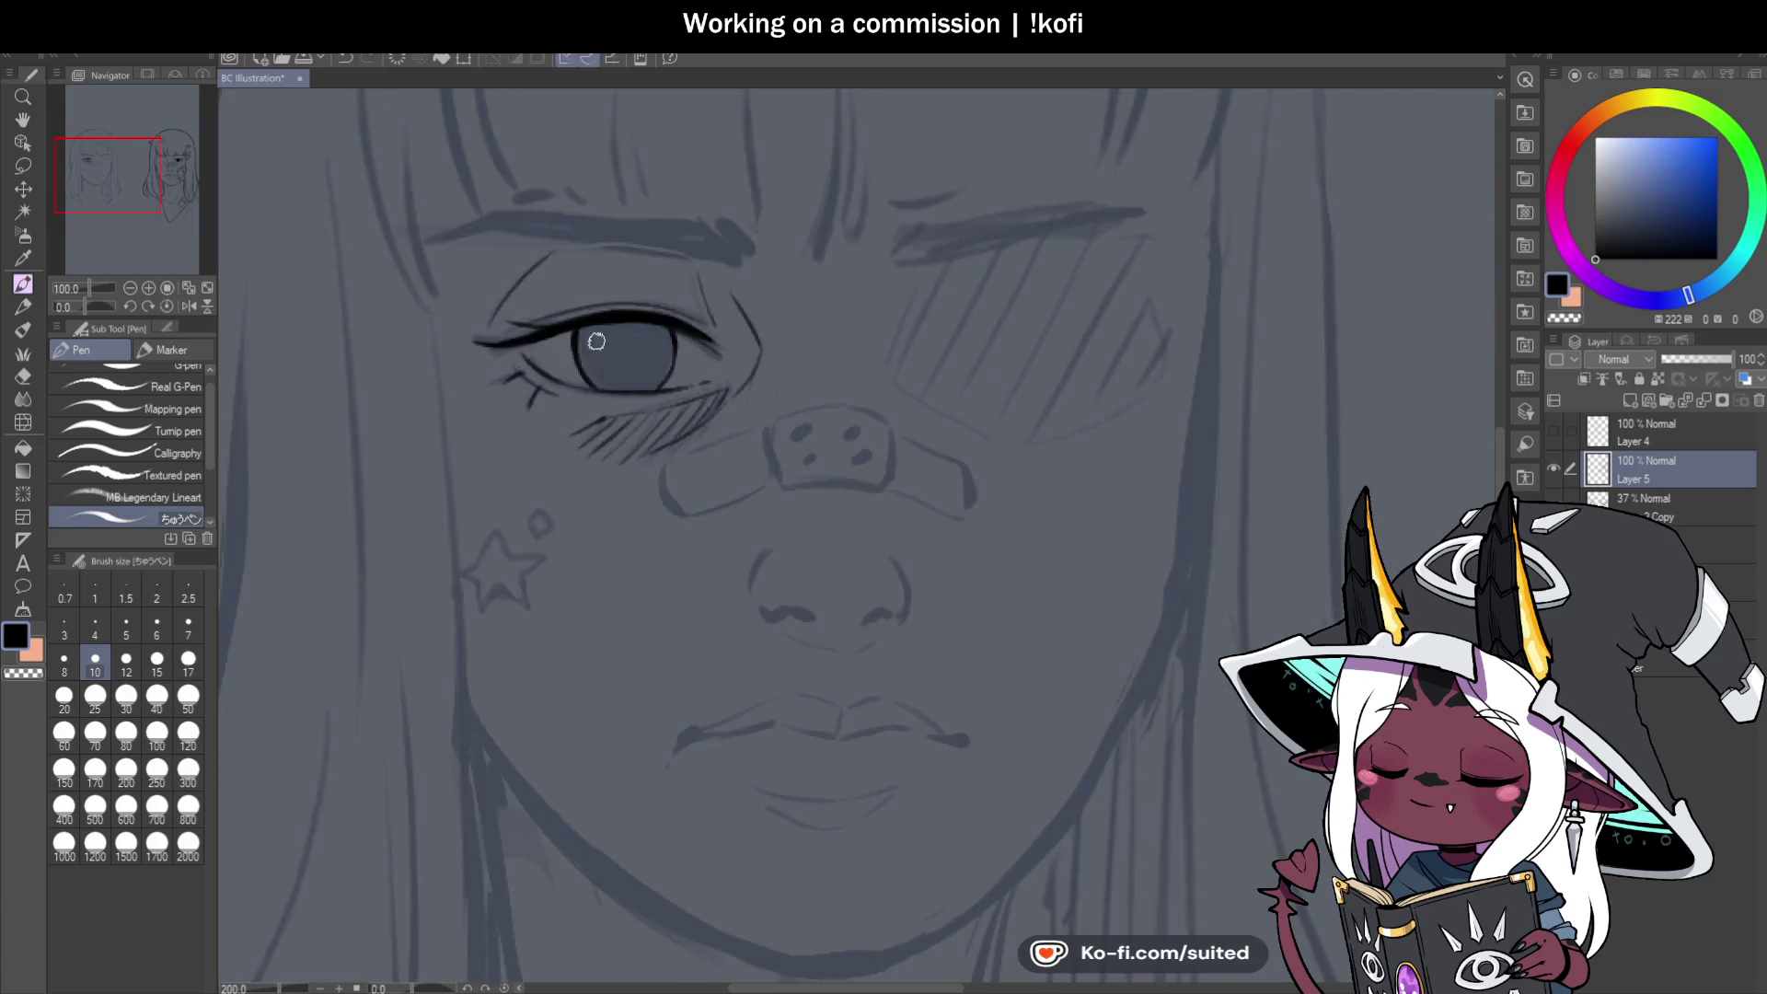
mouse_move(565, 316)
mouse_down()
mouse_move(593, 437)
mouse_move(600, 383)
mouse_move(628, 451)
mouse_move(633, 415)
mouse_up()
mouse_move(621, 304)
mouse_down()
mouse_move(655, 440)
mouse_move(659, 403)
mouse_up()
drag(649, 313, 694, 418)
mouse_move(671, 303)
mouse_down()
mouse_move(718, 432)
mouse_move(718, 406)
mouse_up()
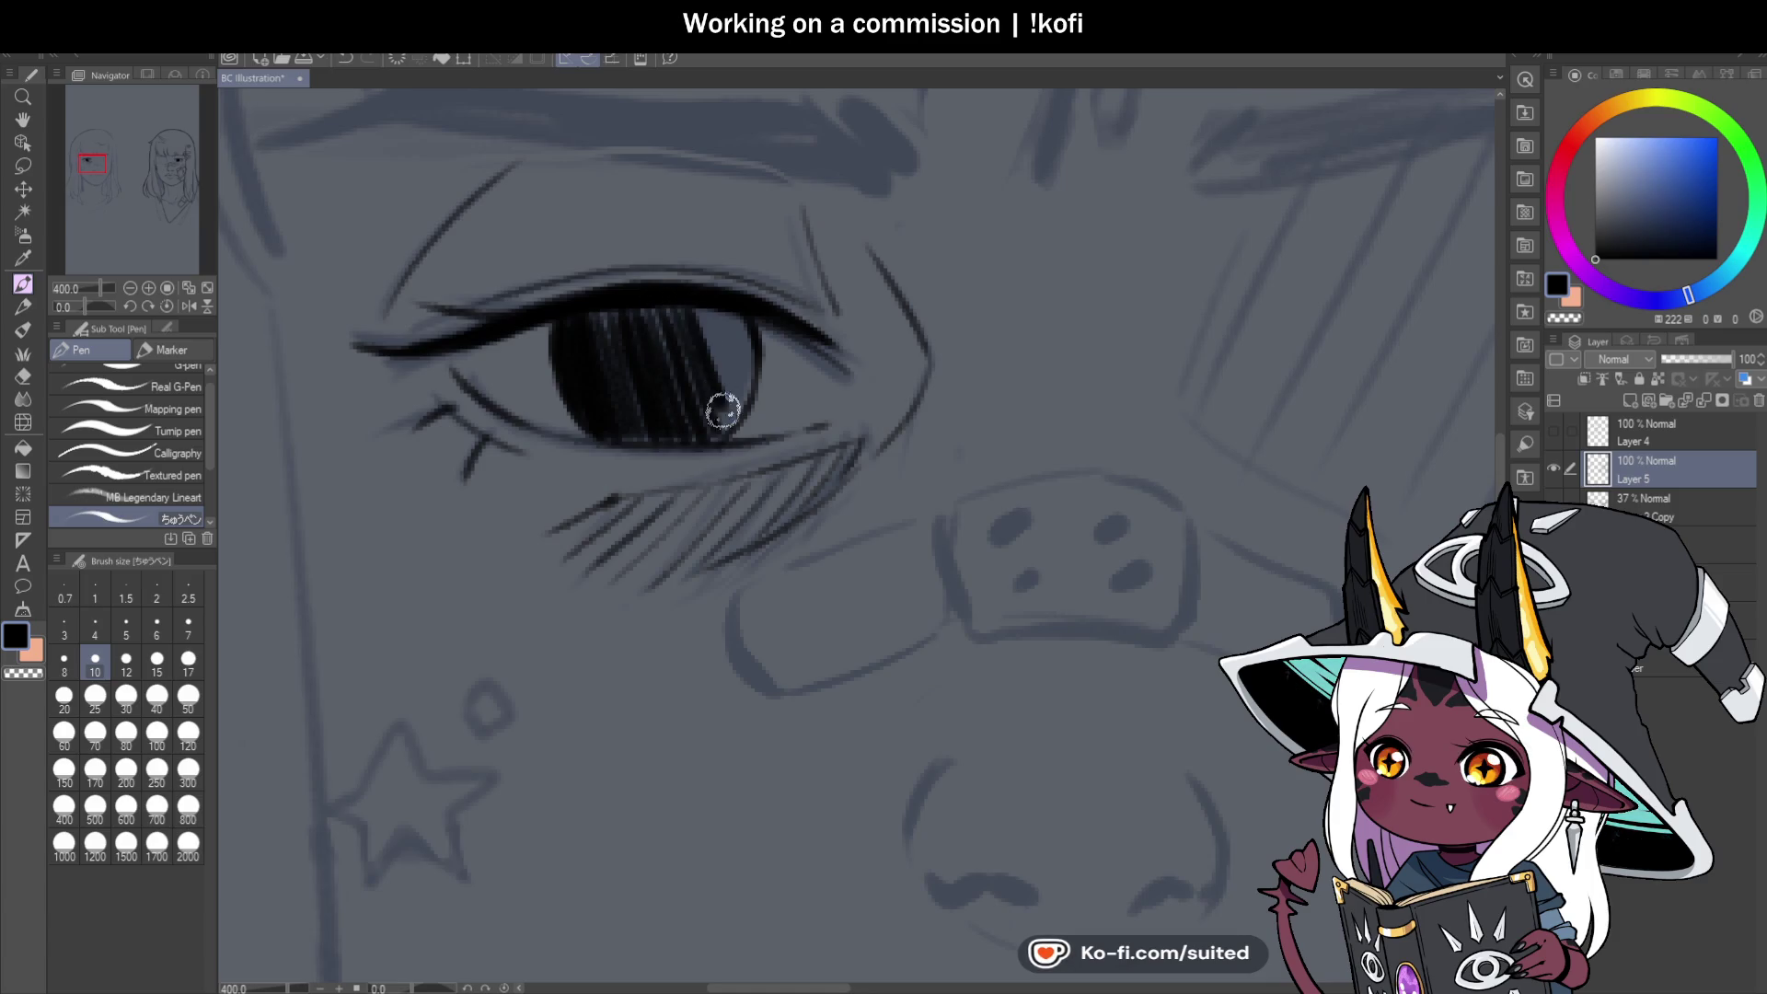
mouse_move(694, 303)
mouse_down()
mouse_move(741, 416)
mouse_move(746, 396)
mouse_up()
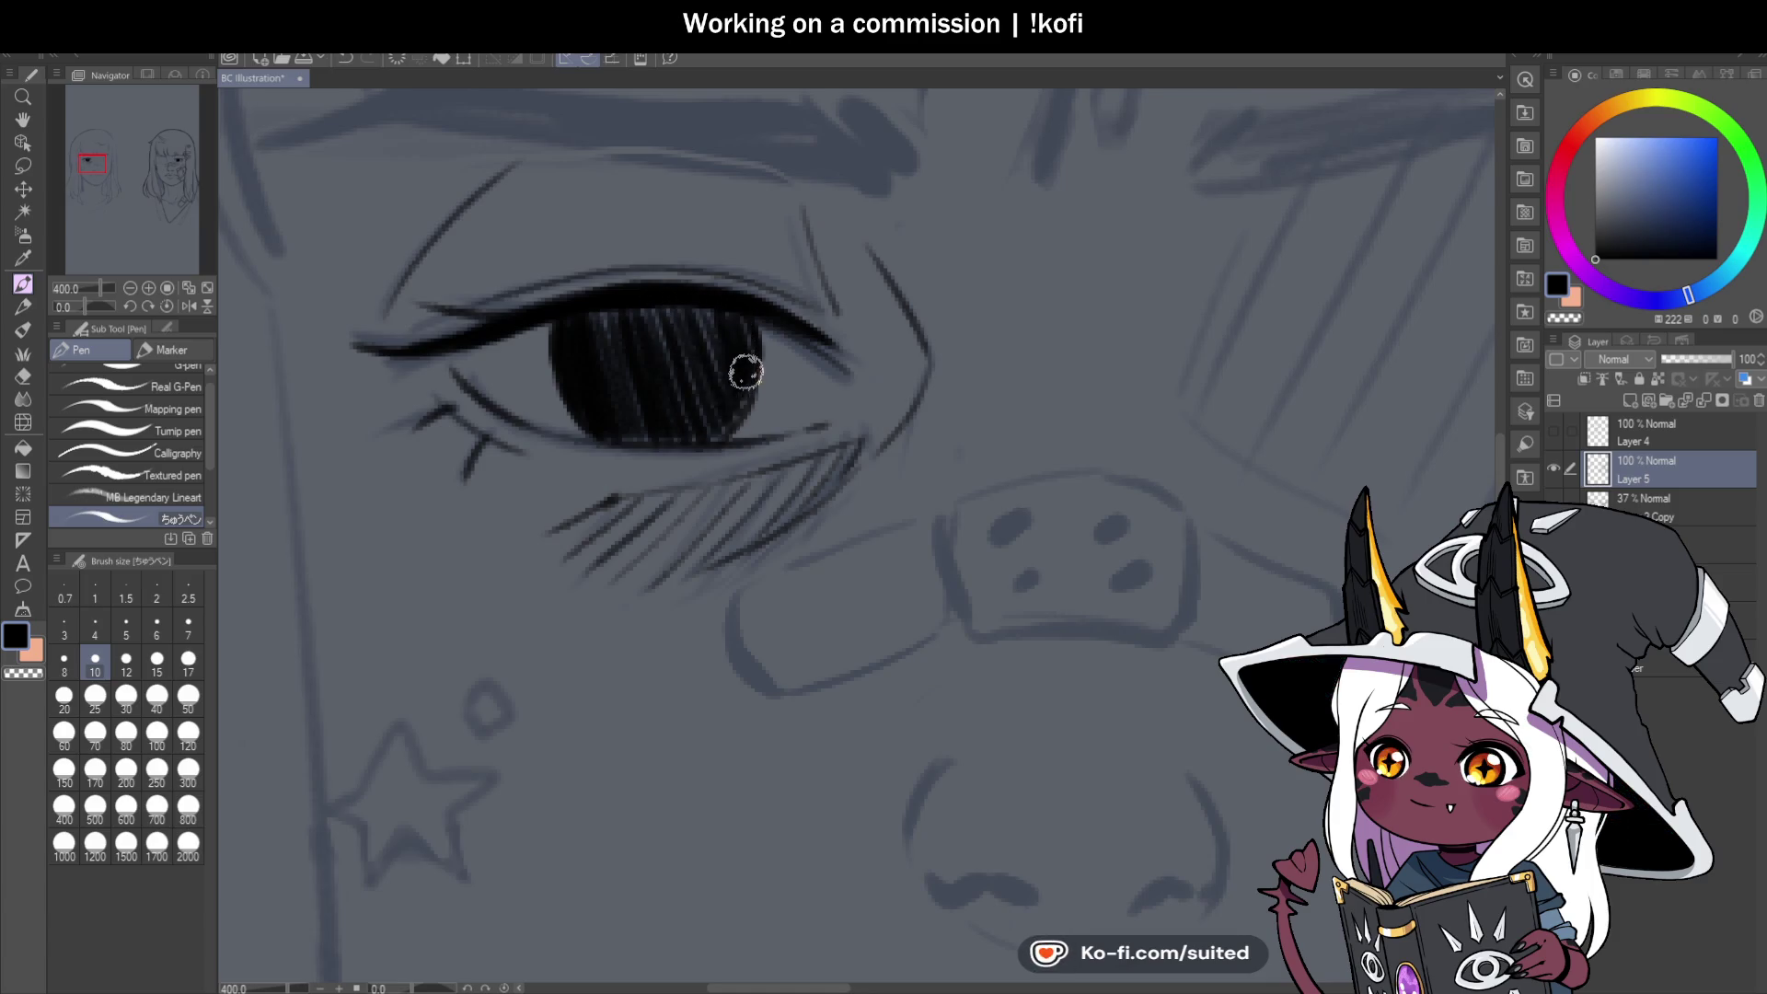
drag(589, 300, 626, 391)
mouse_move(645, 293)
mouse_down()
mouse_move(681, 414)
mouse_move(714, 437)
mouse_move(711, 382)
mouse_up()
drag(702, 309, 750, 376)
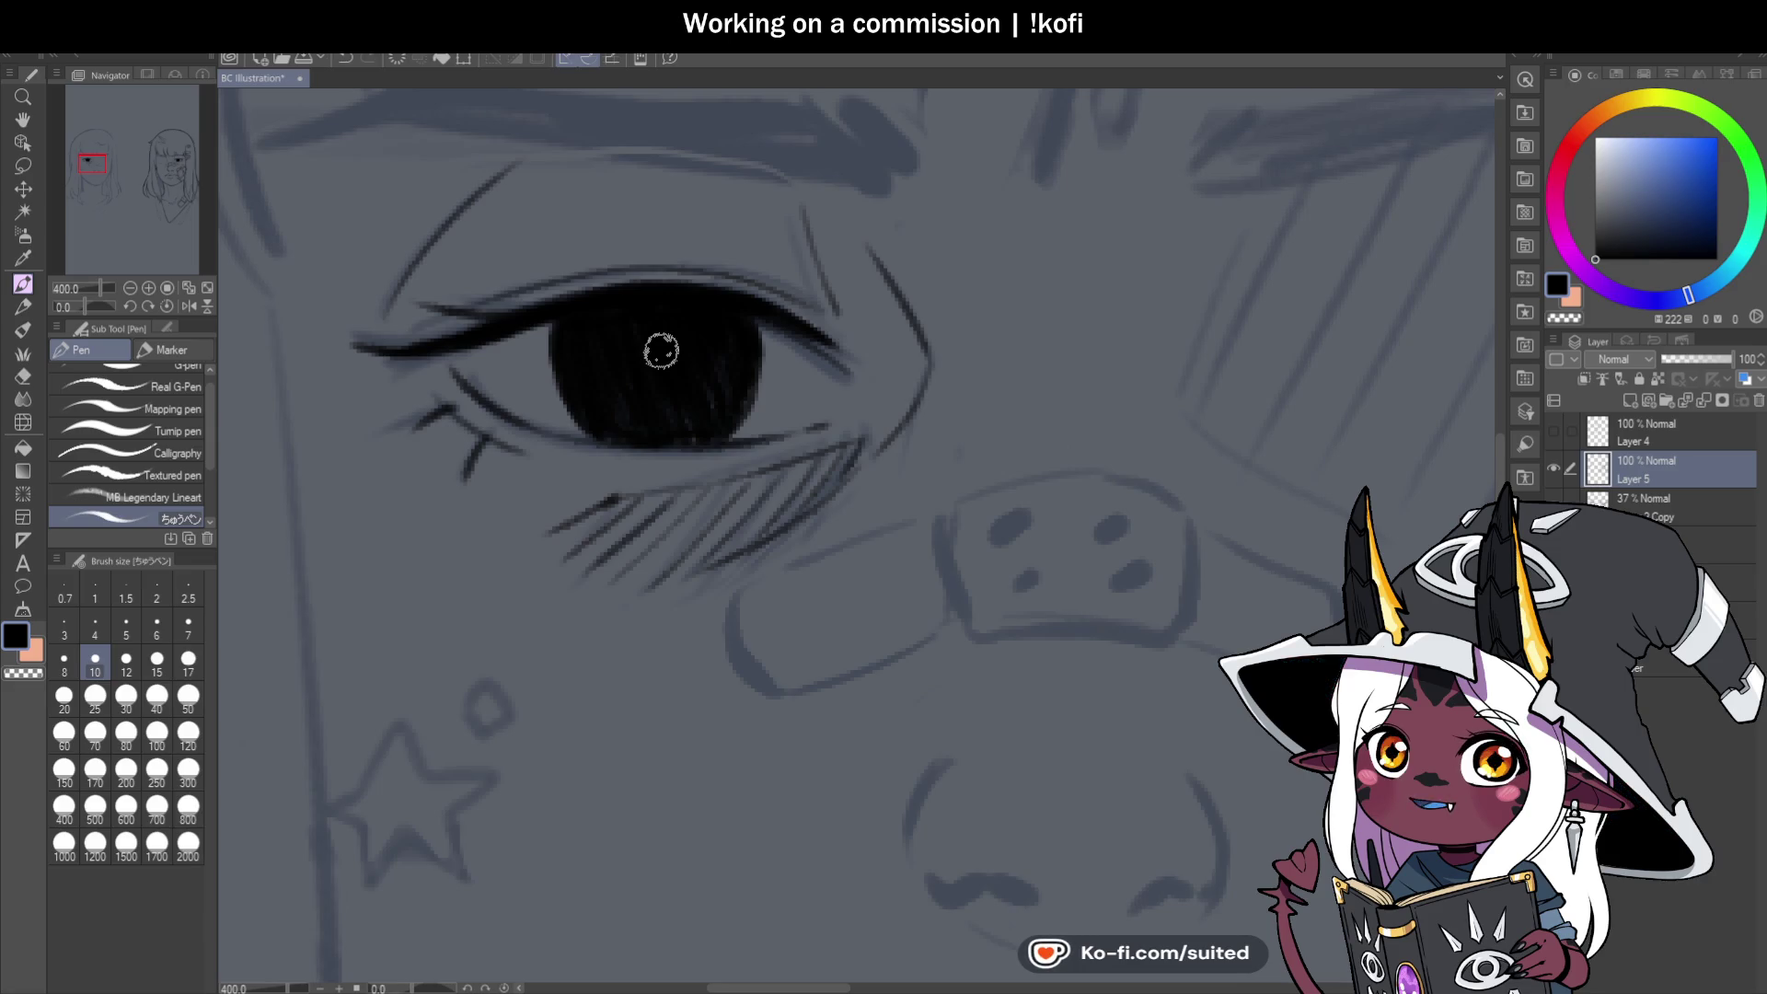
scroll(677, 444, down, 6)
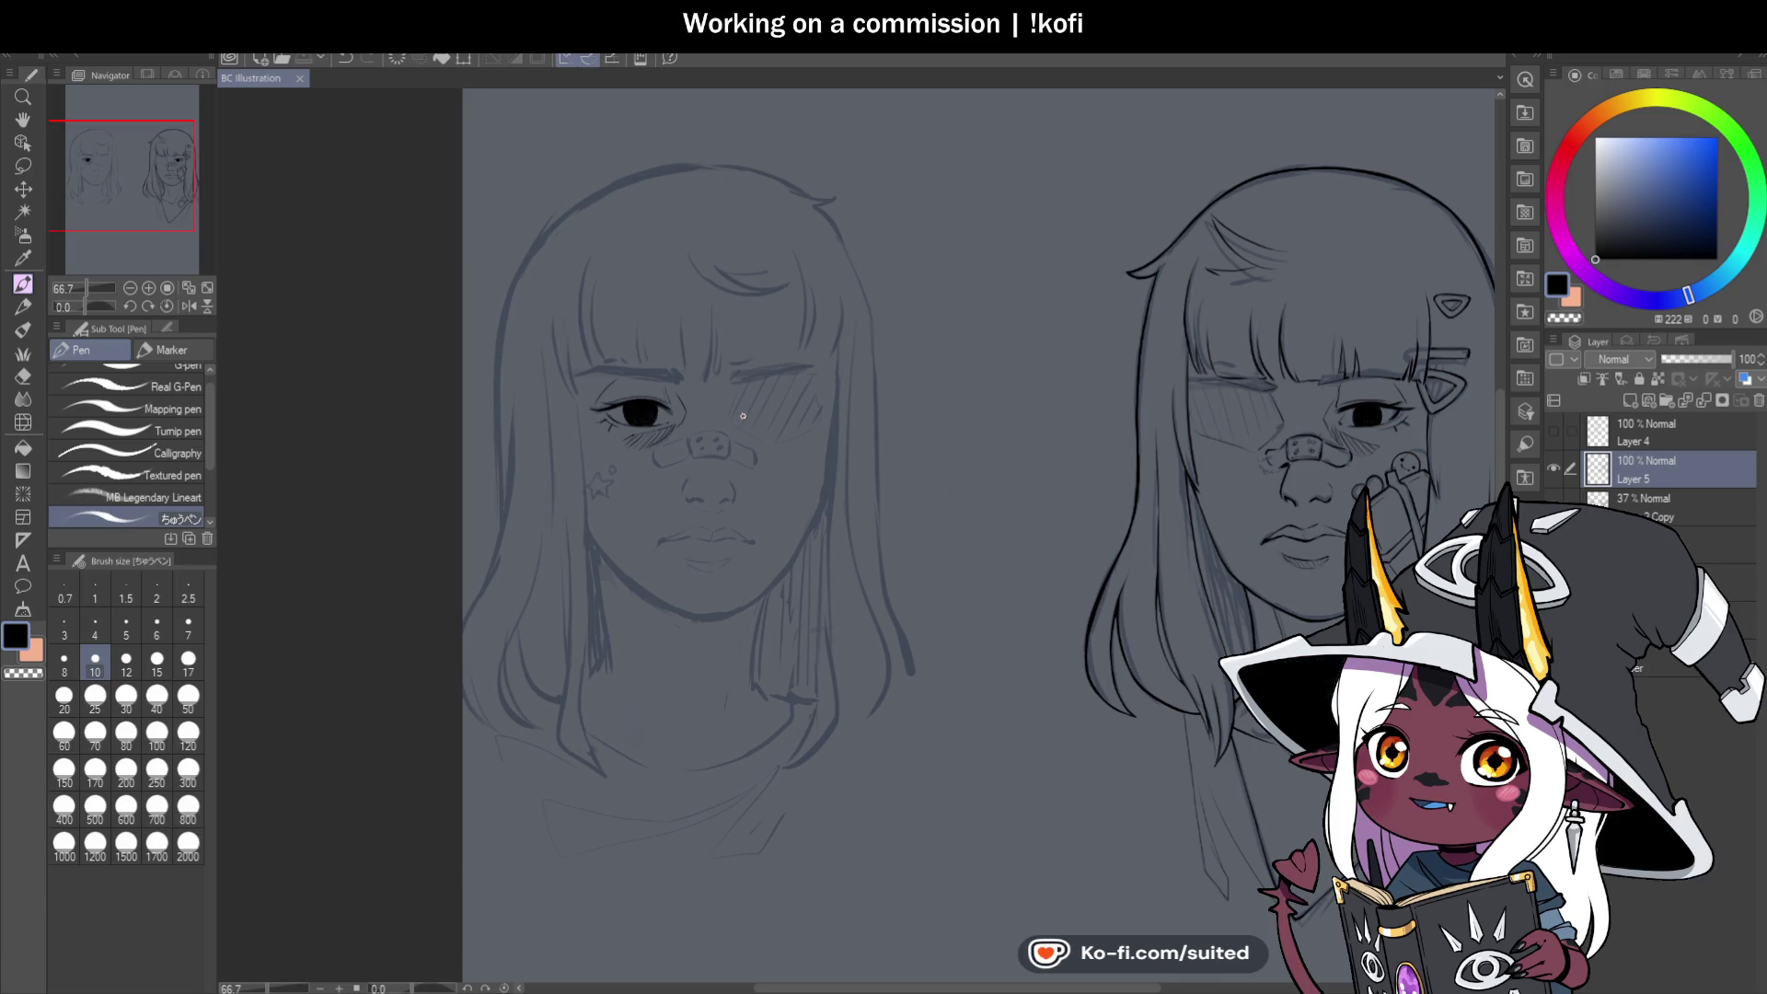
scroll(738, 420, down, 1)
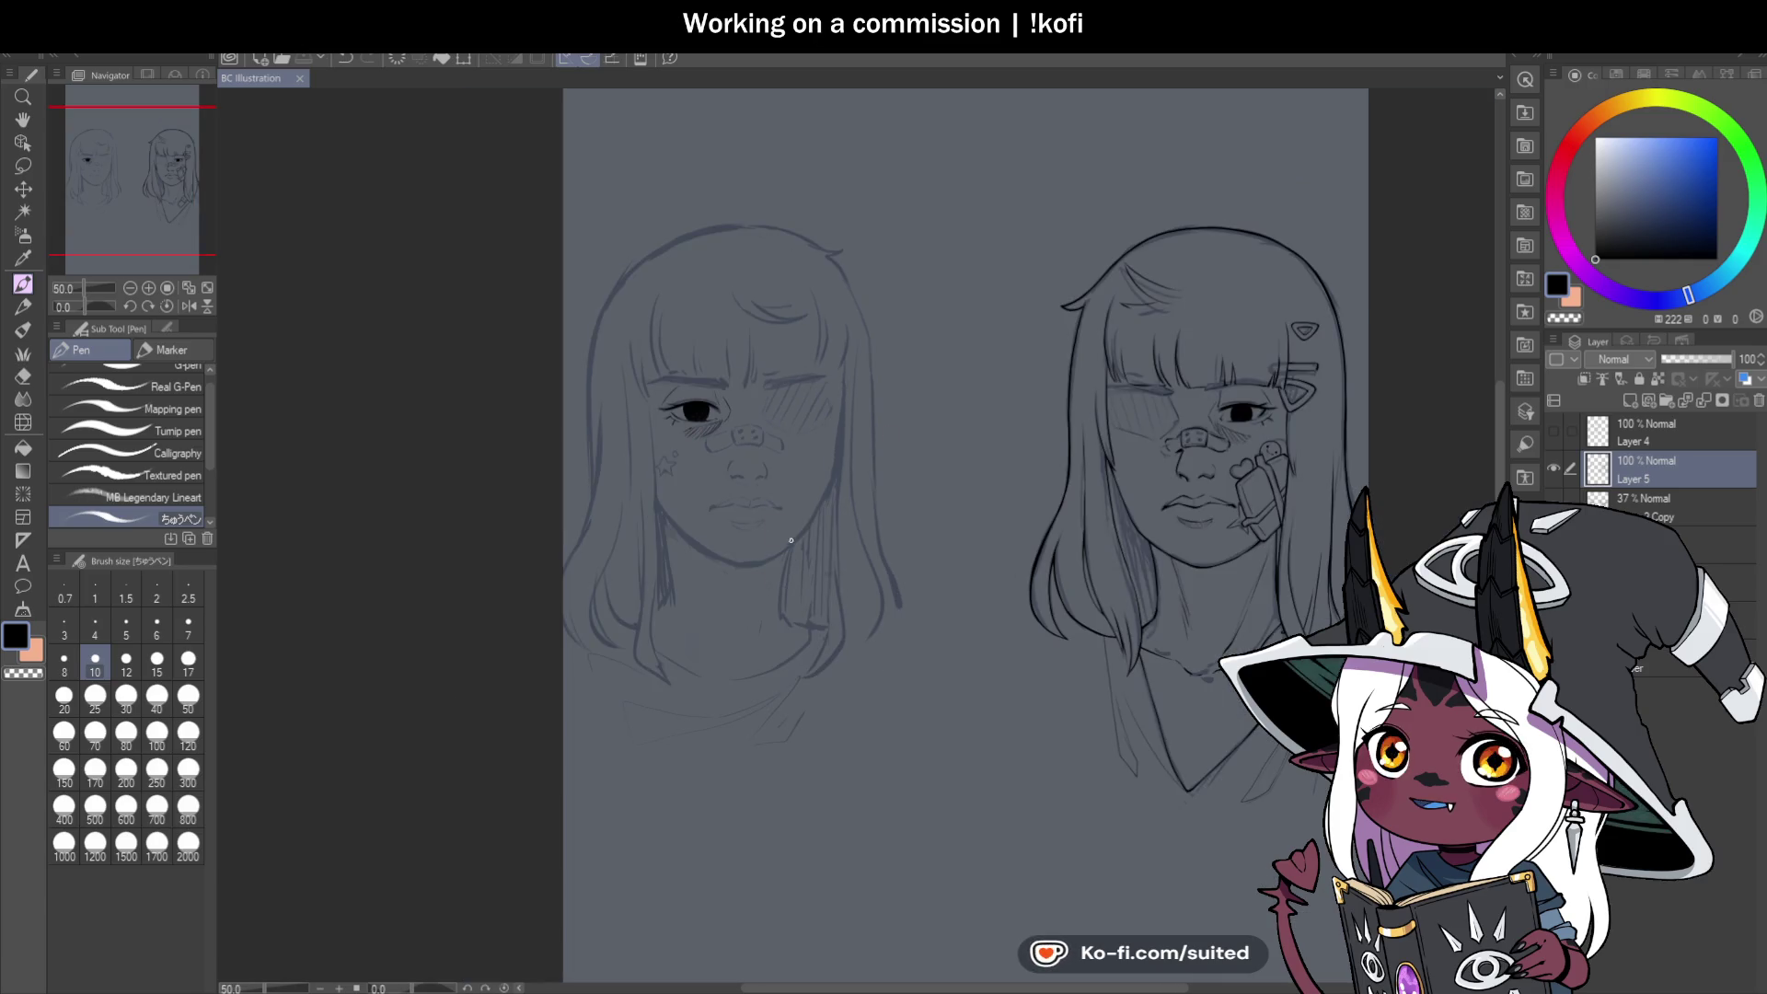
Ink the dark curve of a nostril.
scroll(769, 504, up, 8)
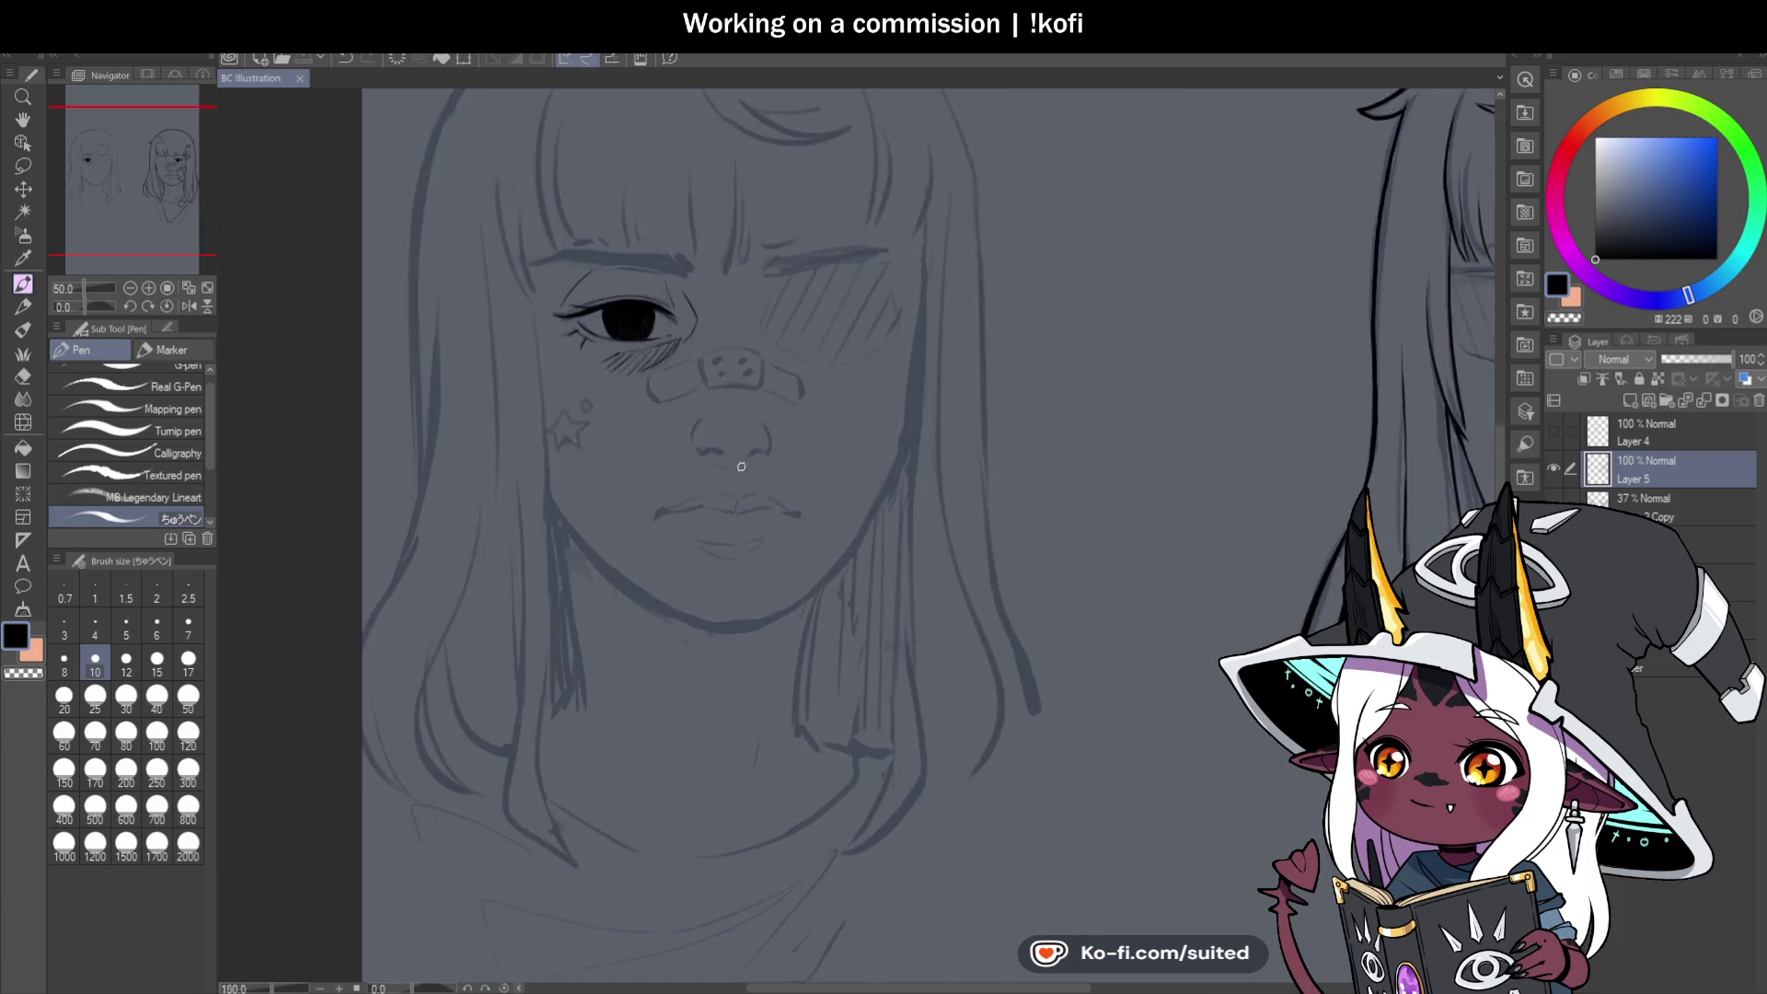
mouse_move(665, 446)
mouse_down()
mouse_move(544, 466)
mouse_move(792, 490)
mouse_up()
scroll(651, 553, down, 4)
scroll(720, 538, up, 2)
scroll(770, 481, down, 2)
scroll(717, 427, up, 2)
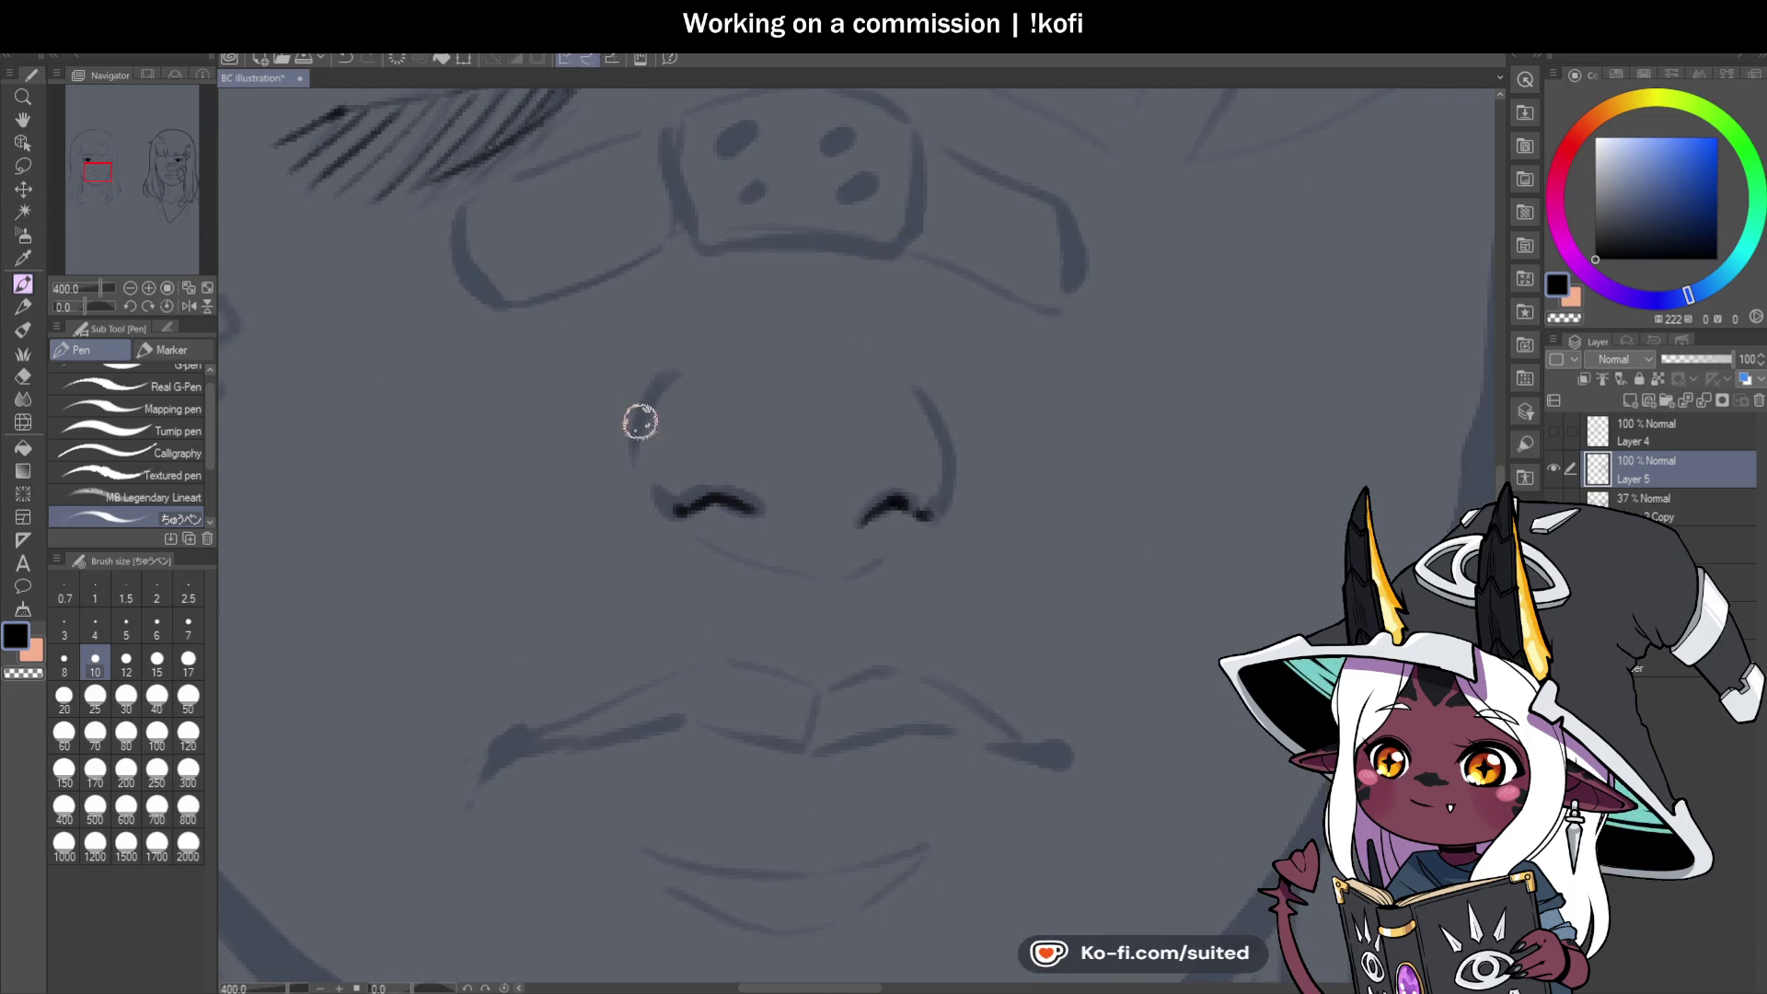
scroll(663, 509, down, 2)
scroll(814, 465, up, 2)
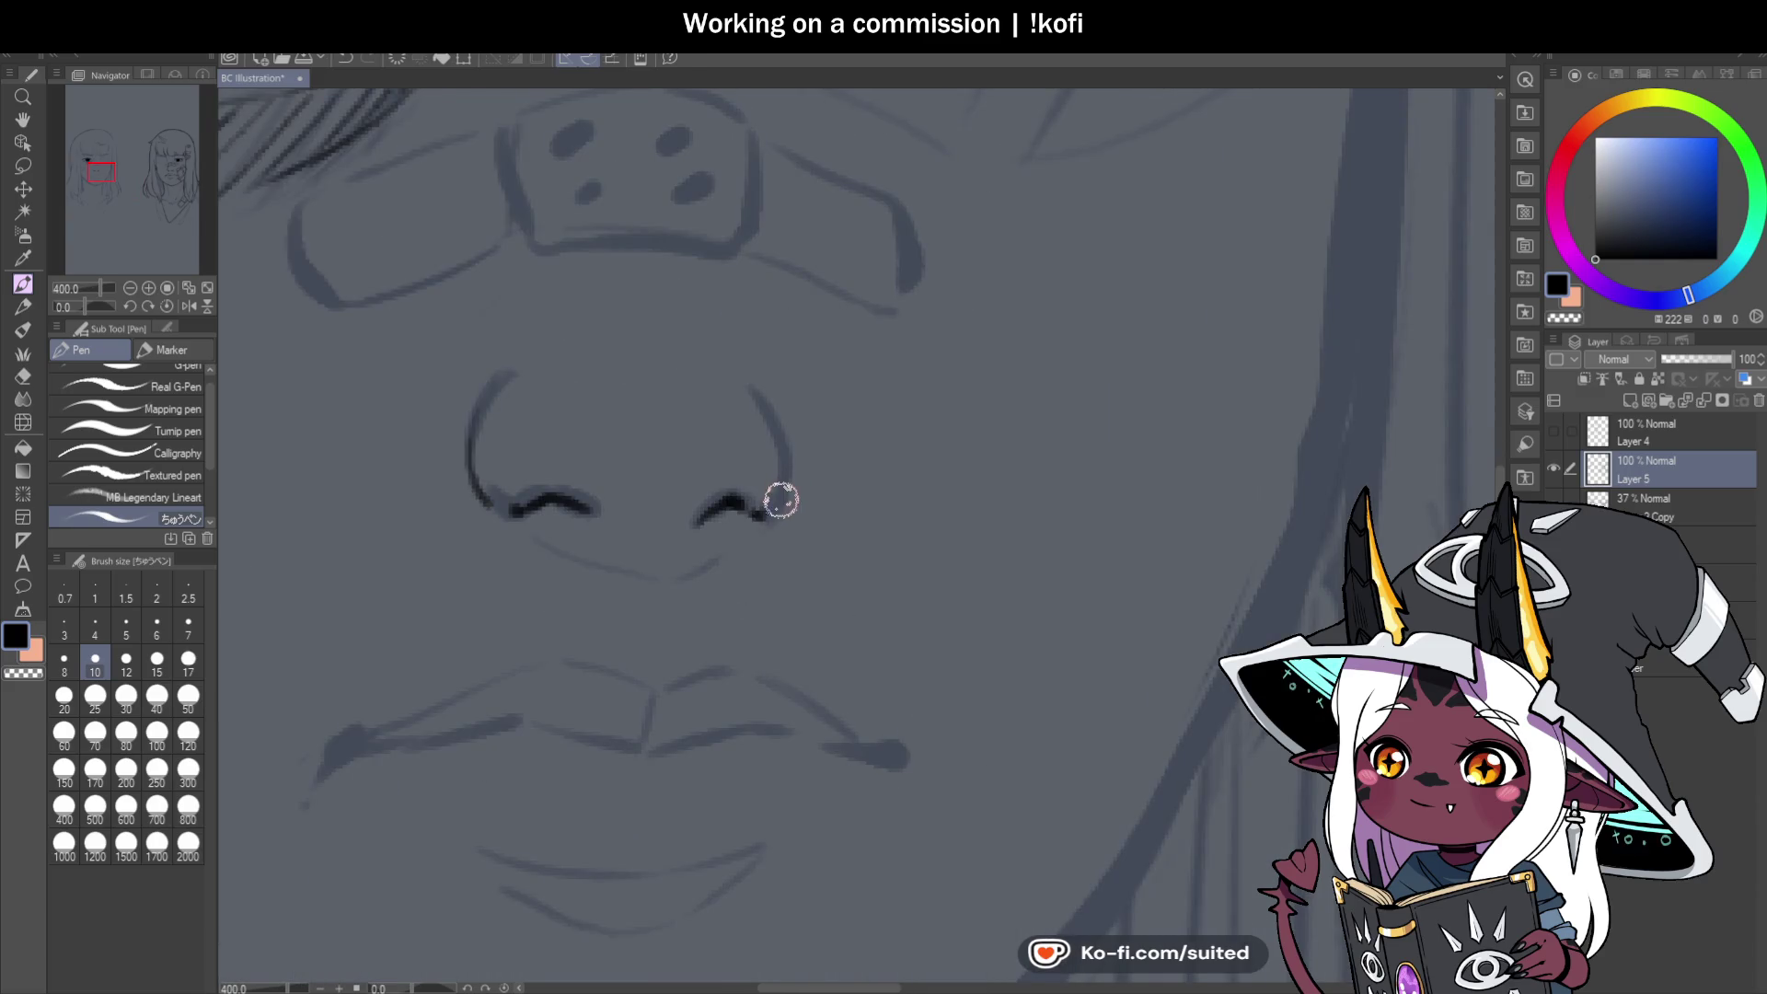
scroll(749, 387, down, 4)
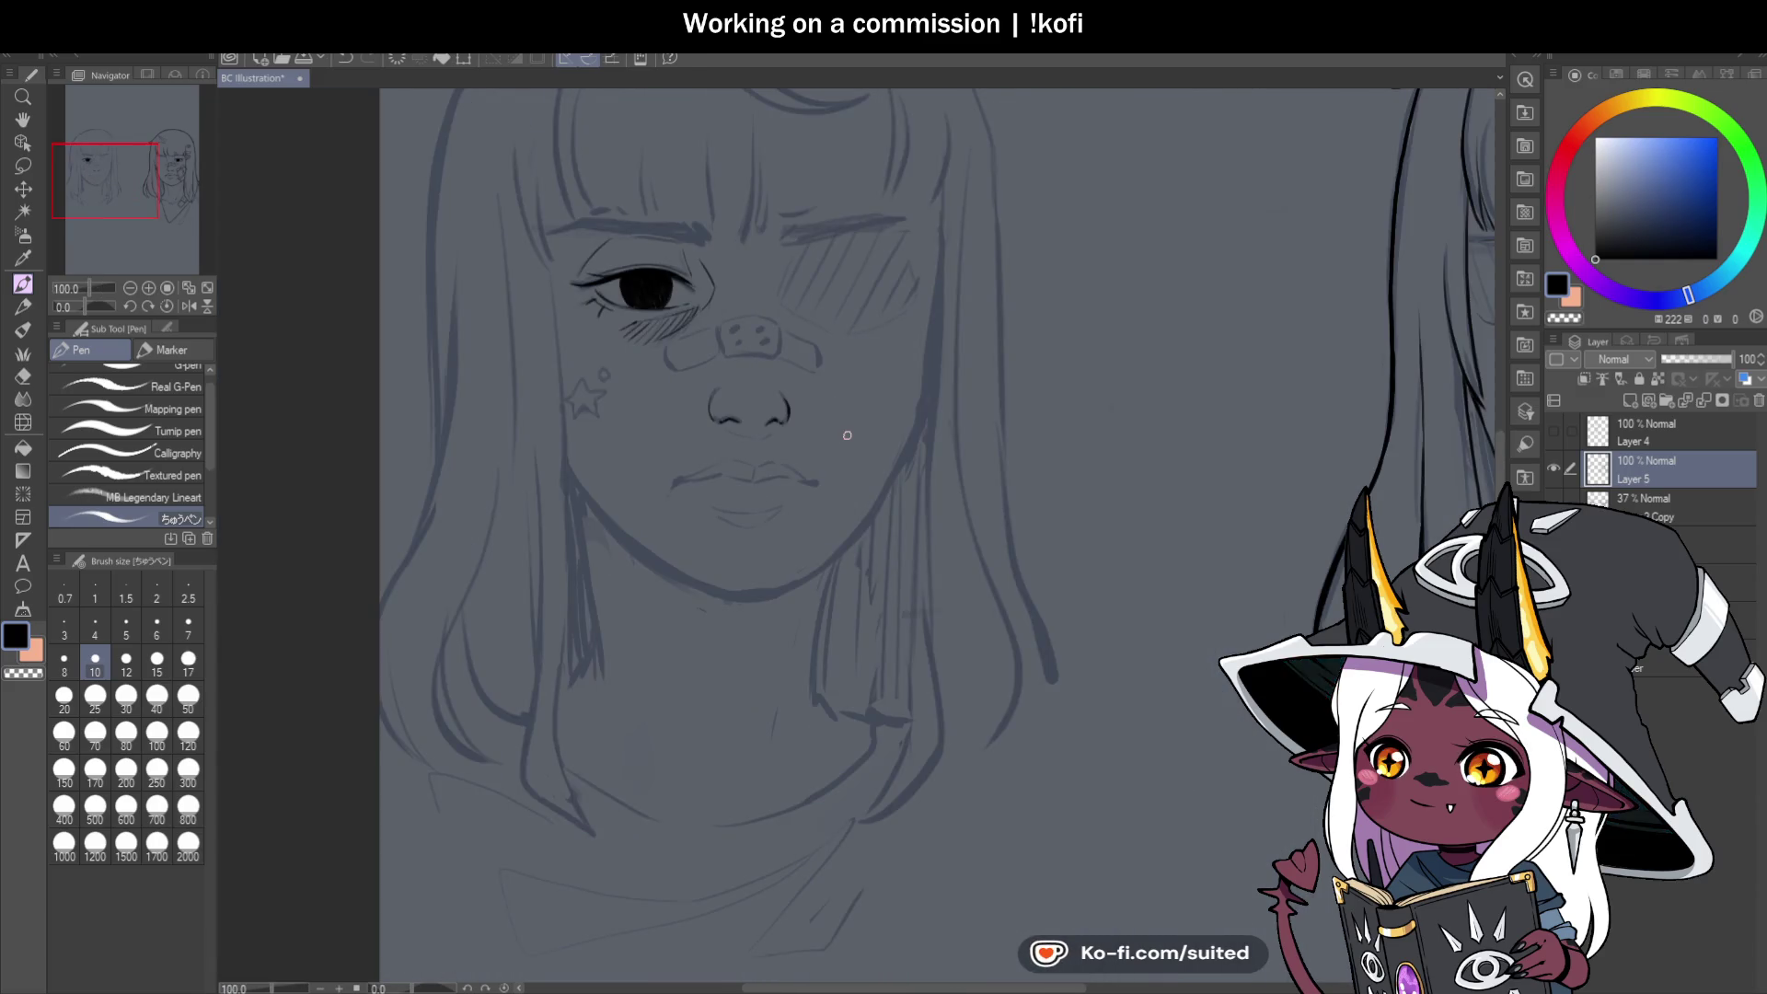
scroll(743, 381, up, 4)
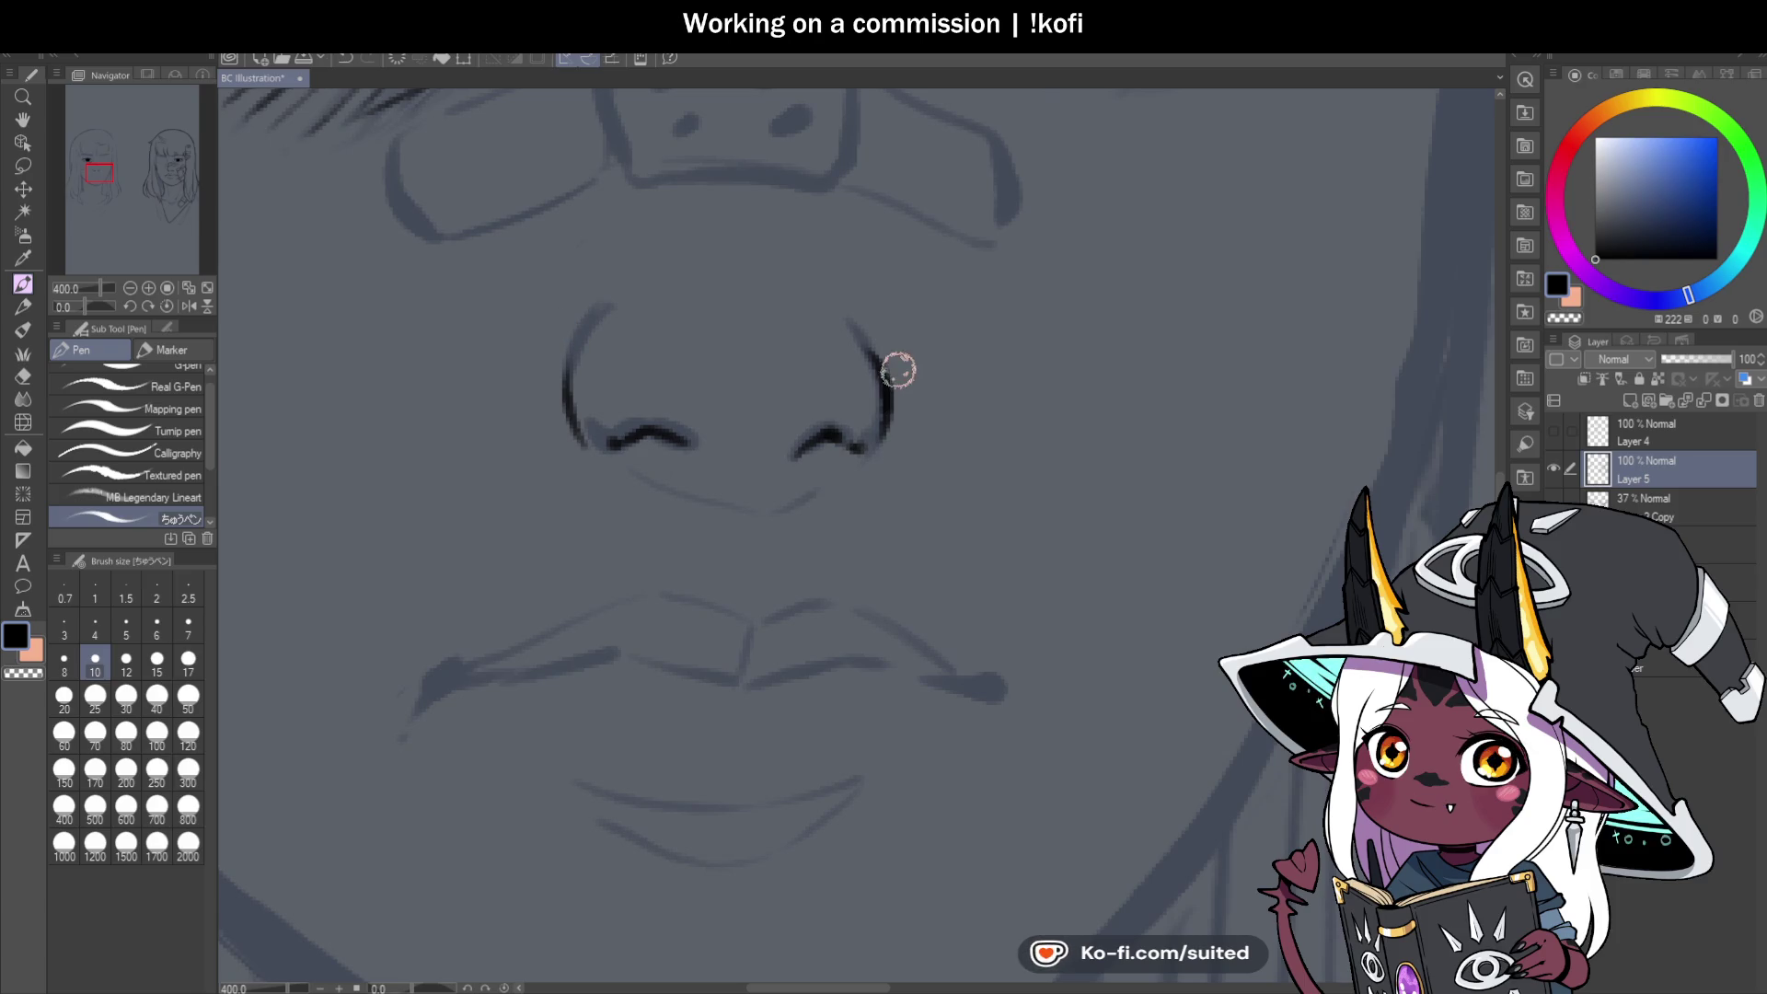
Redraw the line along the nose's right side so it ends cleanly at the nostril.
key(ctrl+z)
drag(865, 332, 884, 439)
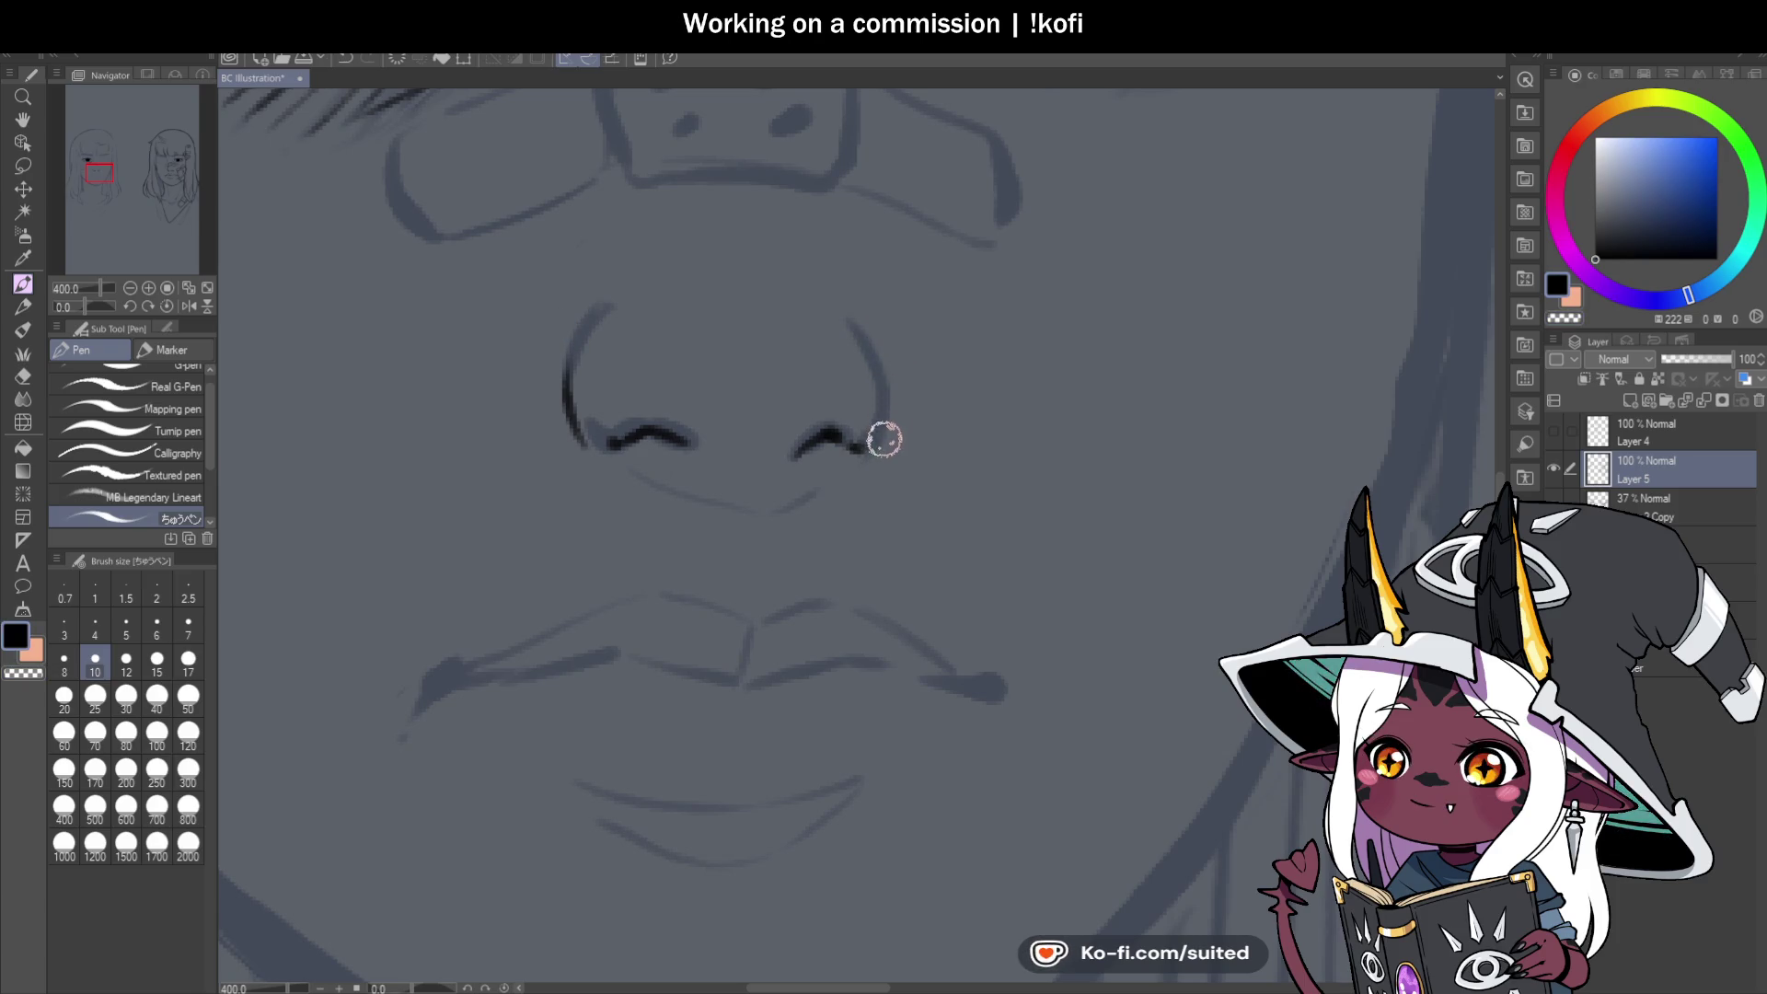
drag(875, 340, 875, 458)
key(ctrl+z)
drag(875, 347, 875, 445)
key(ctrl+z)
key(ctrl+alt+0)
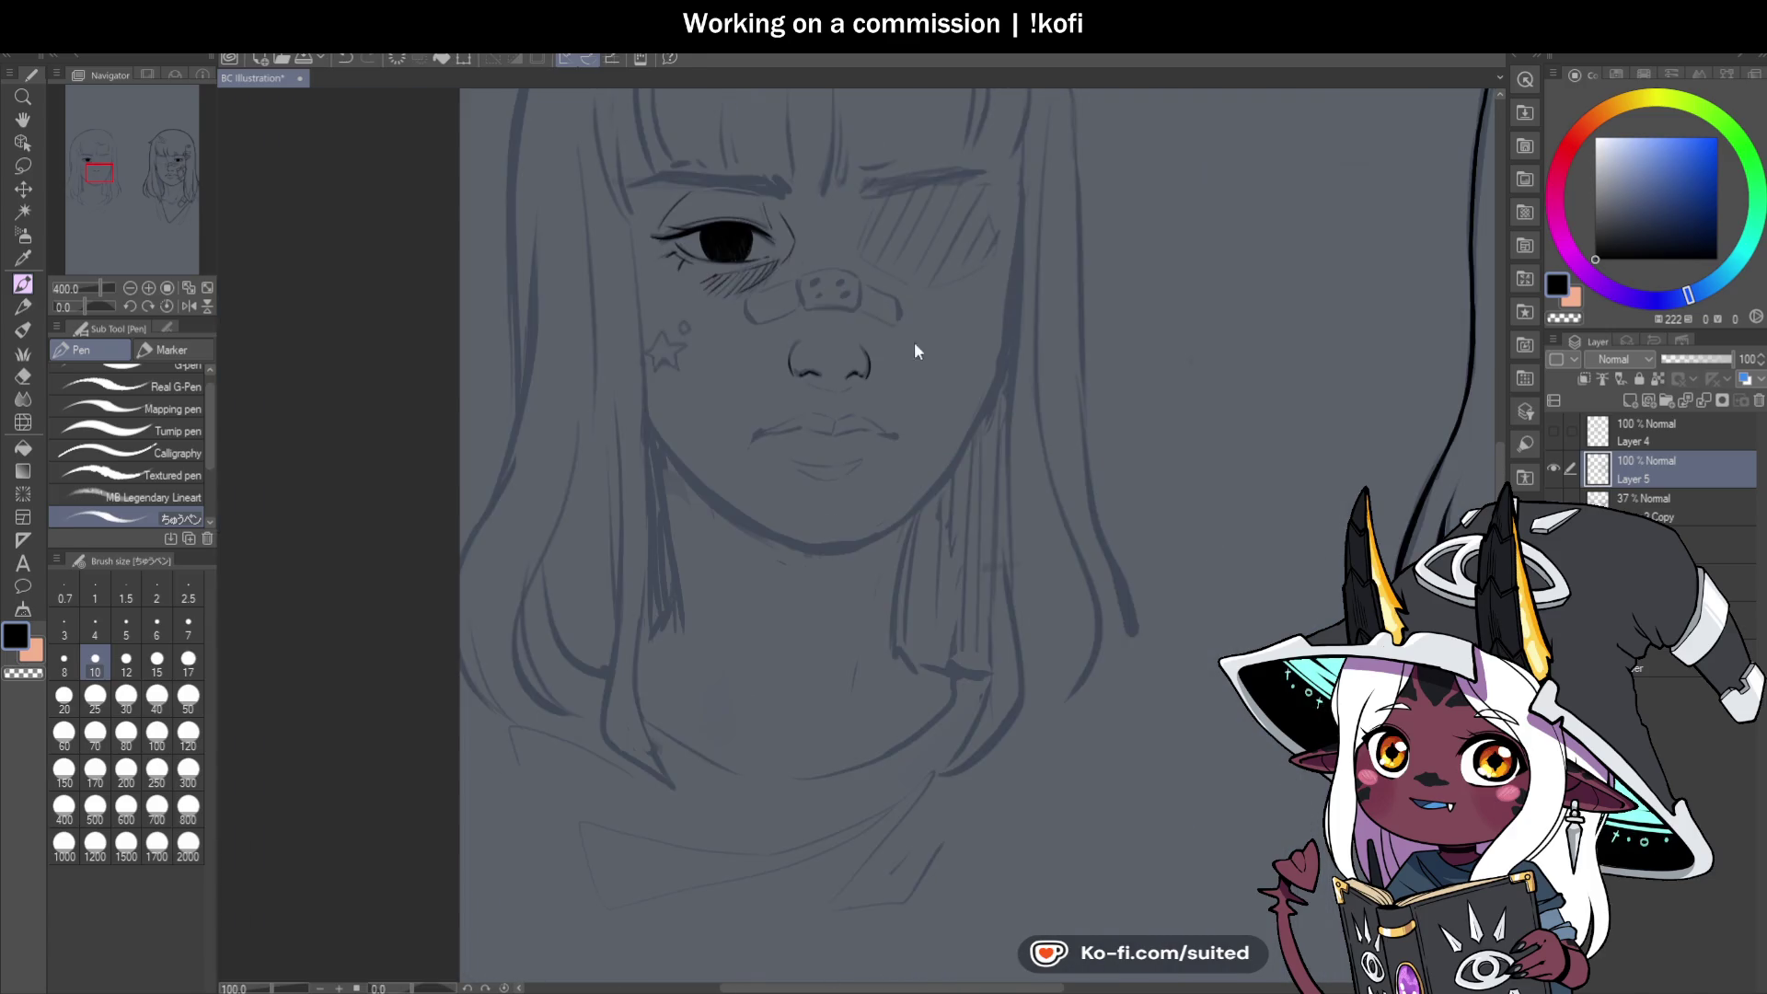
Ink the strokes below the nose near the mouth, redrawing the first one.
drag(81, 306, 73, 307)
scroll(752, 493, up, 4)
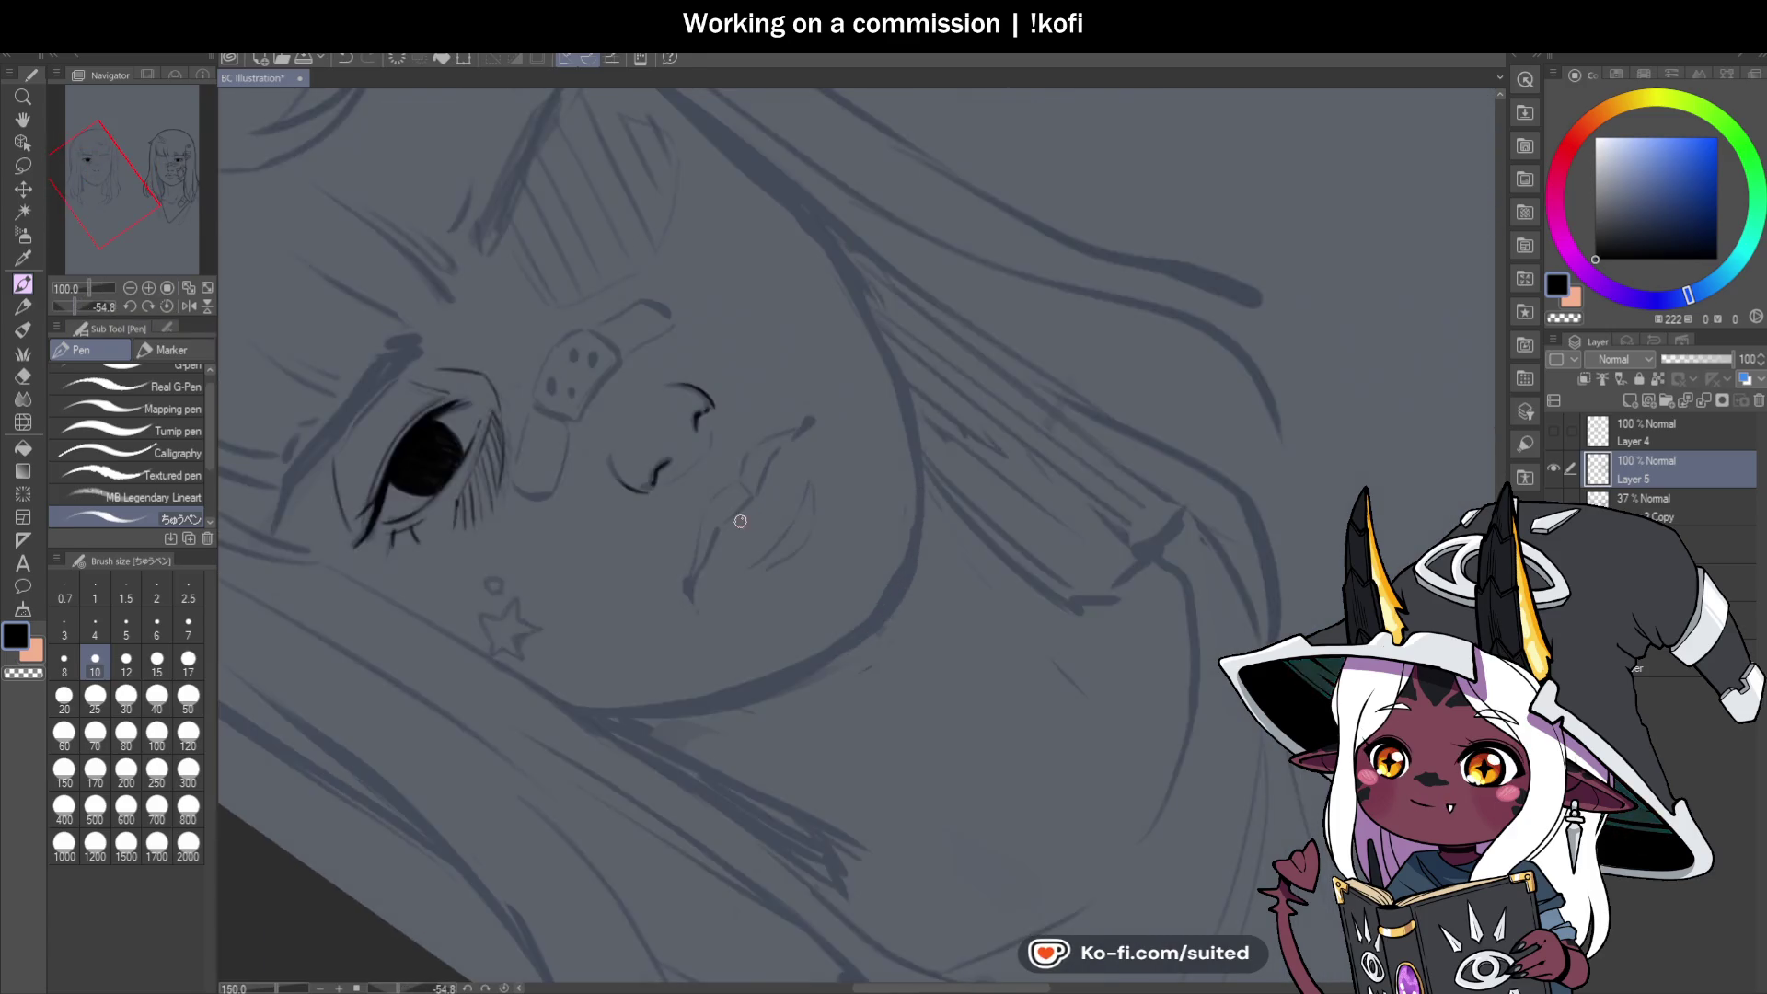
drag(752, 493, 667, 580)
key(ctrl+z)
drag(754, 489, 671, 576)
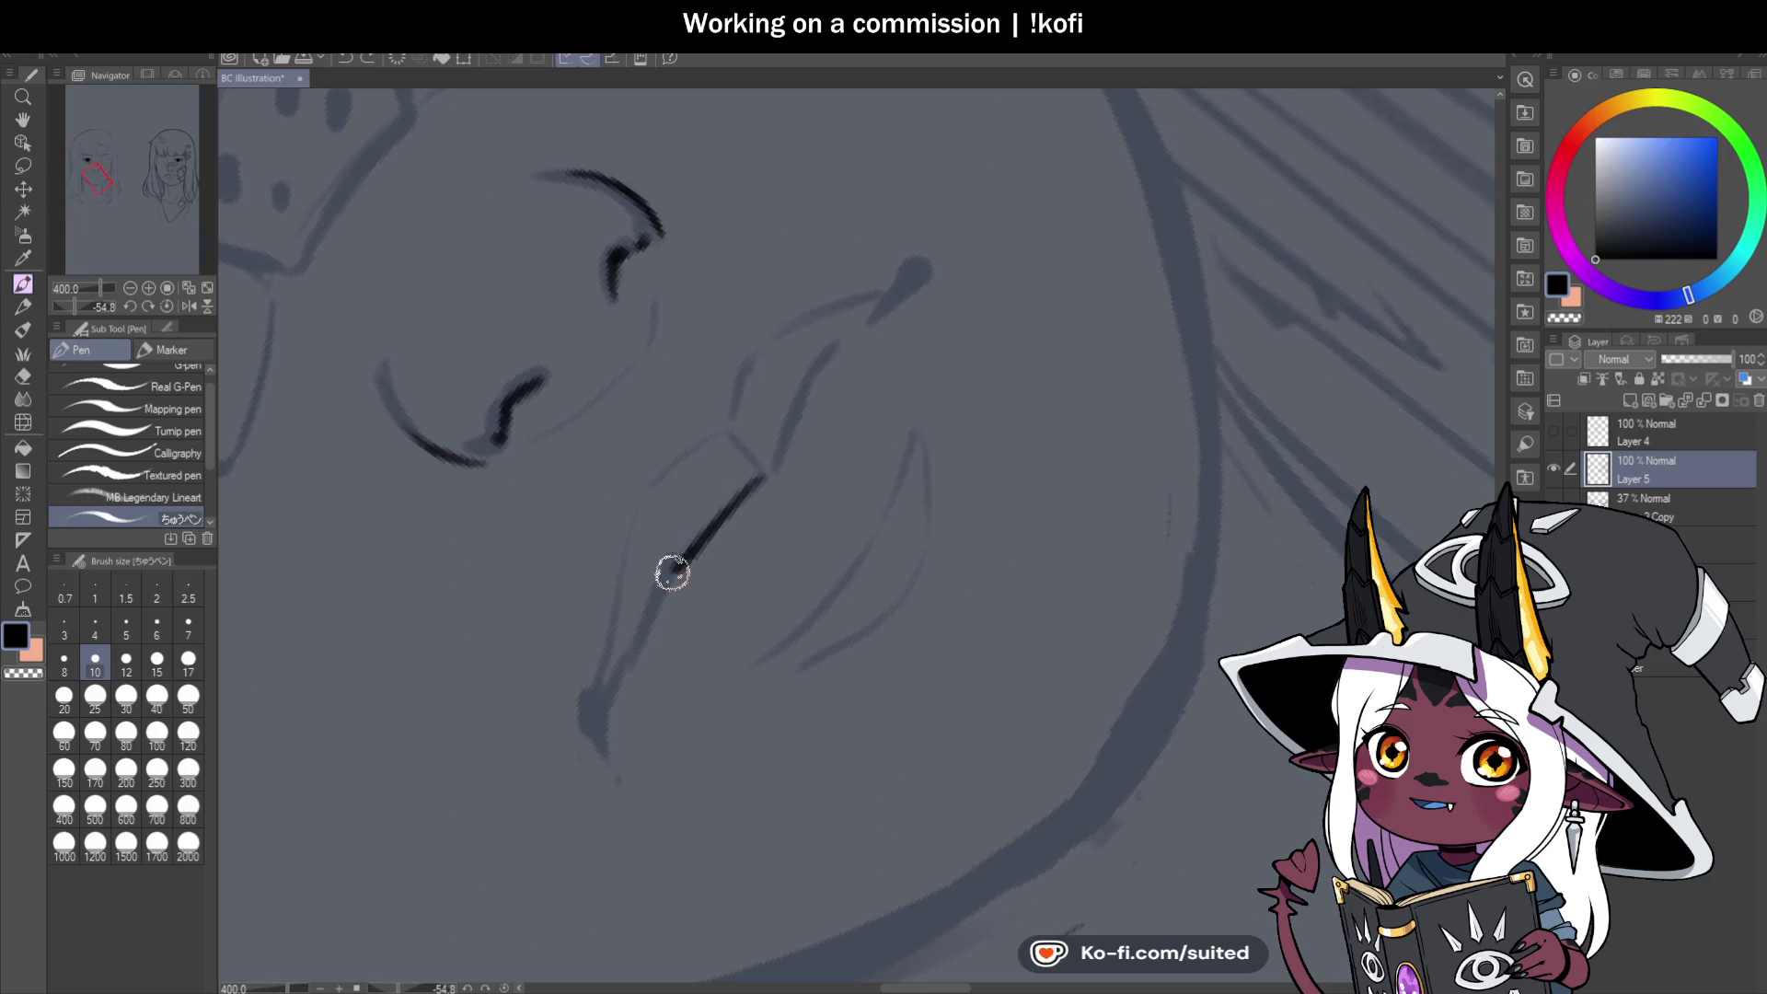
scroll(745, 458, down, 2)
scroll(745, 458, down, 1)
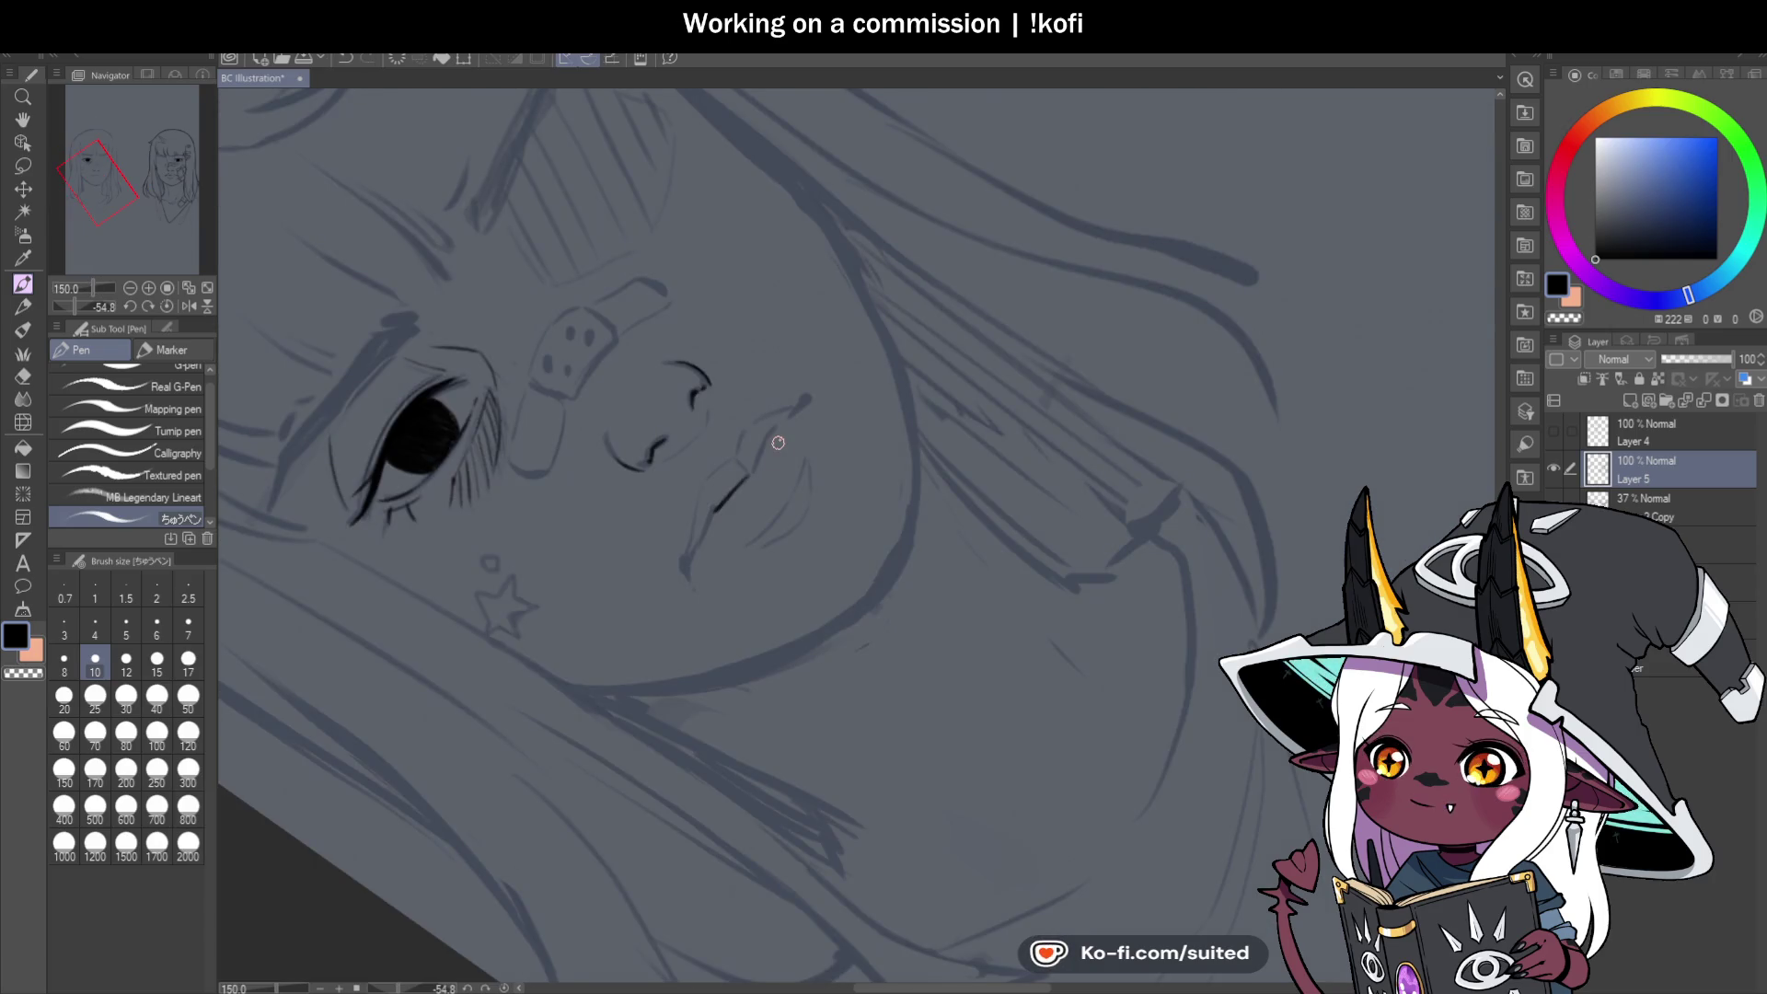
scroll(721, 550, up, 3)
drag(674, 564, 659, 536)
Ink the nose line upward along the nose bridge.
drag(737, 397, 705, 474)
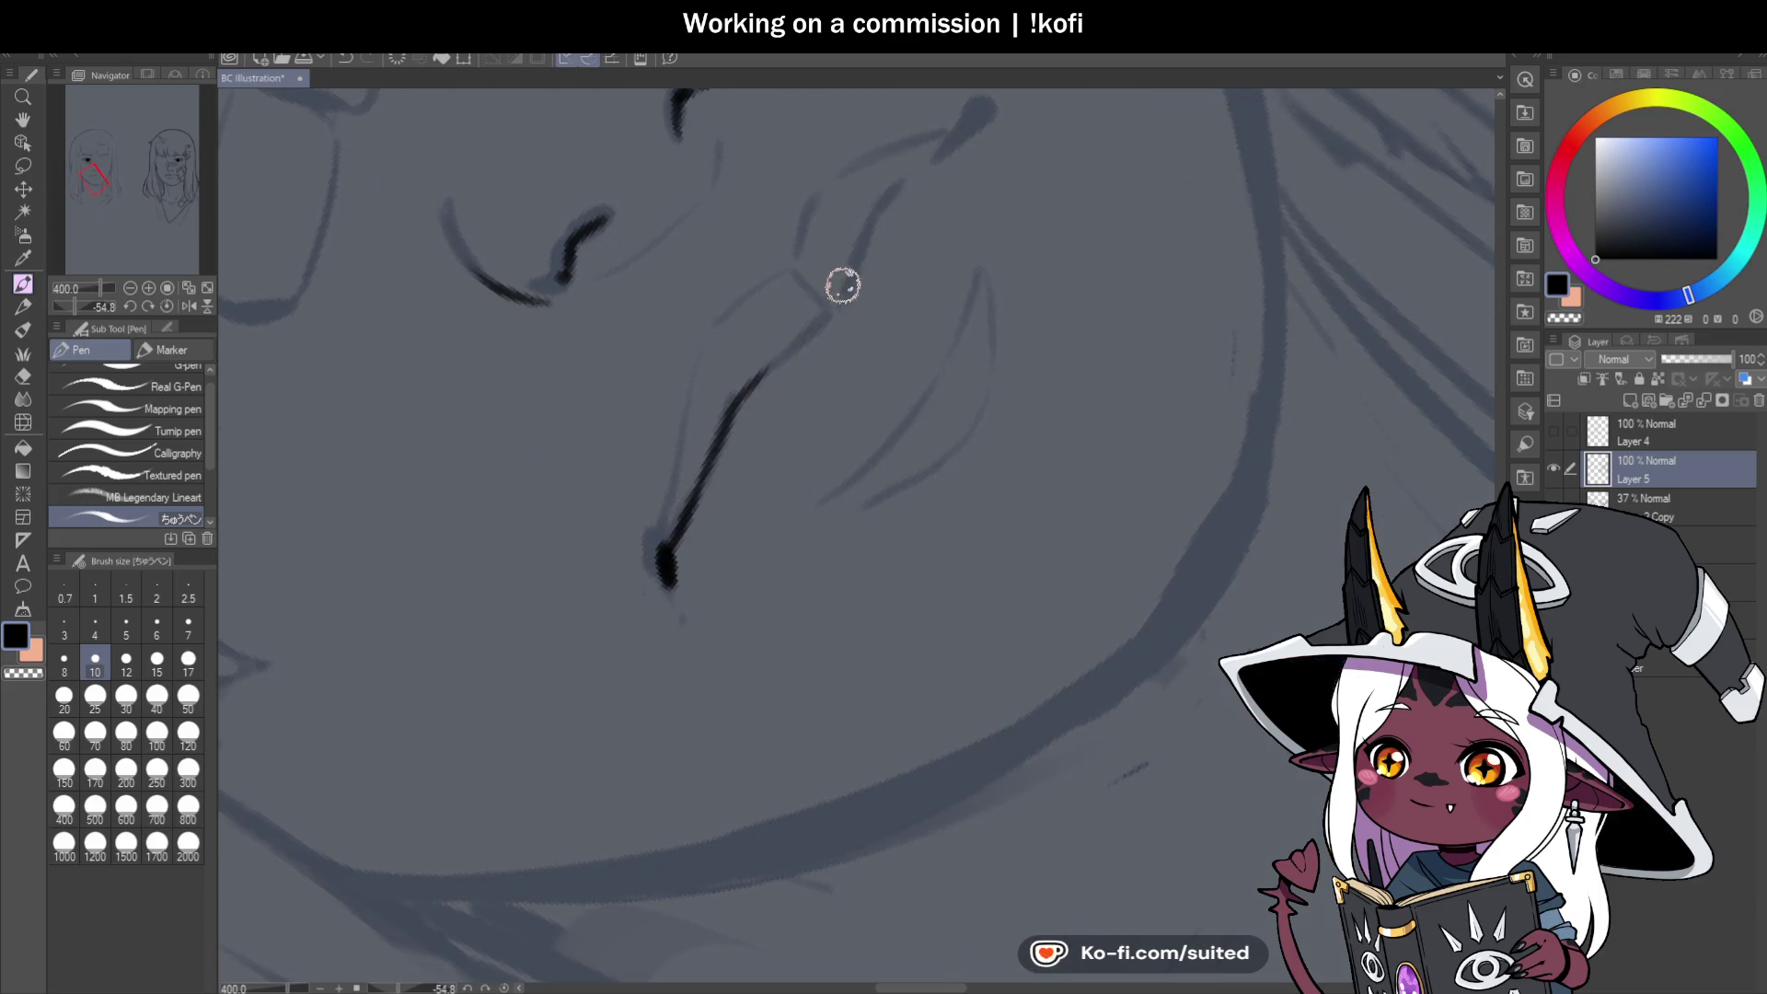
key(ctrl+z)
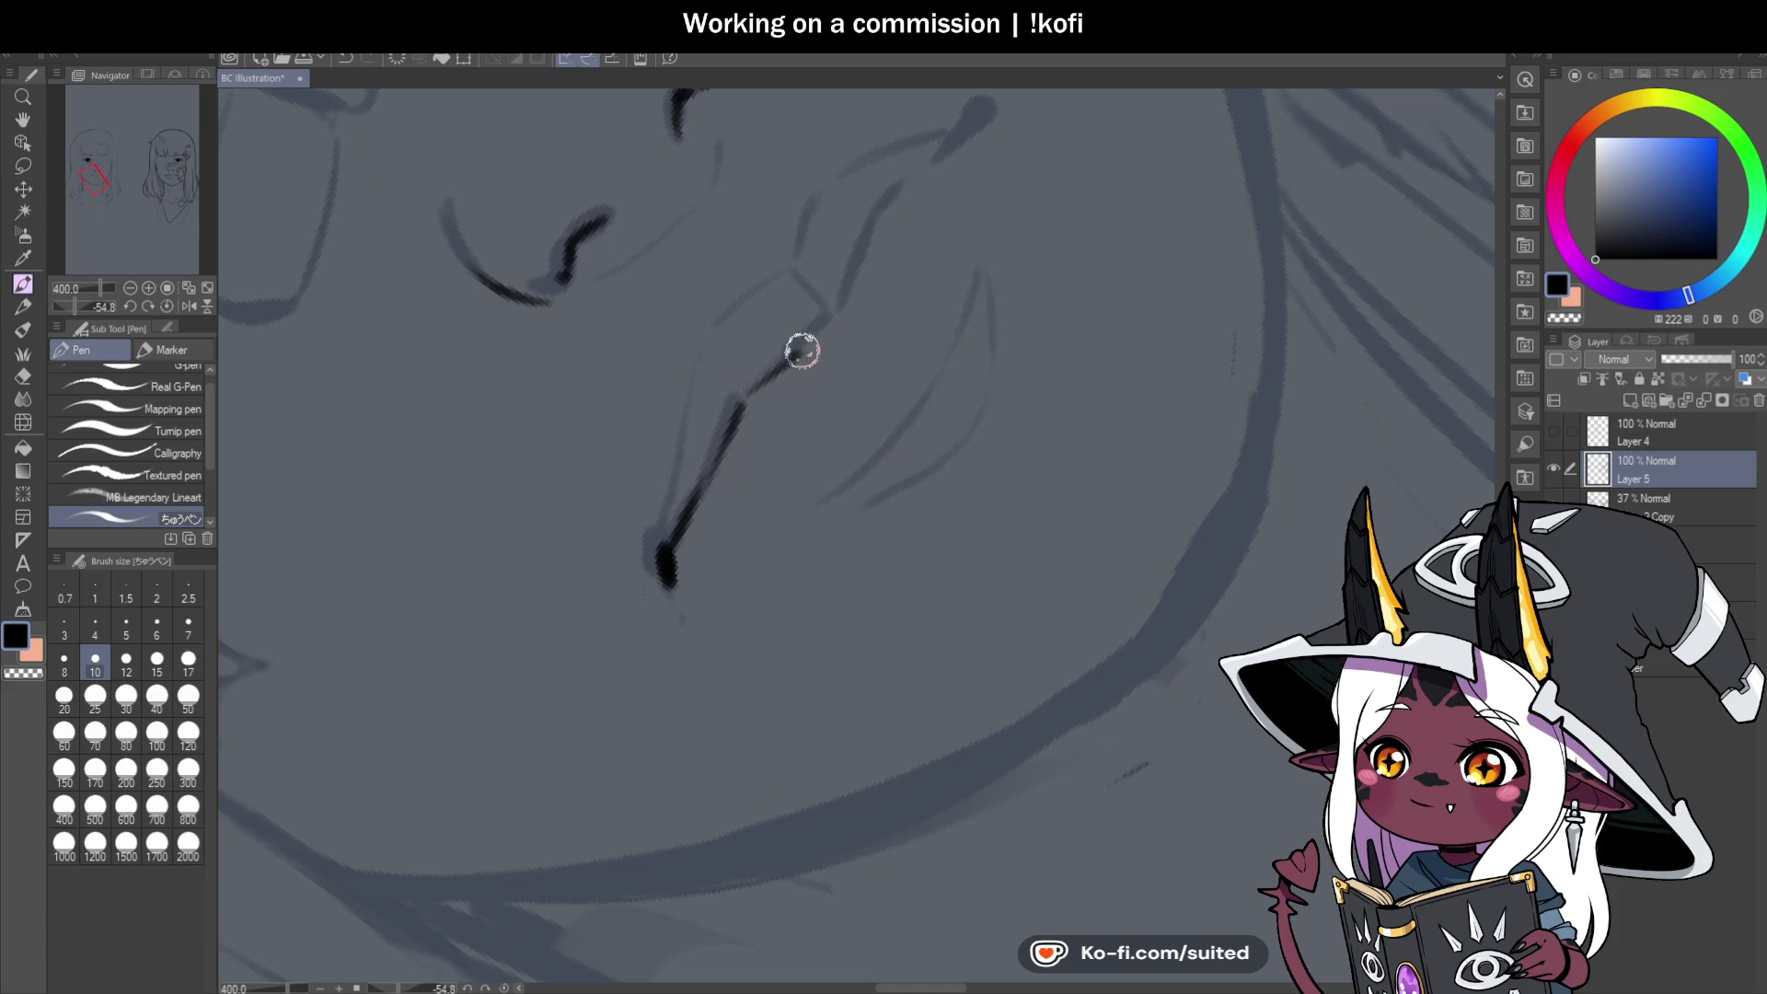
drag(843, 288, 875, 225)
drag(868, 284, 948, 210)
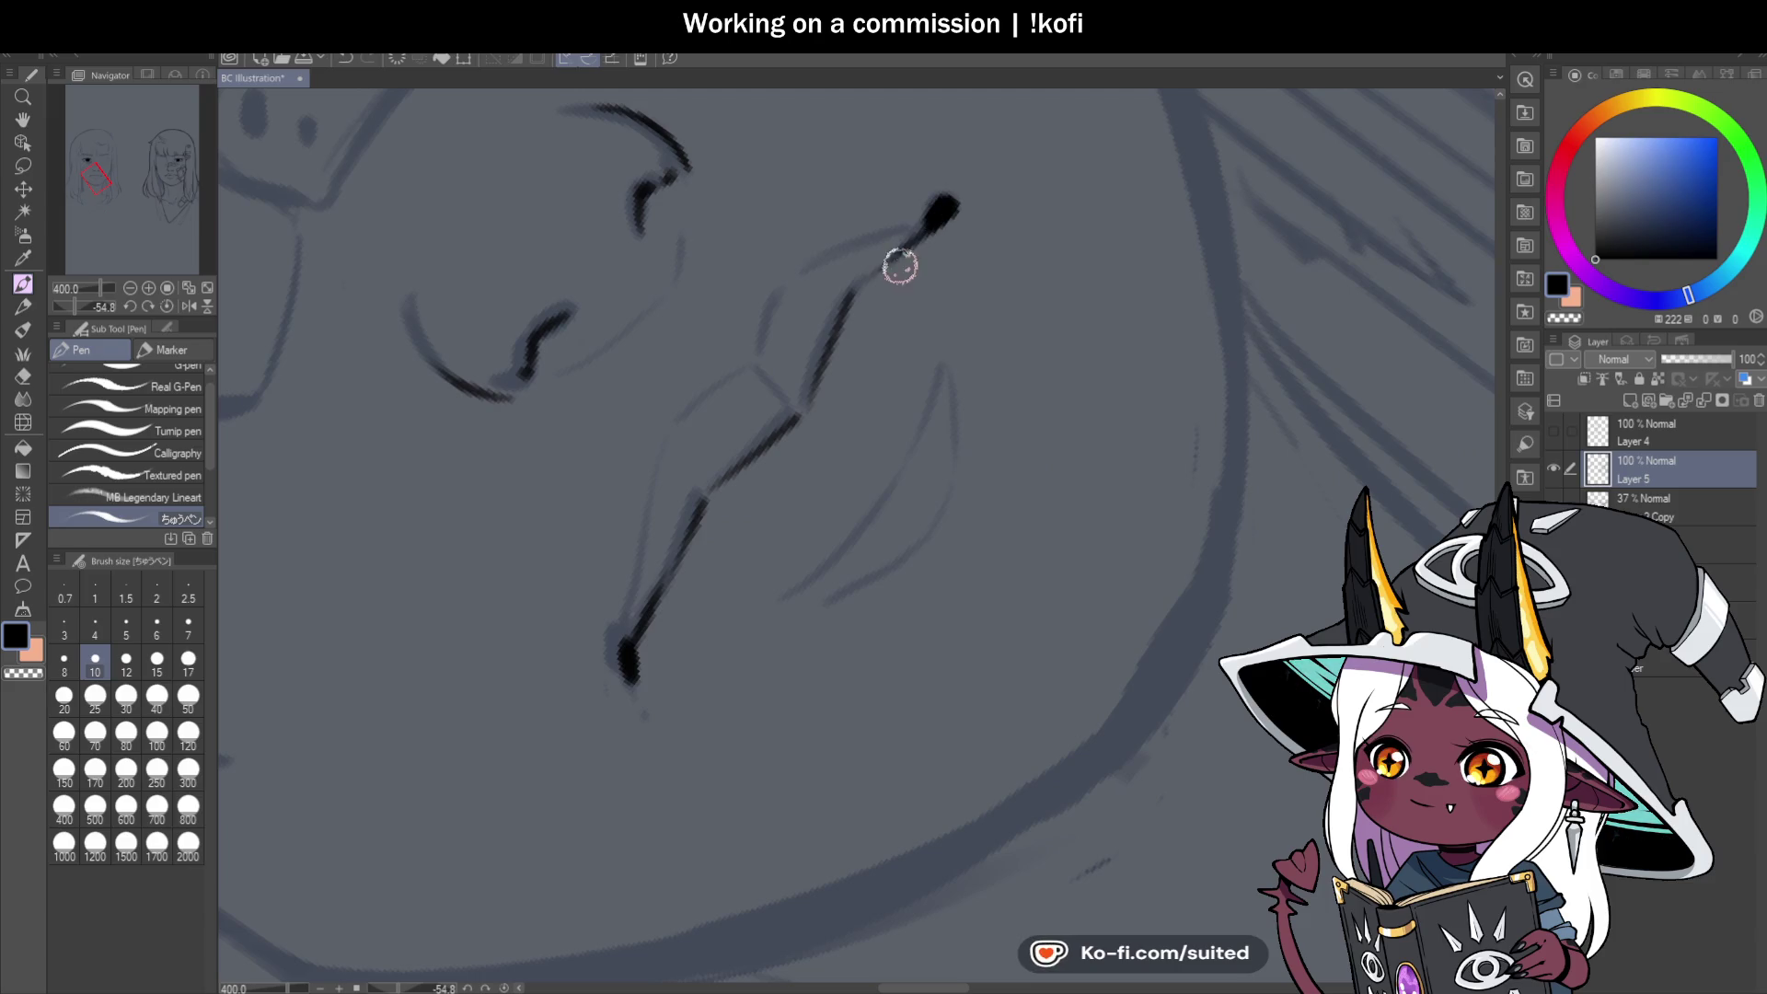
click(166, 307)
scroll(412, 471, down, 3)
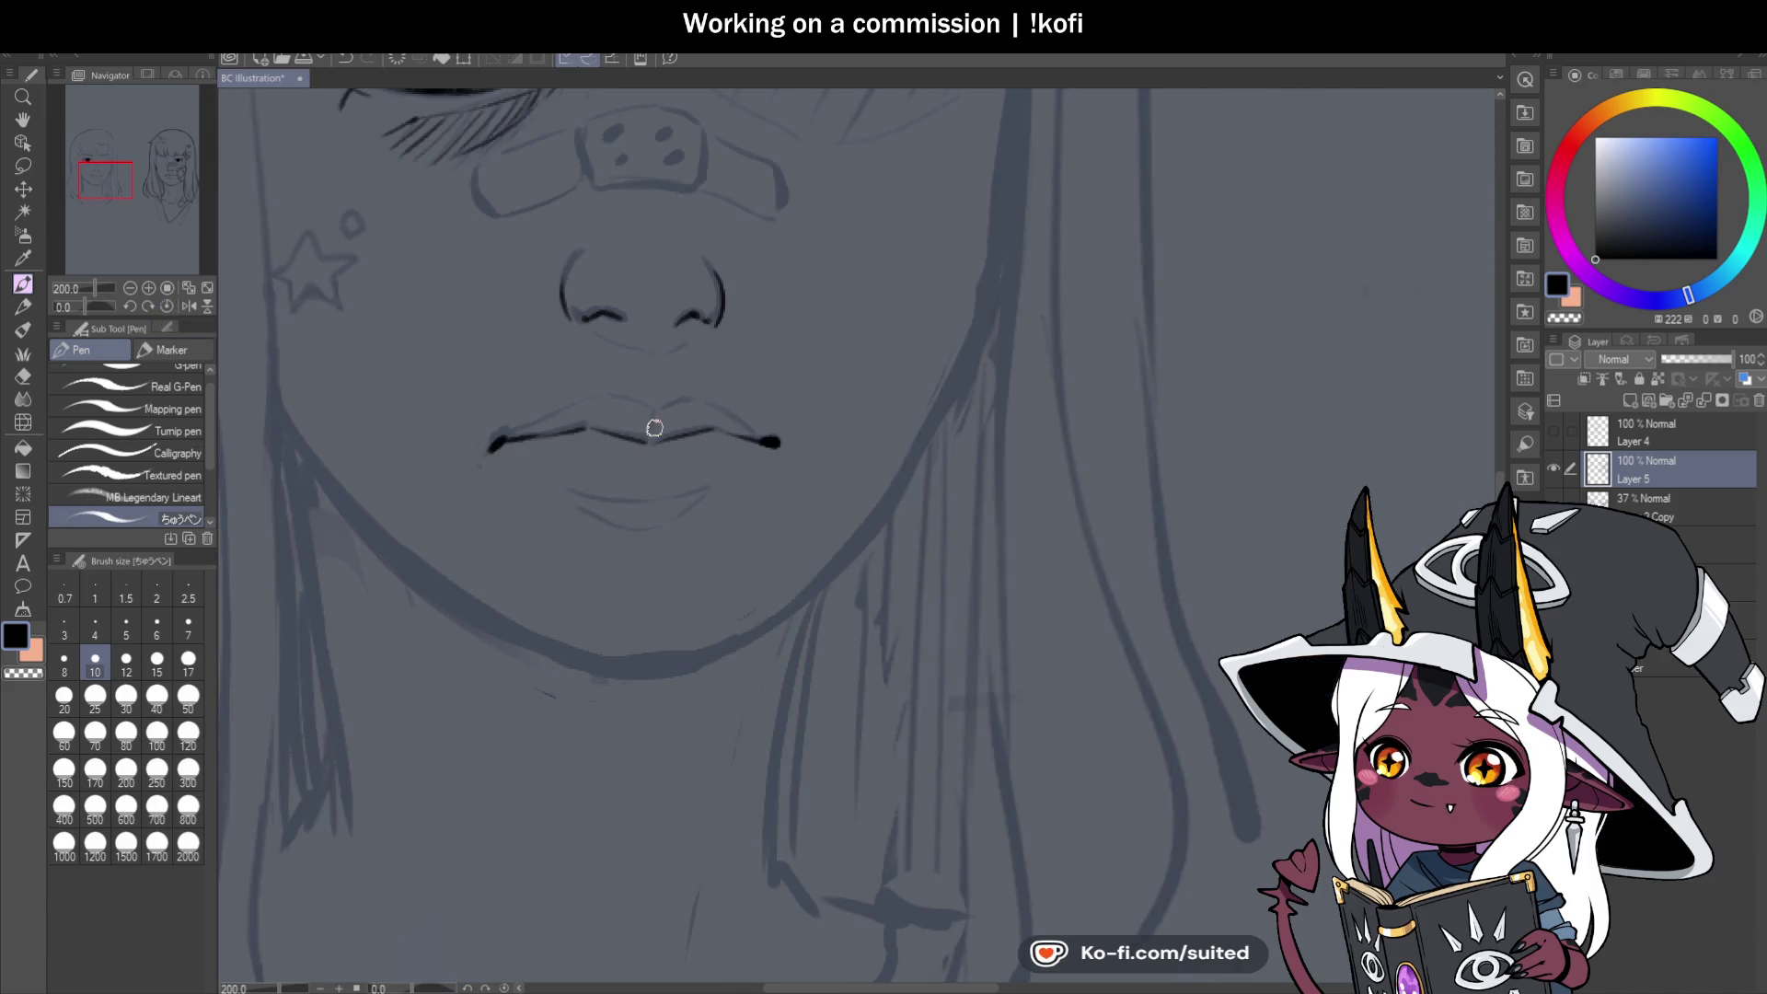
scroll(655, 426, up, 3)
scroll(669, 388, down, 4)
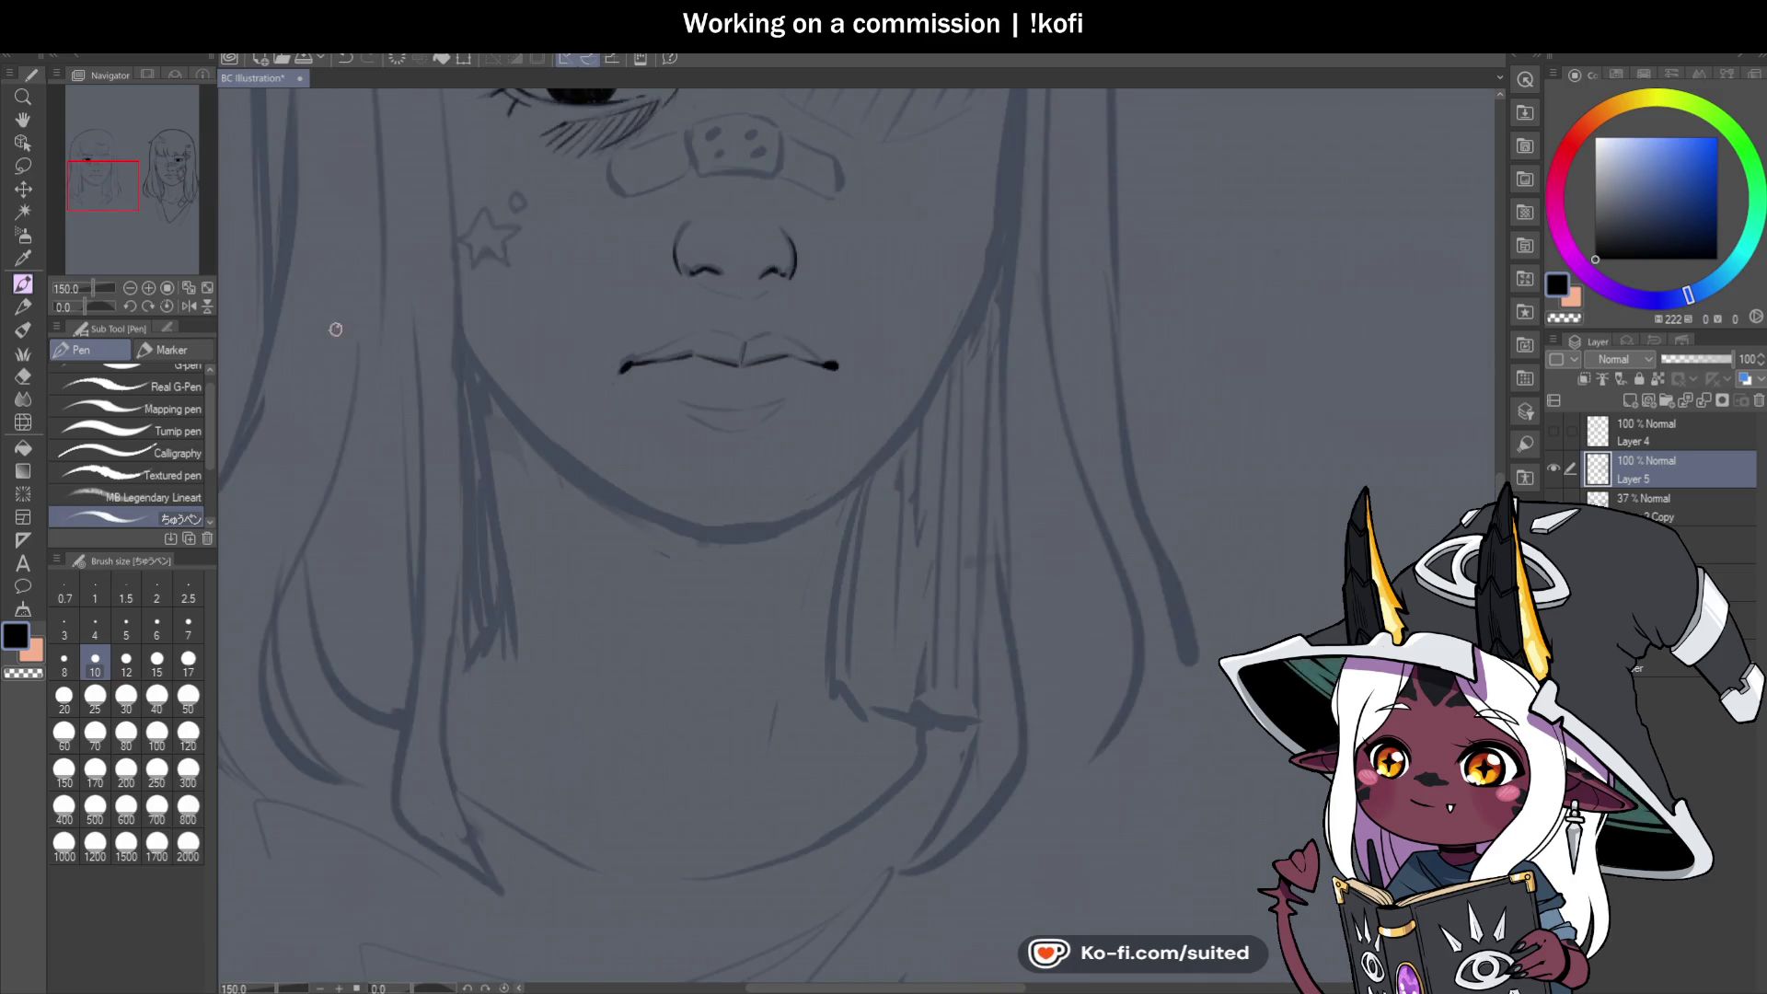
Ink the left side of the nose, redrawing the misplaced stroke along the sketch.
drag(86, 306, 71, 307)
scroll(625, 686, up, 5)
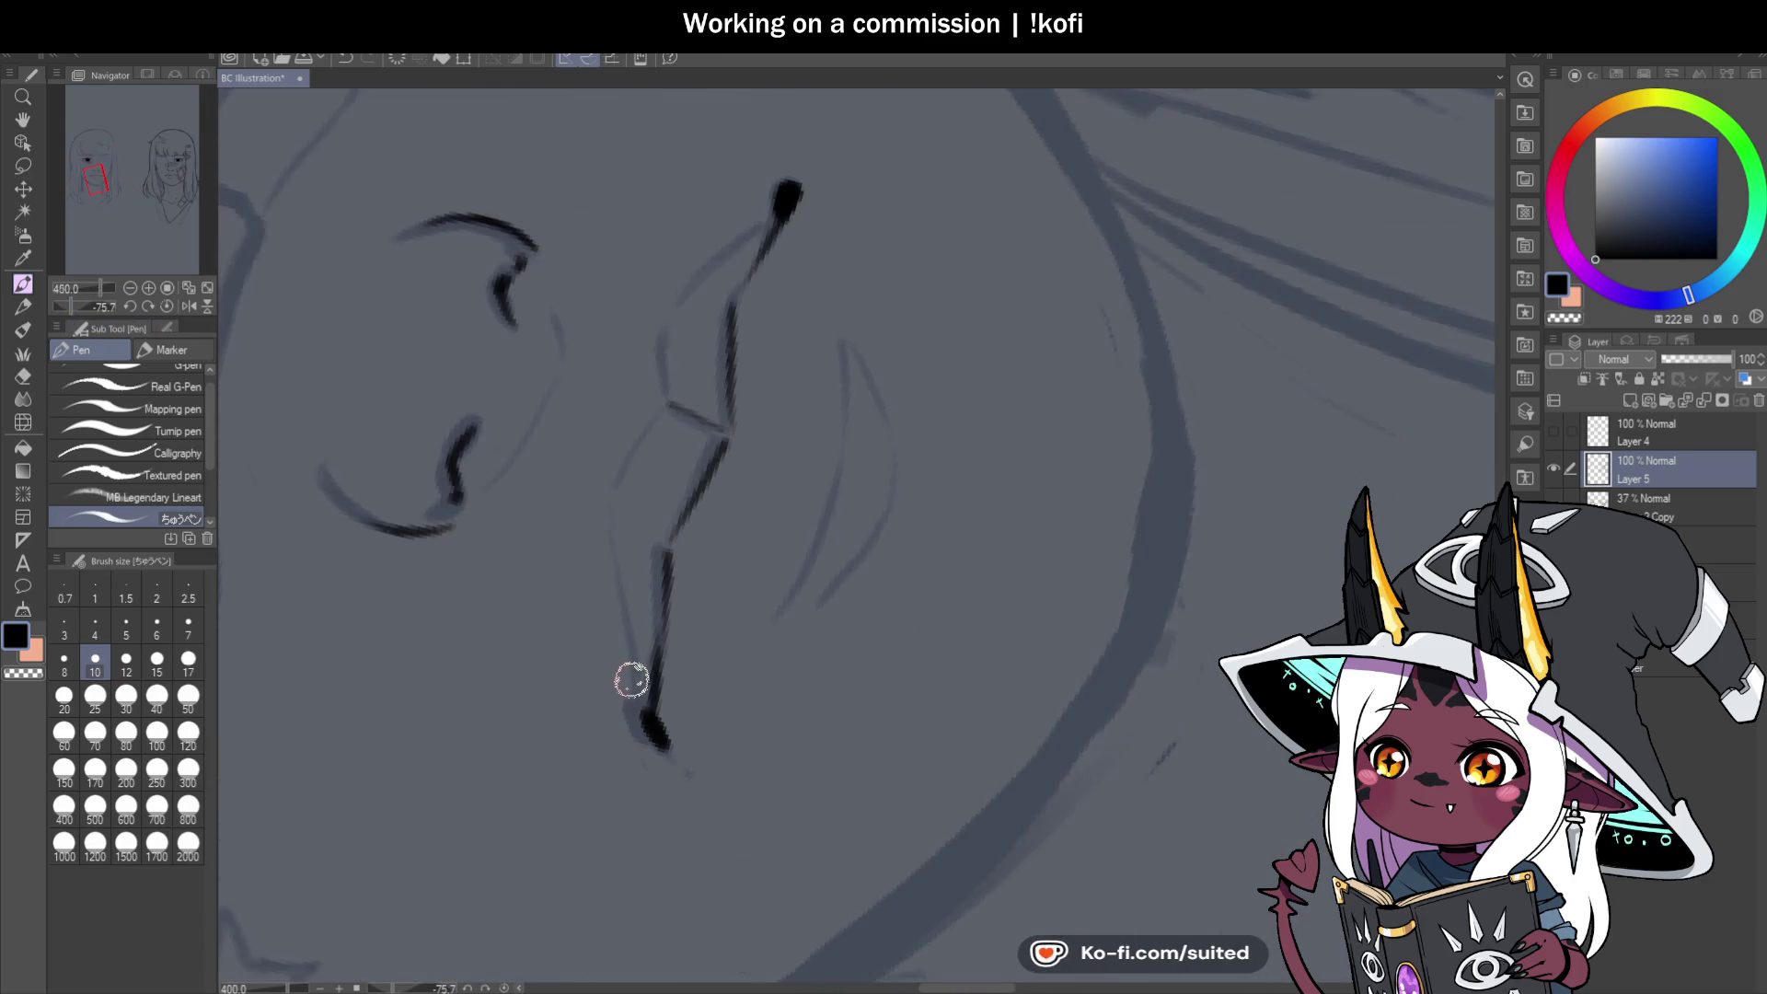
mouse_move(634, 681)
mouse_down()
mouse_move(608, 506)
mouse_move(699, 280)
mouse_move(784, 201)
mouse_up()
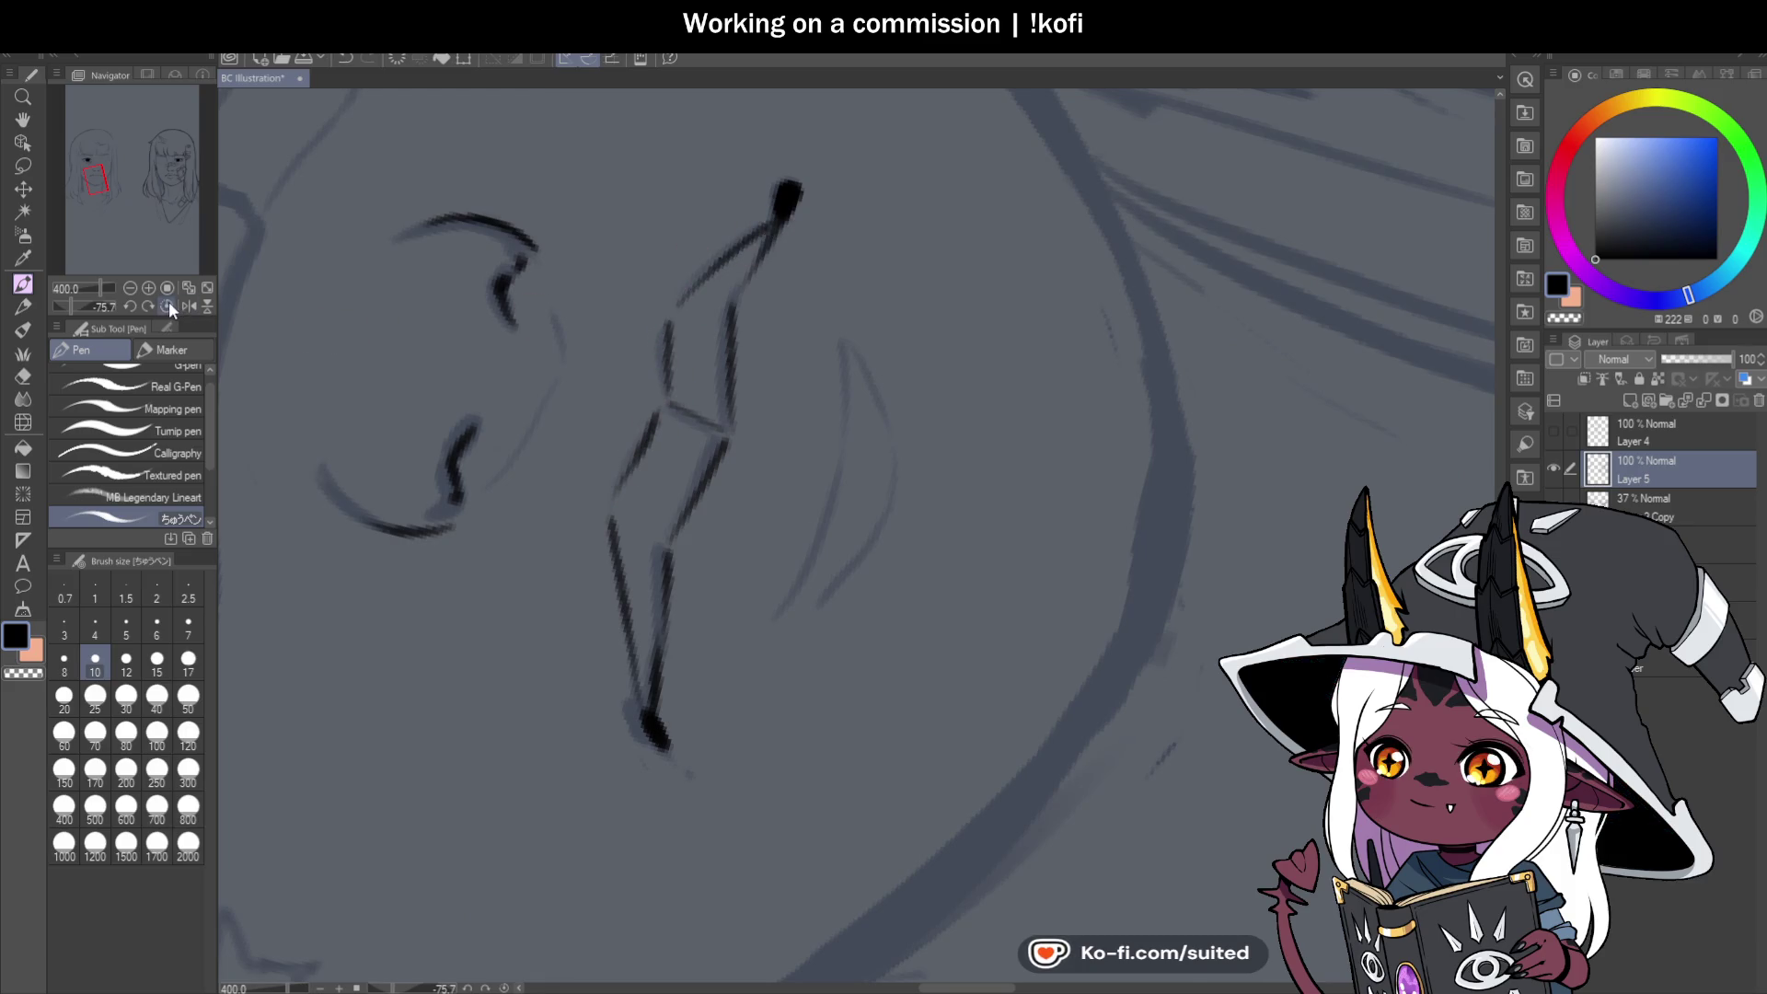
click(166, 306)
scroll(934, 421, down, 4)
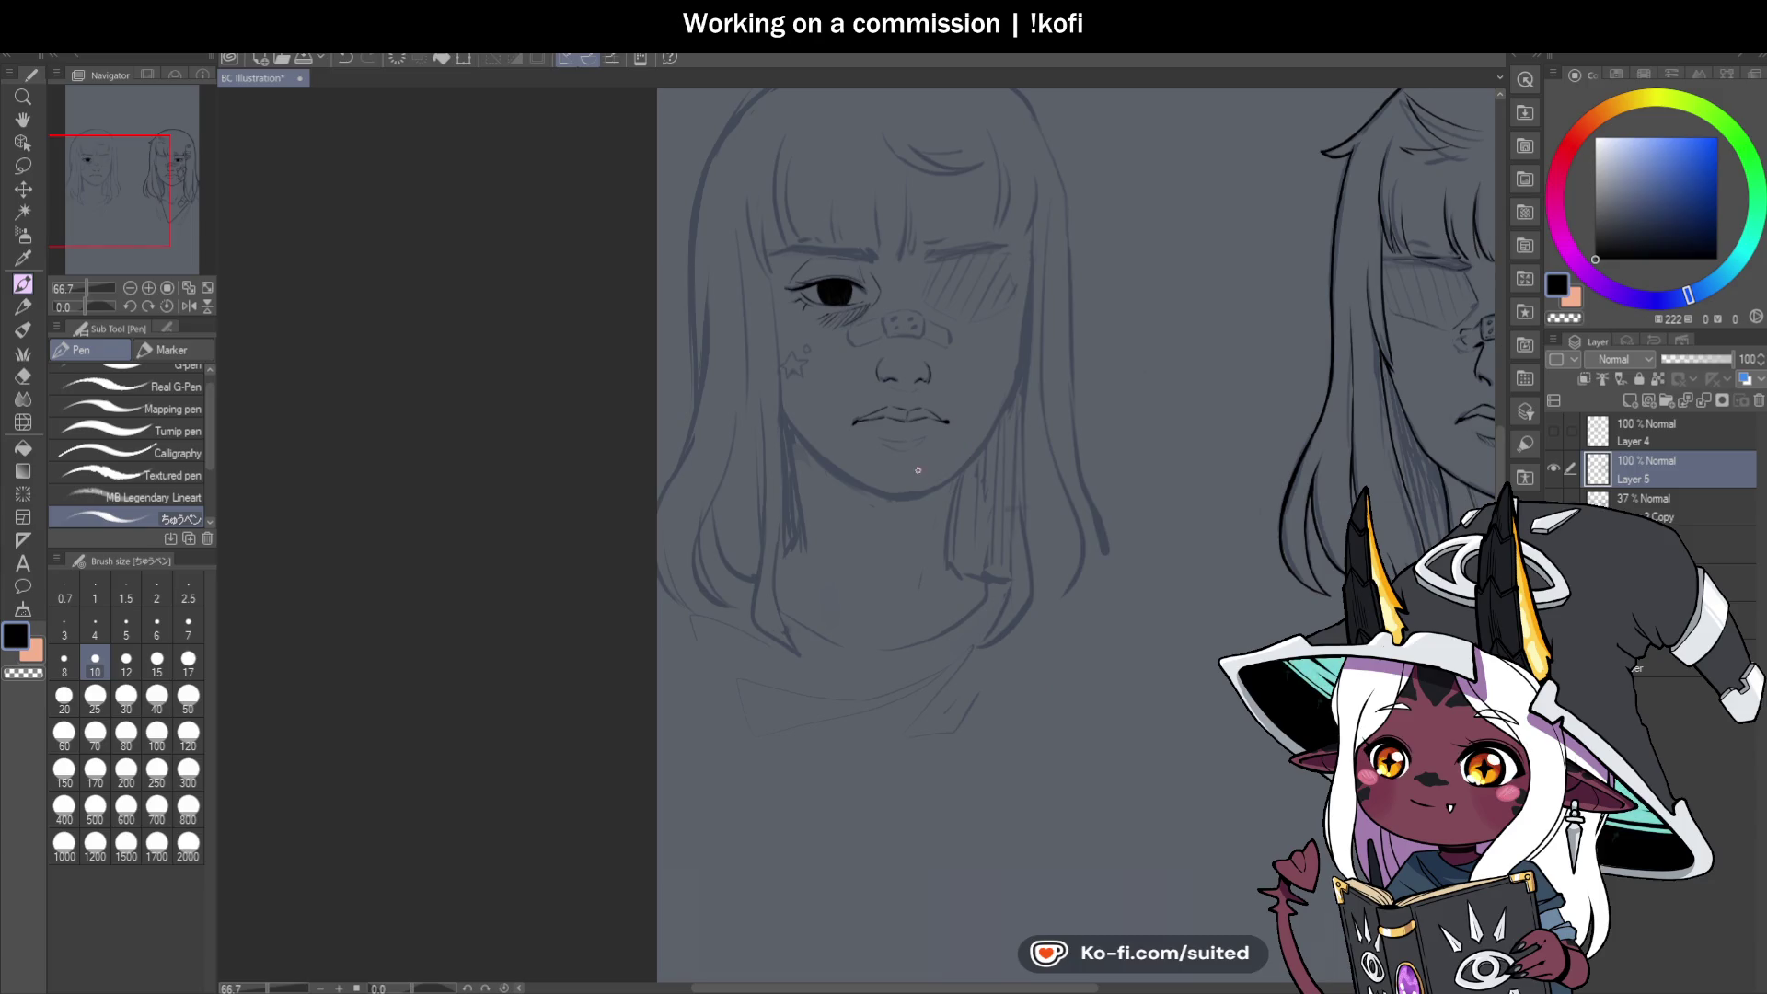
drag(102, 313, 76, 305)
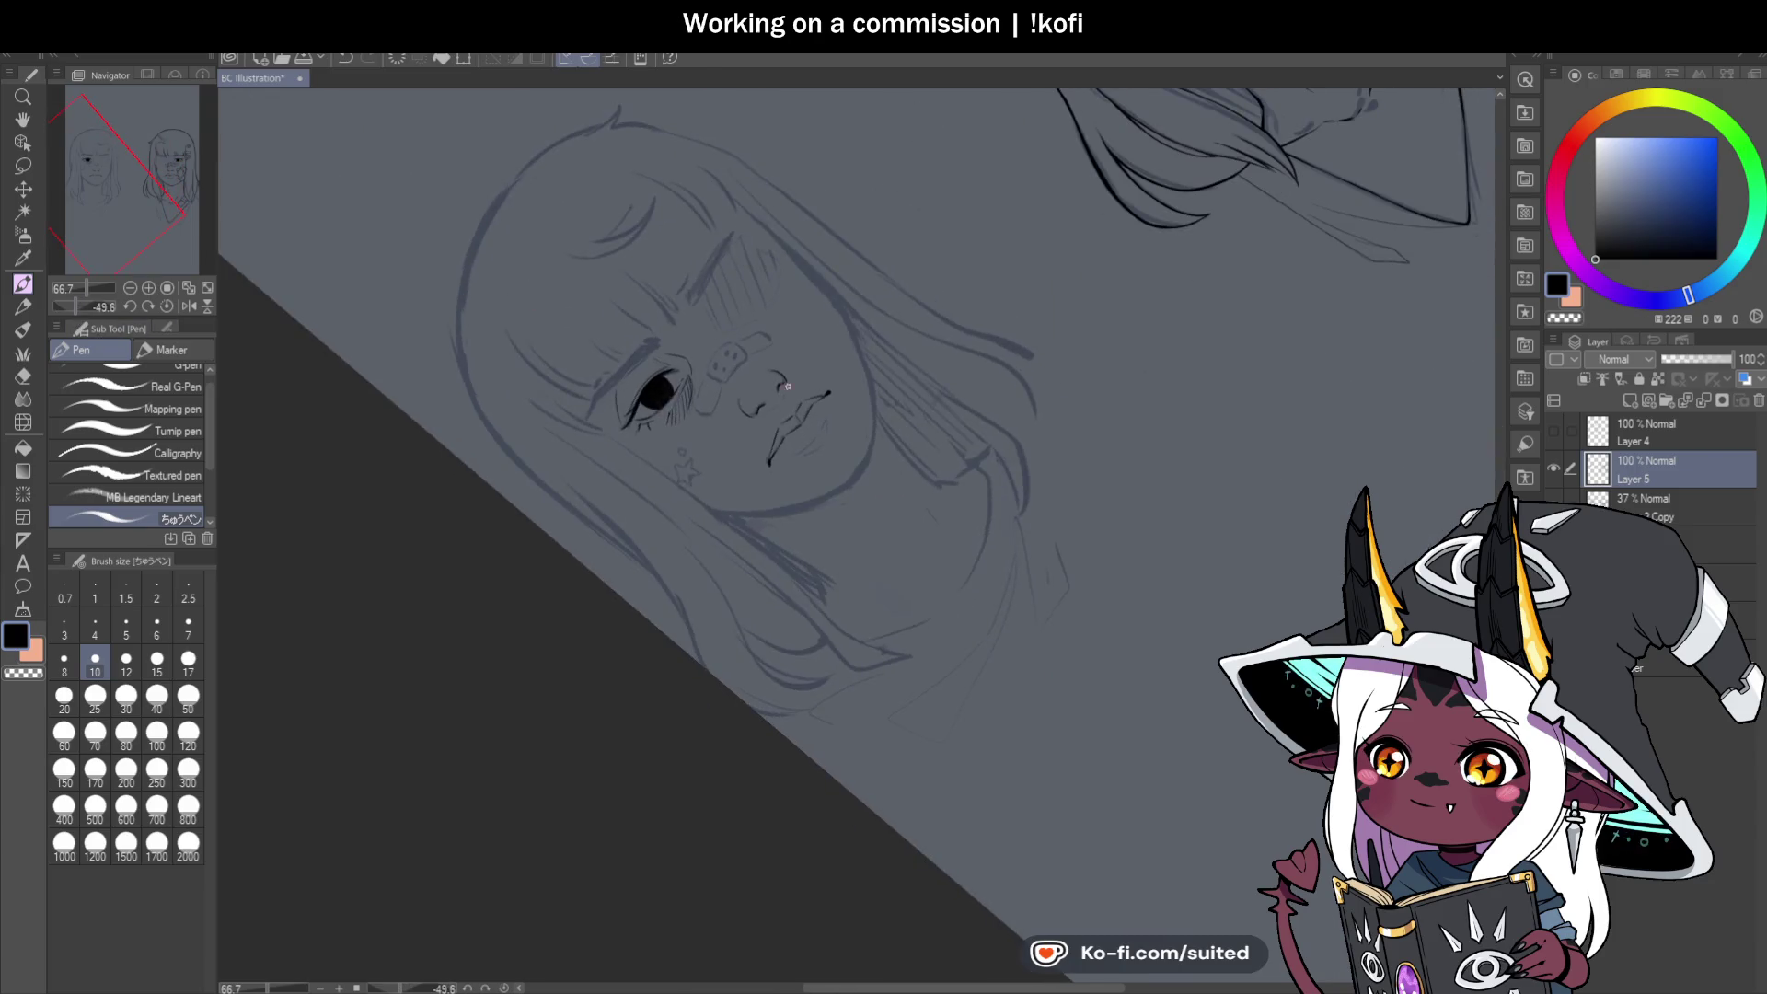
scroll(773, 444, up, 7)
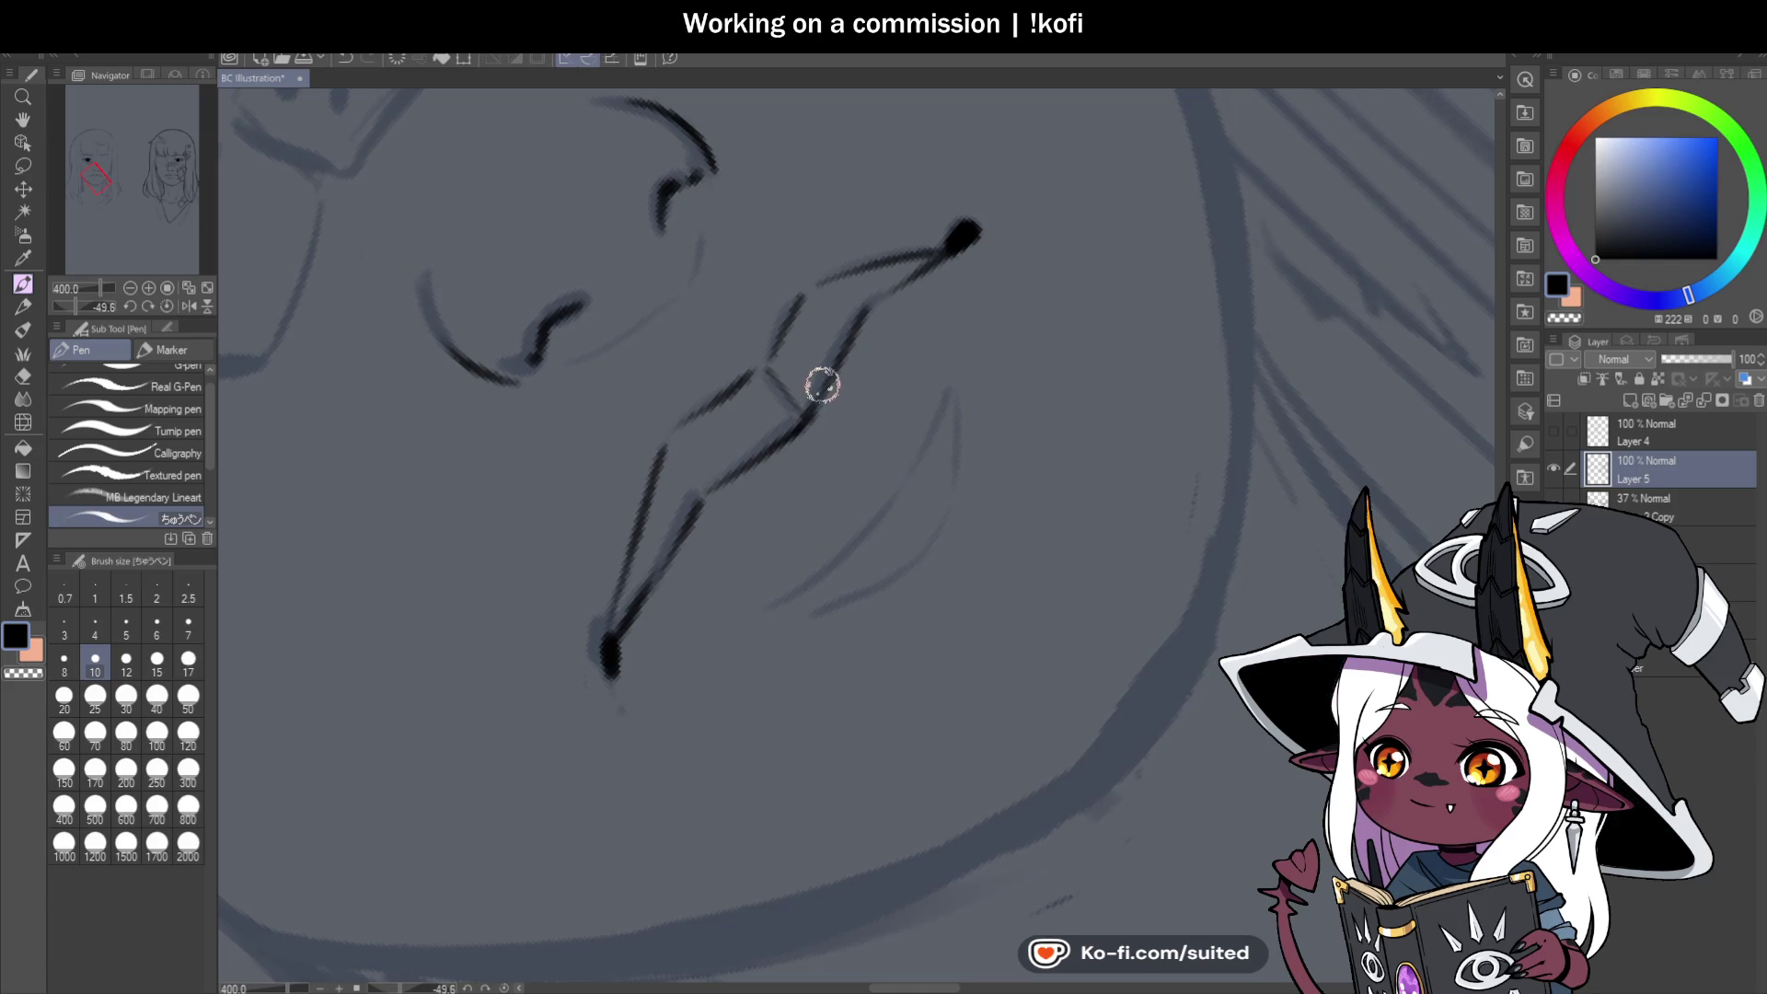
scroll(745, 449, down, 3)
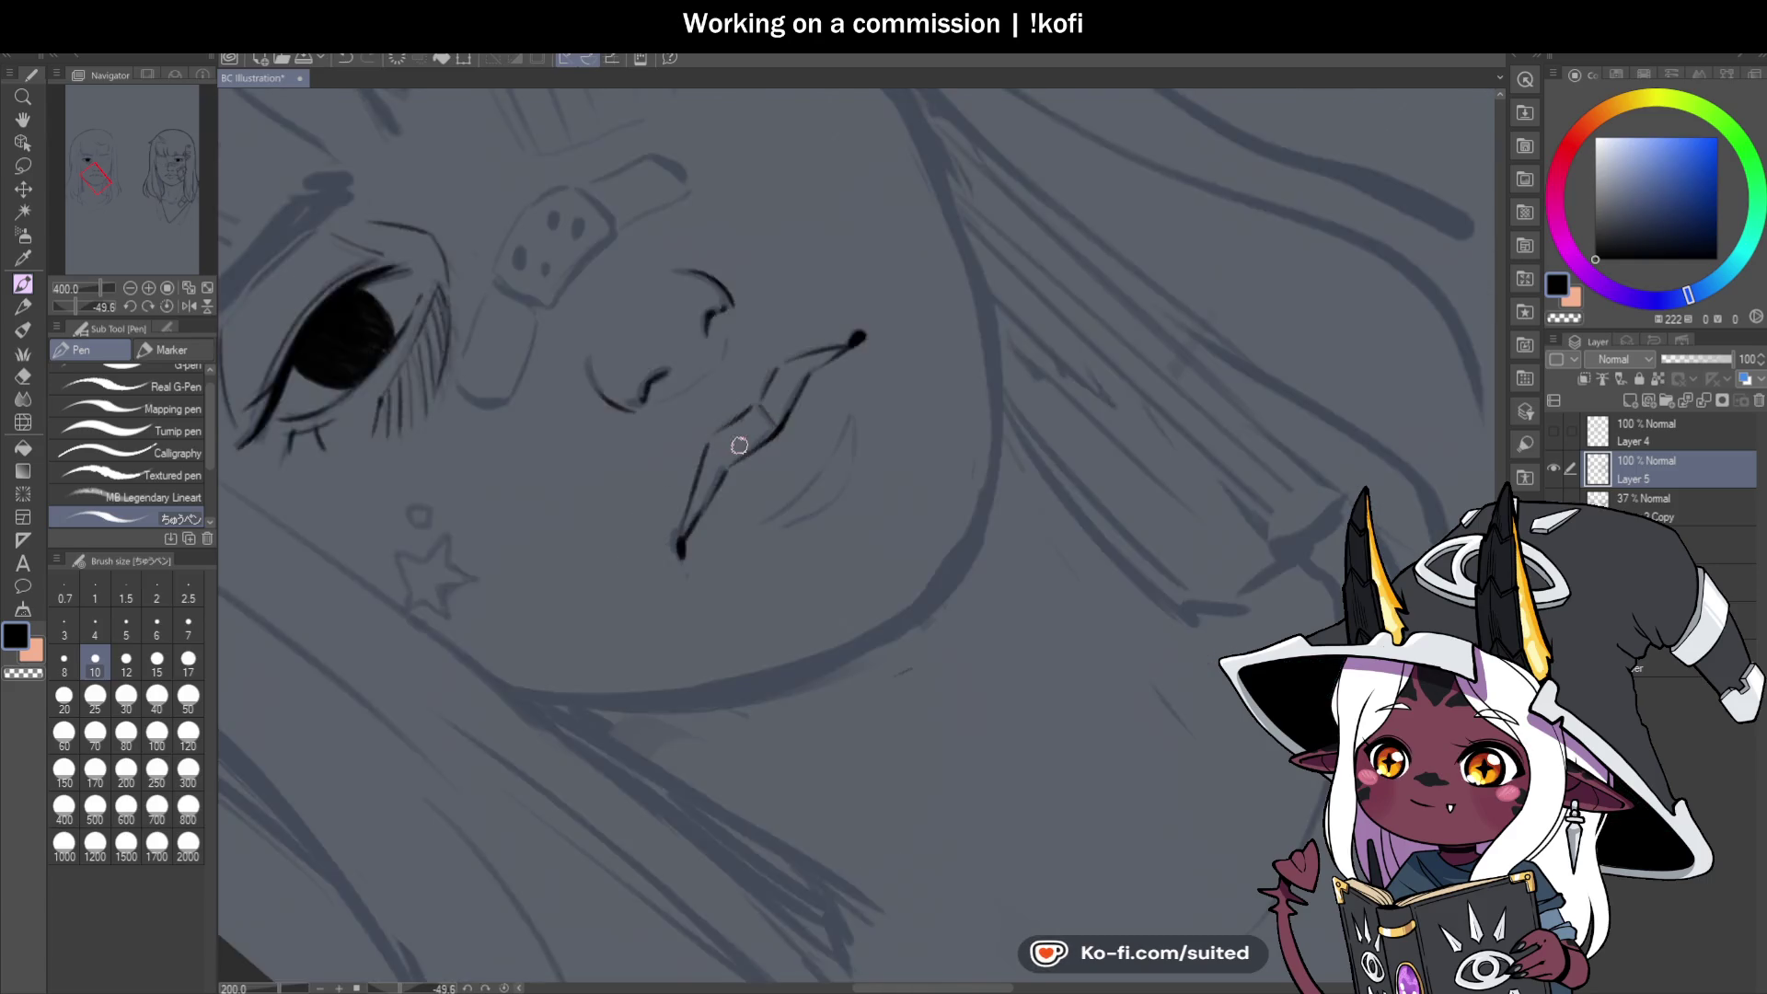
scroll(786, 441, up, 3)
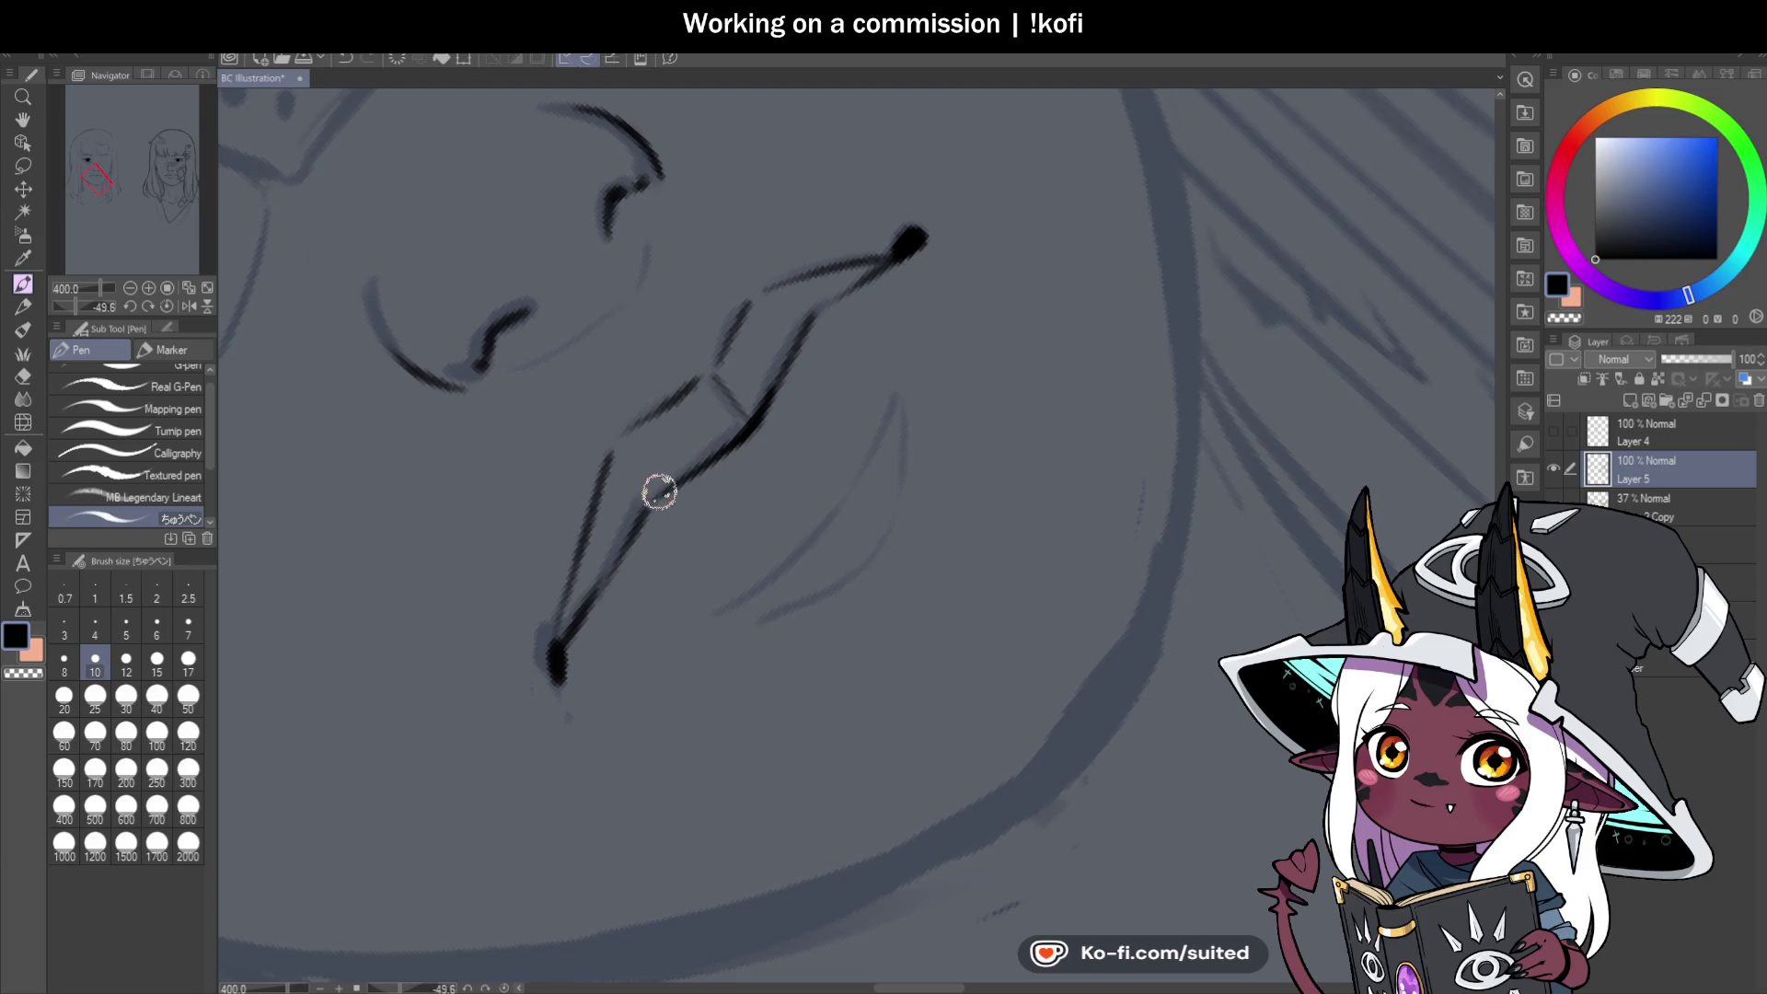
mouse_move(659, 478)
mouse_down()
mouse_move(810, 319)
mouse_move(742, 300)
mouse_move(696, 378)
mouse_up()
key(ctrl+z)
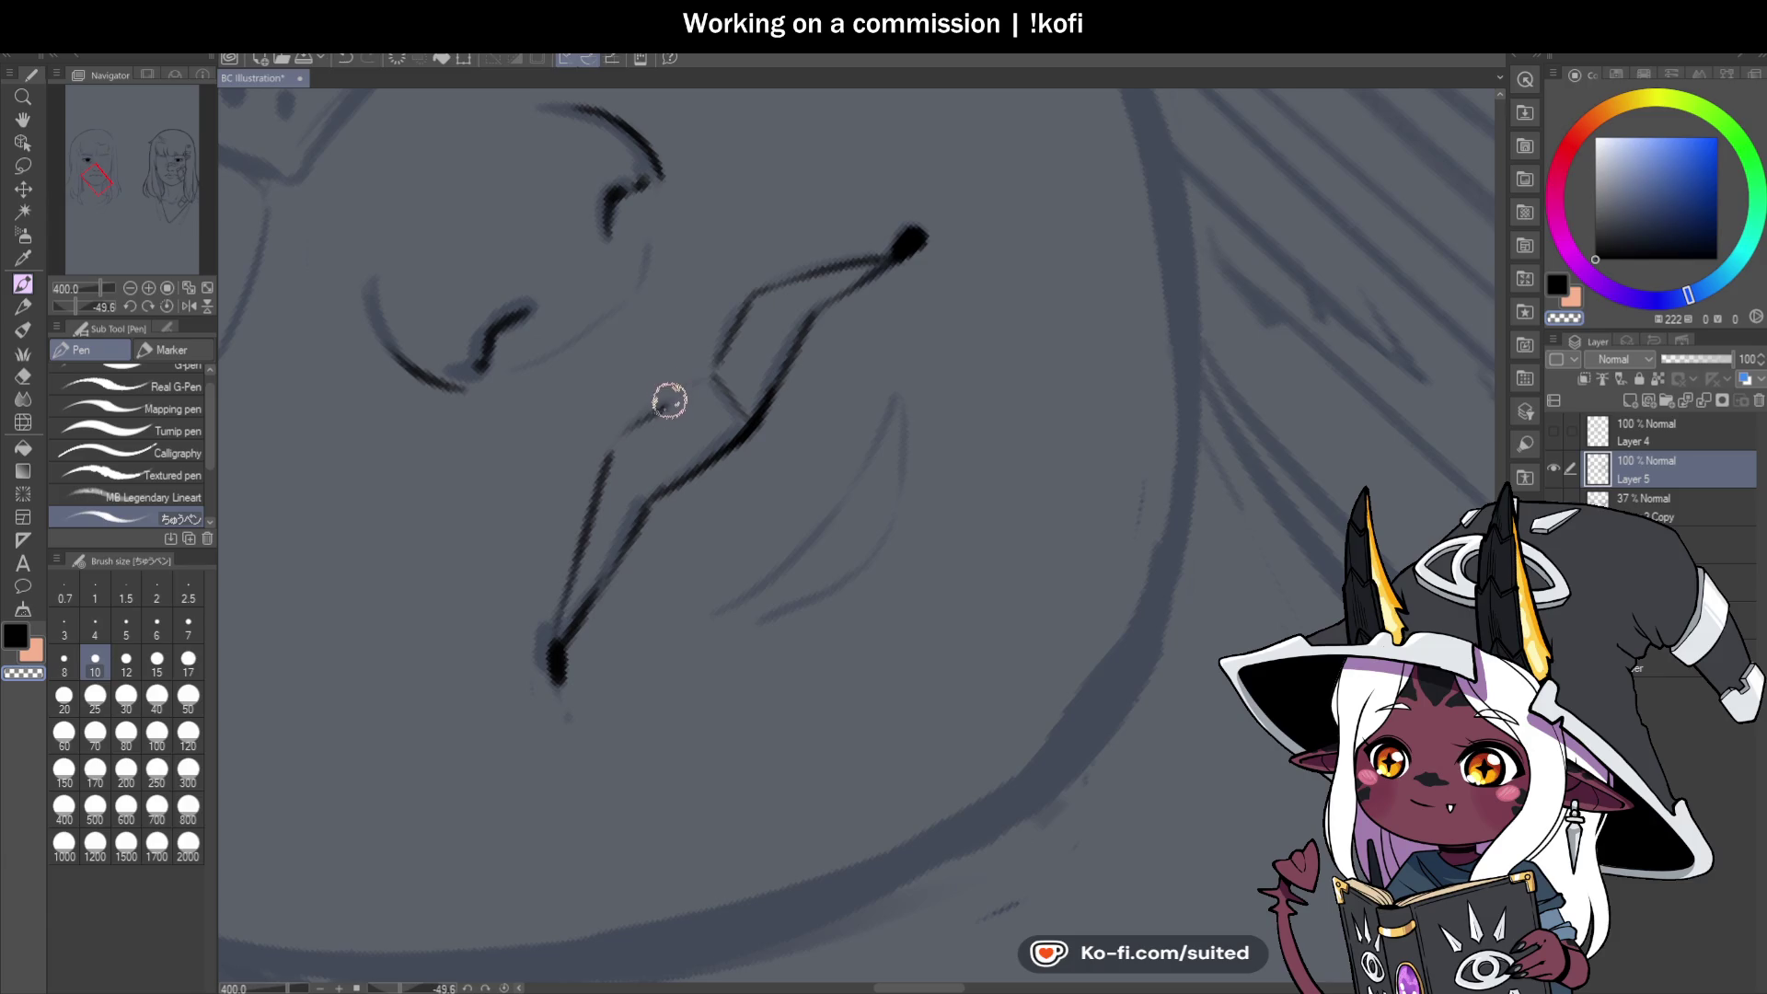
drag(637, 418, 697, 383)
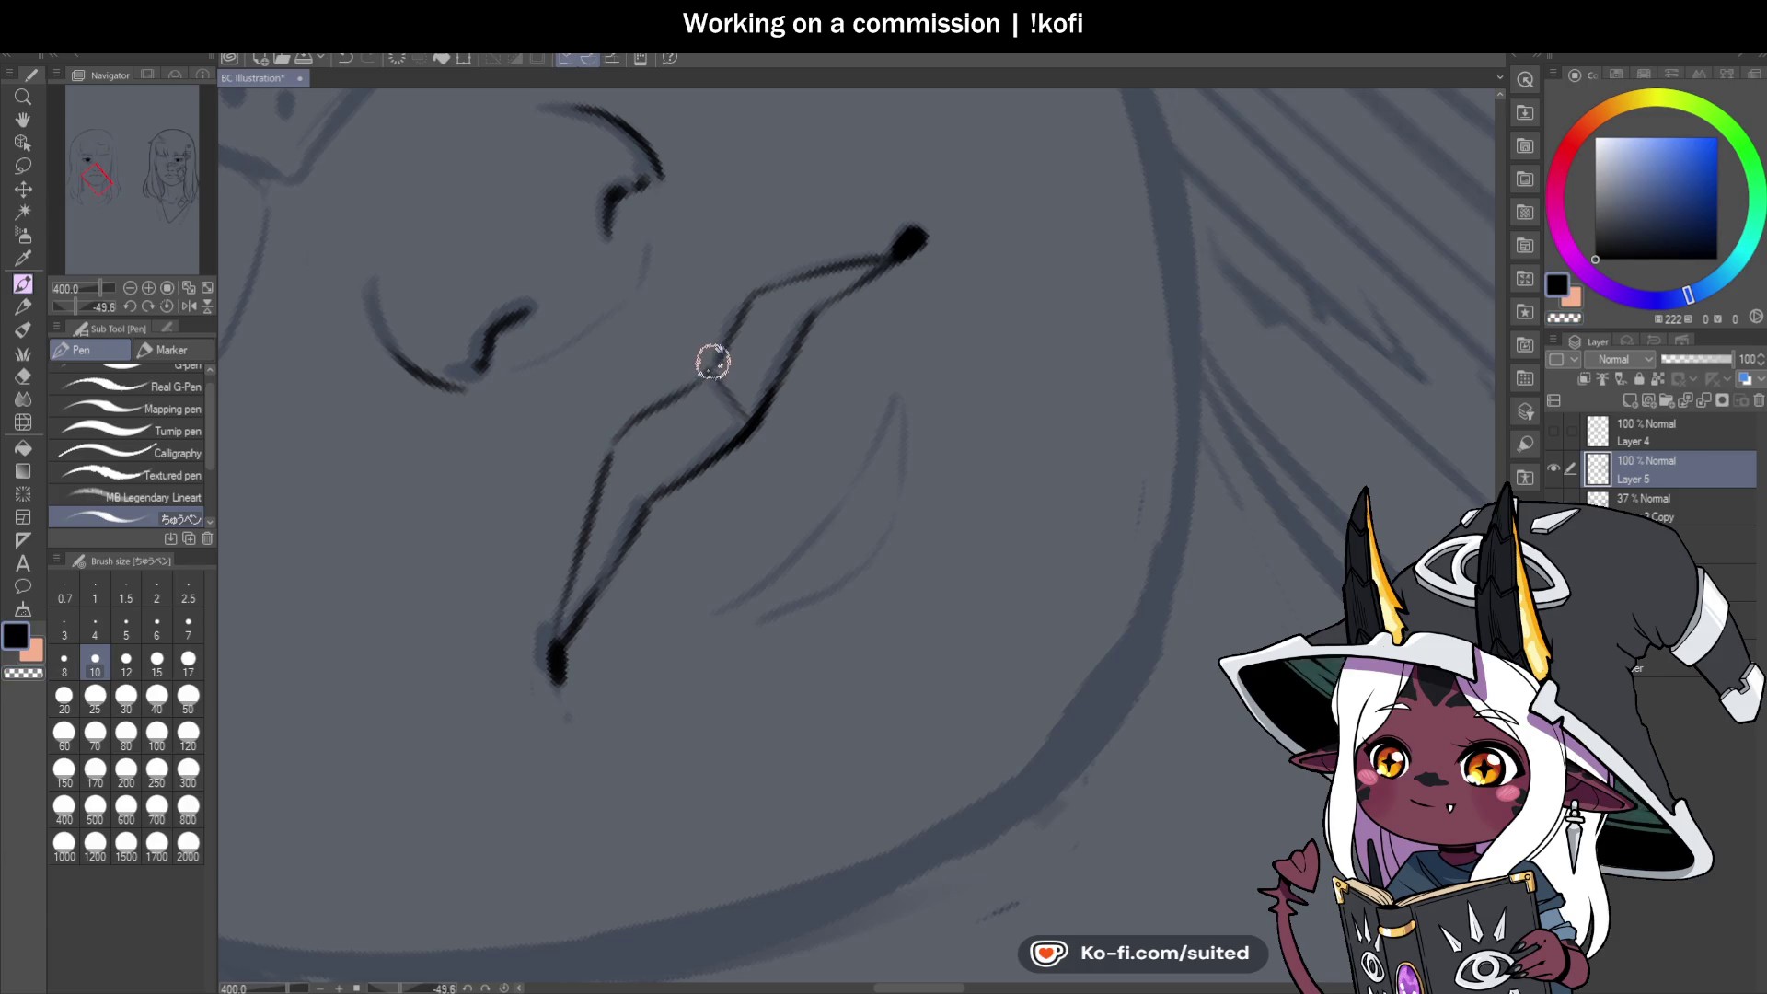
Reset the view to the whole face and pick a green drawing colour.
key(ctrl+alt+0)
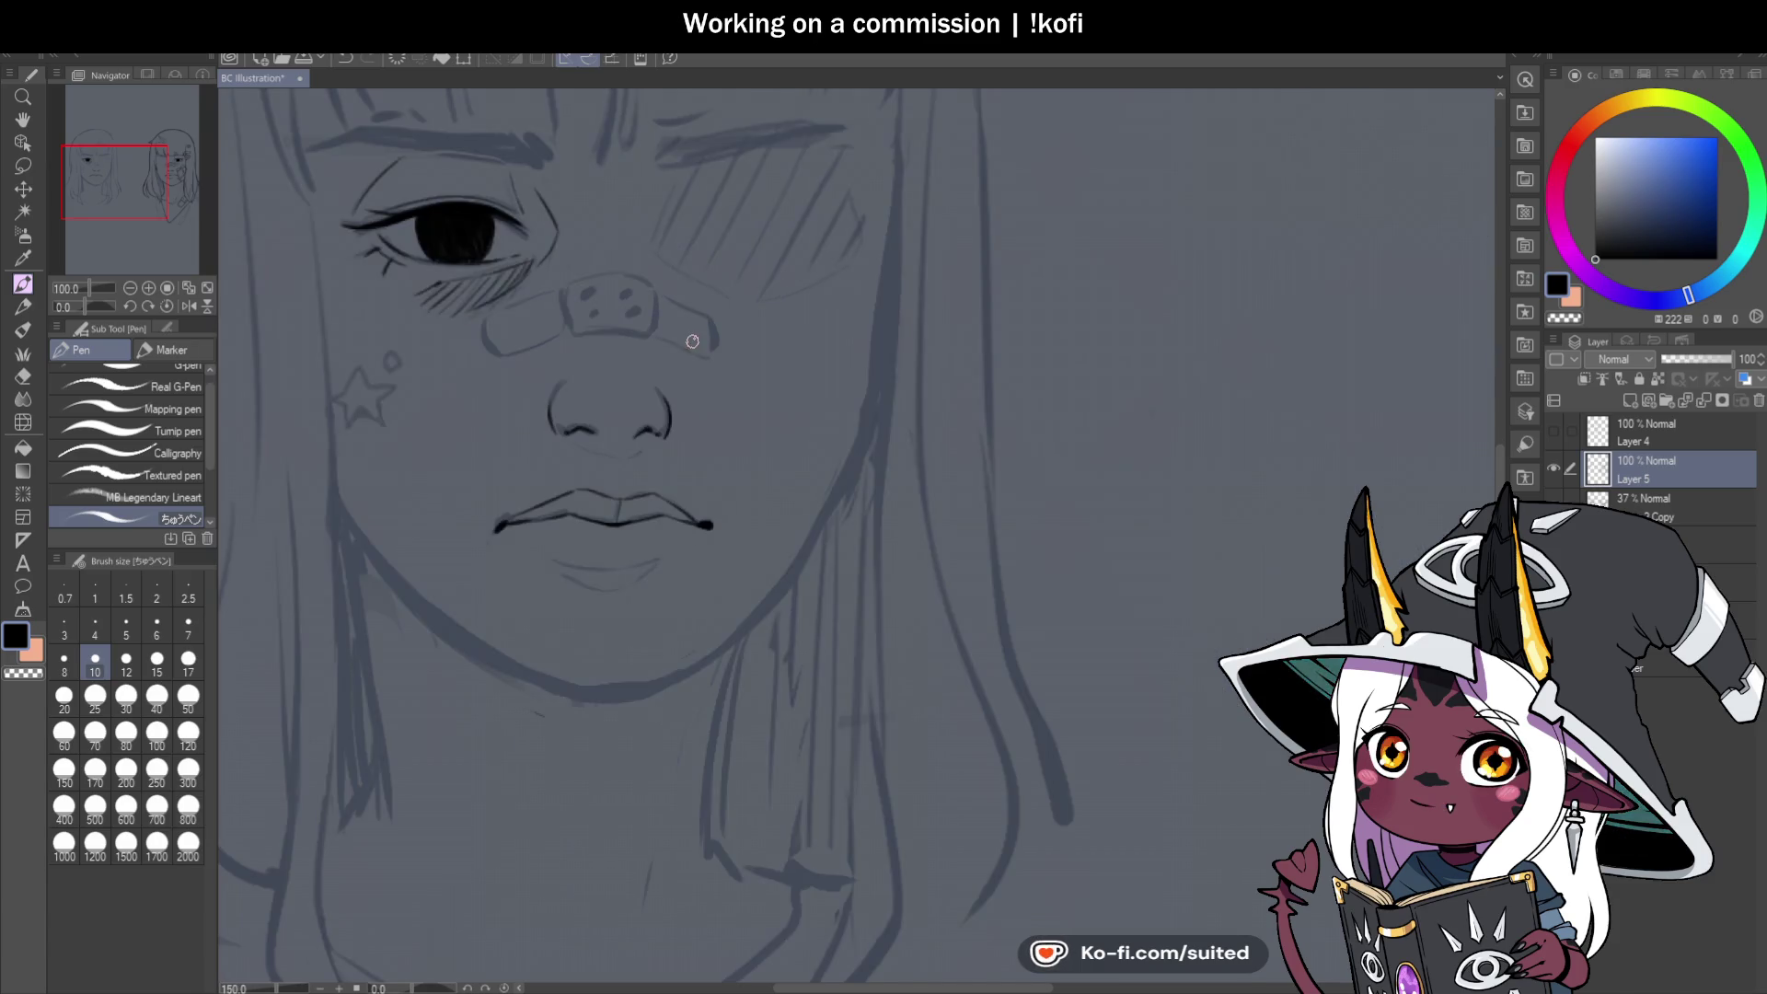
scroll(589, 379, down, 2)
click(1739, 138)
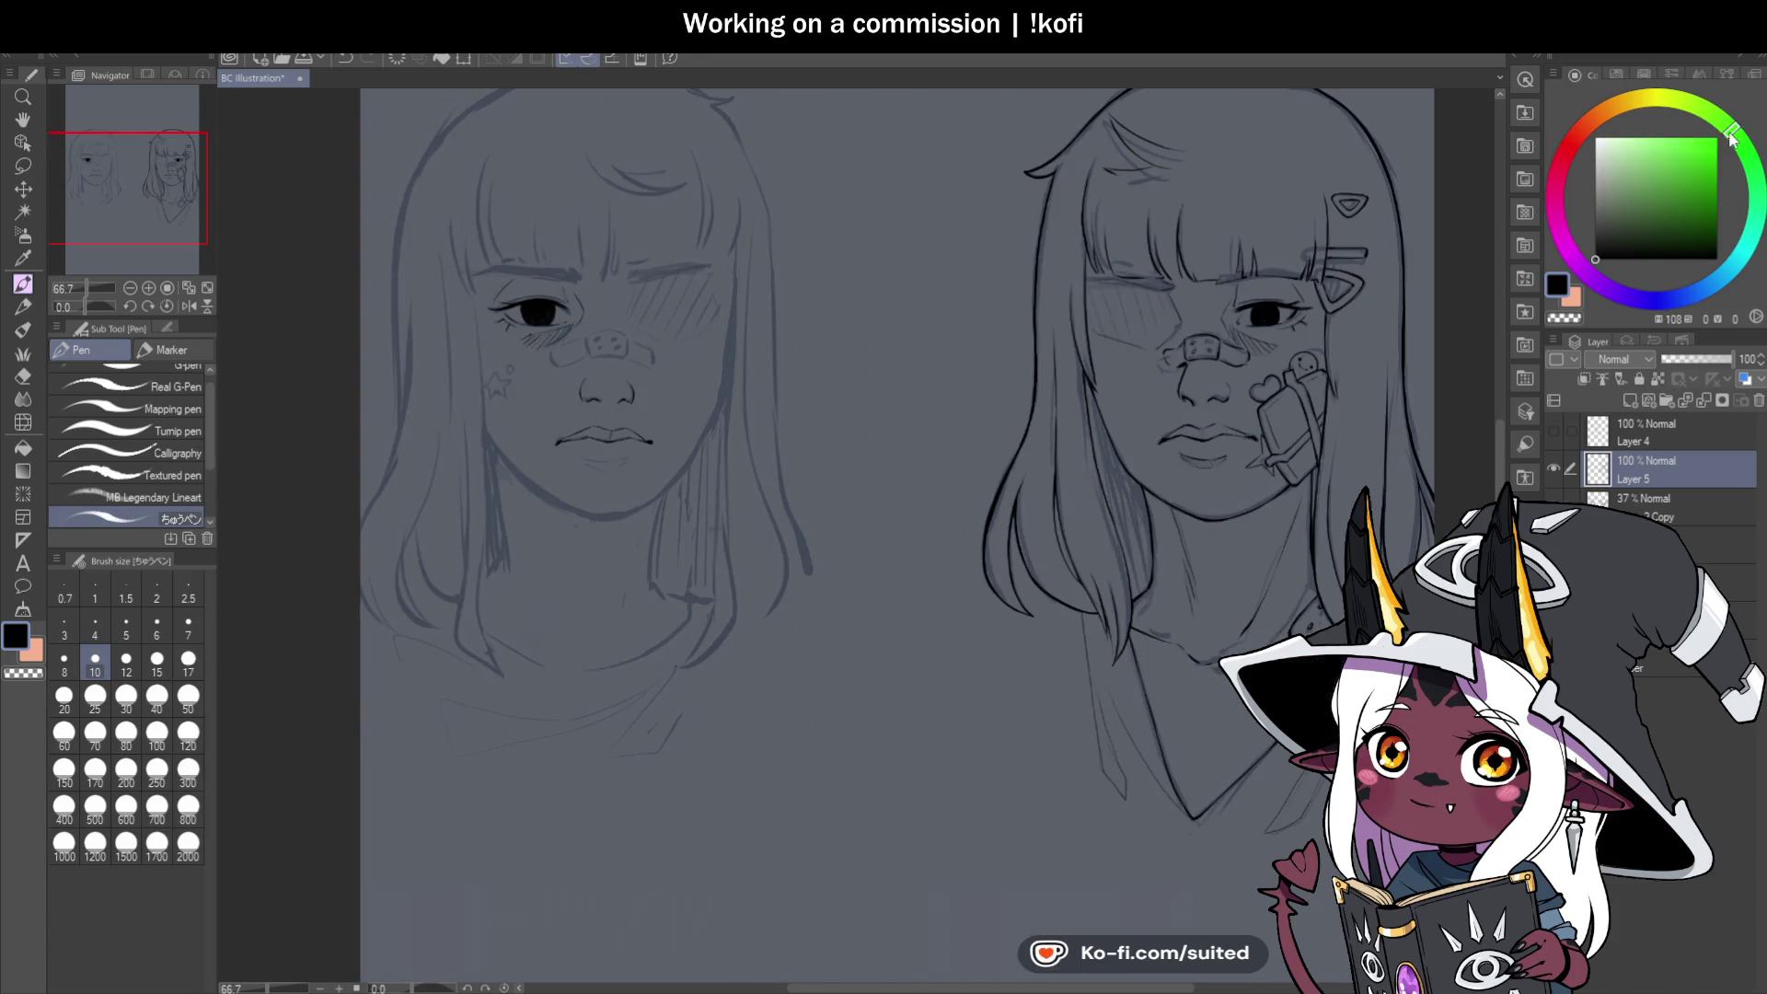
click(1692, 177)
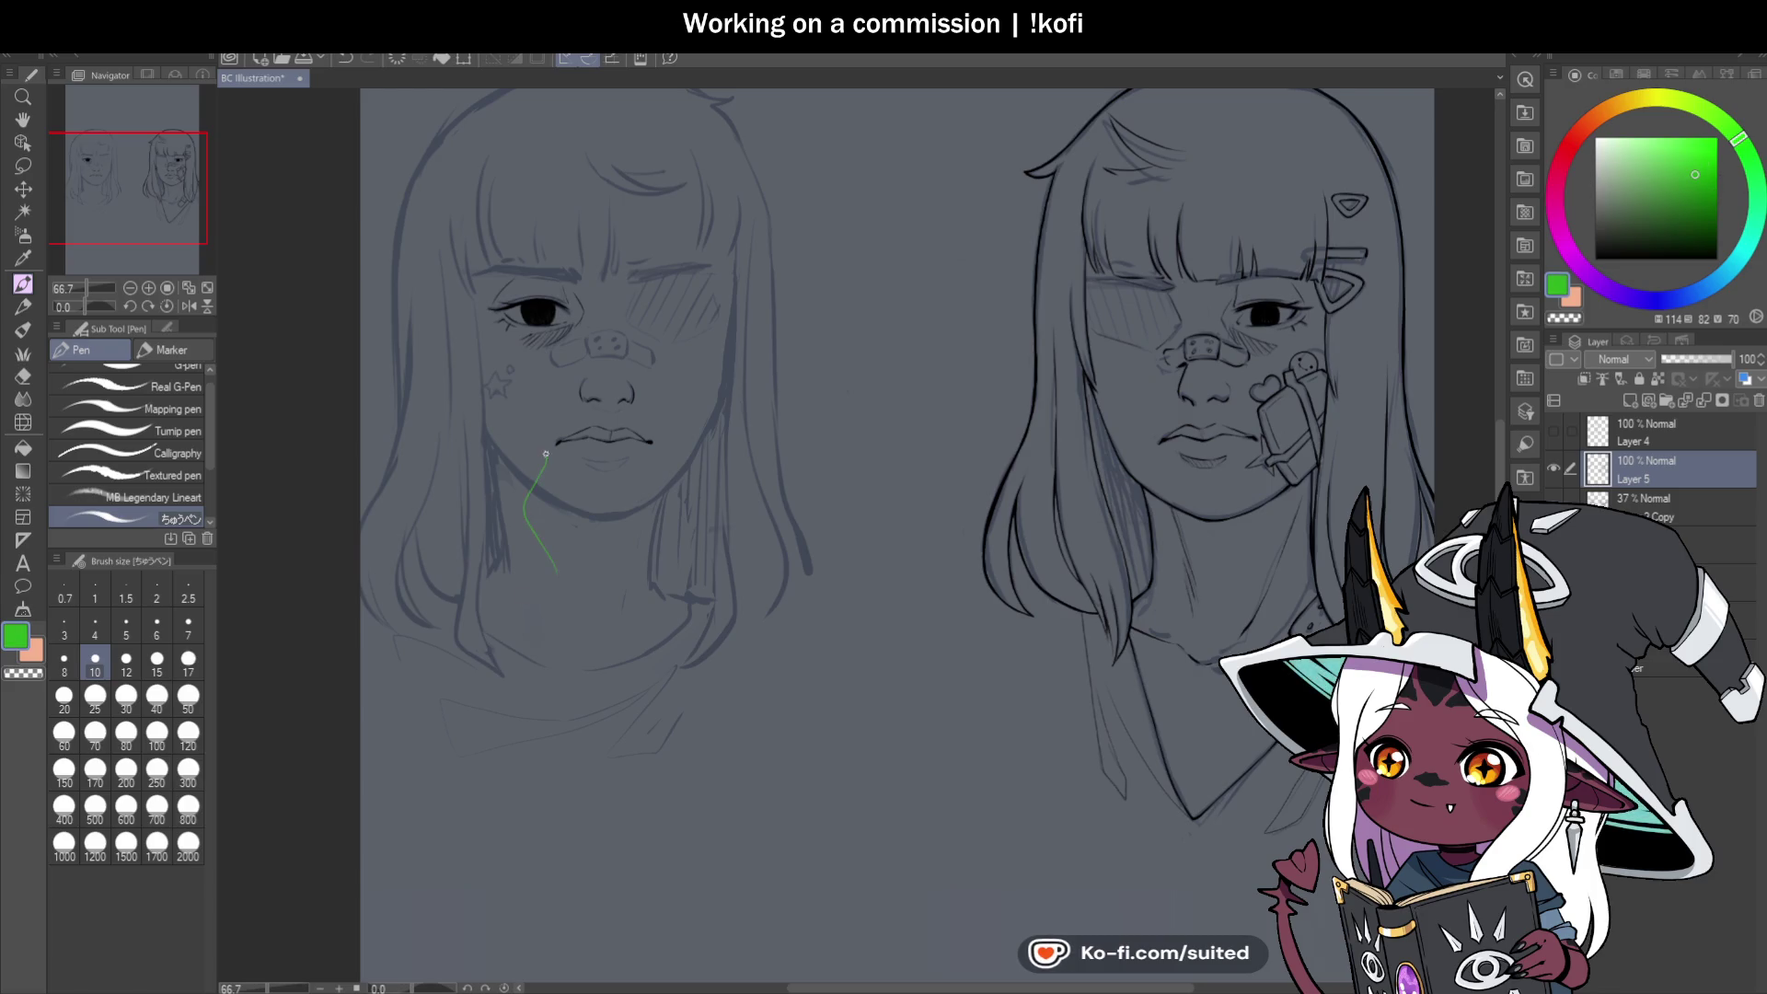
drag(544, 373, 556, 512)
drag(626, 564, 627, 511)
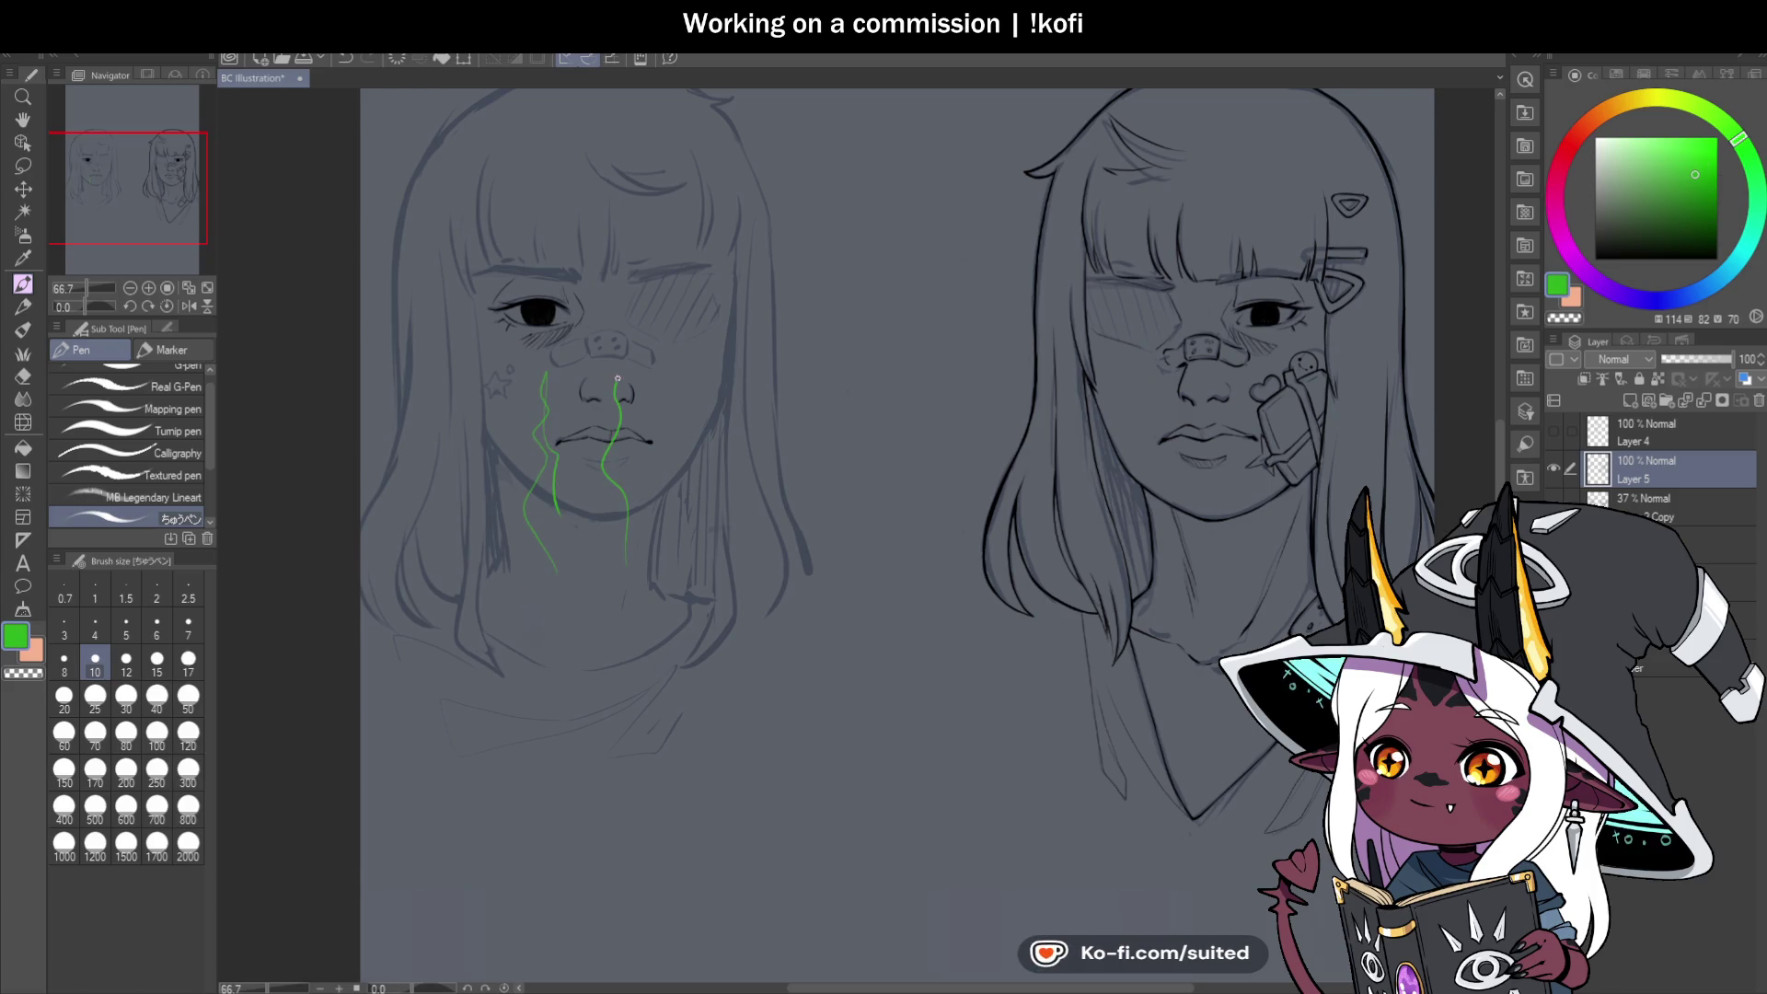
drag(679, 583, 675, 382)
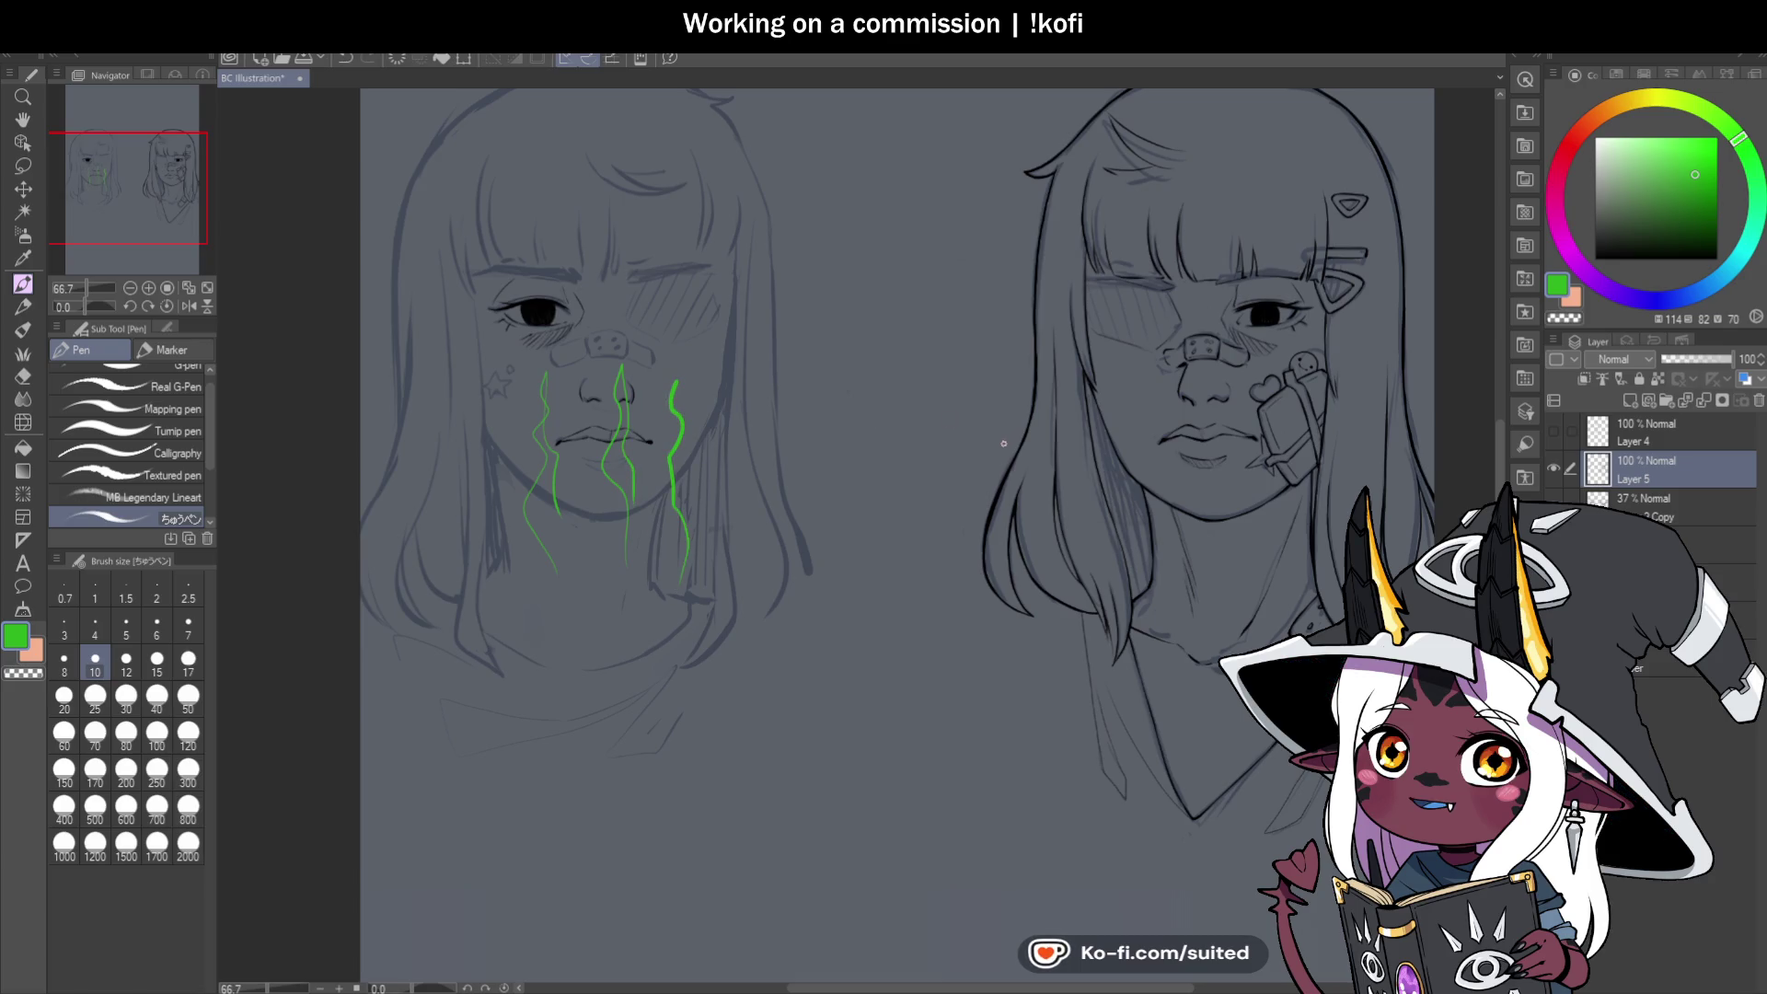
key(ctrl+z)
key(ctrl+z)
key(ctrl+z)
click(1596, 259)
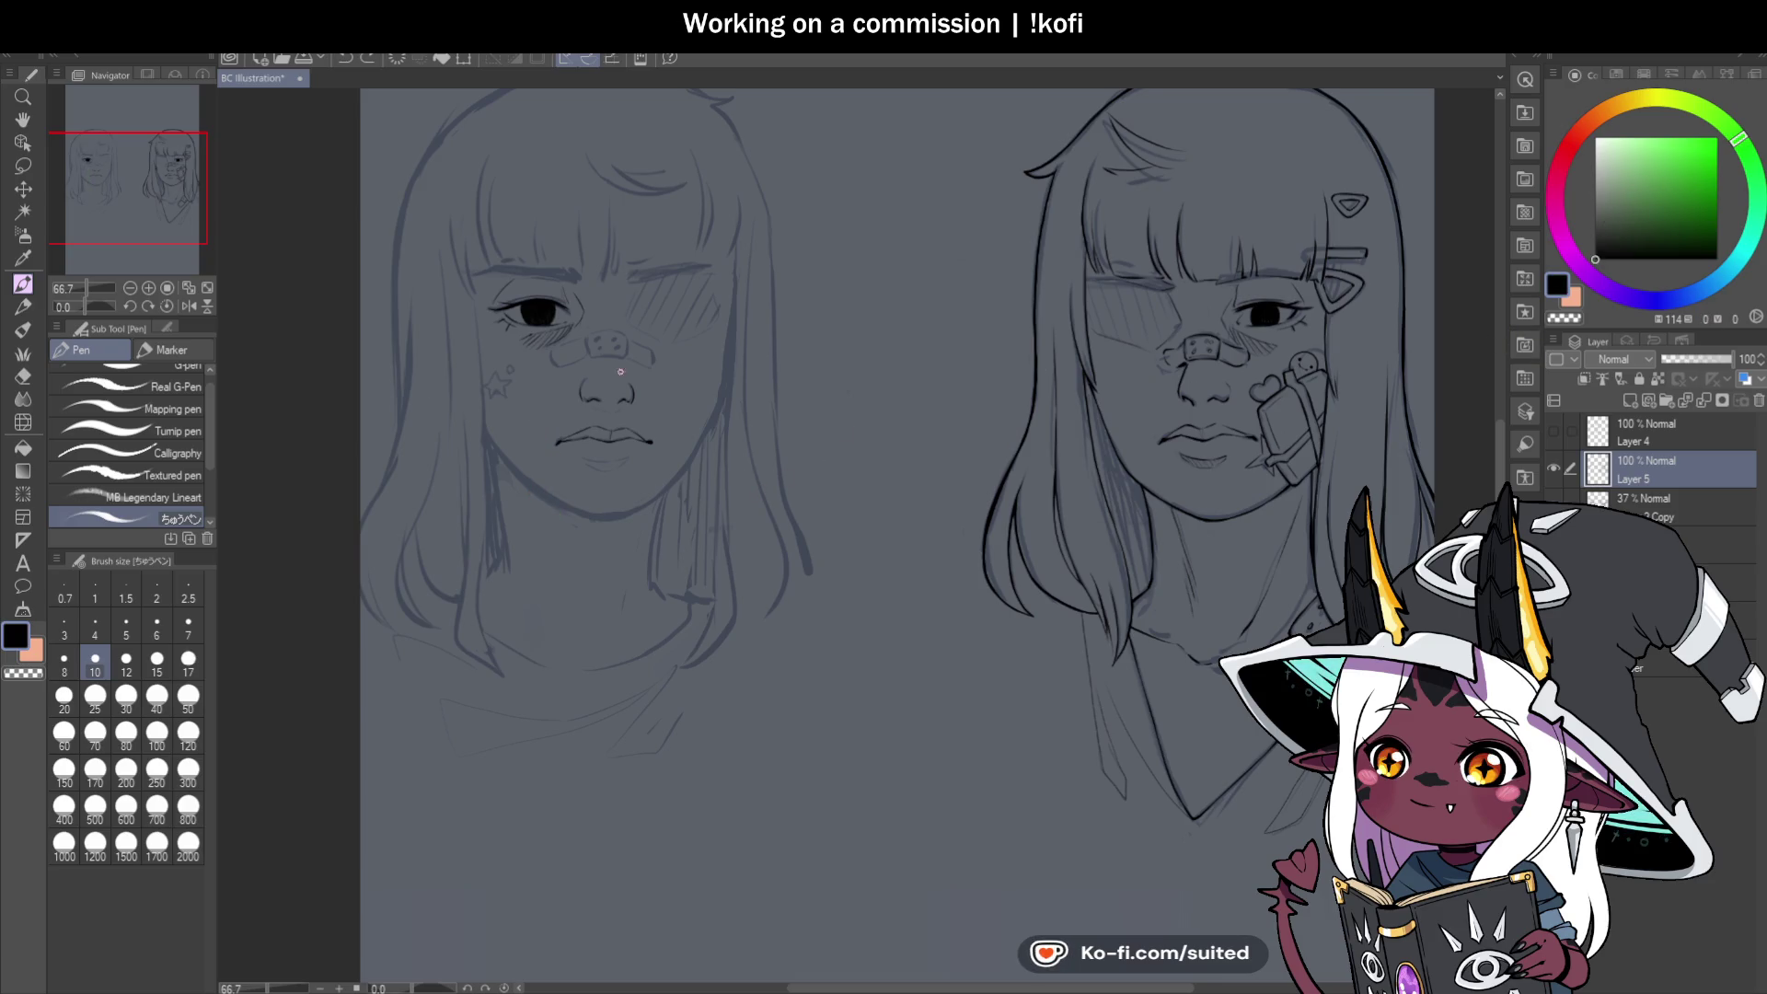
scroll(620, 371, up, 8)
mouse_move(513, 426)
mouse_down()
mouse_move(747, 444)
mouse_move(512, 444)
mouse_up()
Redo the lower-lip curve and add hatched shading beneath the left girl's lip.
key(ctrl+z)
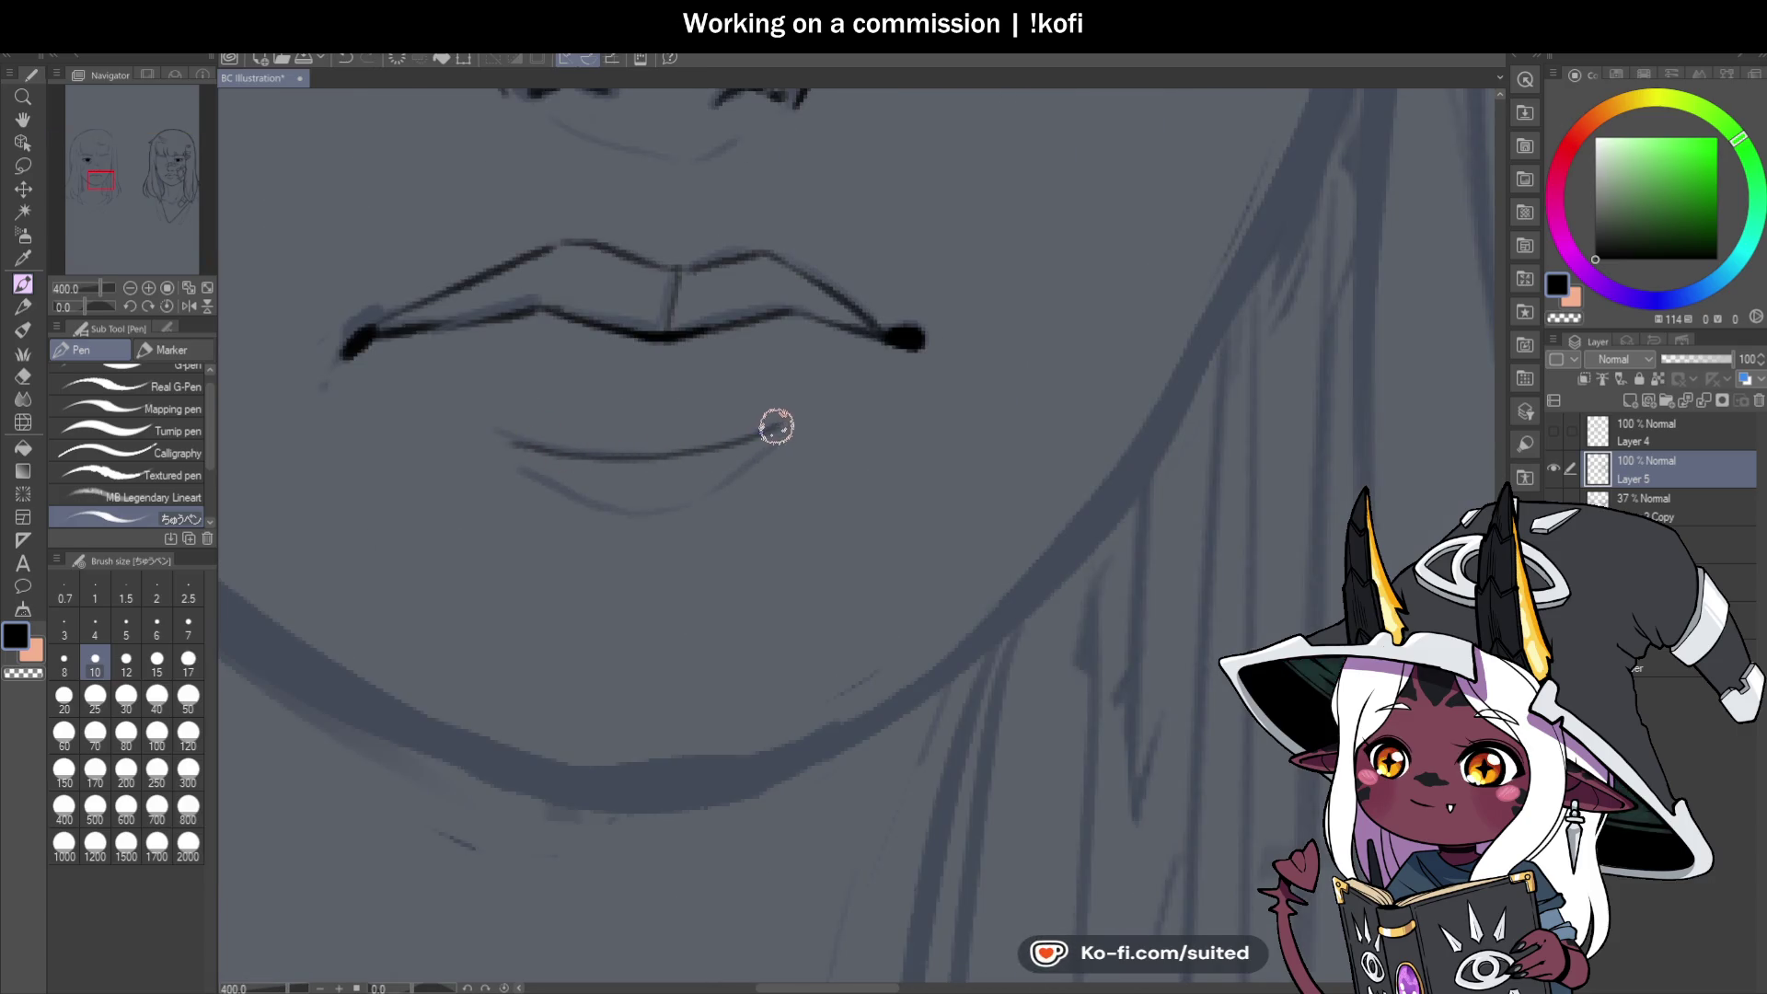
mouse_move(747, 463)
mouse_down()
mouse_move(659, 505)
mouse_move(552, 490)
mouse_up()
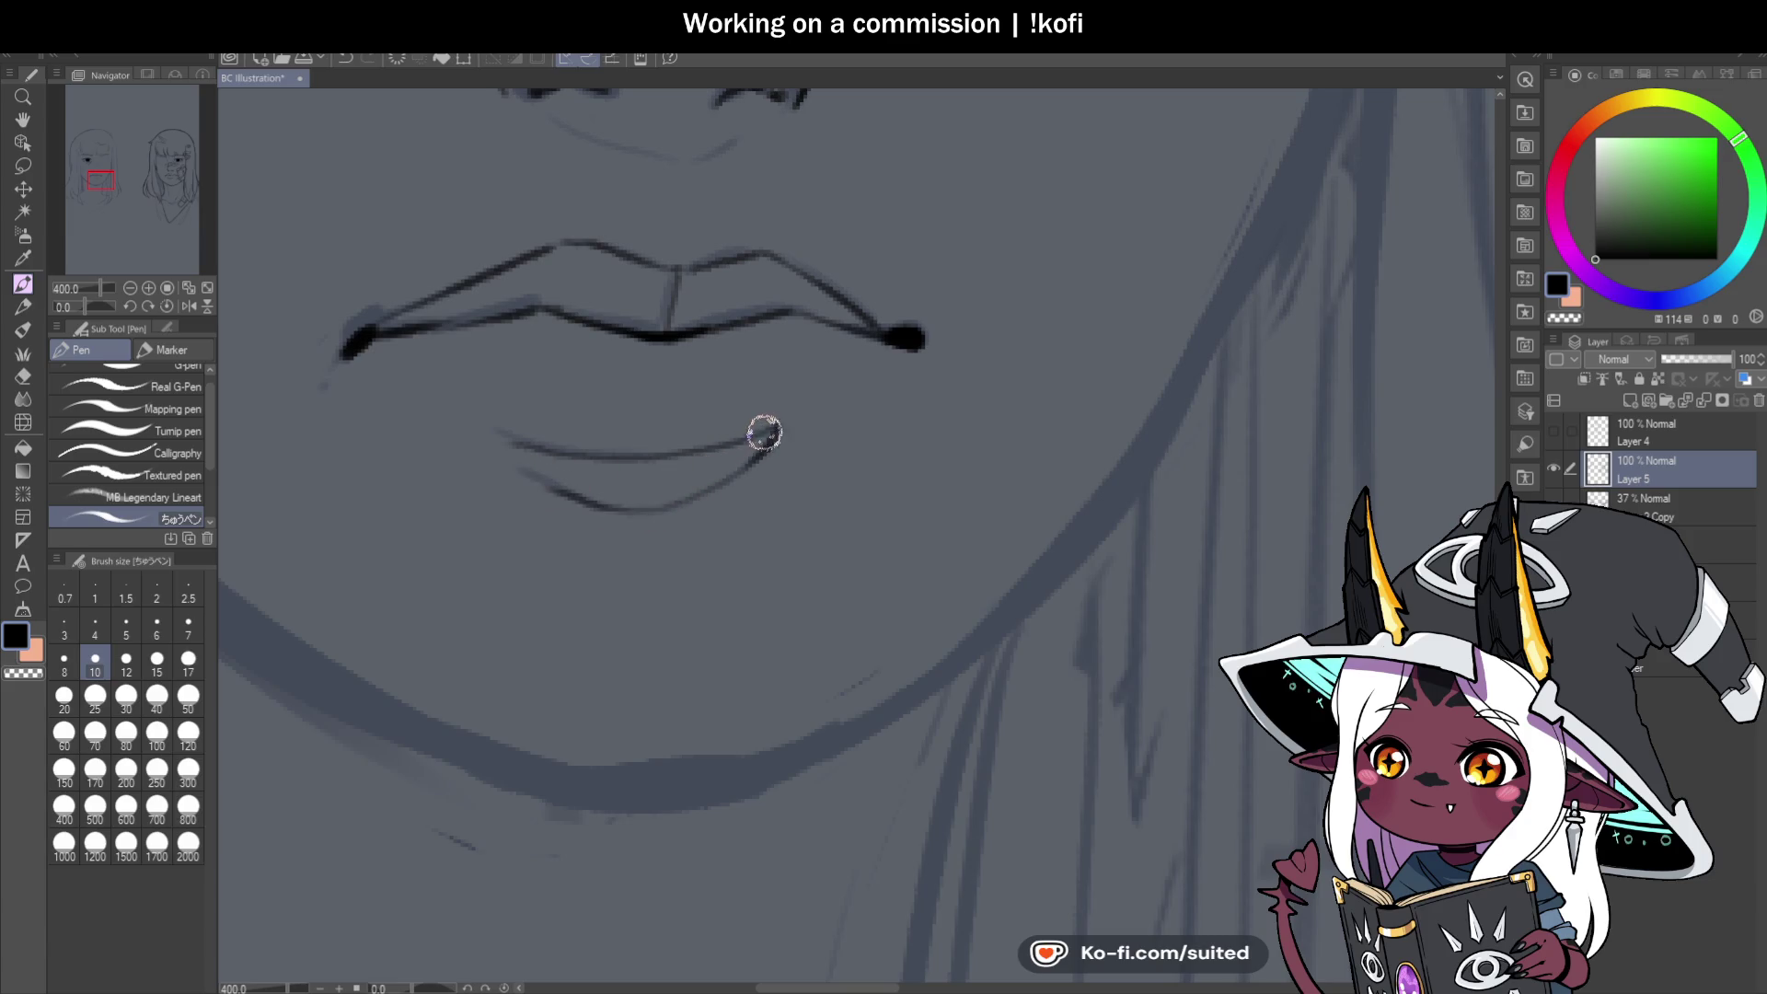
mouse_move(745, 433)
mouse_down()
mouse_move(620, 505)
mouse_move(615, 457)
mouse_up()
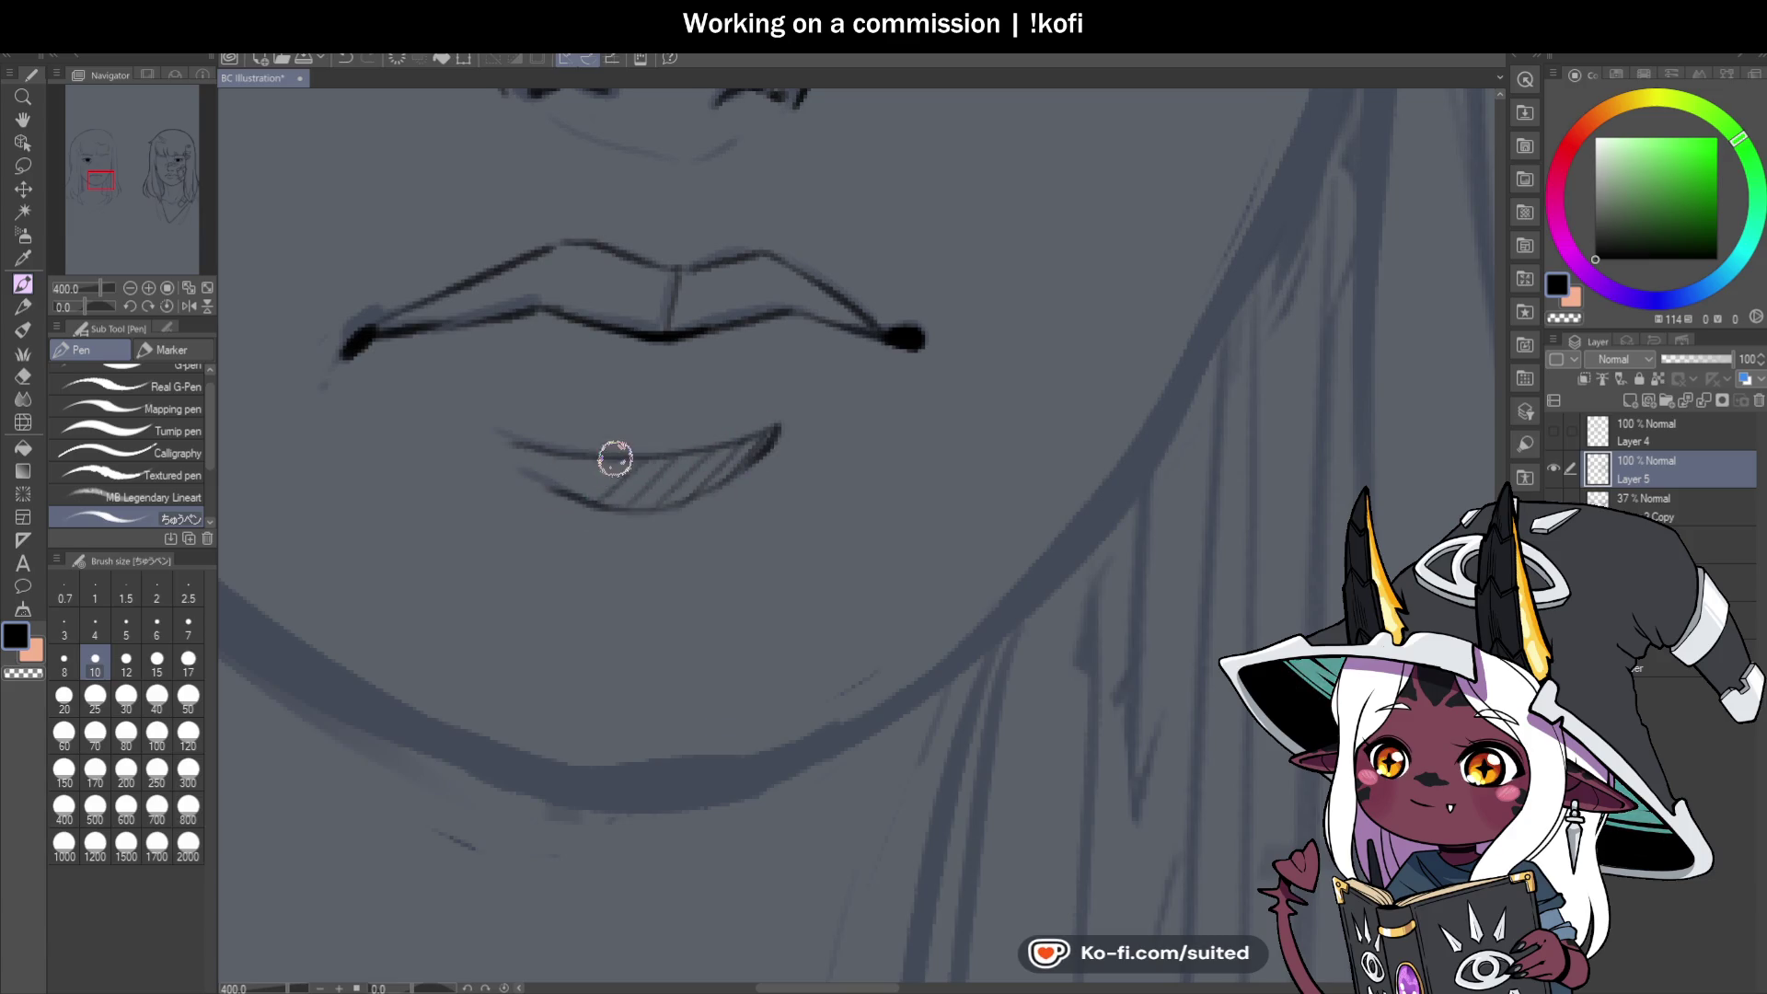
scroll(543, 465, down, 7)
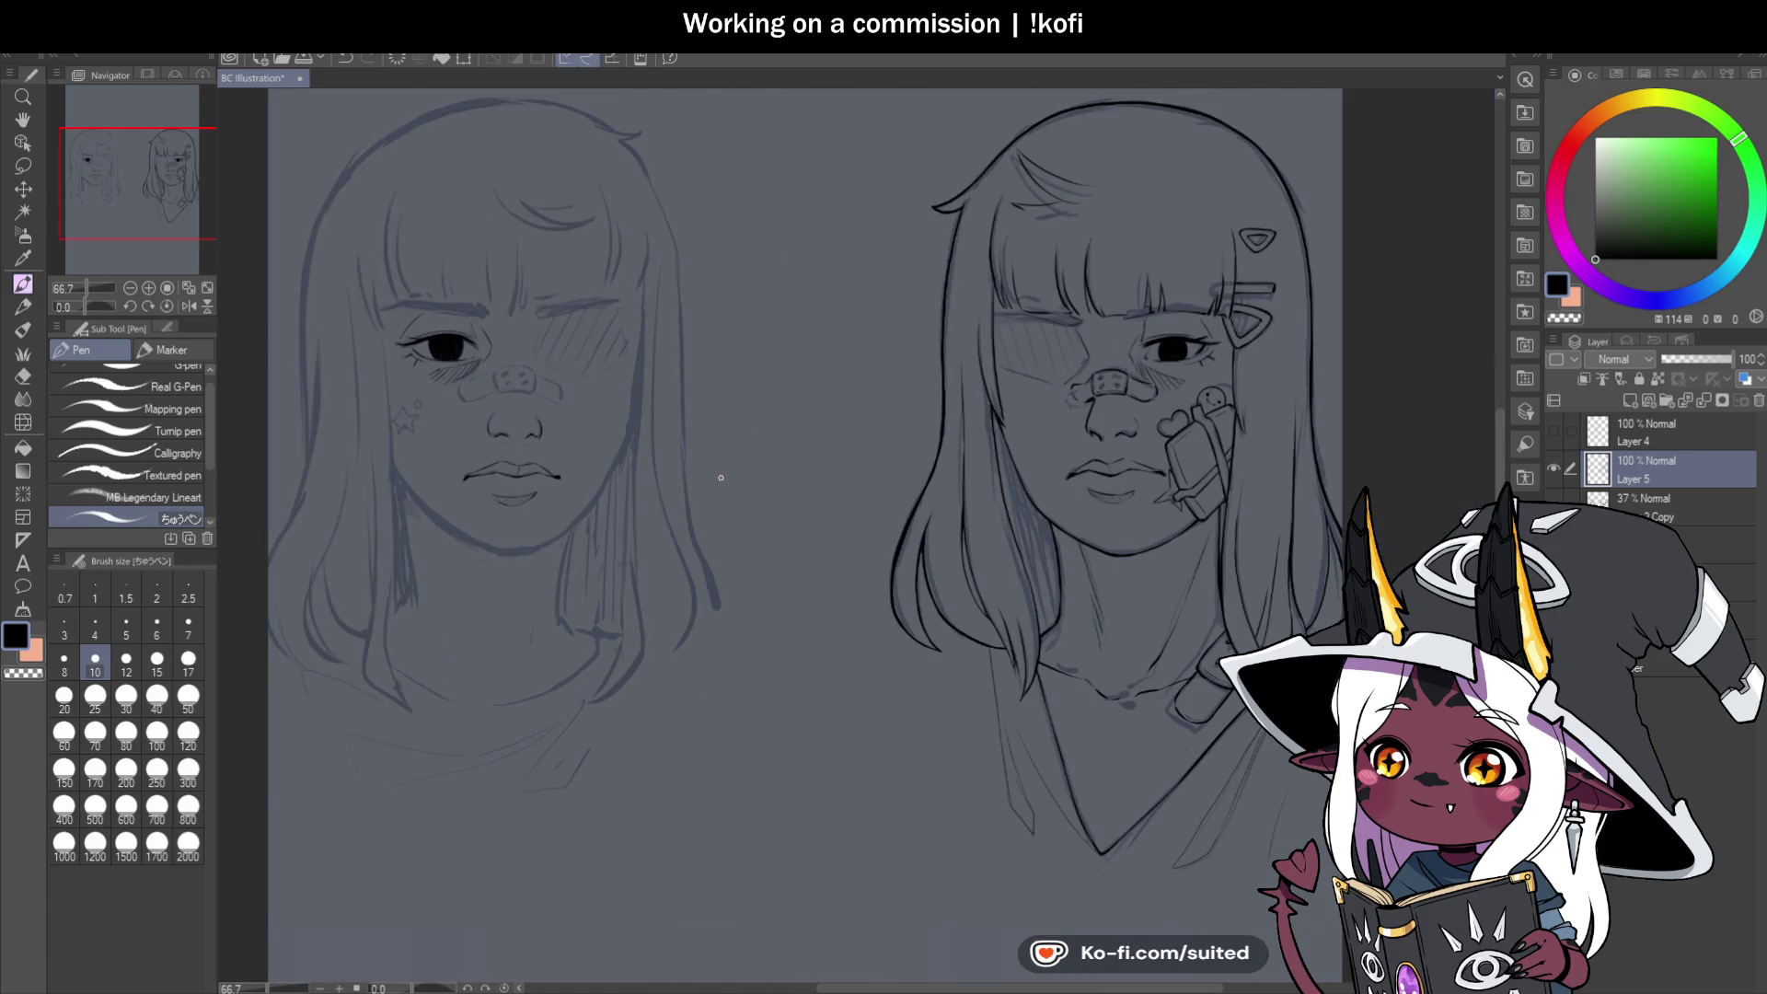
scroll(726, 472, down, 1)
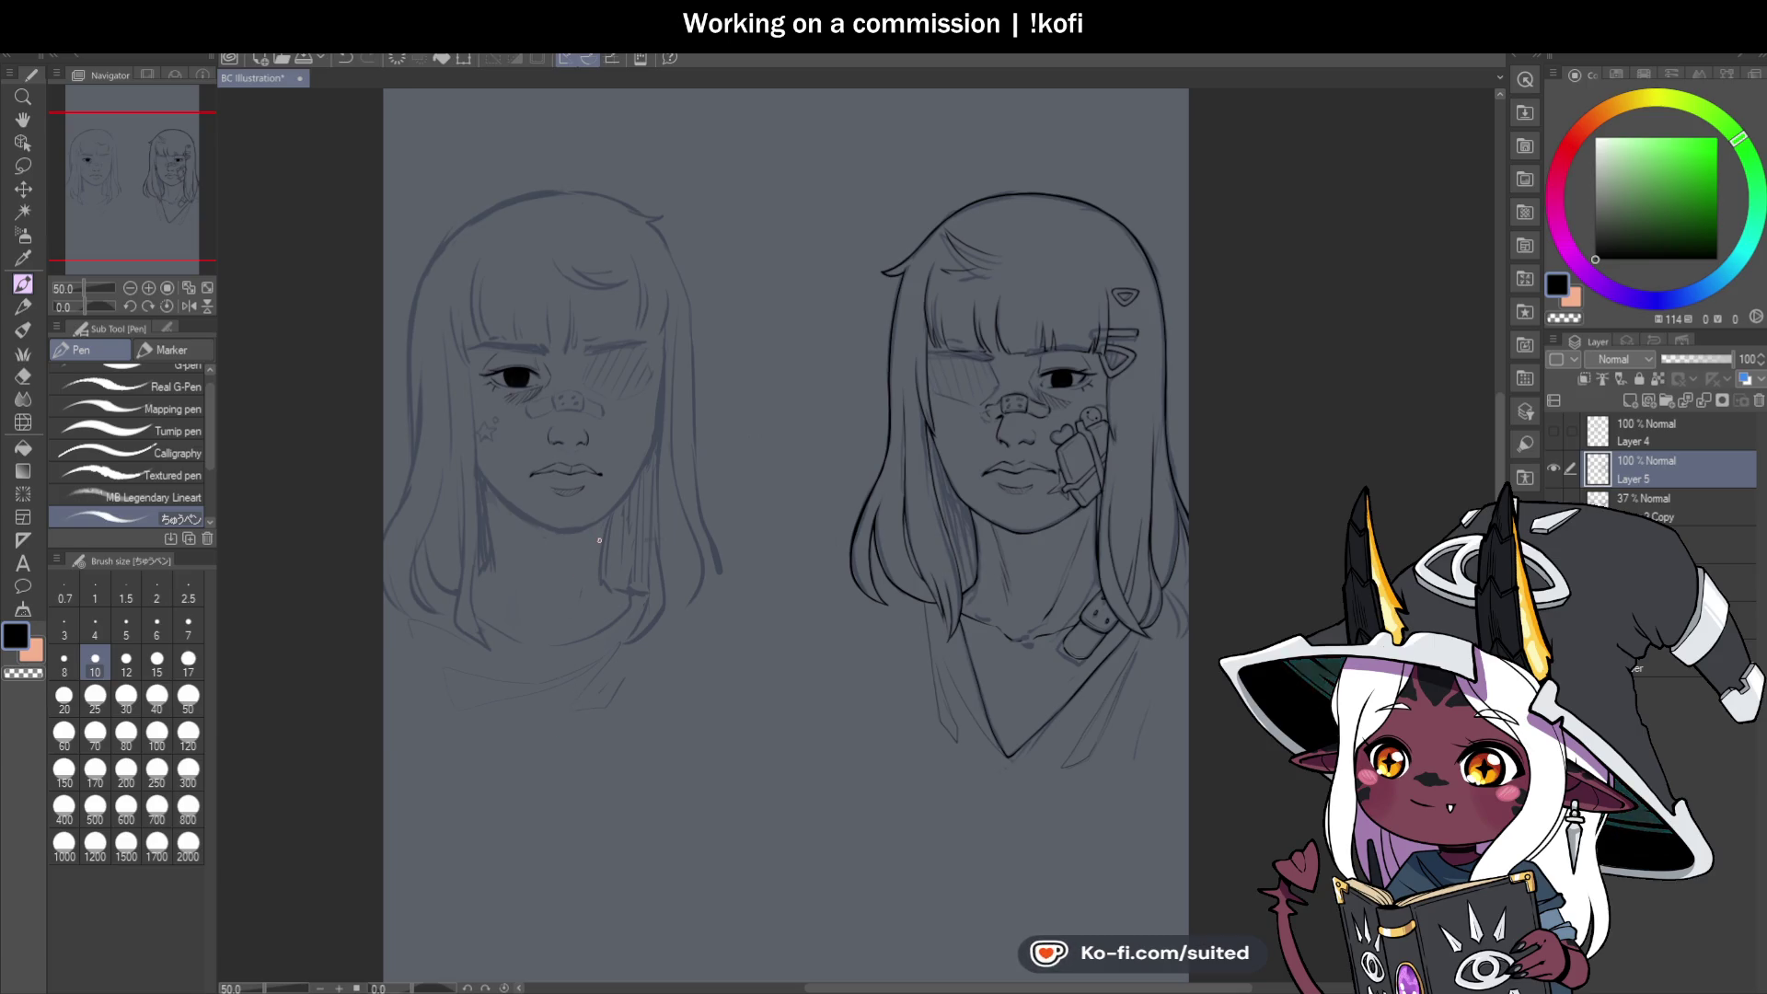
Zoom in and outline the star on her cheek: top point, left arm, lower half, right edge.
scroll(483, 428, up, 6)
mouse_move(447, 394)
mouse_down()
mouse_move(481, 339)
mouse_move(518, 385)
mouse_up()
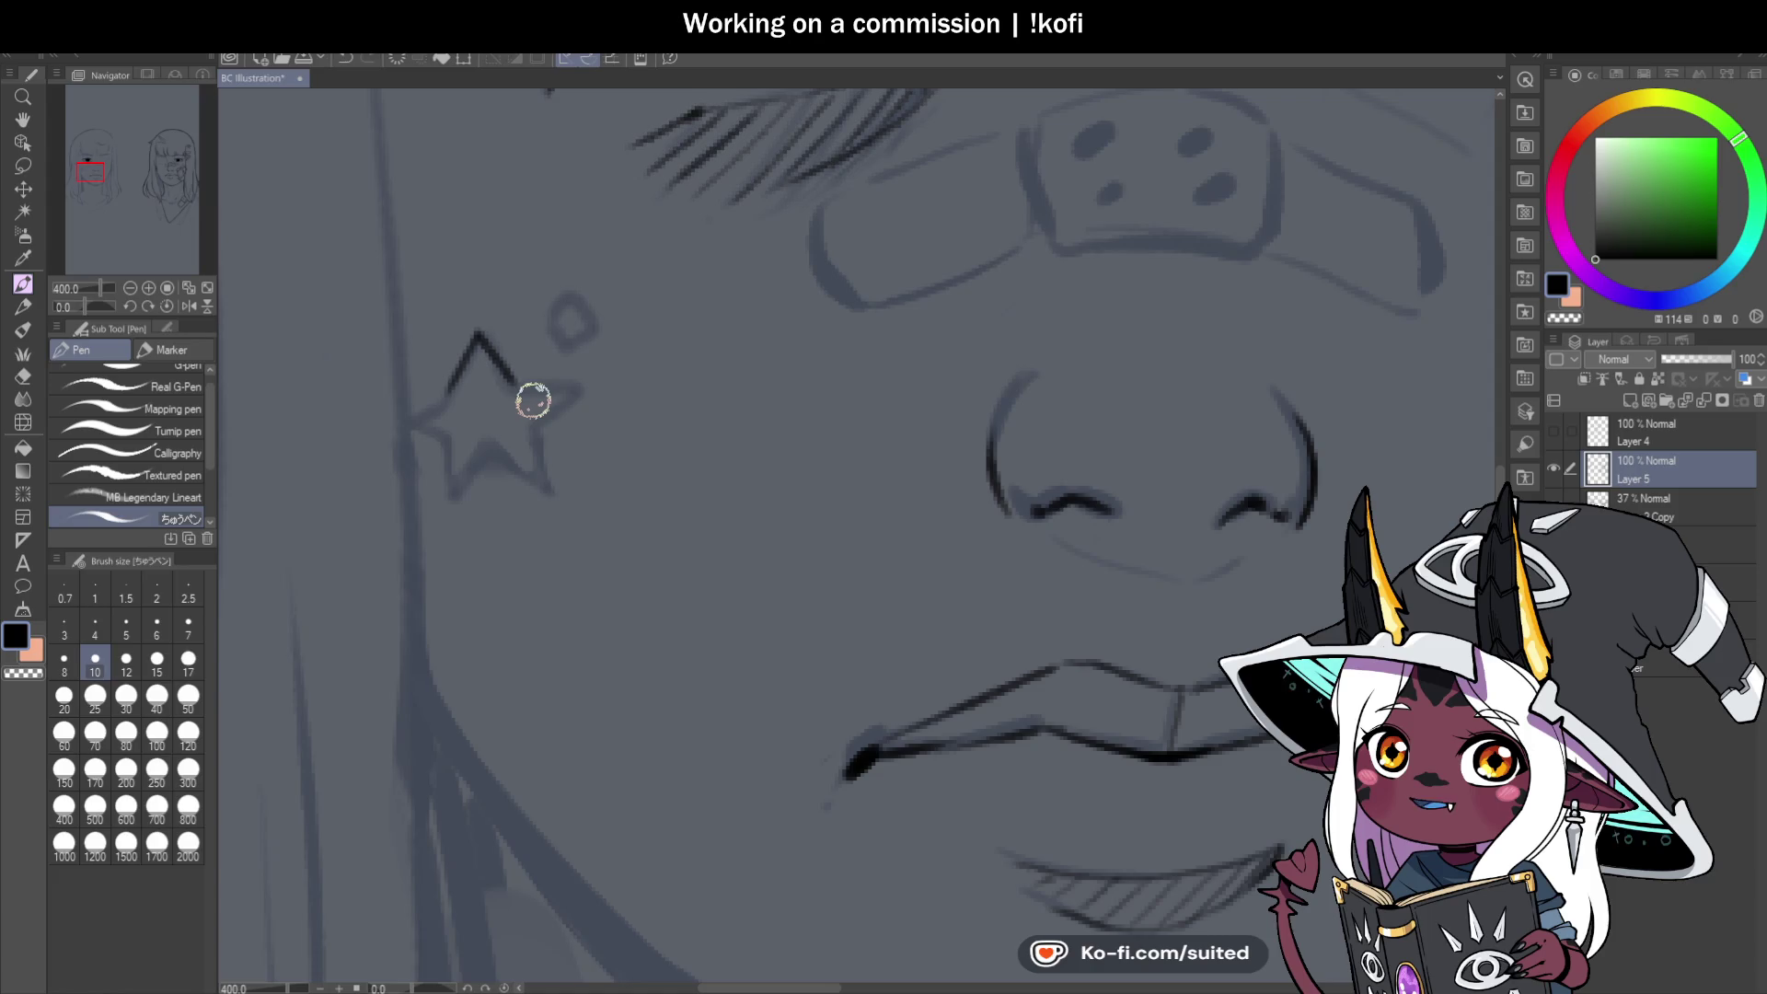
scroll(543, 368, up, 2)
mouse_move(471, 363)
mouse_down()
mouse_move(599, 368)
mouse_move(524, 451)
mouse_up()
mouse_move(343, 379)
mouse_down()
mouse_move(249, 395)
mouse_move(347, 513)
mouse_move(342, 581)
mouse_move(434, 485)
mouse_move(434, 509)
mouse_move(538, 571)
mouse_up()
drag(533, 445, 535, 531)
scroll(535, 531, down, 8)
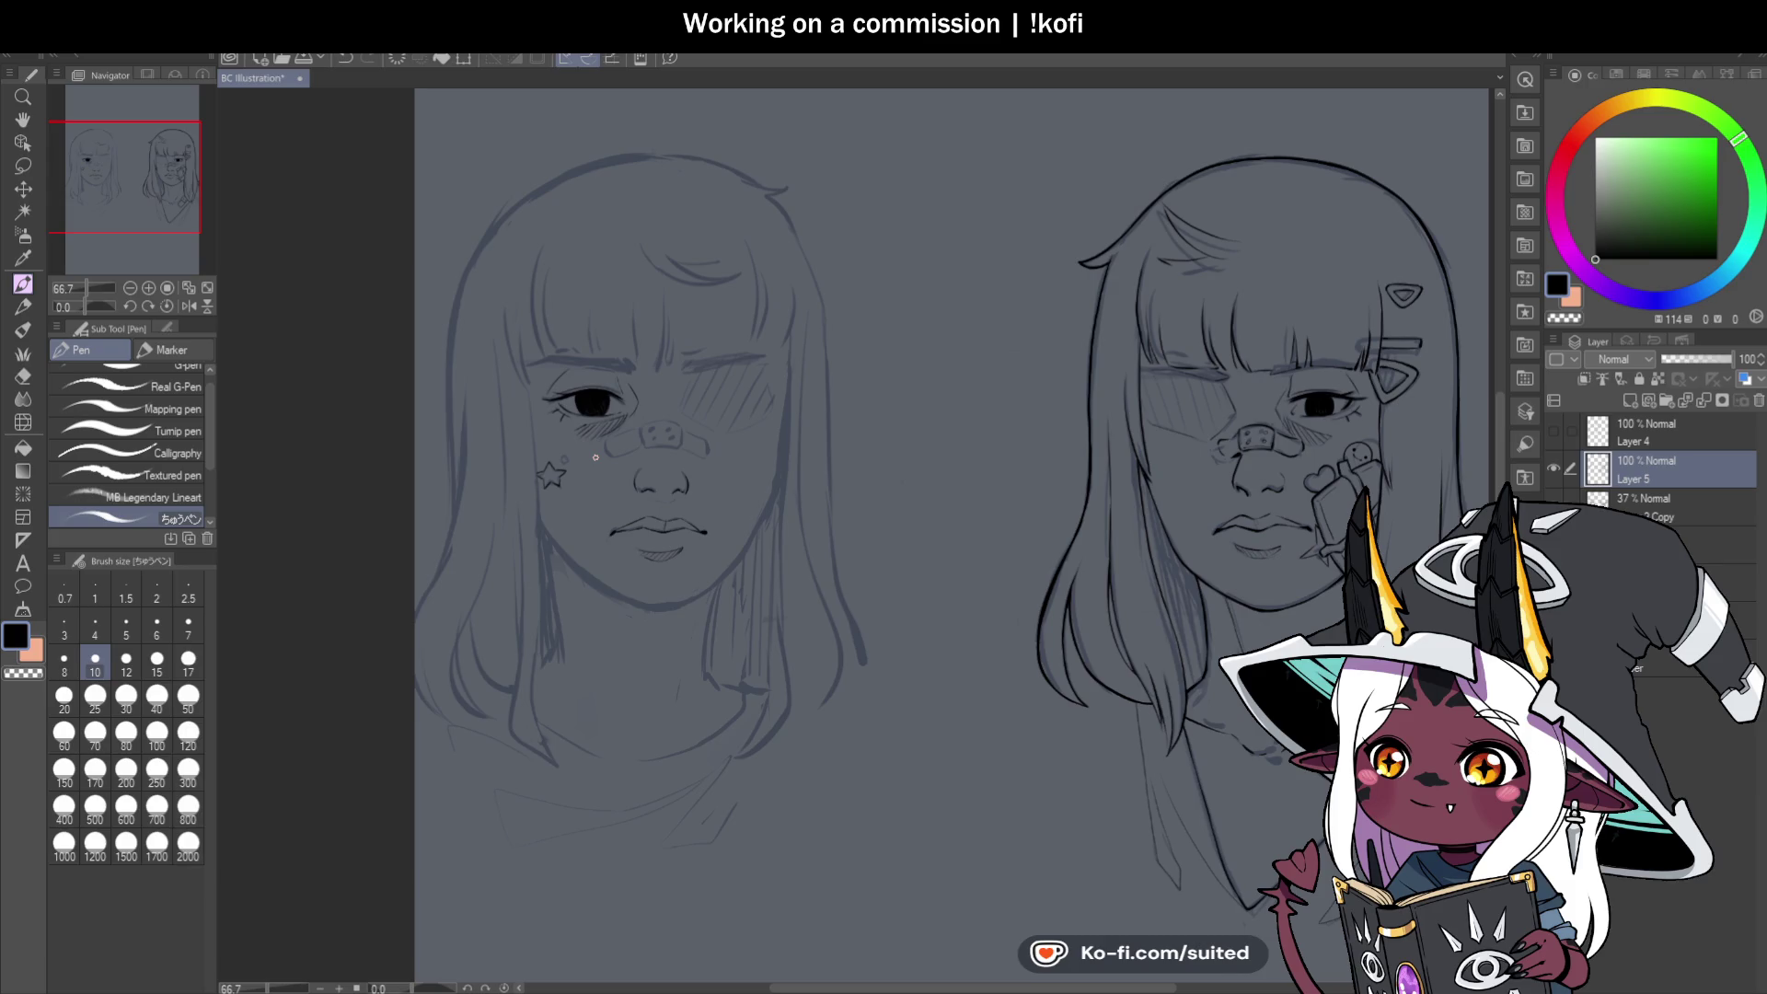
scroll(596, 458, up, 8)
drag(647, 382, 628, 508)
scroll(627, 507, down, 4)
scroll(666, 466, up, 4)
Undo the bad lower-right star strokes, redraw that edge and close the outline at its tip.
key(ctrl+z)
key(ctrl+z)
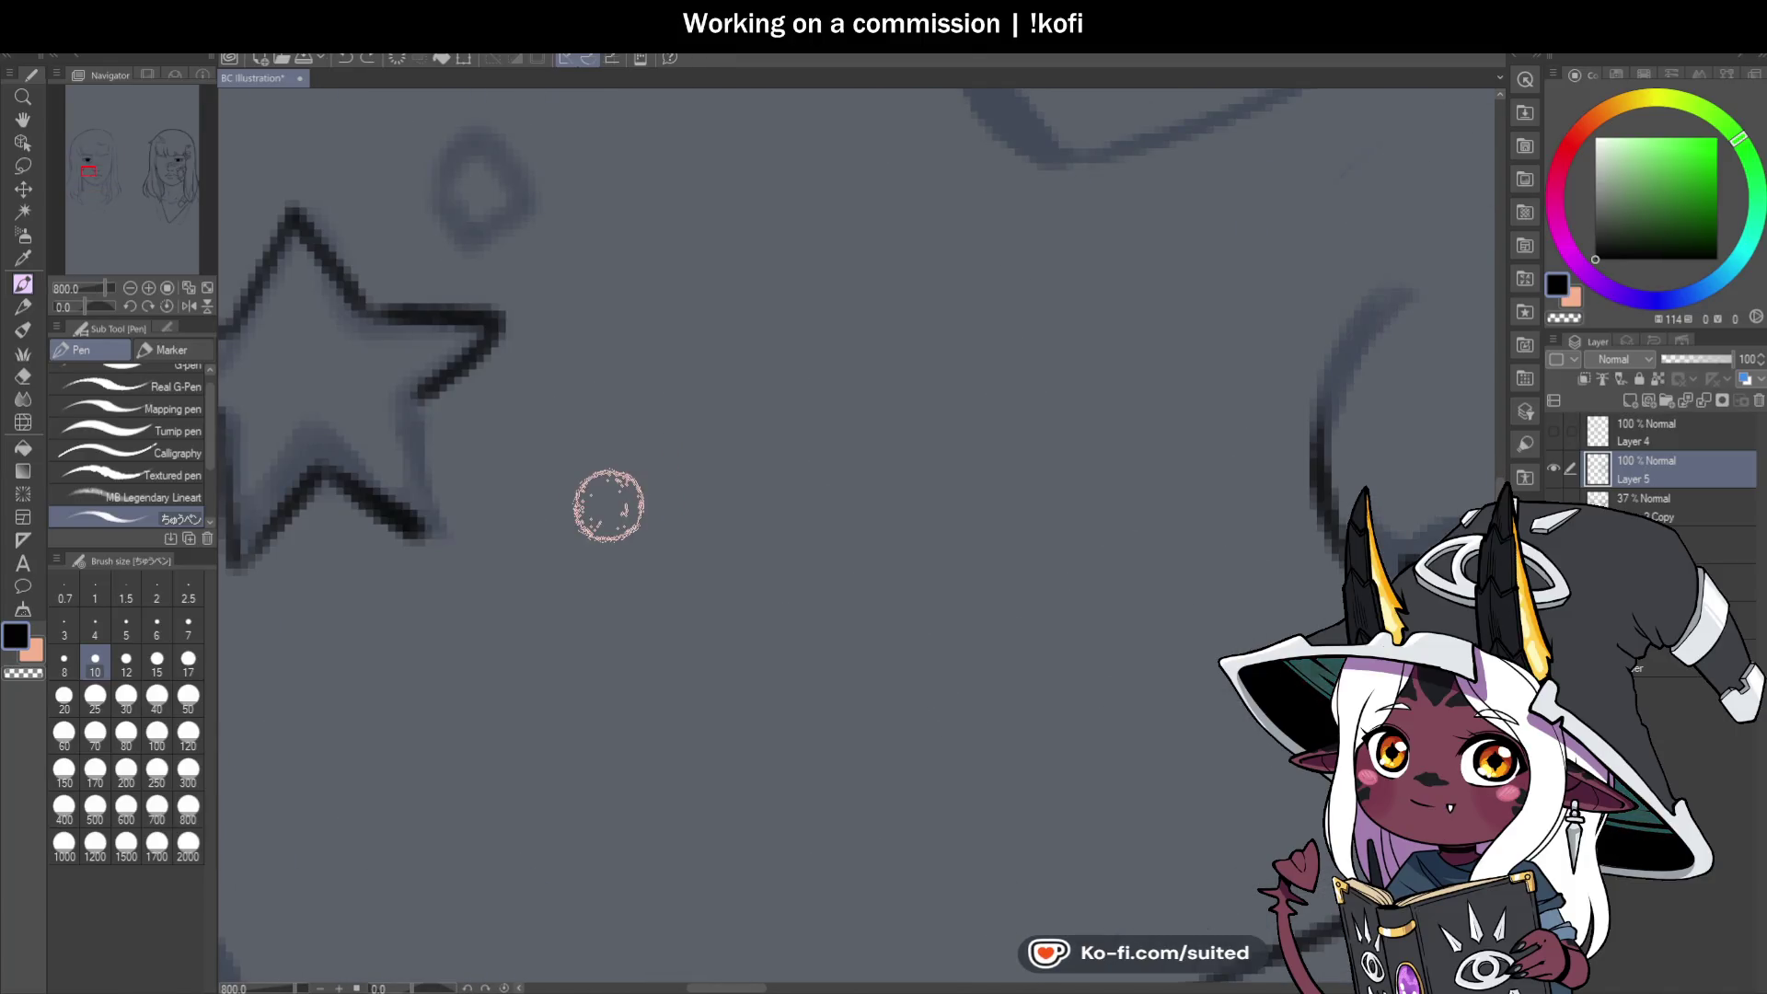
scroll(635, 479, down, 2)
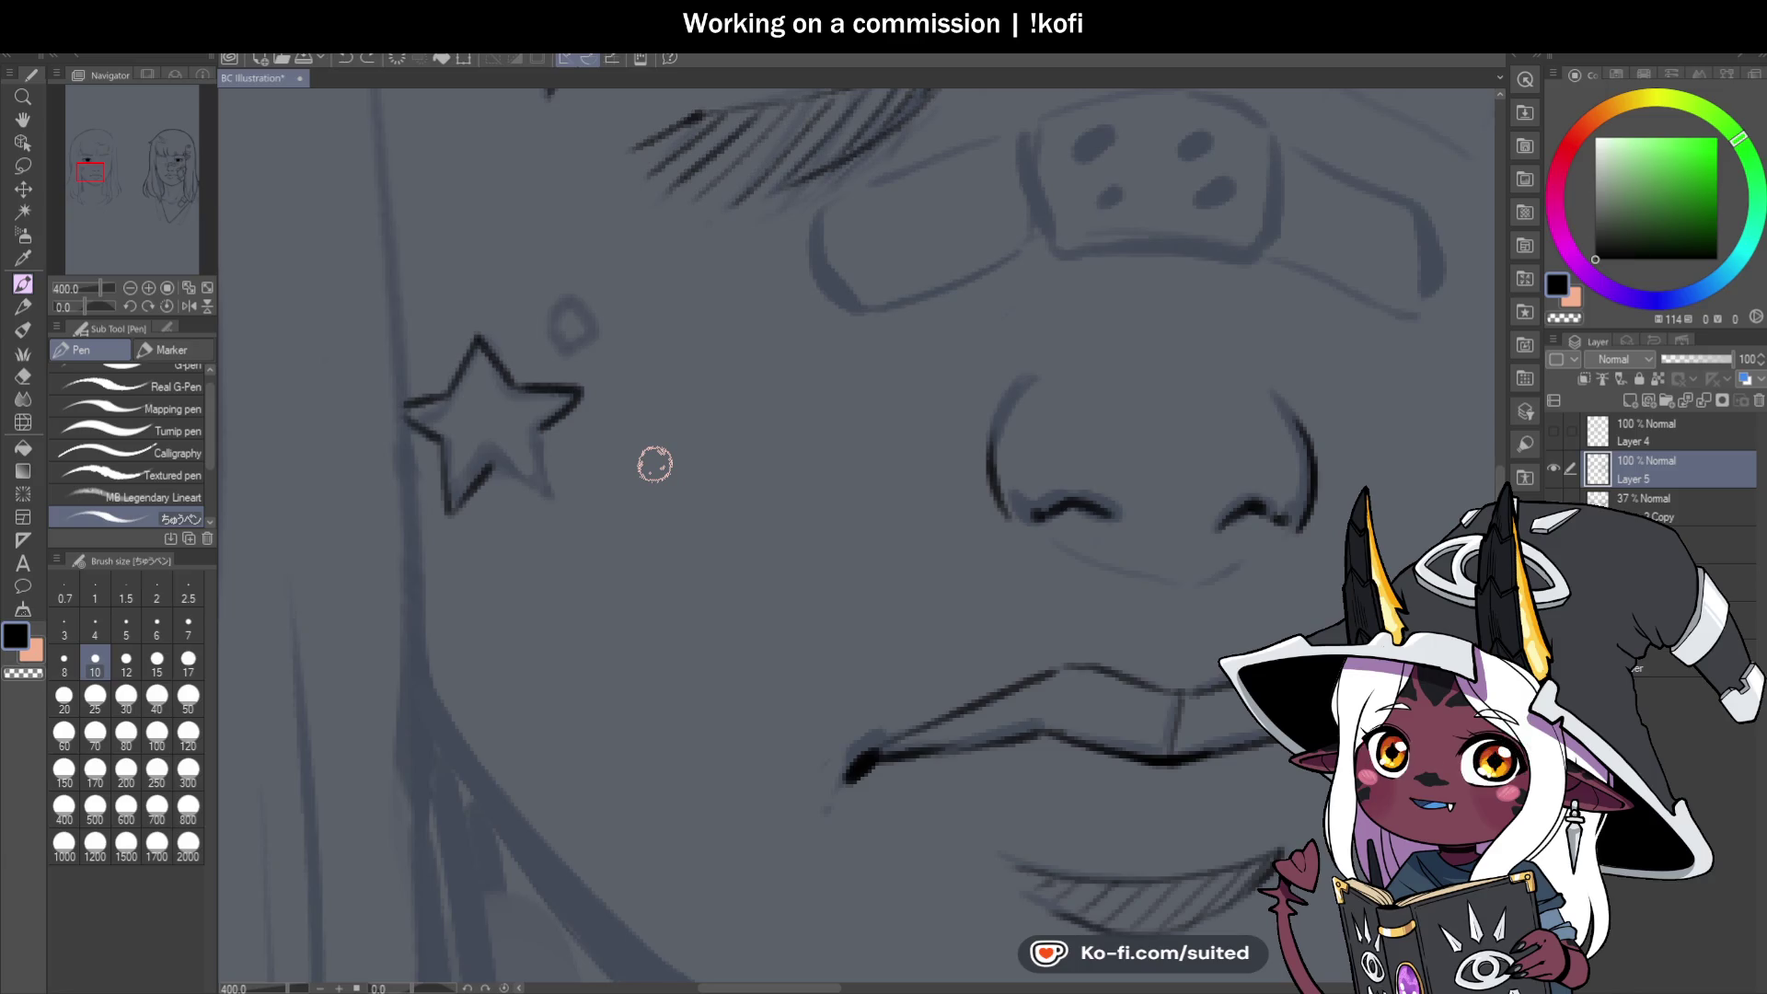
scroll(489, 501, up, 2)
mouse_move(497, 402)
mouse_down()
mouse_move(570, 468)
mouse_move(600, 465)
mouse_up()
mouse_move(493, 410)
mouse_down()
mouse_move(604, 474)
mouse_move(575, 348)
mouse_up()
scroll(574, 348, down, 8)
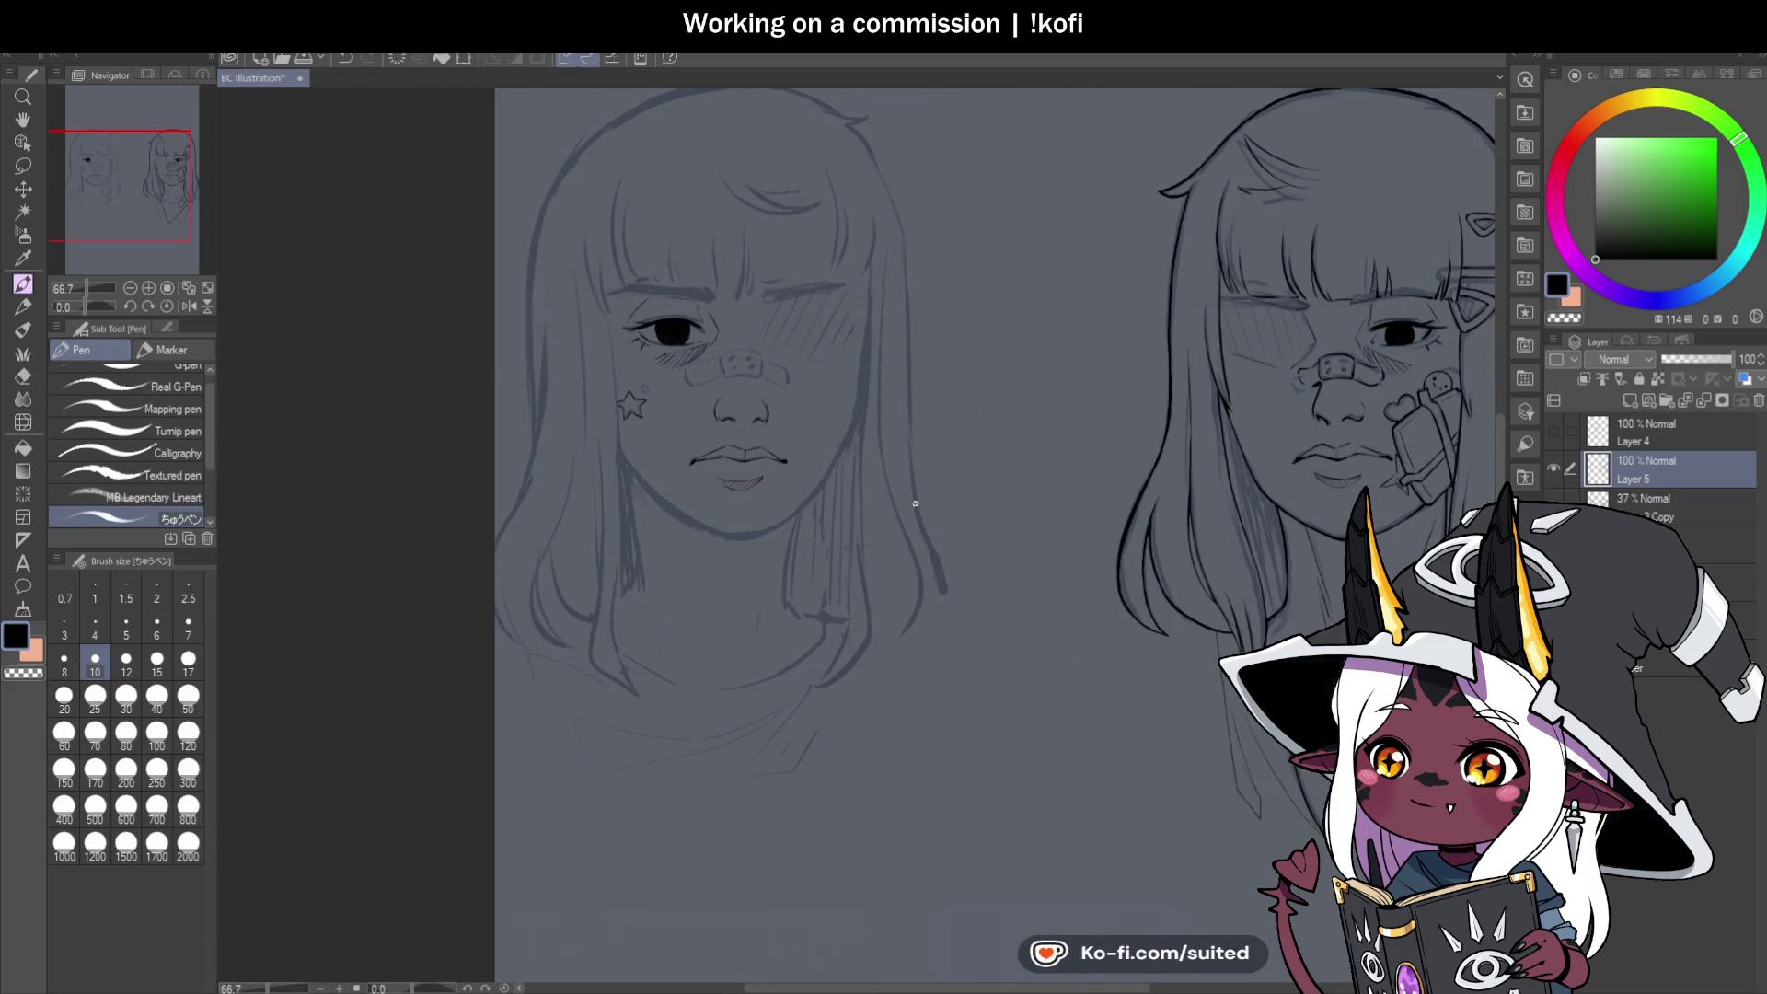
scroll(670, 489, up, 3)
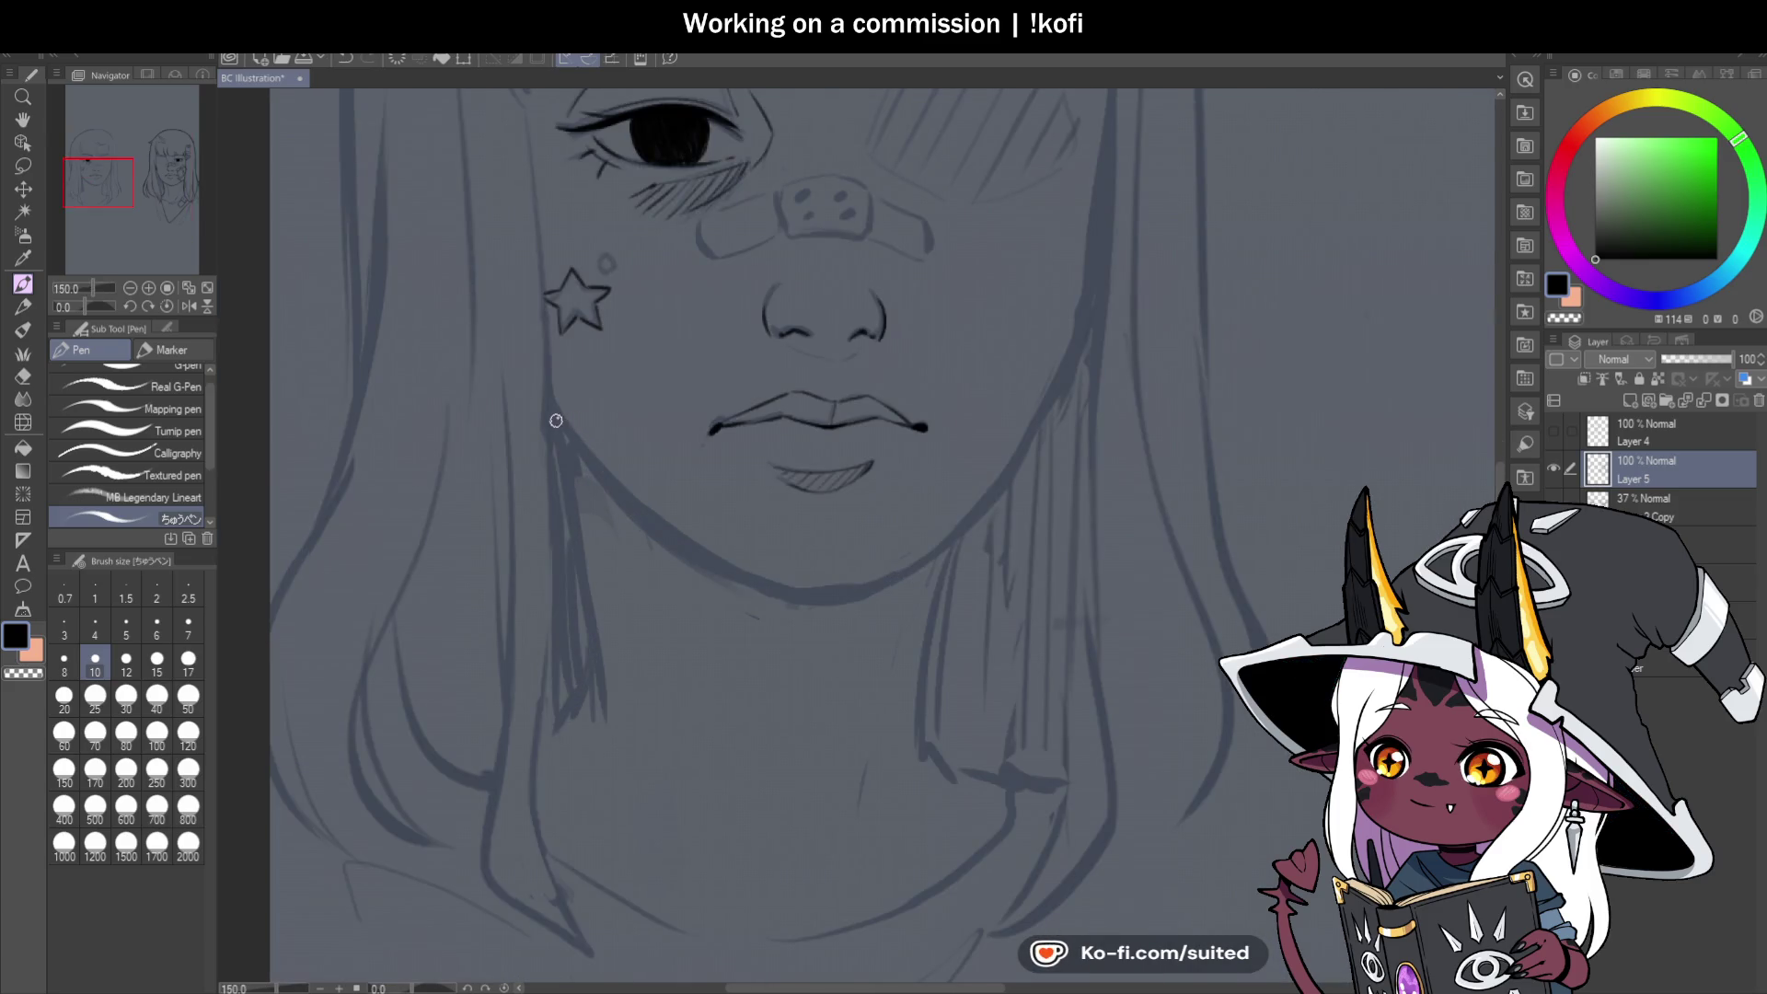
Ink the star-cheeked girl's cheek line and jaw down to the chin, mirroring and rotating the canvas.
drag(558, 417, 763, 583)
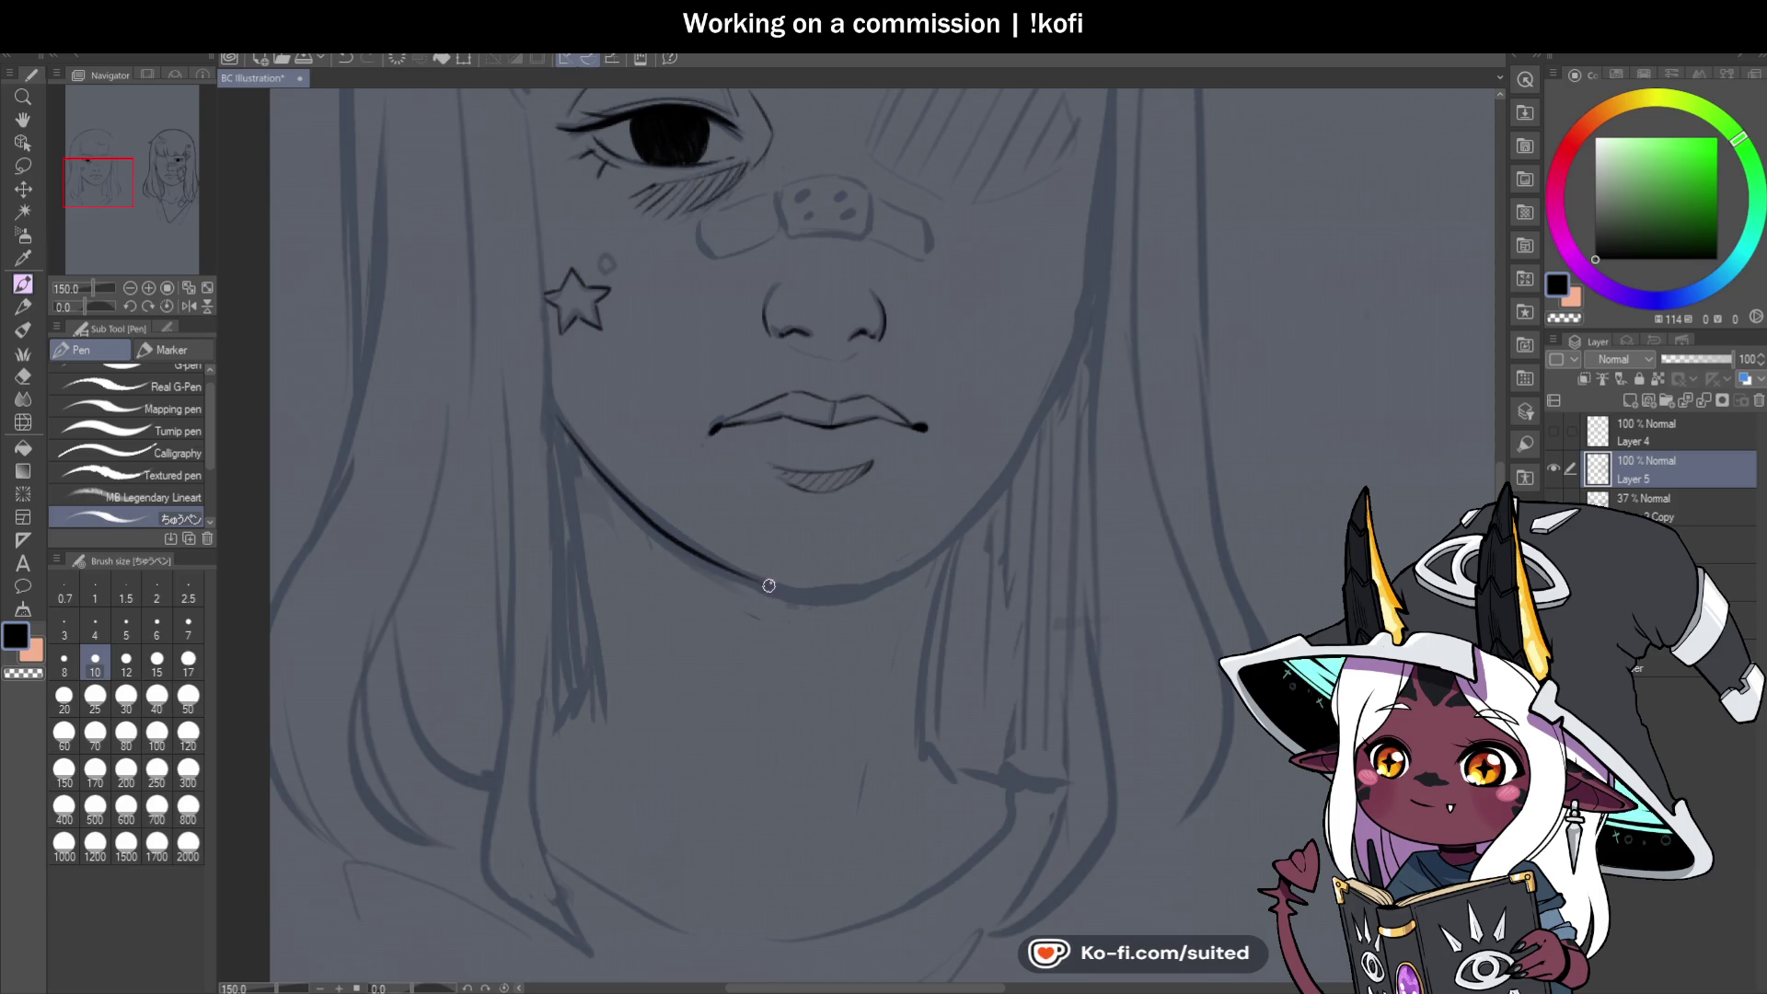
click(188, 305)
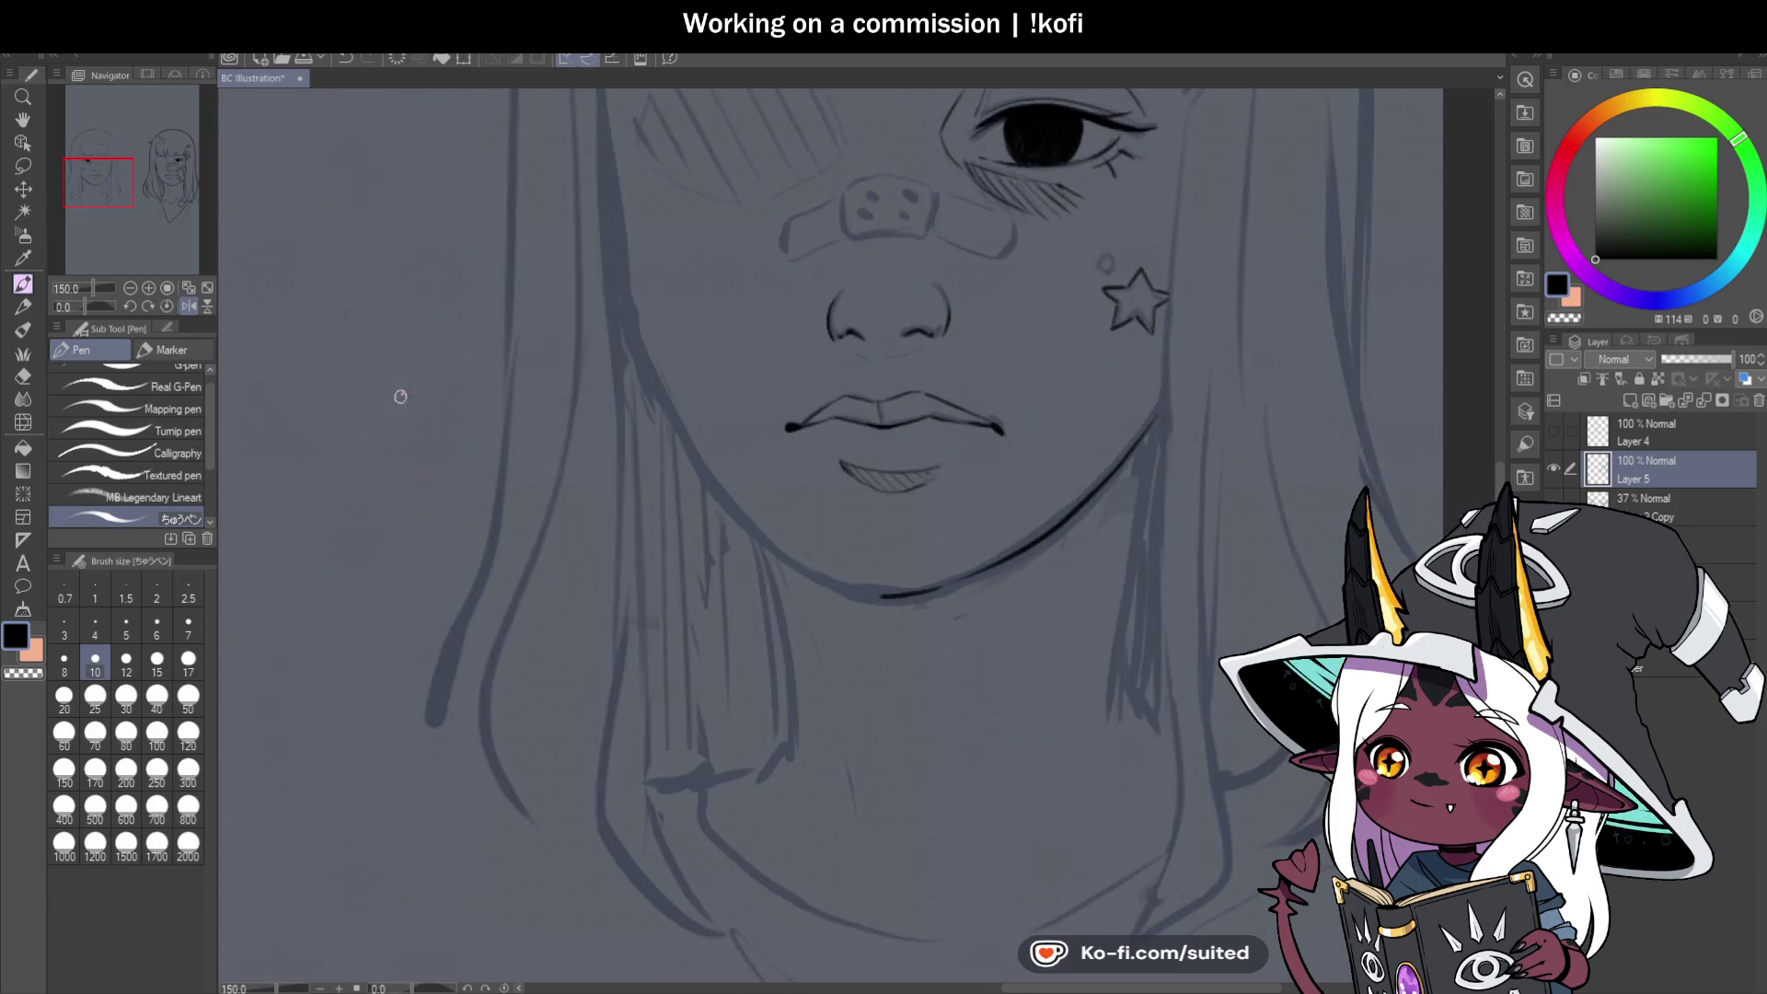
scroll(817, 526, down, 3)
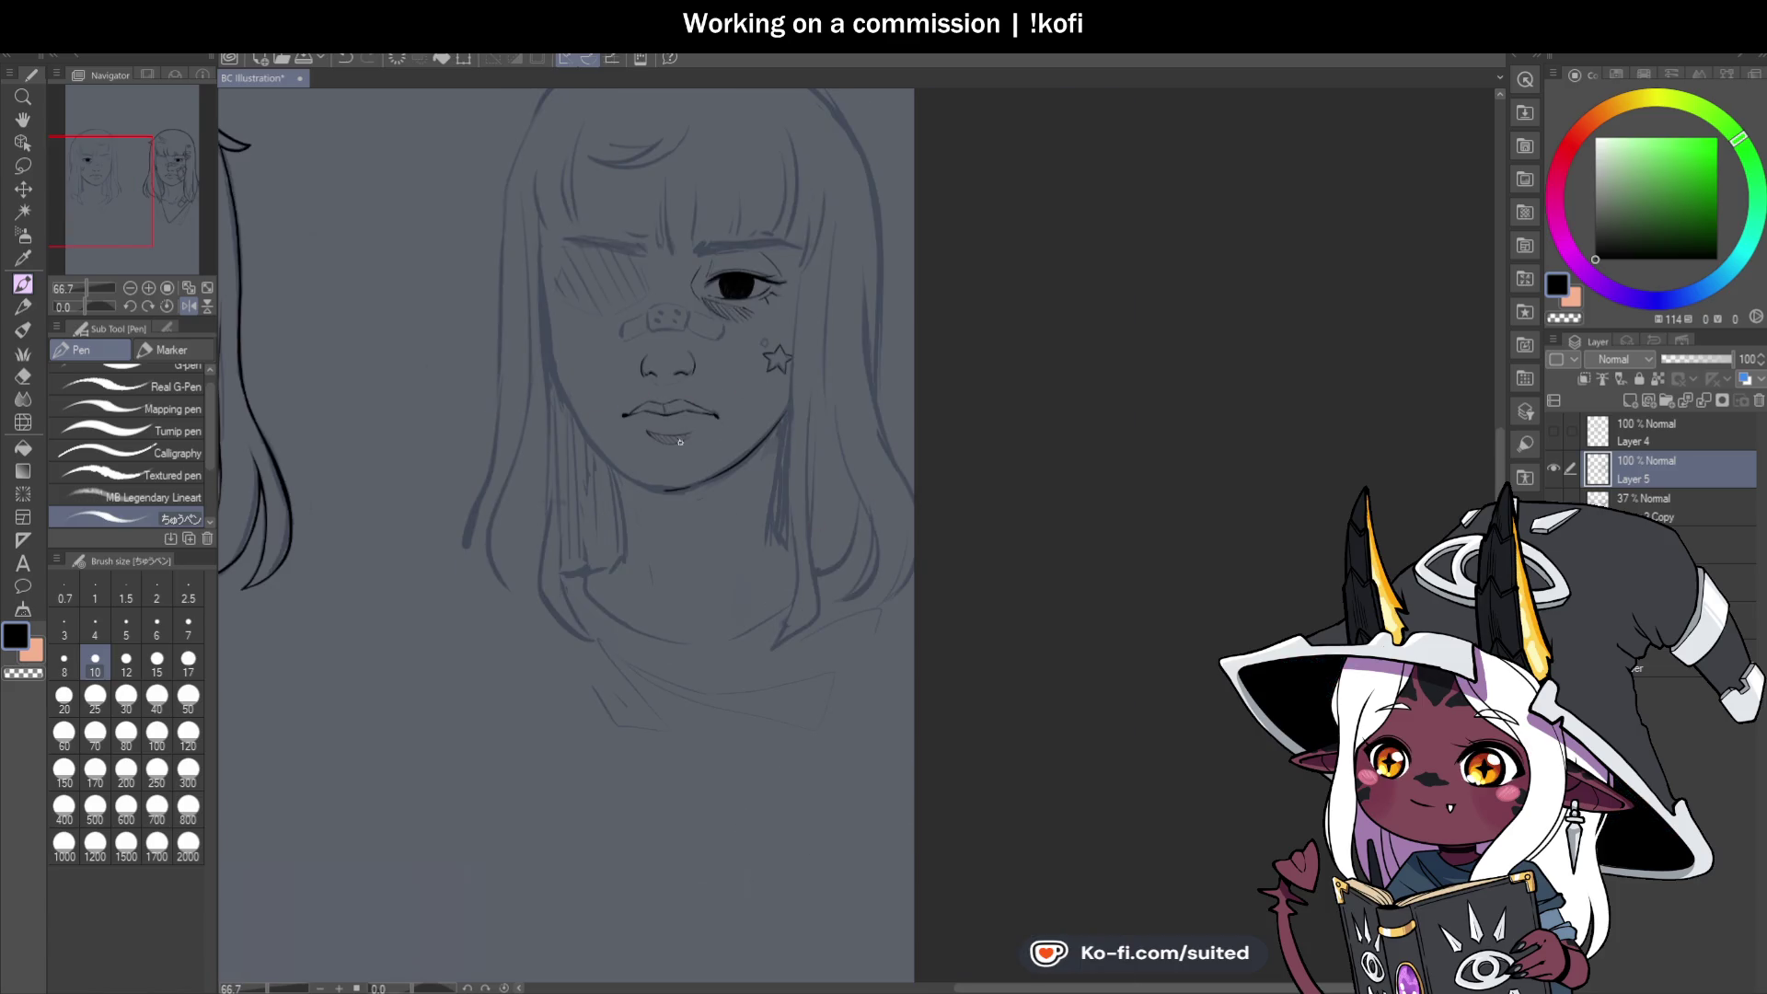
scroll(548, 336, up, 2)
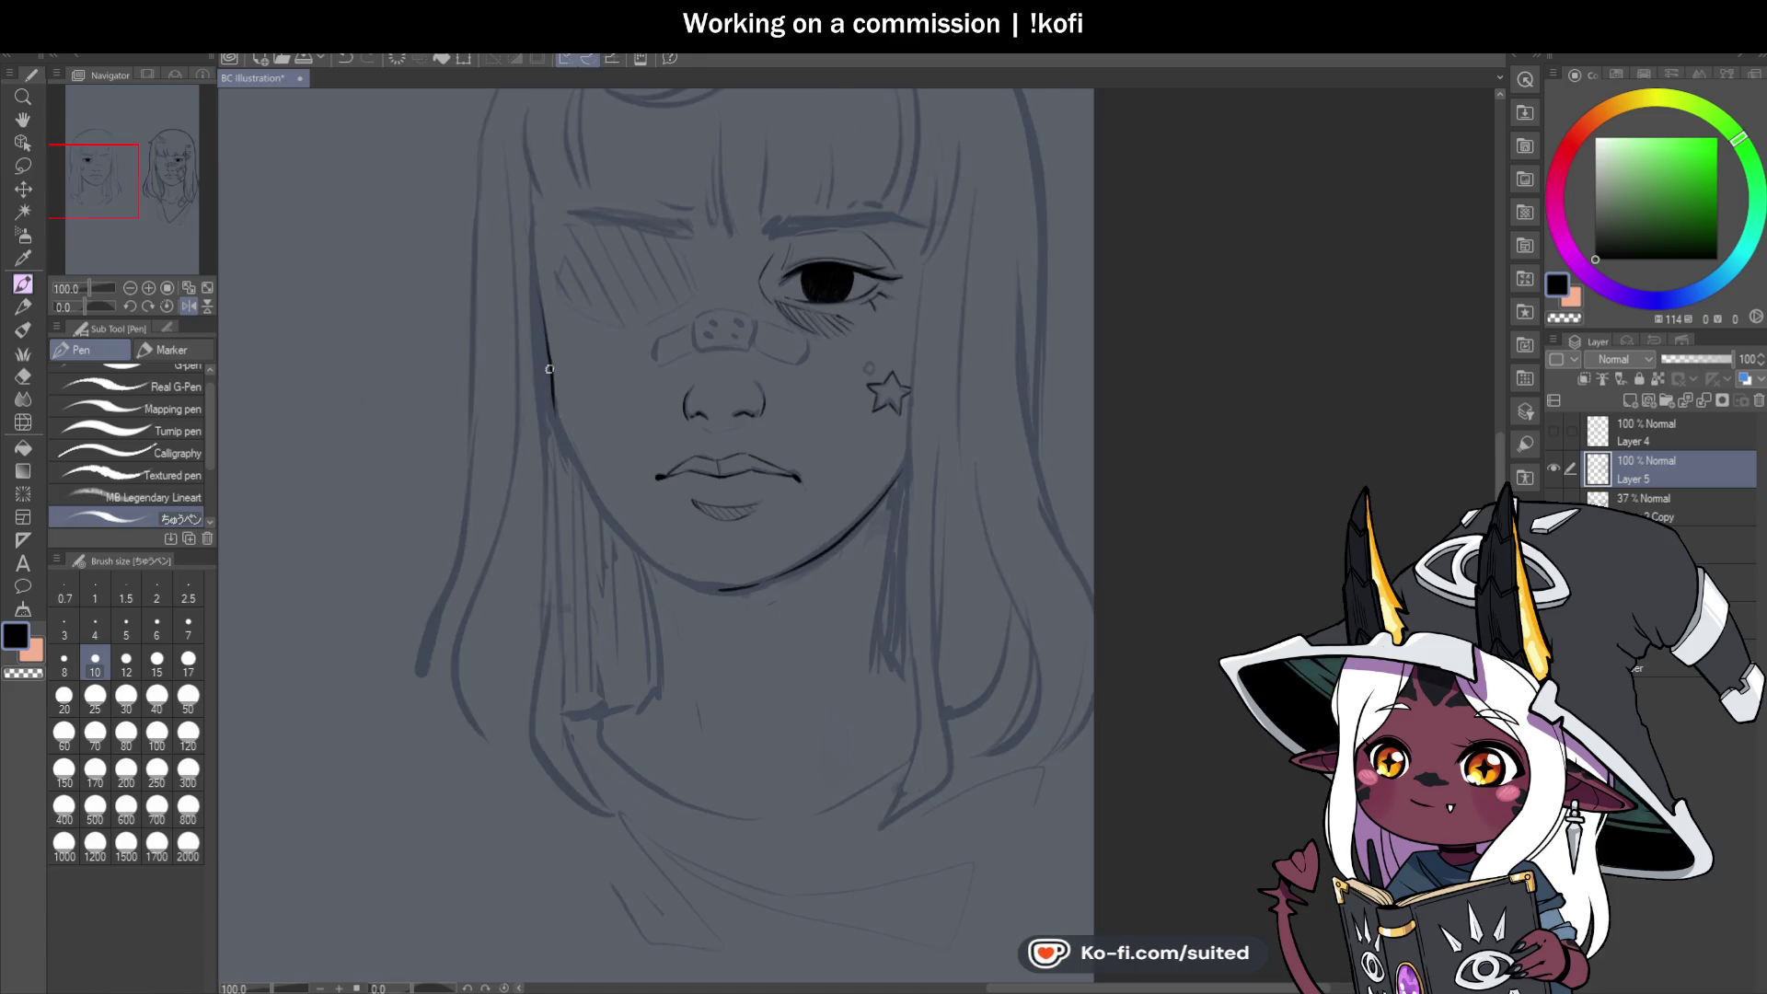
drag(550, 367, 574, 462)
scroll(578, 463, up, 2)
drag(617, 531, 688, 609)
mouse_move(746, 738)
mouse_down()
mouse_move(635, 472)
mouse_move(738, 367)
mouse_up()
scroll(740, 504, up, 1)
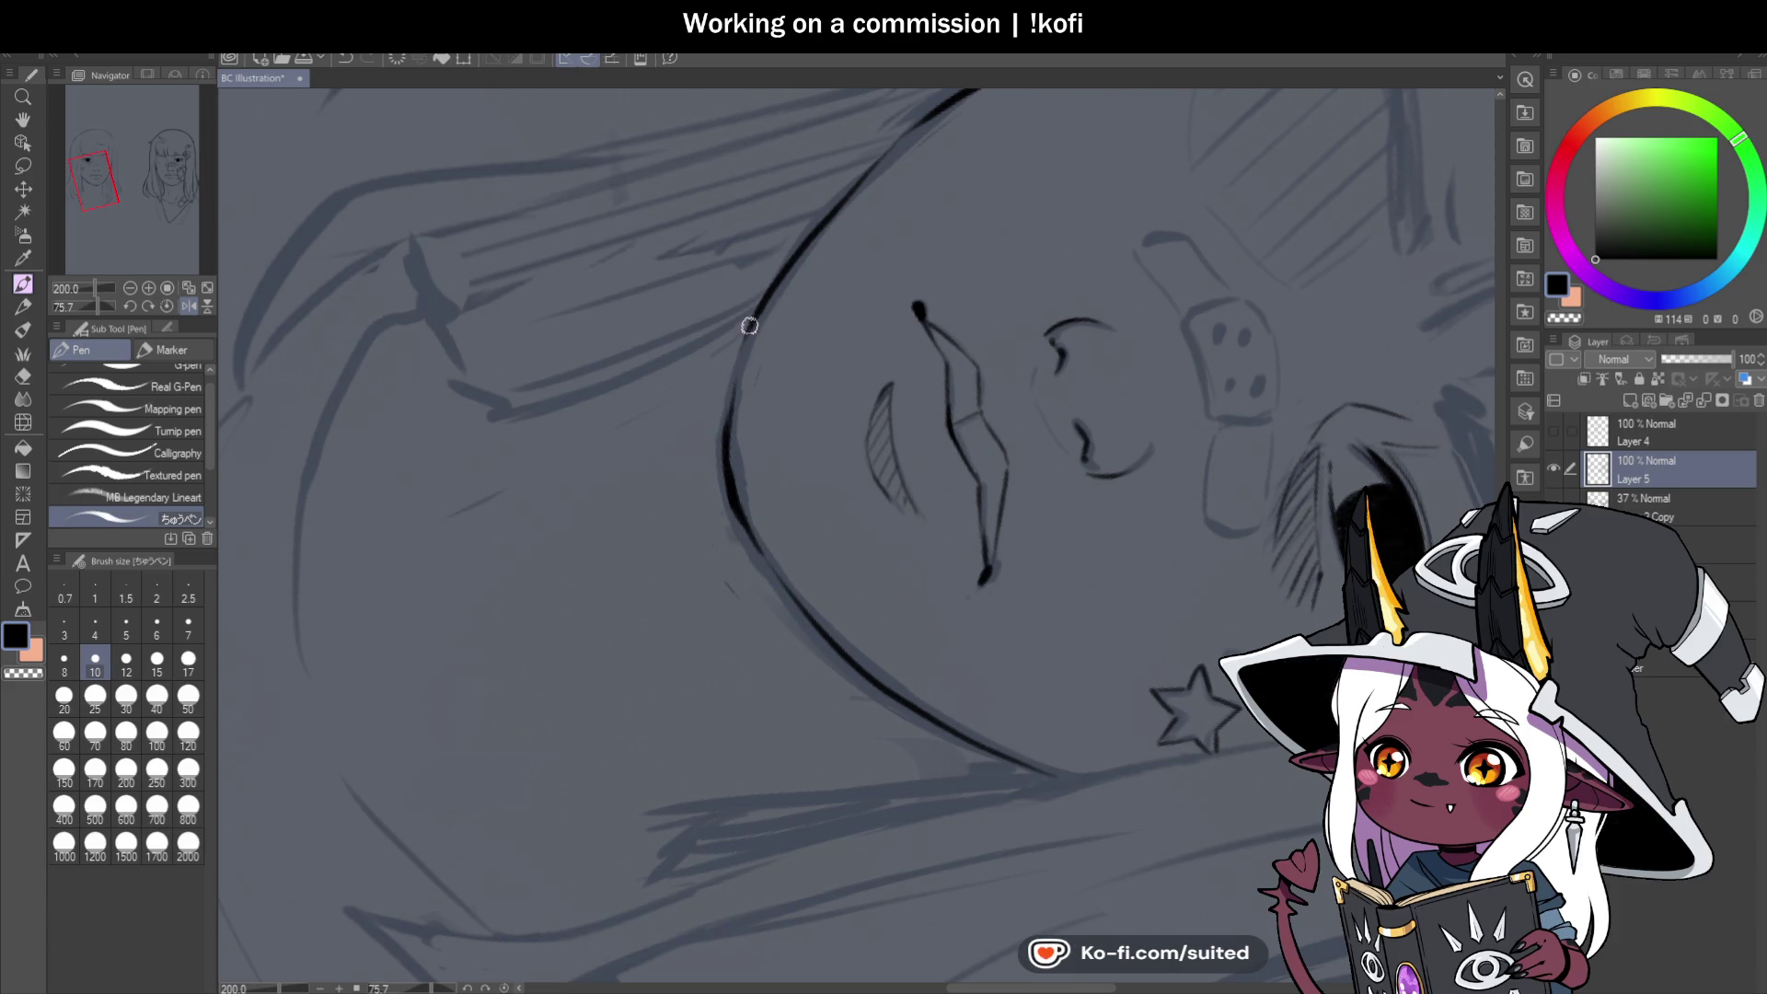
click(166, 306)
scroll(1073, 441, down, 4)
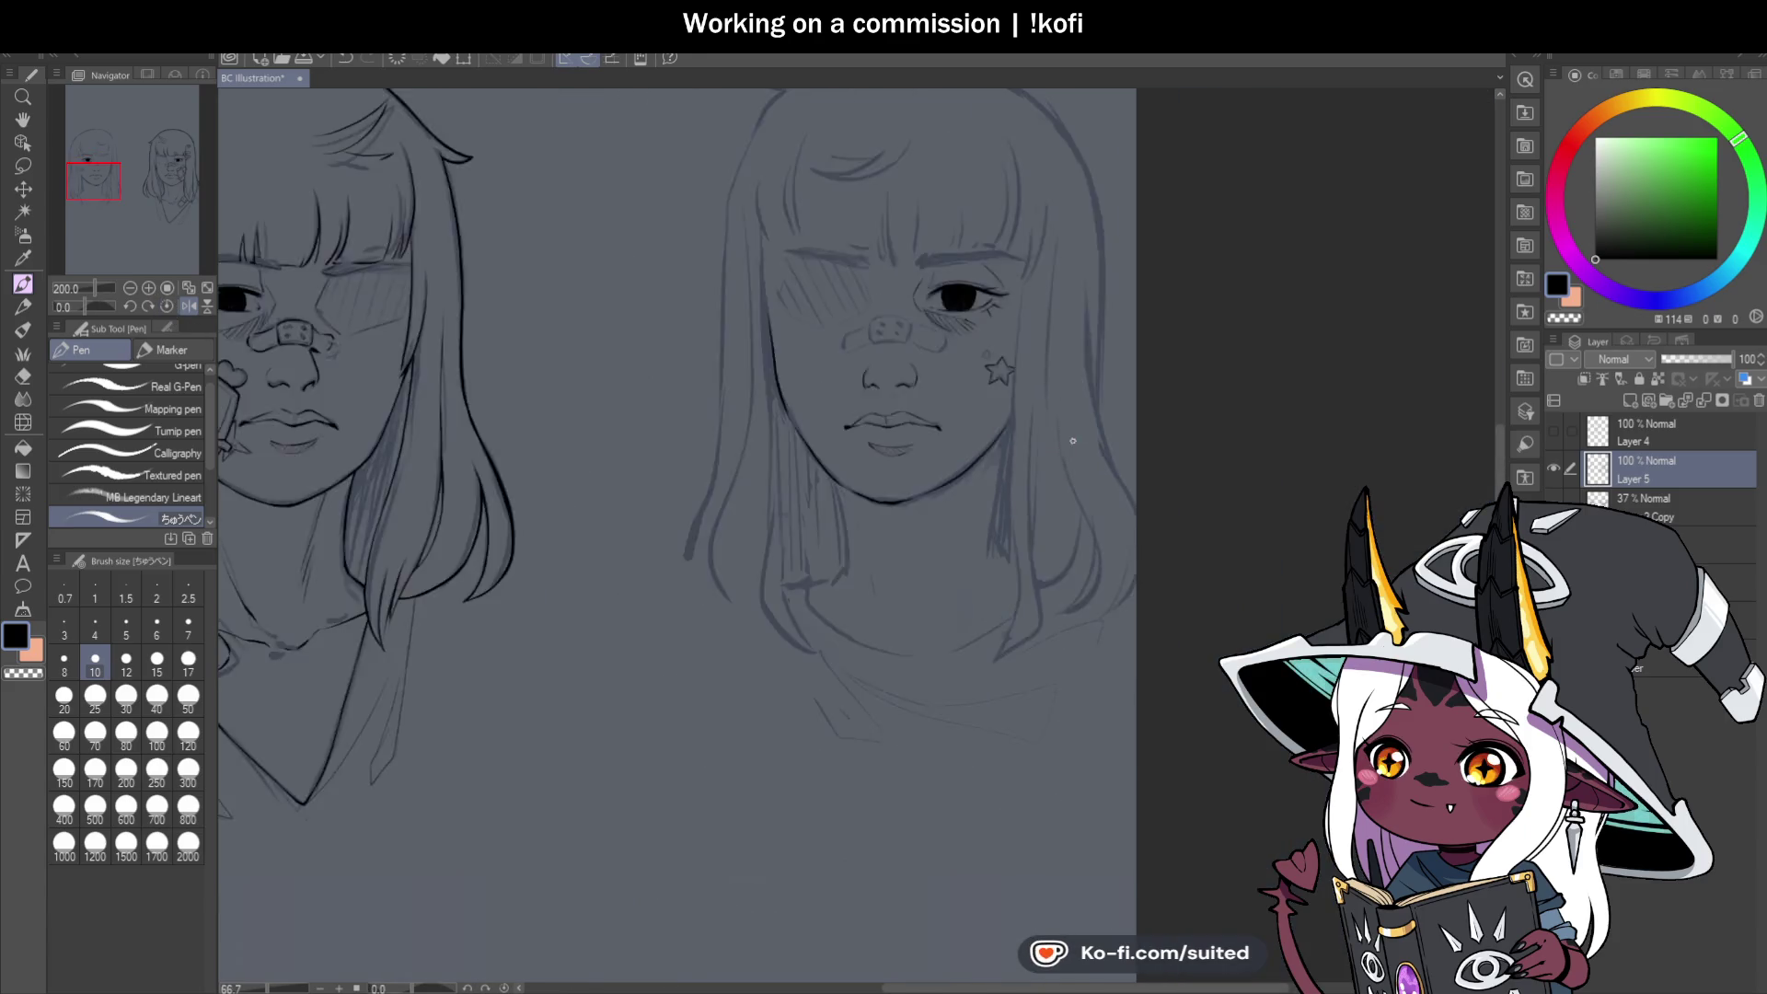
scroll(1074, 441, down, 2)
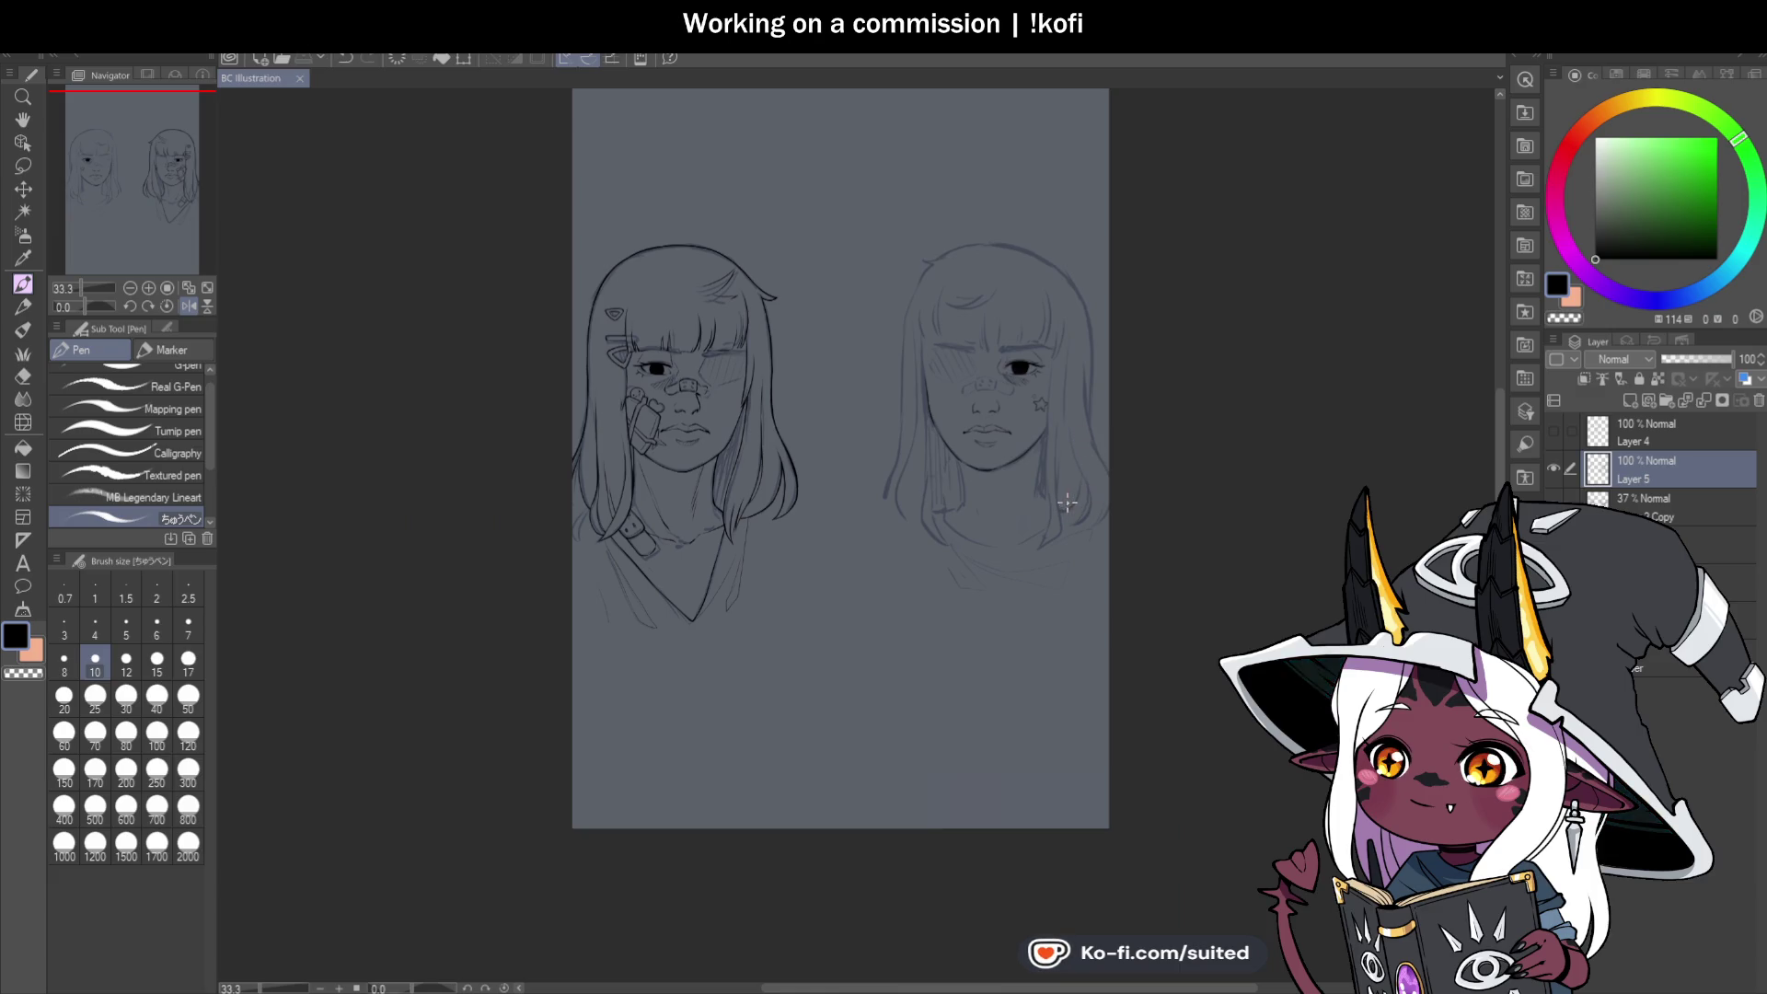
scroll(1063, 440, up, 2)
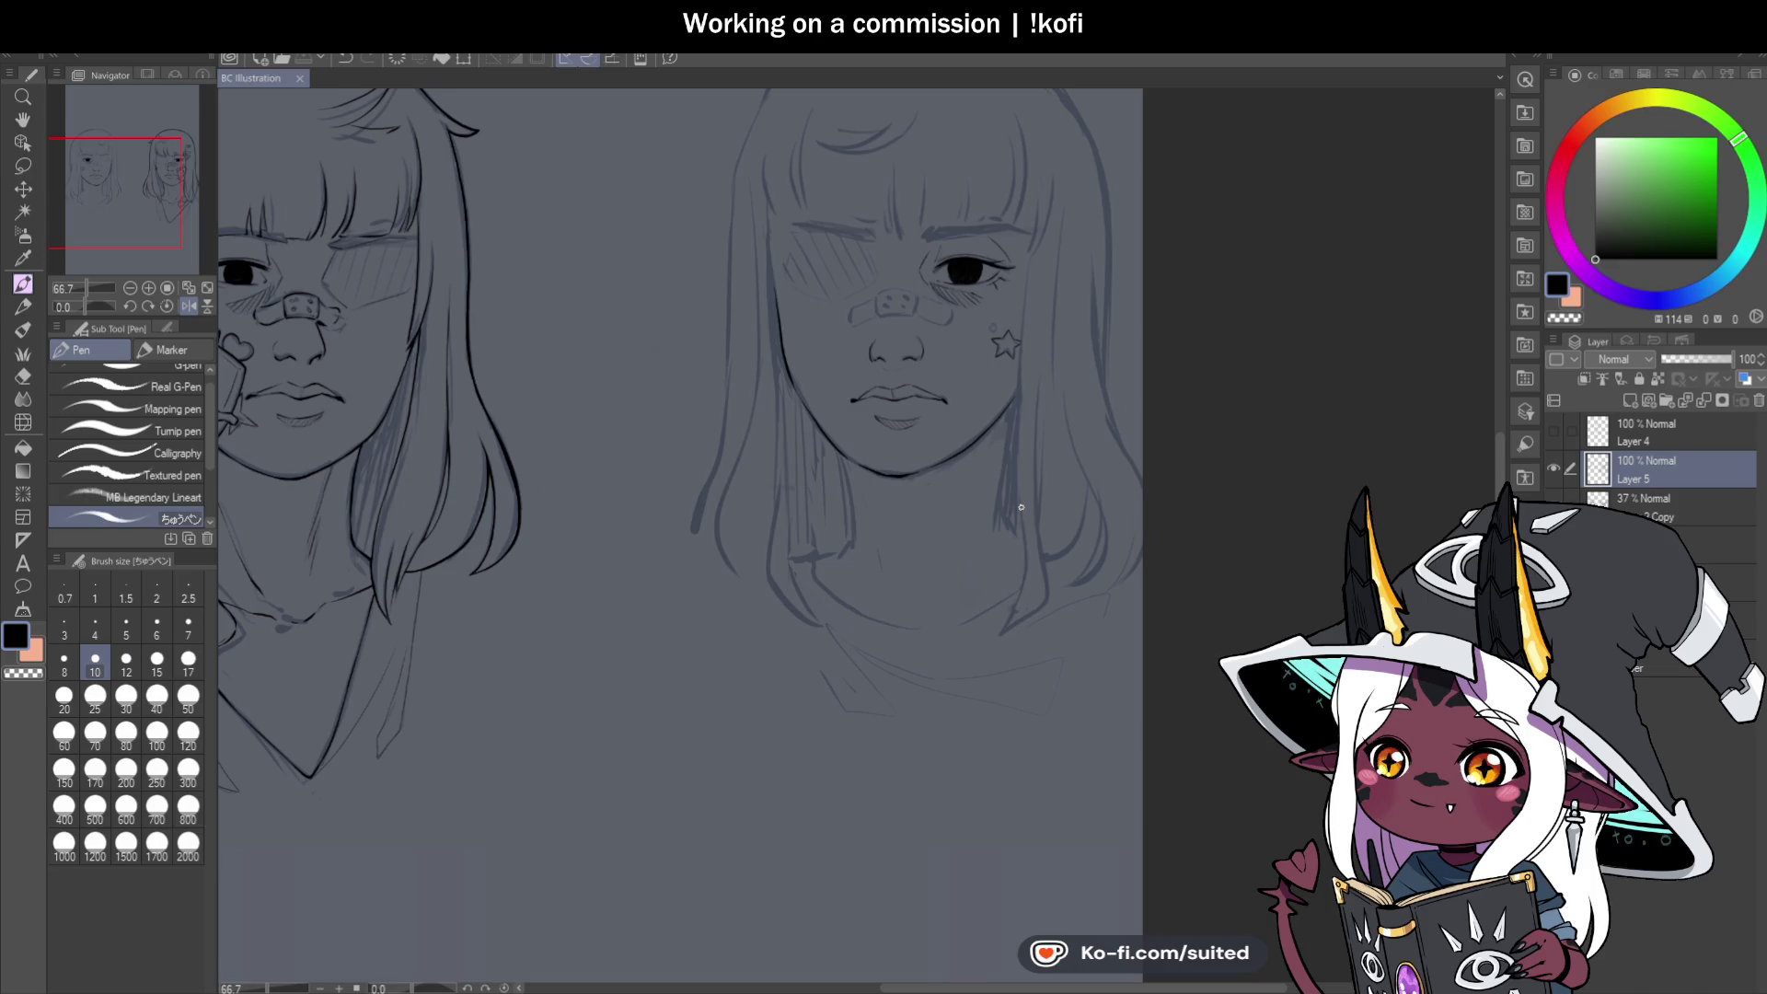
With the canvas rotated, go over the face contour to thicken it, then set the canvas upright.
drag(88, 296, 97, 307)
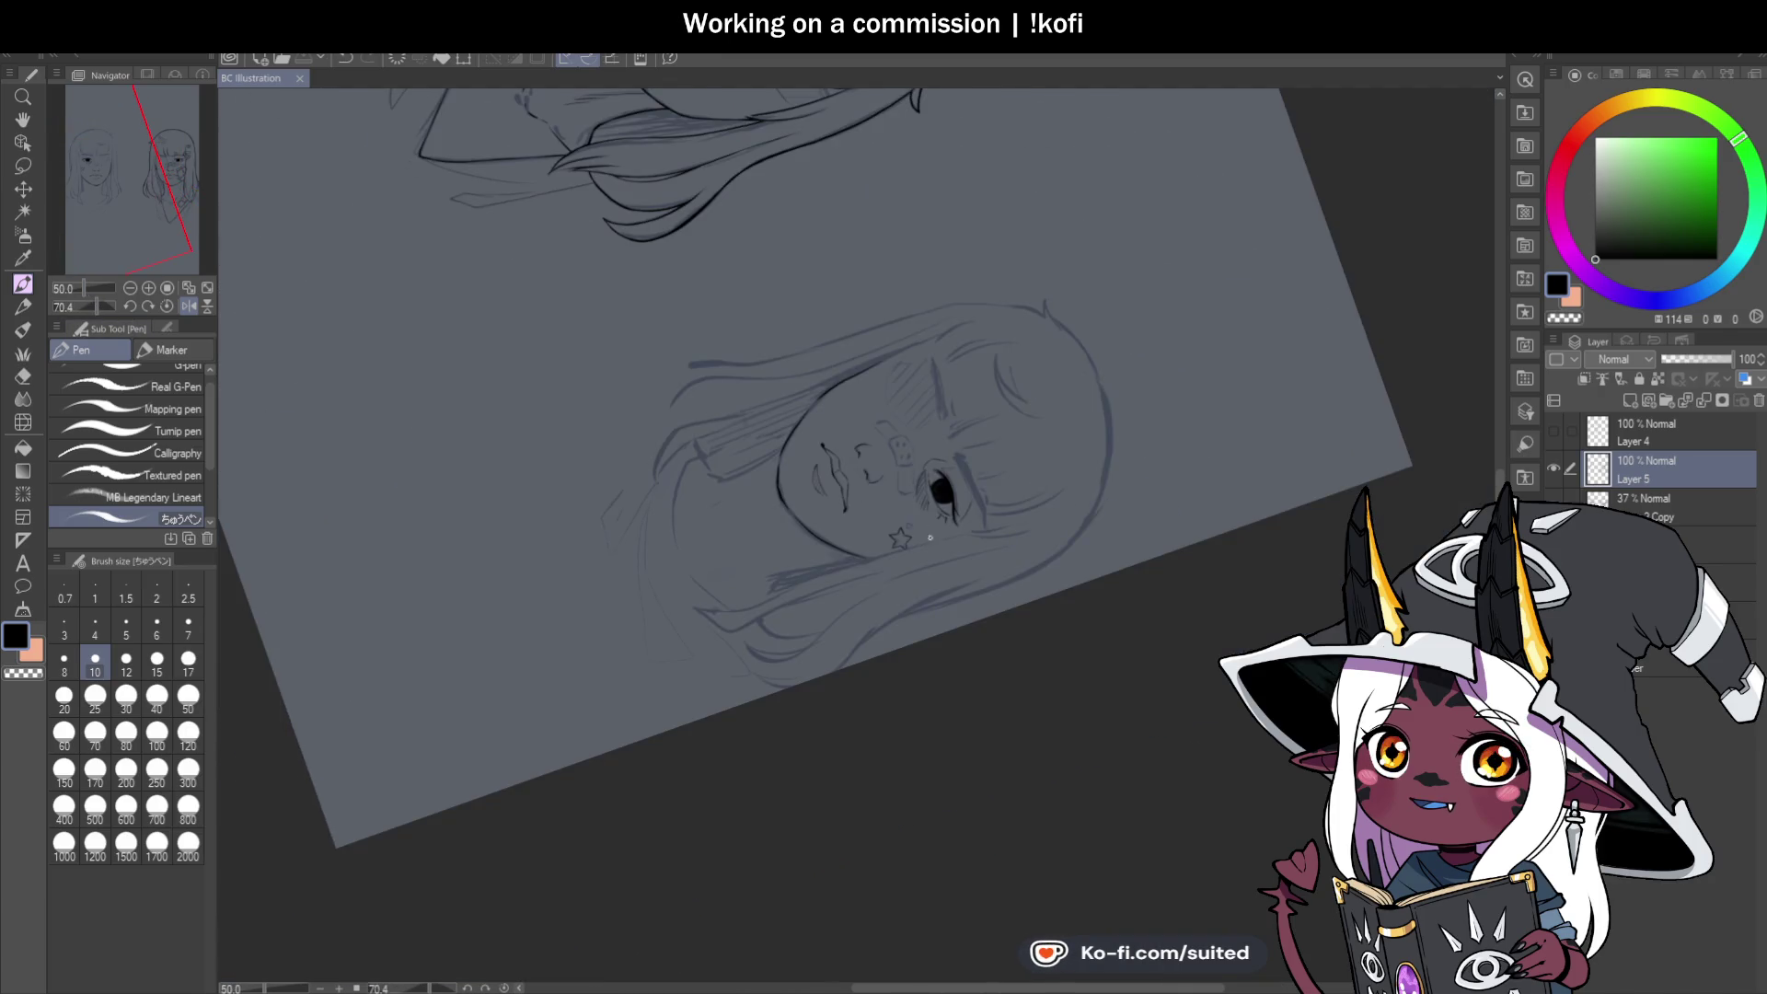
scroll(930, 538, up, 5)
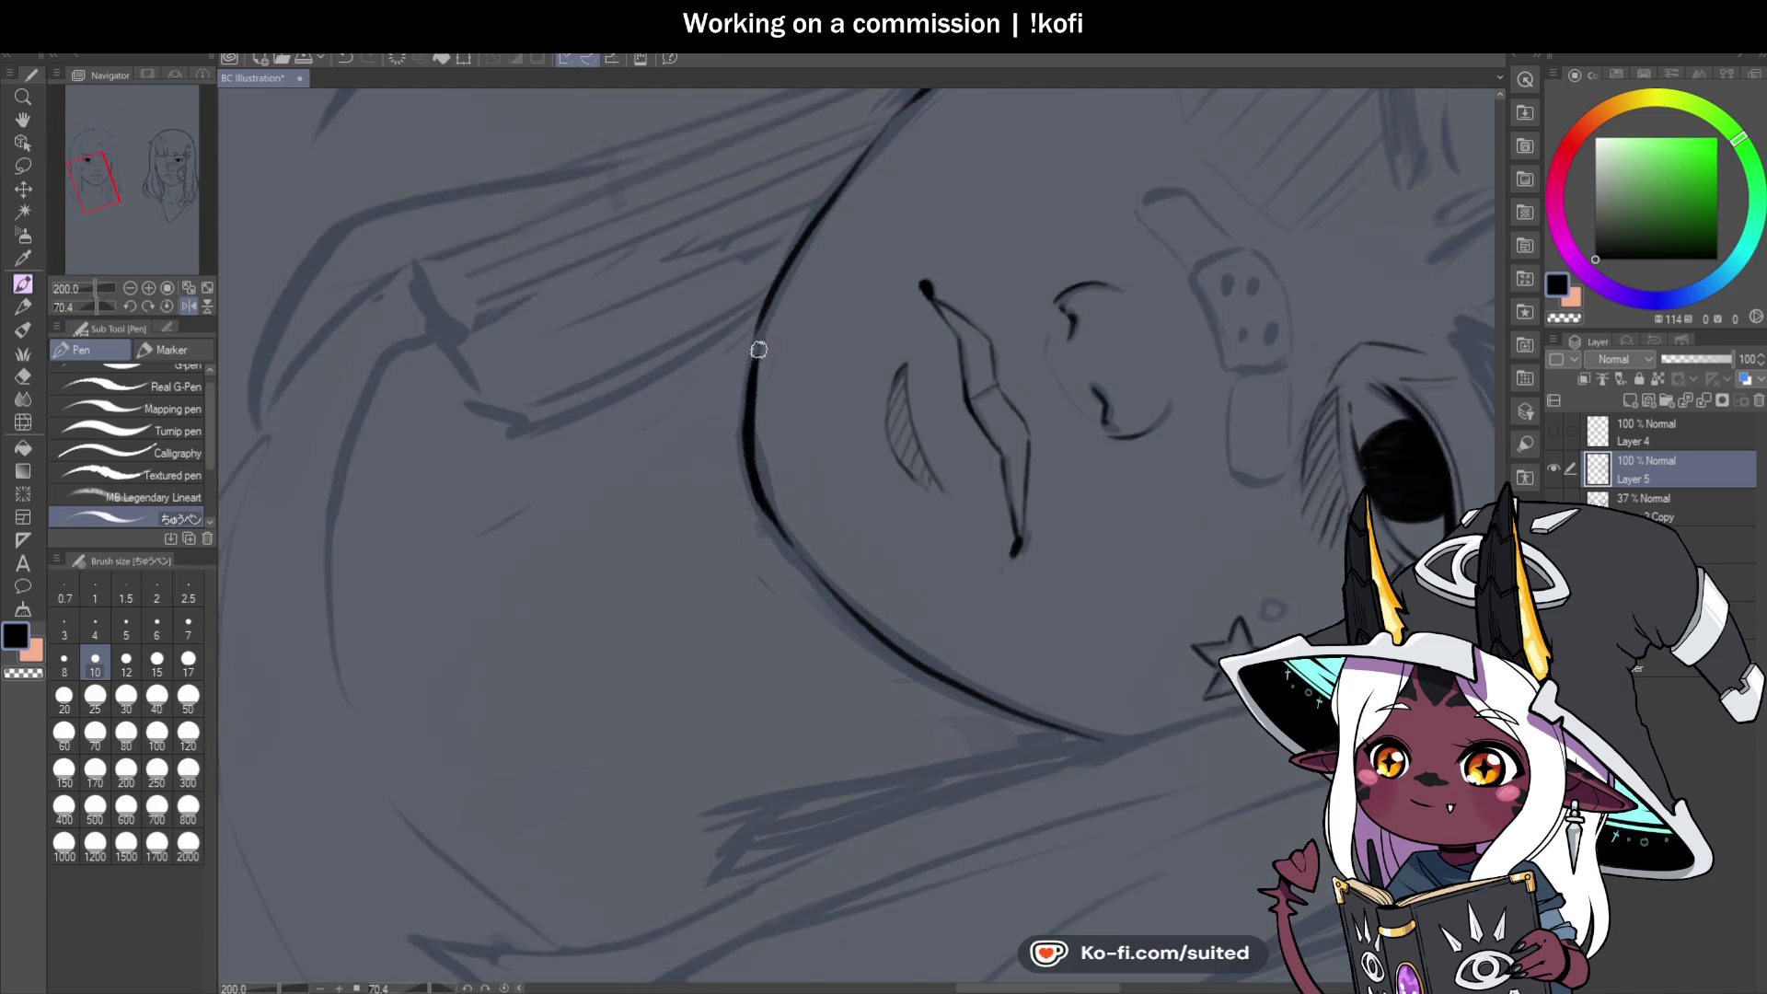
drag(750, 380, 765, 284)
drag(742, 473, 773, 523)
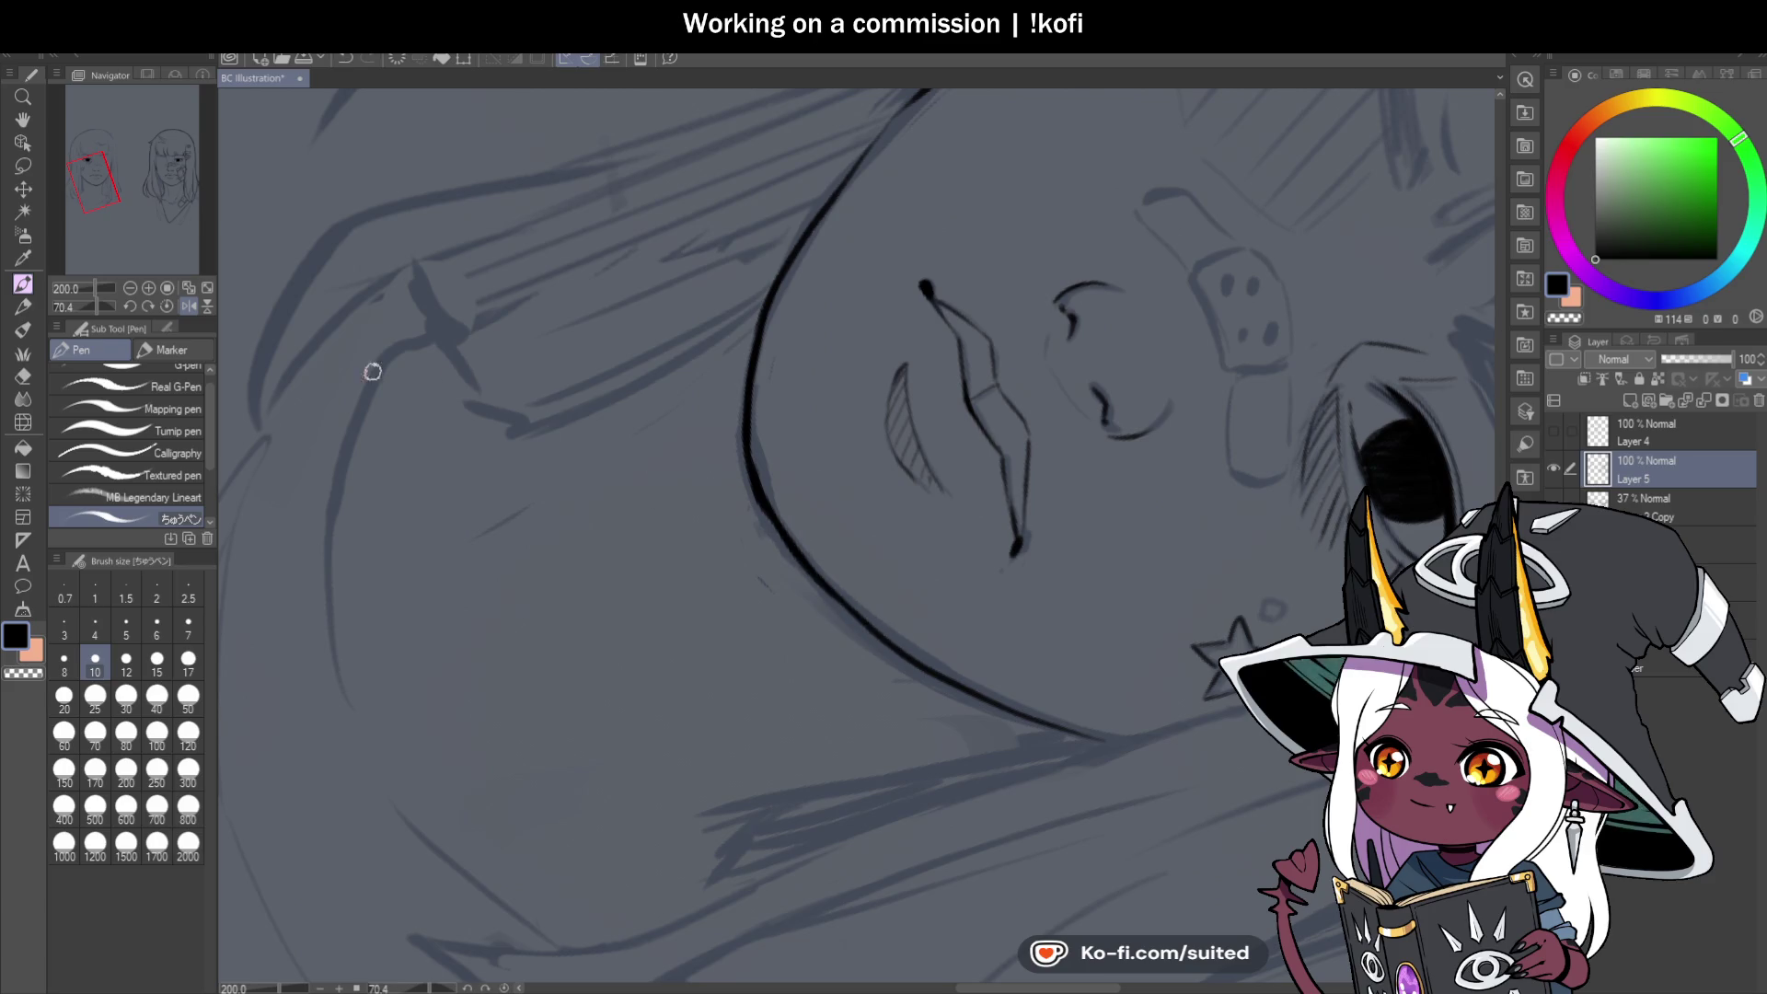
click(167, 305)
scroll(979, 423, down, 5)
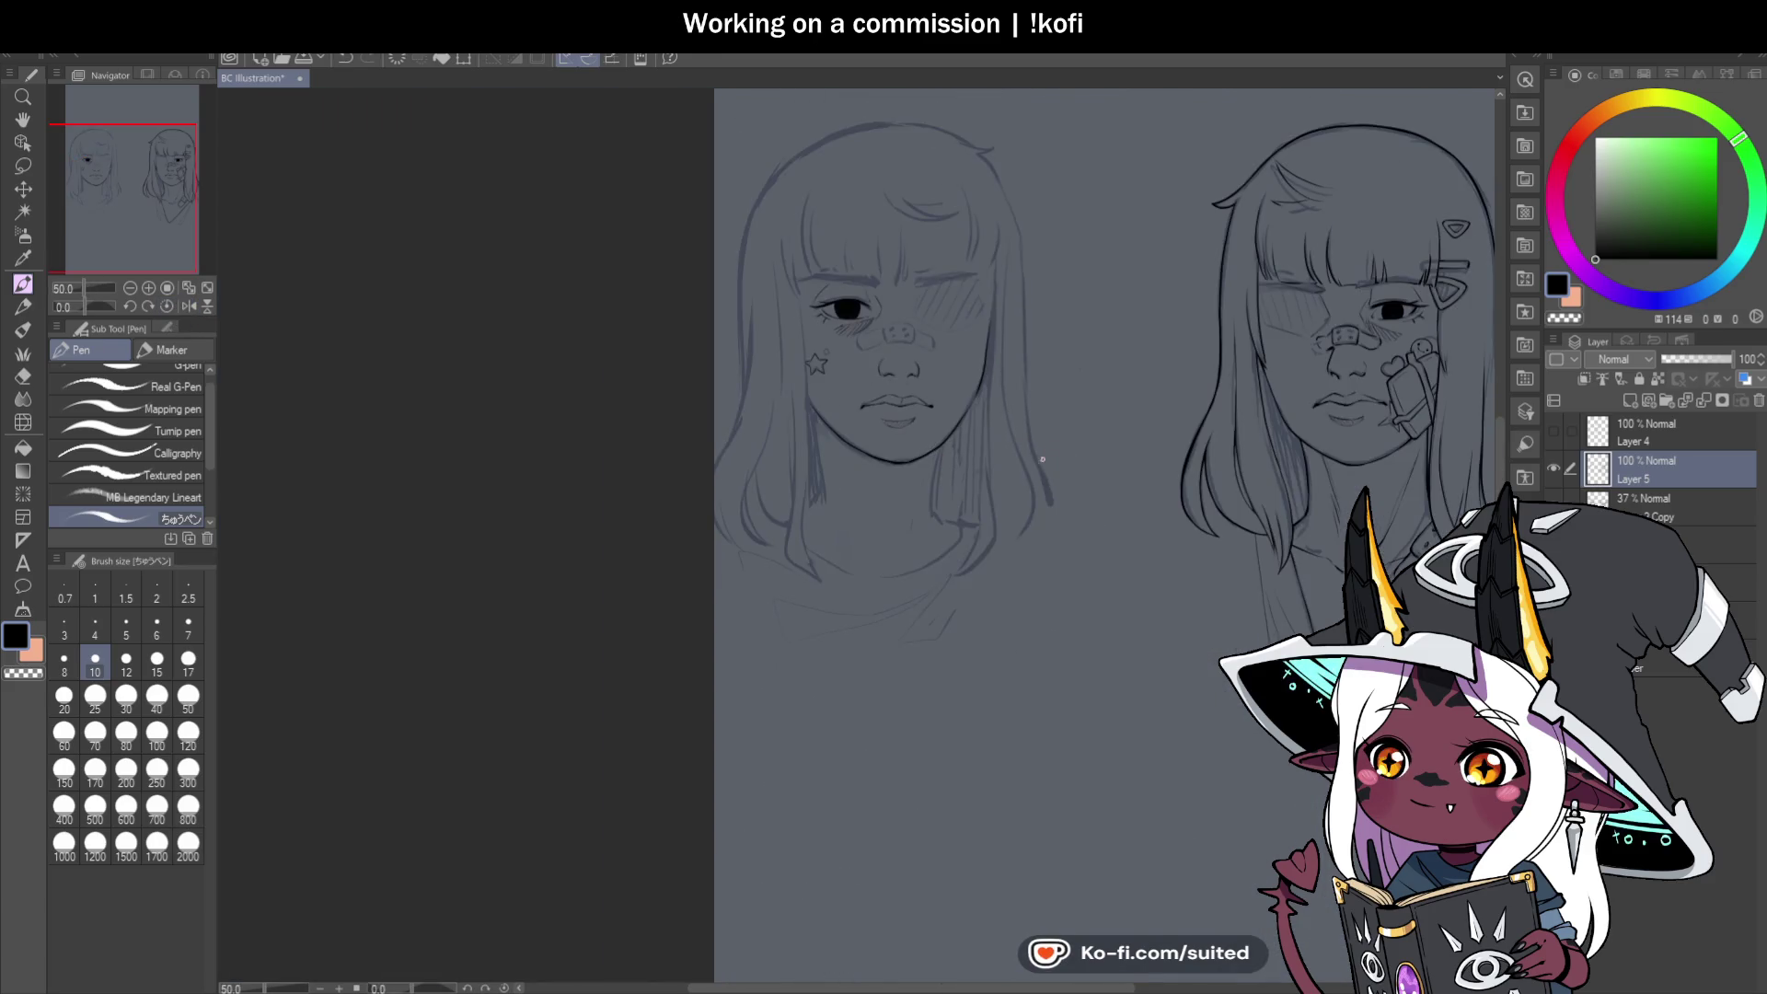
scroll(1024, 570, up, 3)
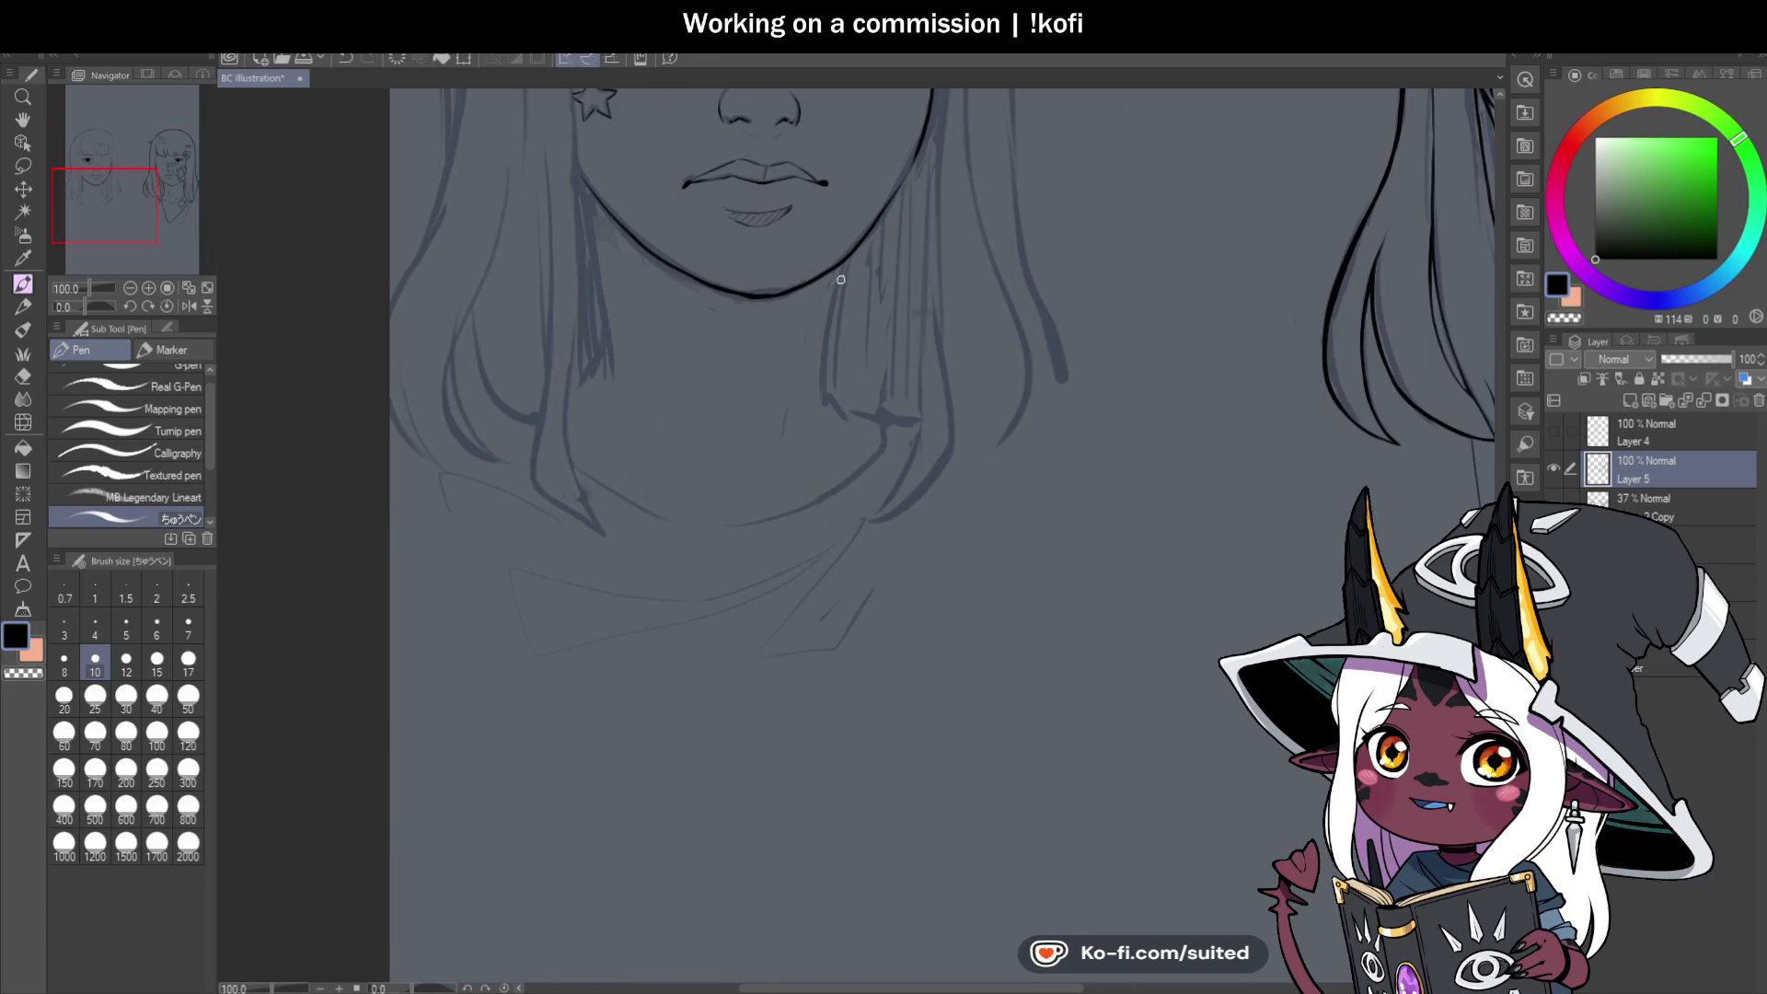
Draw the neck line running down from under the jaw.
drag(841, 279, 838, 296)
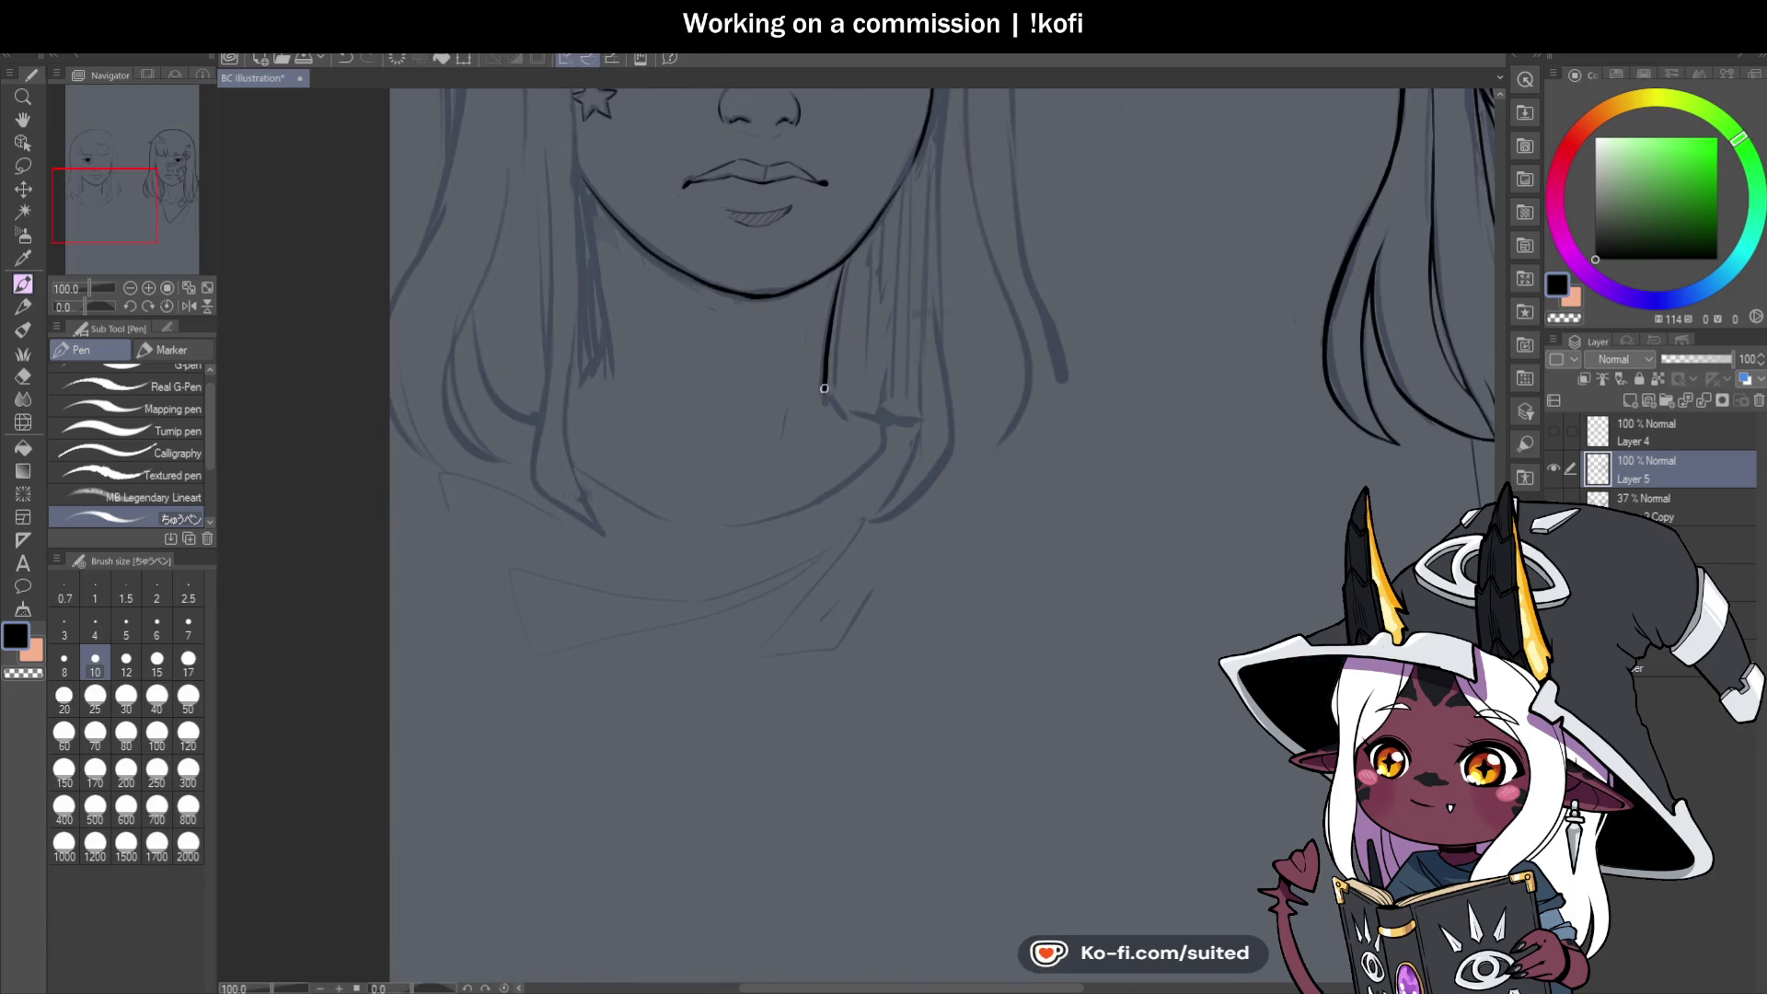
scroll(886, 472, up, 2)
mouse_move(798, 377)
mouse_down()
mouse_move(840, 416)
mouse_move(909, 428)
mouse_up()
scroll(911, 505, down, 2)
scroll(856, 387, up, 2)
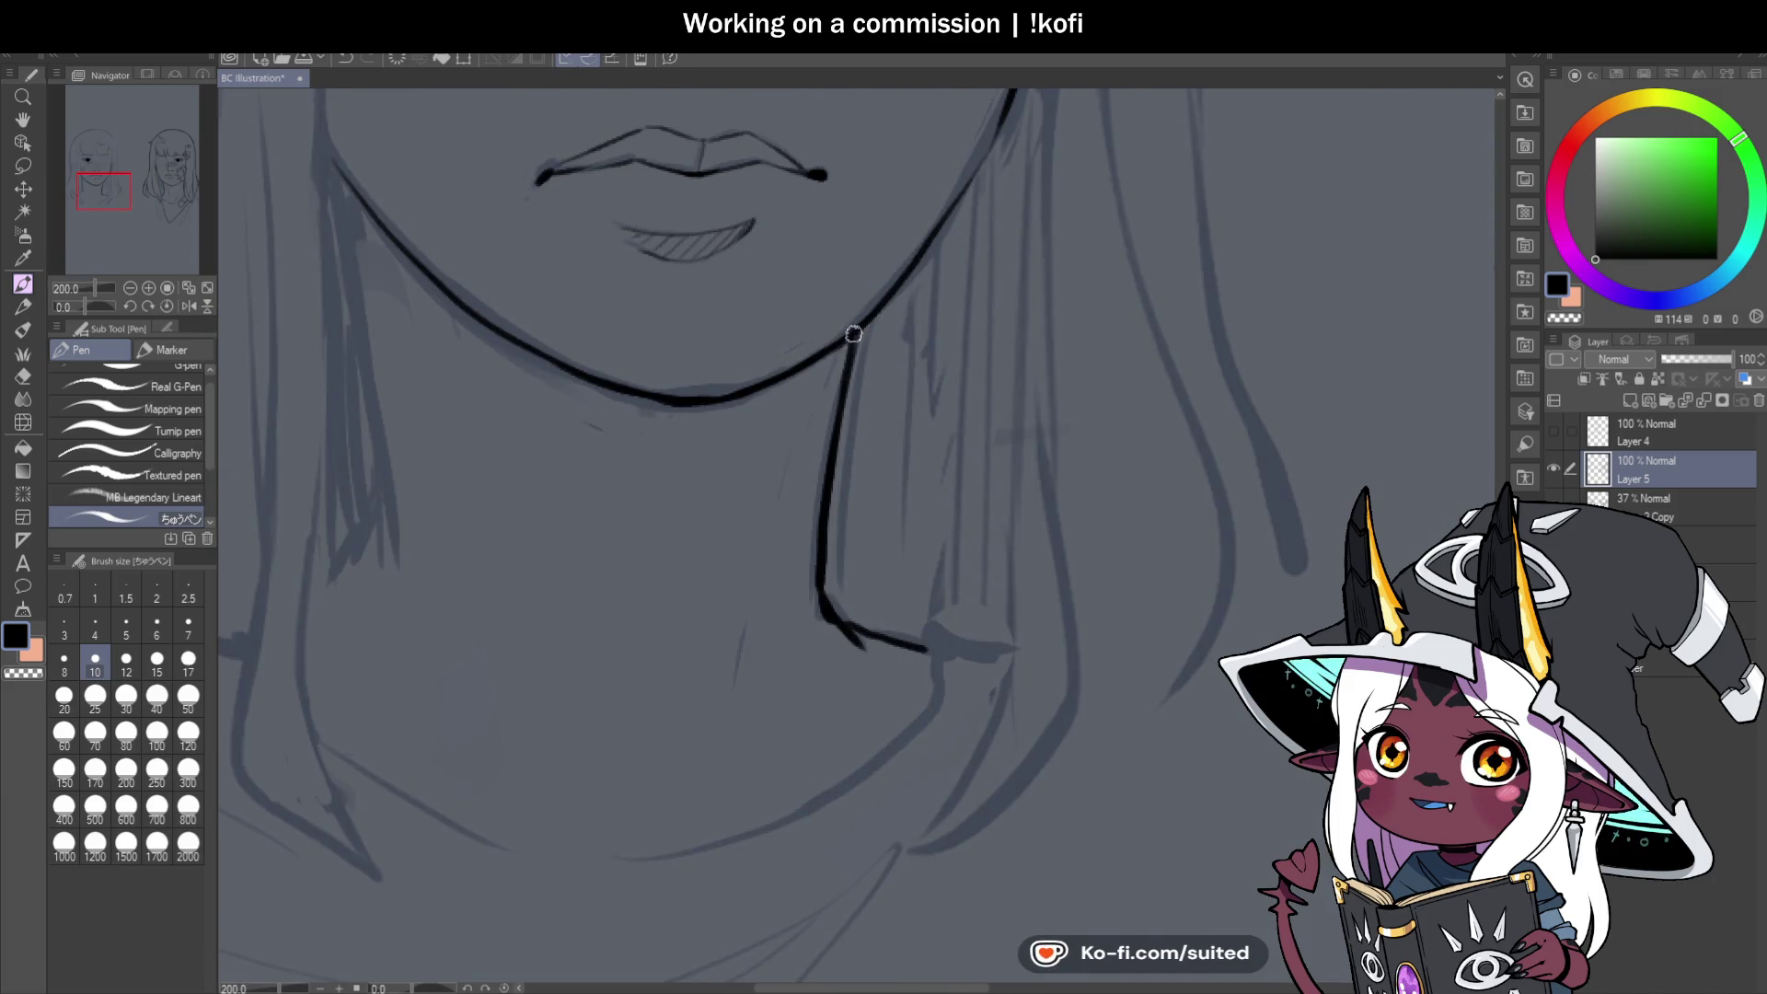
scroll(847, 396, down, 4)
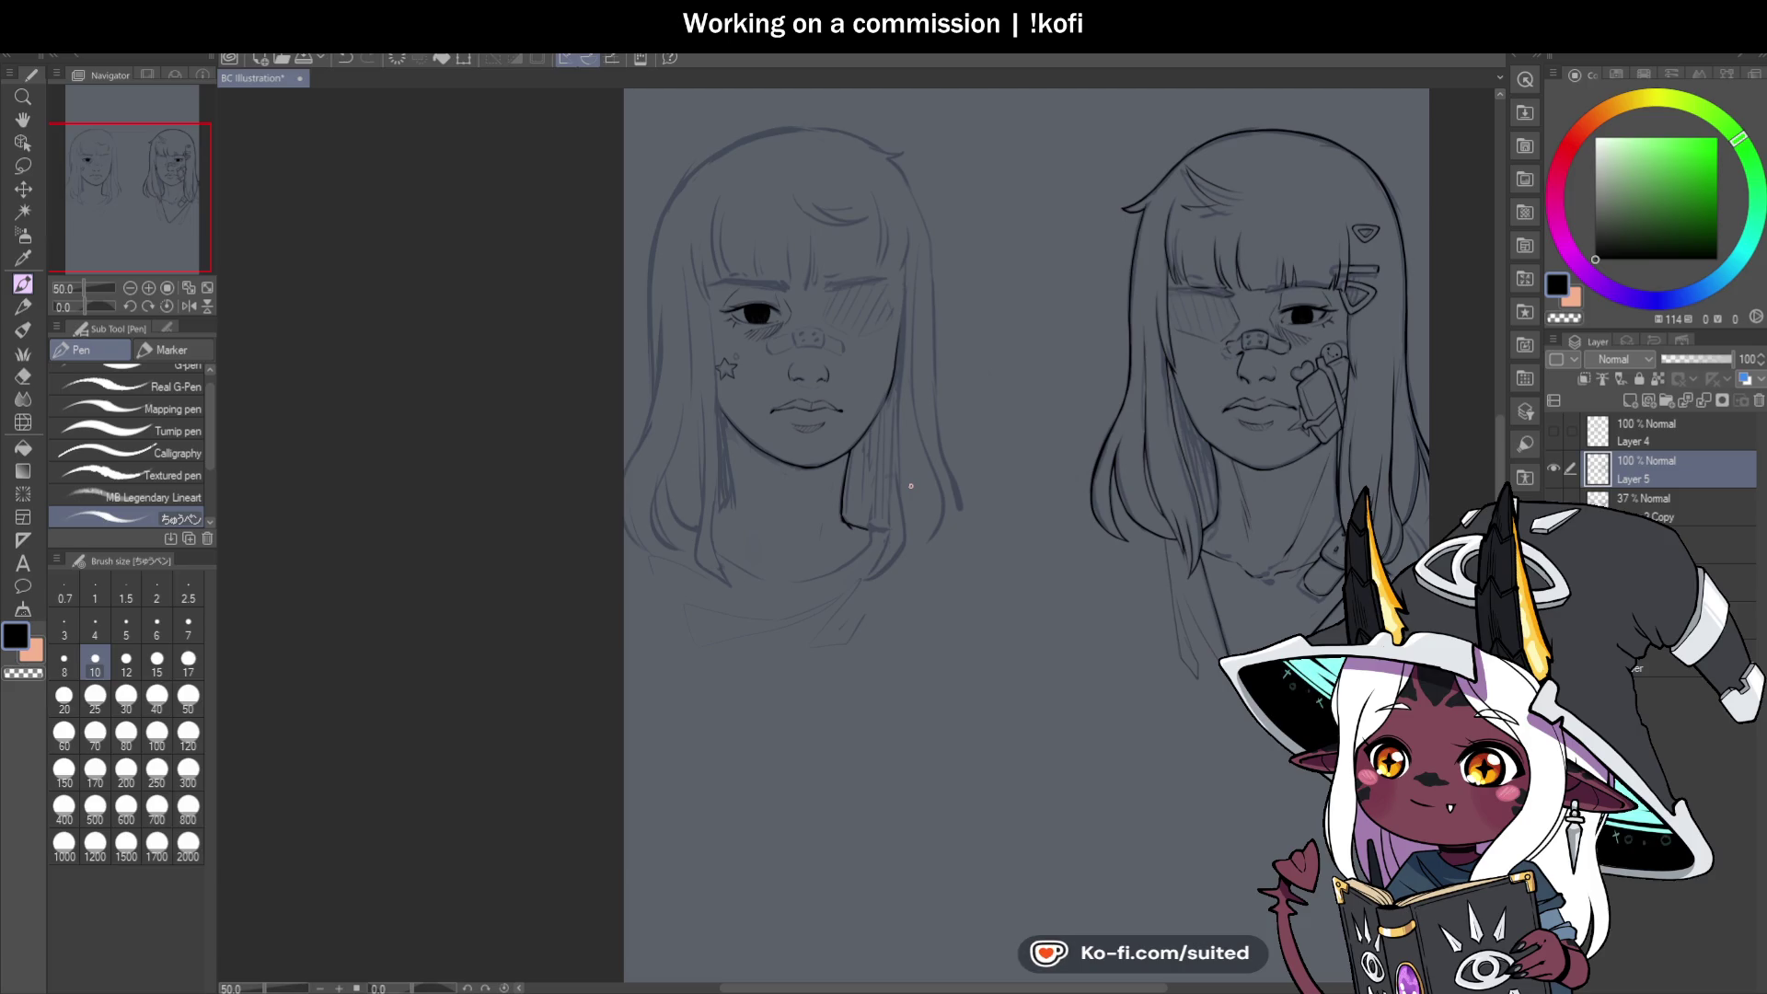
scroll(764, 316, up, 6)
Ink the left and right edges of the nose bandage on a rotated canvas.
drag(760, 304, 797, 411)
drag(1008, 400, 1020, 287)
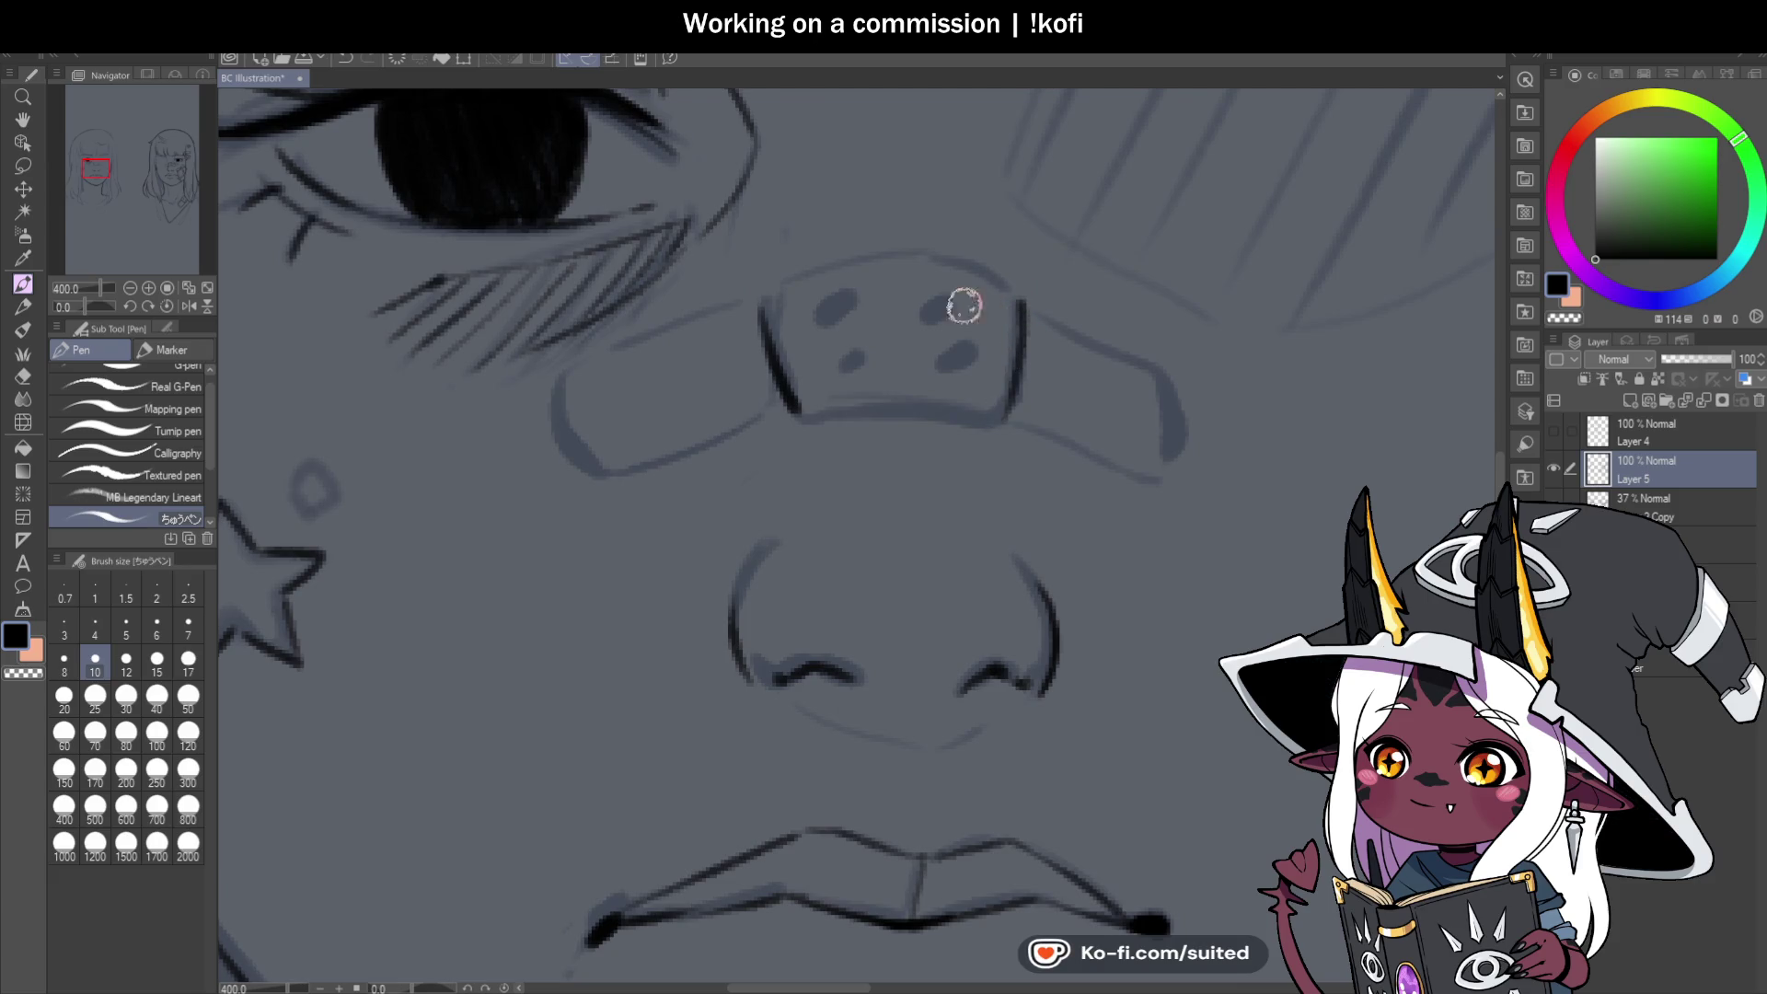
drag(84, 309, 69, 315)
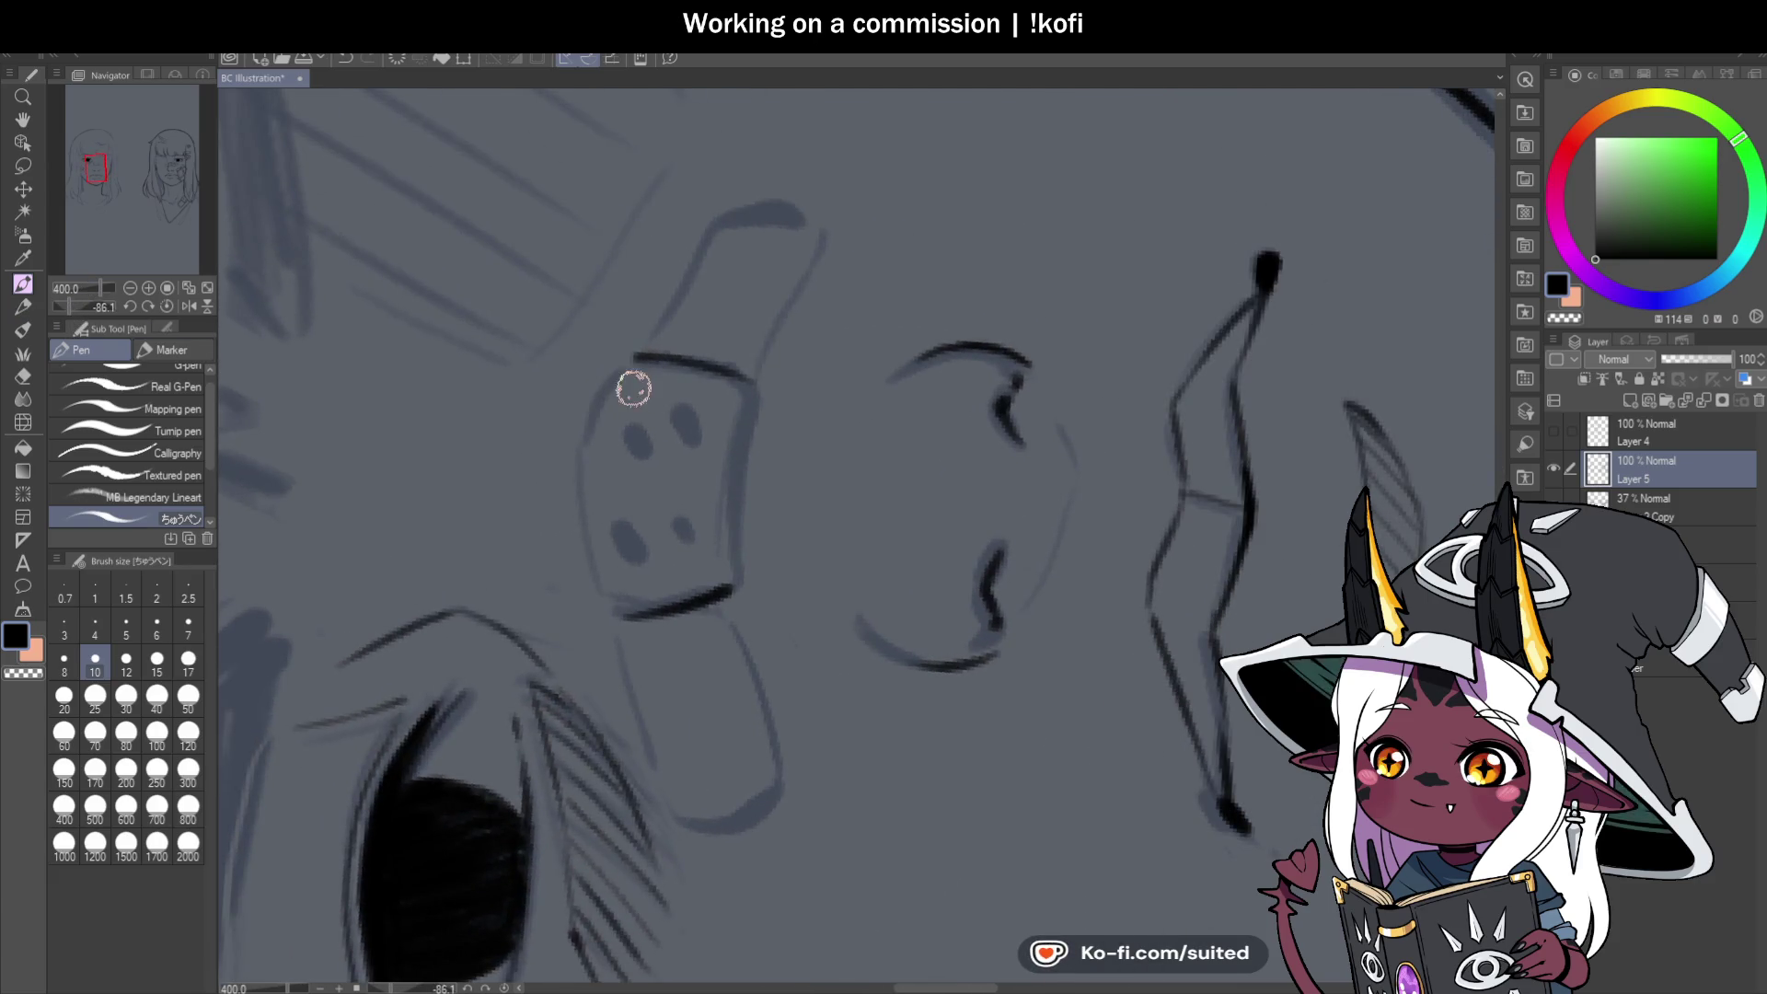
mouse_move(626, 357)
mouse_down()
mouse_move(579, 528)
mouse_move(599, 584)
mouse_up()
drag(756, 385, 747, 585)
mouse_move(738, 402)
mouse_down()
mouse_move(733, 530)
mouse_move(627, 556)
mouse_move(630, 541)
mouse_up()
Add the small dots on the bandage's centre pad.
drag(623, 415, 627, 434)
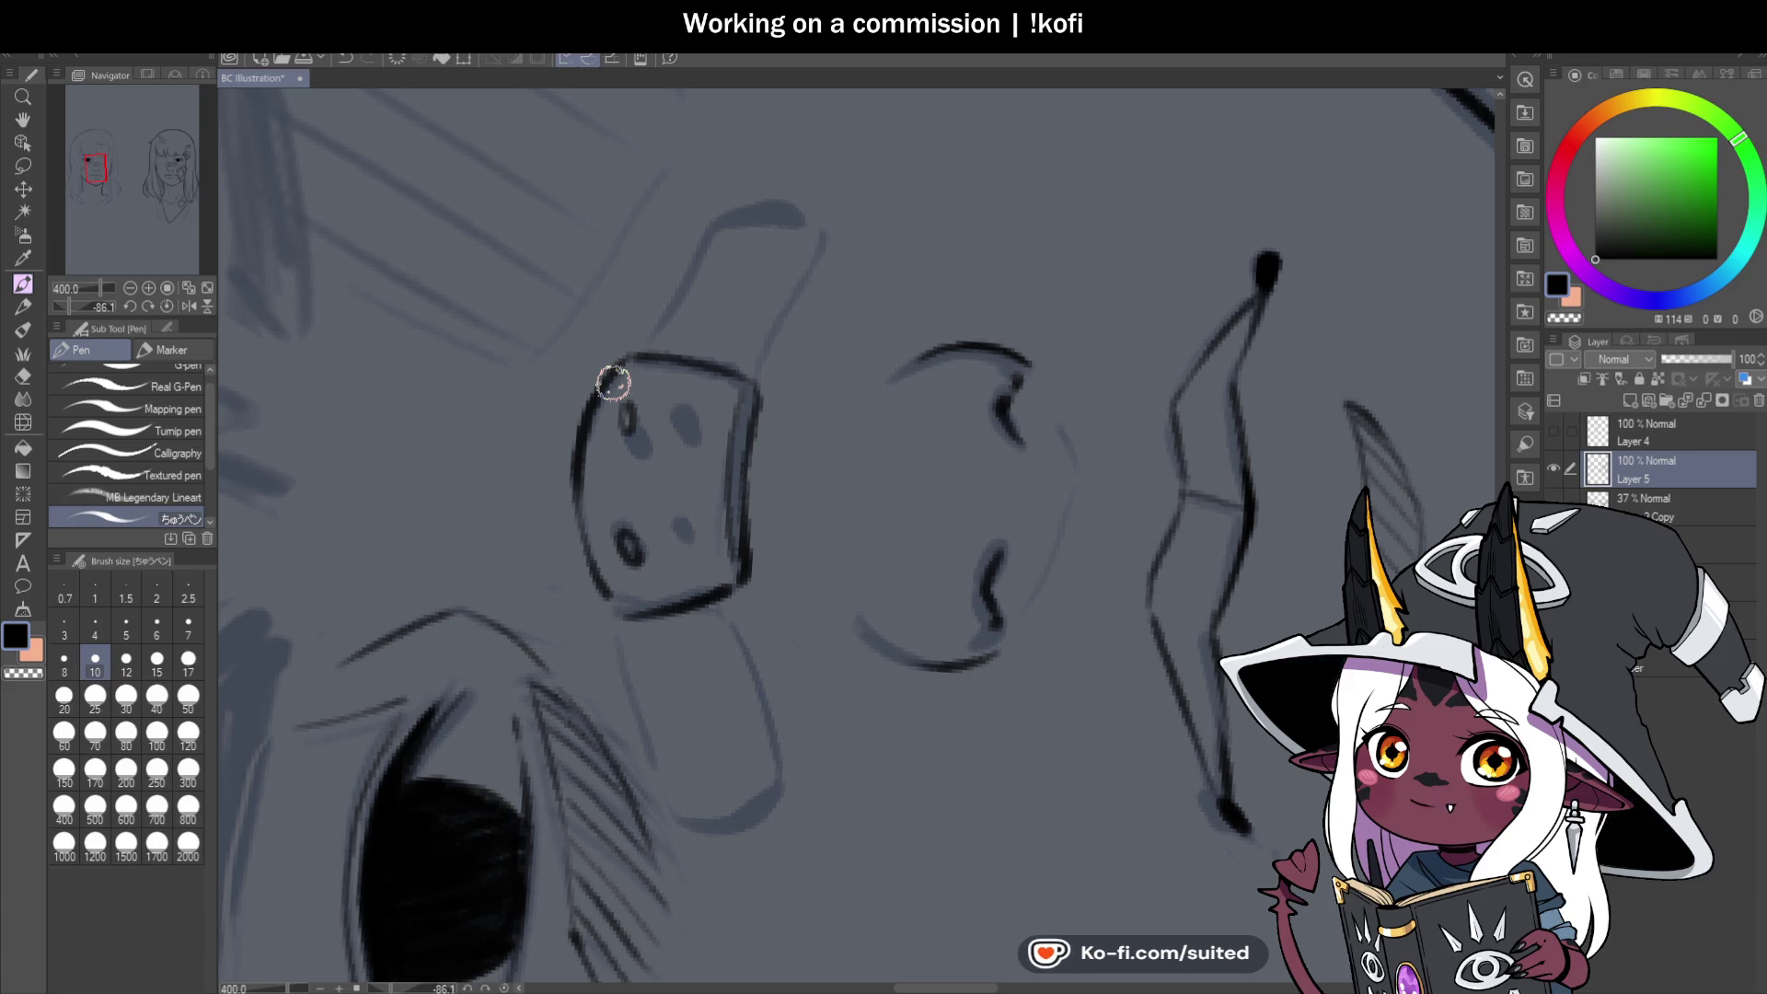
scroll(687, 512, up, 2)
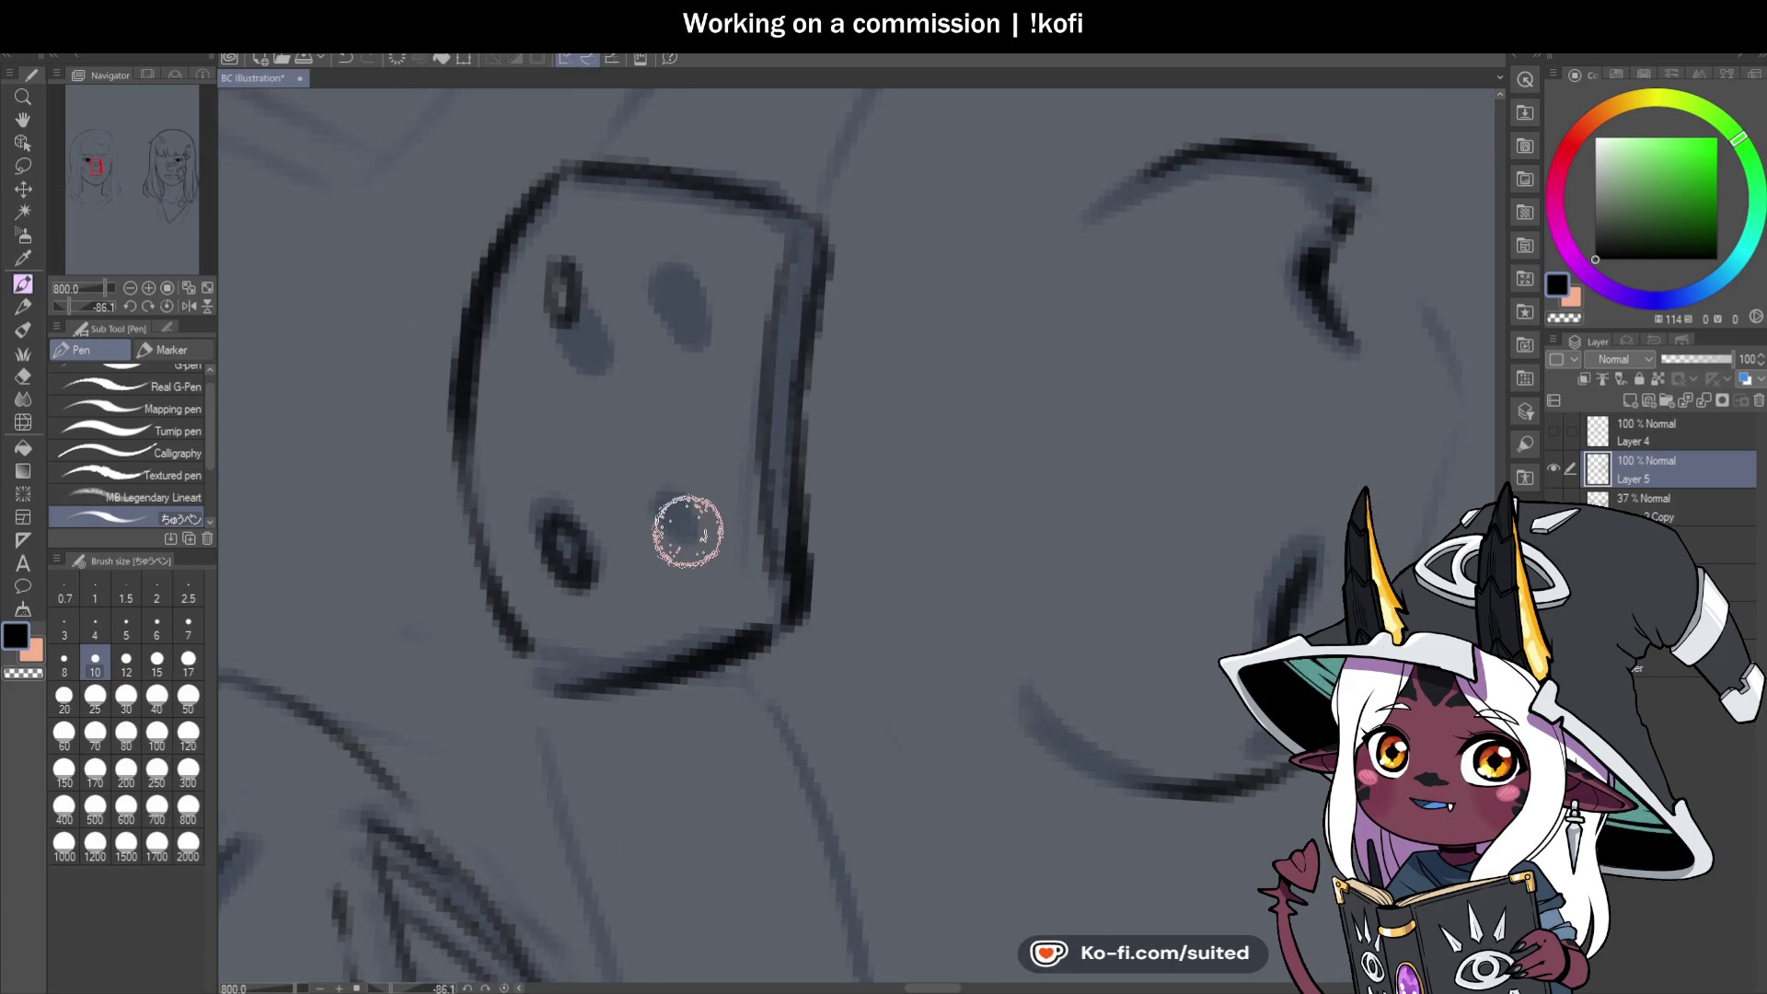
drag(689, 513, 702, 548)
drag(694, 328, 677, 296)
scroll(793, 504, down, 3)
scroll(714, 438, up, 3)
Draw the bandage's top arc, redoing it with a cleaner end.
drag(689, 460, 898, 184)
mouse_move(815, 248)
mouse_down()
mouse_move(911, 196)
mouse_move(1013, 273)
mouse_up()
key(ctrl+z)
mouse_move(947, 189)
mouse_down()
mouse_move(1010, 195)
mouse_move(990, 347)
mouse_move(913, 508)
mouse_up()
key(ctrl+minus)
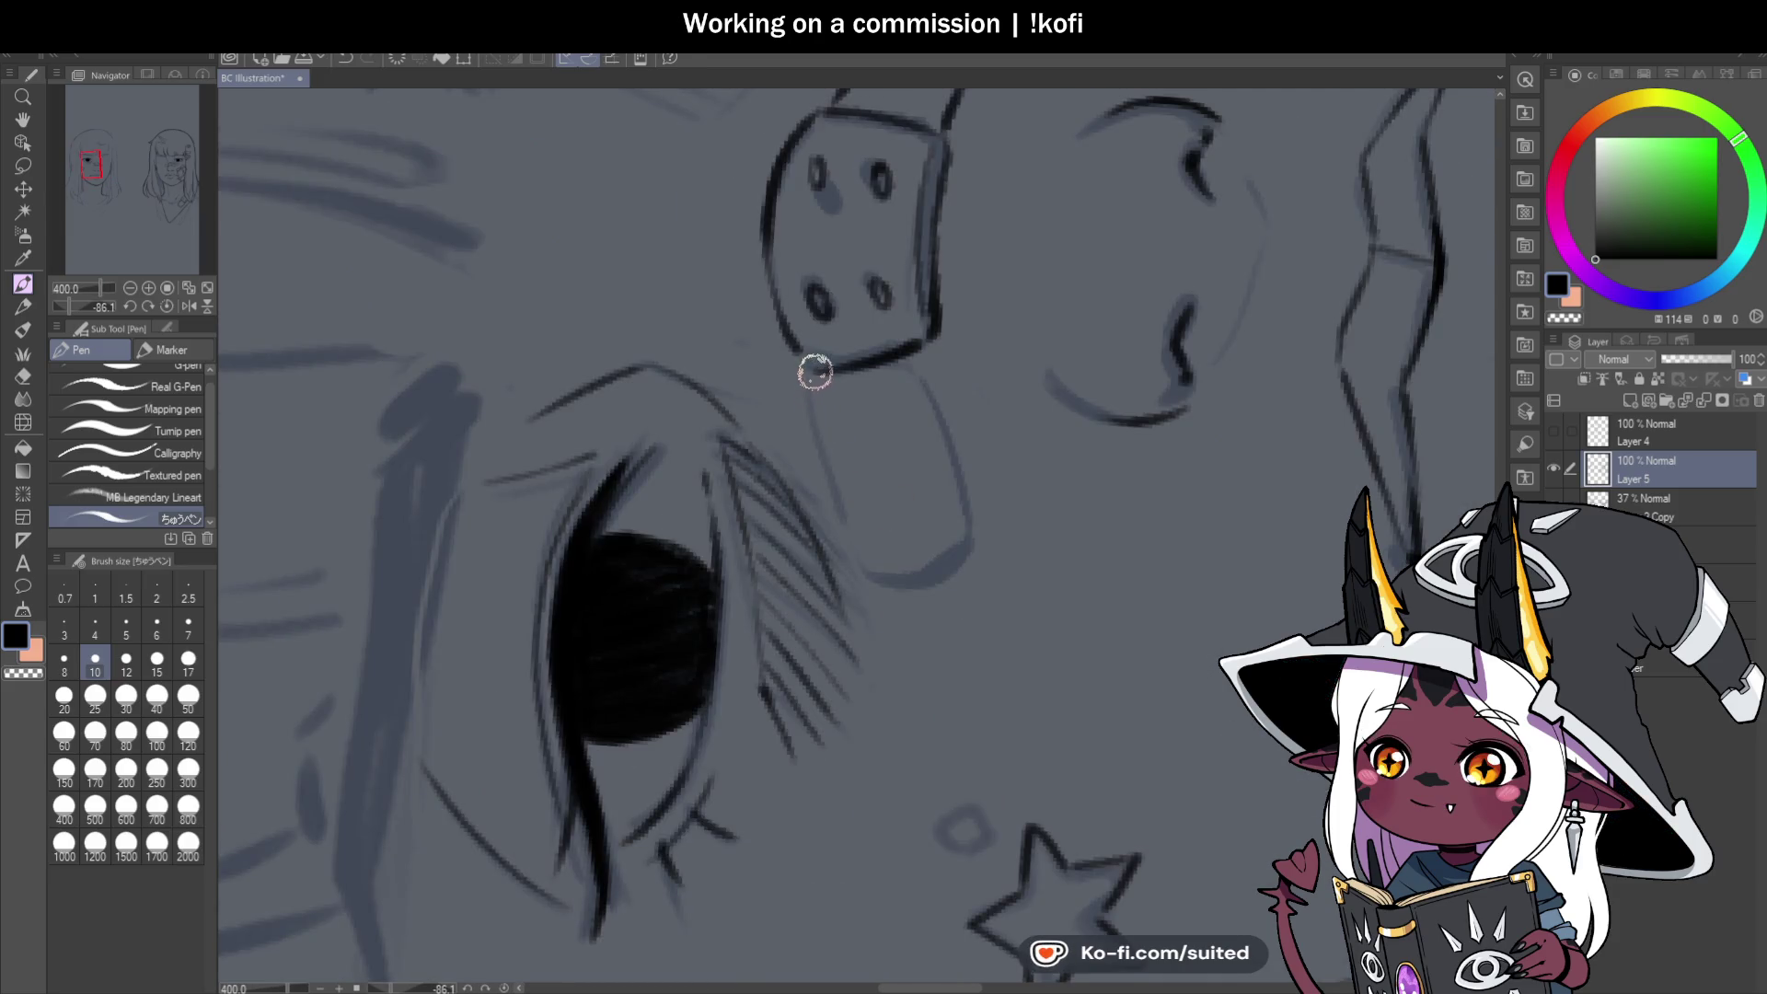
Ink the bandage's lower strip and left end, undoing stray strokes and resetting canvas rotation.
mouse_move(929, 361)
mouse_down()
mouse_move(989, 522)
mouse_move(958, 564)
mouse_move(870, 578)
mouse_up()
key(ctrl+z)
mouse_move(817, 384)
mouse_down()
mouse_move(848, 478)
mouse_move(915, 577)
mouse_move(988, 521)
mouse_up()
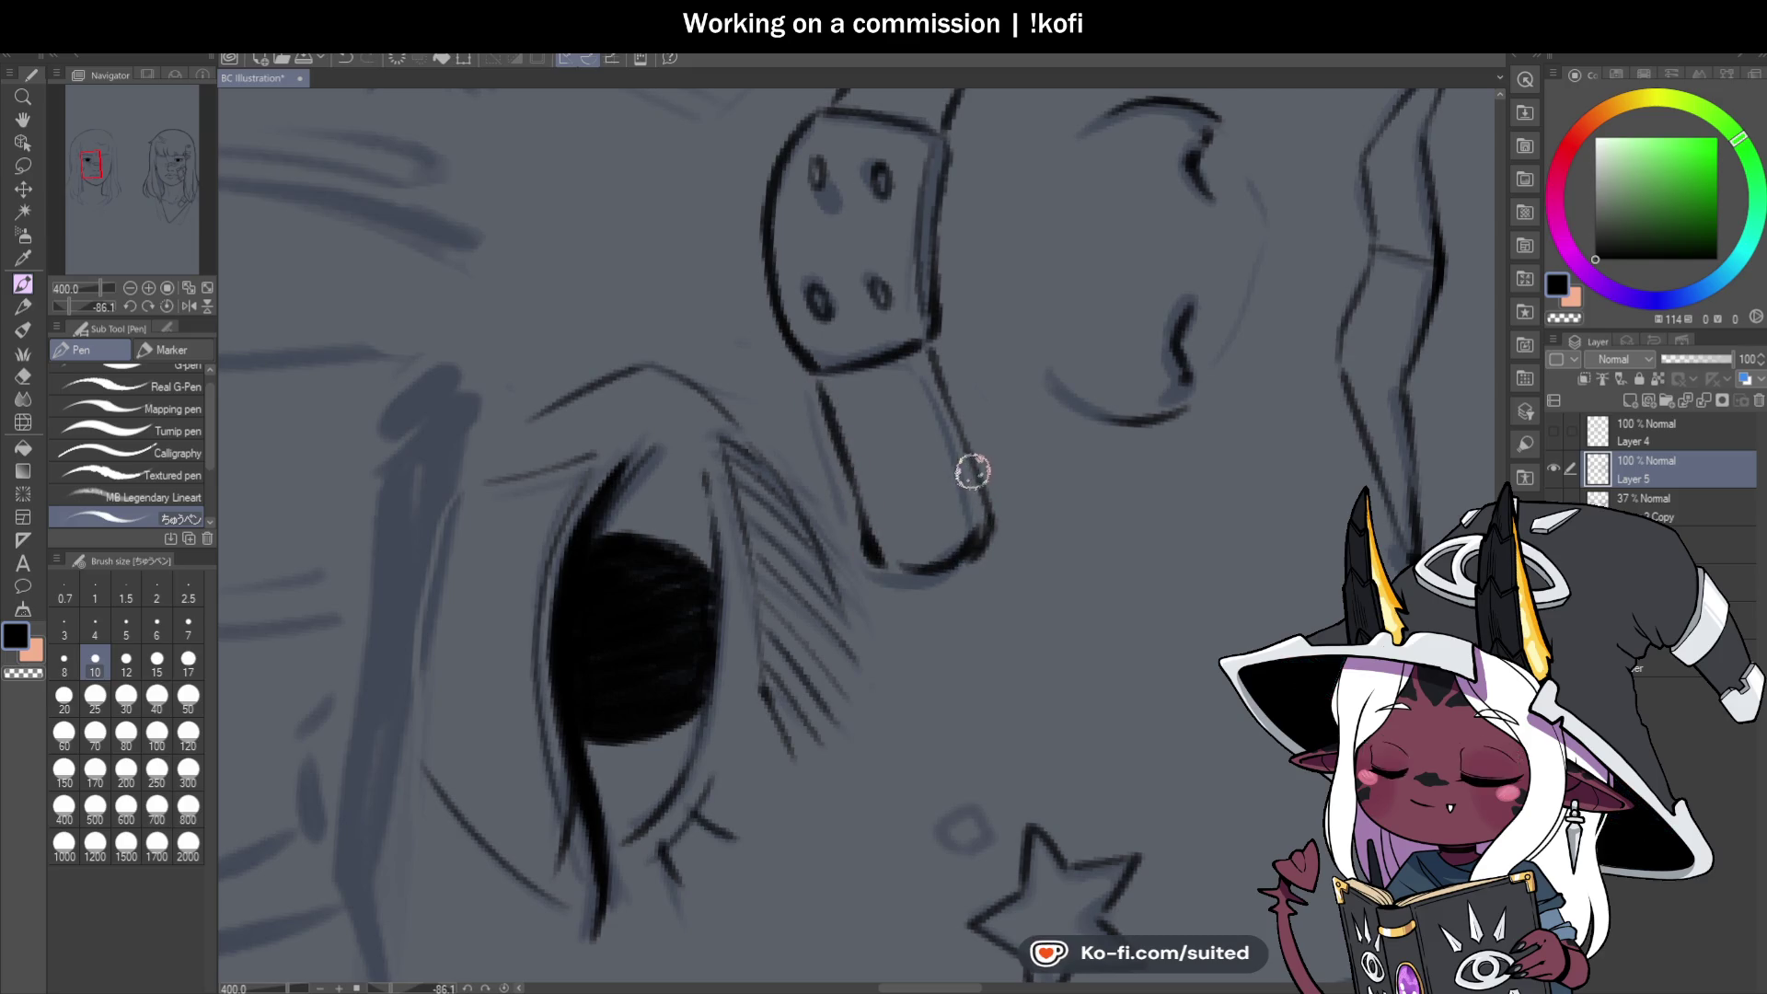
click(167, 306)
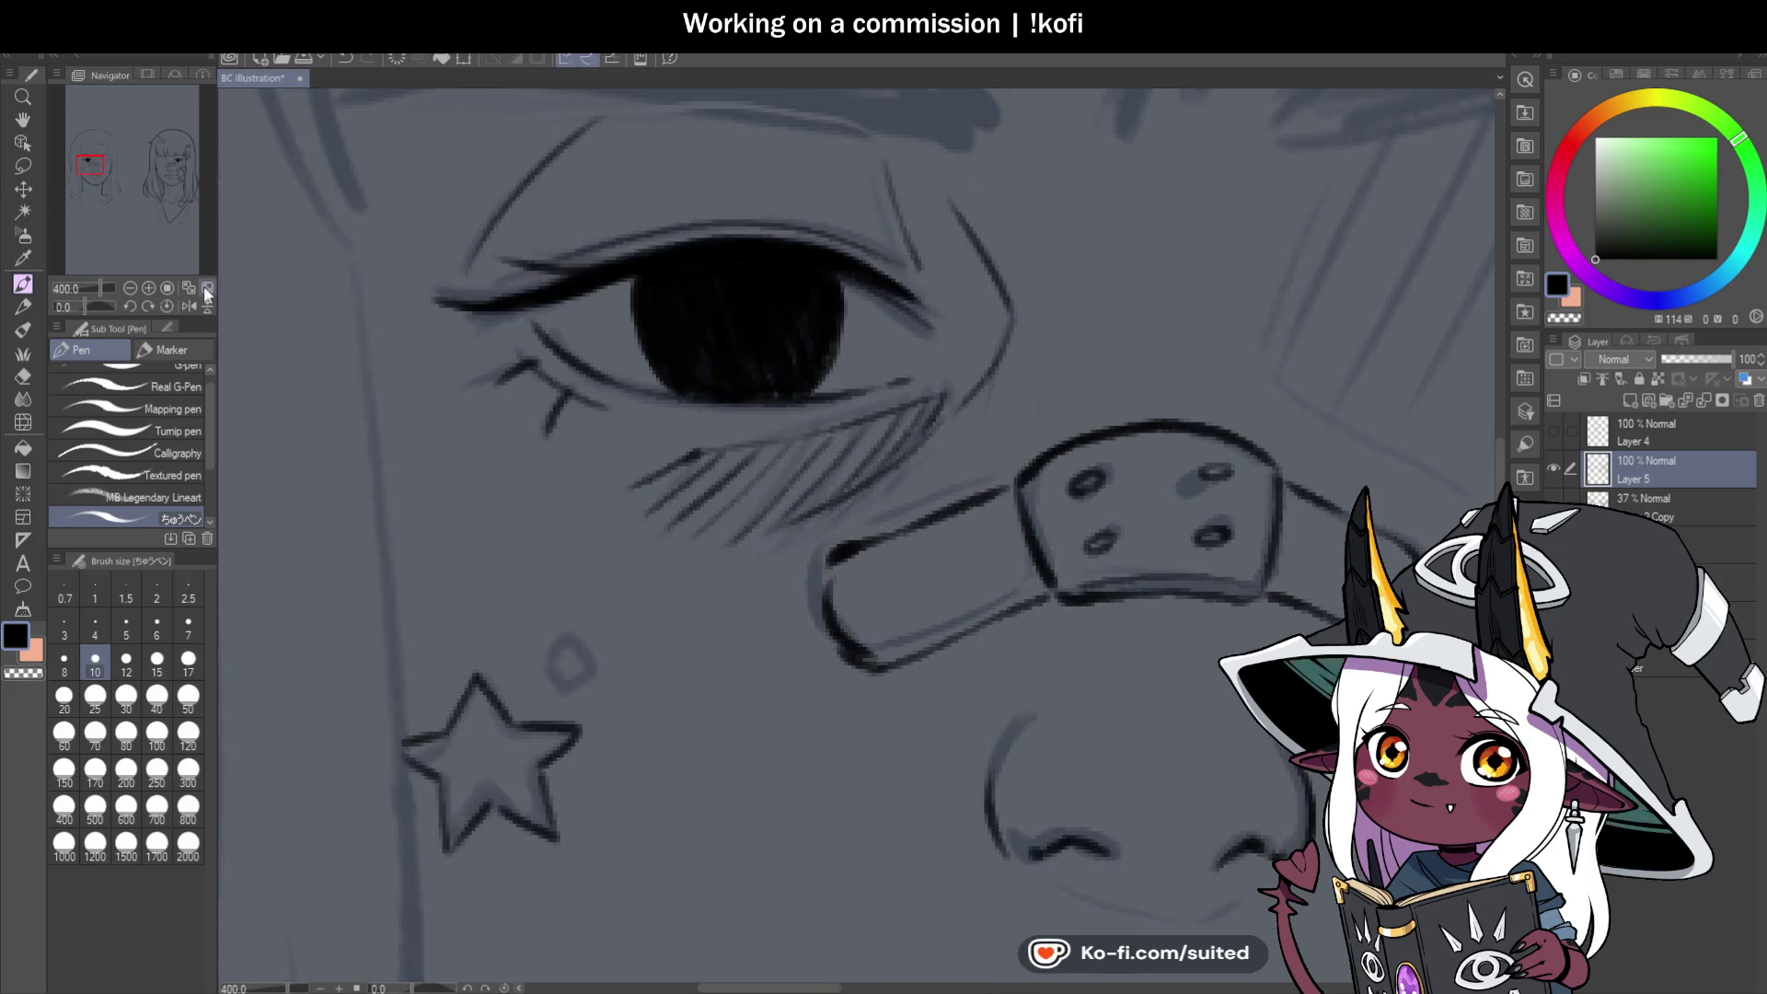
click(189, 288)
scroll(665, 347, up, 5)
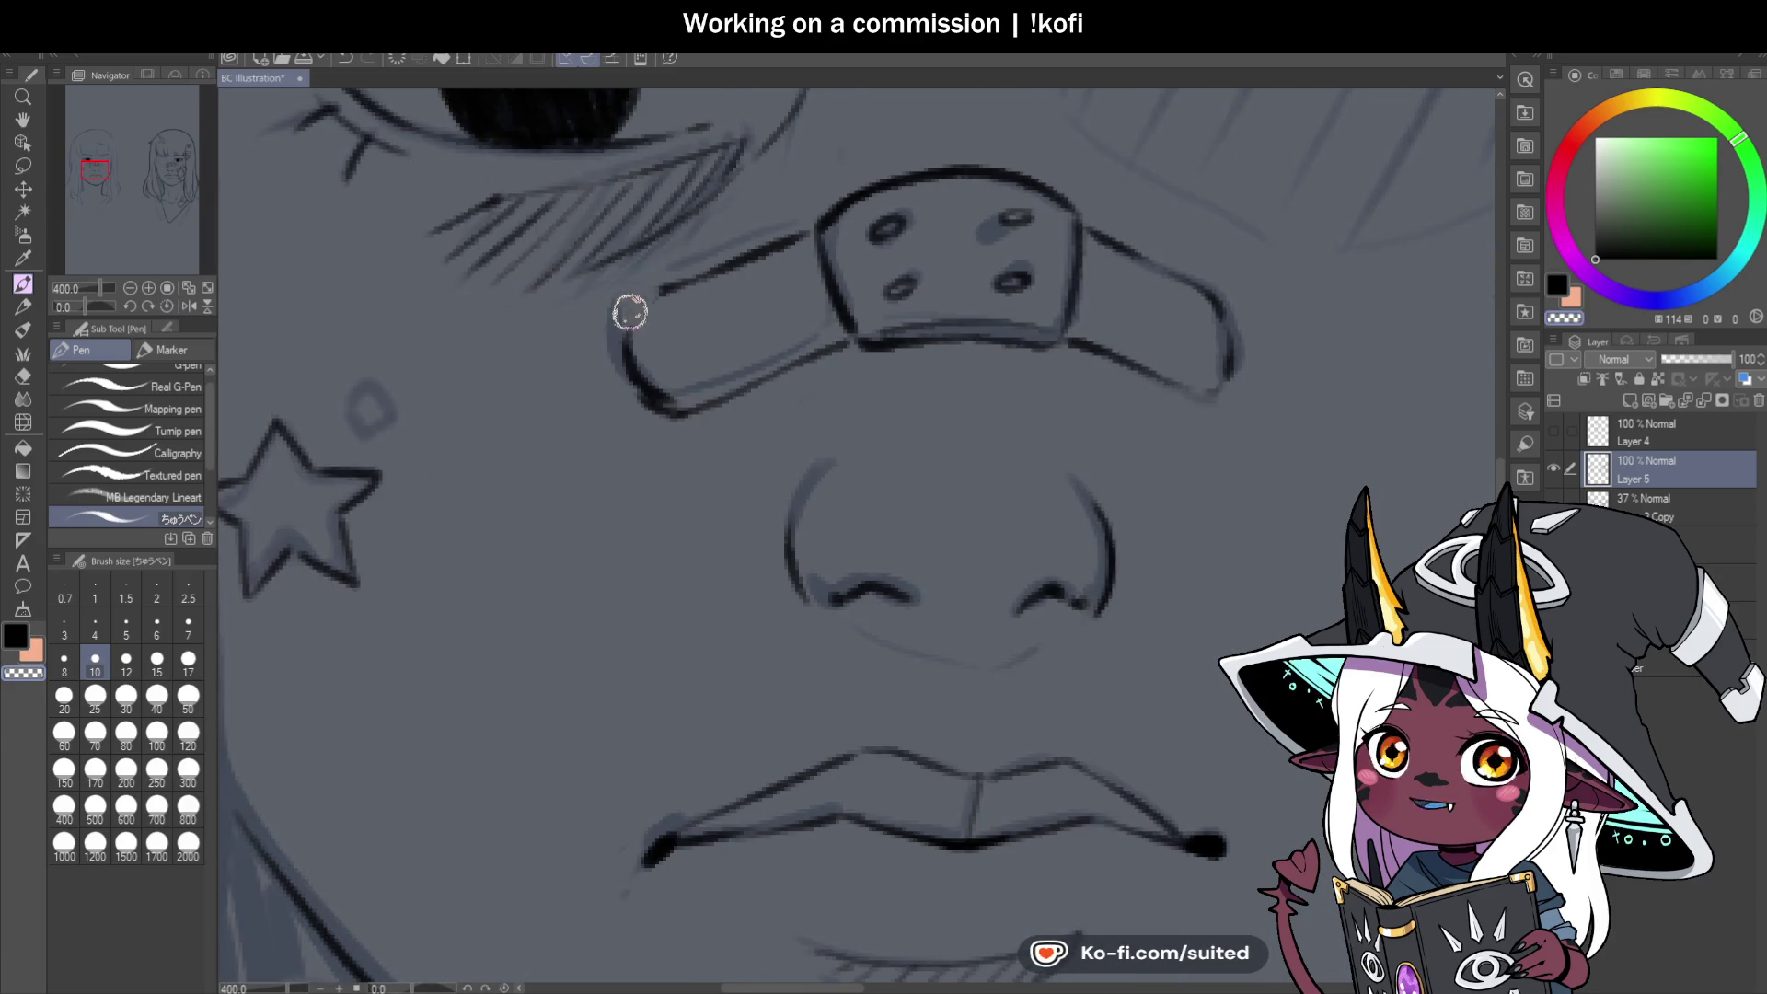
key(ctrl+z)
mouse_move(663, 288)
mouse_down()
mouse_move(633, 333)
mouse_move(651, 379)
mouse_move(723, 405)
mouse_up()
scroll(797, 410, down, 5)
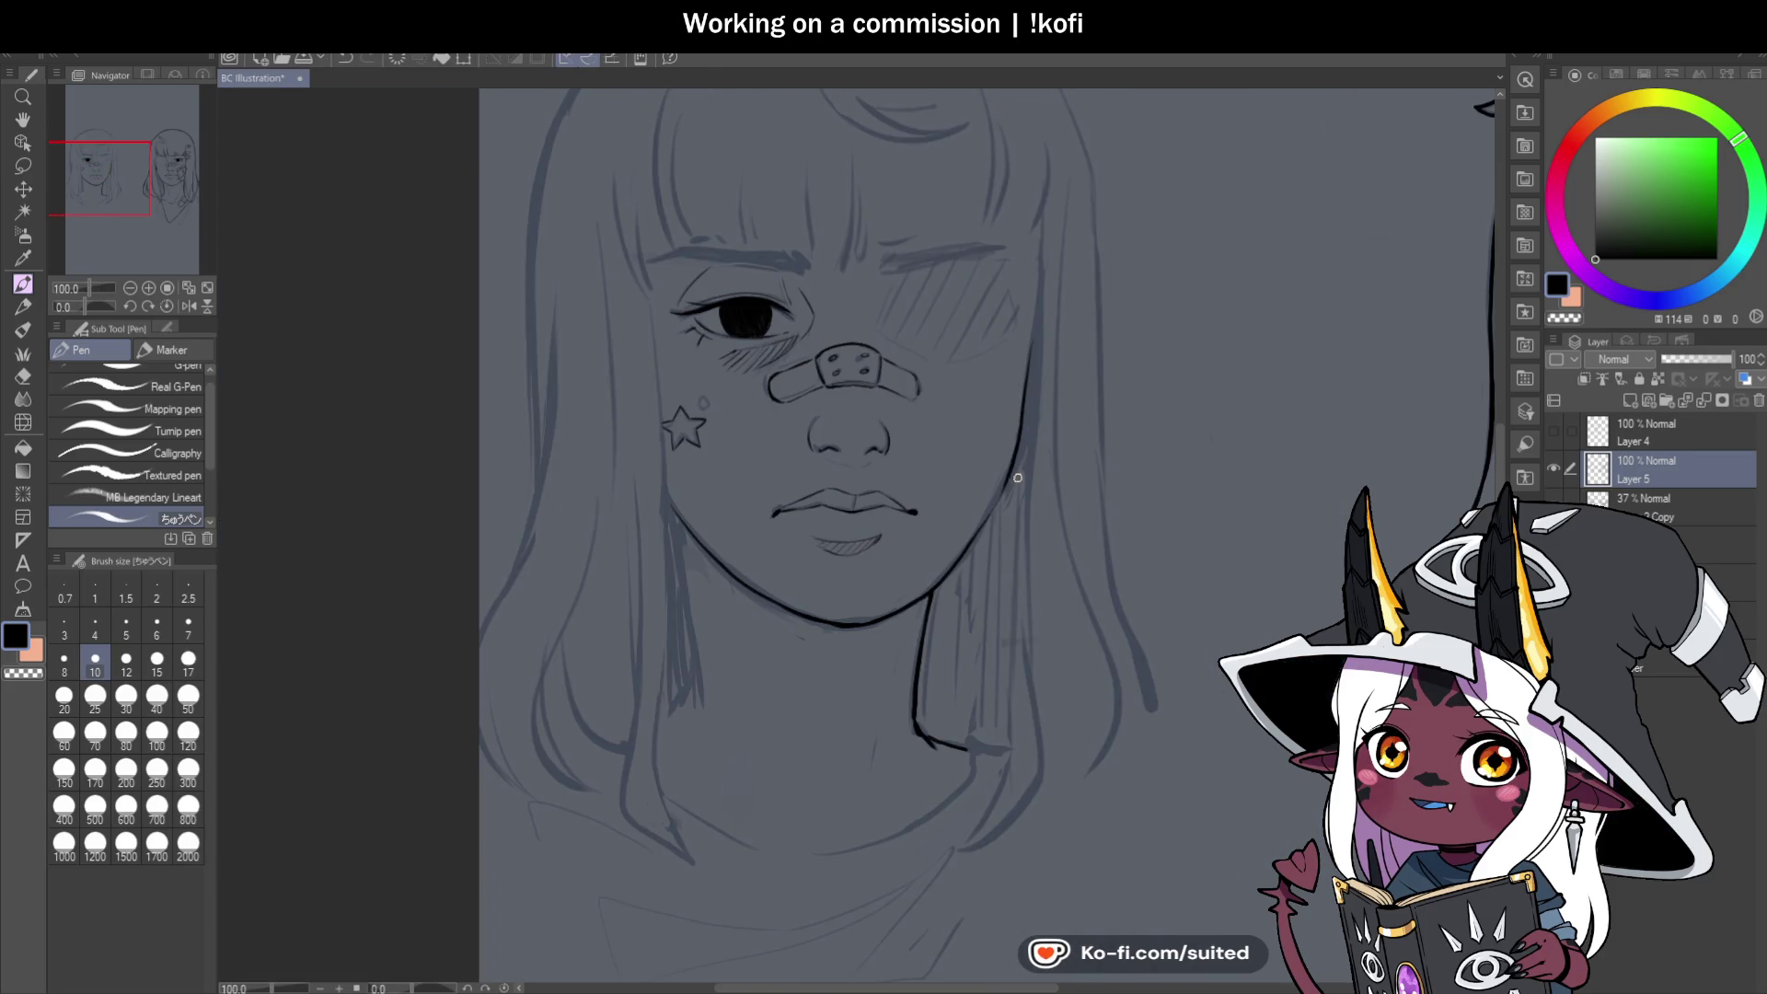
scroll(982, 450, up, 5)
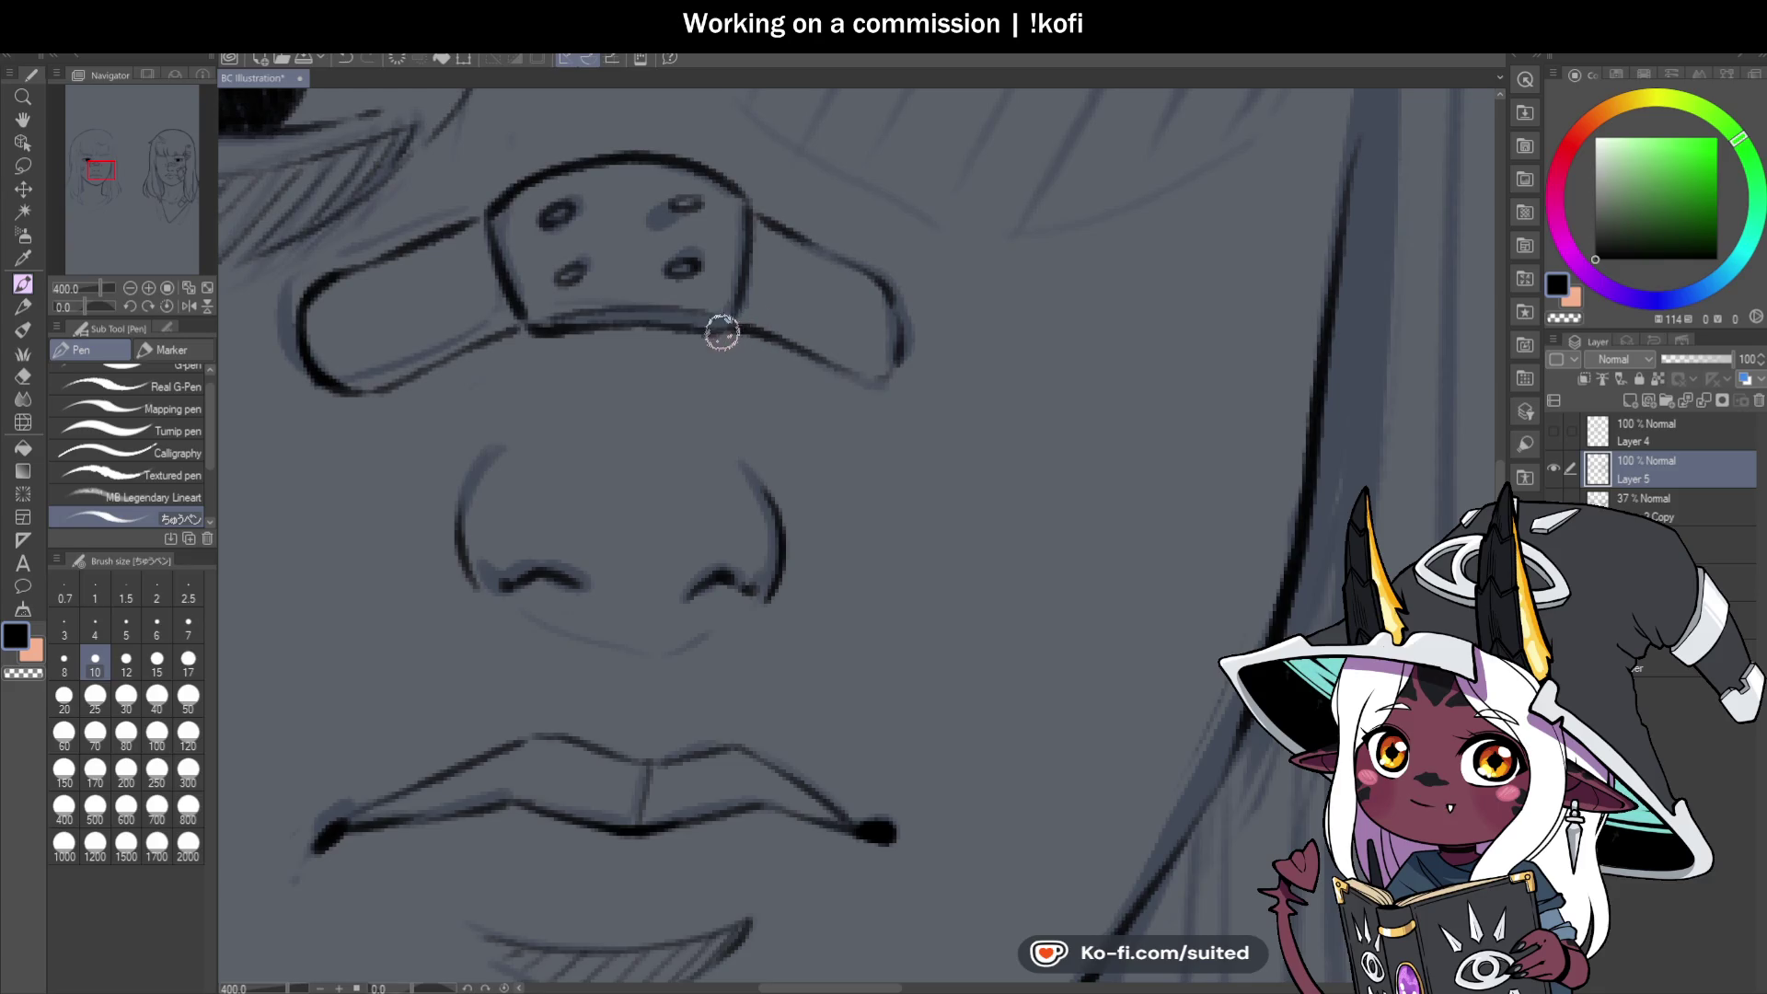
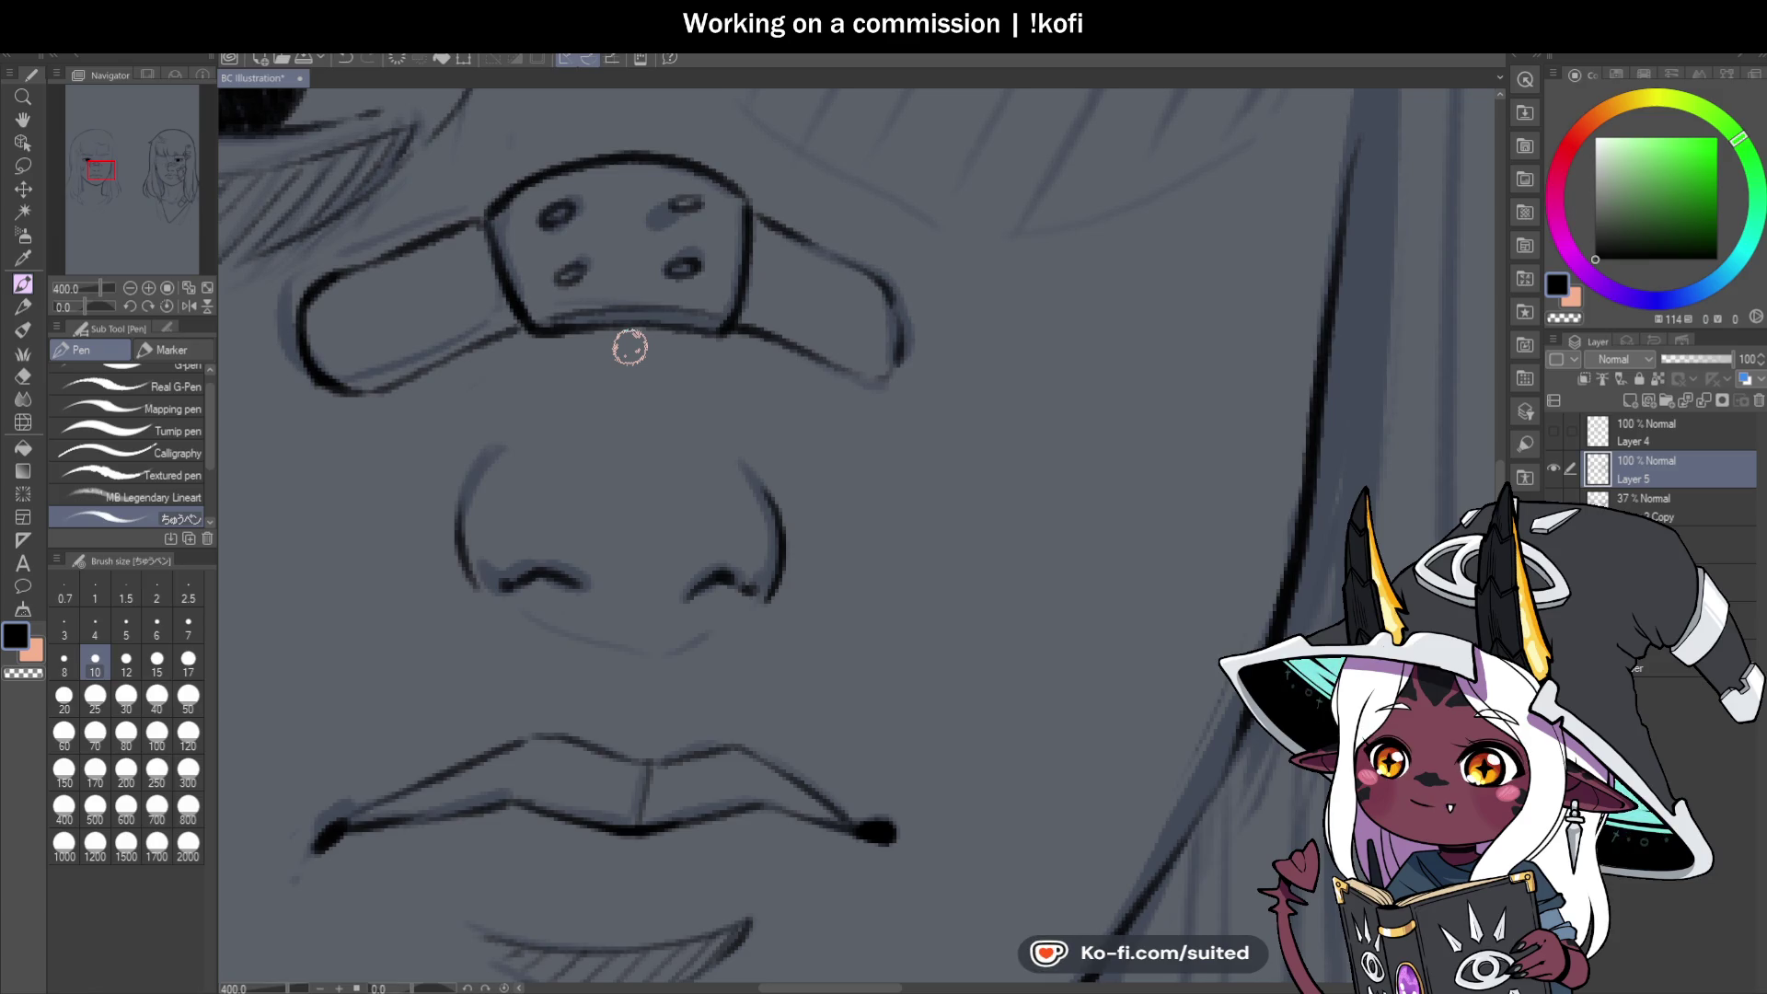
Rotate the canvas, then fit both portraits in view with the rotation reset.
mouse_move(89, 300)
mouse_down()
mouse_move(265, 257)
mouse_move(832, 284)
mouse_move(760, 281)
mouse_move(777, 335)
mouse_move(832, 395)
mouse_move(875, 343)
mouse_move(836, 189)
mouse_move(879, 345)
mouse_up()
key(ctrl+0)
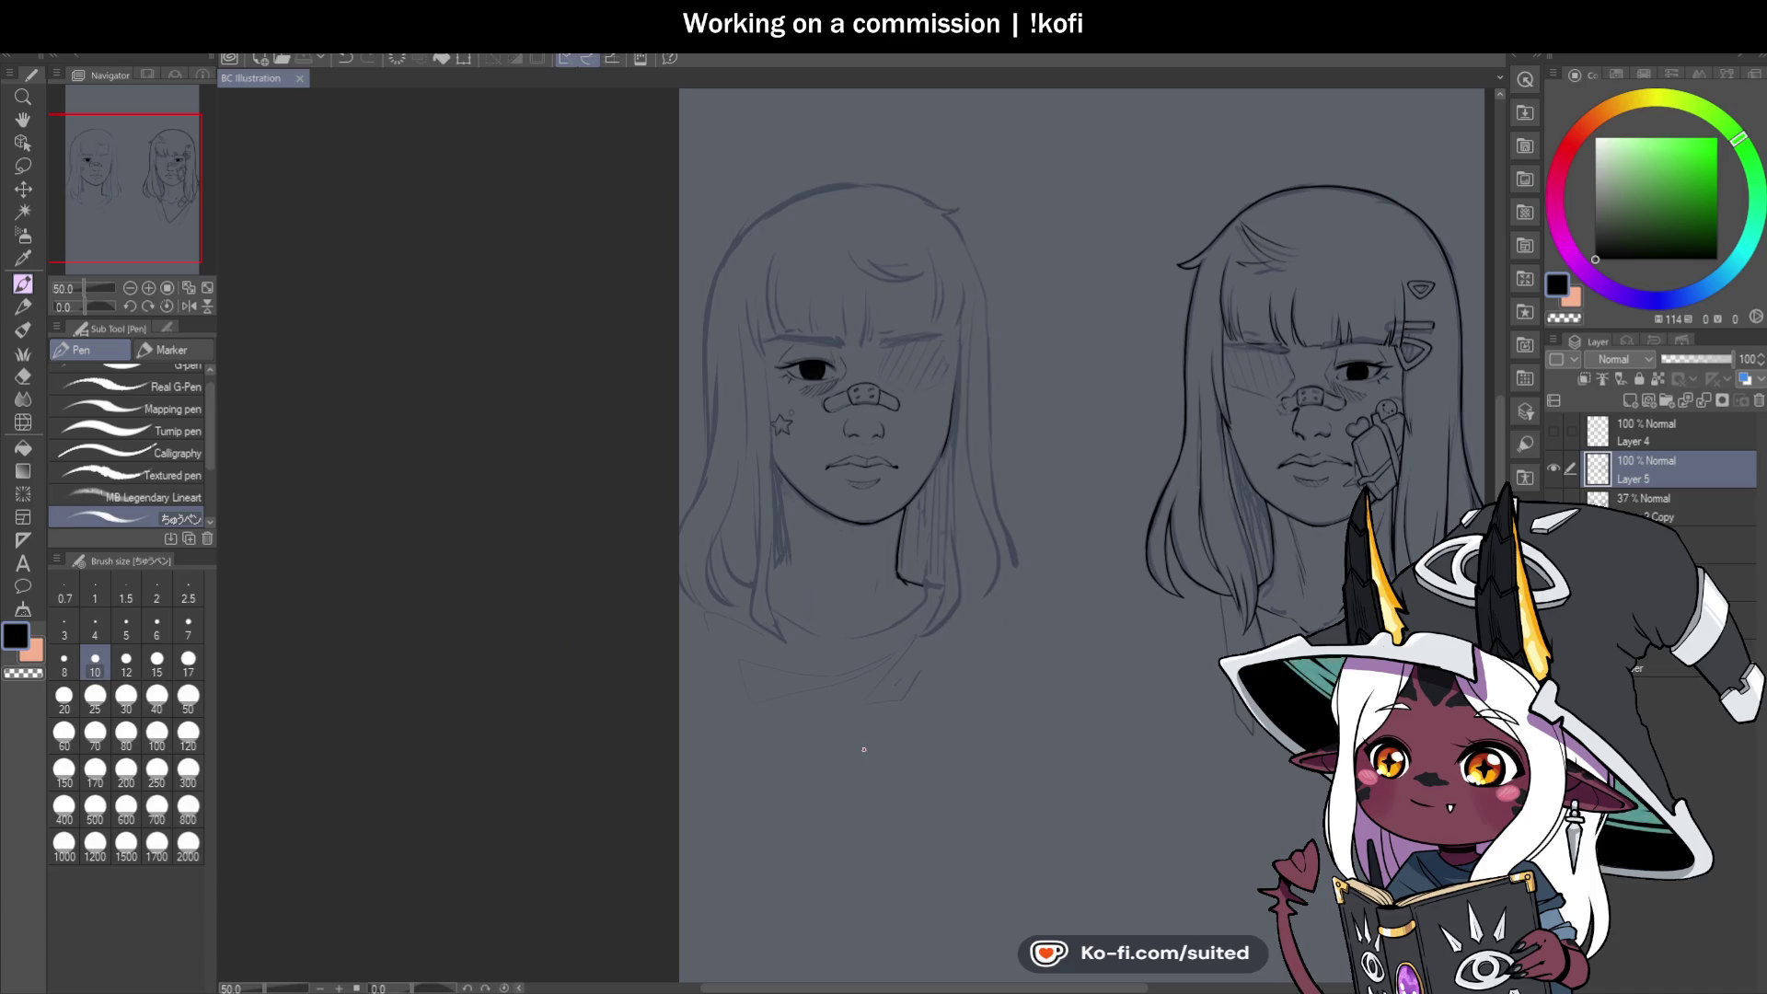
Ink the left girl's neck line down from her chin.
scroll(864, 750, up, 5)
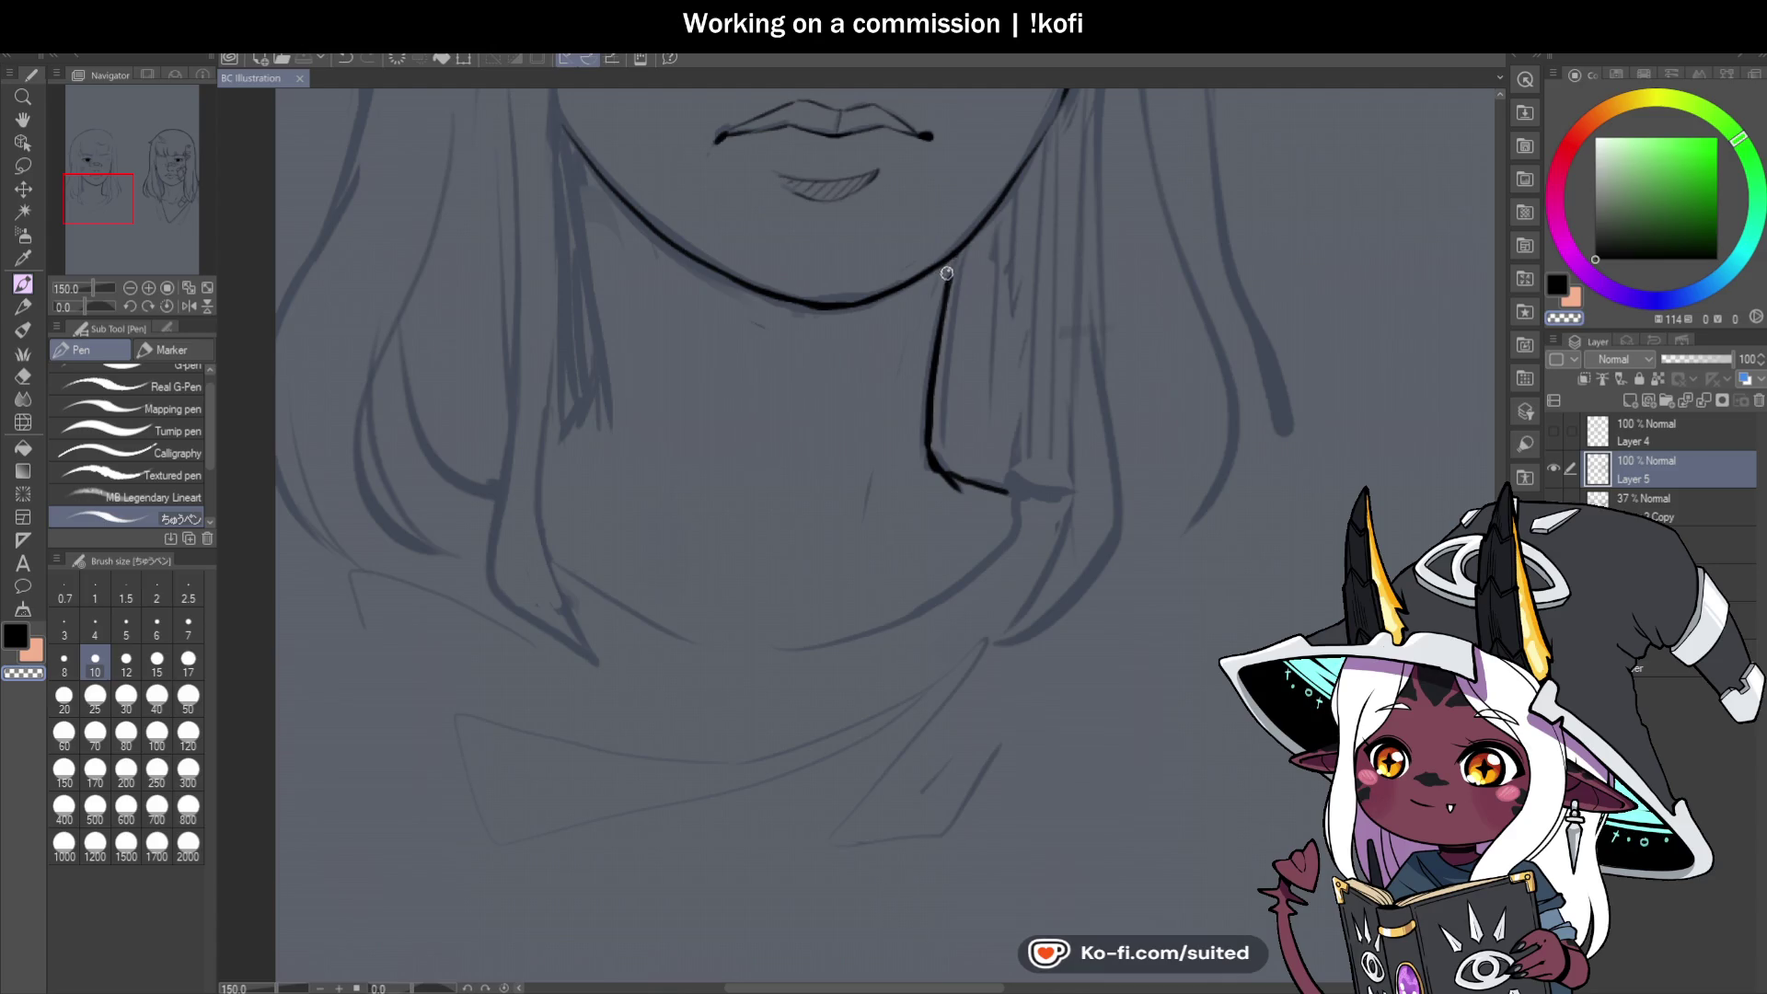
drag(934, 274, 921, 404)
key(c)
key(c)
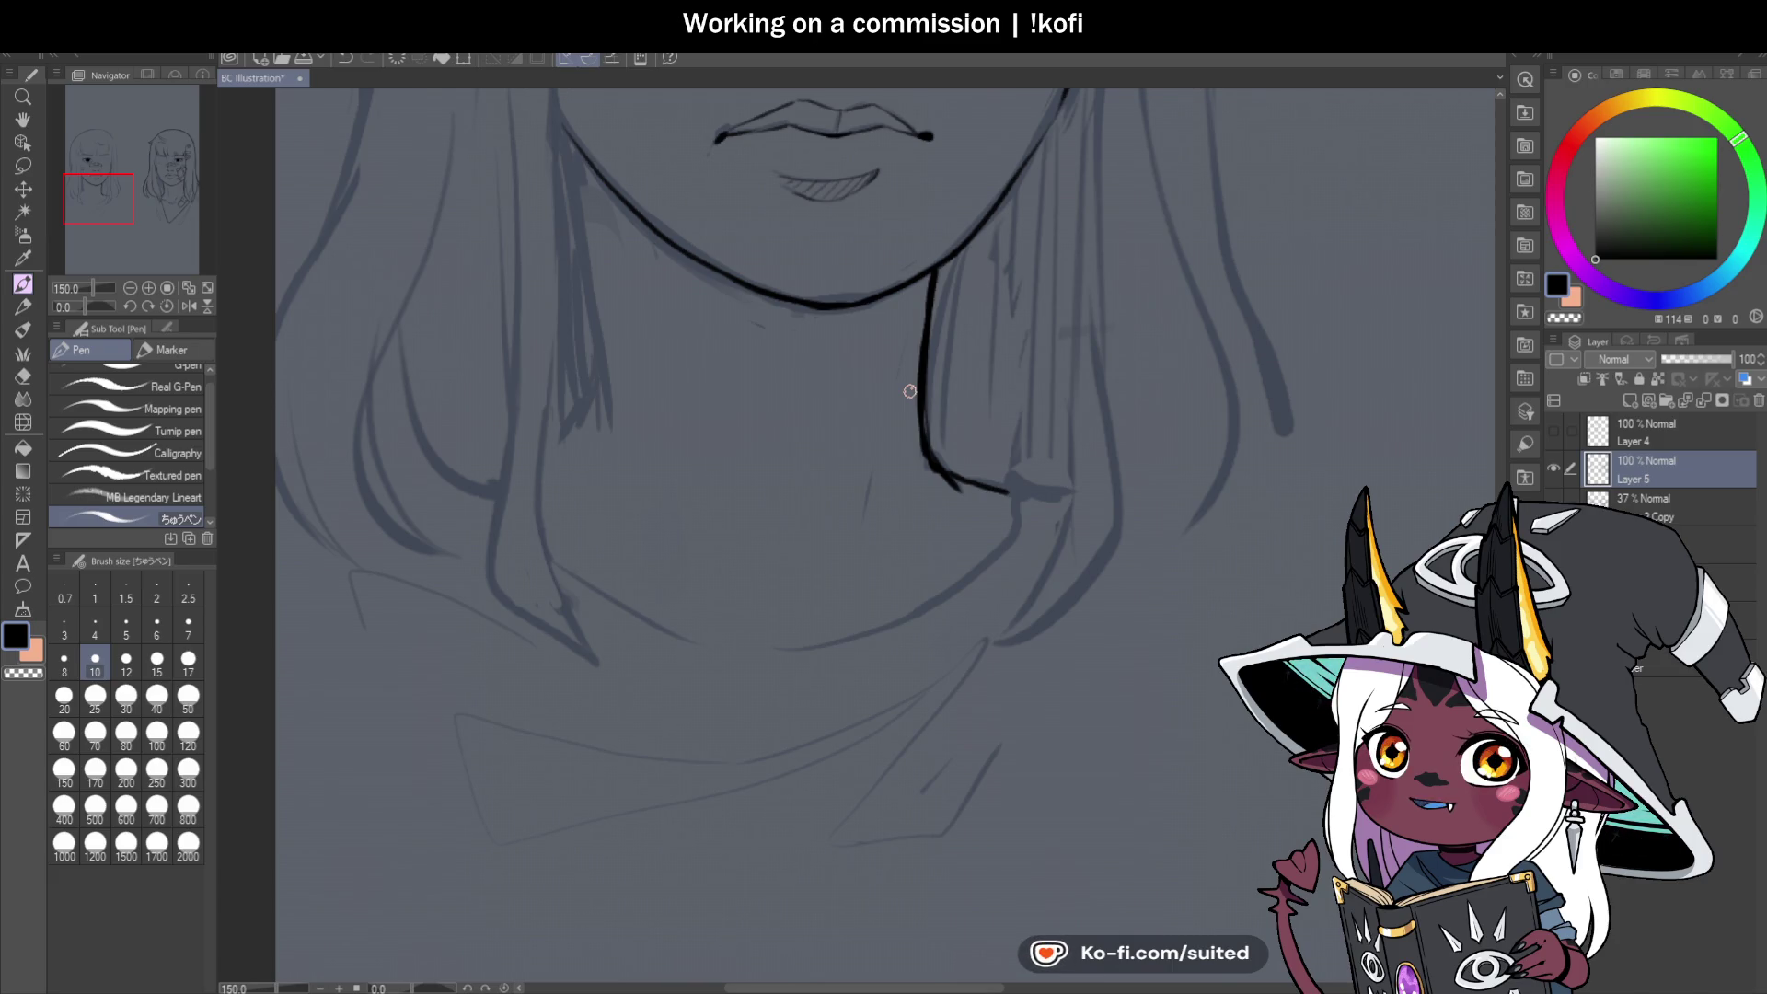
Ink a long hair strand beside the jaw, redrawing it once, then fit both portraits.
scroll(720, 487, down, 1)
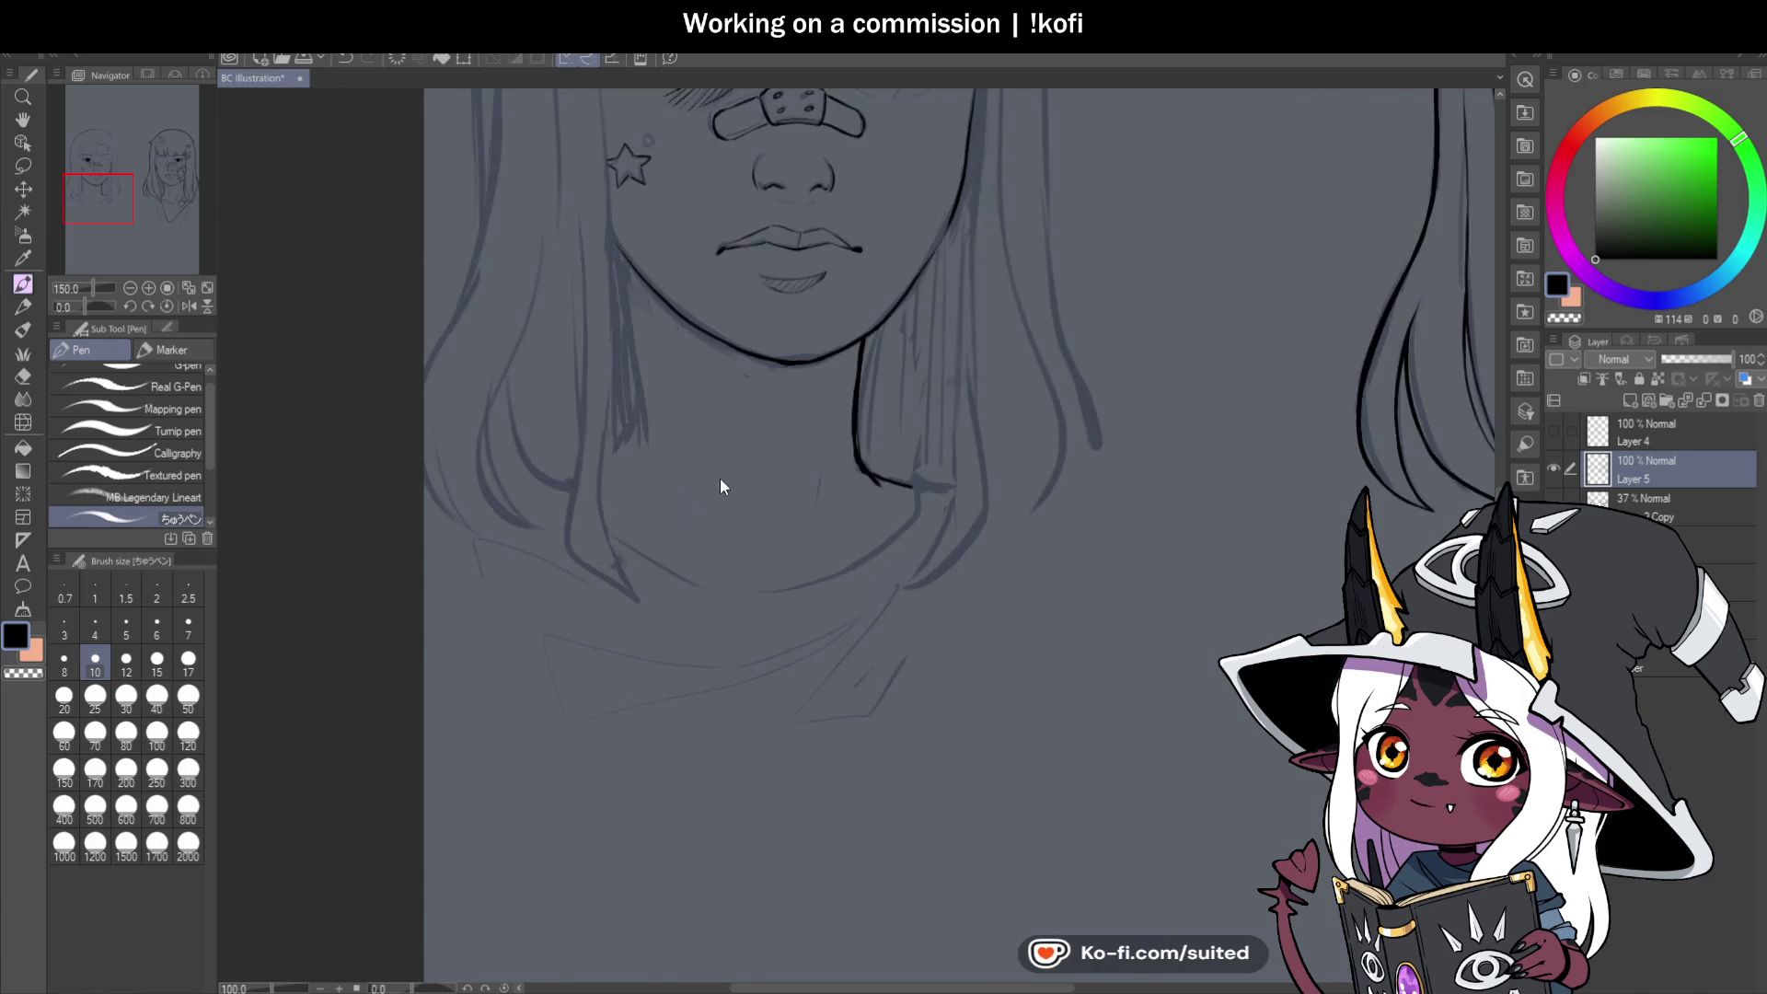
scroll(721, 487, down, 1)
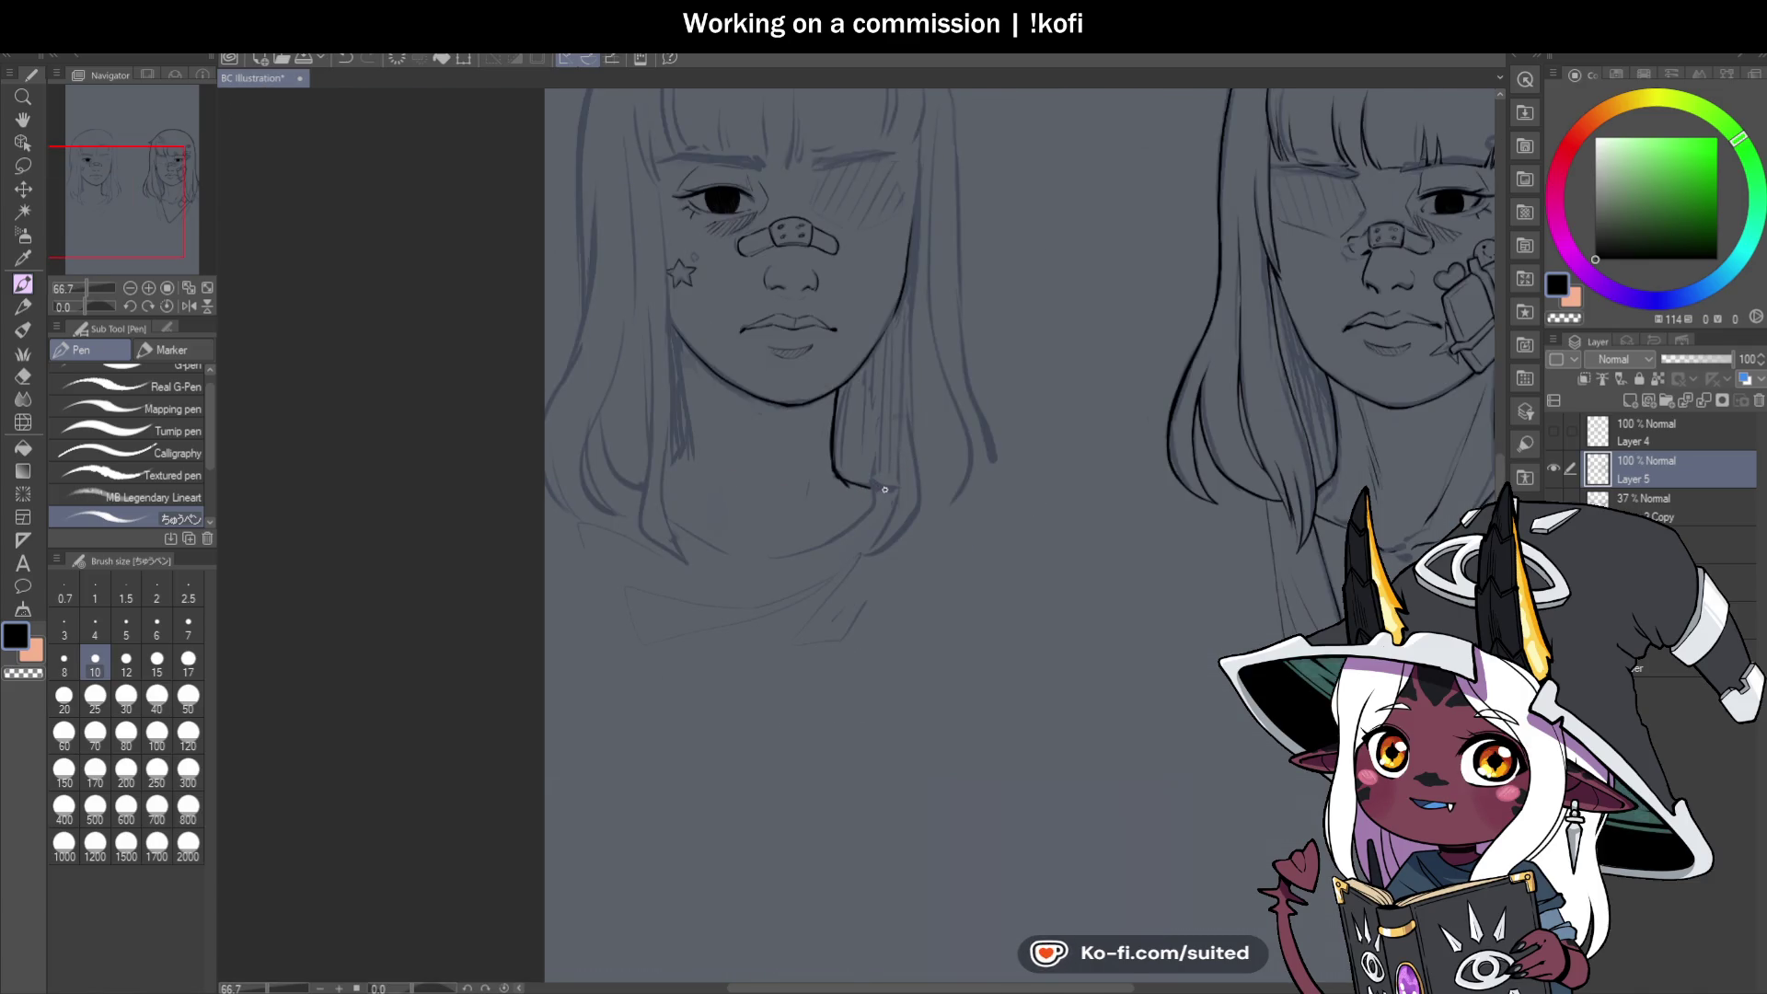
scroll(695, 312, up, 2)
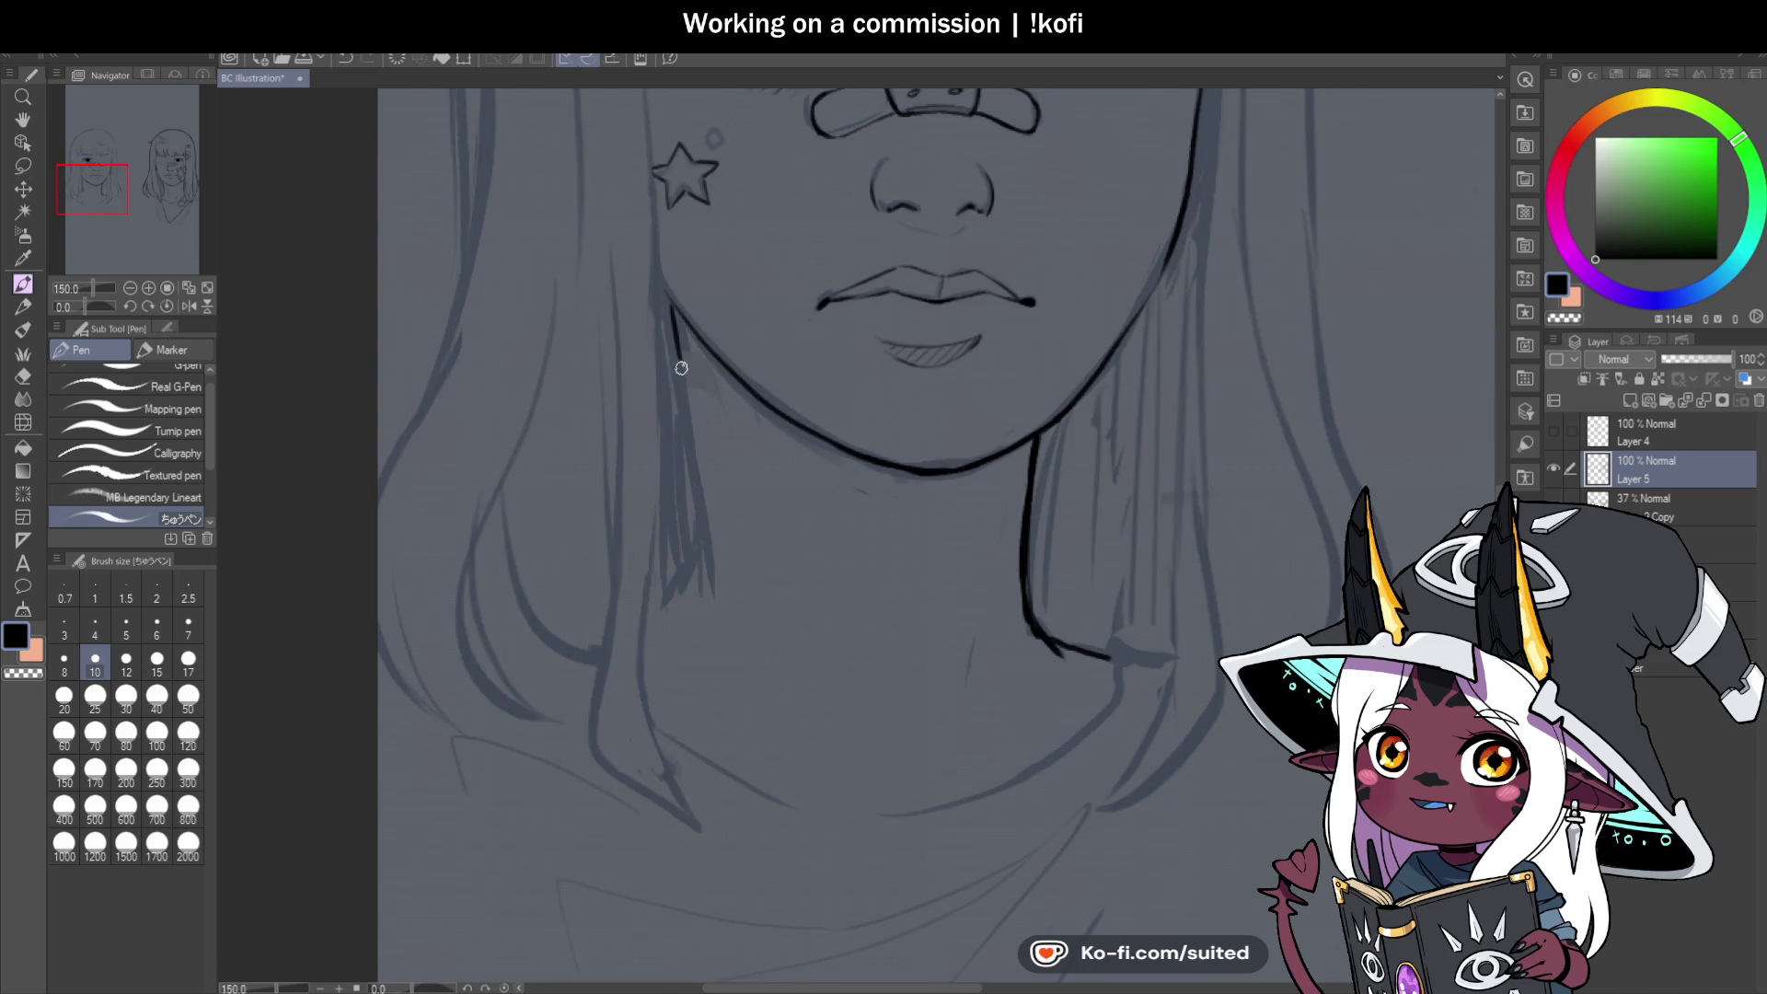
drag(670, 309, 686, 419)
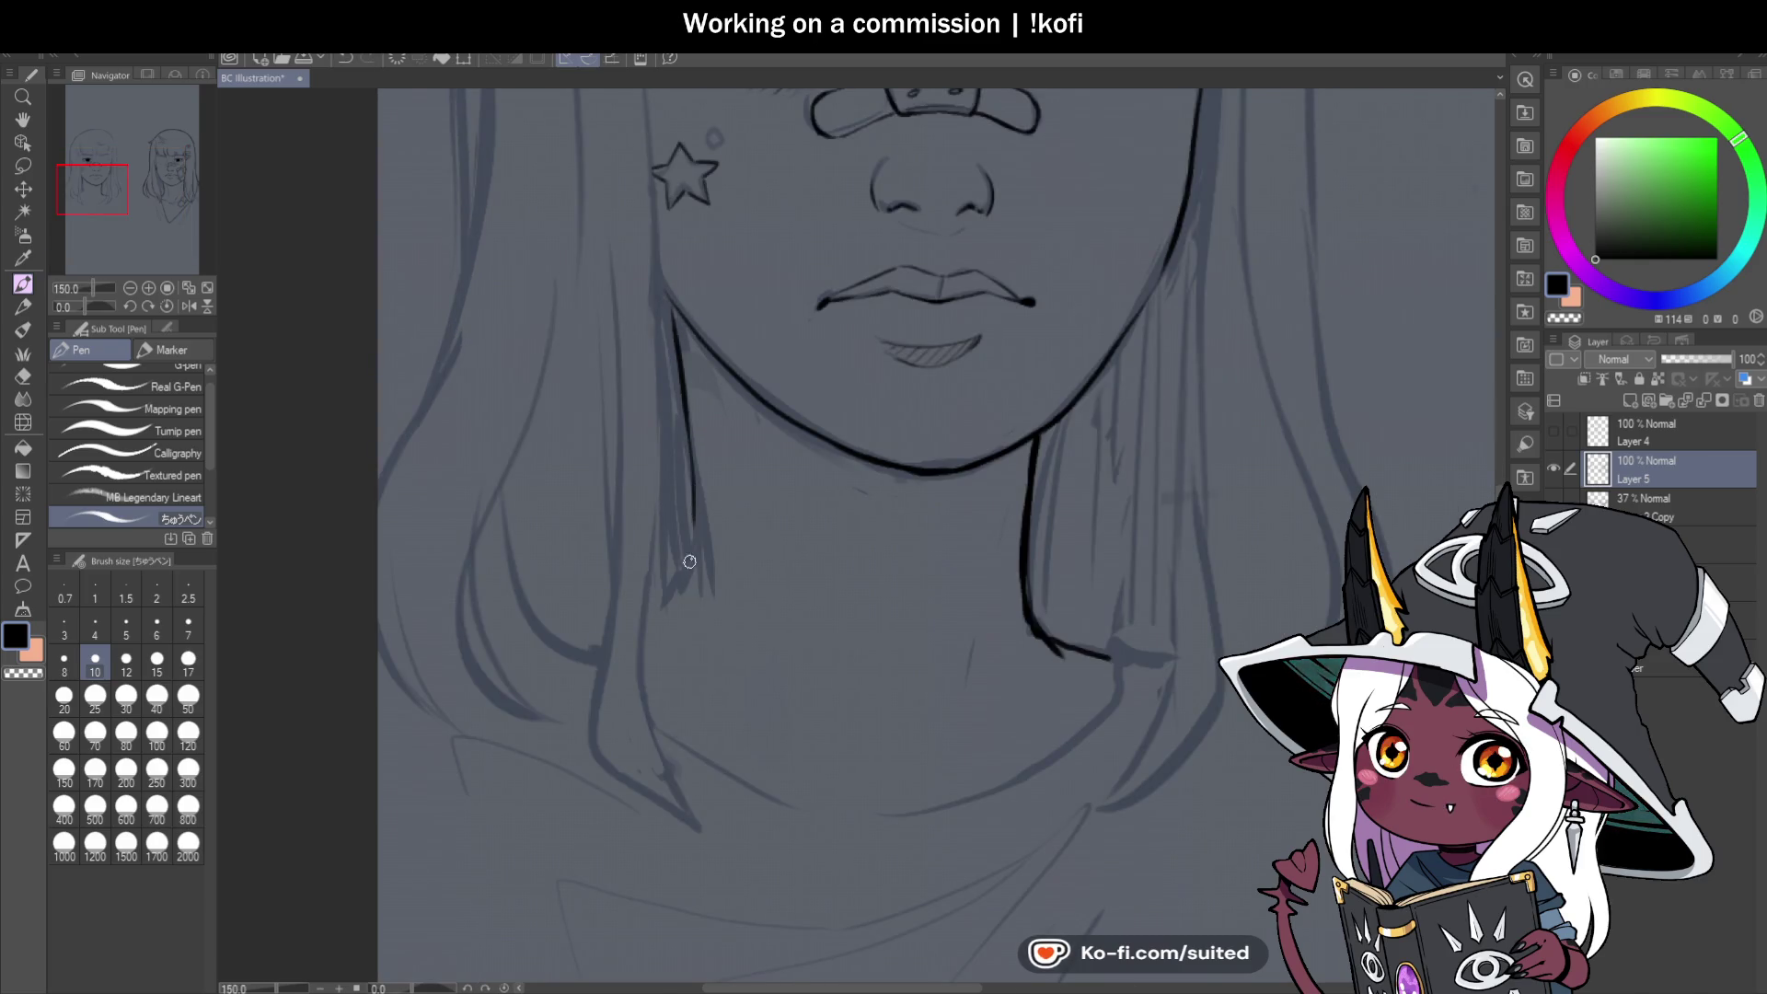
key(ctrl+z)
drag(670, 313, 693, 587)
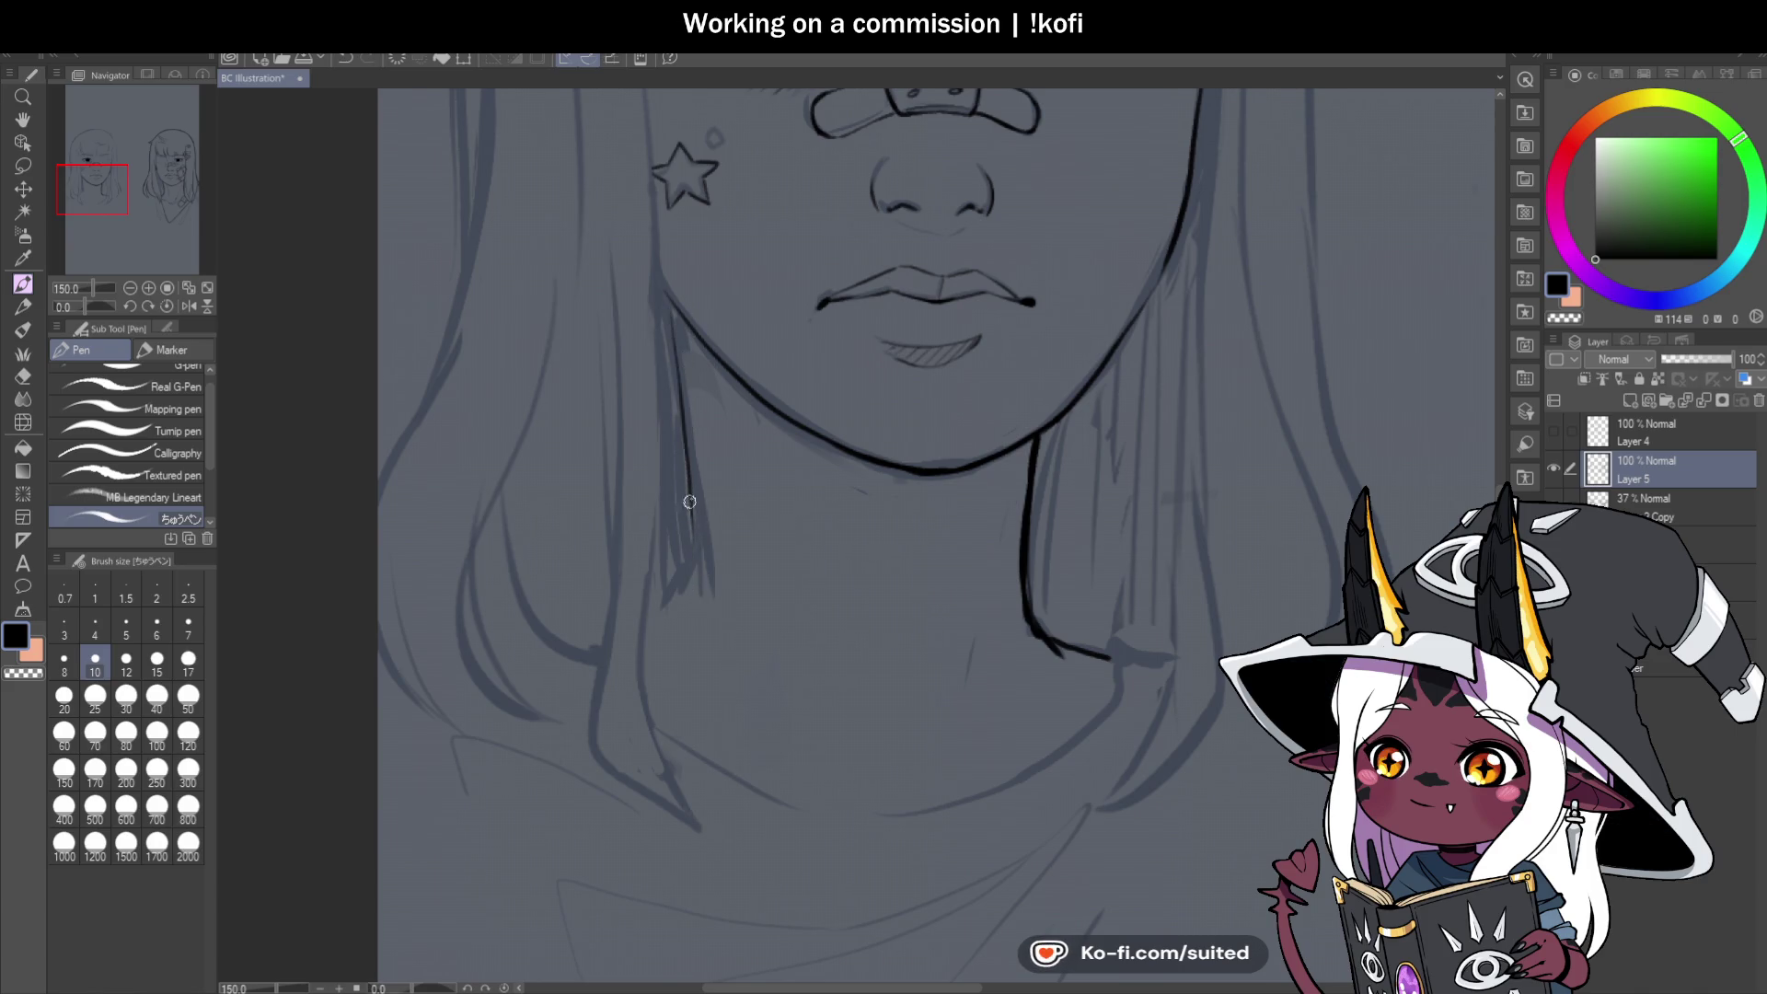
key(ctrl+0)
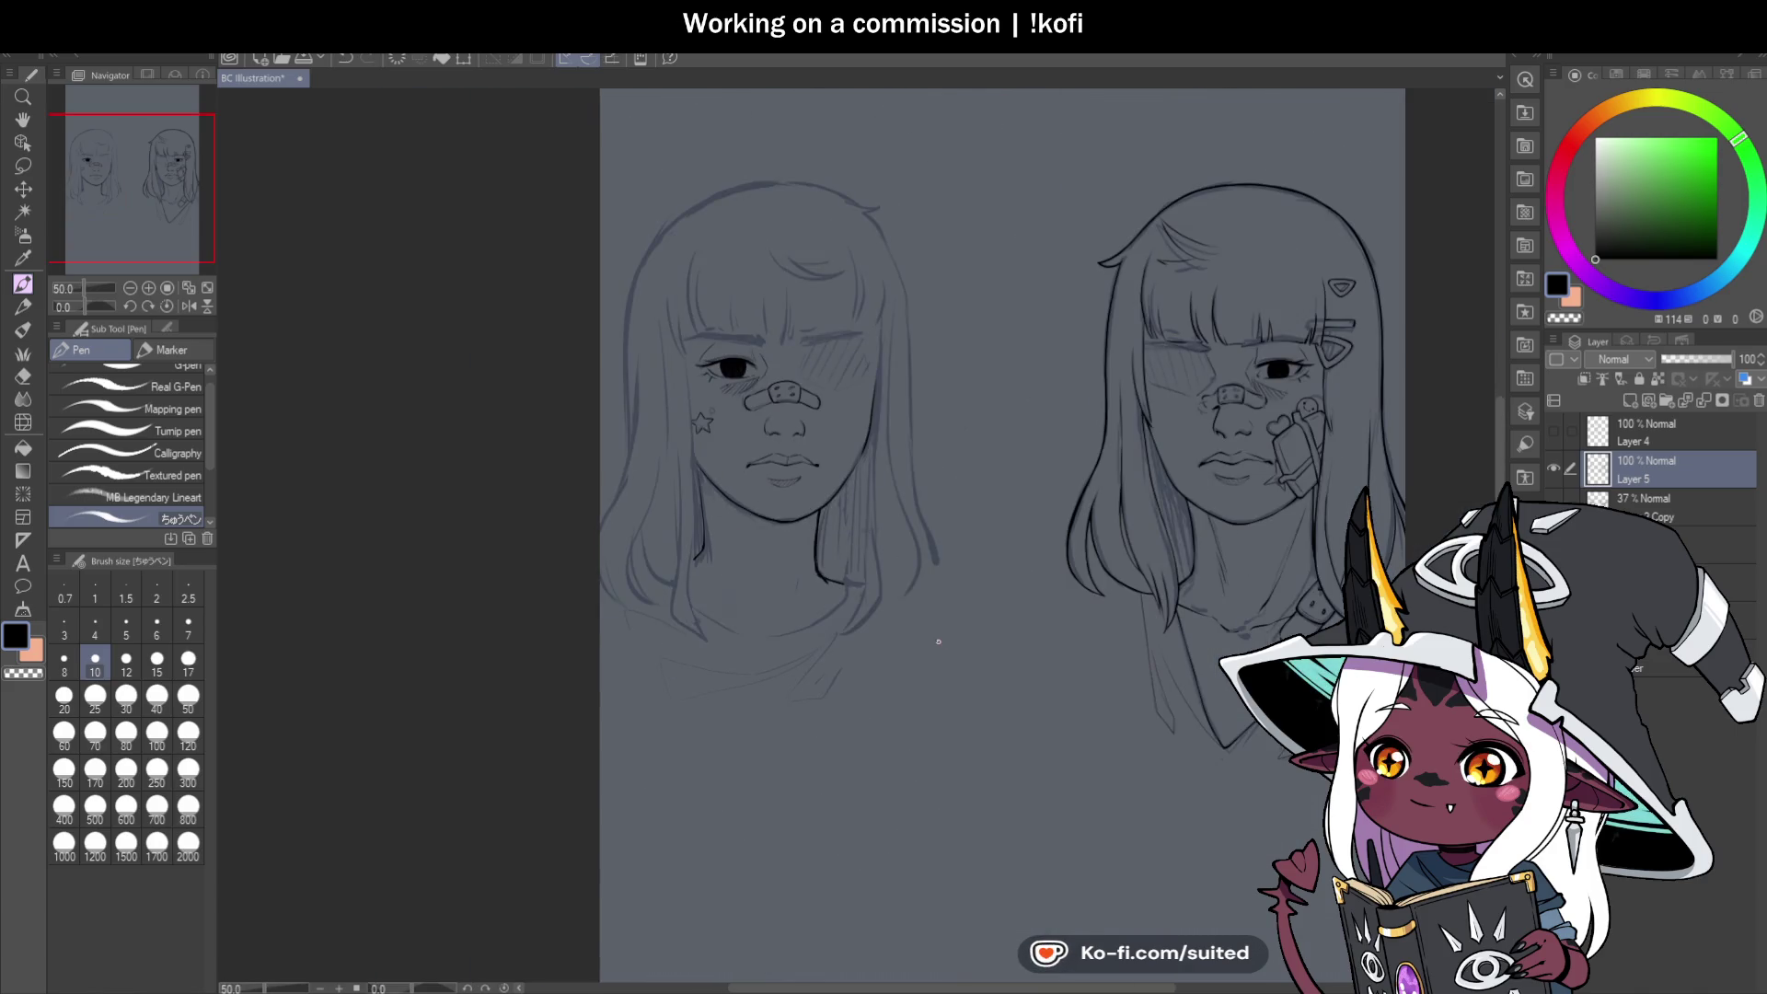
scroll(918, 681, up, 1)
Ink a small circle above the cheek star.
scroll(880, 686, down, 1)
scroll(681, 304, up, 3)
drag(666, 371, 693, 418)
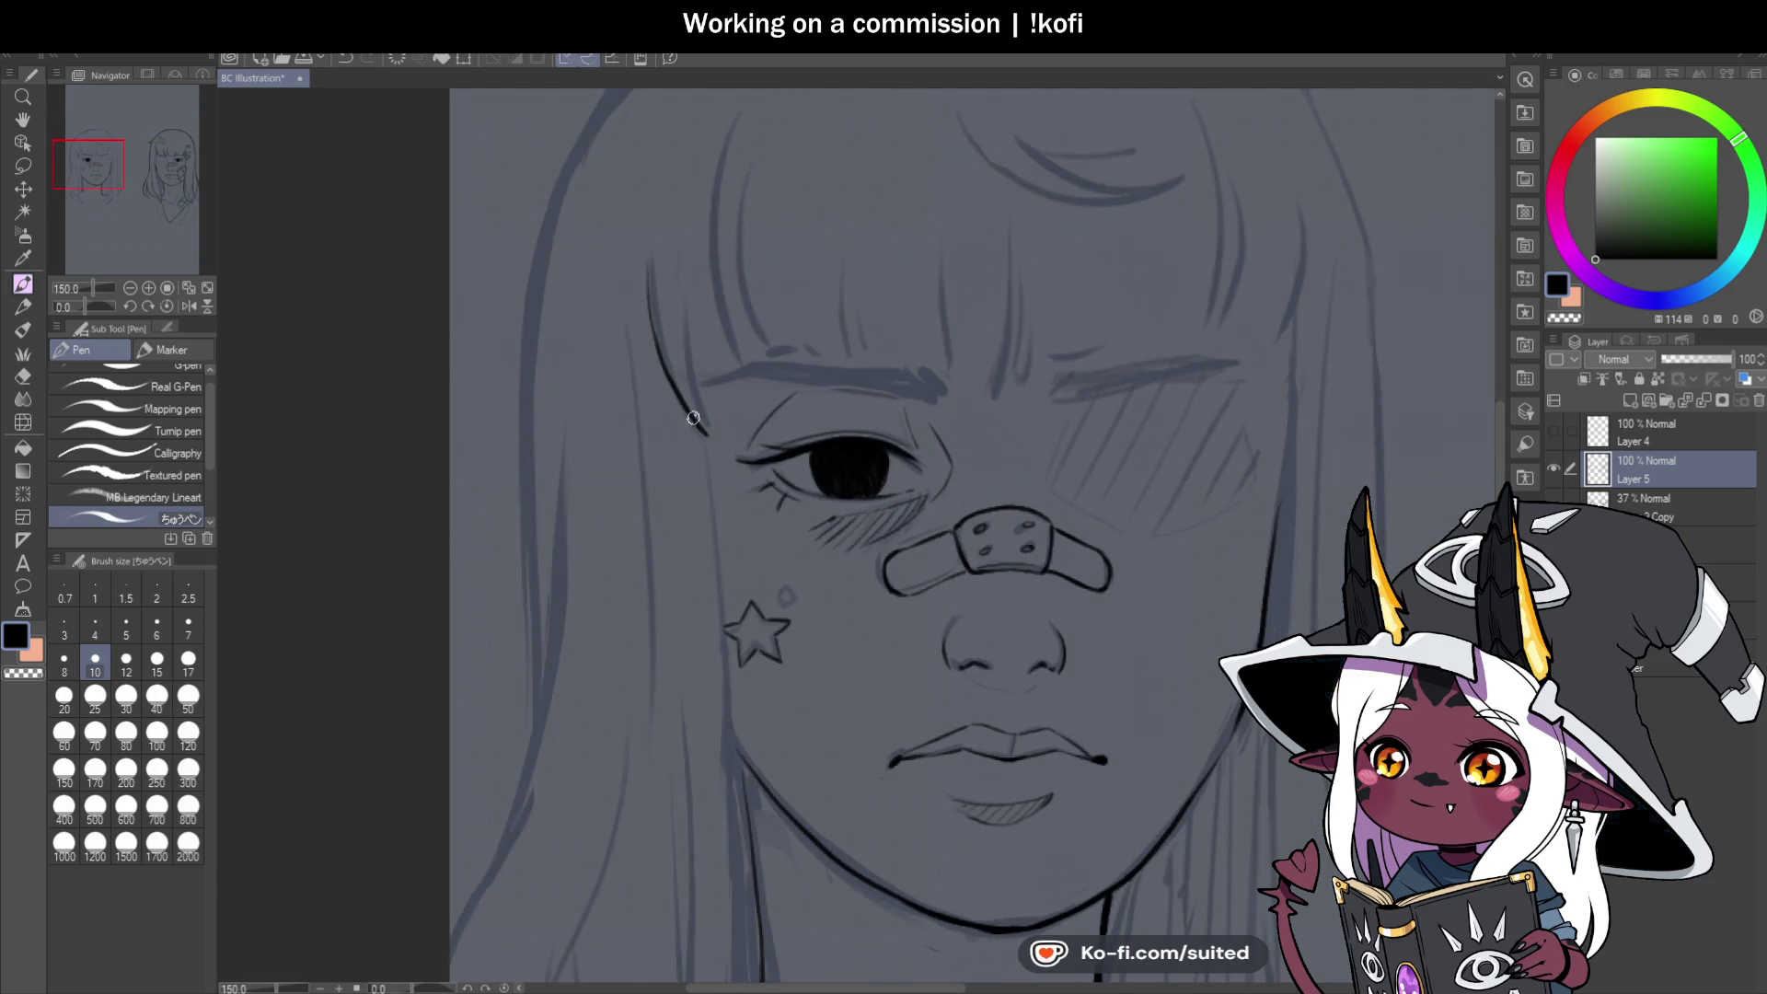
key(ctrl+z)
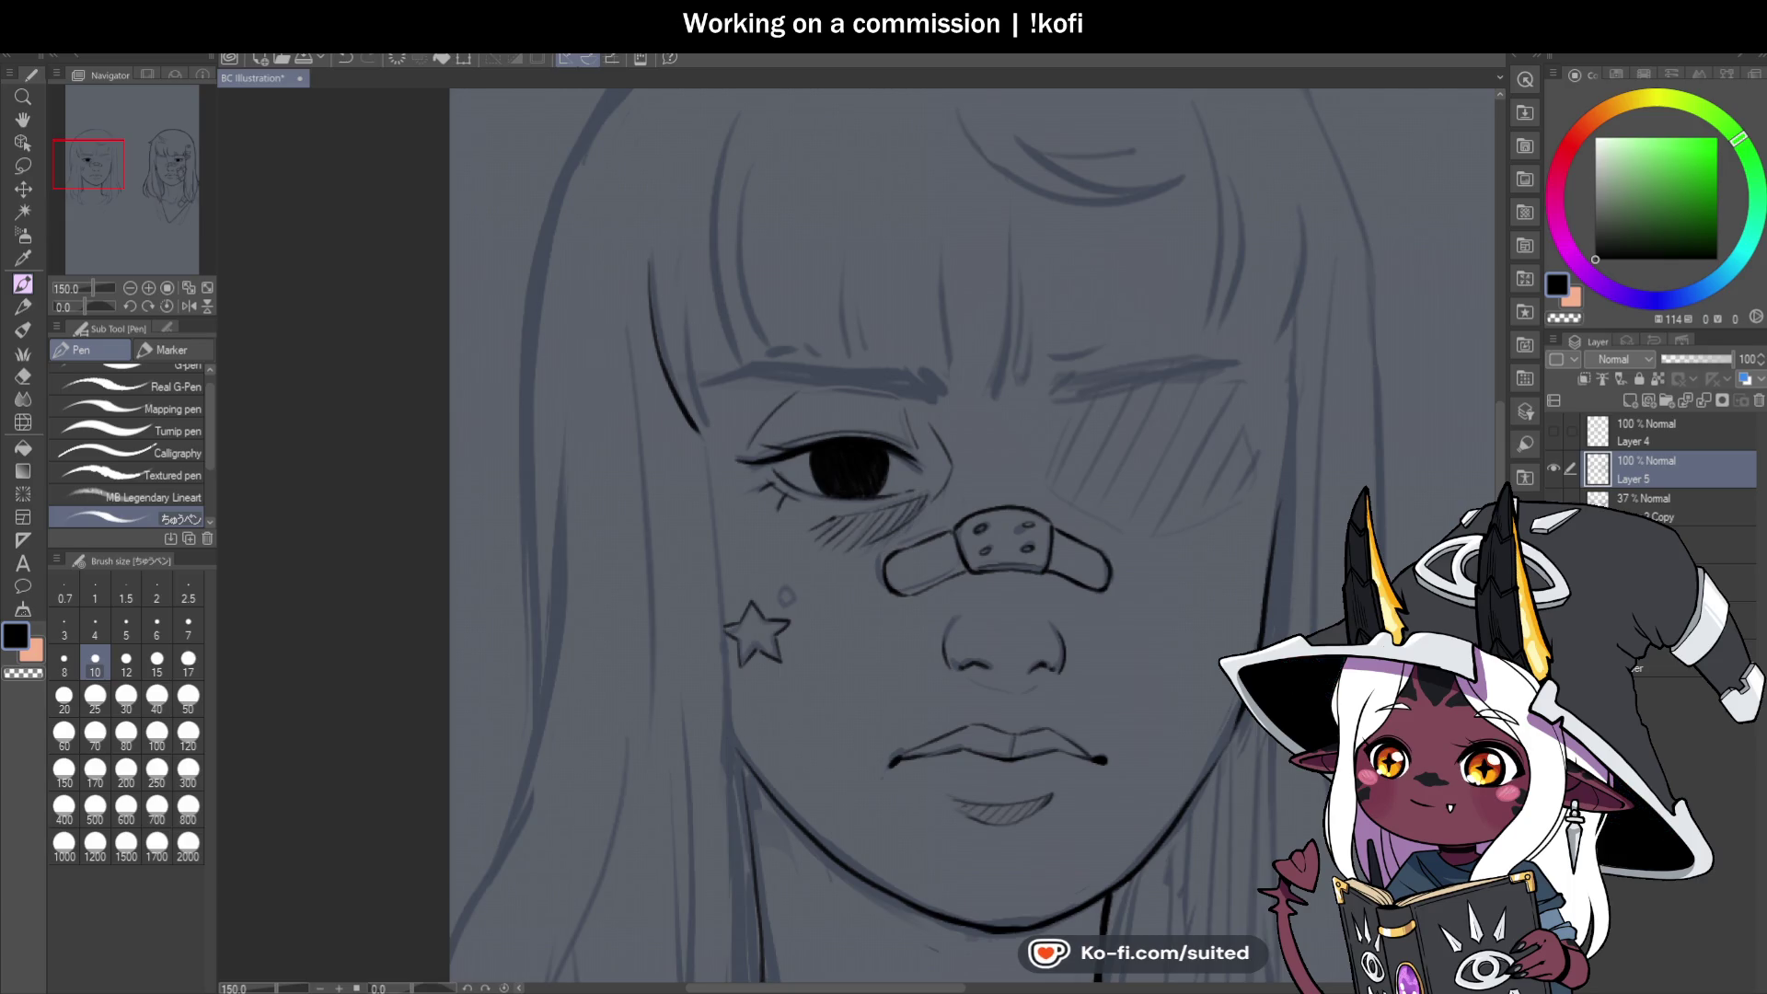
scroll(791, 603, up, 6)
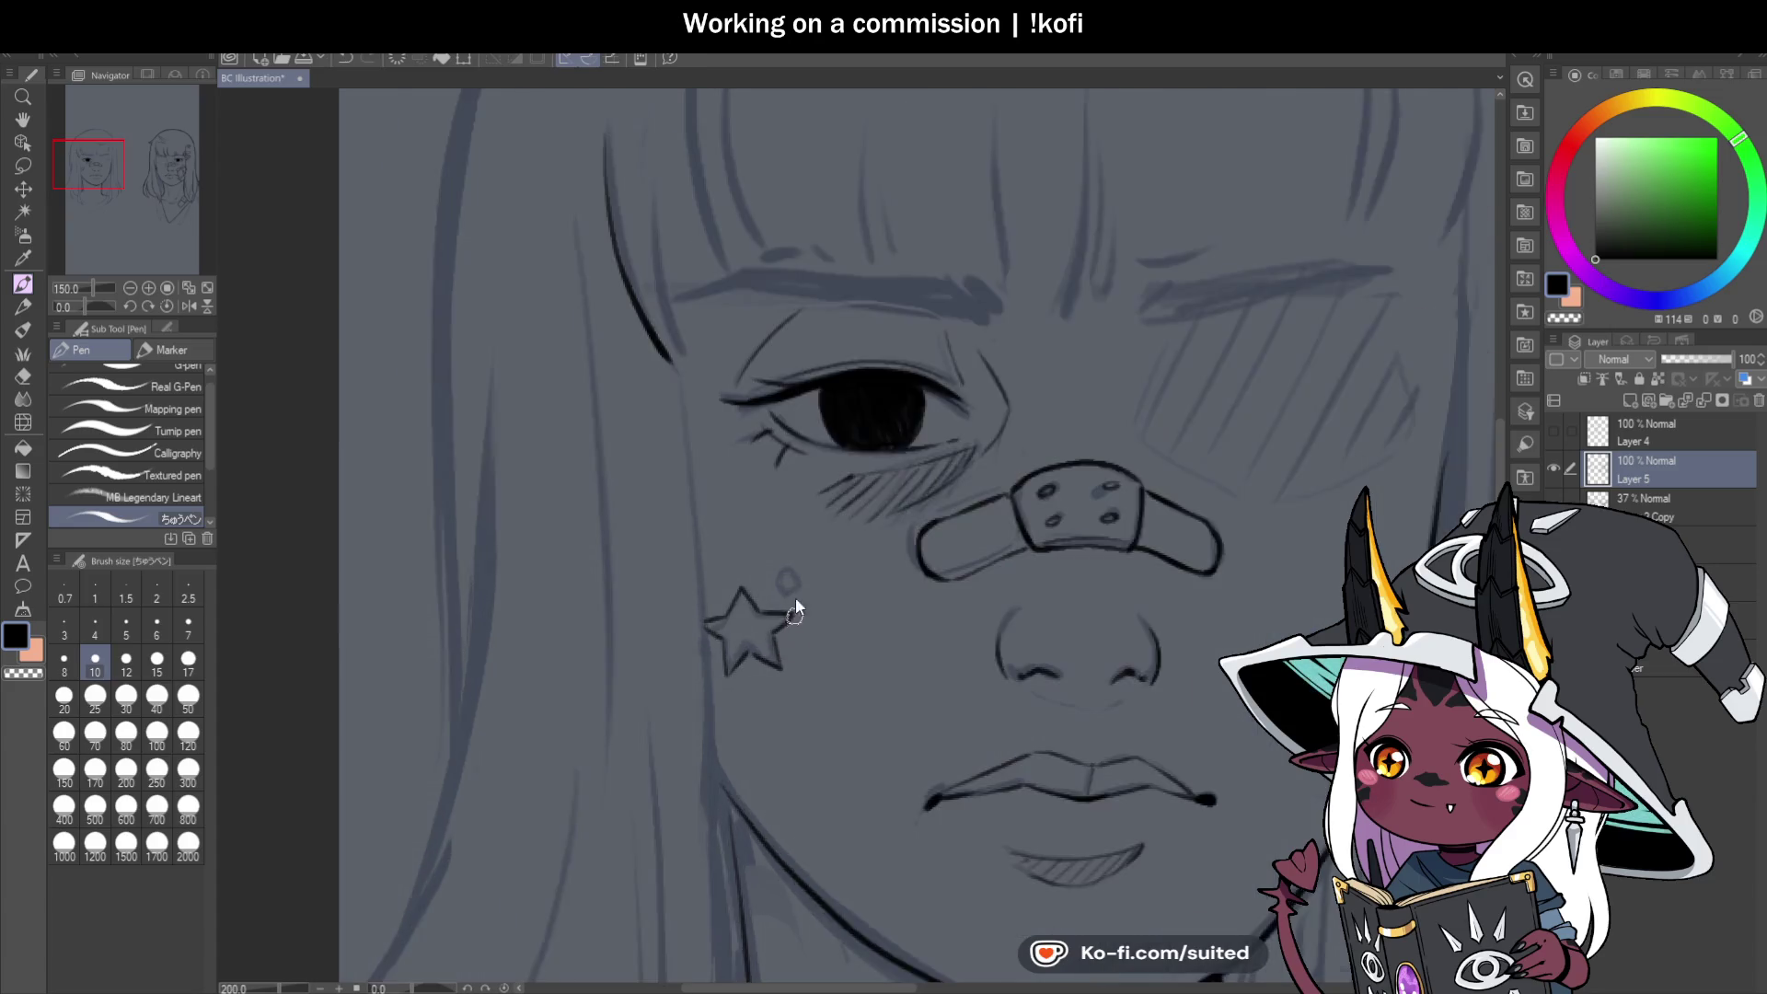
mouse_move(730, 589)
mouse_down()
mouse_move(749, 516)
mouse_move(789, 561)
mouse_up()
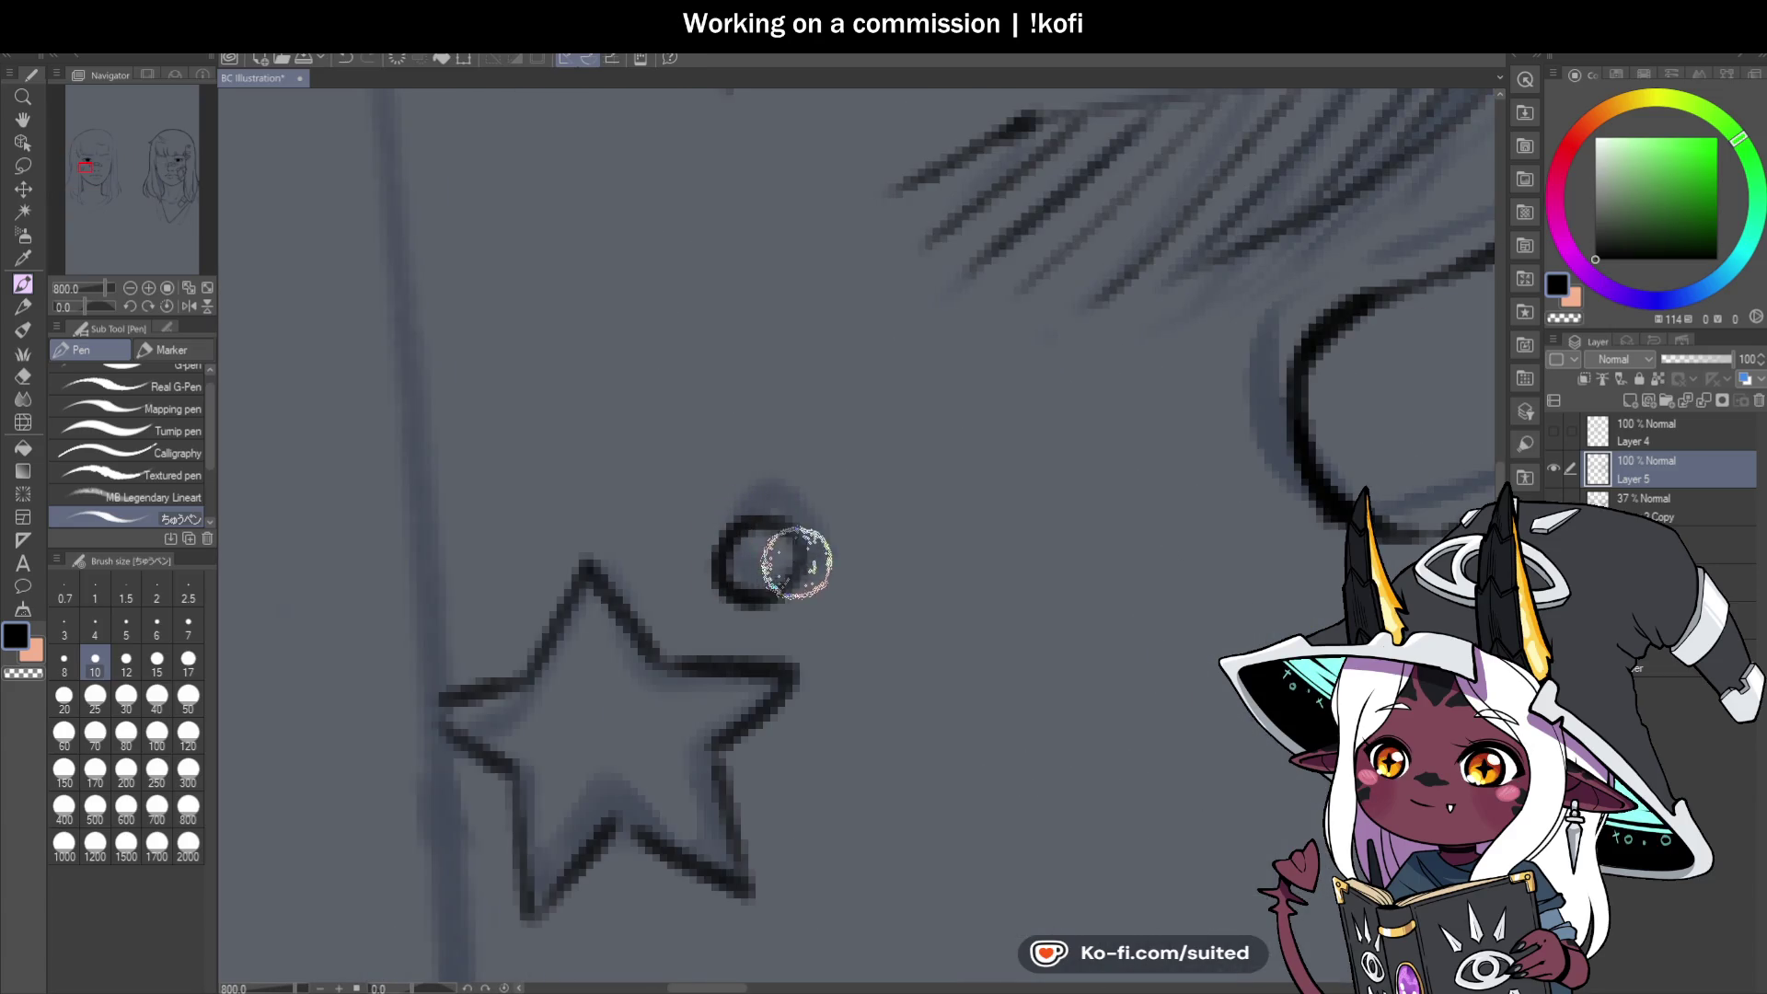
Ink hair strands curving down beside the left girl's eye, including a tapered strand.
scroll(789, 561, down, 8)
scroll(902, 506, down, 1)
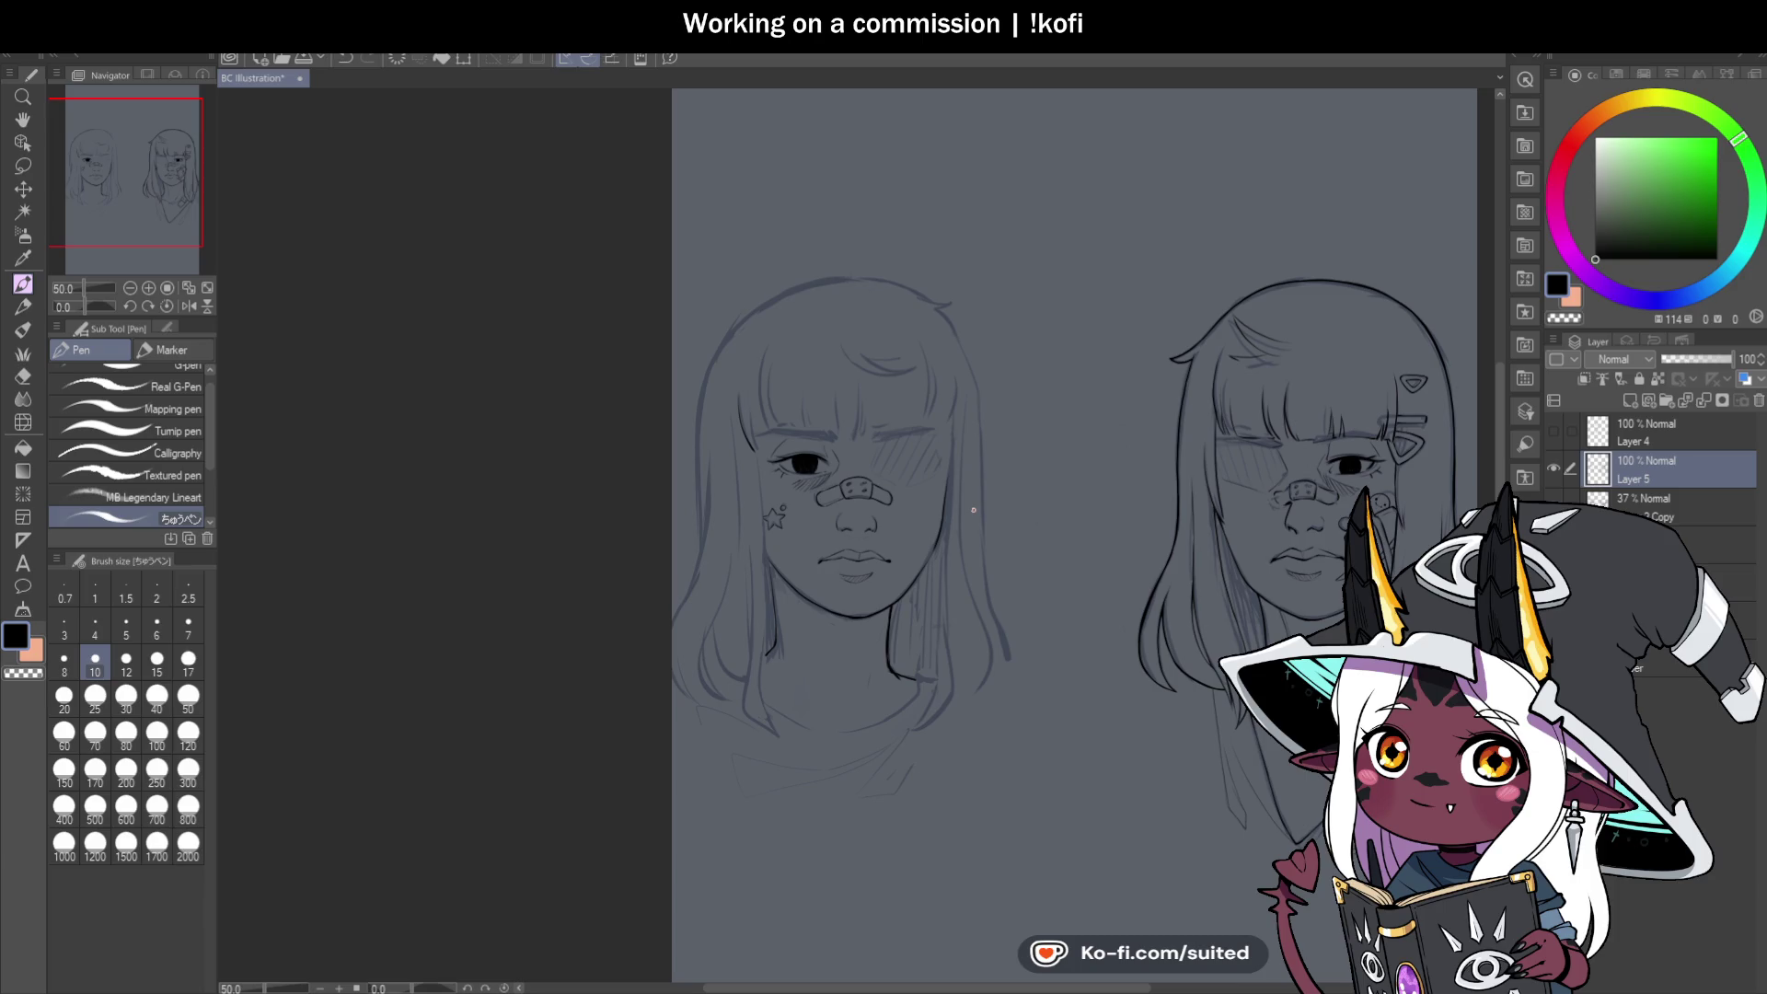
scroll(782, 465, up, 5)
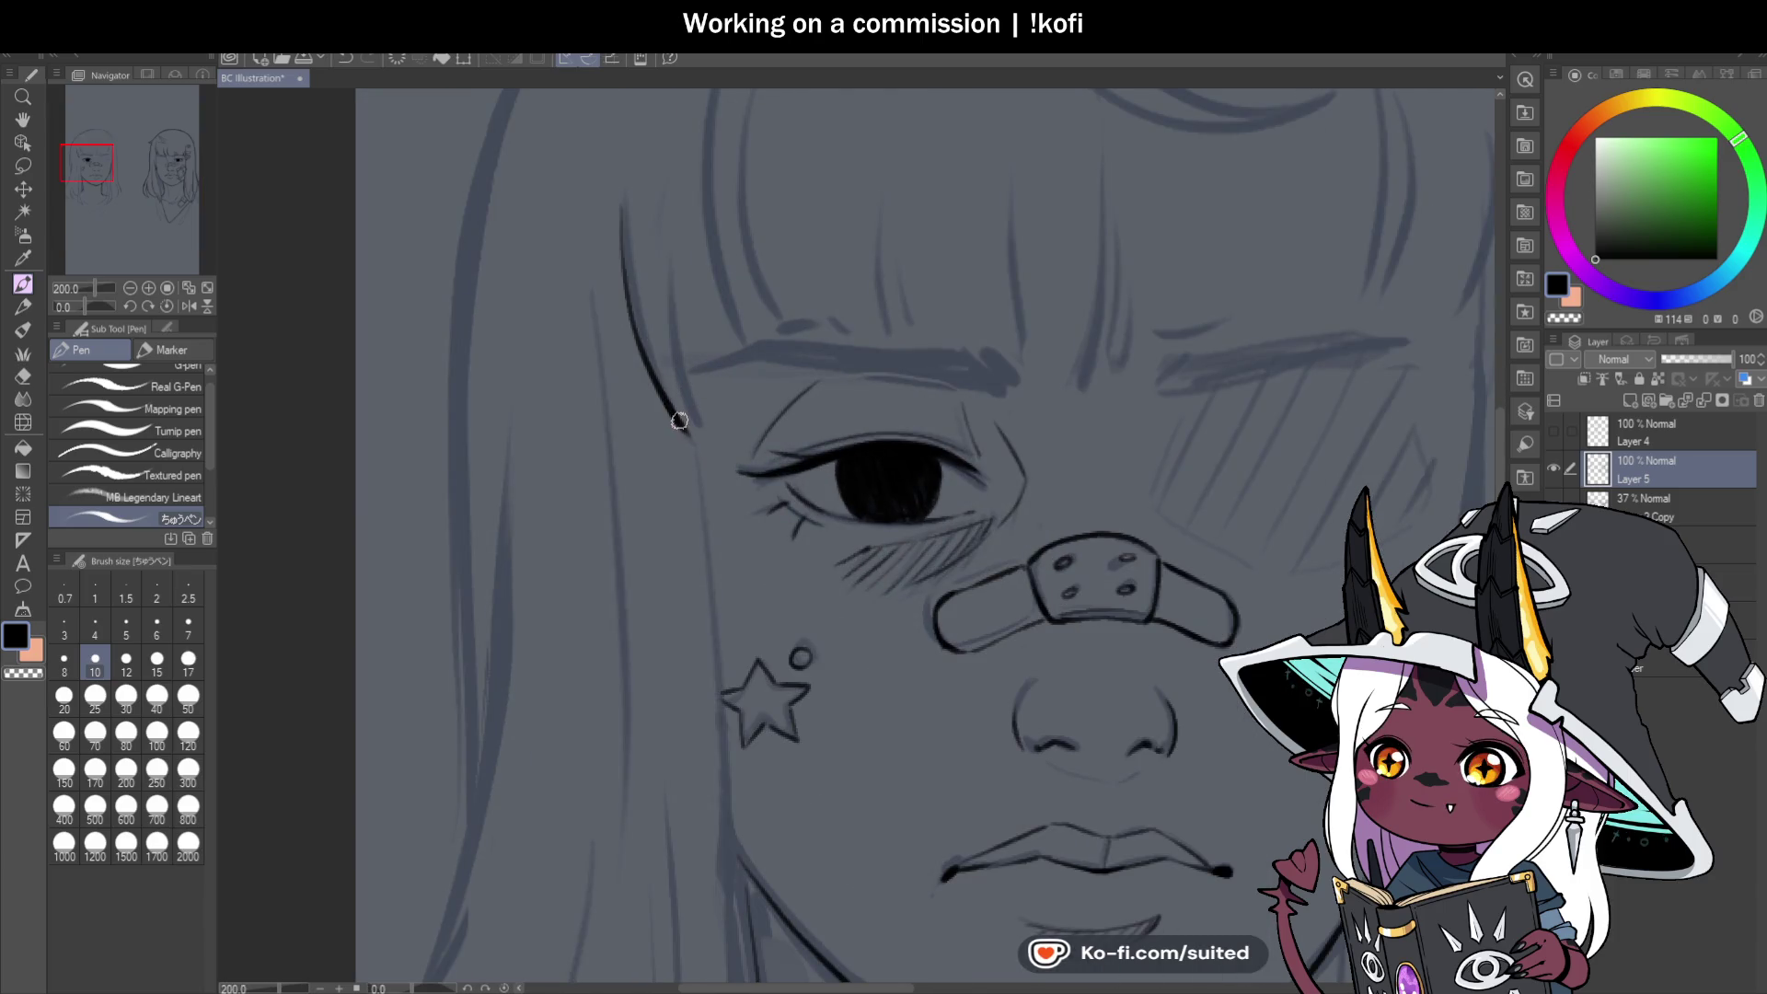
key(ctrl+z)
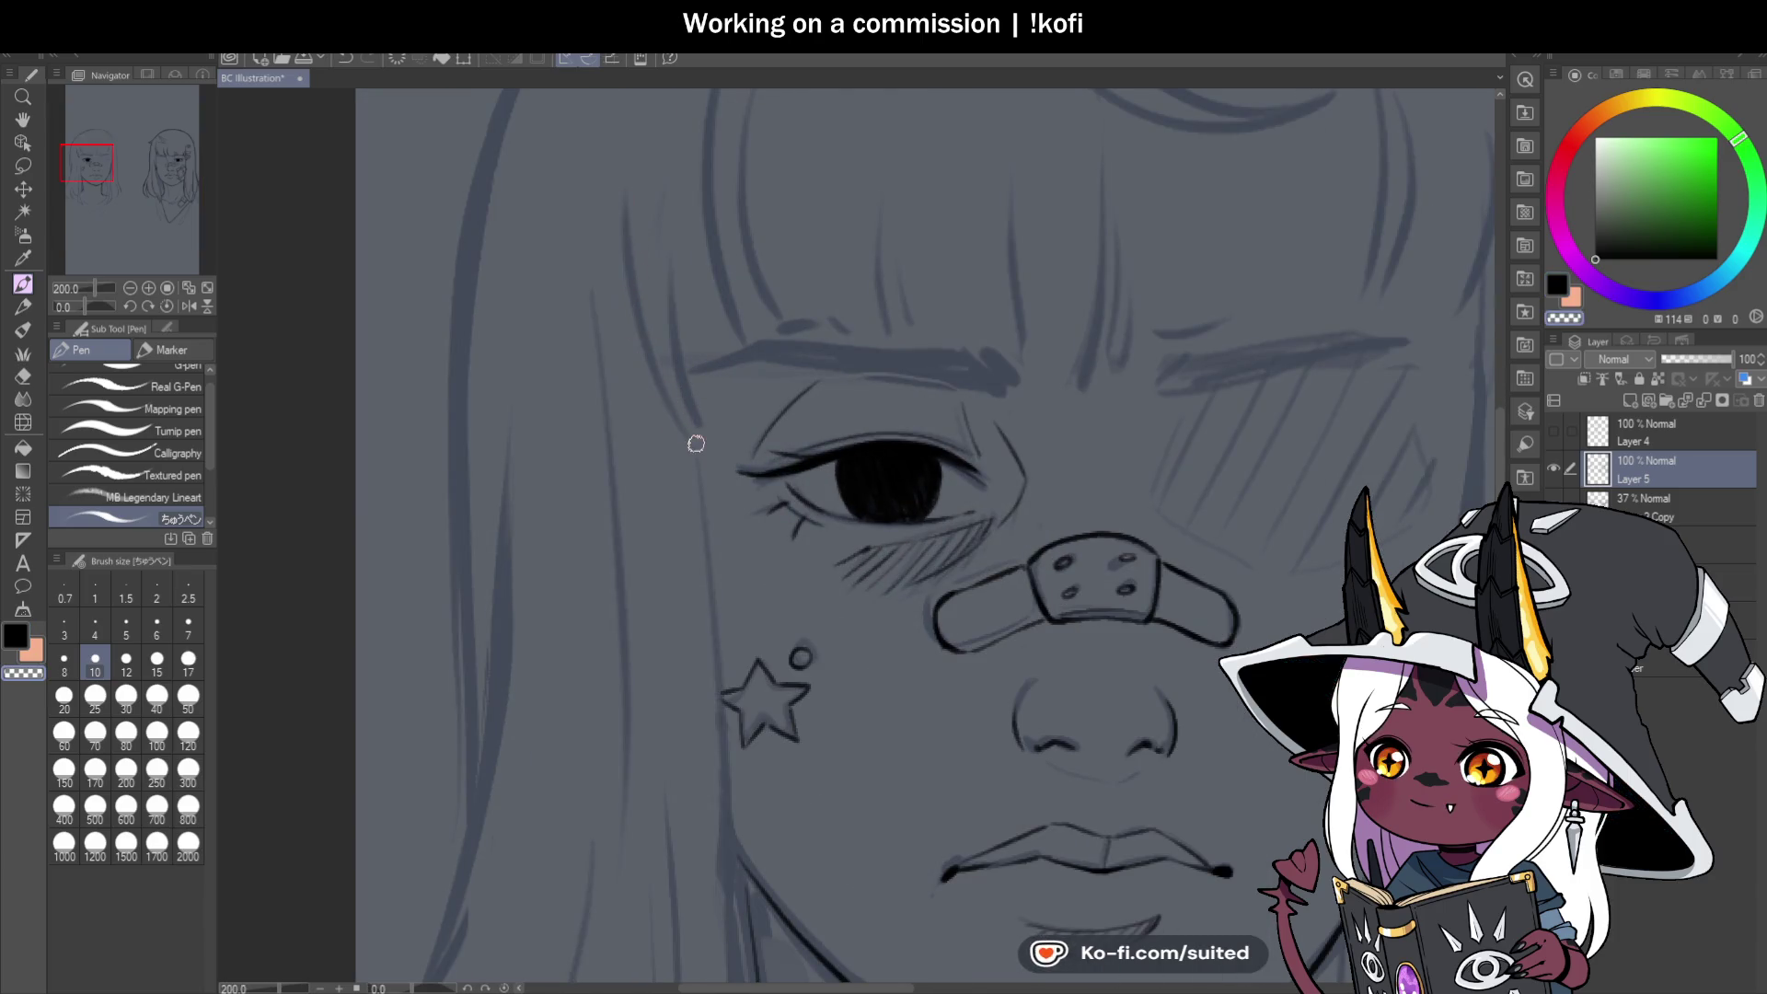
mouse_move(623, 226)
mouse_down()
mouse_move(654, 383)
mouse_move(703, 436)
mouse_up()
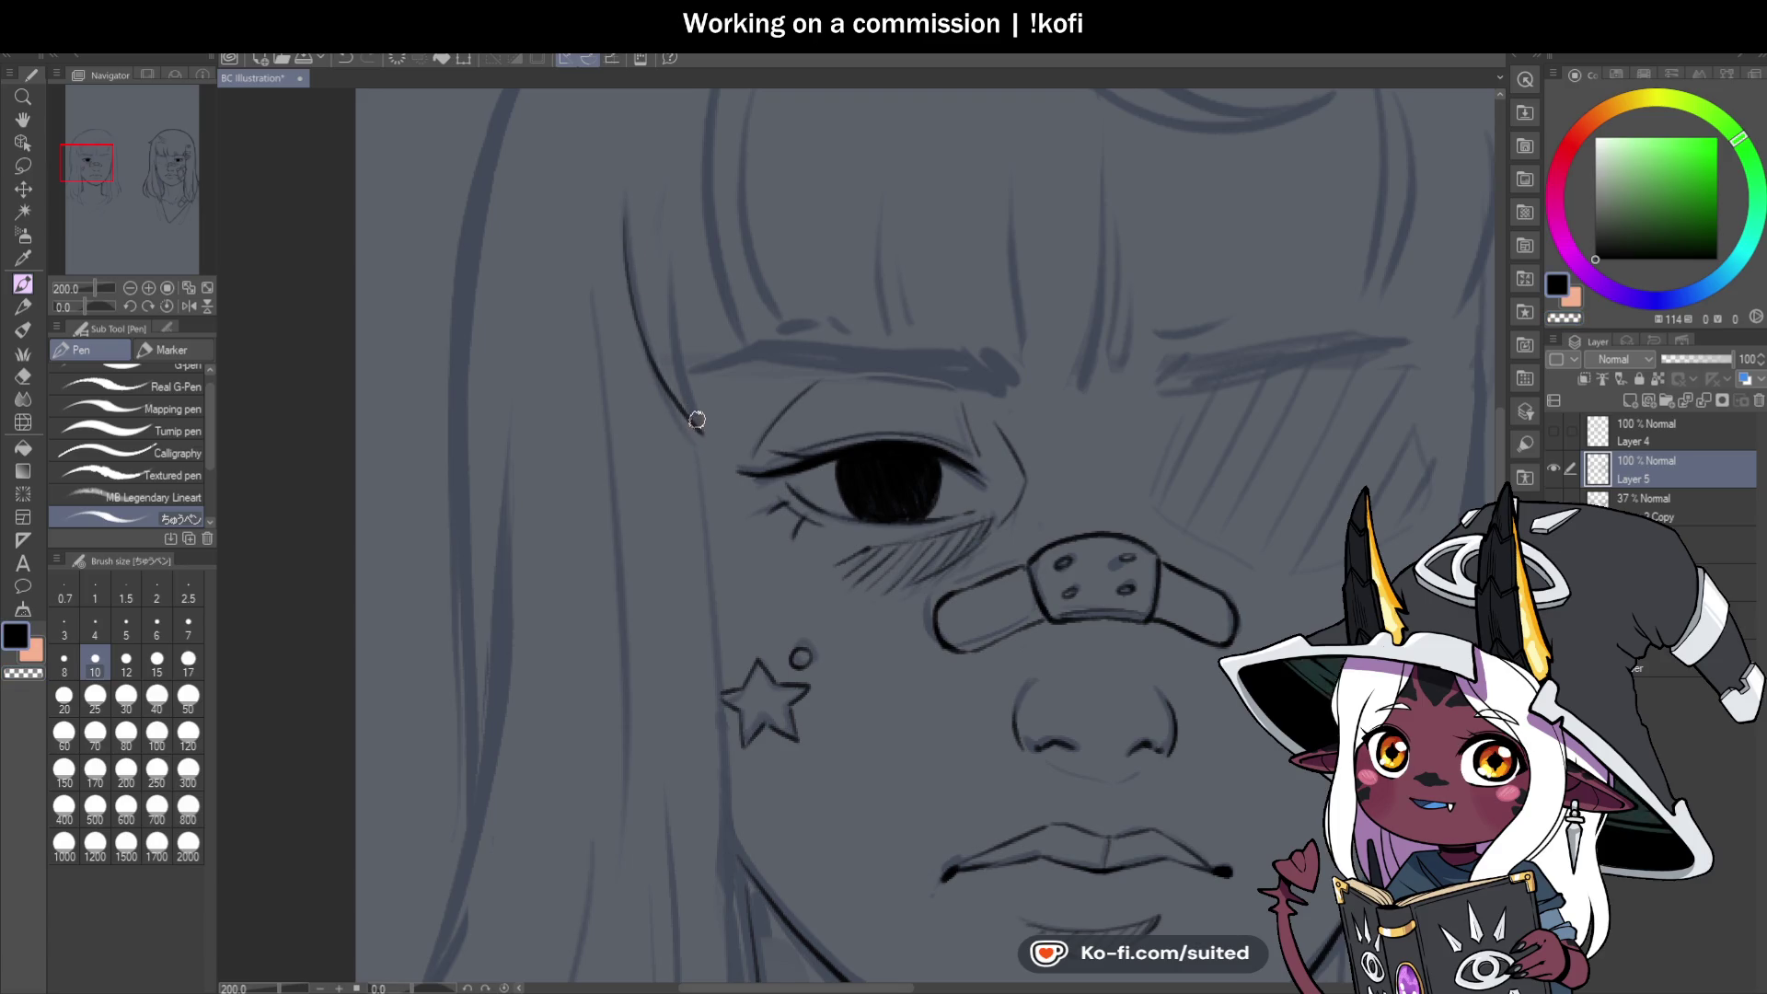
drag(663, 347, 702, 423)
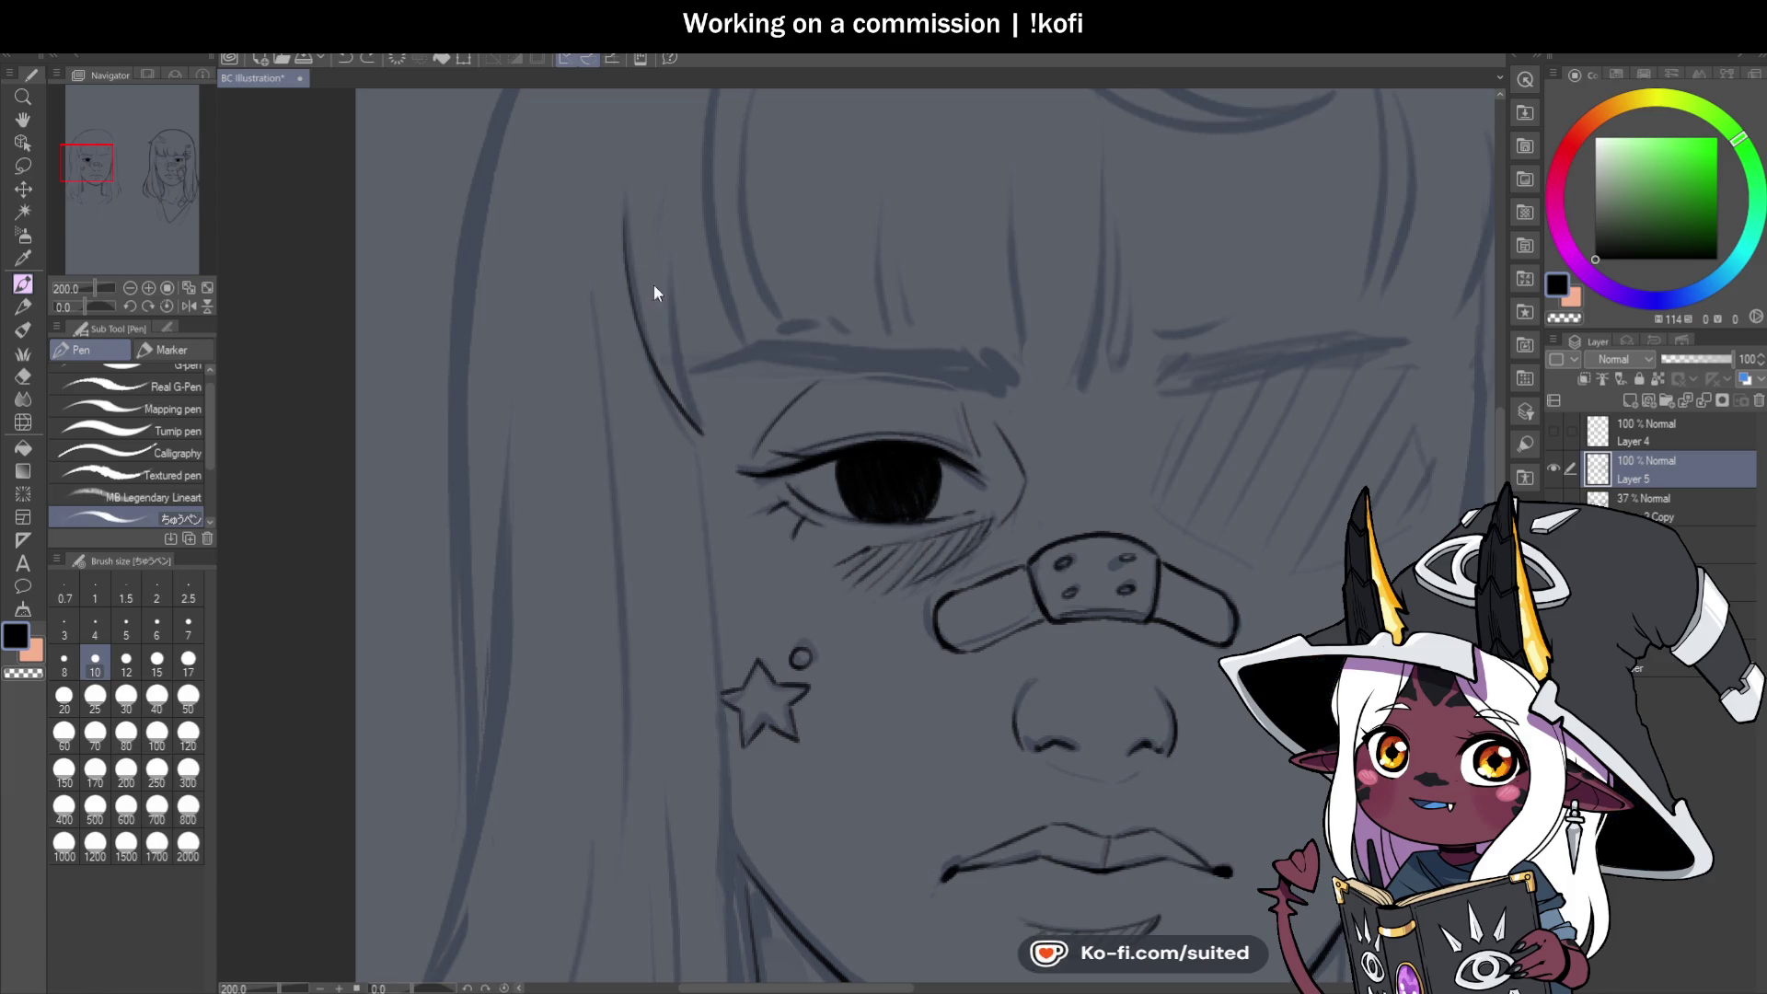
drag(703, 428, 674, 277)
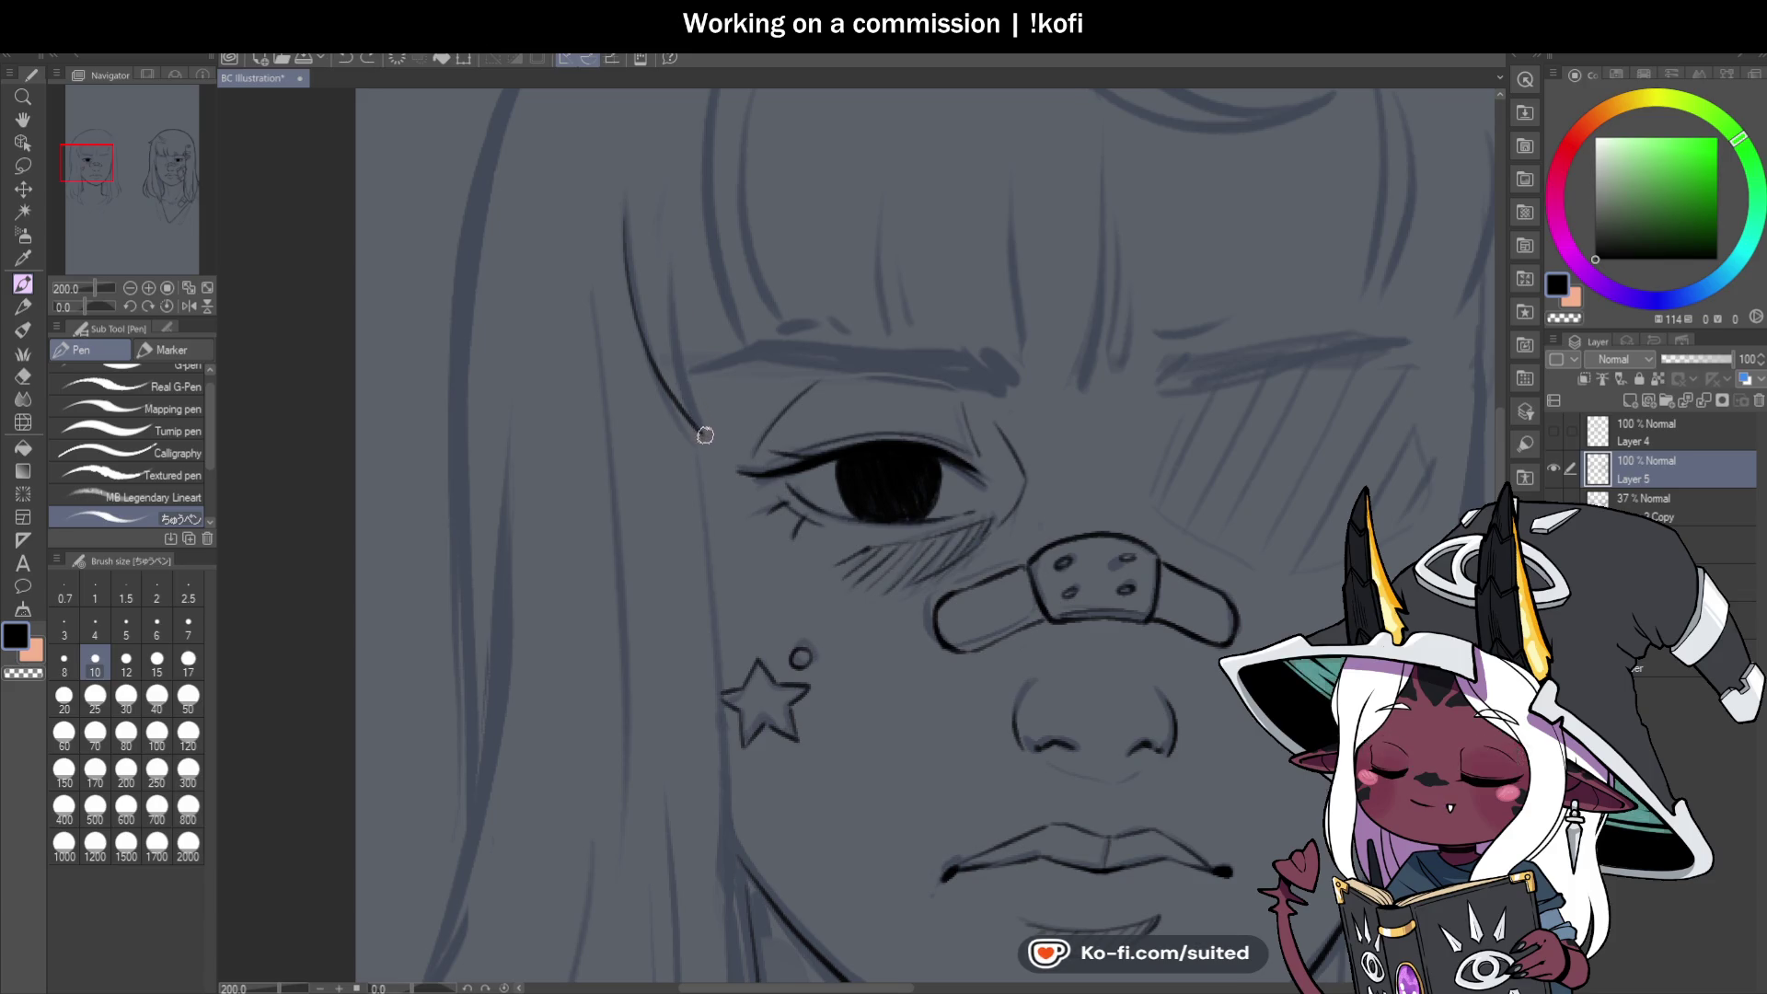
scroll(864, 392, down, 4)
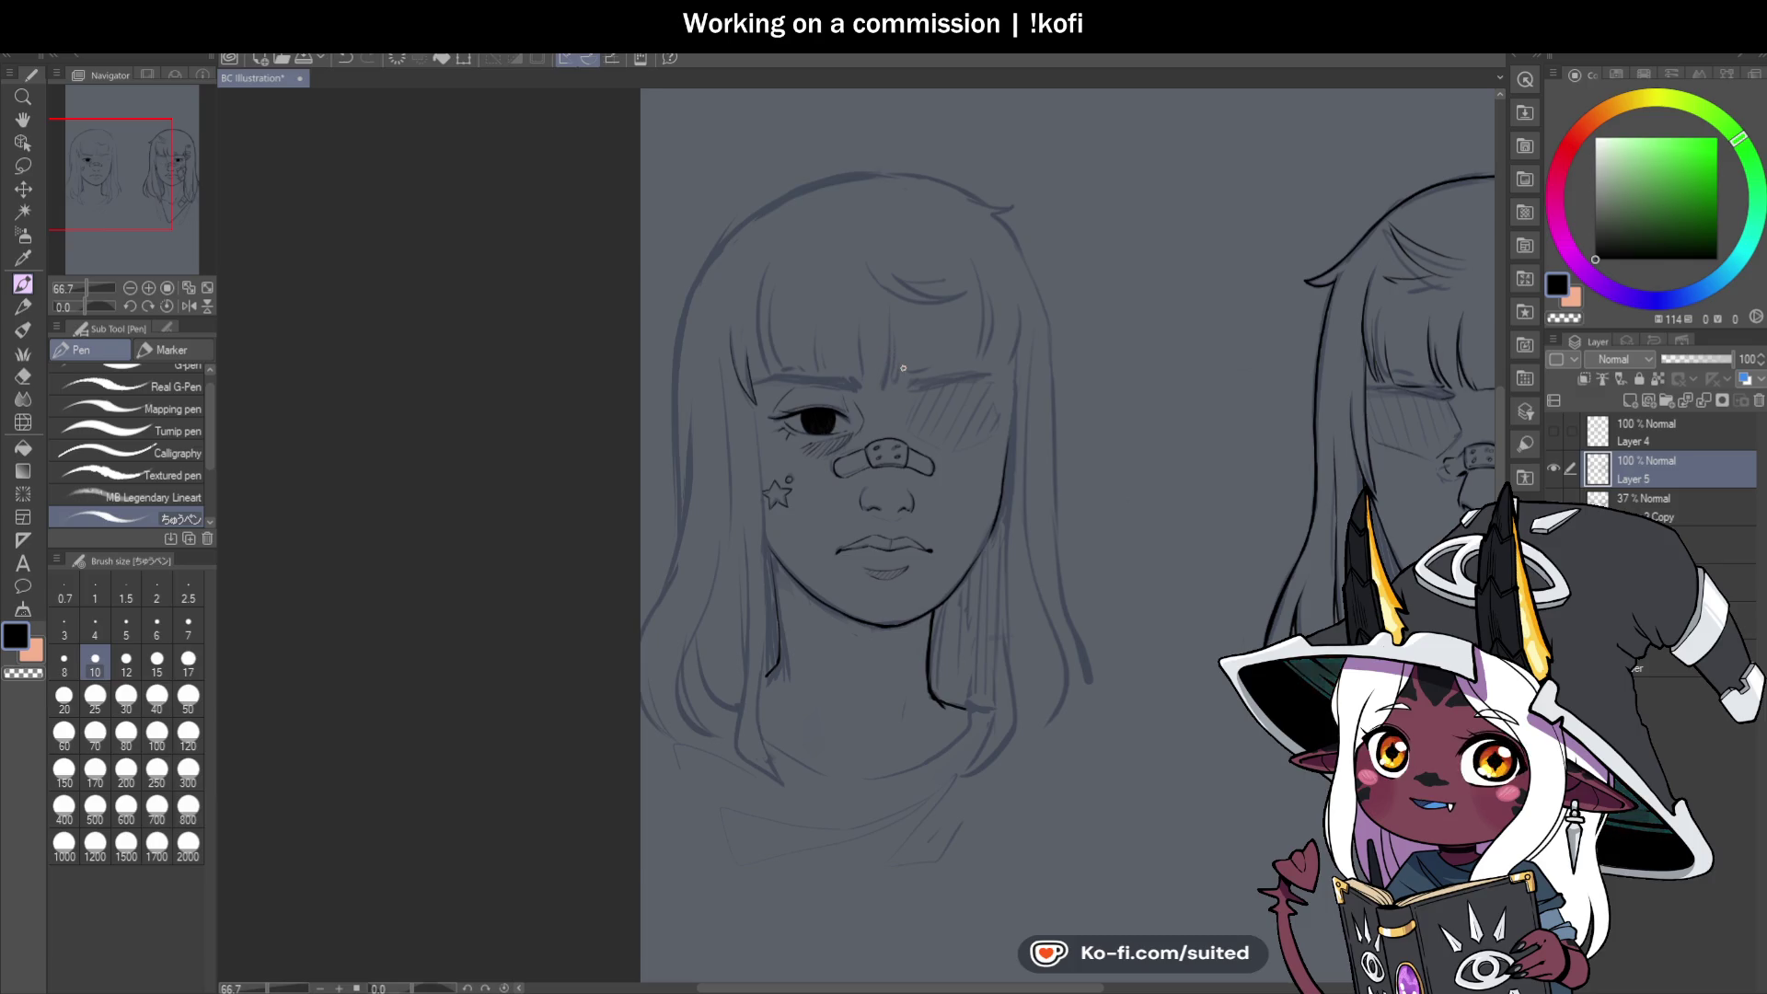
Ink a bang strand over the forehead and save the illustration.
scroll(801, 276, up, 4)
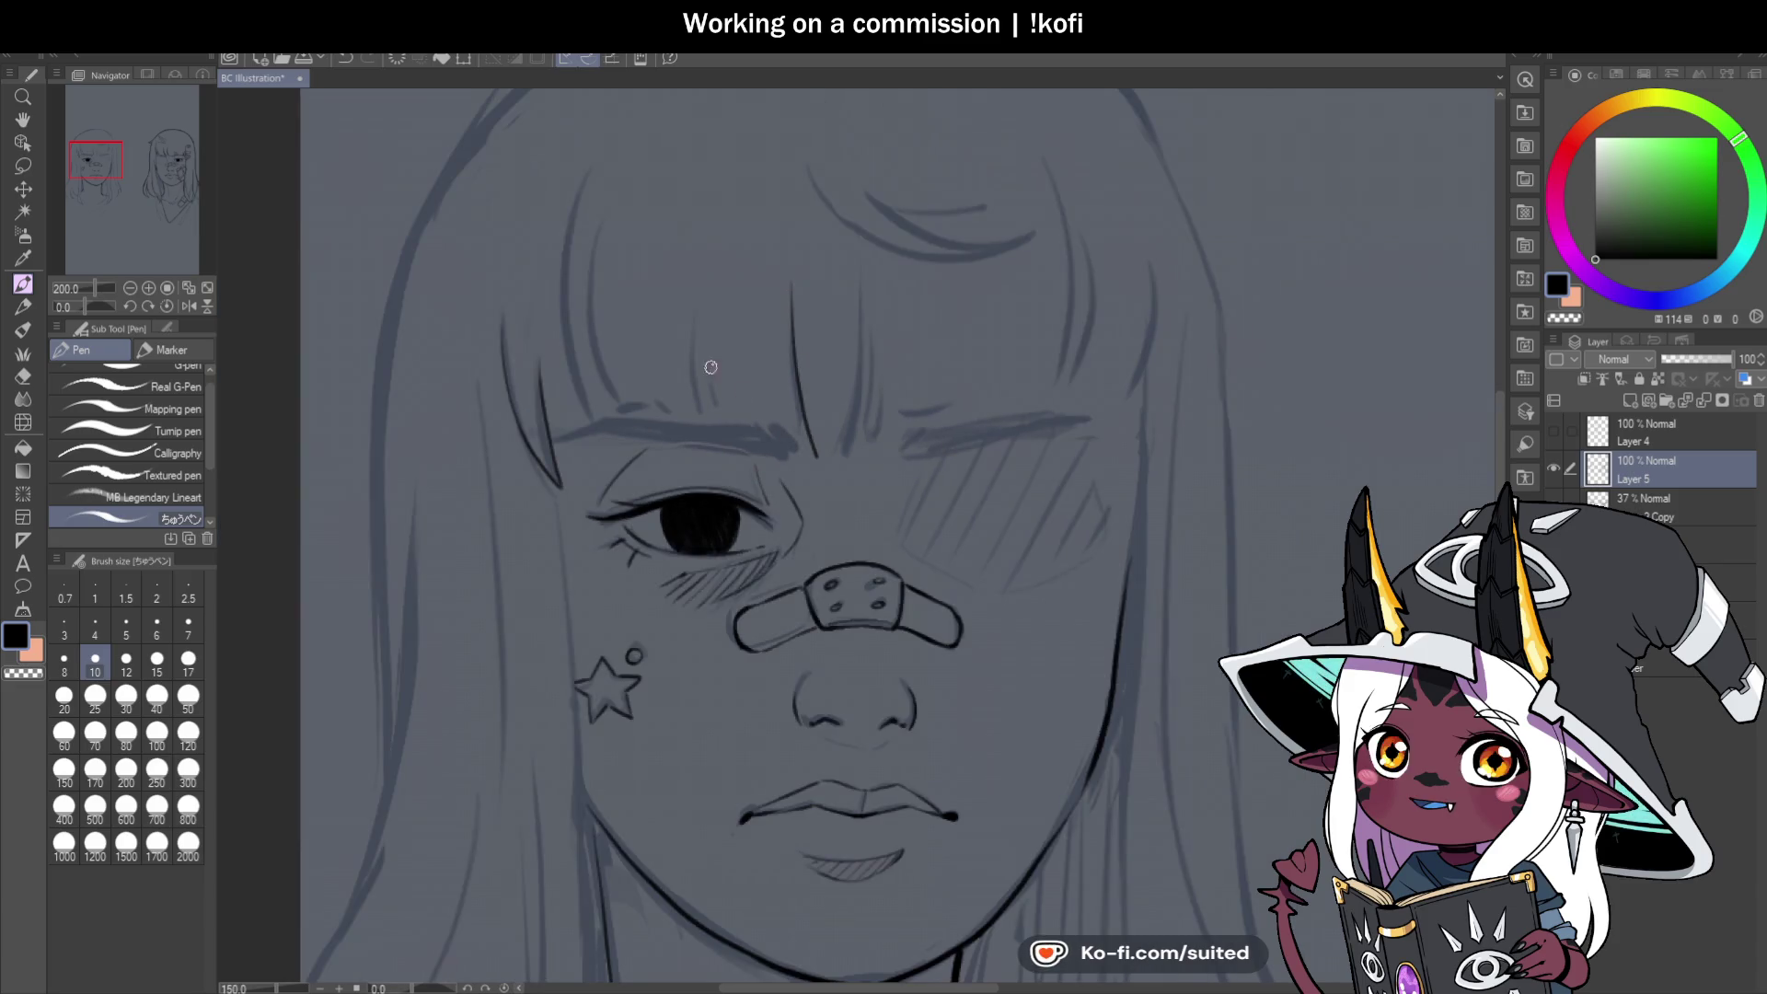
scroll(710, 366, down, 2)
scroll(568, 197, up, 2)
drag(570, 227, 614, 517)
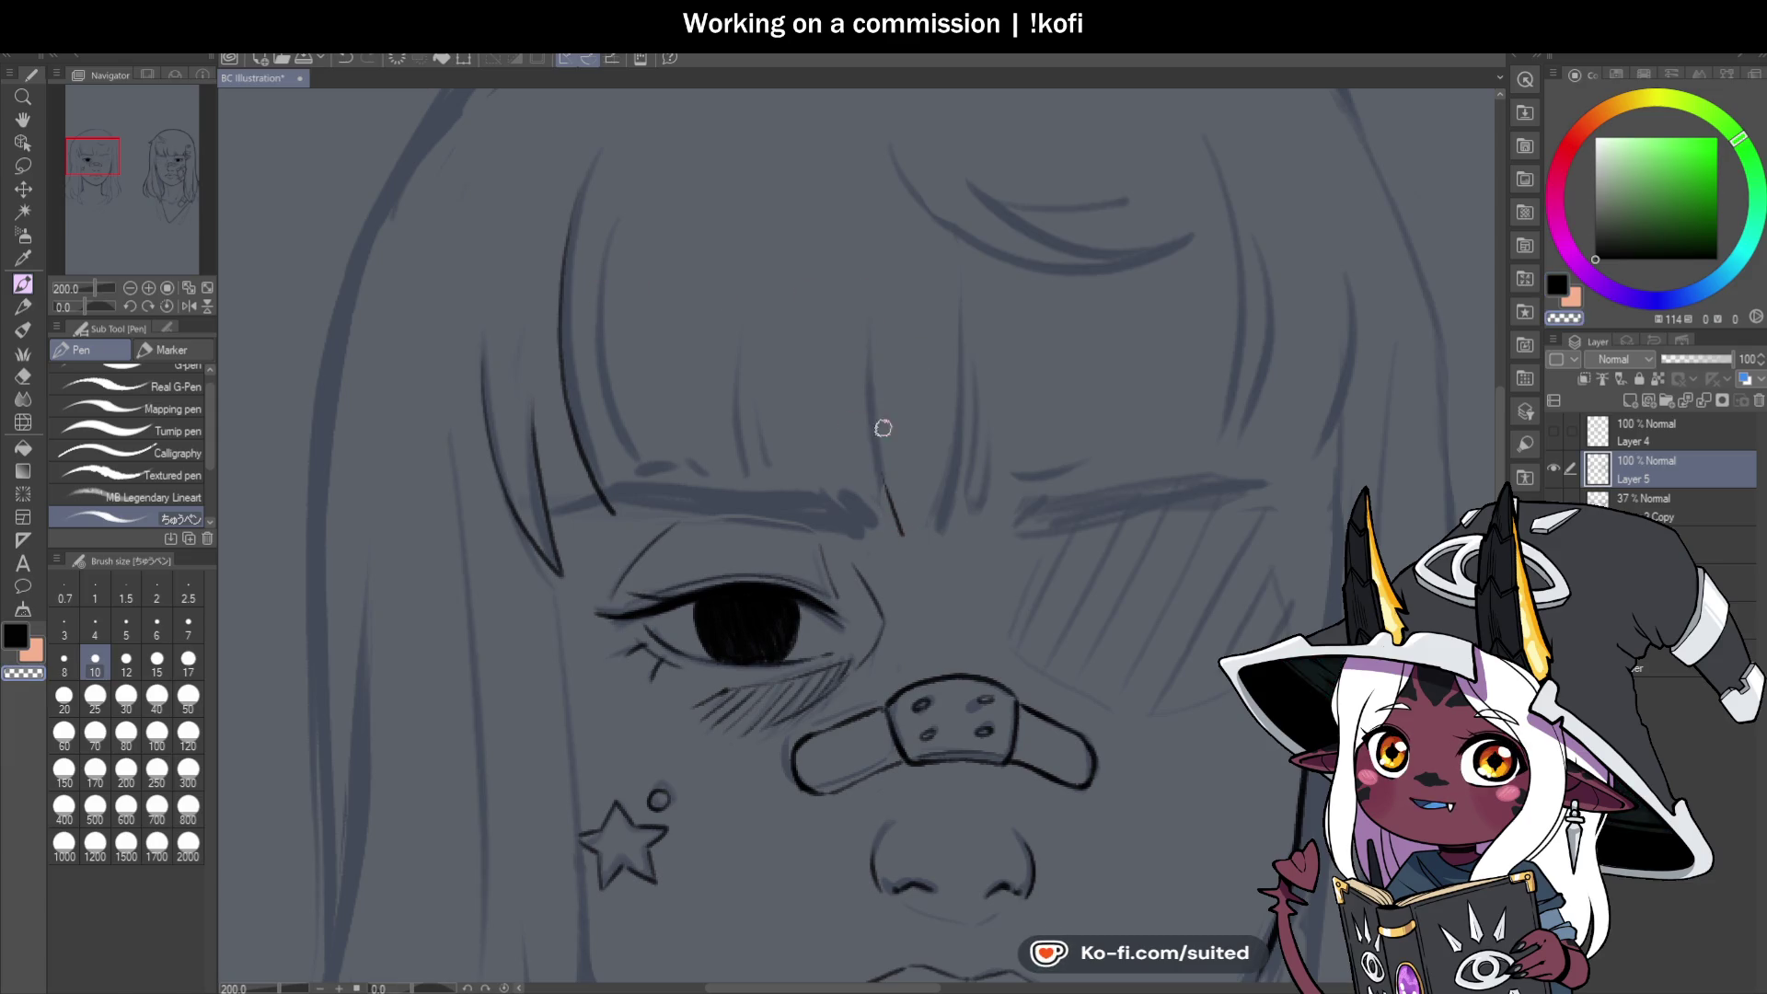
key(ctrl+s)
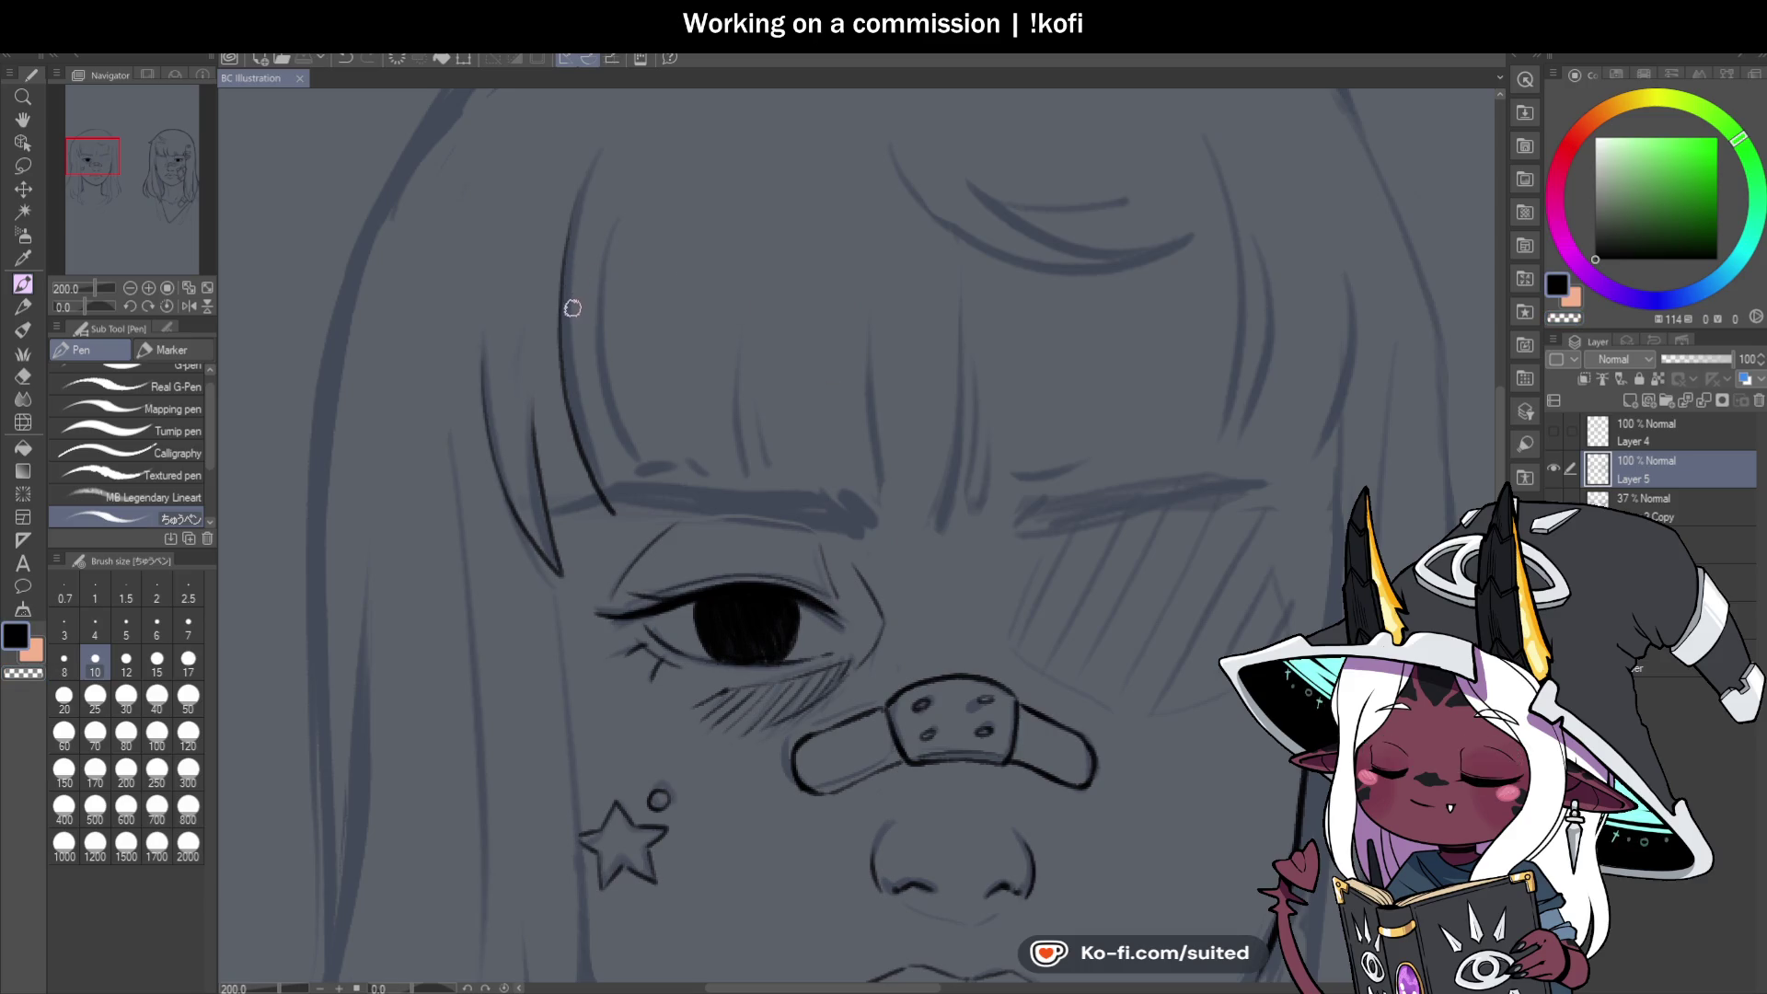
Ink bang strands reaching down to the brow, plus the brow line.
drag(583, 384, 658, 497)
key(ctrl+z)
mouse_move(595, 289)
mouse_down()
mouse_move(659, 493)
mouse_move(763, 500)
mouse_up()
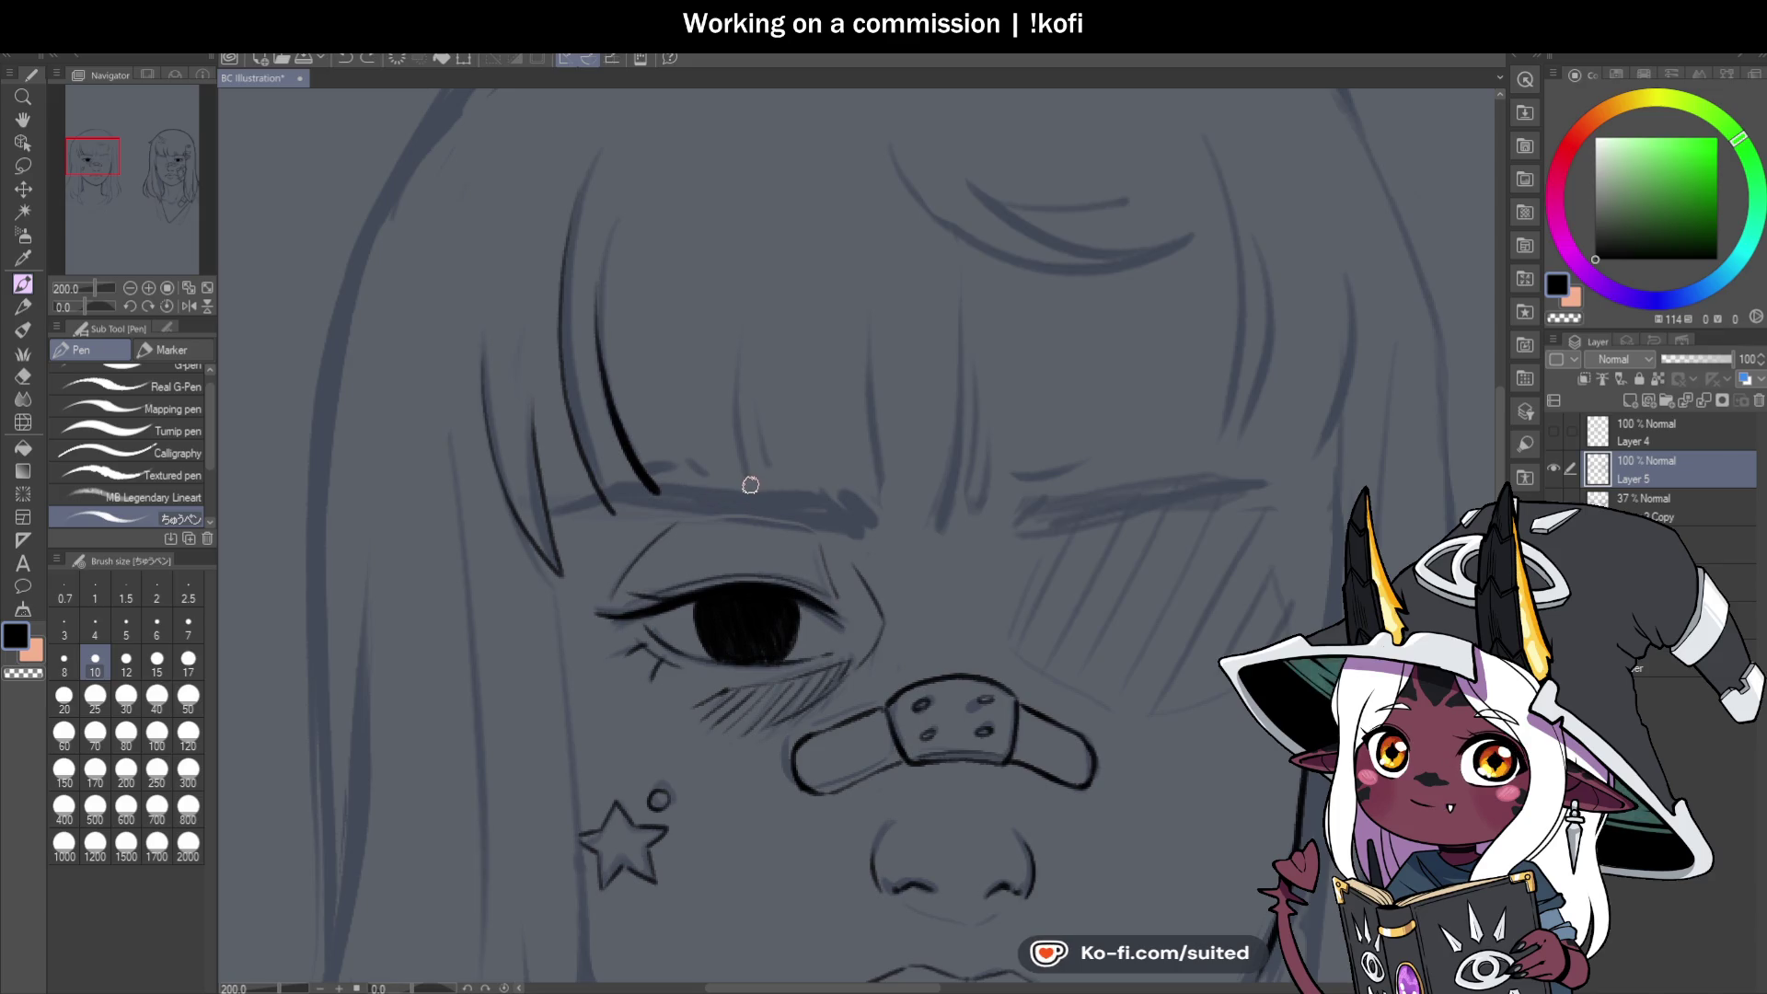
key(ctrl+z)
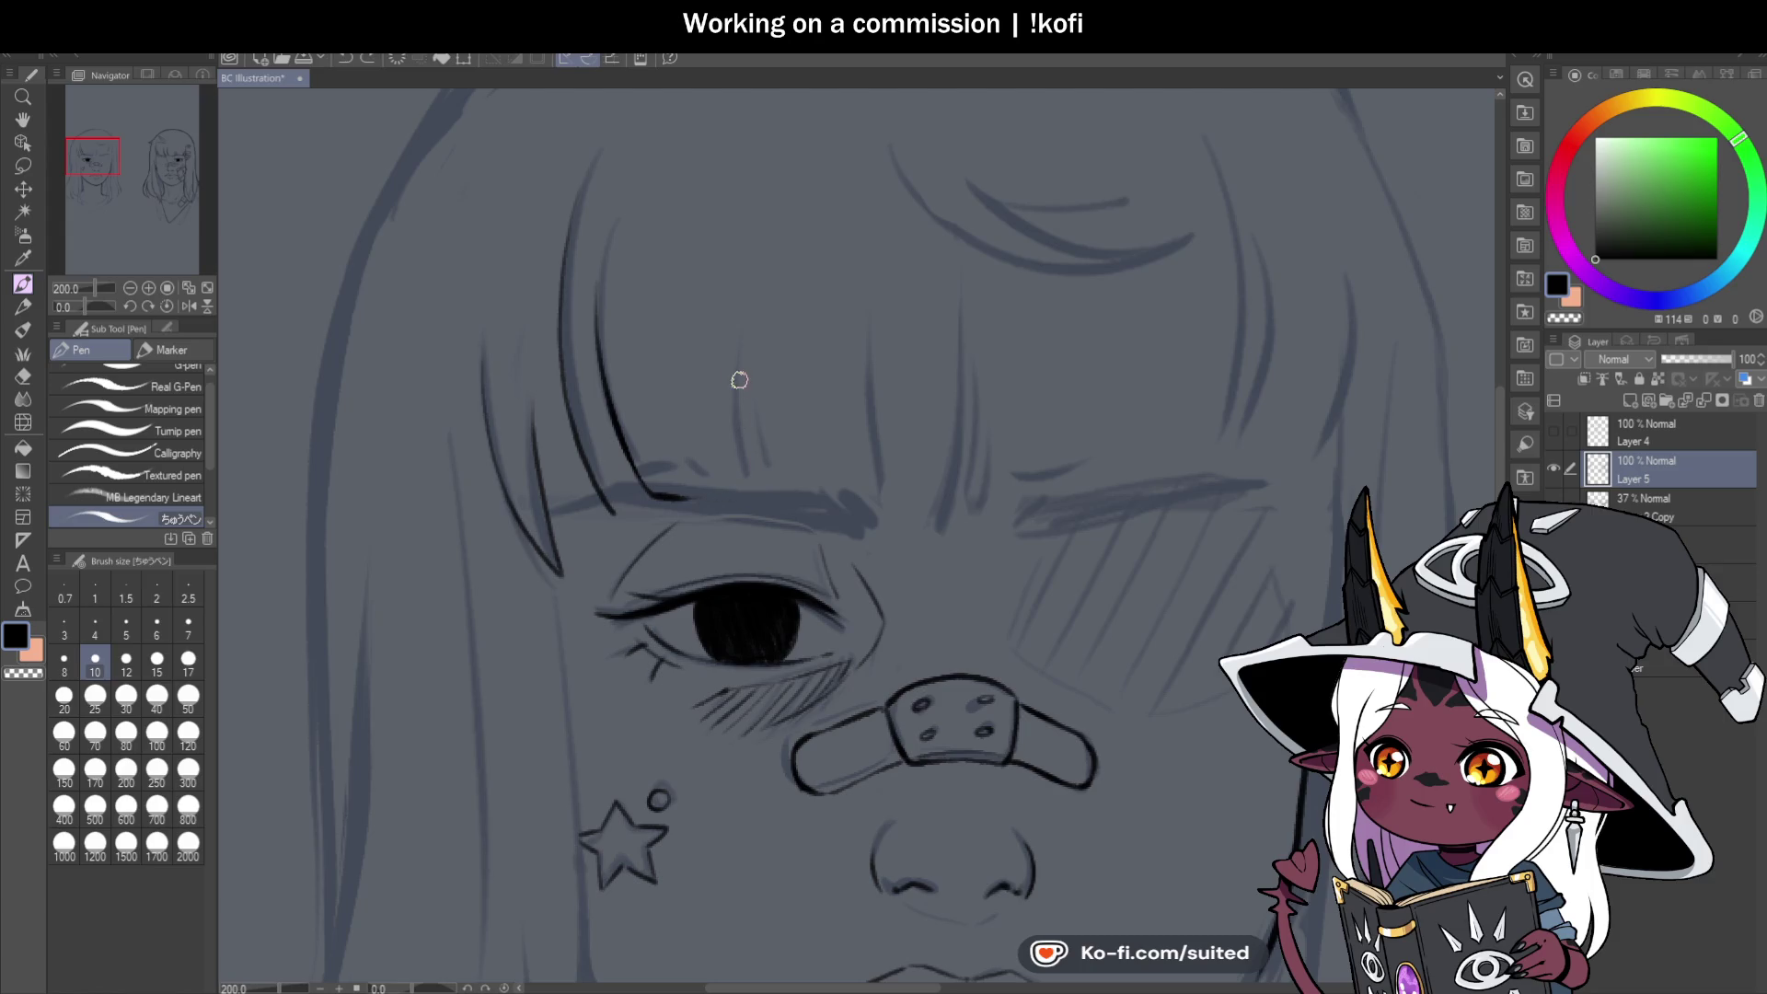
mouse_move(741, 387)
mouse_down()
mouse_move(773, 502)
mouse_move(874, 509)
mouse_up()
drag(873, 335, 890, 512)
Redraw the vertical bang stroke and add further strands on the forehead.
scroll(921, 460, down, 5)
scroll(1105, 469, up, 4)
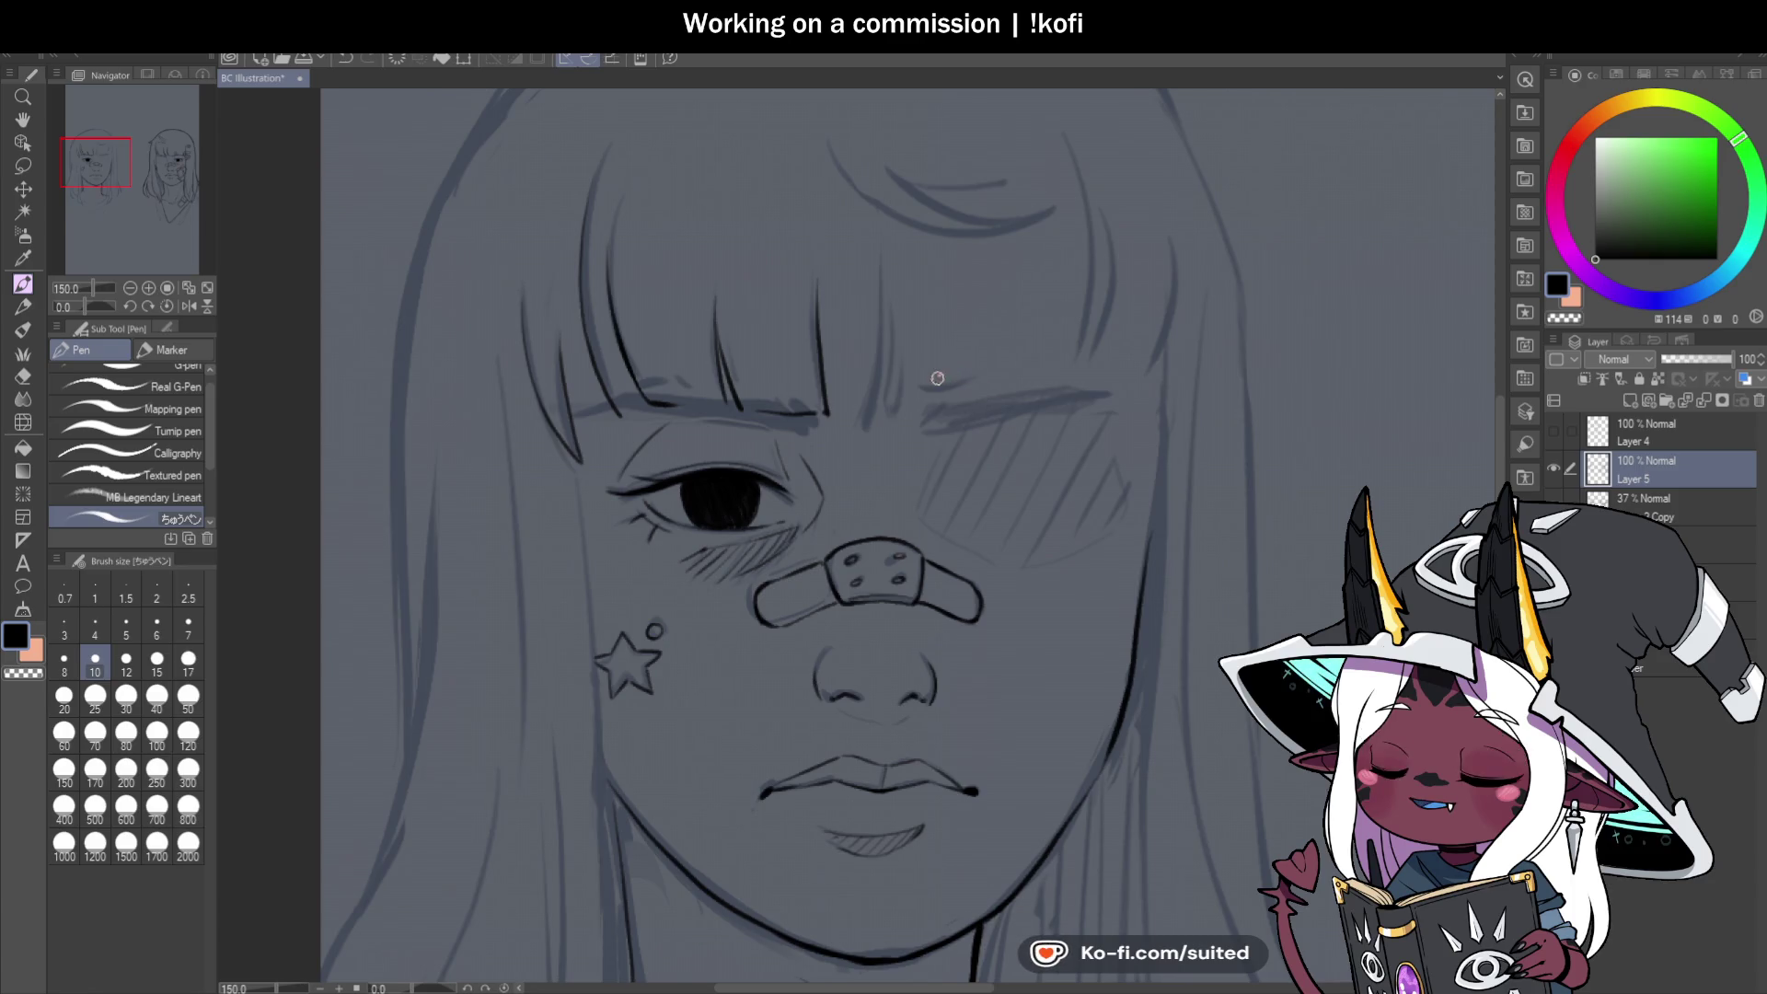
scroll(939, 268, up, 1)
key(ctrl+z)
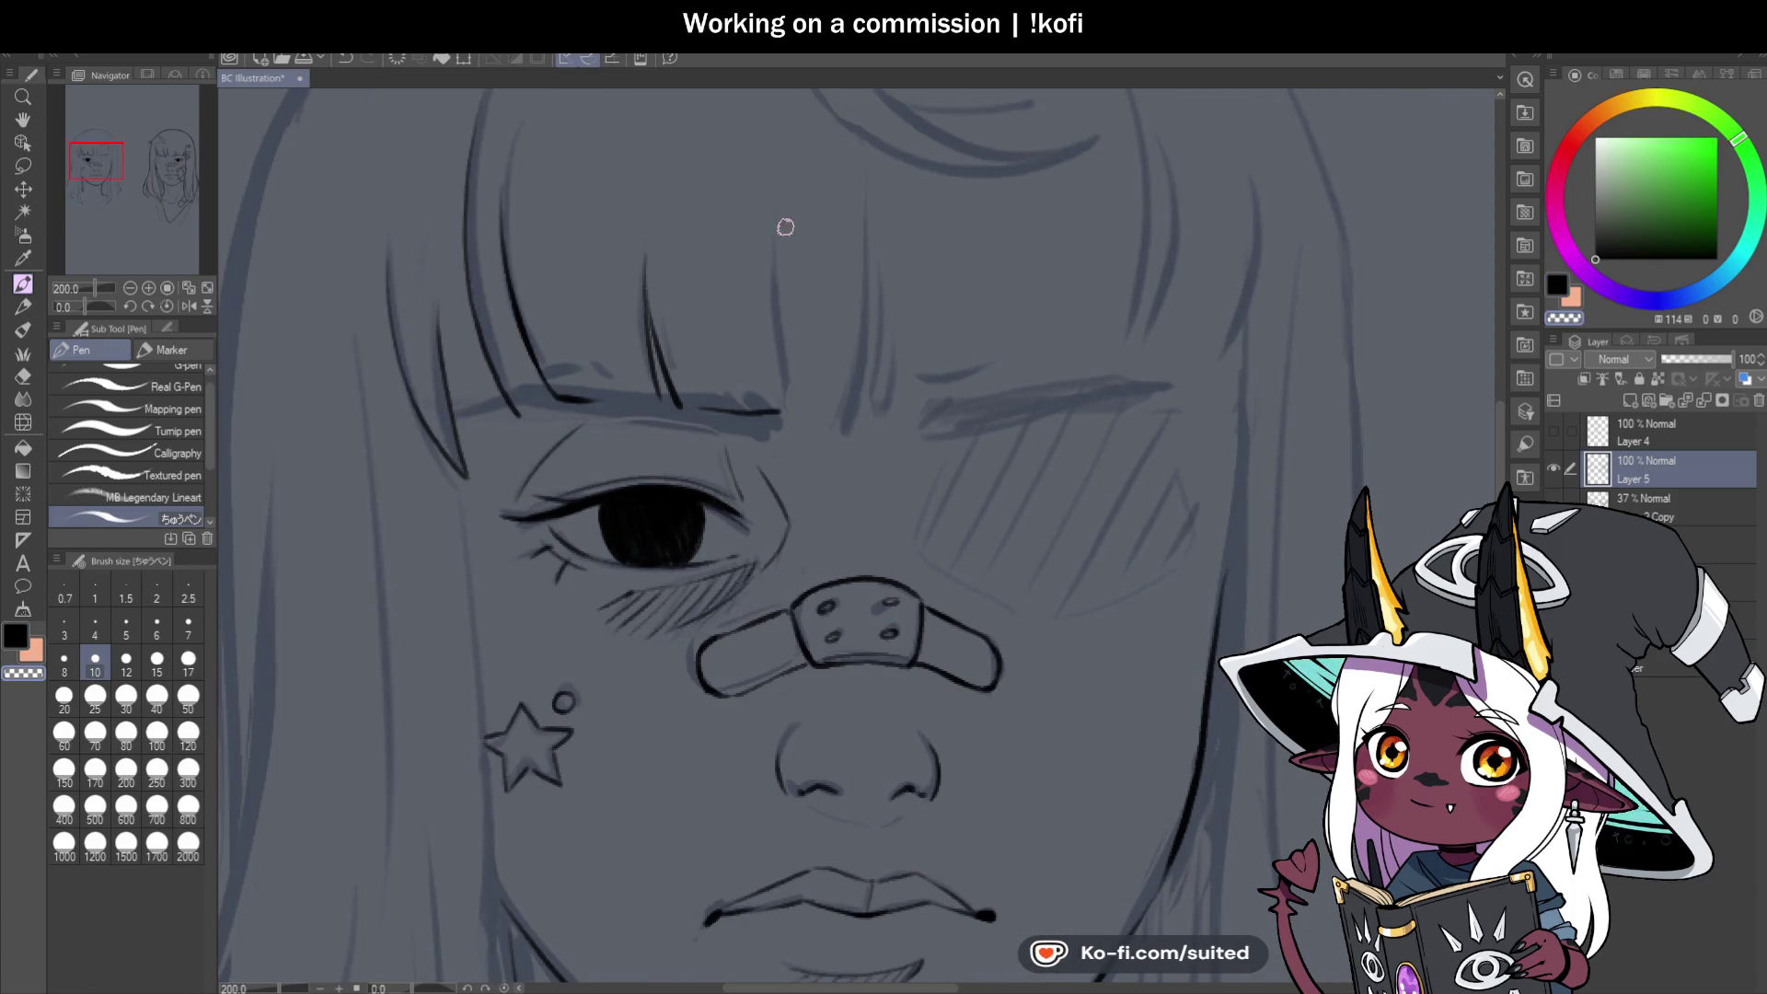
drag(791, 415, 778, 244)
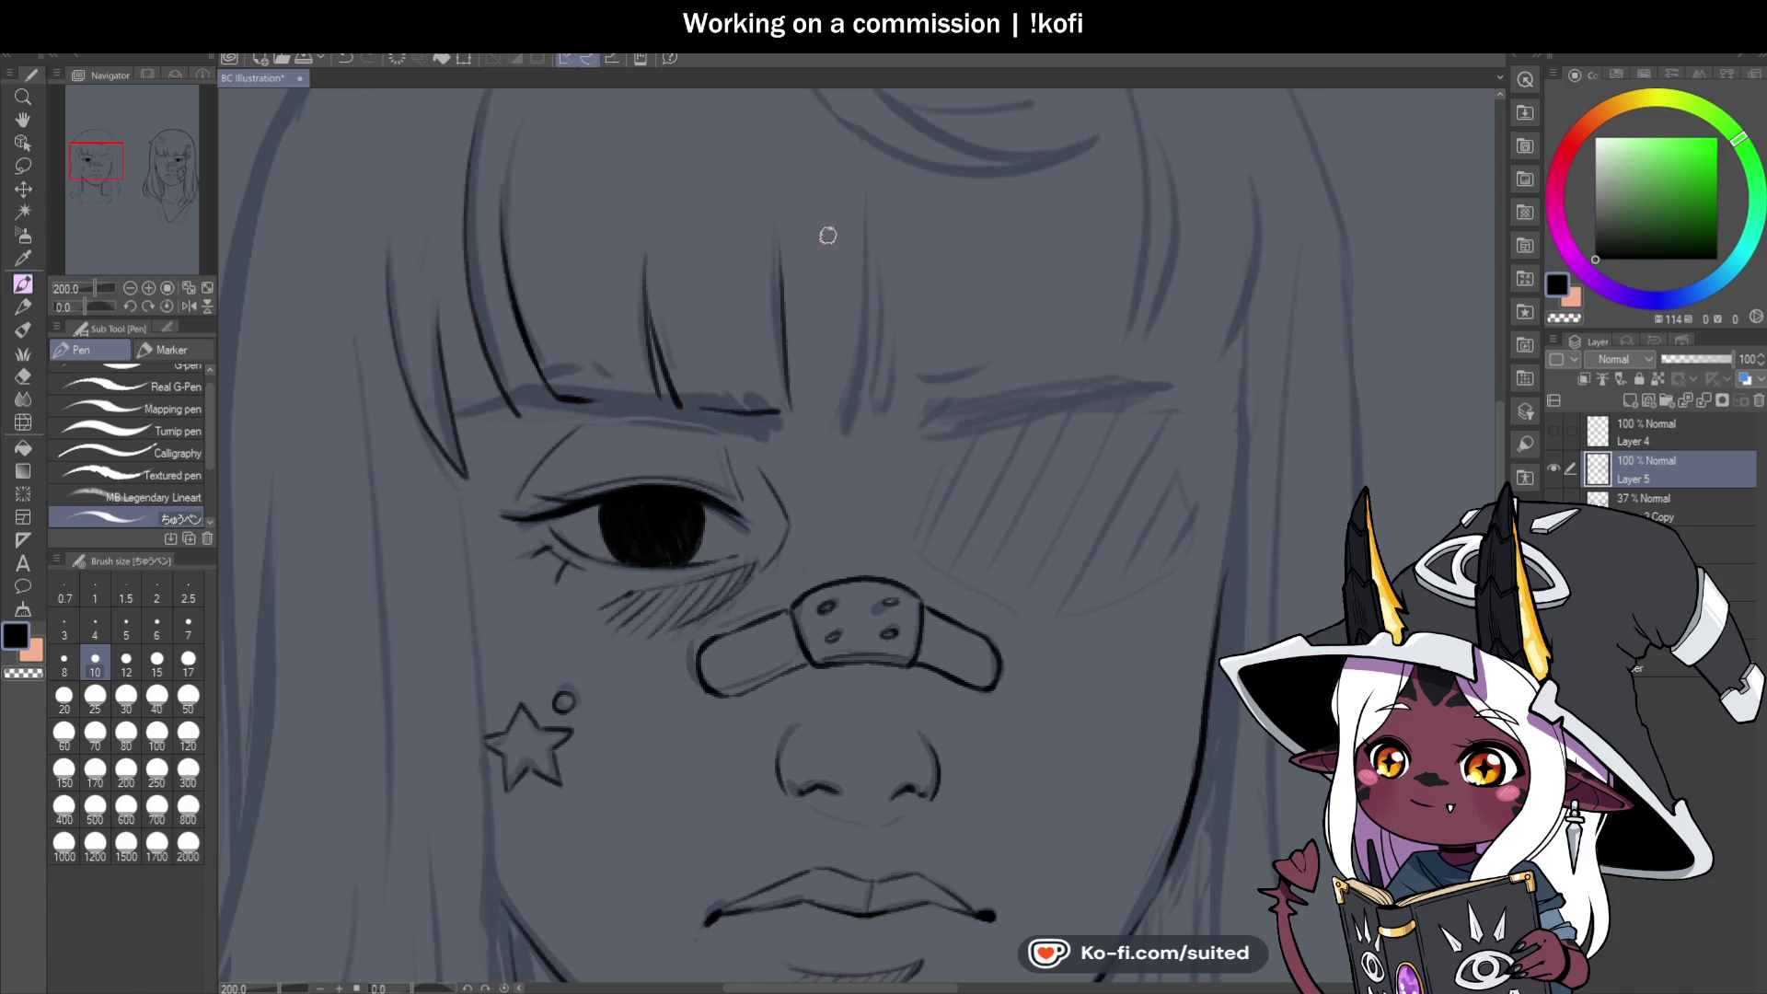
drag(869, 191, 841, 427)
key(ctrl+z)
drag(864, 185, 845, 428)
key(ctrl+z)
drag(864, 185, 845, 428)
mouse_move(871, 335)
mouse_down()
mouse_move(859, 429)
mouse_move(908, 278)
mouse_up()
key(ctrl+z)
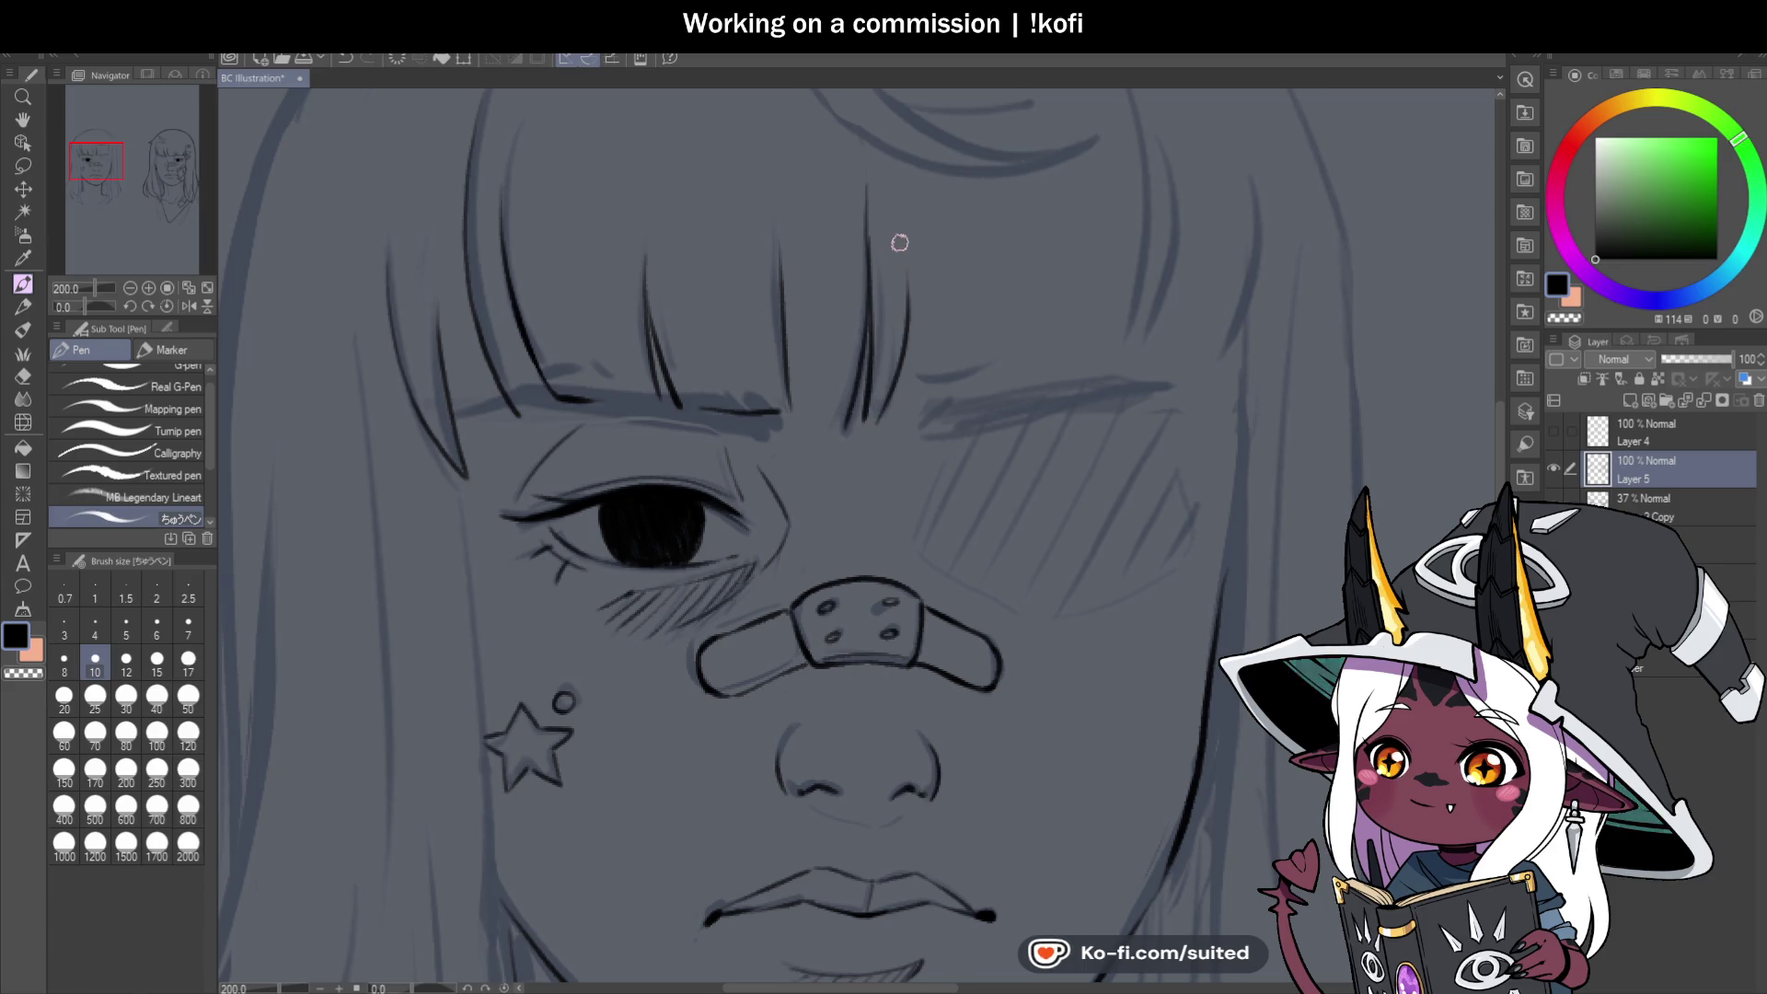
Ink short hair strands above the closed eye and more dark strands through the bangs.
scroll(900, 242, down, 4)
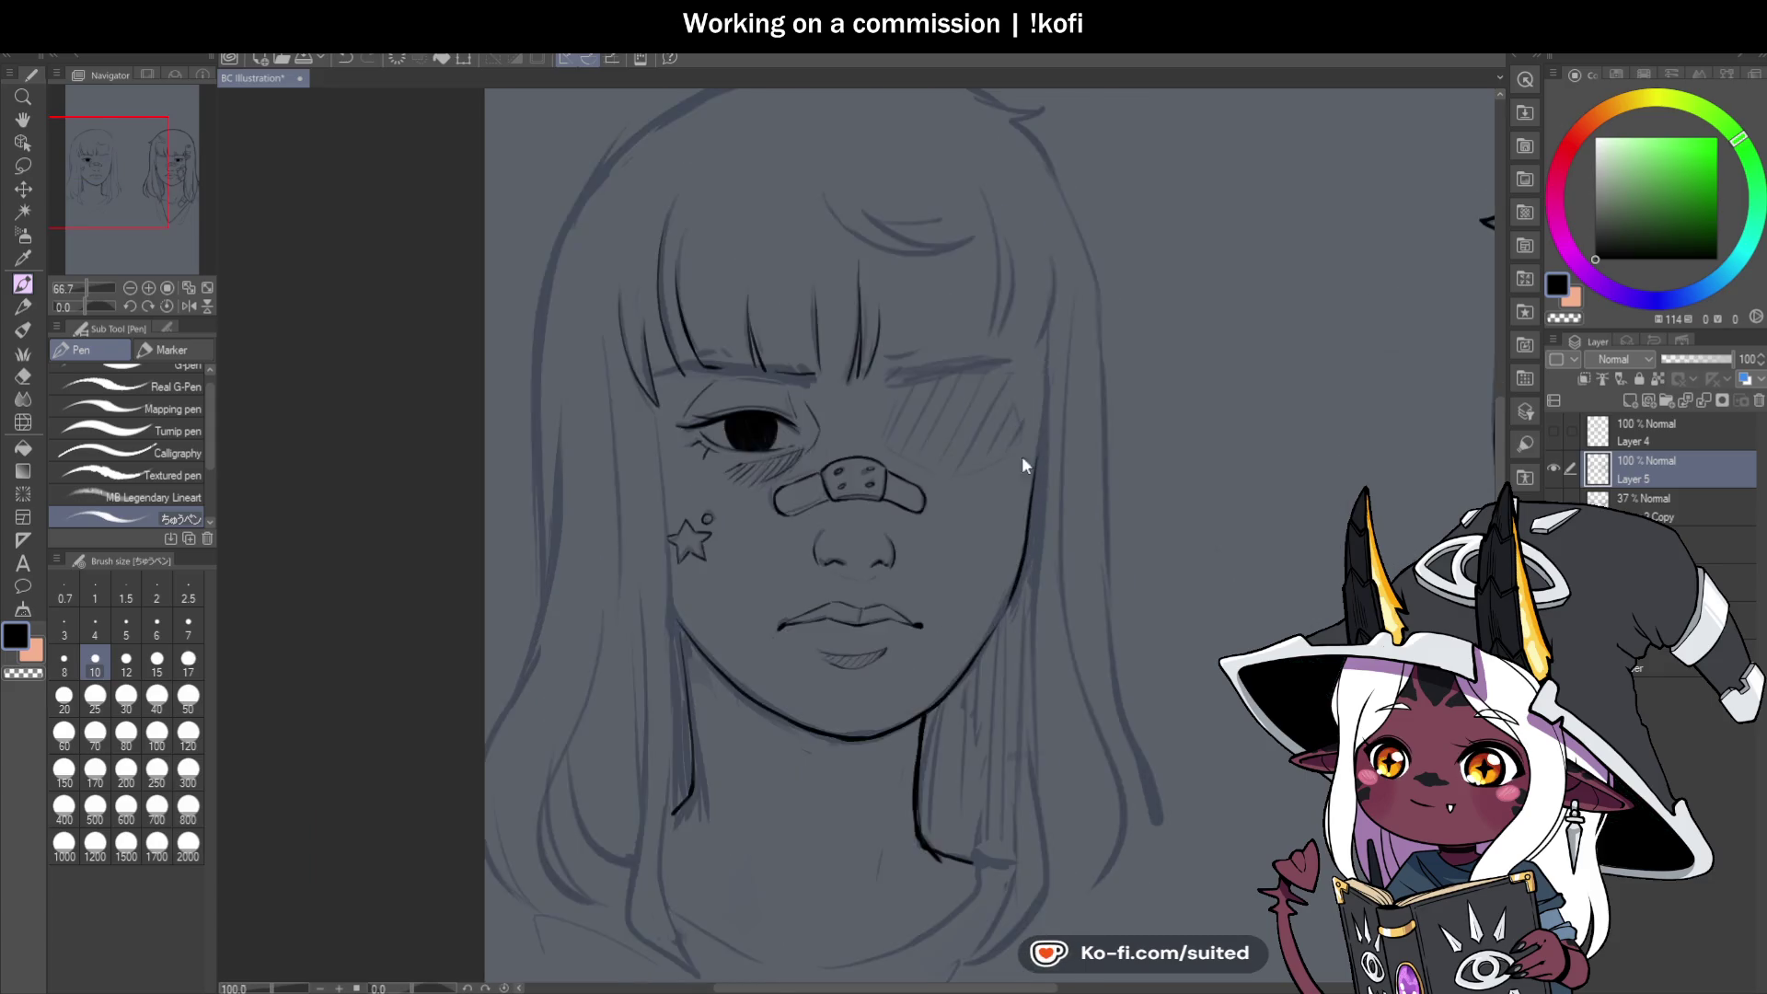
scroll(964, 241, up, 2)
drag(957, 251, 931, 458)
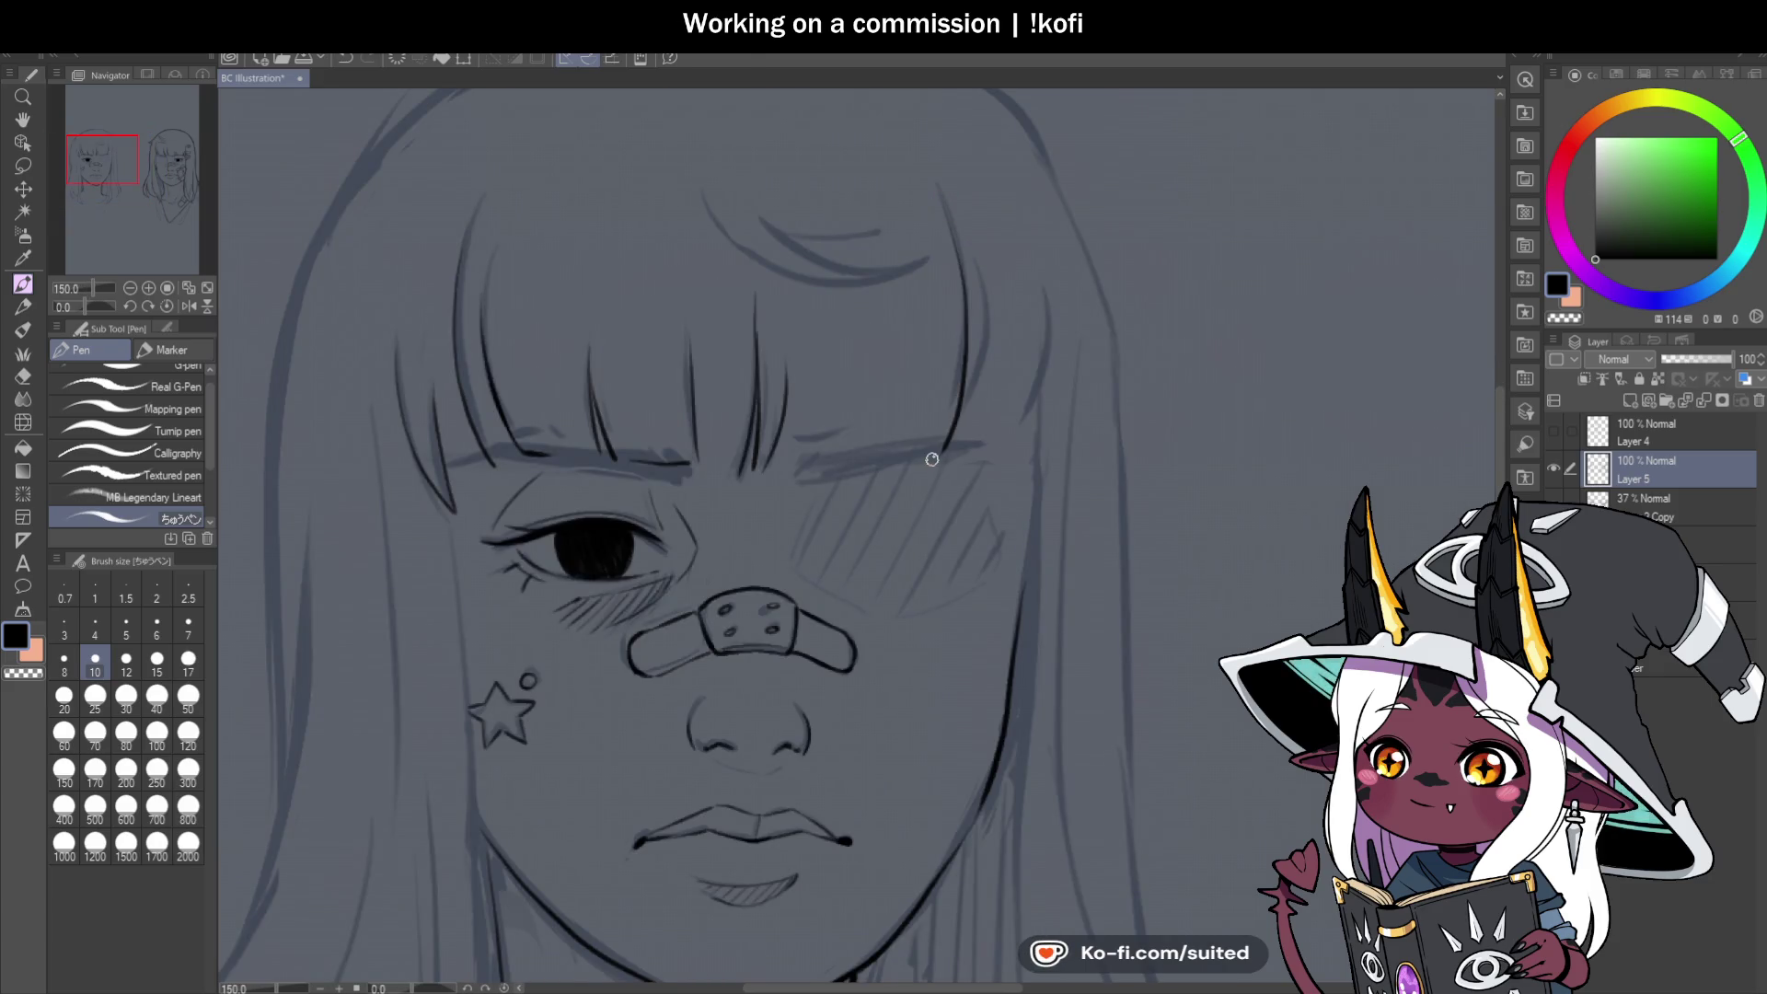
key(ctrl+z)
drag(958, 355, 960, 440)
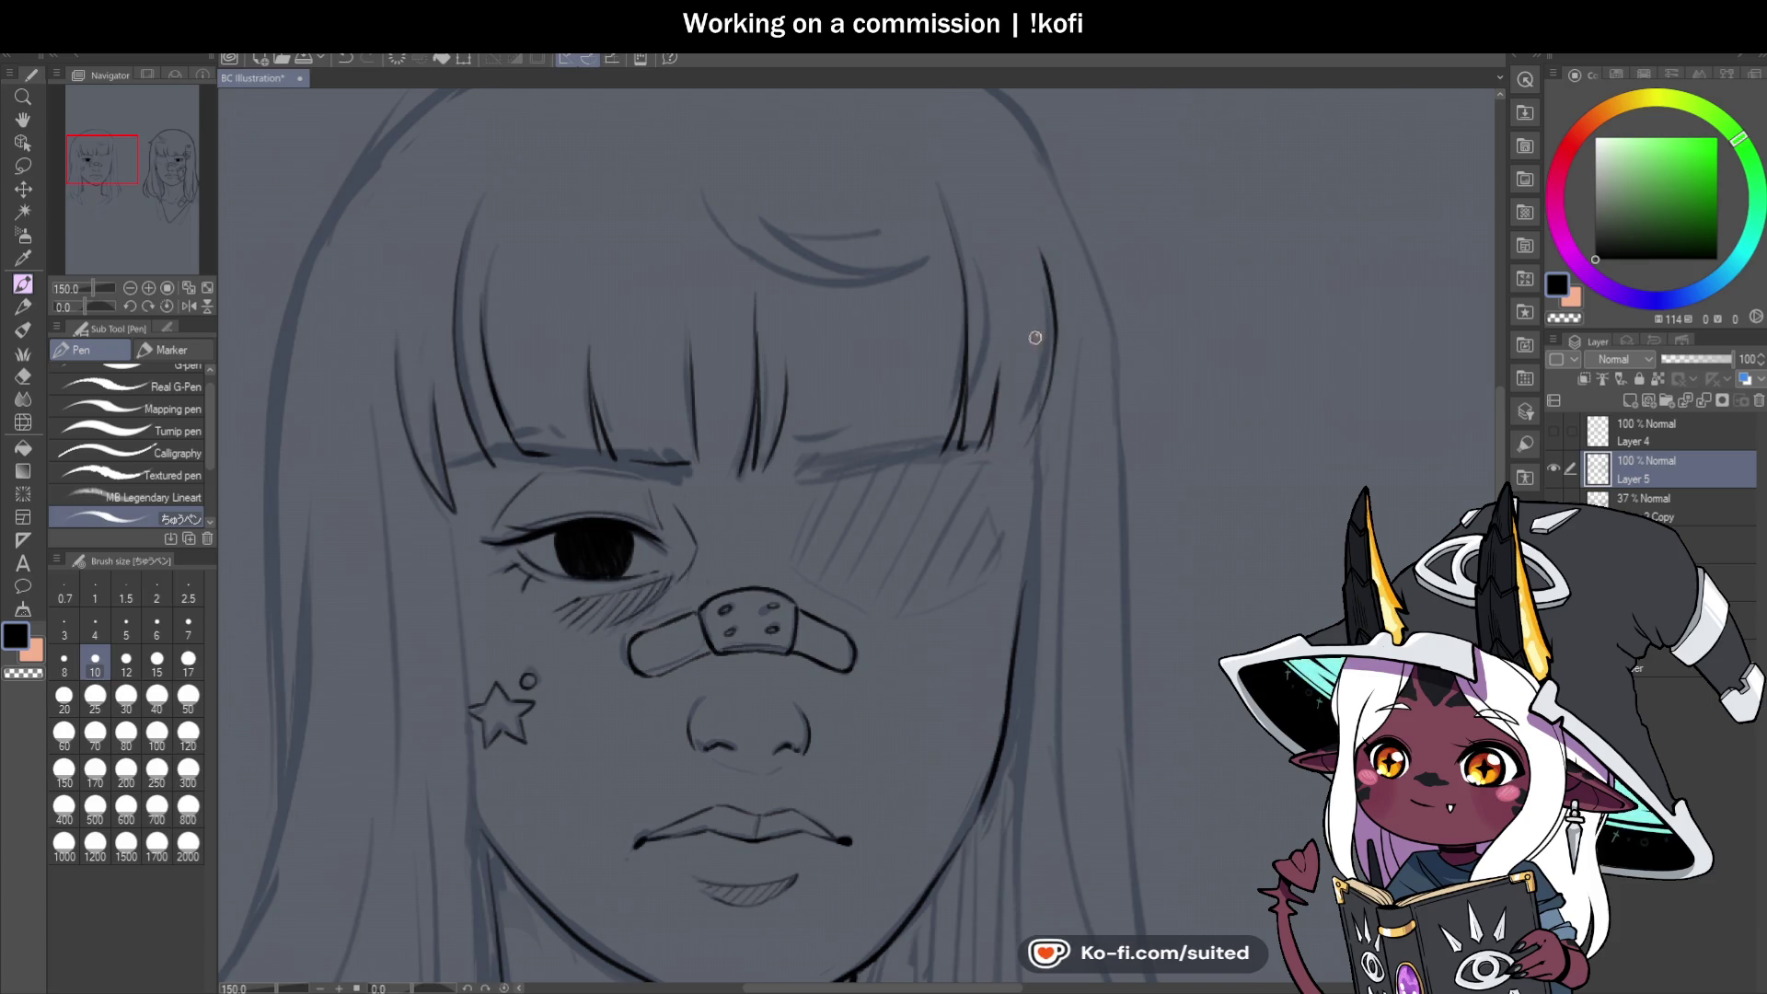
mouse_move(1049, 285)
mouse_down()
mouse_move(1025, 448)
mouse_move(1048, 304)
mouse_up()
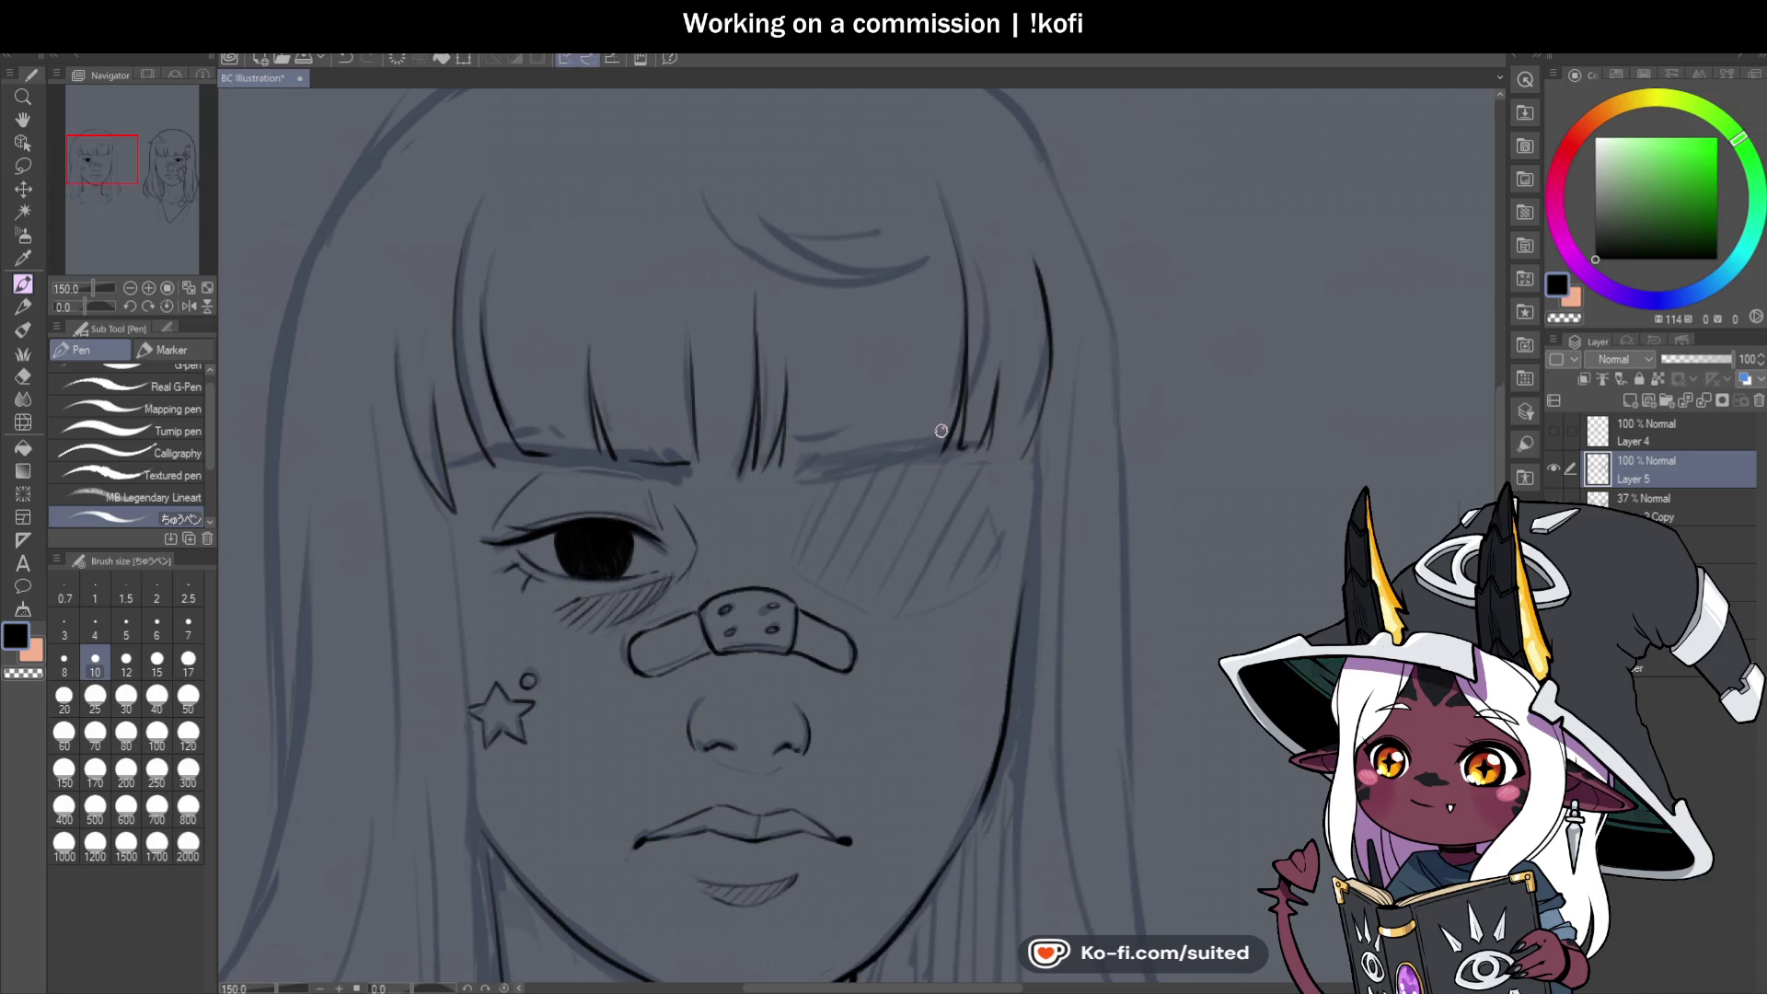
scroll(941, 432, down, 3)
scroll(911, 432, up, 1)
scroll(911, 433, up, 2)
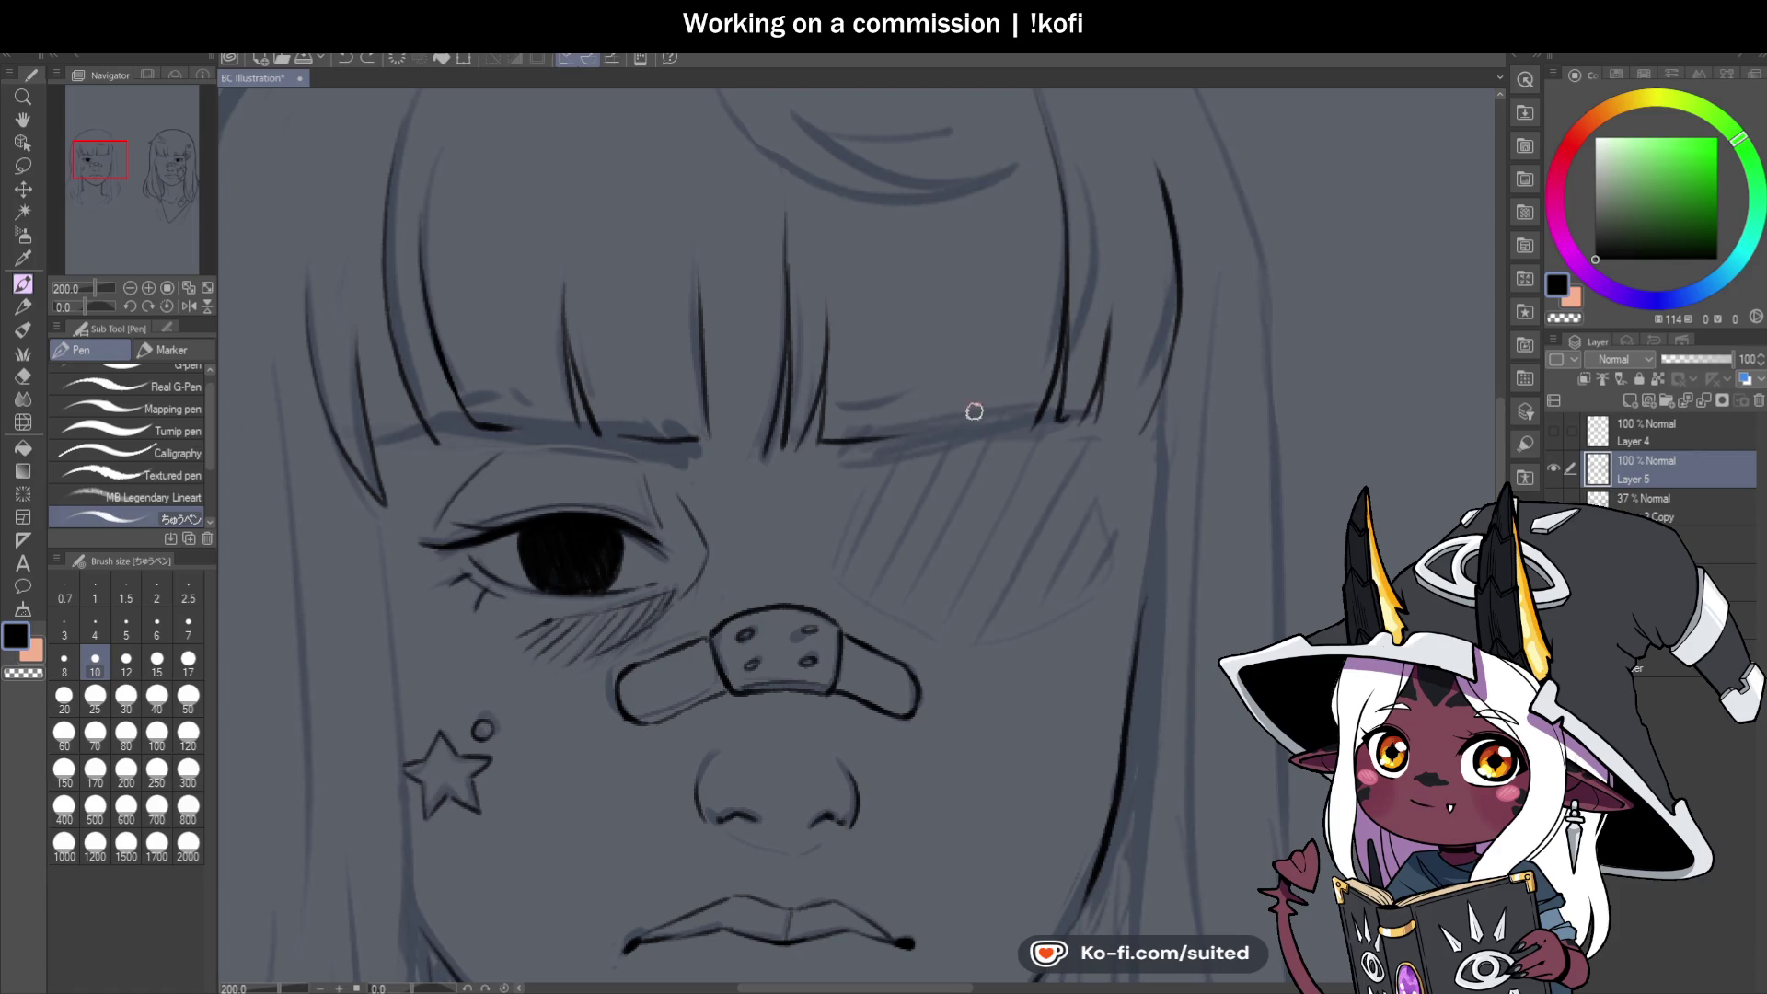
drag(998, 340, 964, 426)
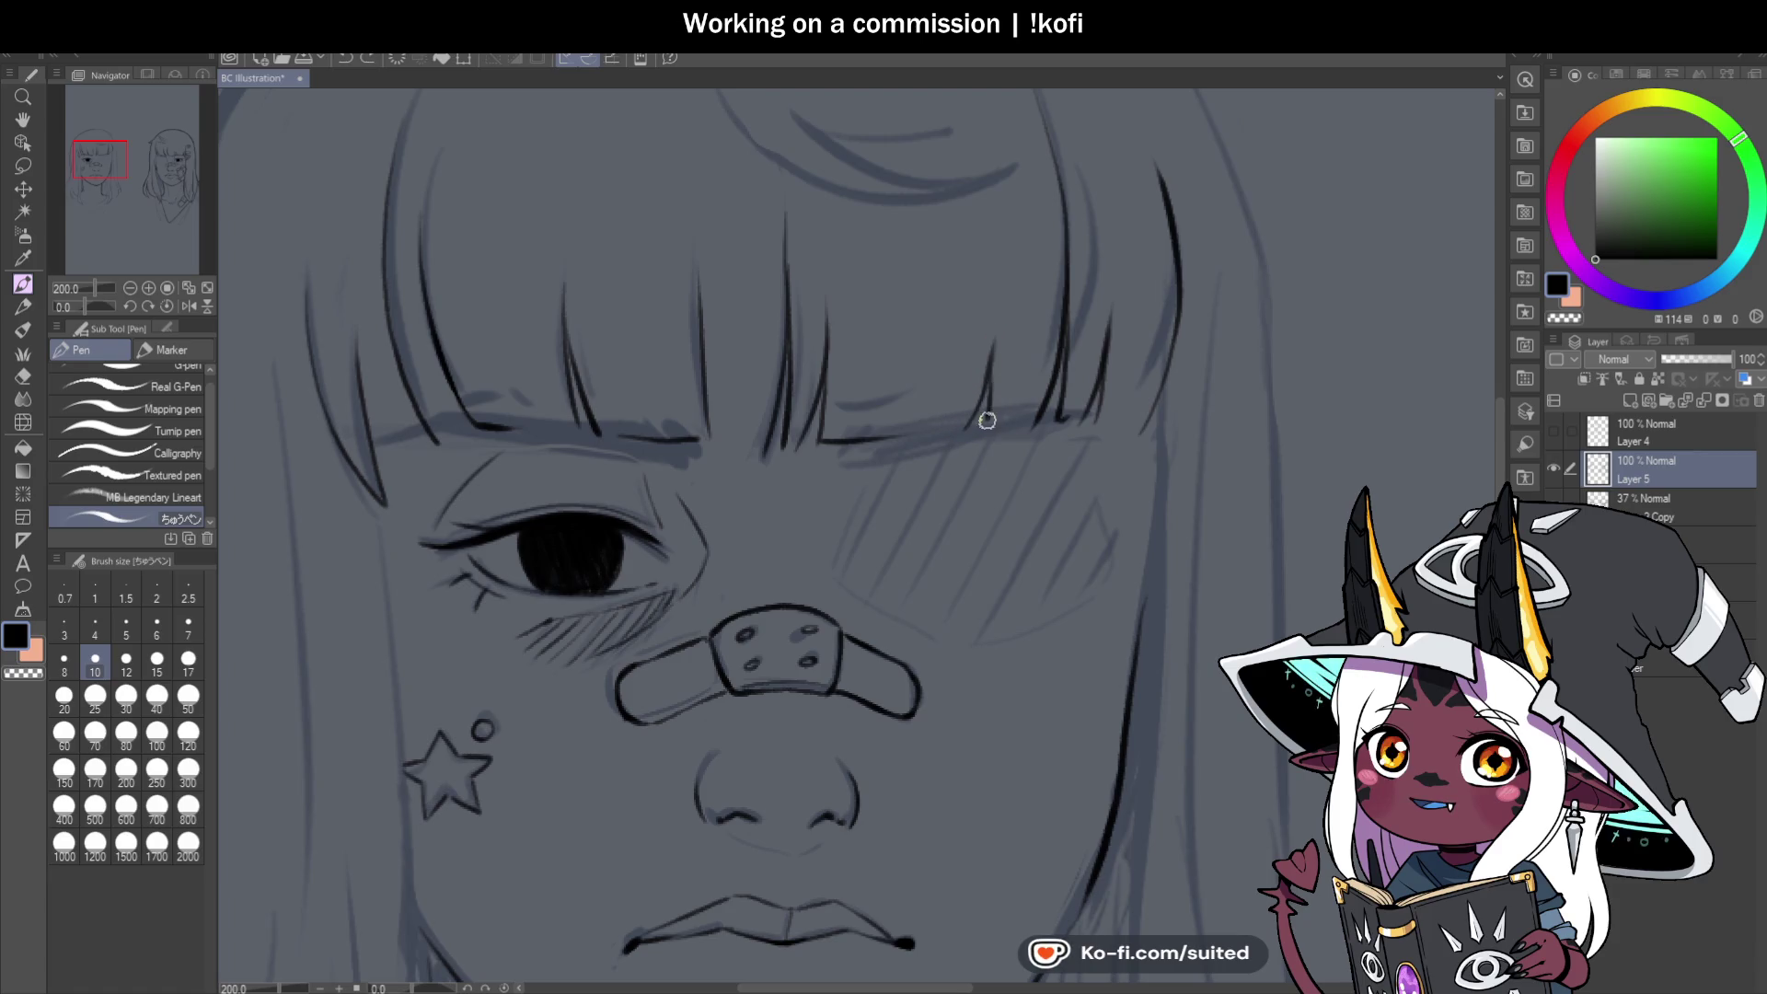
scroll(987, 420, down, 4)
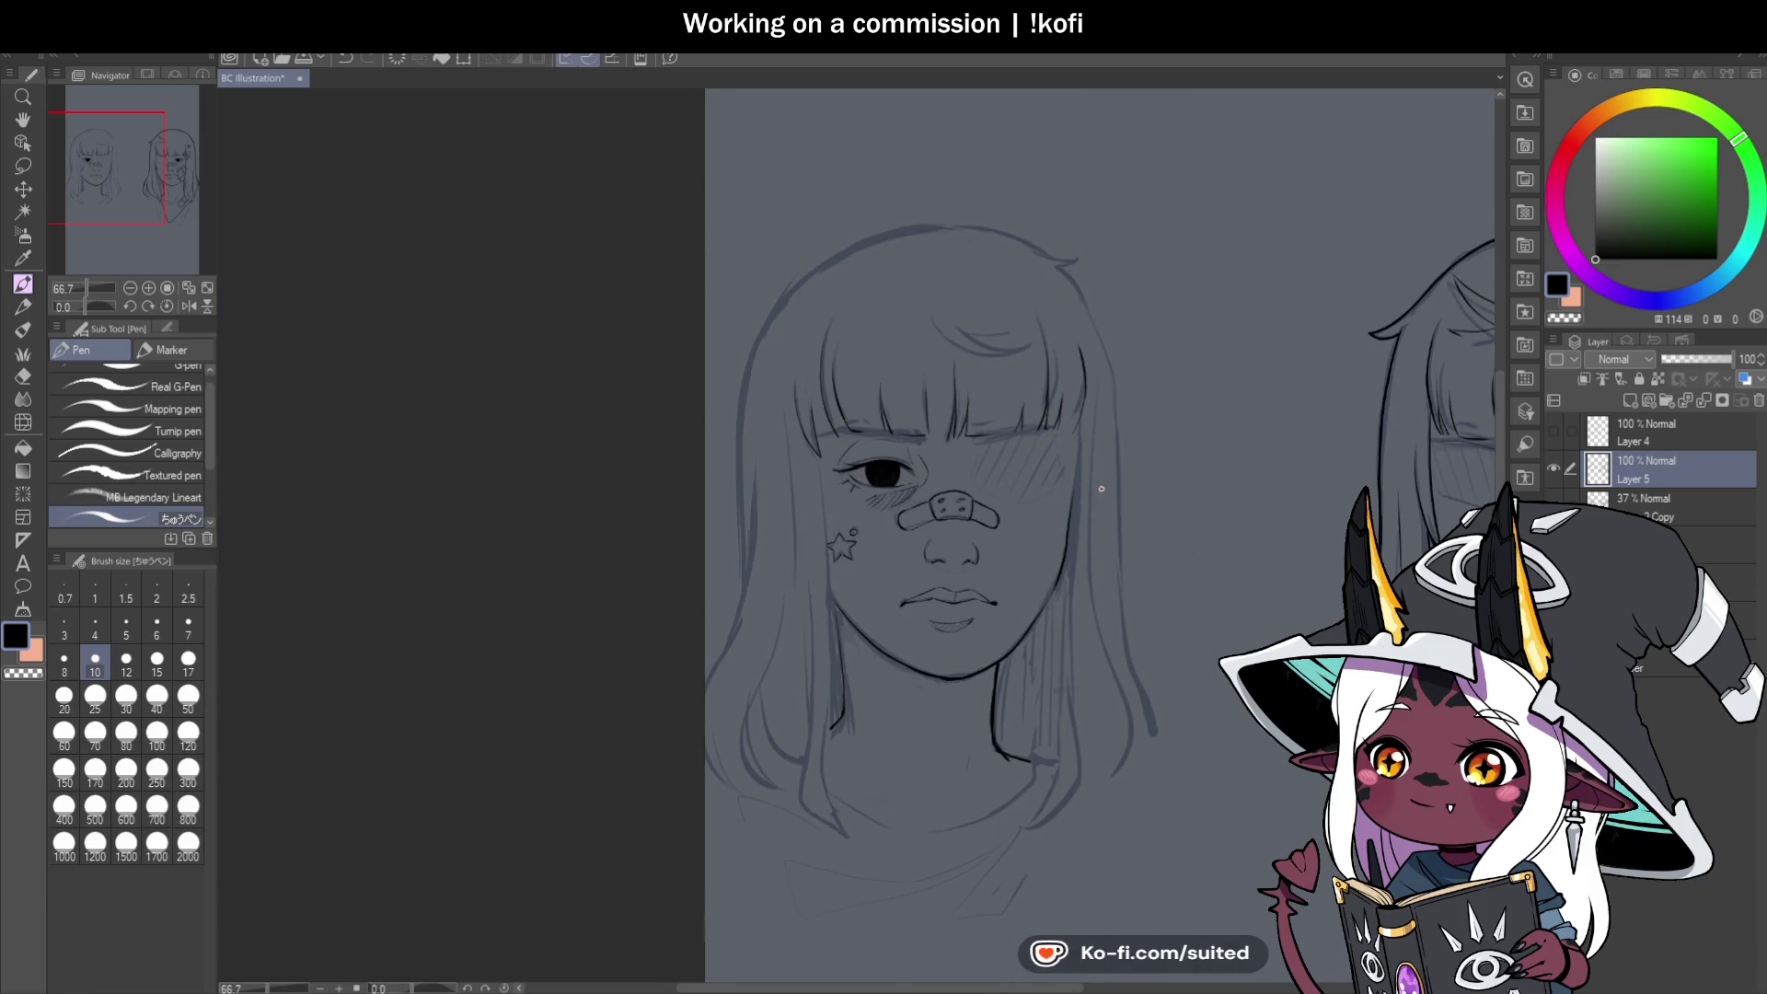
Check the lineart with the sketch layer hidden, then extend the cheek outline to the star.
click(1554, 506)
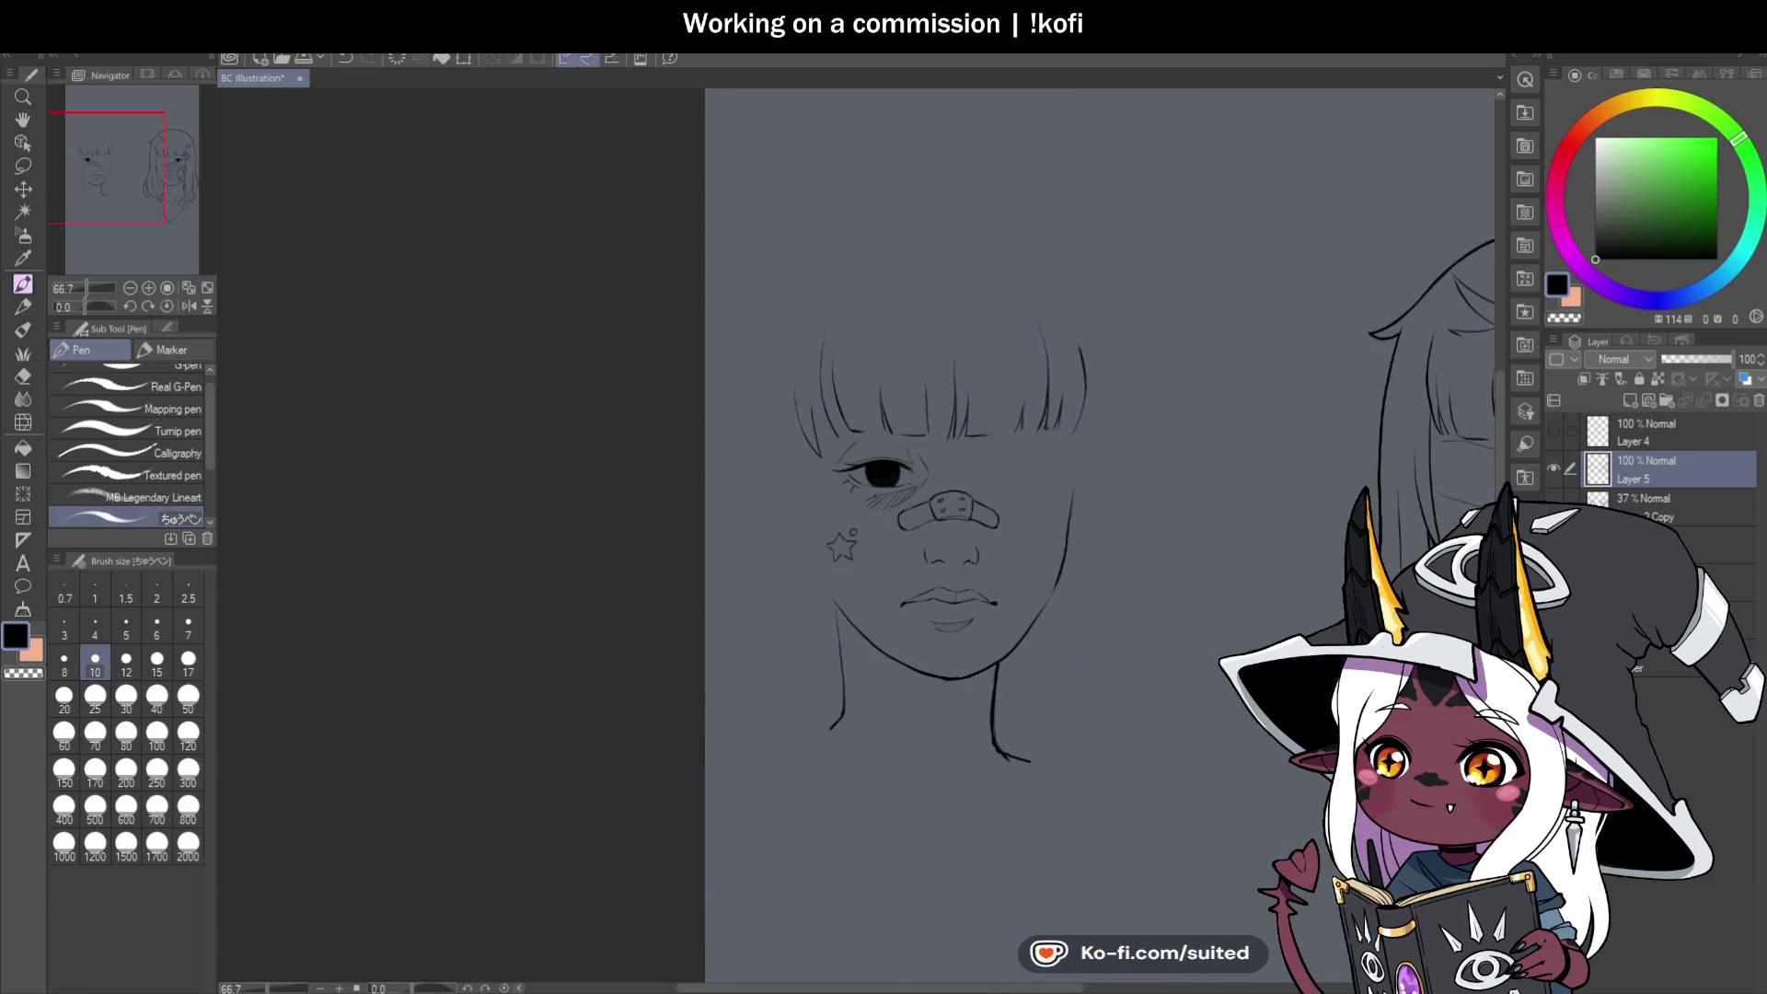
click(1554, 507)
scroll(961, 500, up, 2)
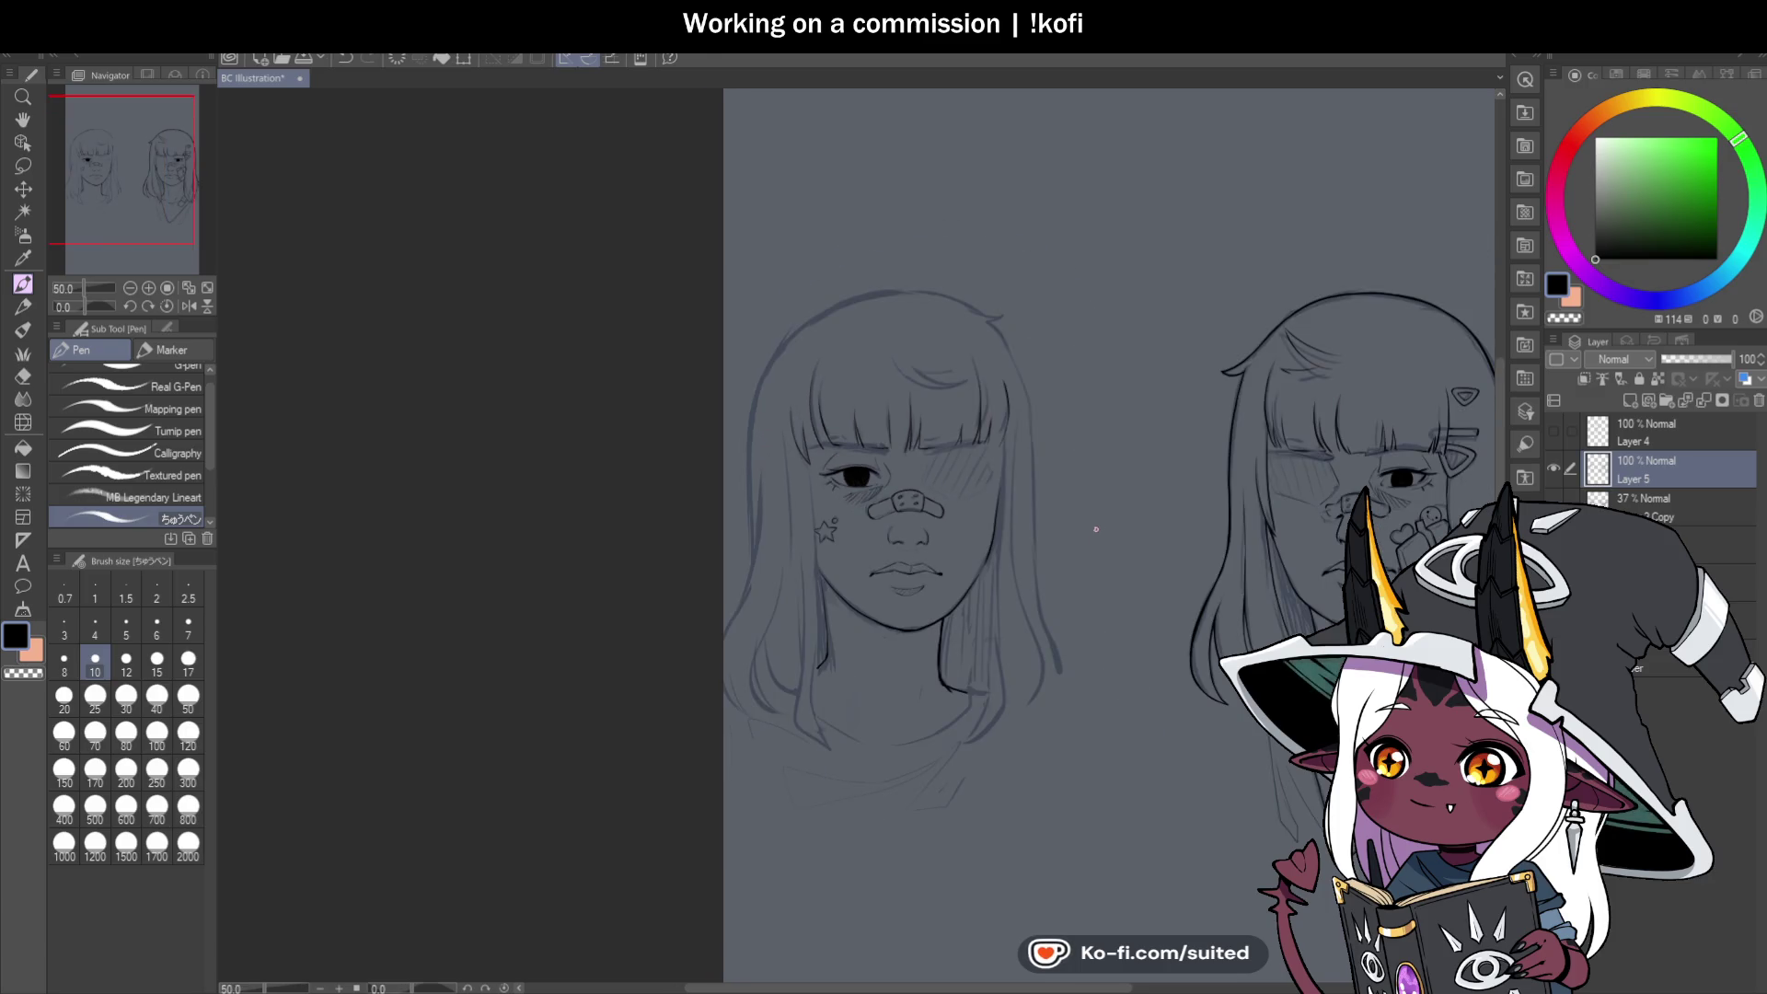
scroll(961, 500, up, 2)
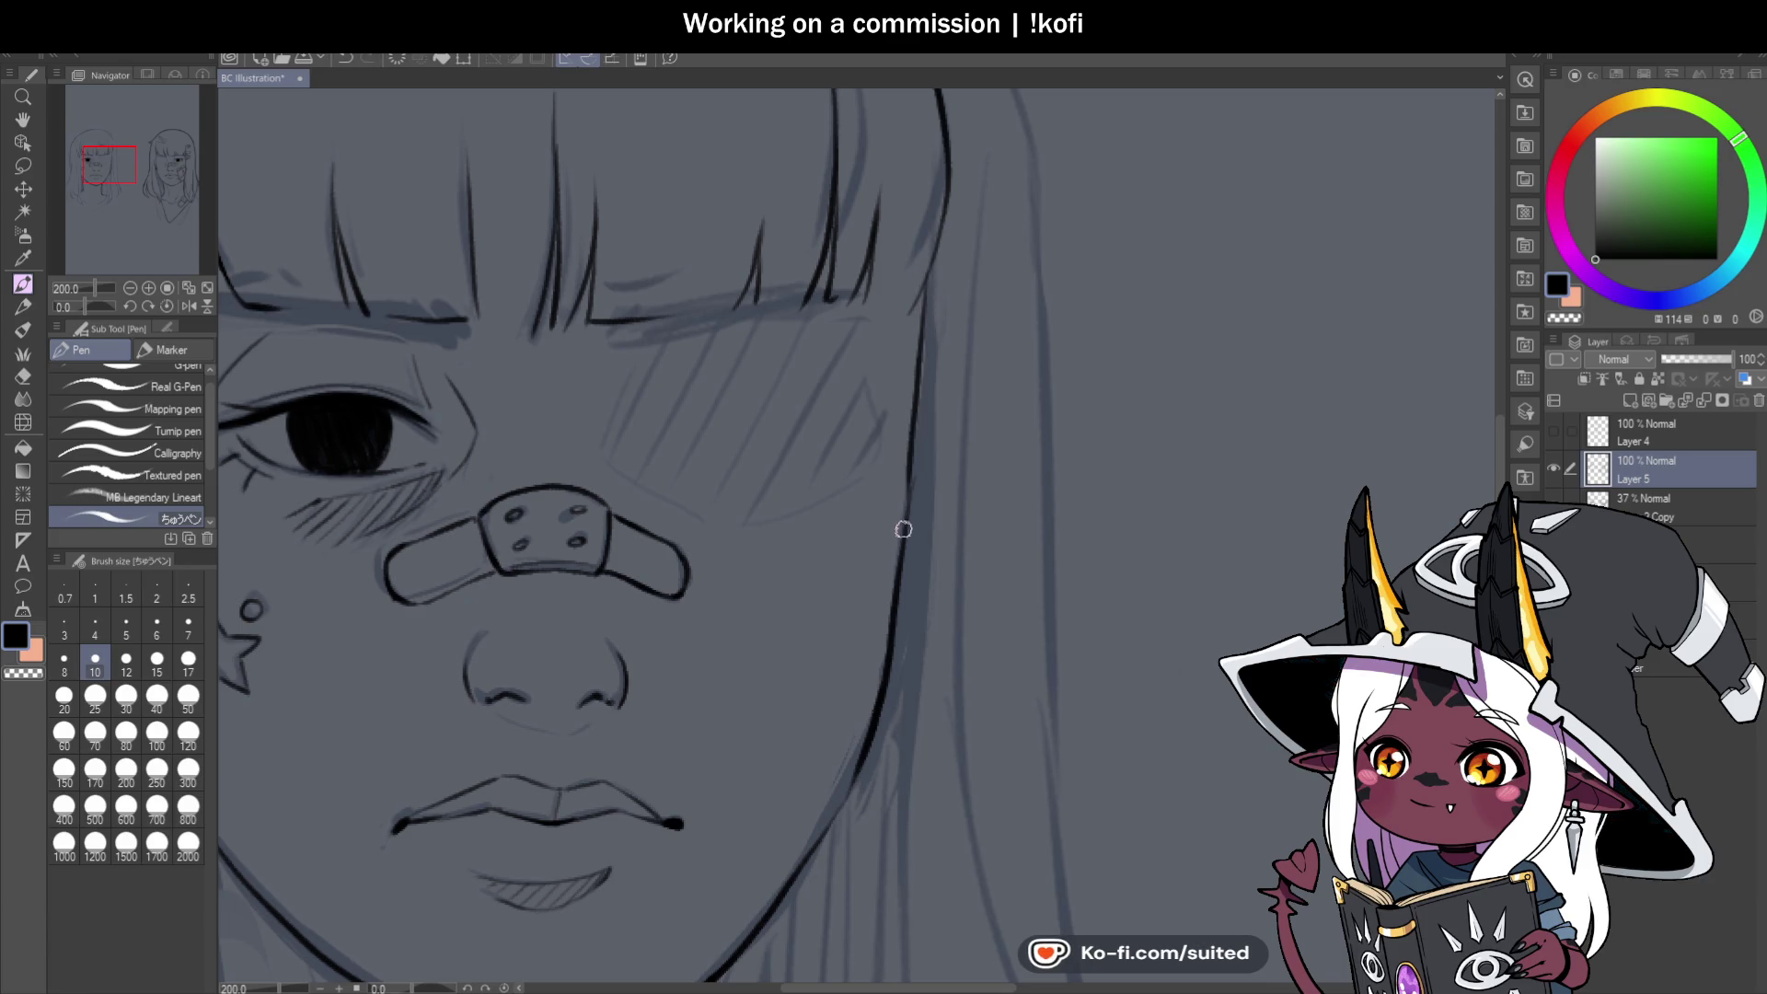
scroll(923, 375, down, 5)
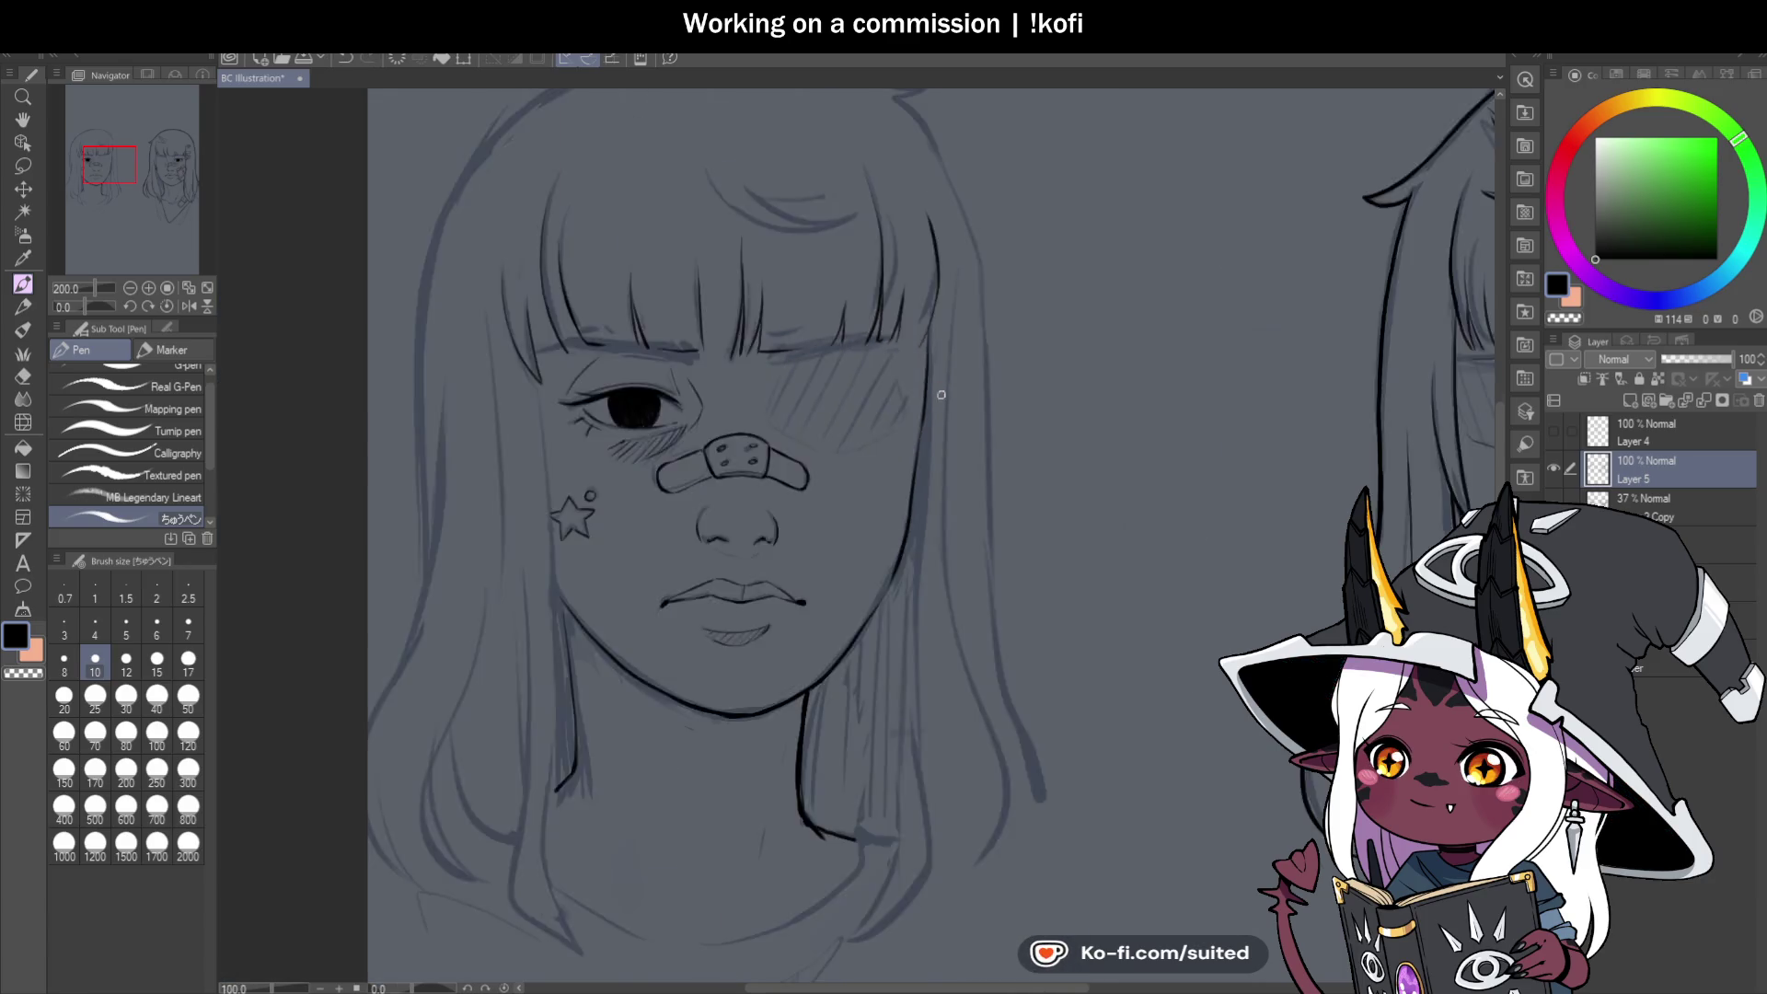
scroll(900, 548, up, 3)
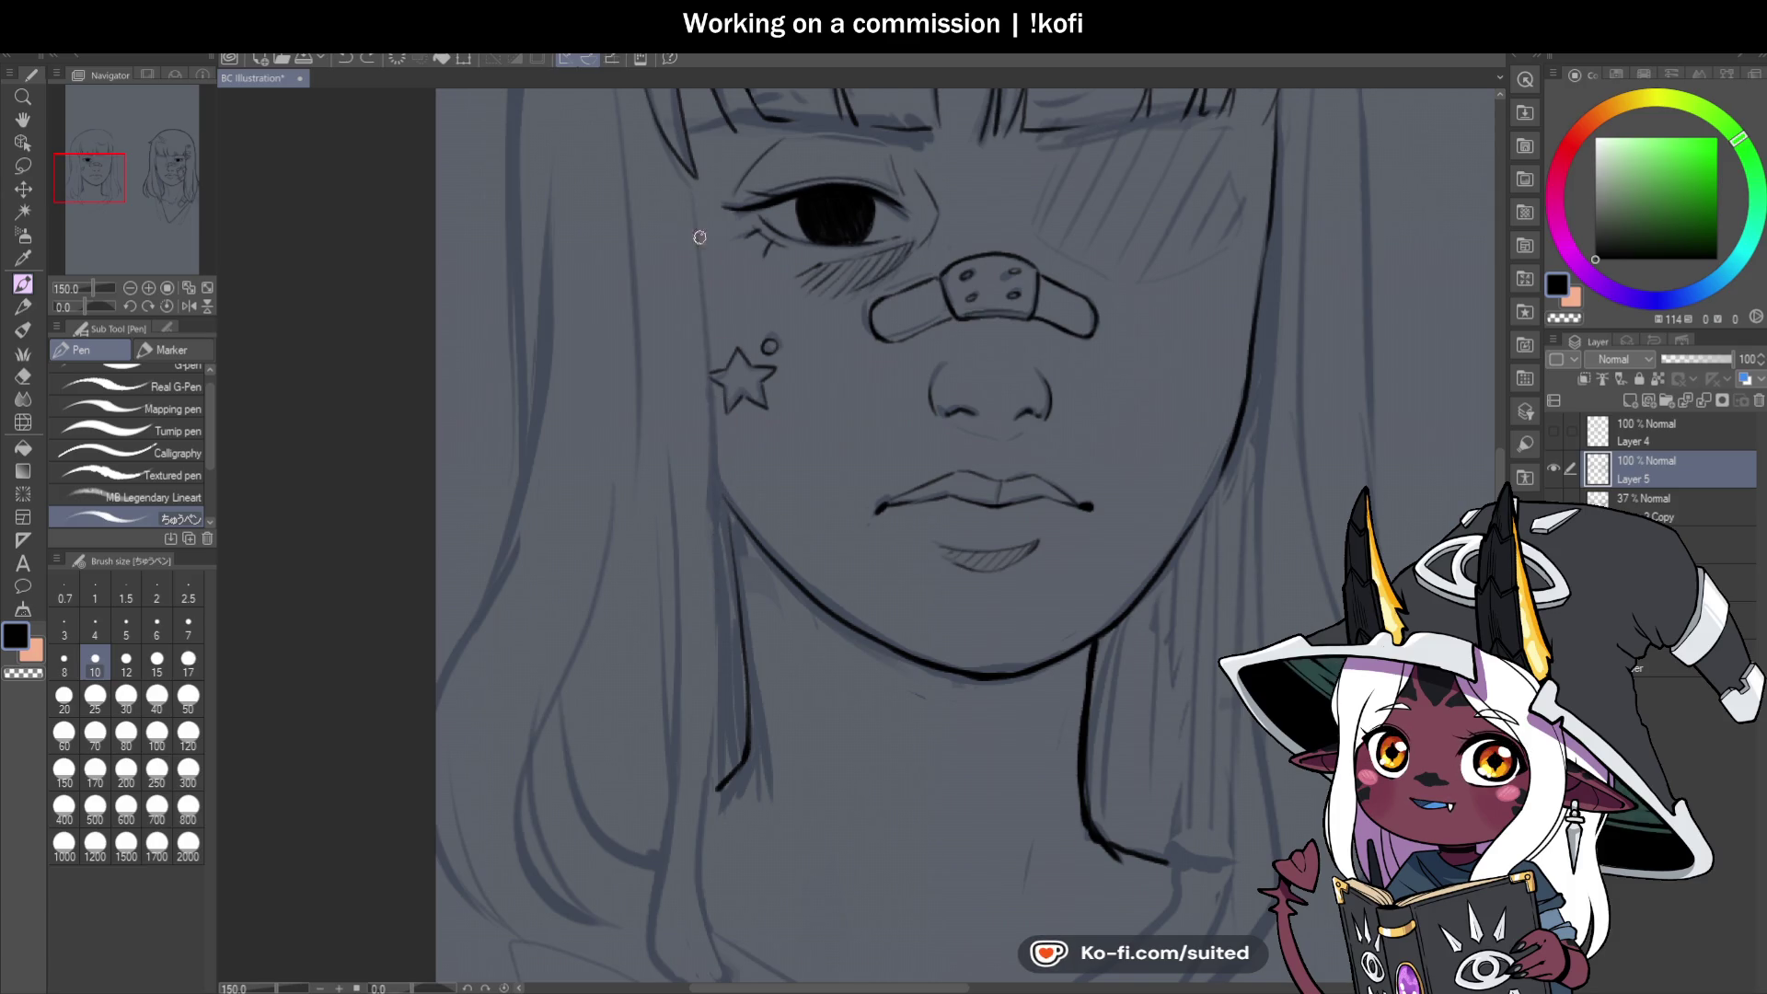
drag(698, 281, 711, 352)
Ink the line where the neck meets the hair.
scroll(727, 643, down, 3)
scroll(713, 270, up, 2)
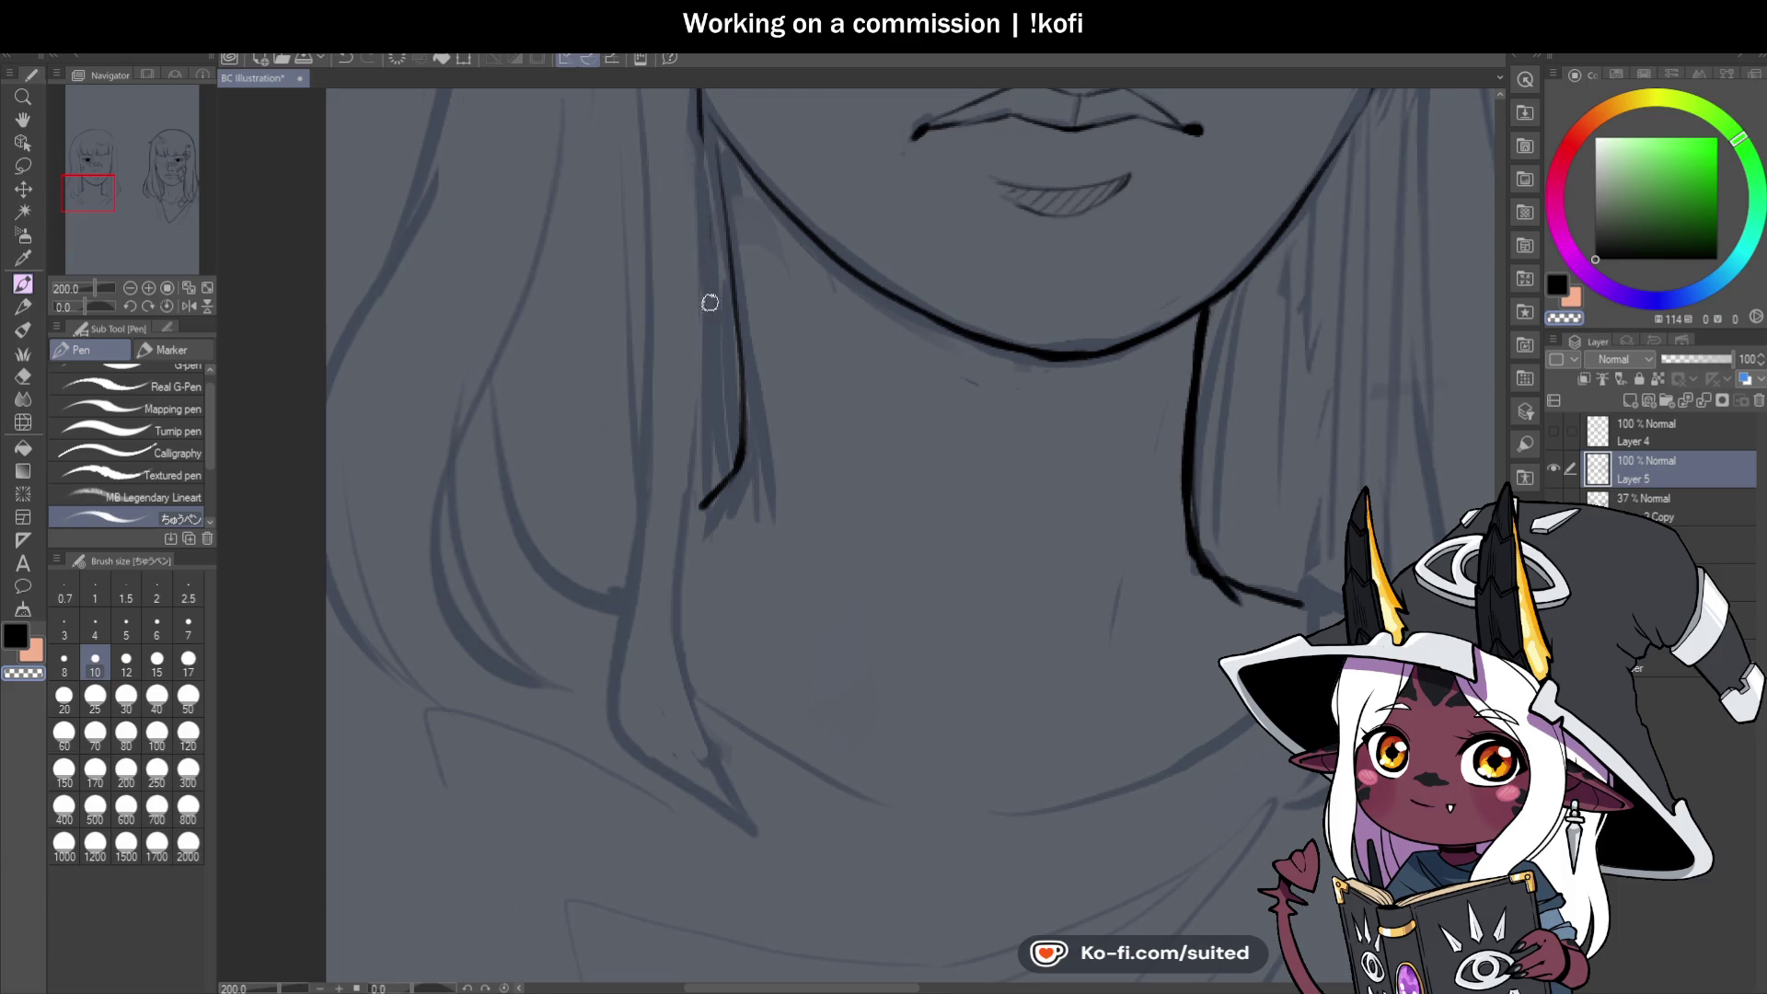
scroll(730, 777, down, 2)
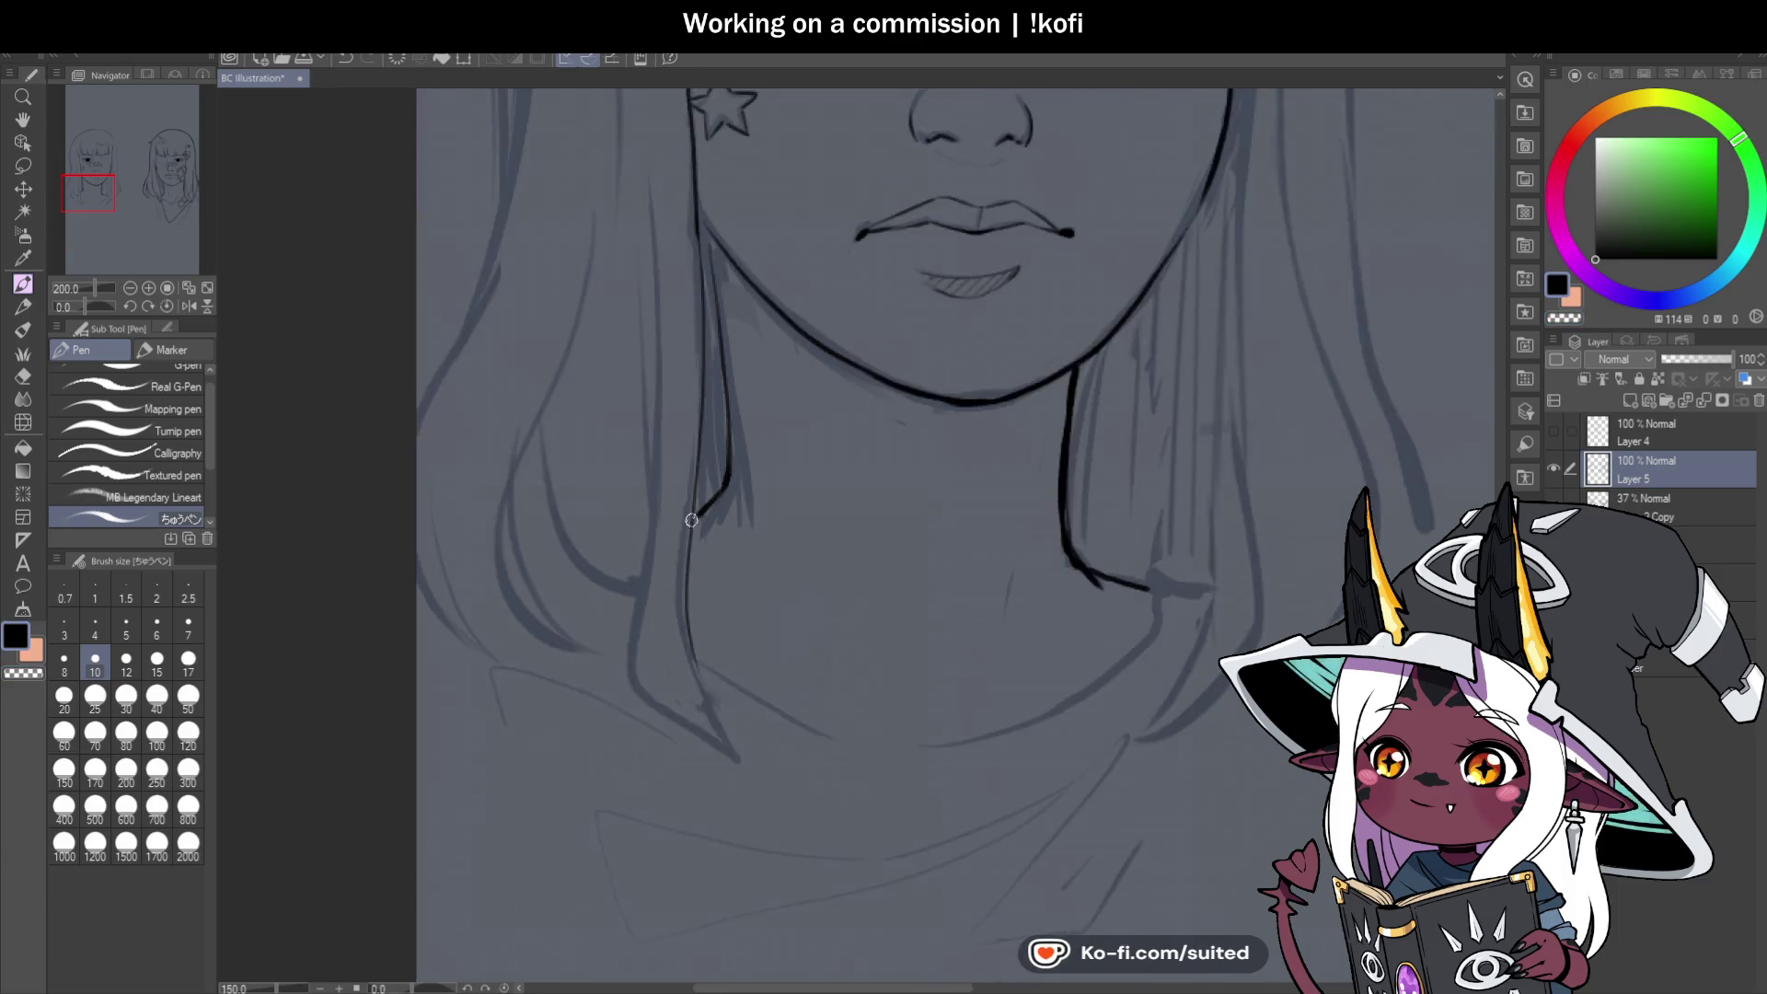
scroll(762, 720, up, 4)
drag(584, 478, 757, 742)
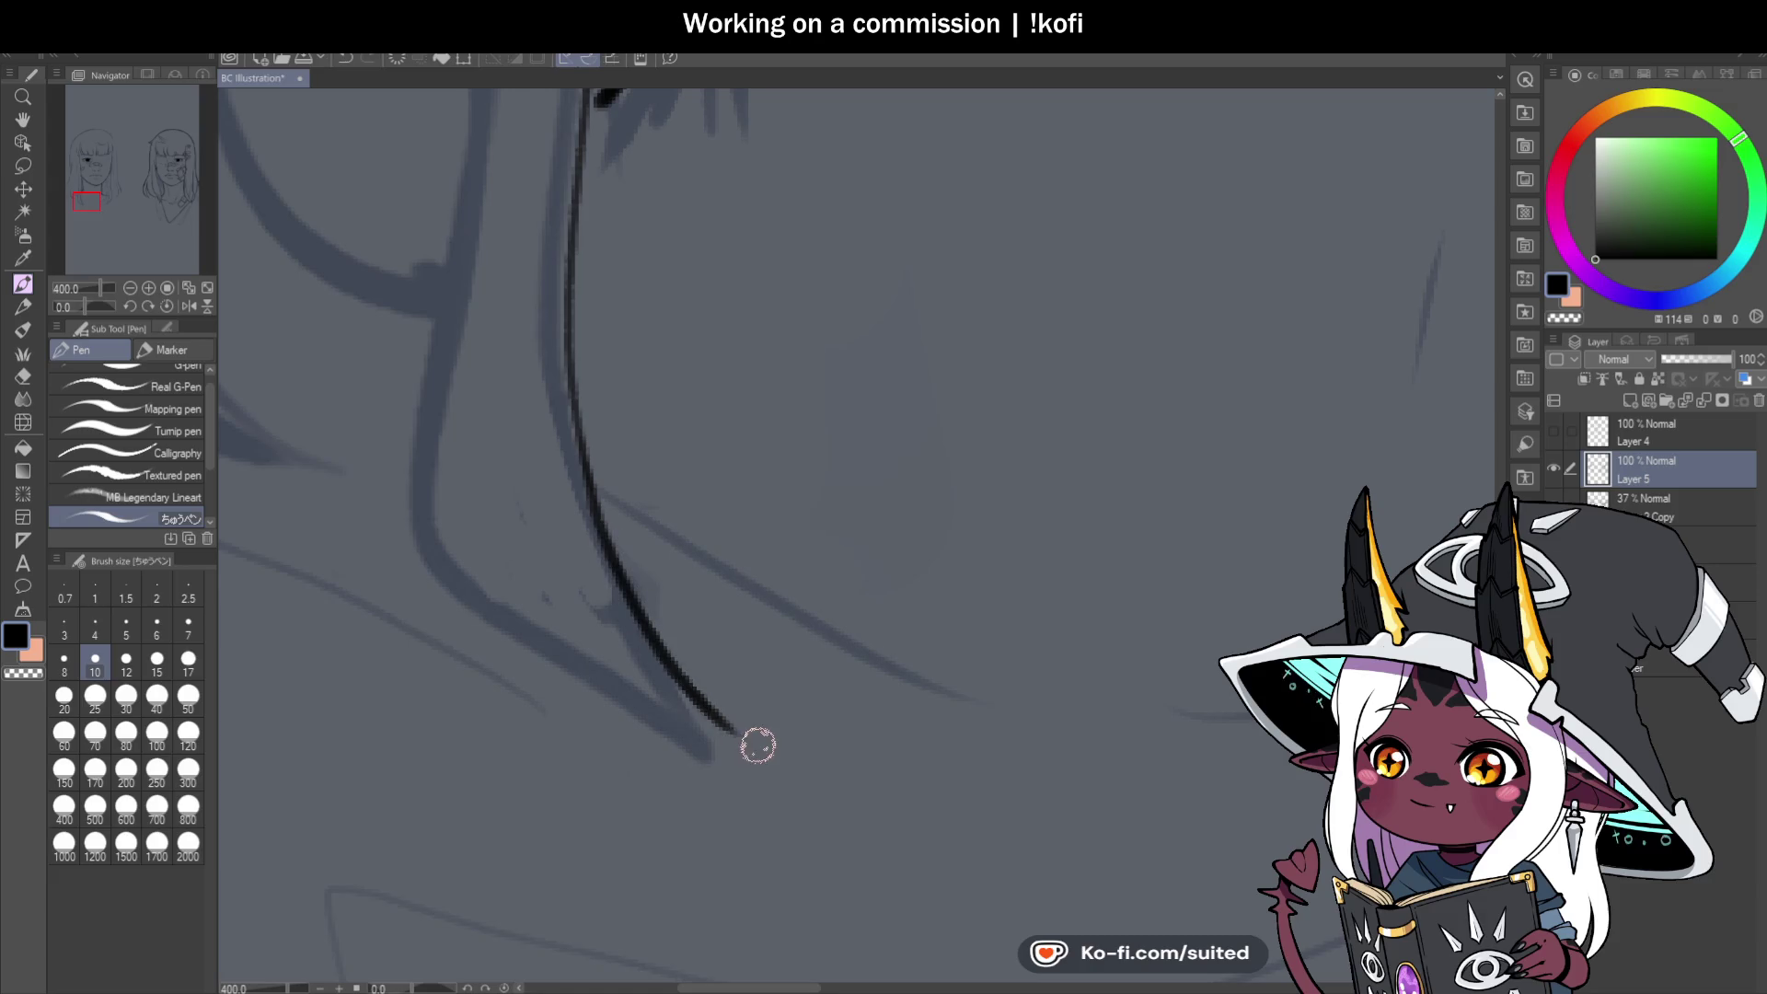
Mirror the canvas horizontally and ink a short line at the jaw's lower end.
scroll(604, 524, down, 6)
click(188, 304)
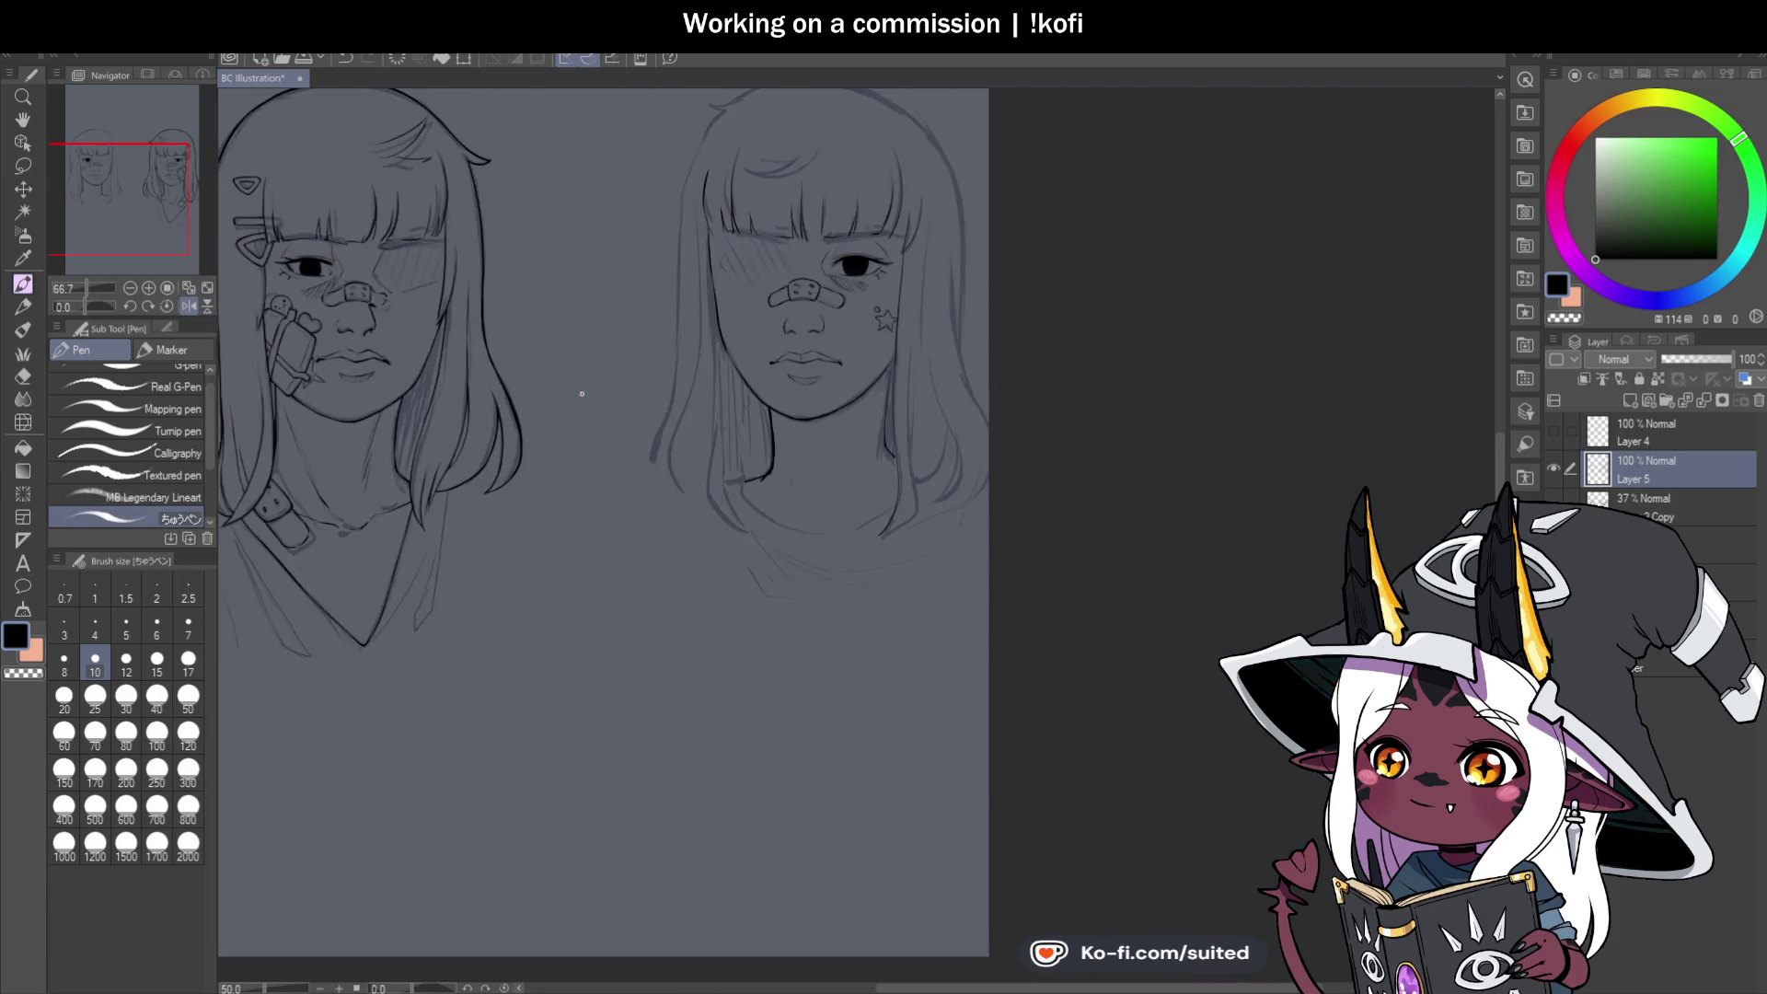
scroll(966, 423, down, 1)
scroll(952, 395, up, 3)
scroll(720, 299, down, 1)
scroll(723, 296, up, 1)
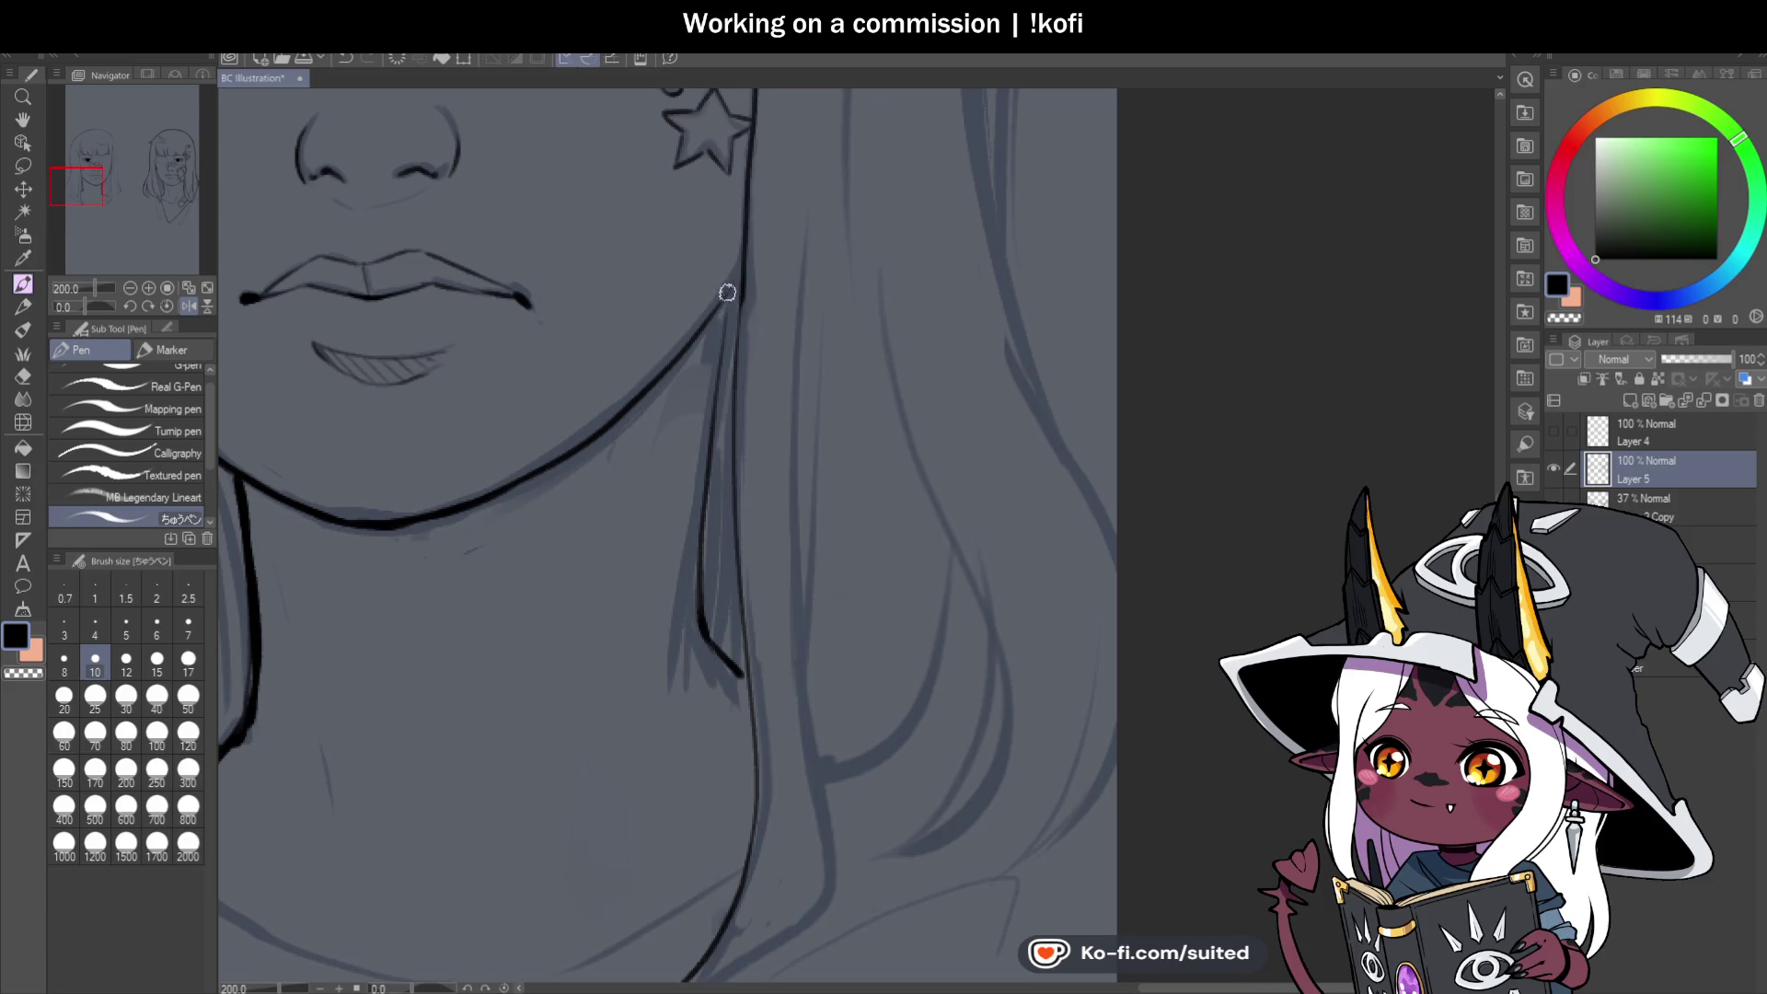
scroll(740, 270, up, 1)
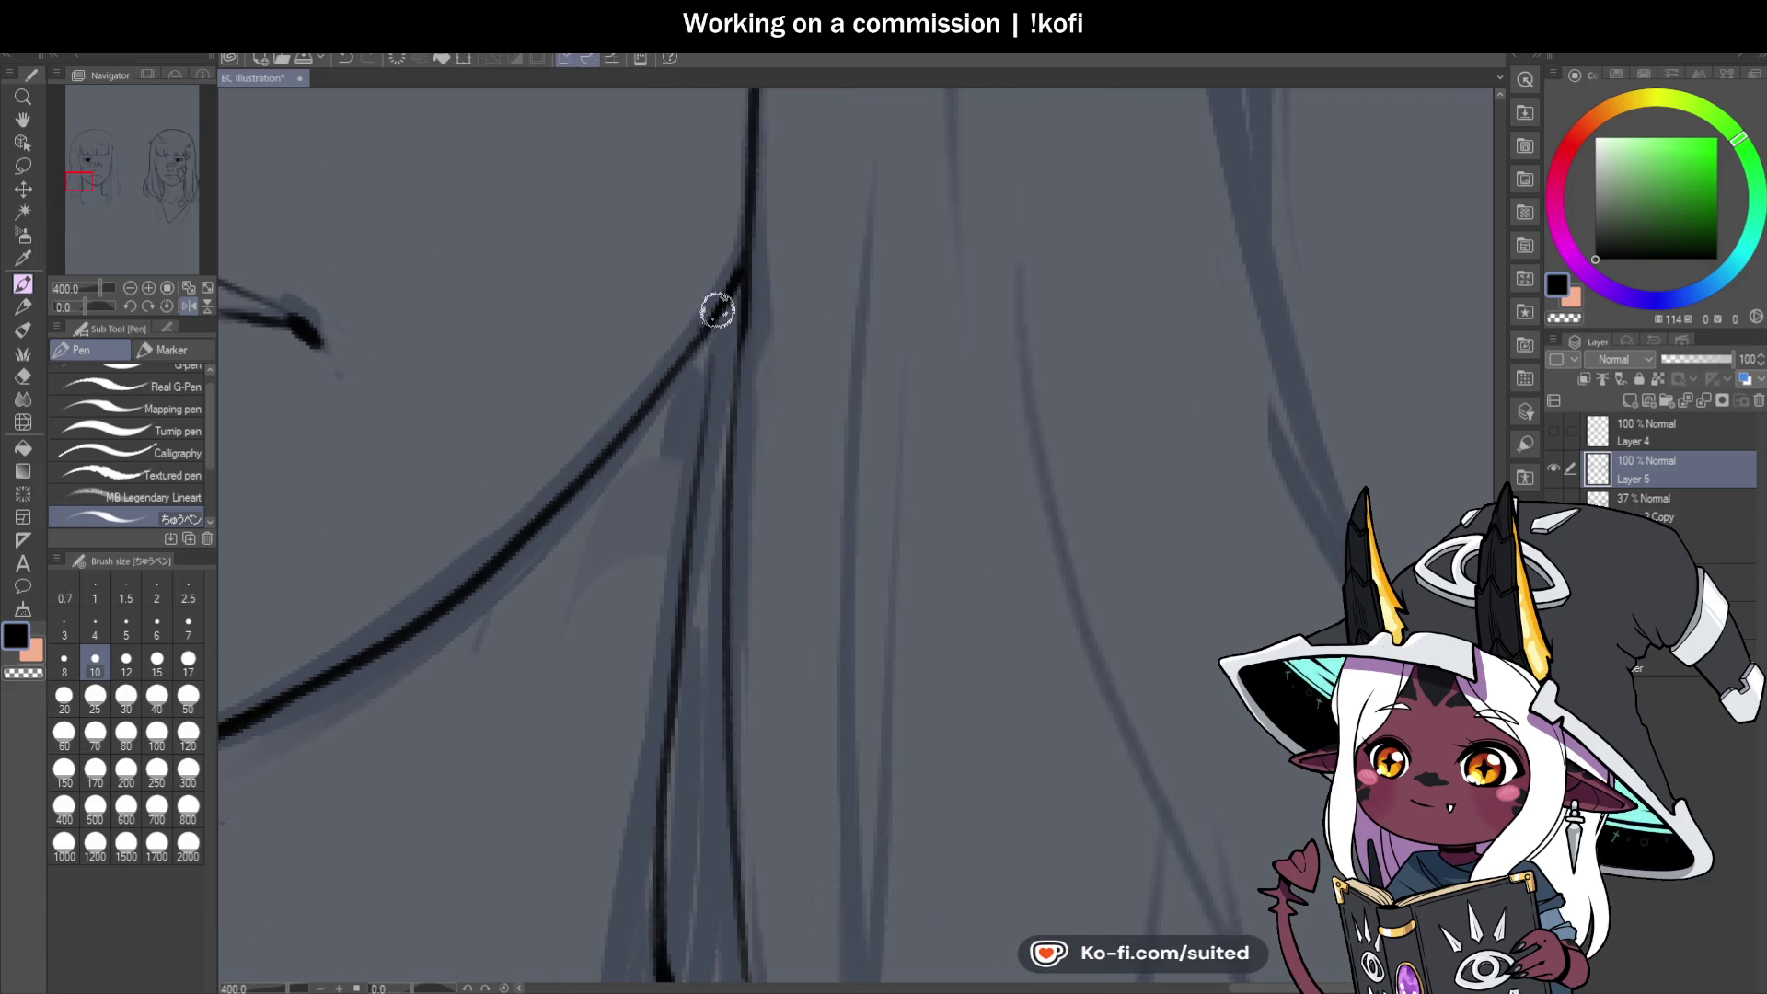
scroll(719, 353, down, 3)
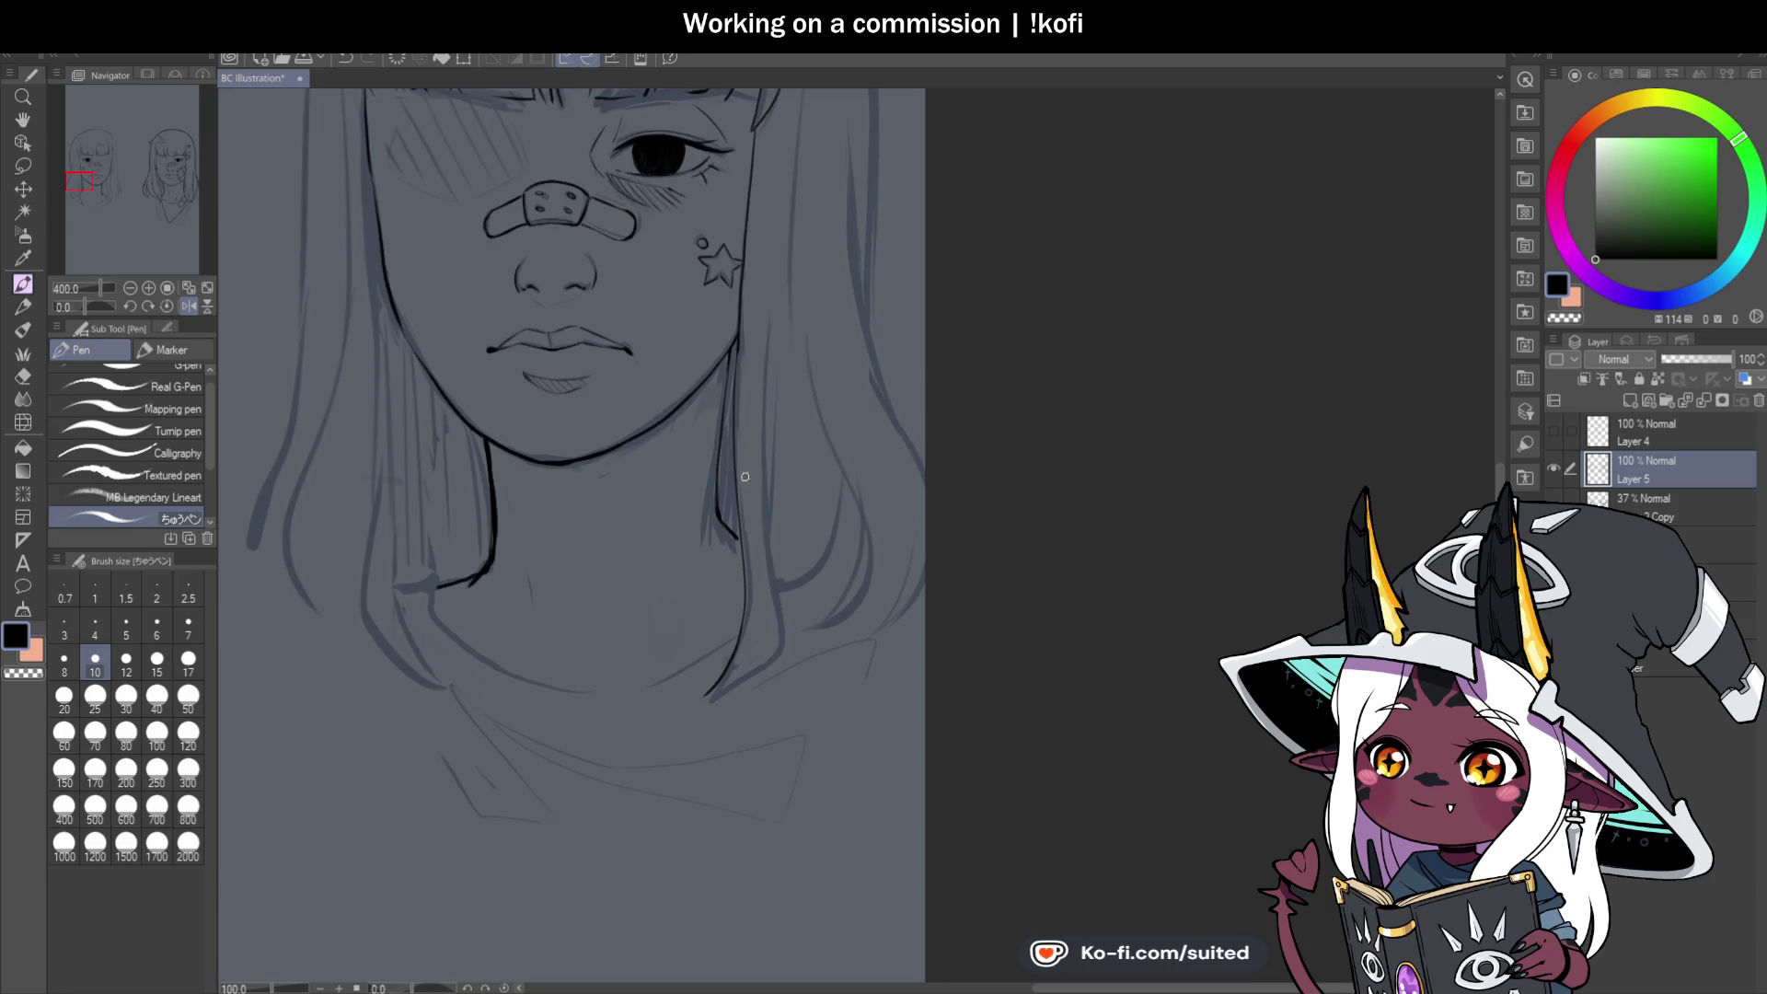
scroll(745, 476, up, 3)
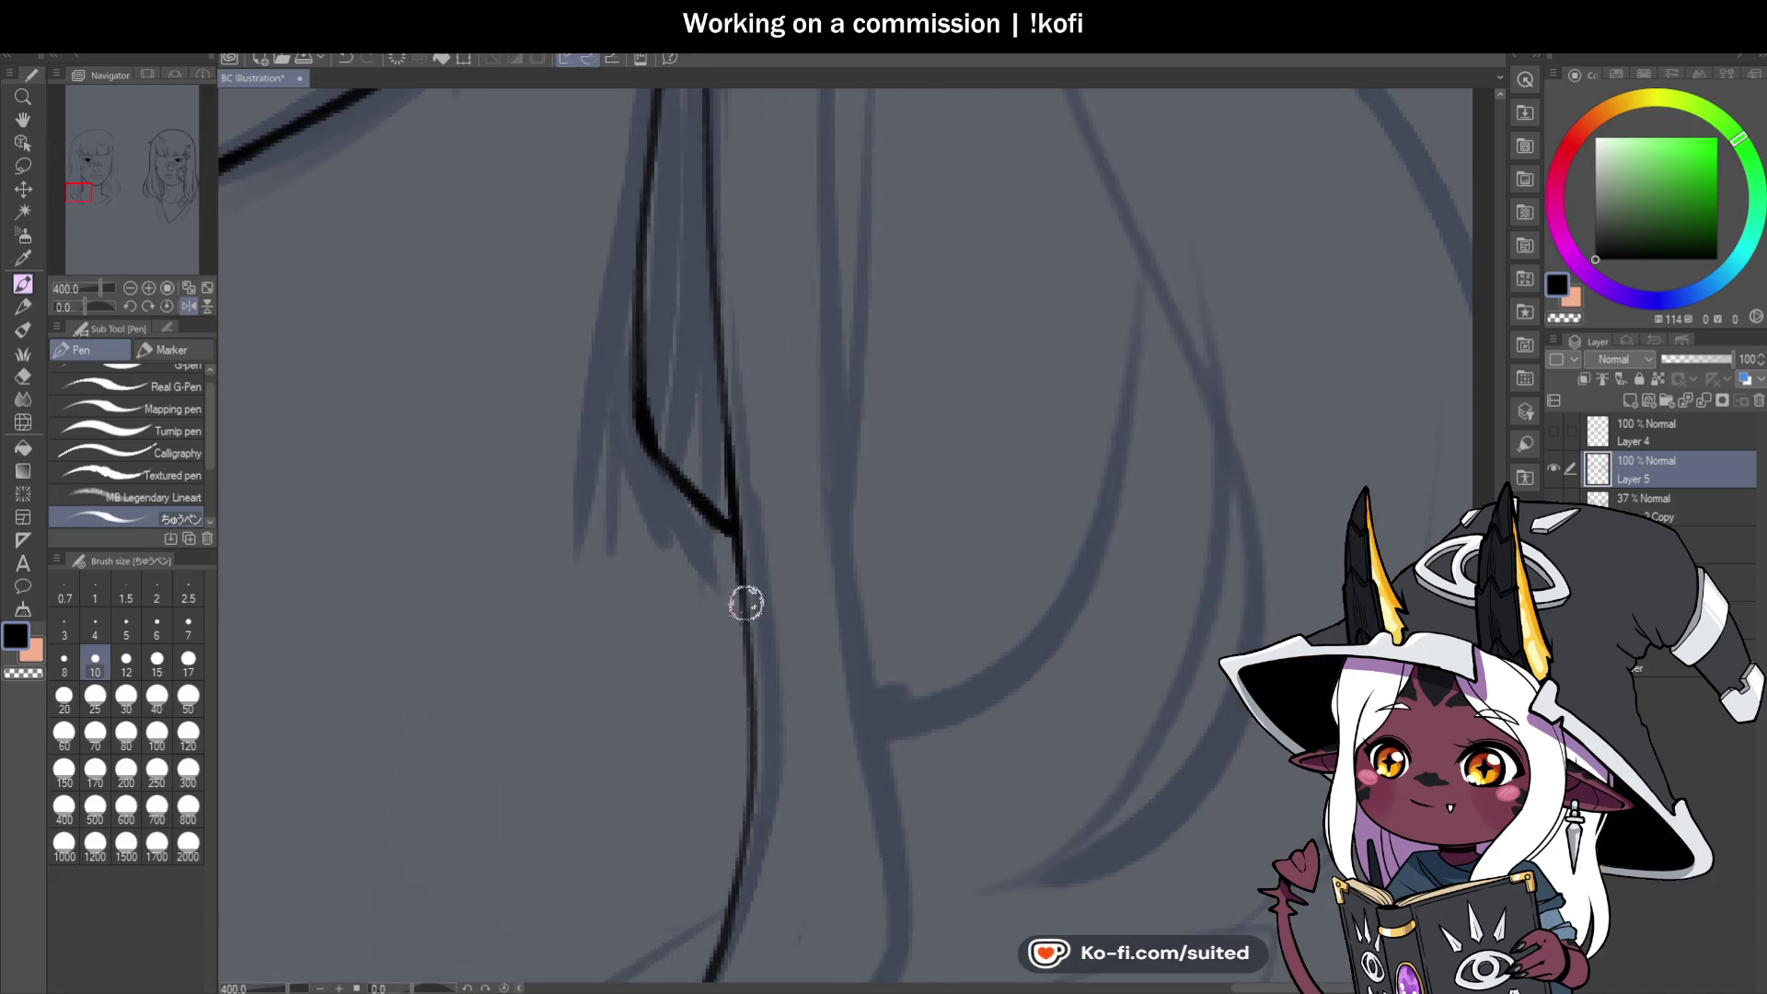
scroll(730, 505, down, 3)
scroll(752, 586, up, 1)
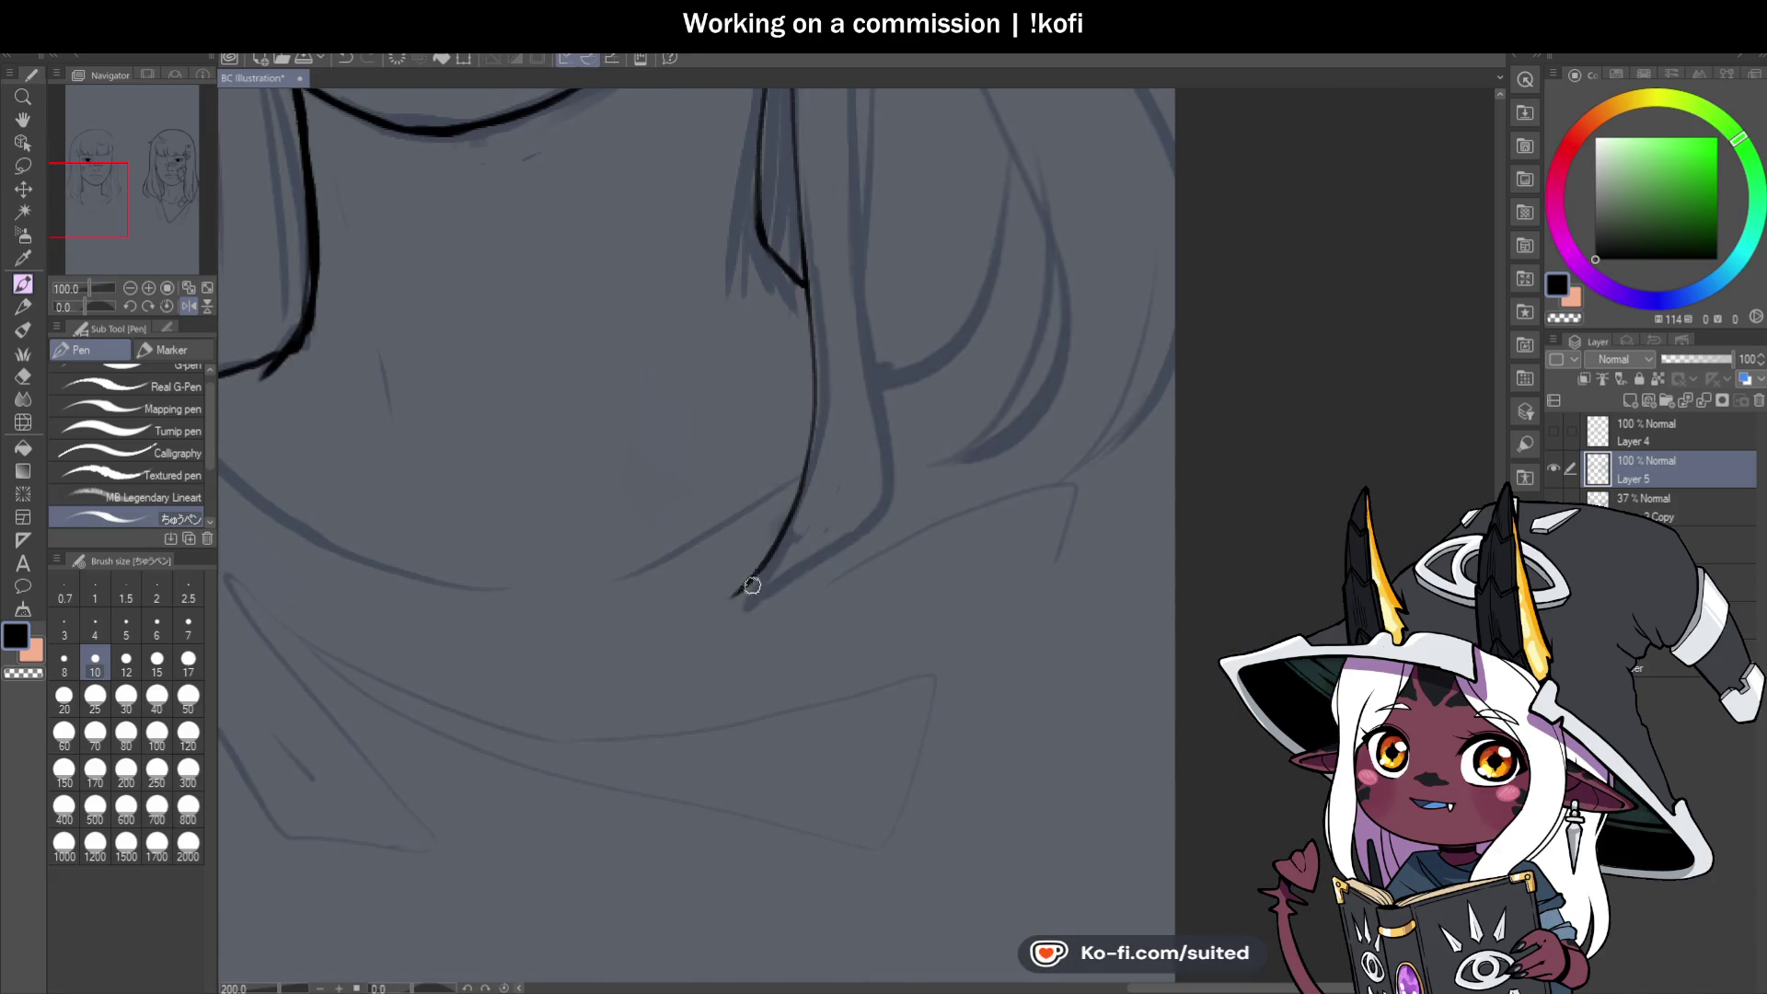
drag(782, 585, 816, 564)
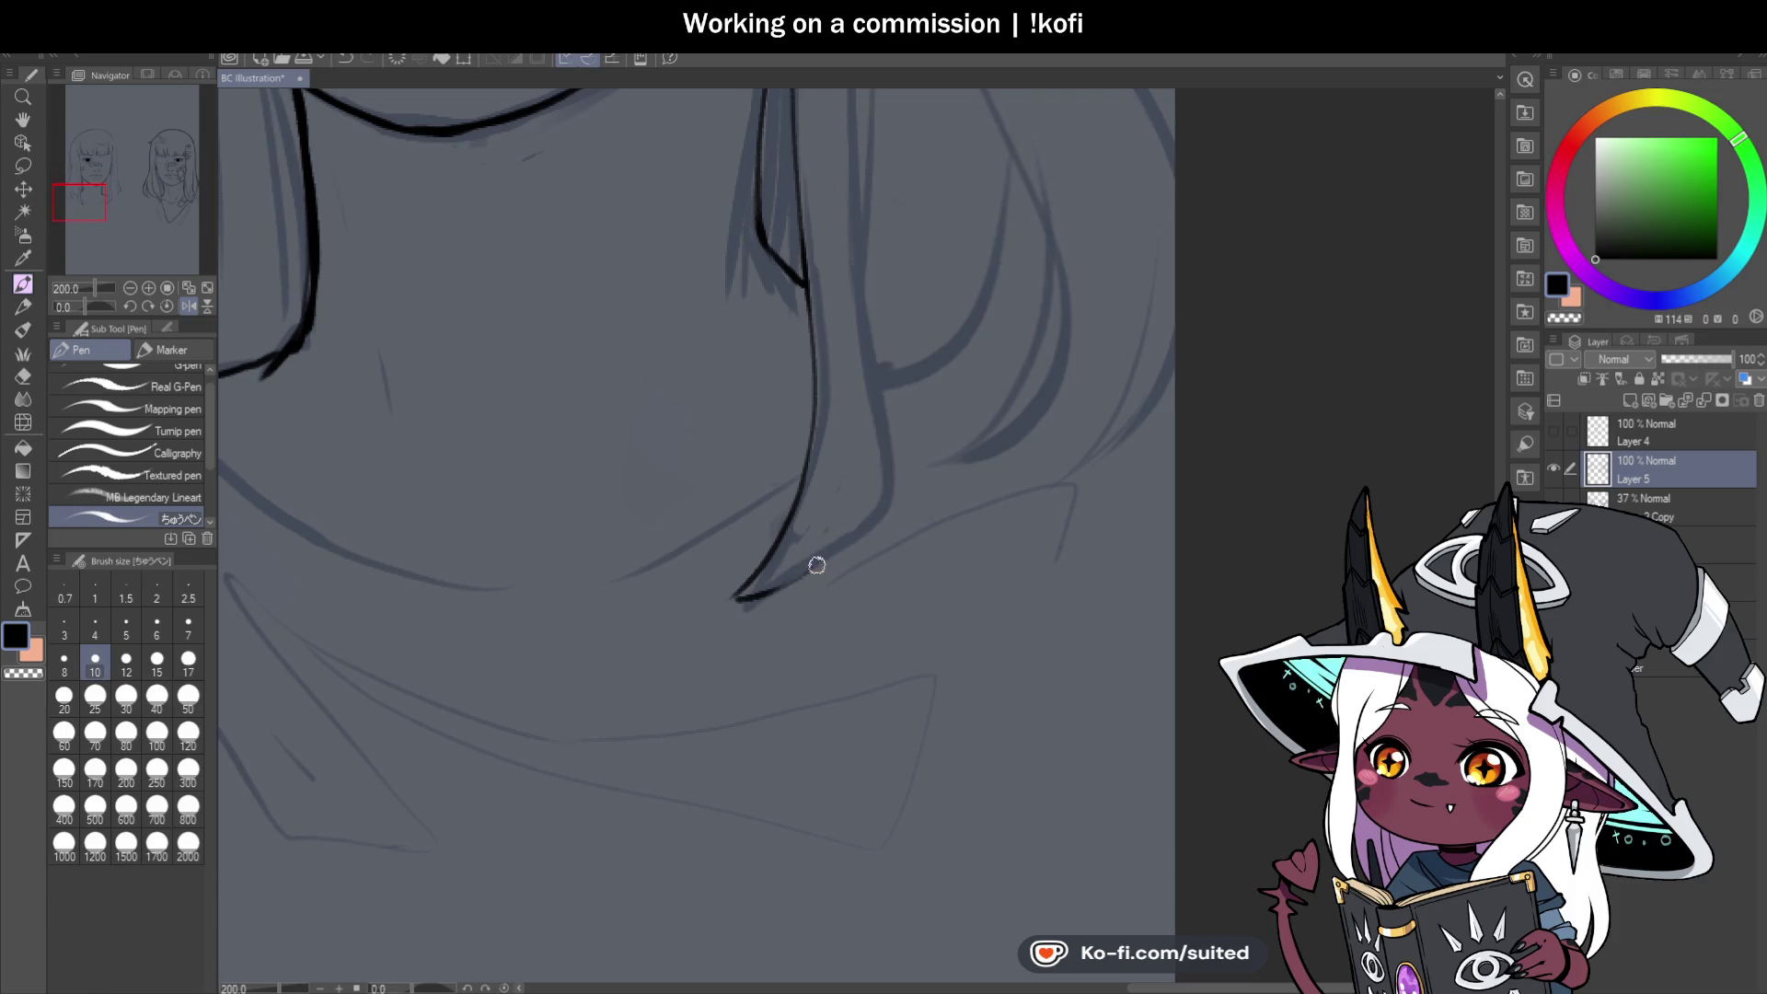
Ink the right jaw line in bold, doubled with a second stroke.
scroll(668, 630, down, 2)
scroll(749, 584, up, 3)
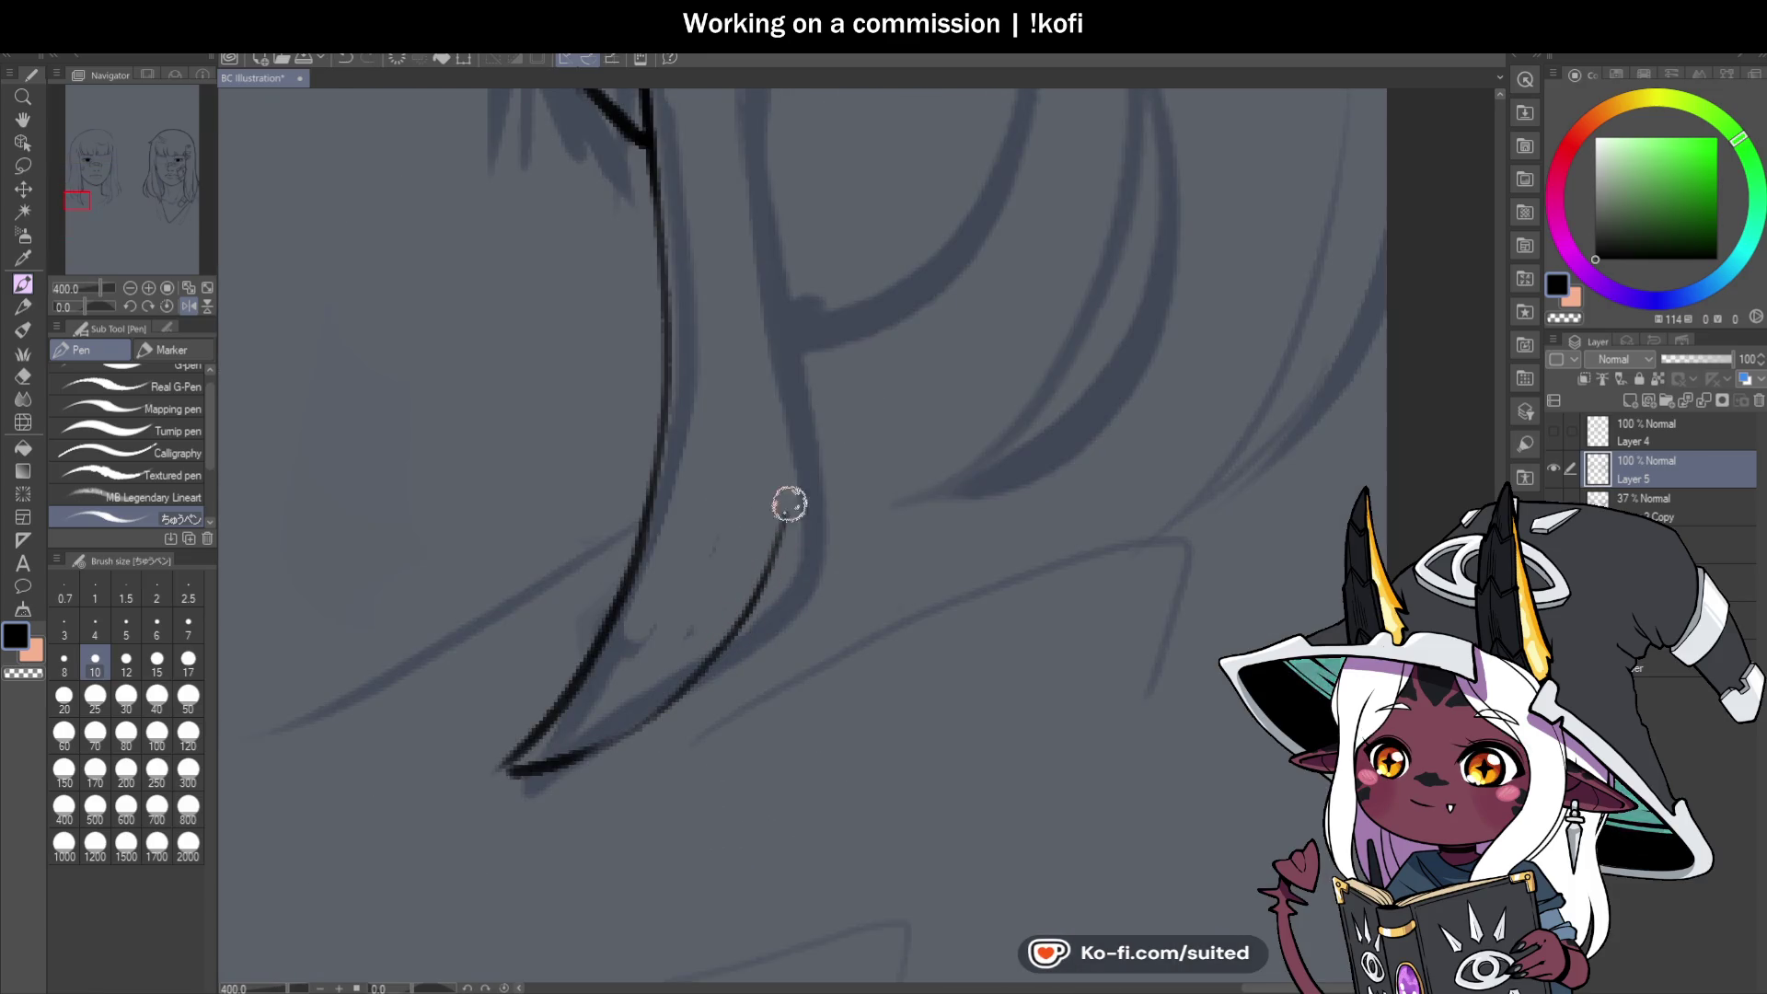
drag(800, 466, 765, 620)
key(ctrl+z)
drag(800, 414, 718, 695)
mouse_move(801, 462)
mouse_down()
mouse_move(722, 654)
mouse_move(778, 655)
mouse_up()
Ink a thin hair strand beside the jaw and the lower hair-end line.
scroll(819, 617, down, 3)
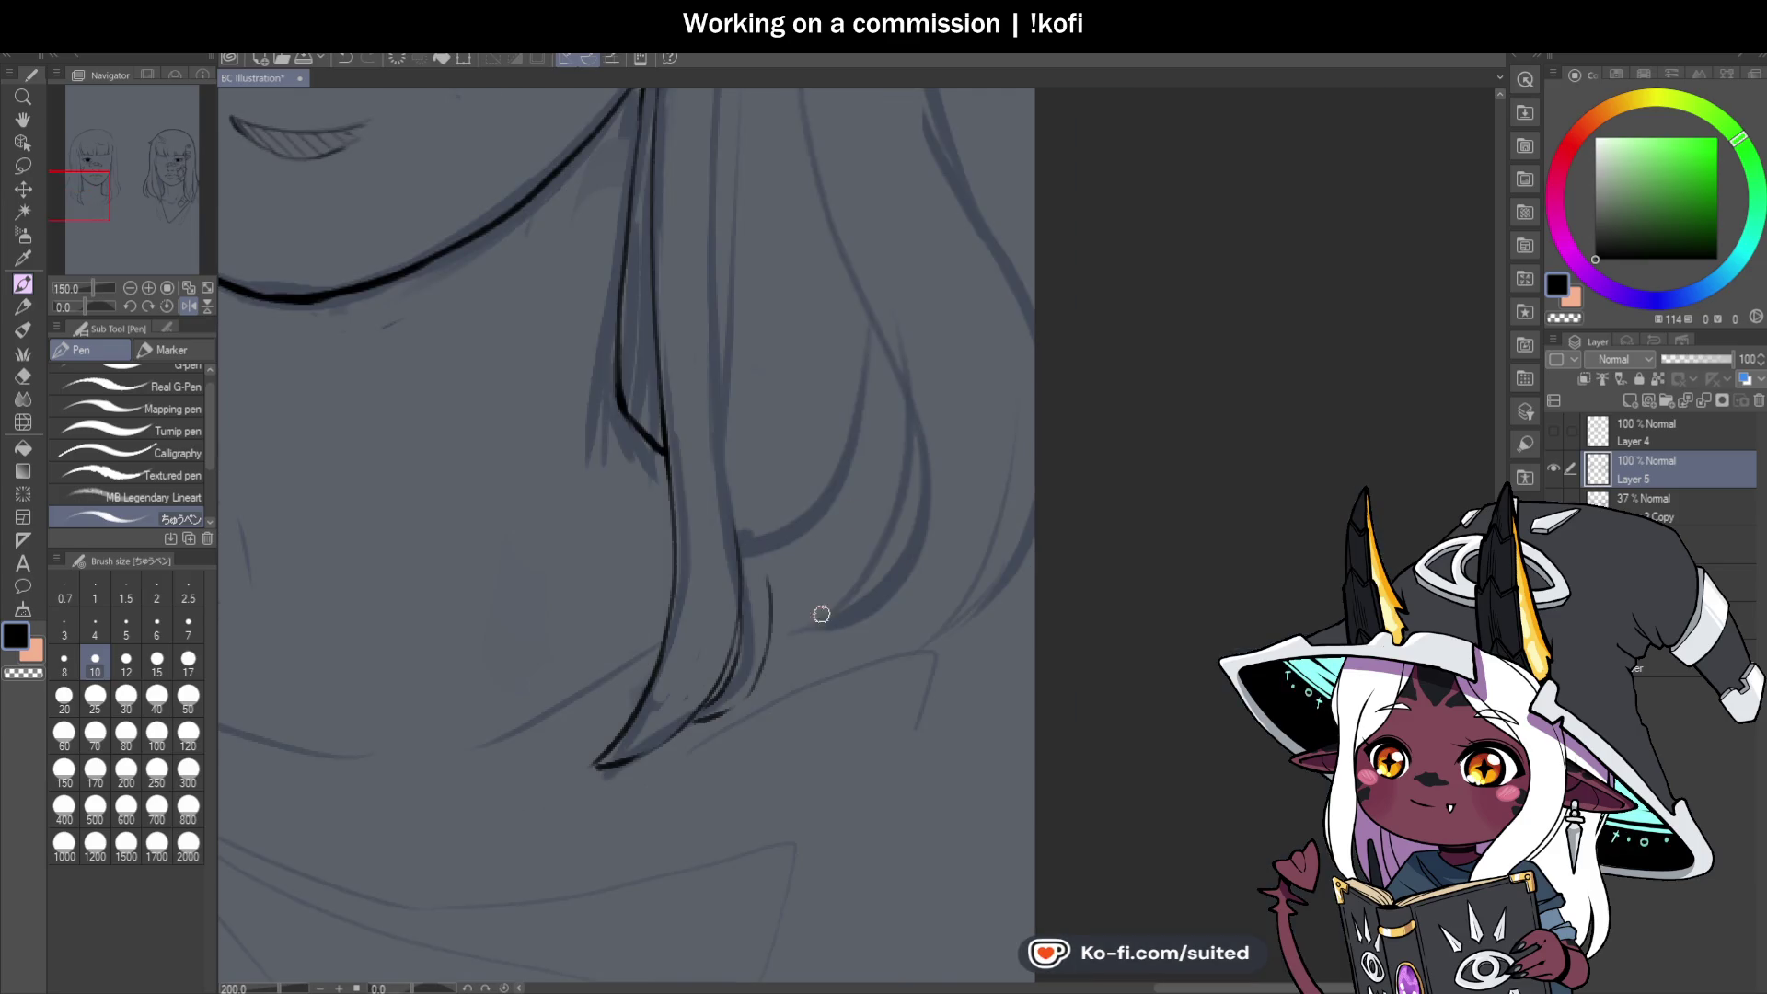
drag(789, 550, 756, 683)
scroll(757, 659, down, 1)
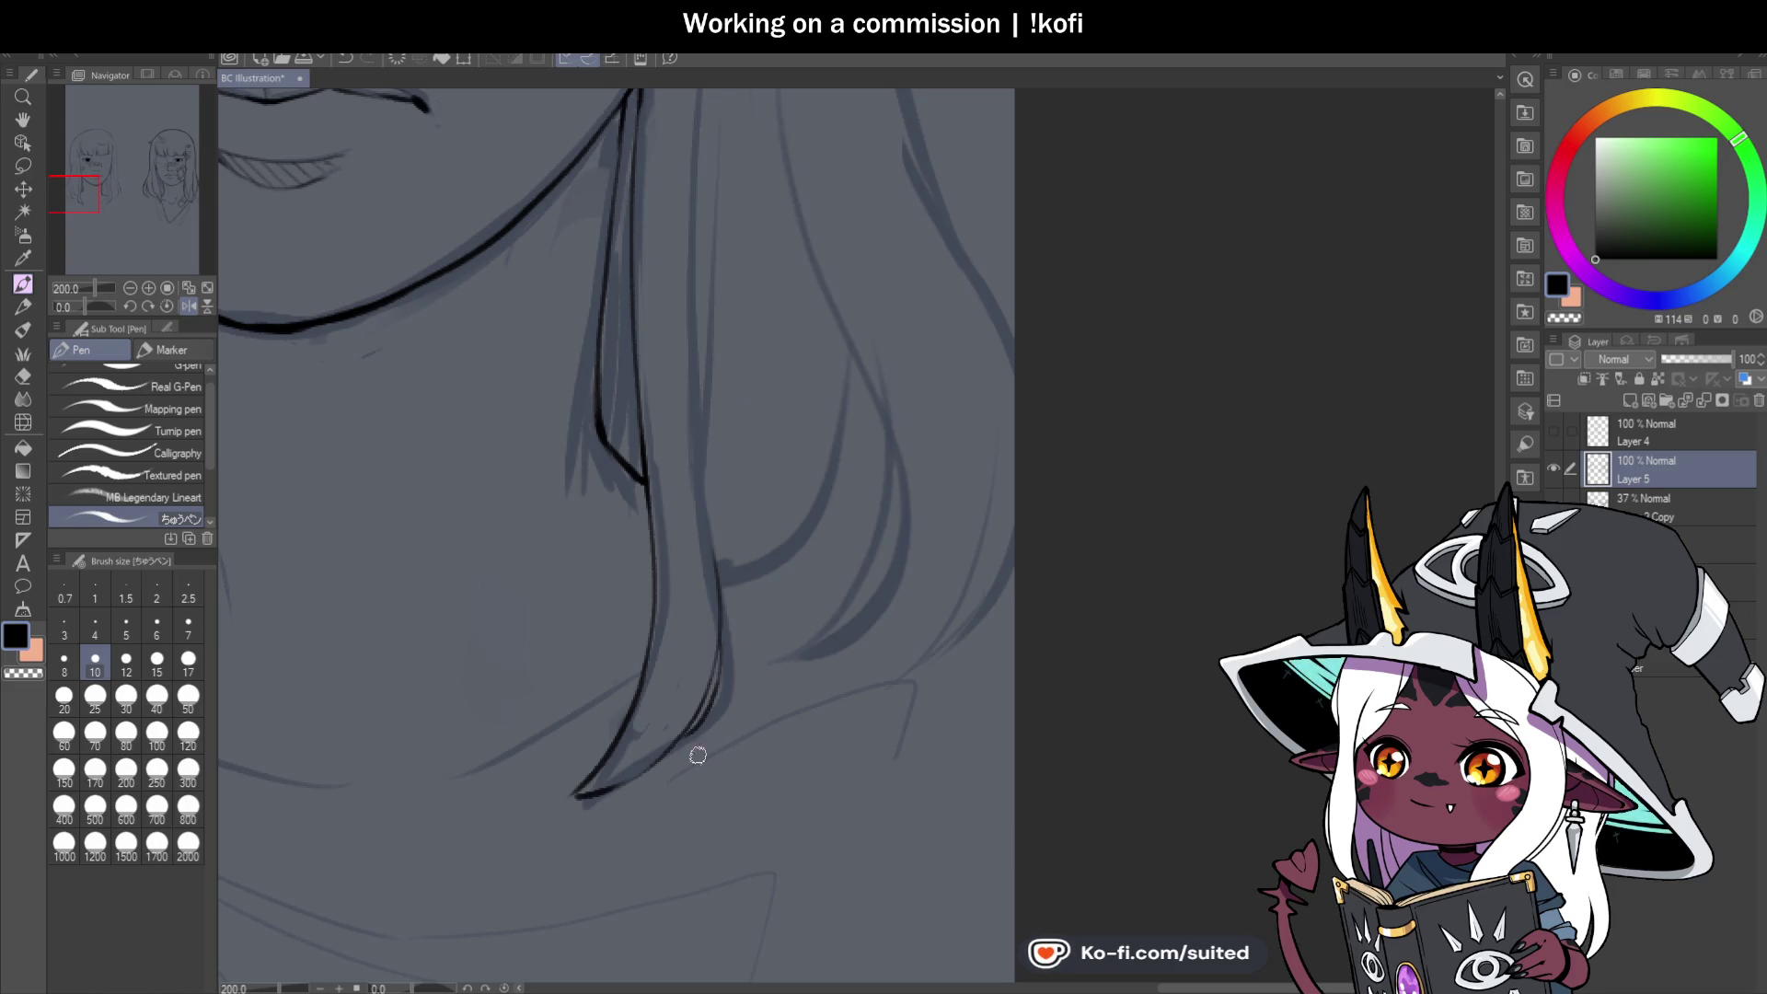
scroll(689, 801, up, 4)
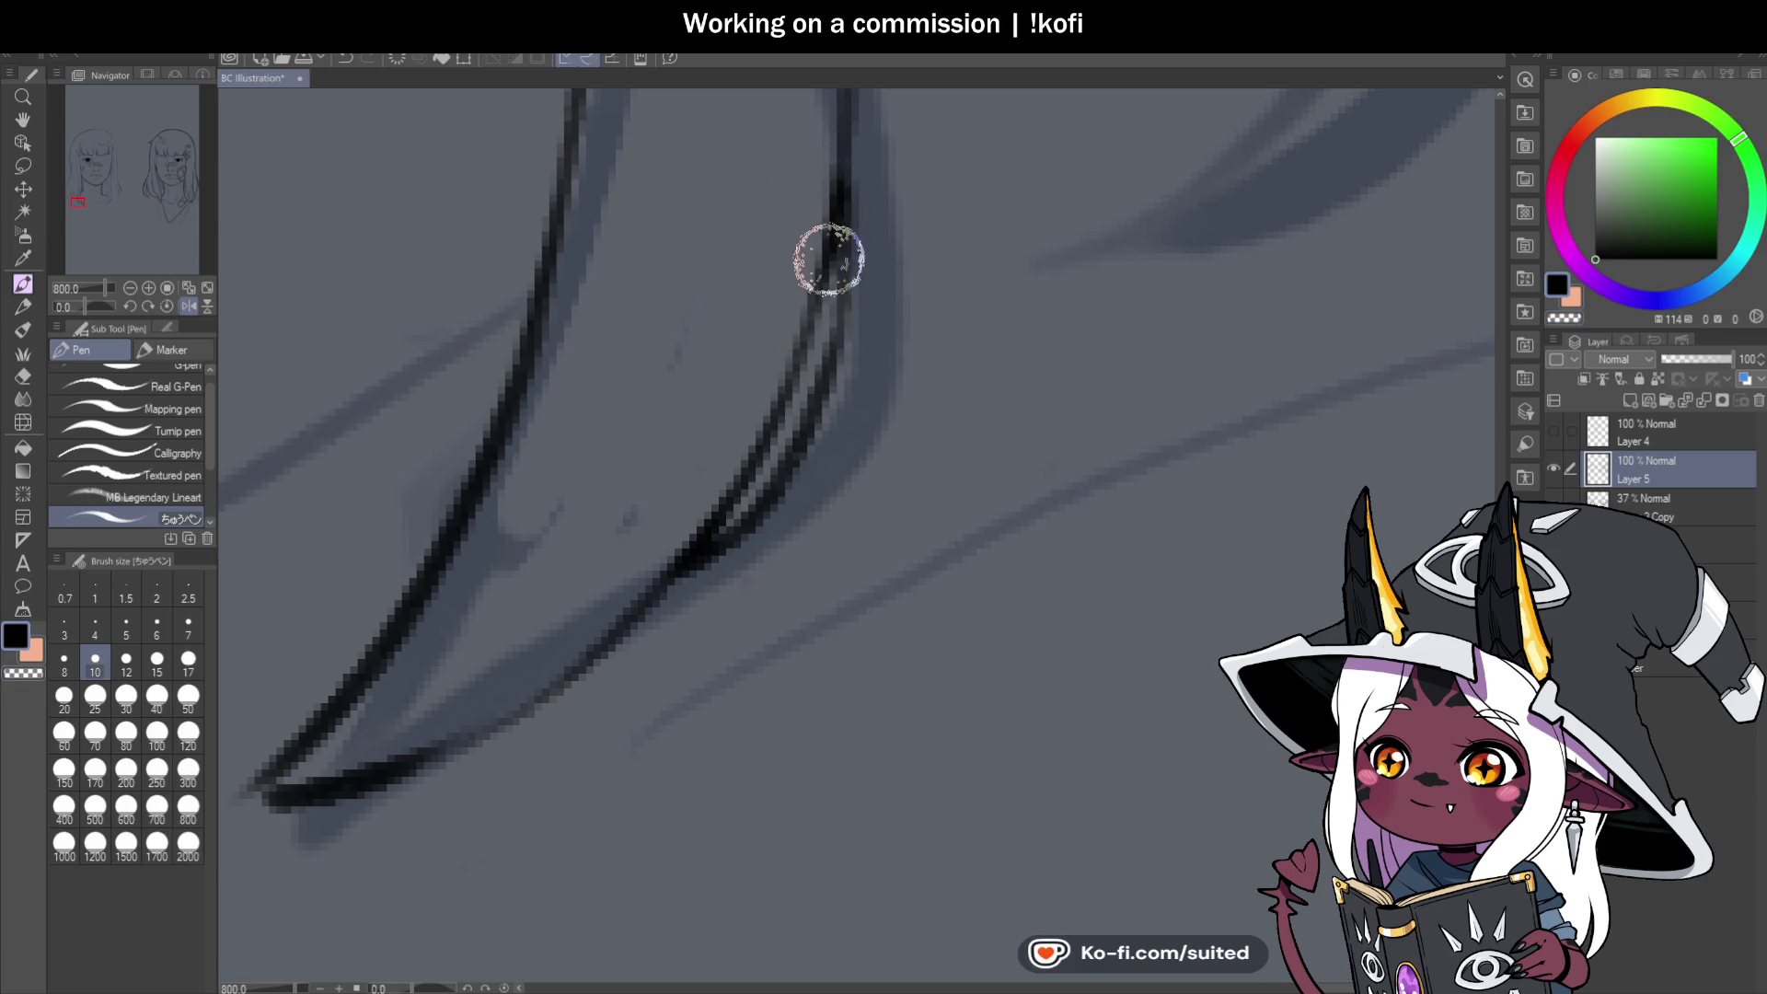
scroll(817, 394, down, 2)
scroll(604, 588, up, 2)
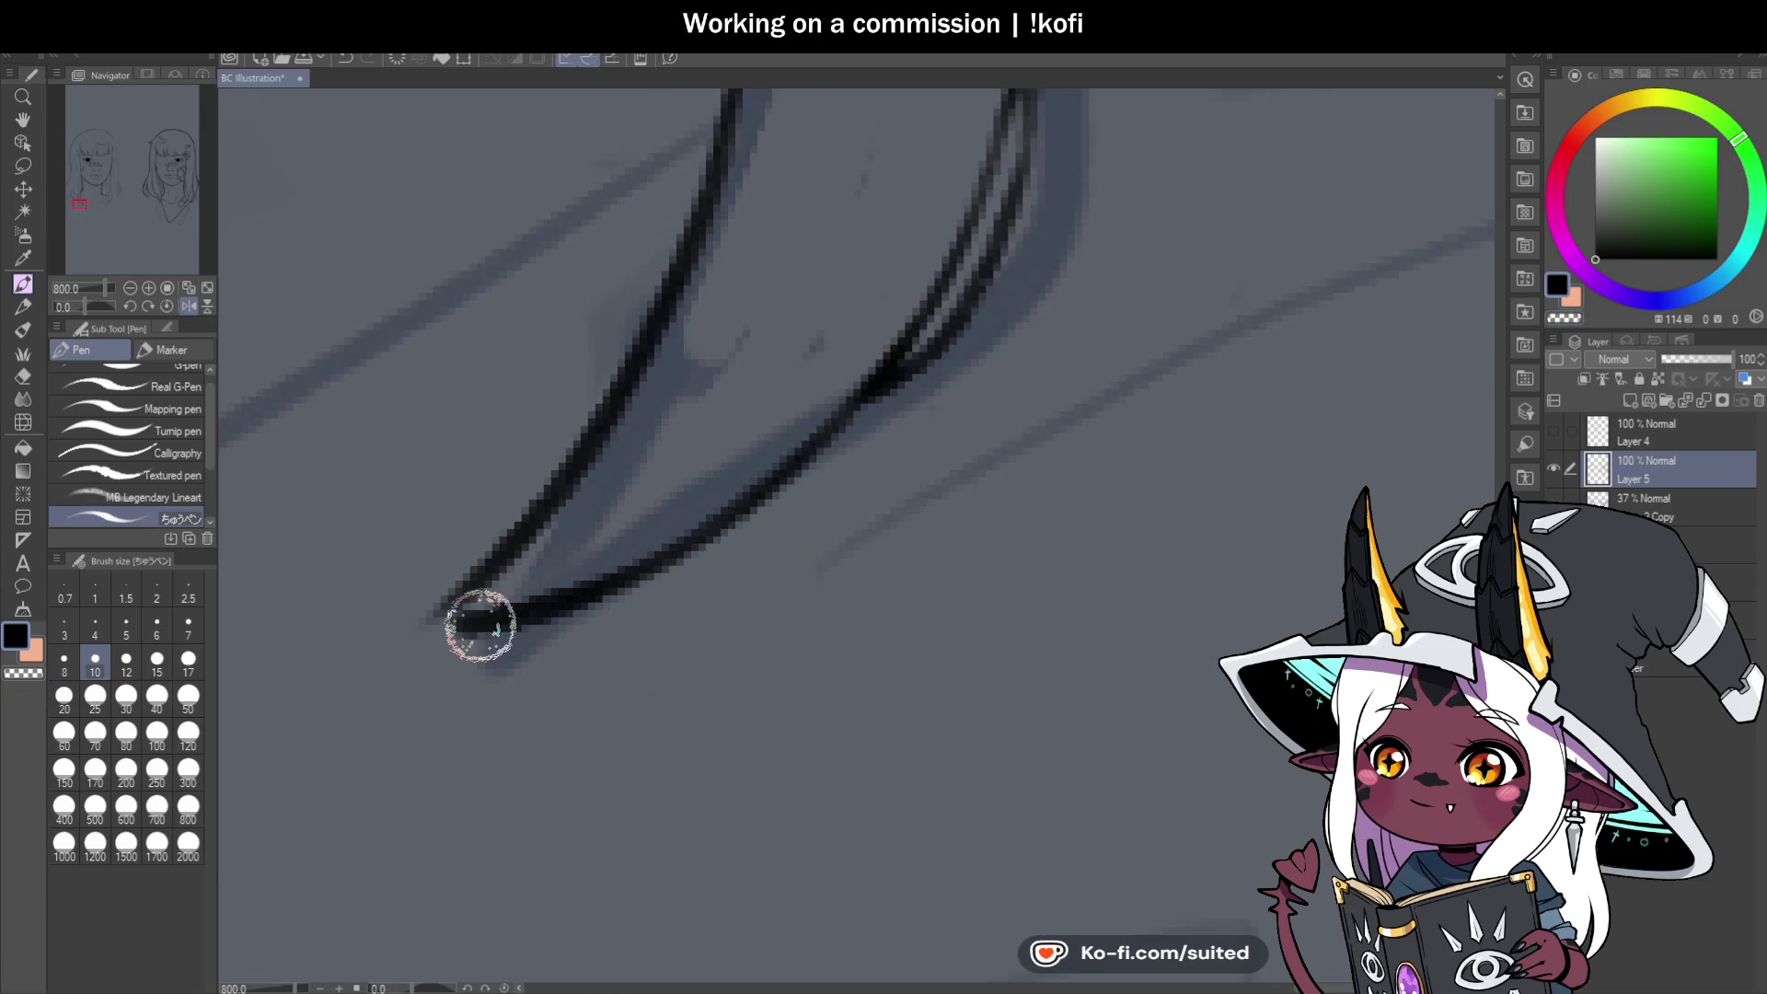
scroll(710, 544, down, 5)
scroll(658, 551, up, 3)
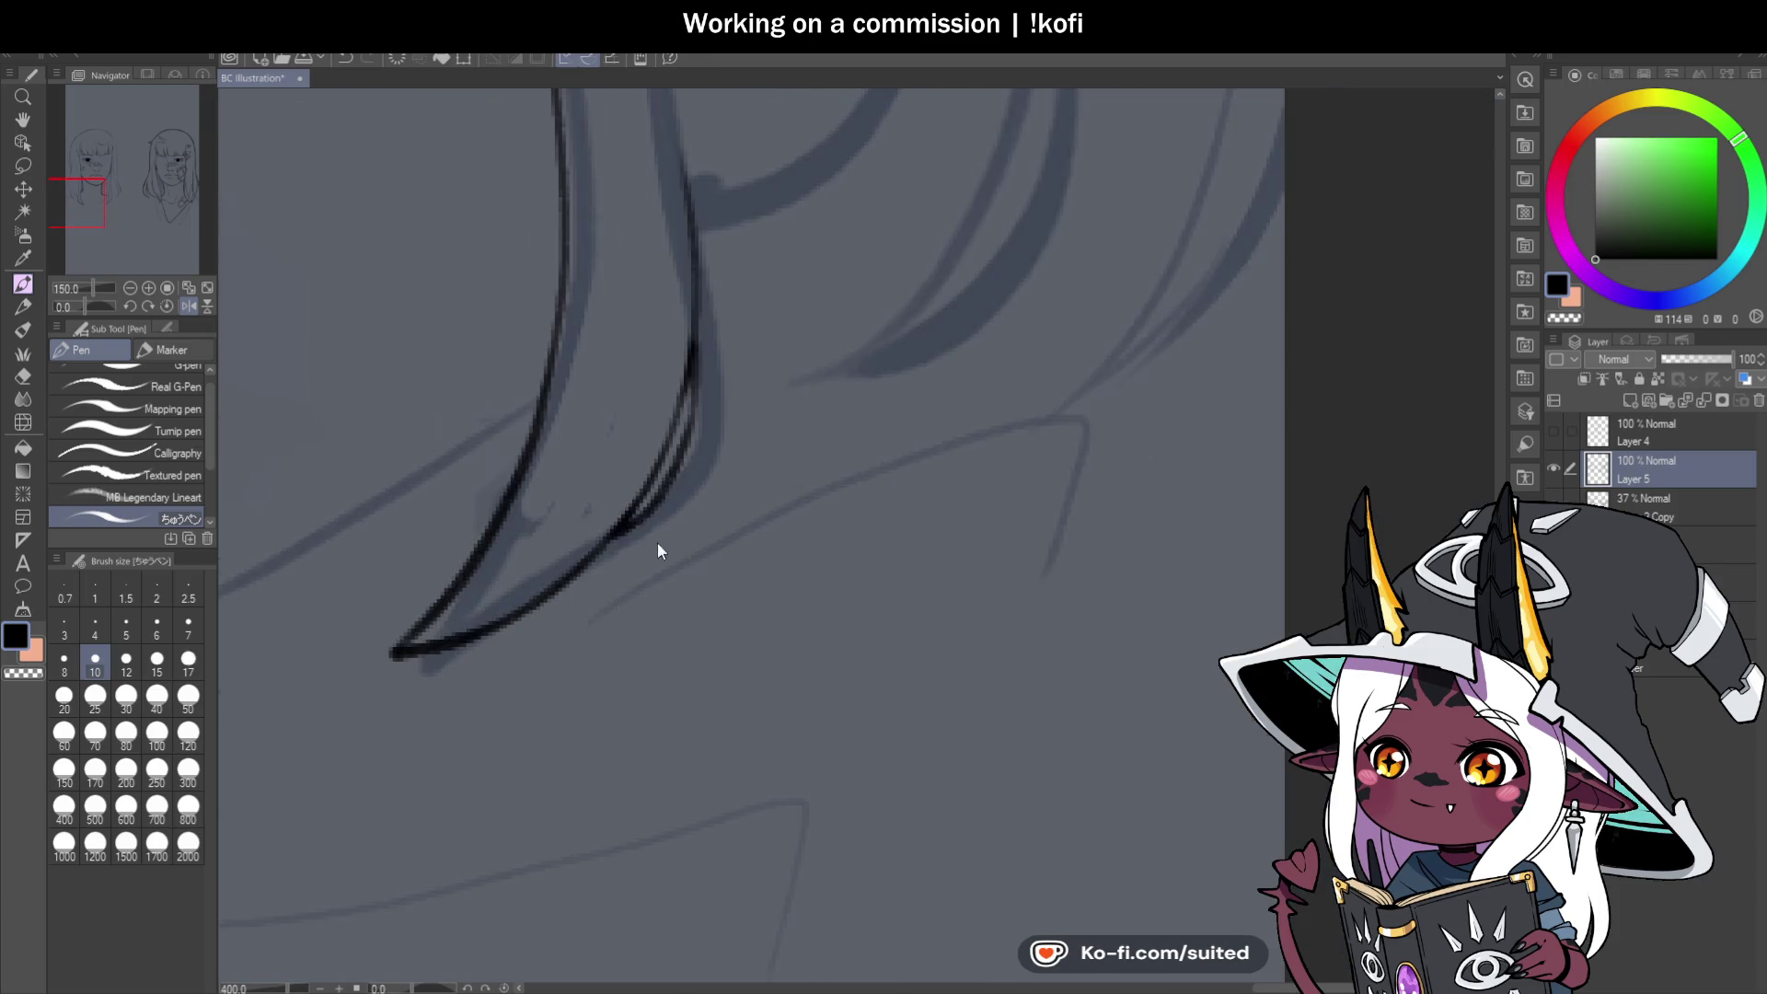
drag(598, 564, 699, 521)
key(ctrl+z)
mouse_move(596, 560)
mouse_down()
mouse_move(704, 521)
mouse_move(785, 382)
mouse_up()
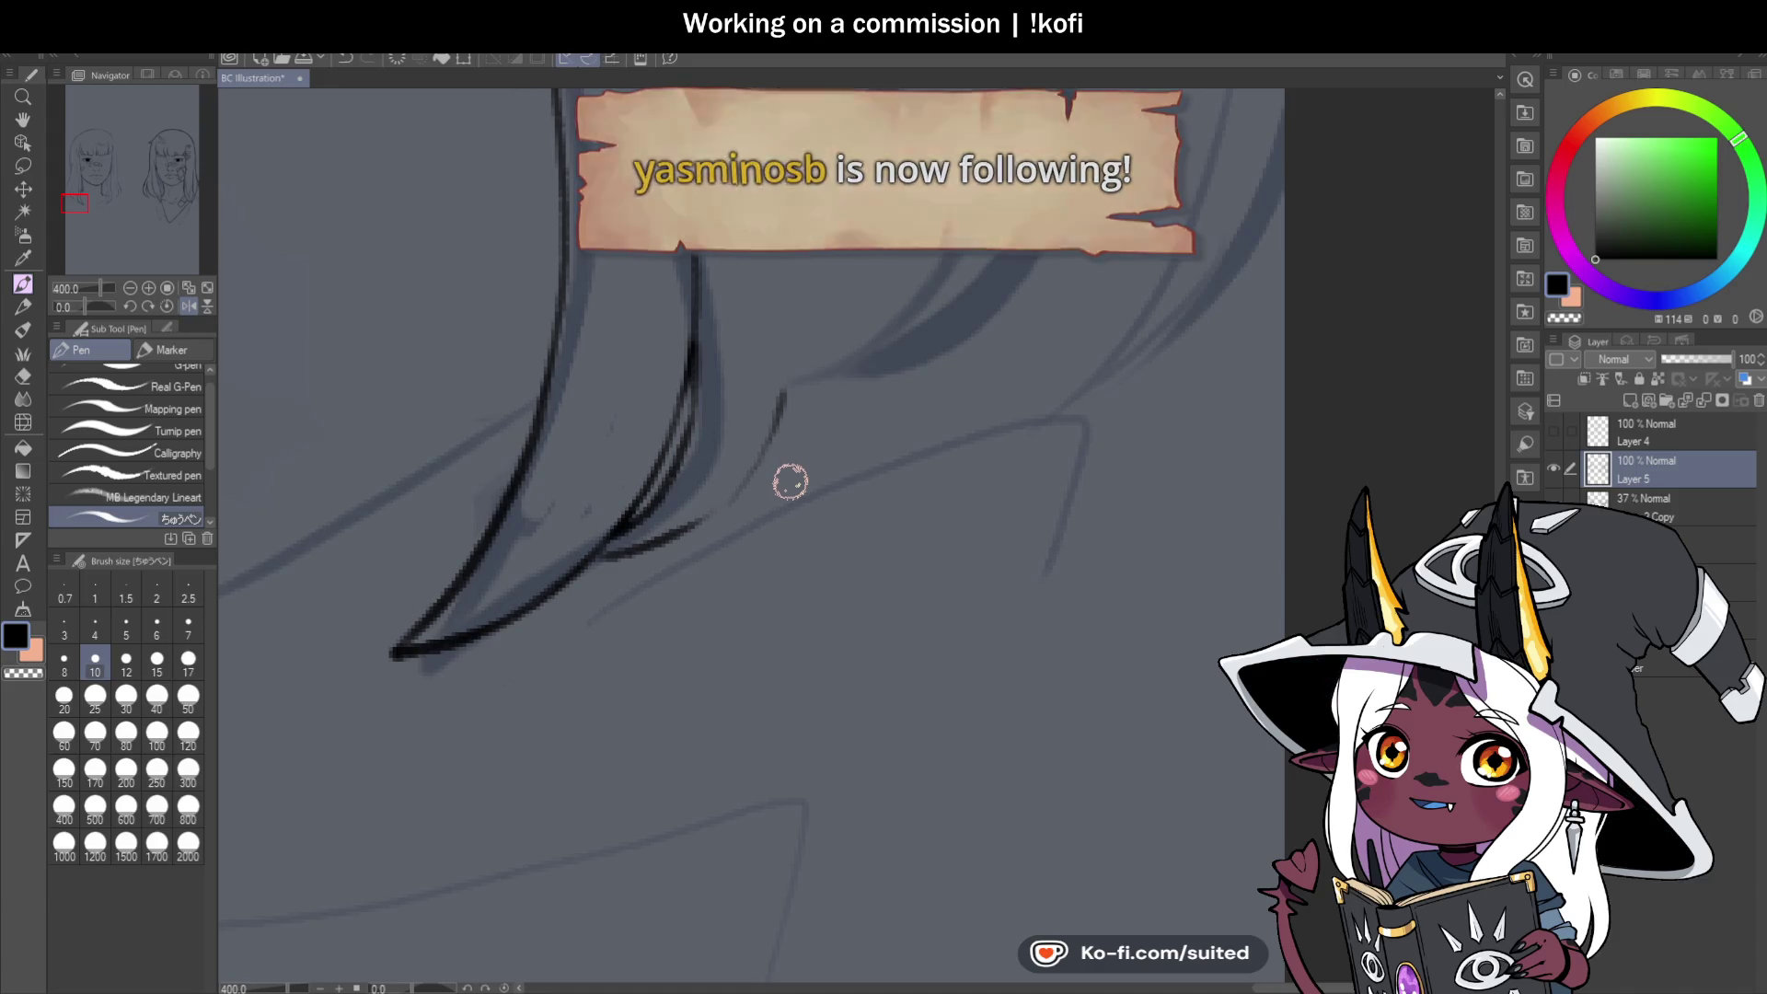
Extend a hair-end line past the chin, undo it, and zoom out to both portraits.
mouse_move(763, 545)
mouse_down()
mouse_move(800, 474)
mouse_move(749, 485)
mouse_up()
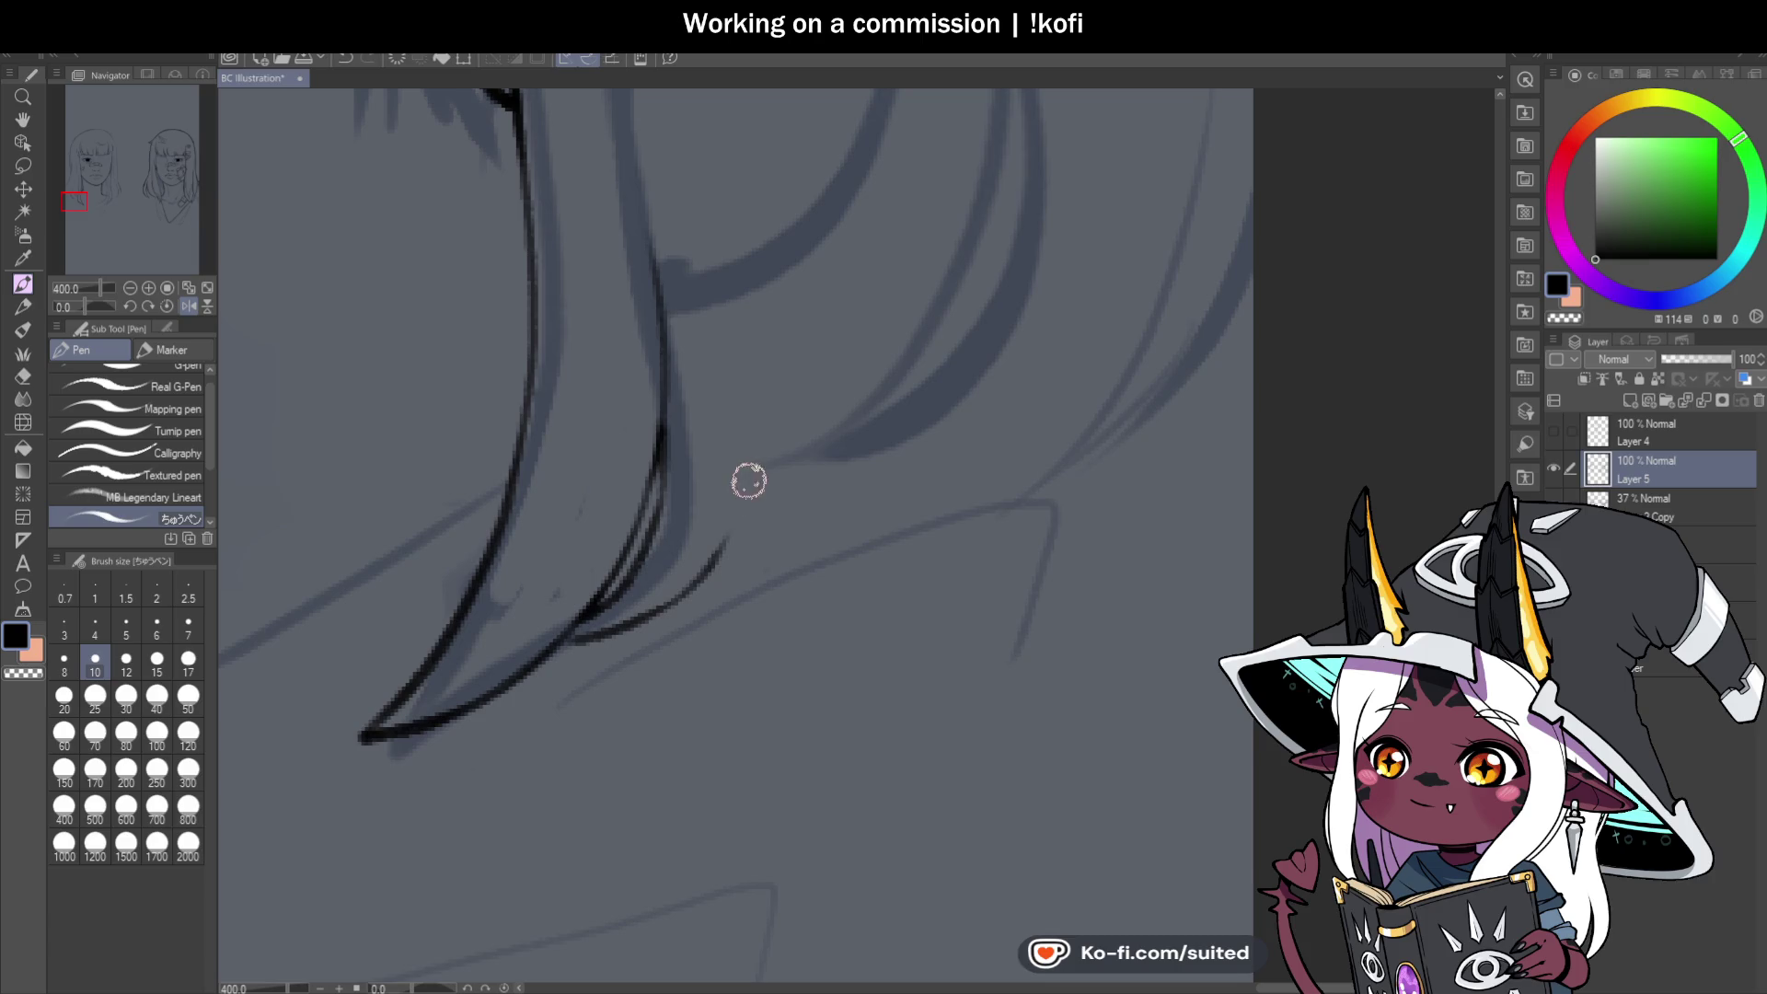
drag(679, 599, 726, 541)
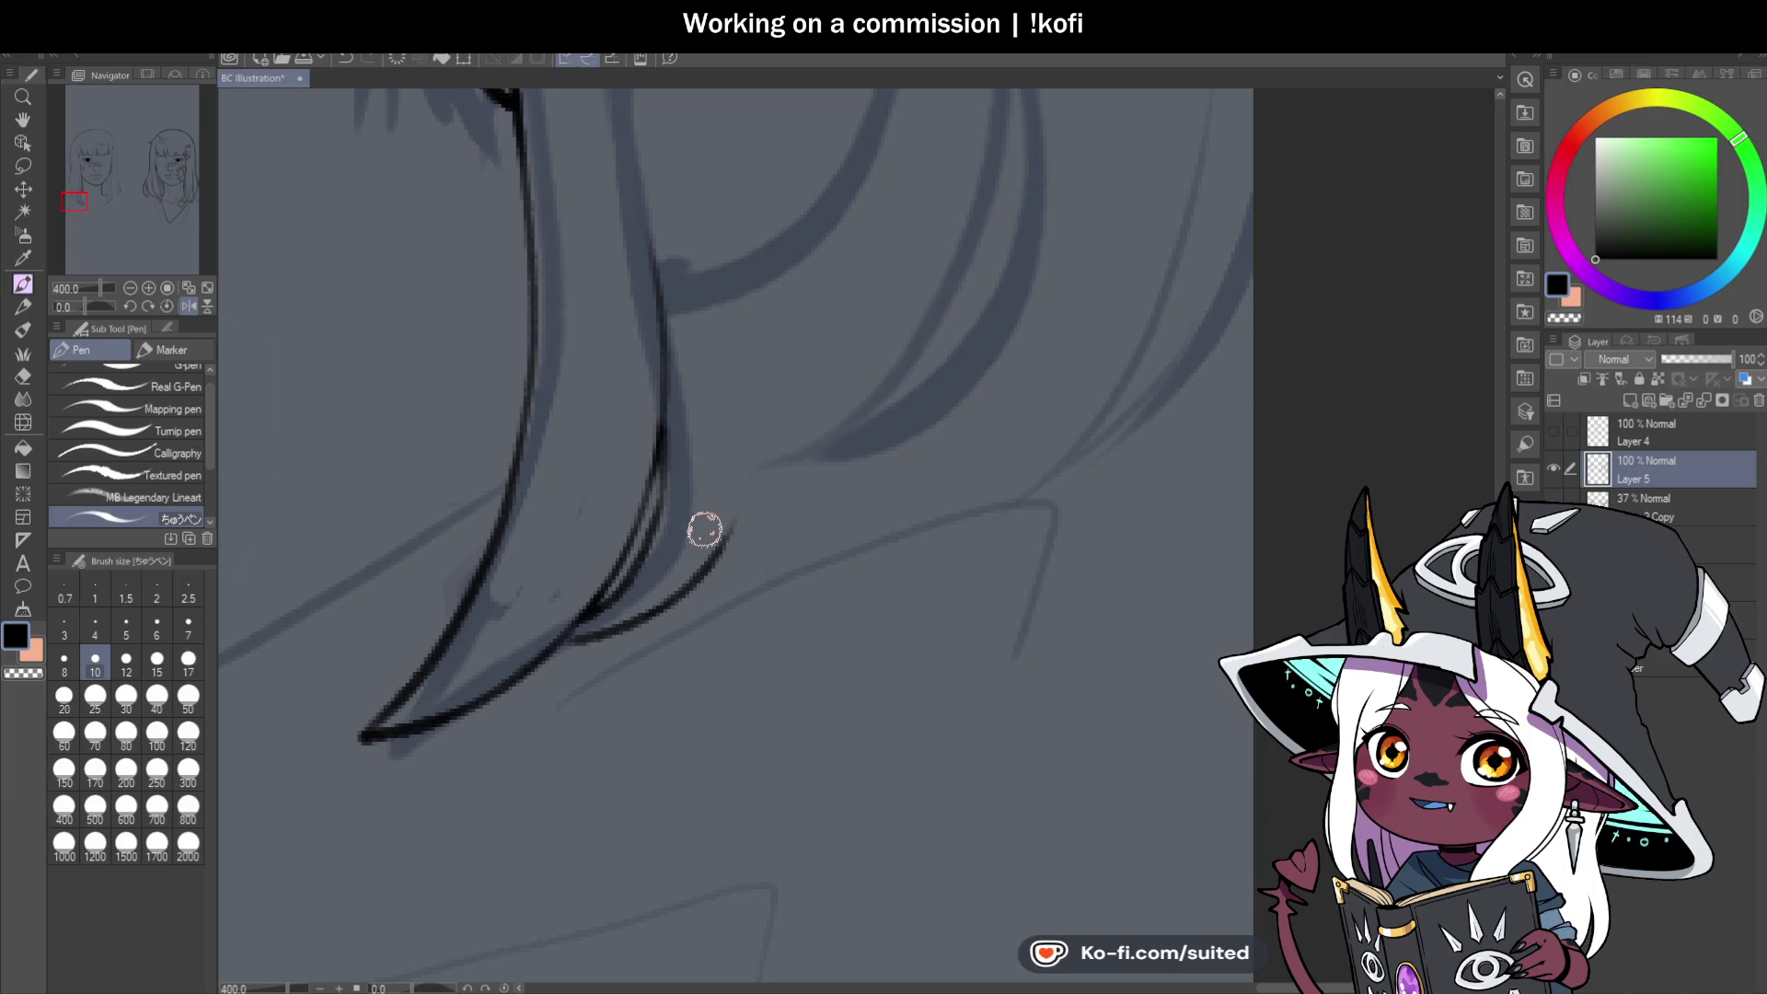
scroll(726, 538, down, 3)
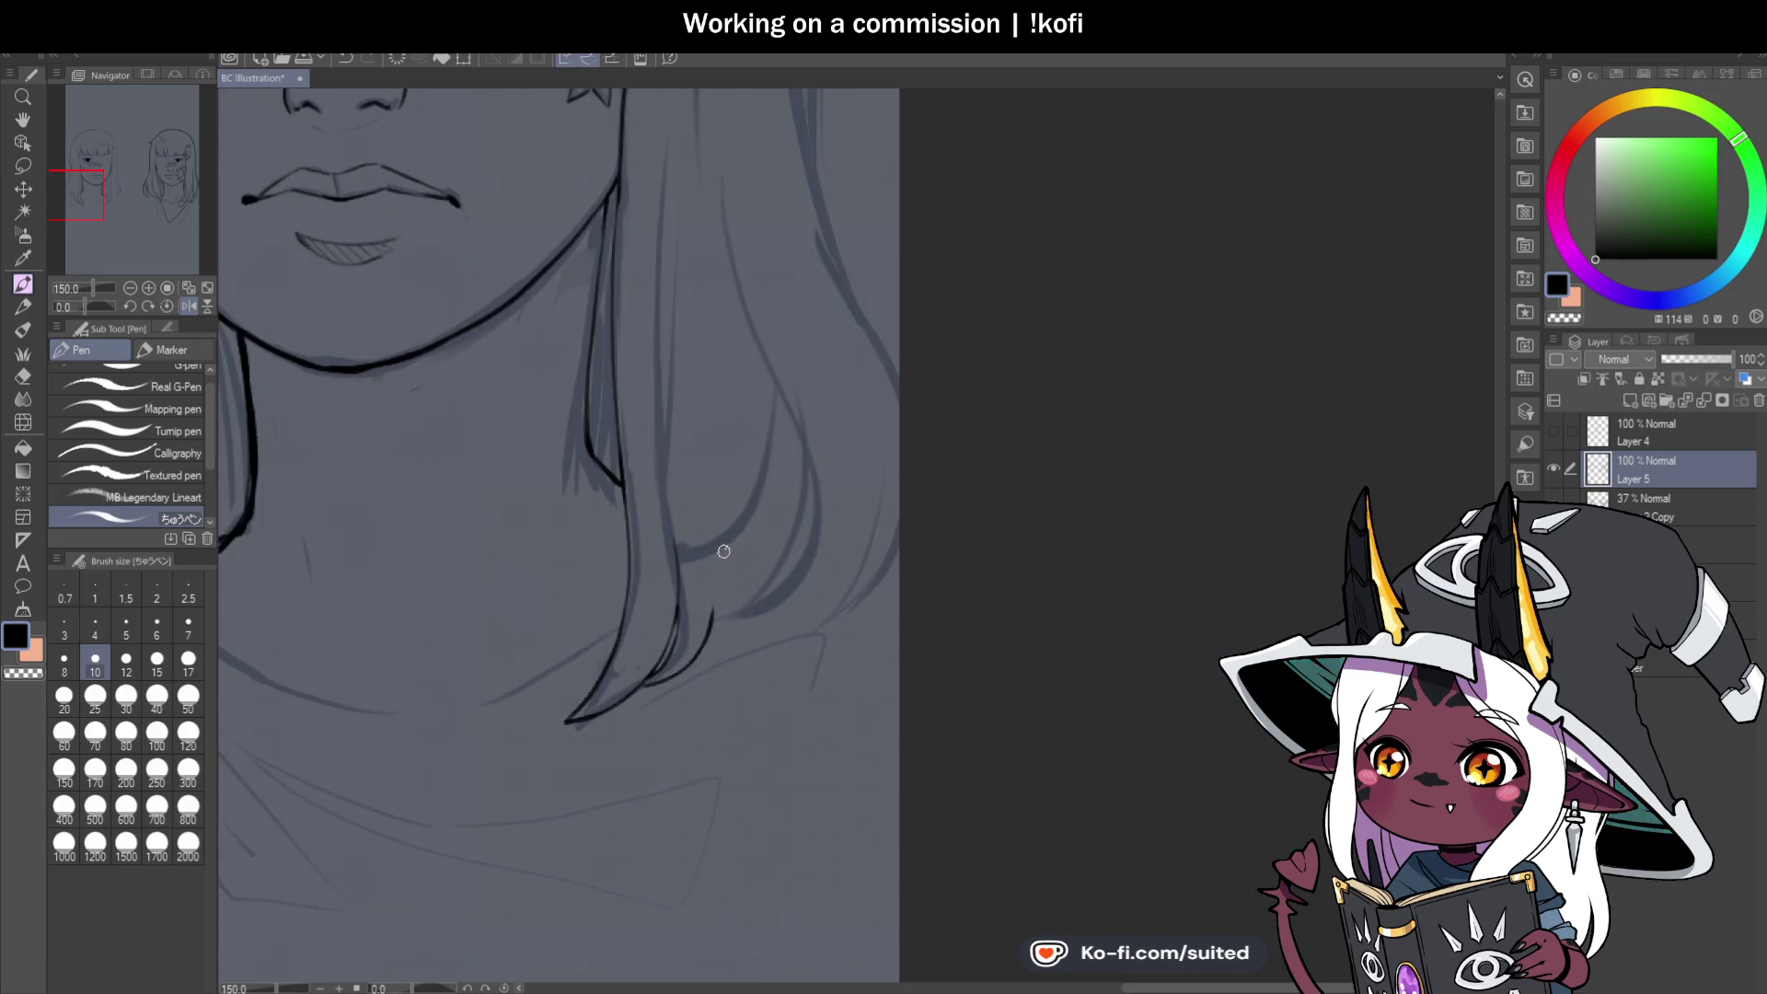
scroll(695, 652, up, 2)
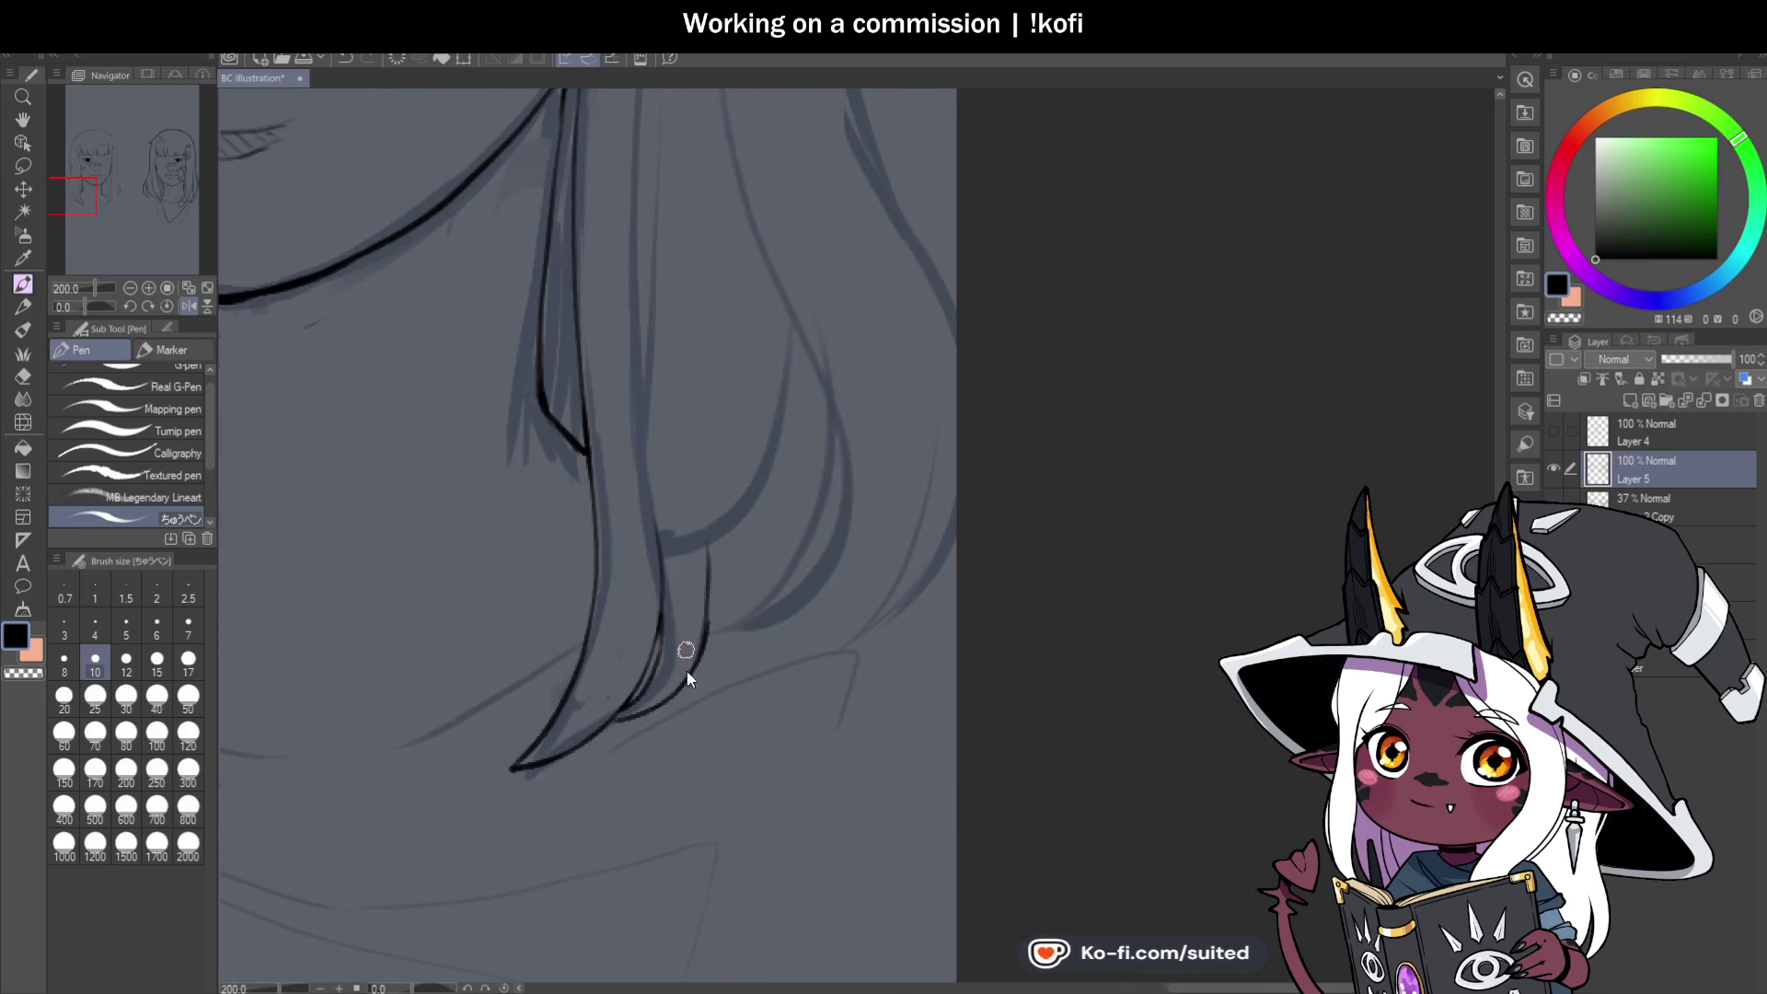
key(ctrl+z)
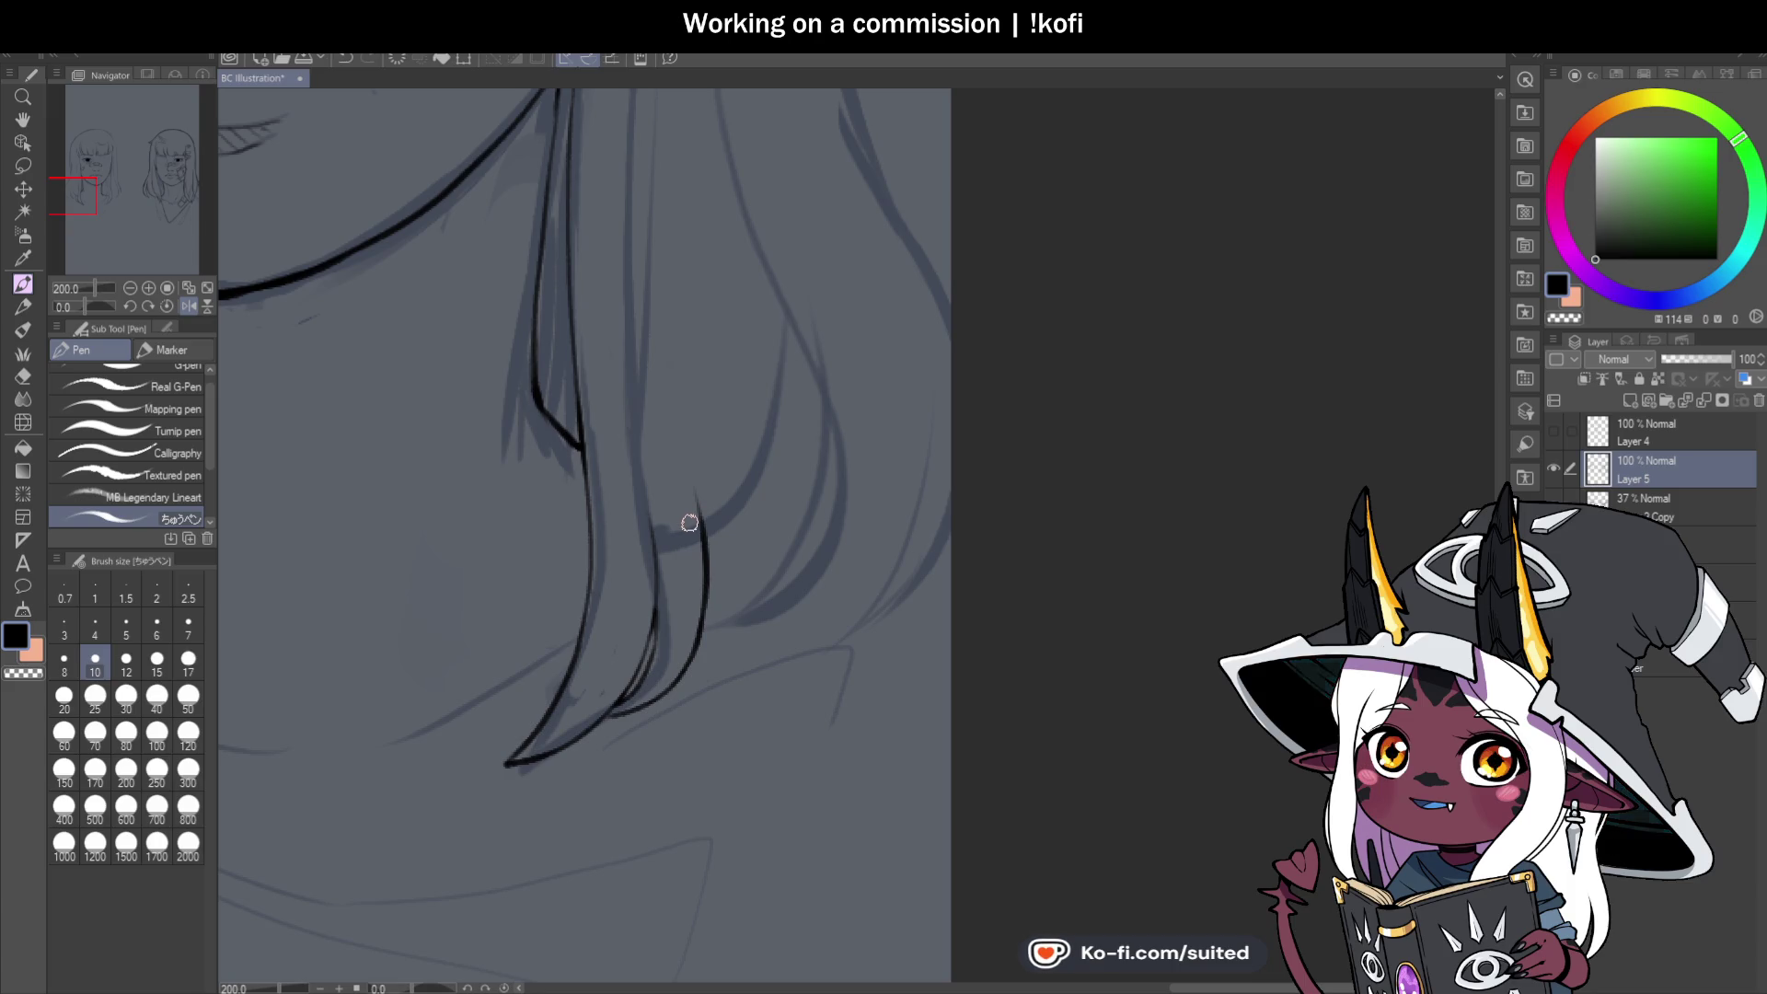
scroll(674, 714, down, 2)
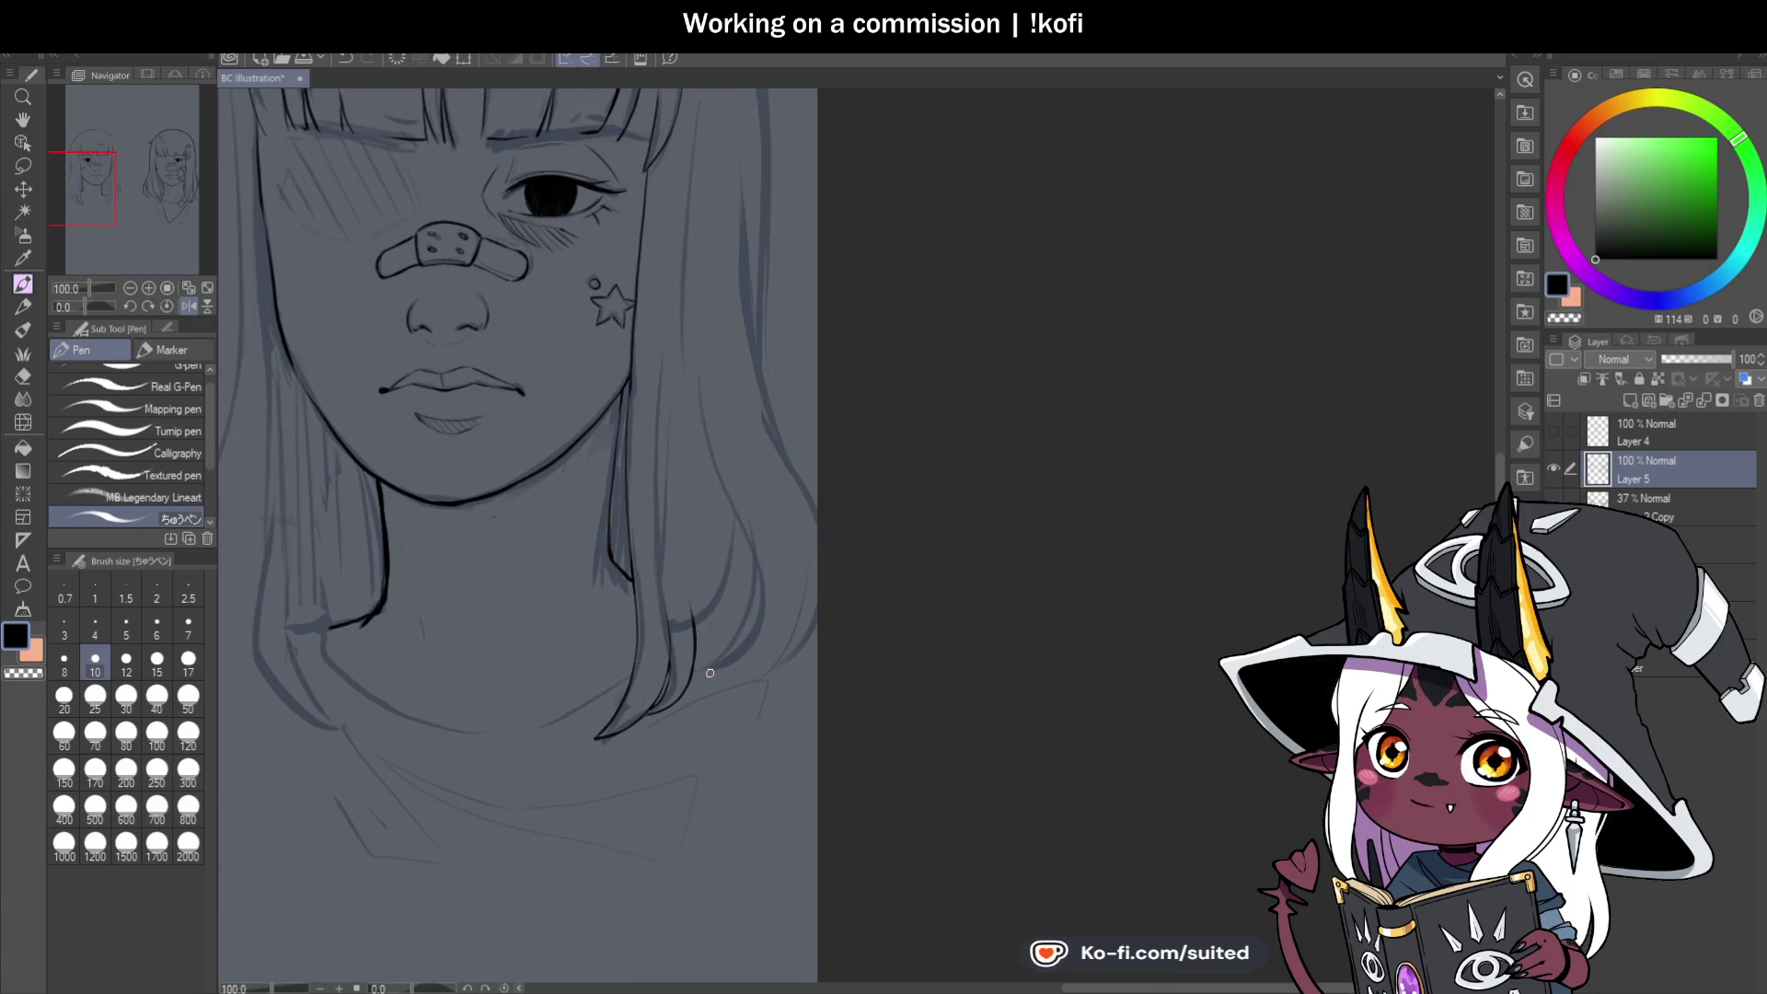
scroll(635, 419, up, 2)
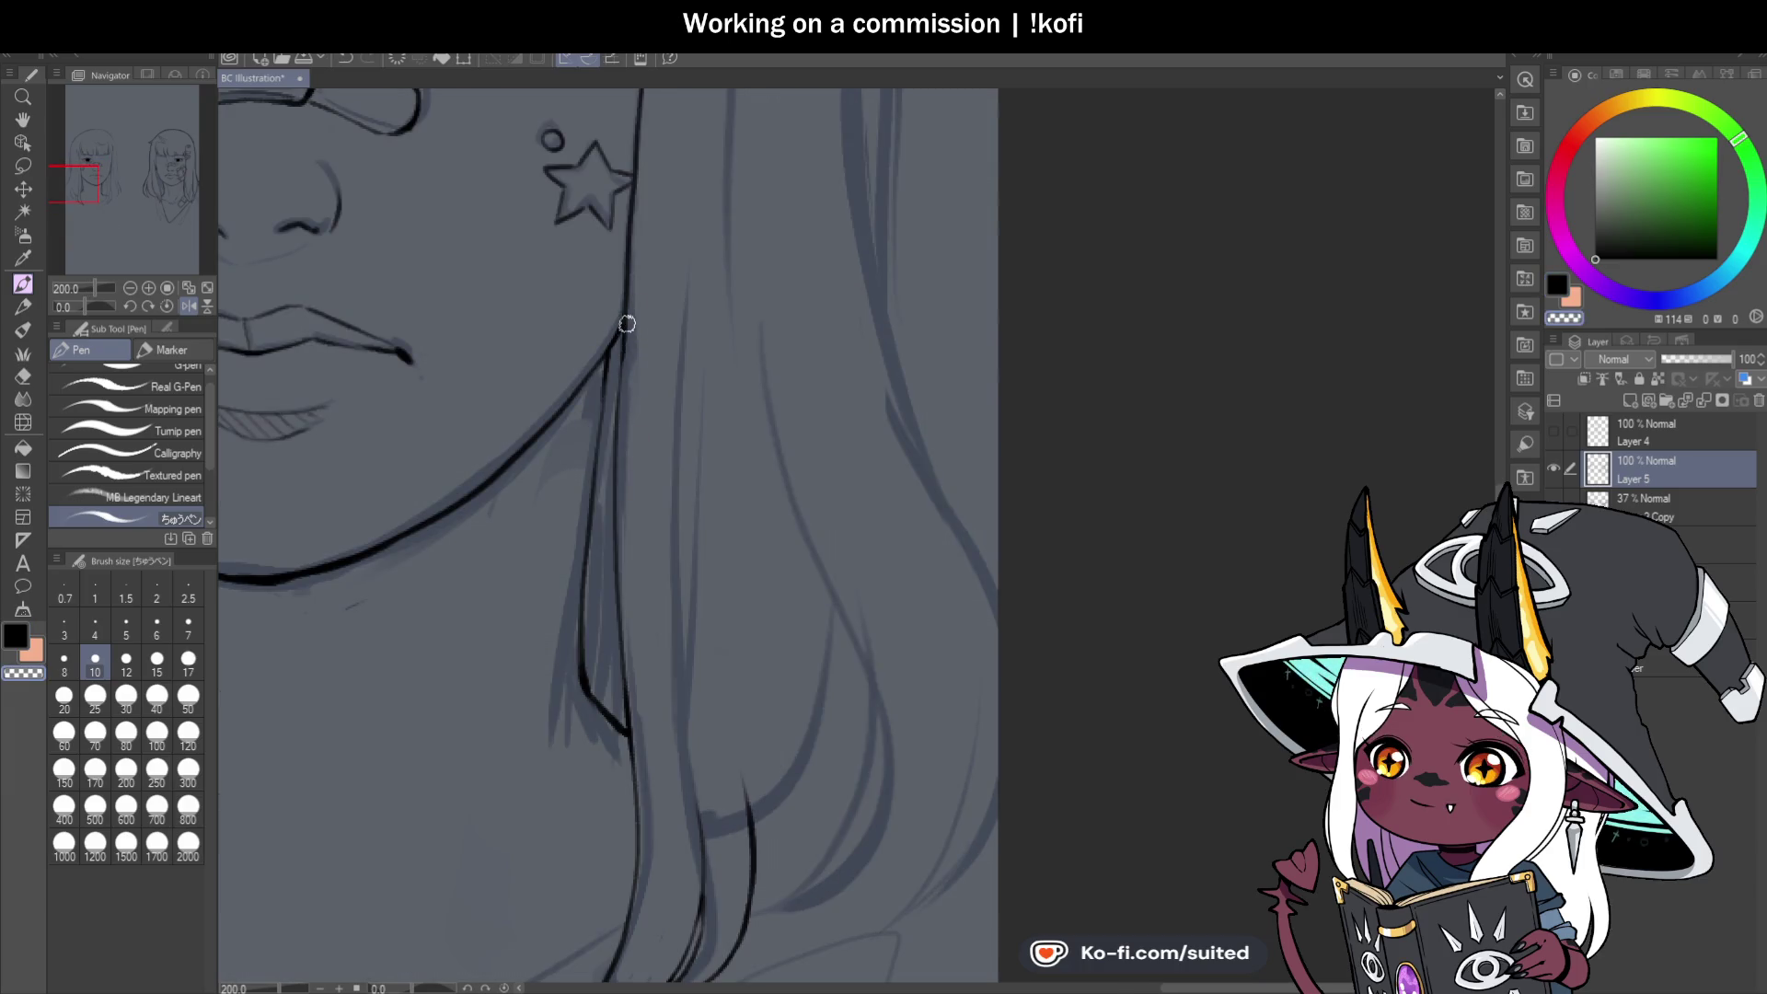
scroll(631, 406, down, 3)
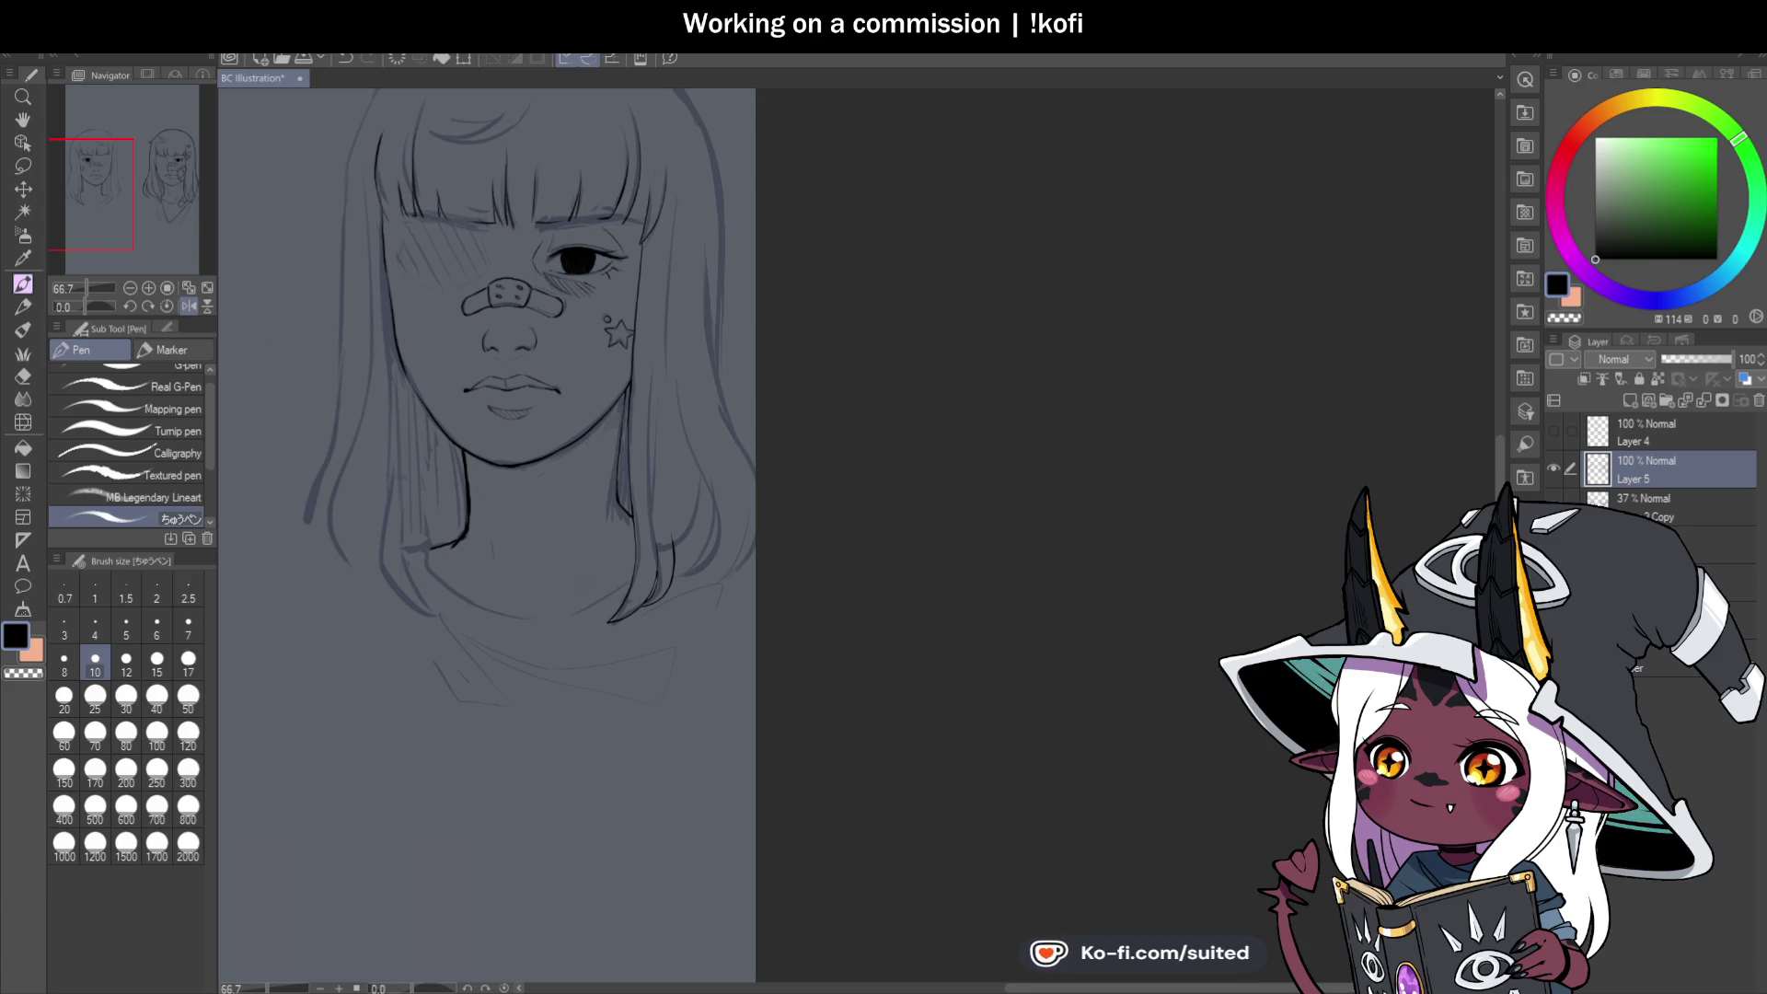
scroll(754, 495, down, 2)
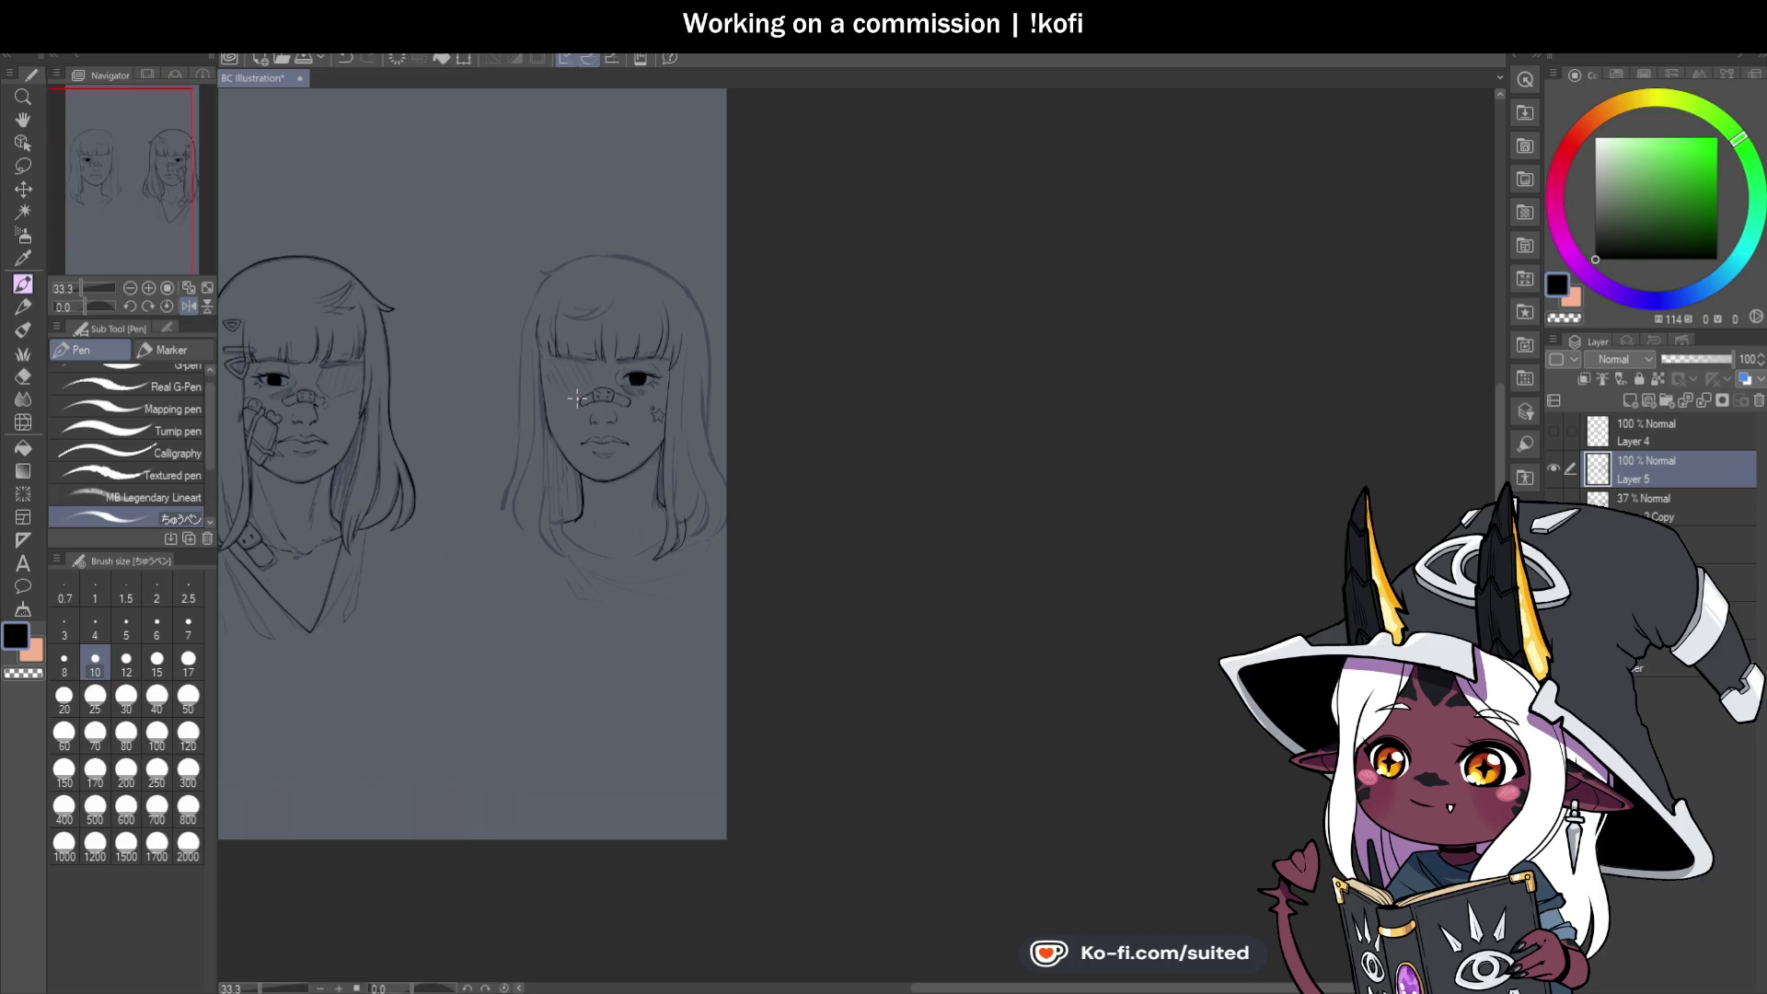
scroll(576, 398, up, 2)
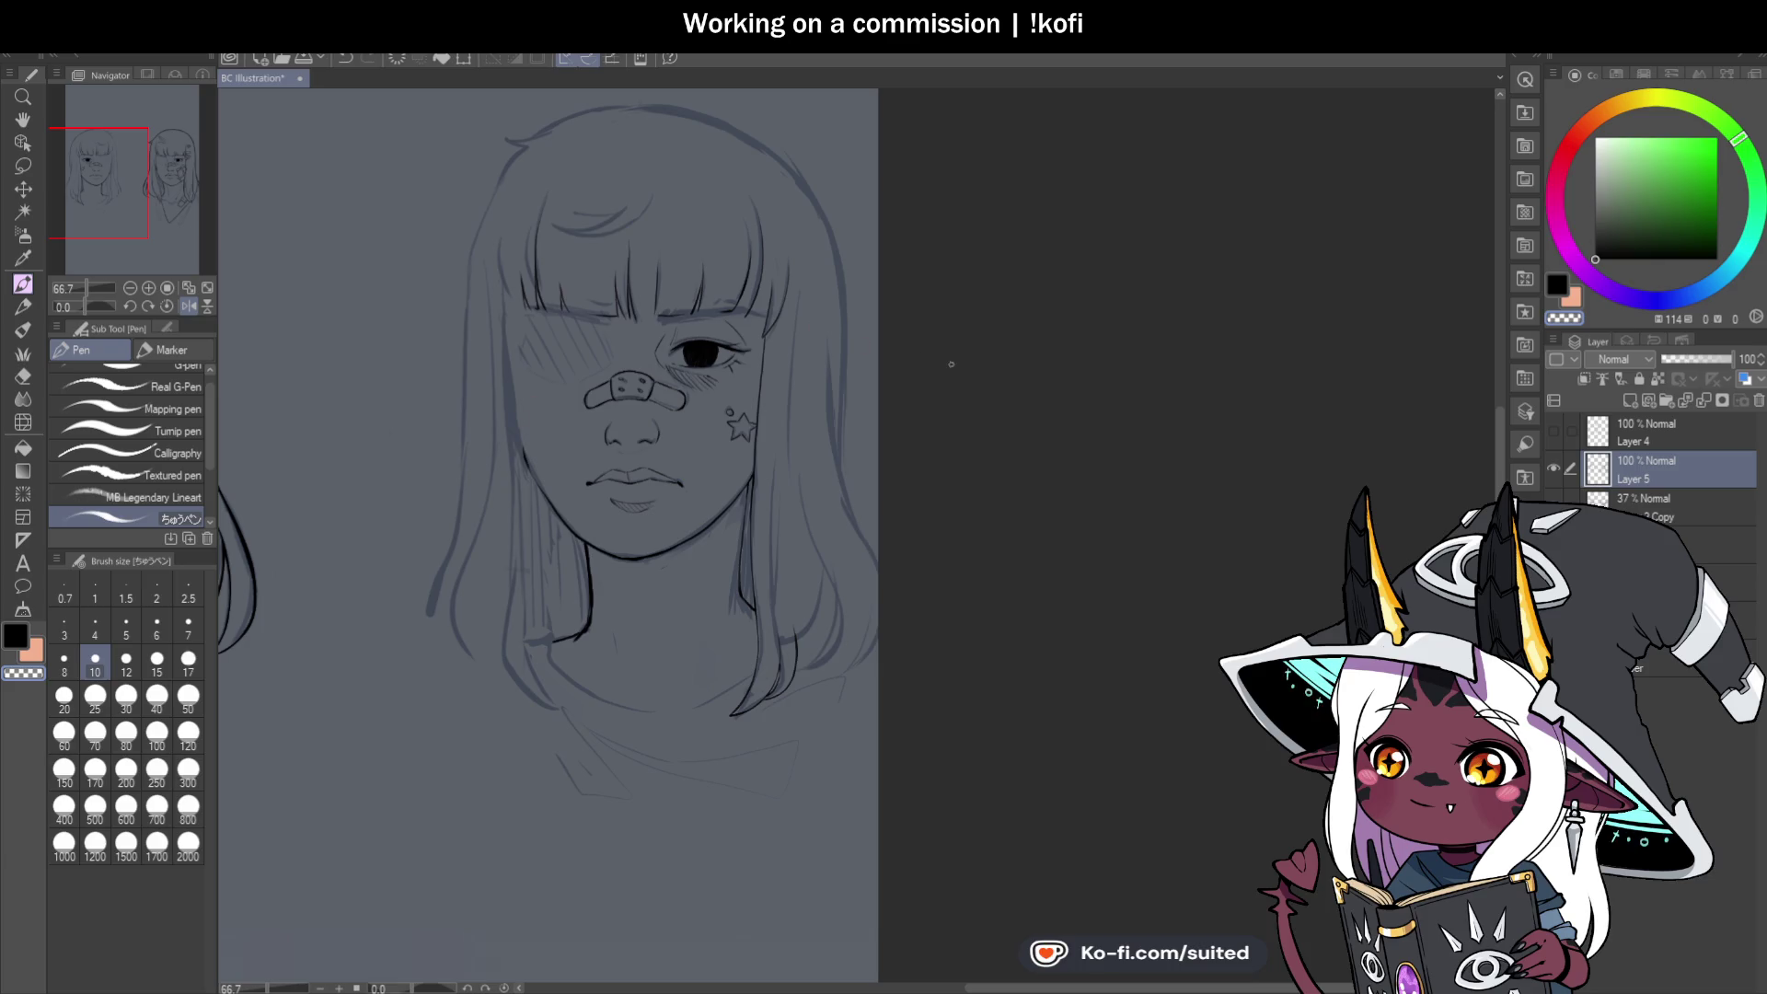
scroll(961, 350, down, 3)
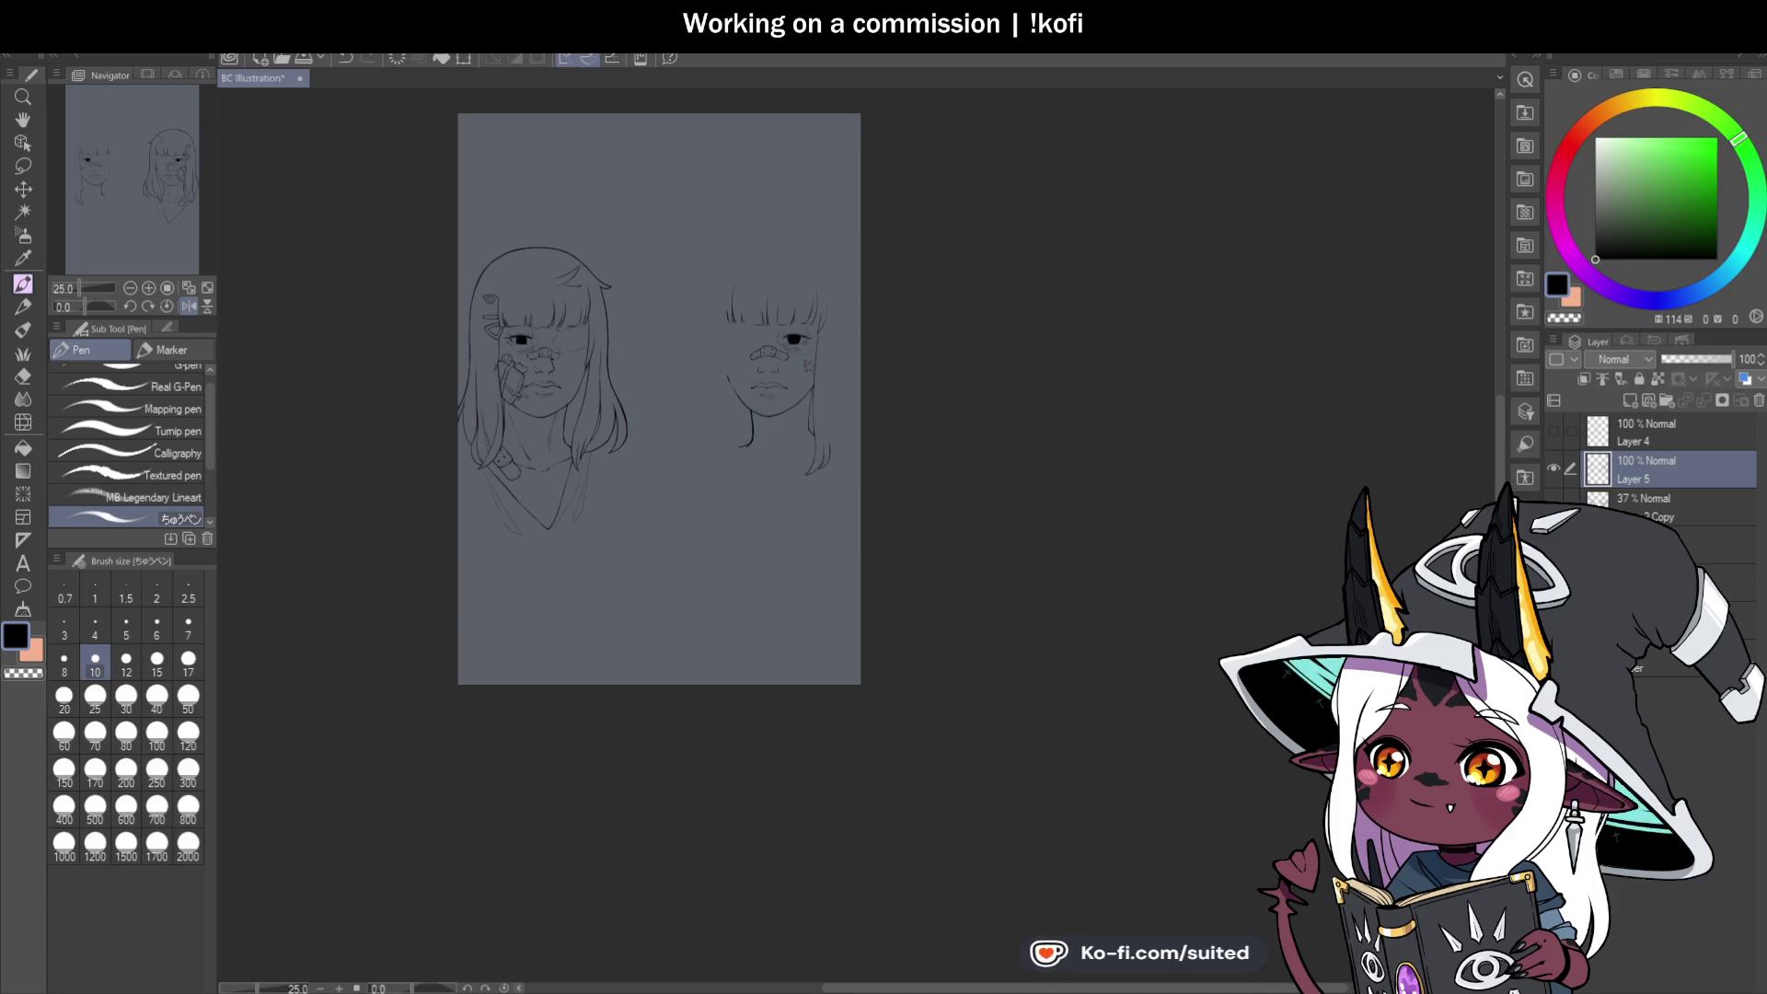
scroll(819, 442, up, 5)
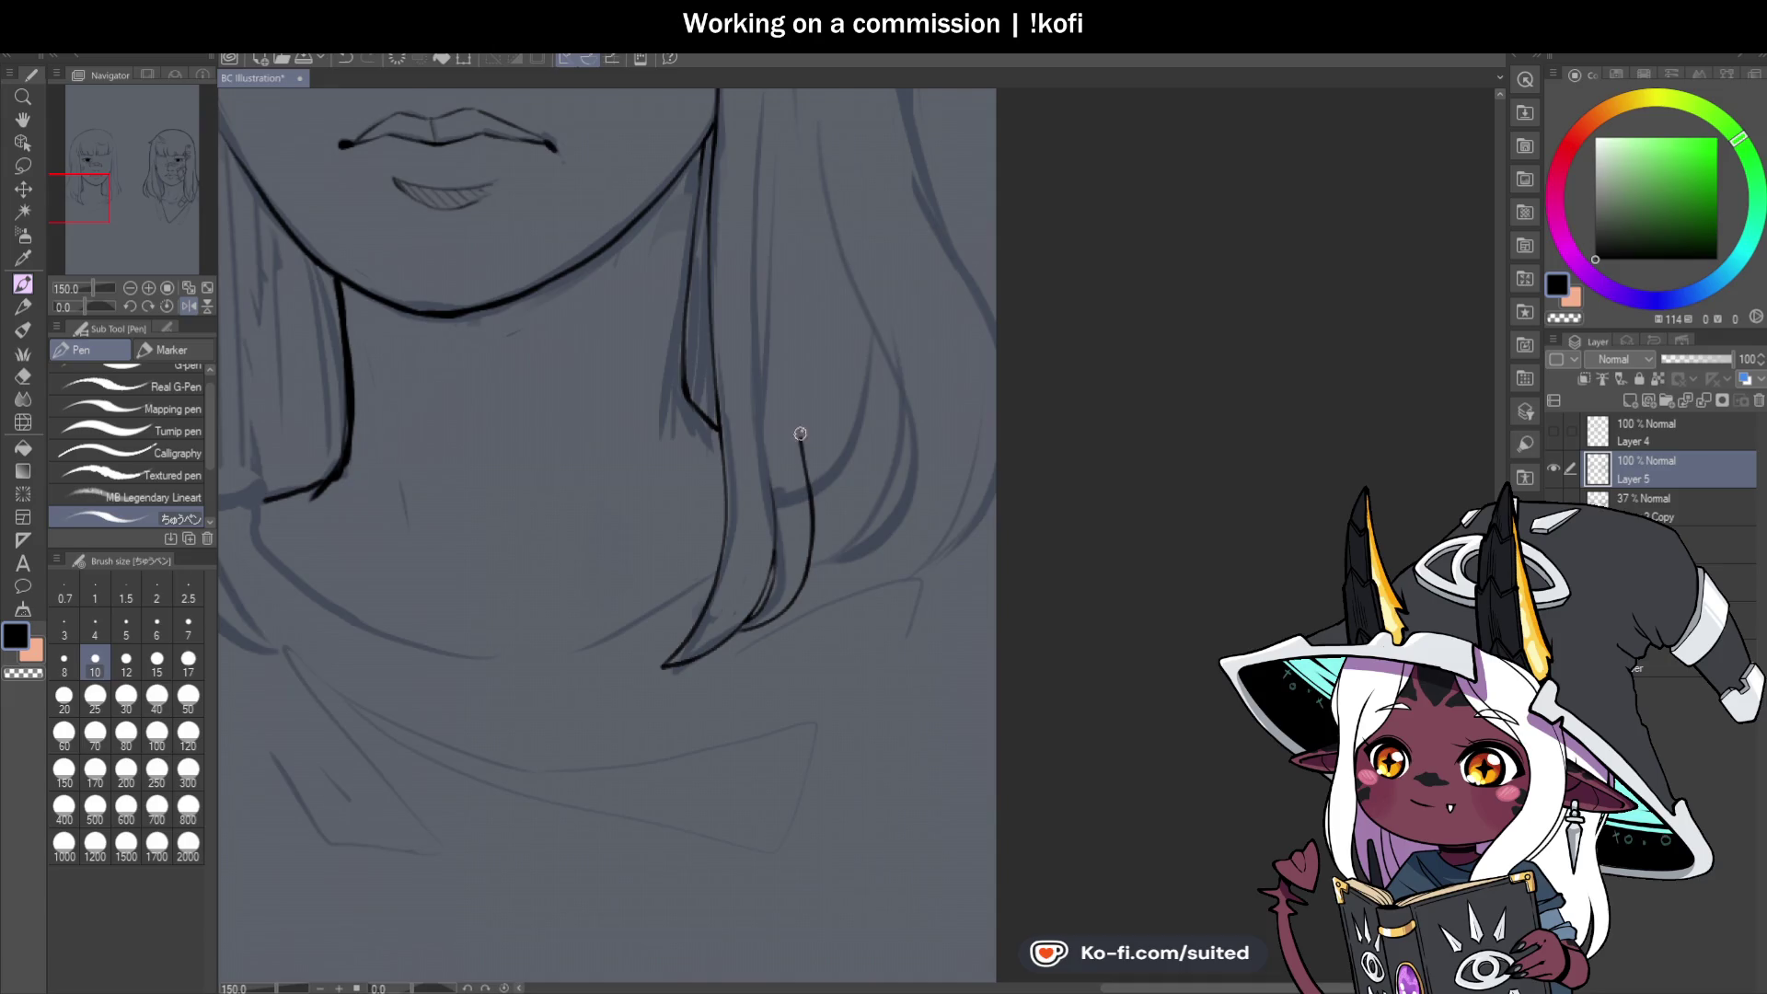
Extend the black hair strand lines upward beside the right portrait's cheek.
drag(800, 434, 768, 143)
scroll(755, 606, down, 3)
scroll(770, 401, up, 3)
drag(750, 406, 760, 198)
scroll(777, 520, down, 3)
scroll(756, 437, up, 4)
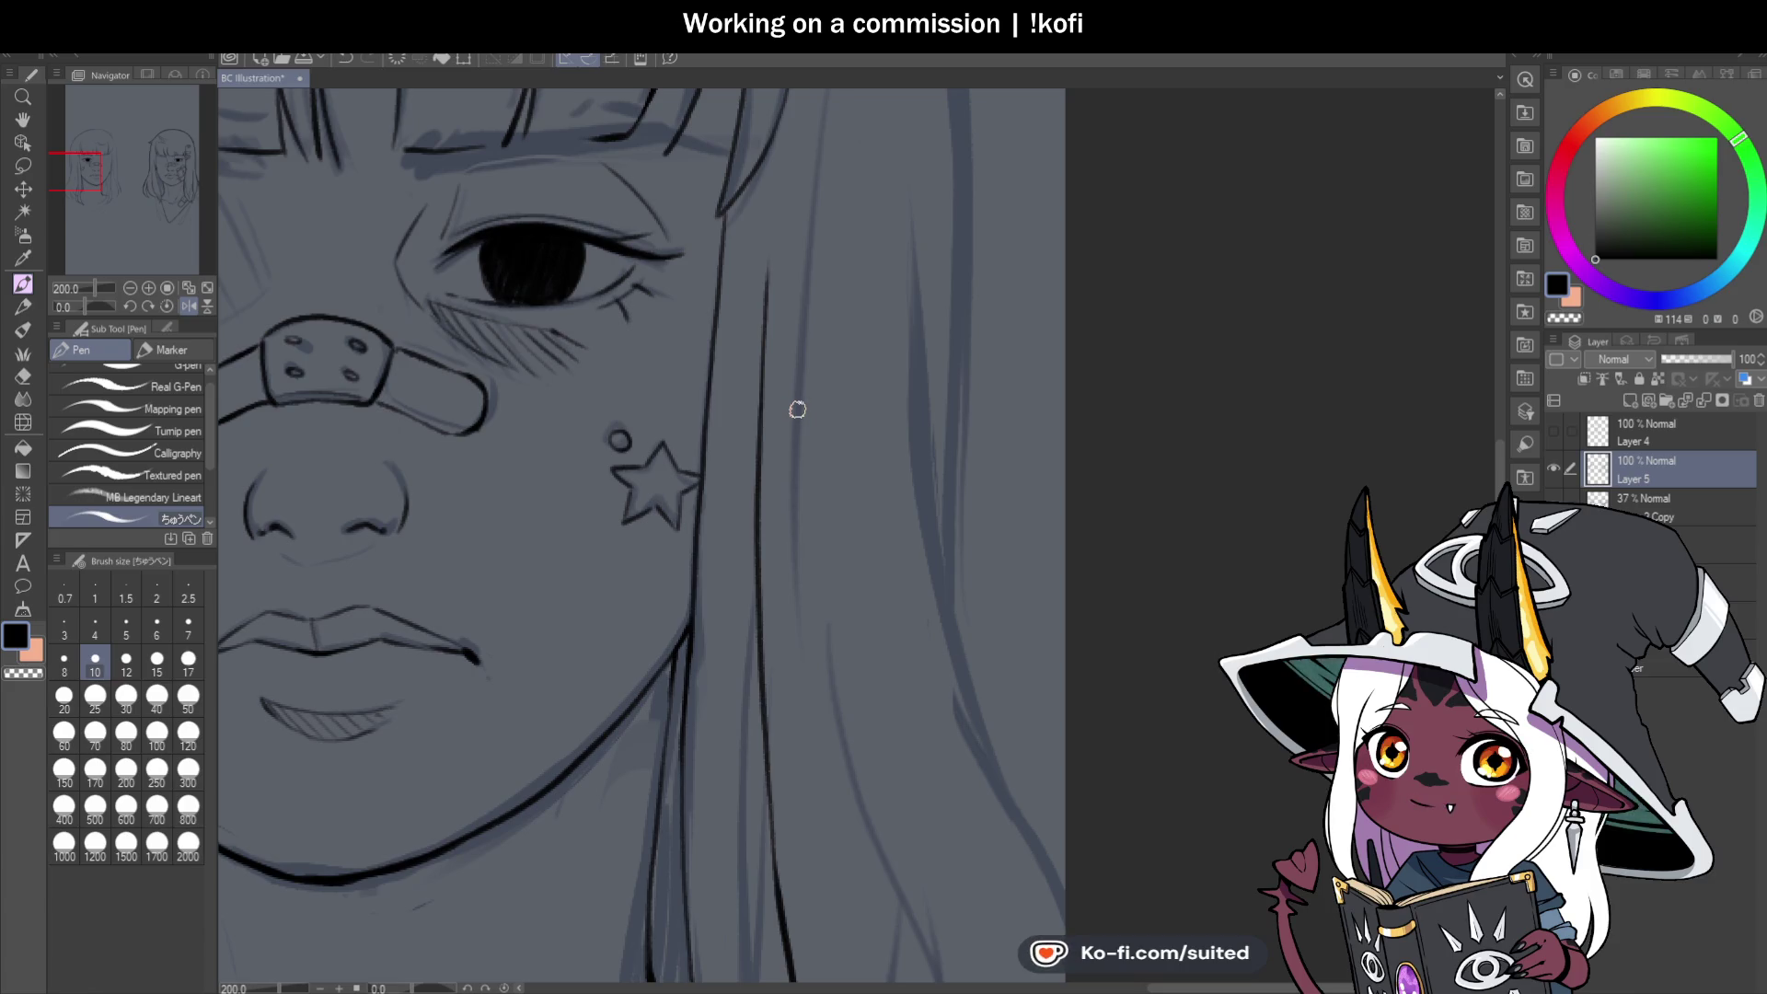
scroll(759, 355, down, 5)
scroll(820, 592, up, 5)
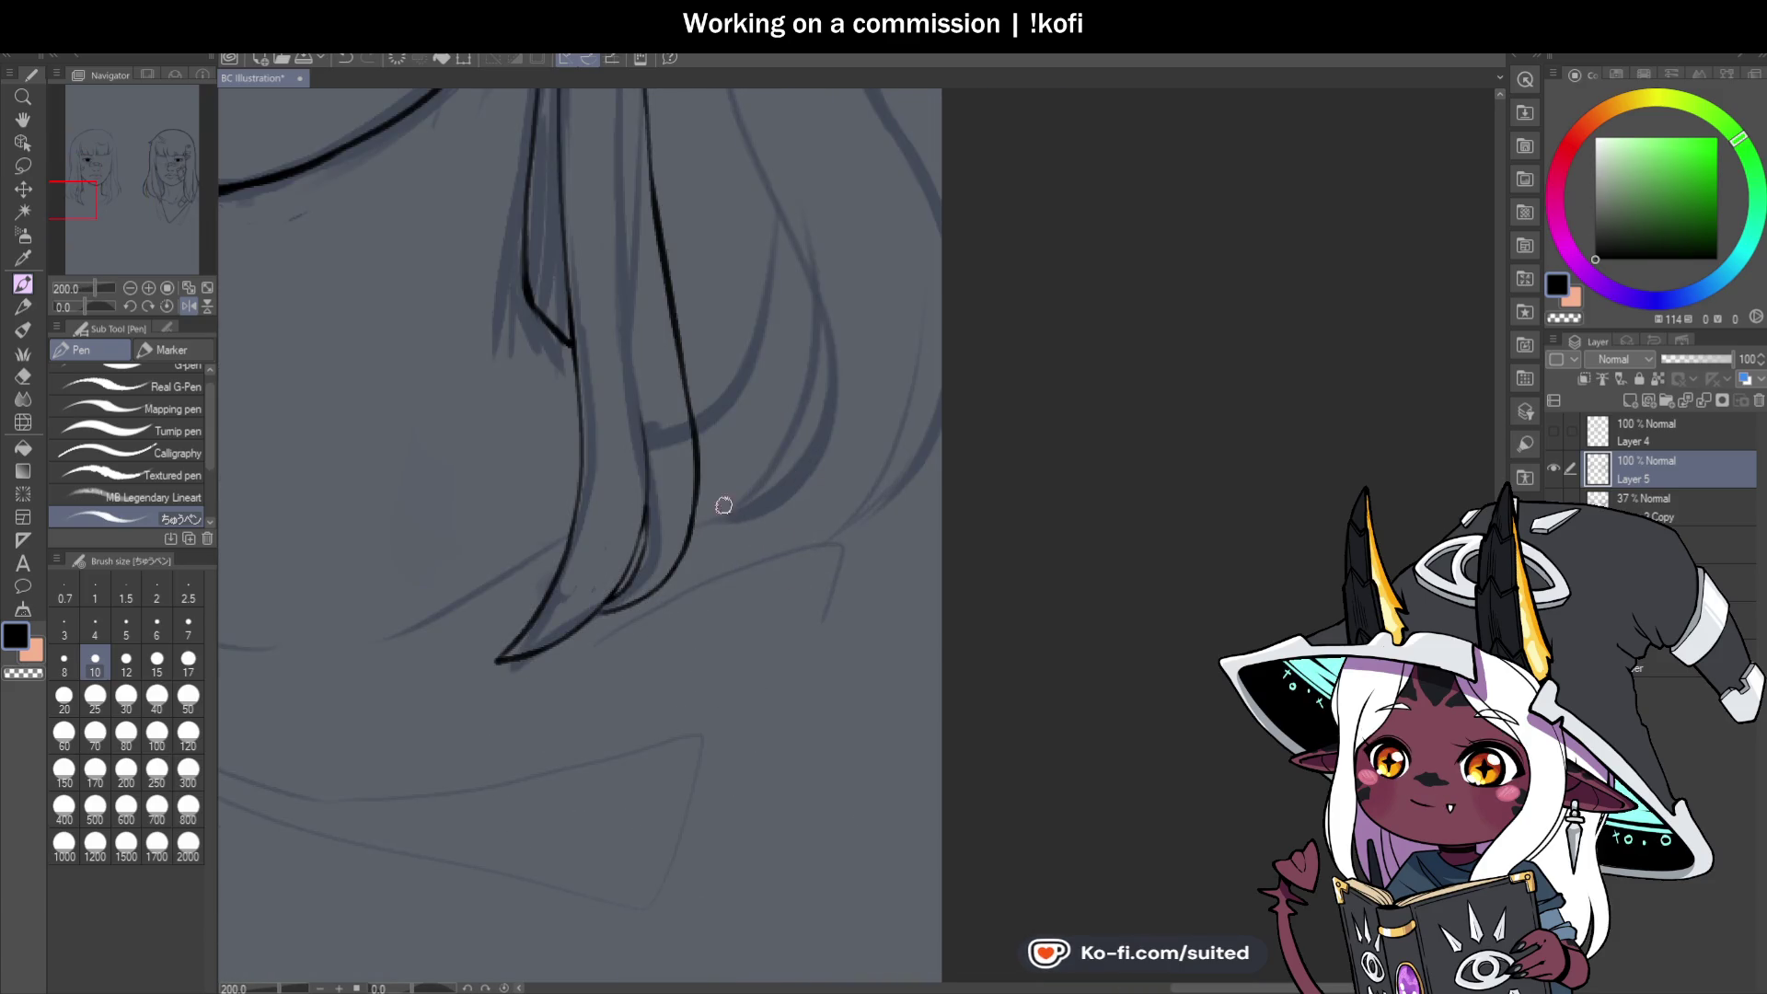
Ink the right hair strand's outline and curved tip, redrawing a missed stroke.
drag(711, 513, 810, 304)
key(ctrl+z)
drag(693, 527, 816, 299)
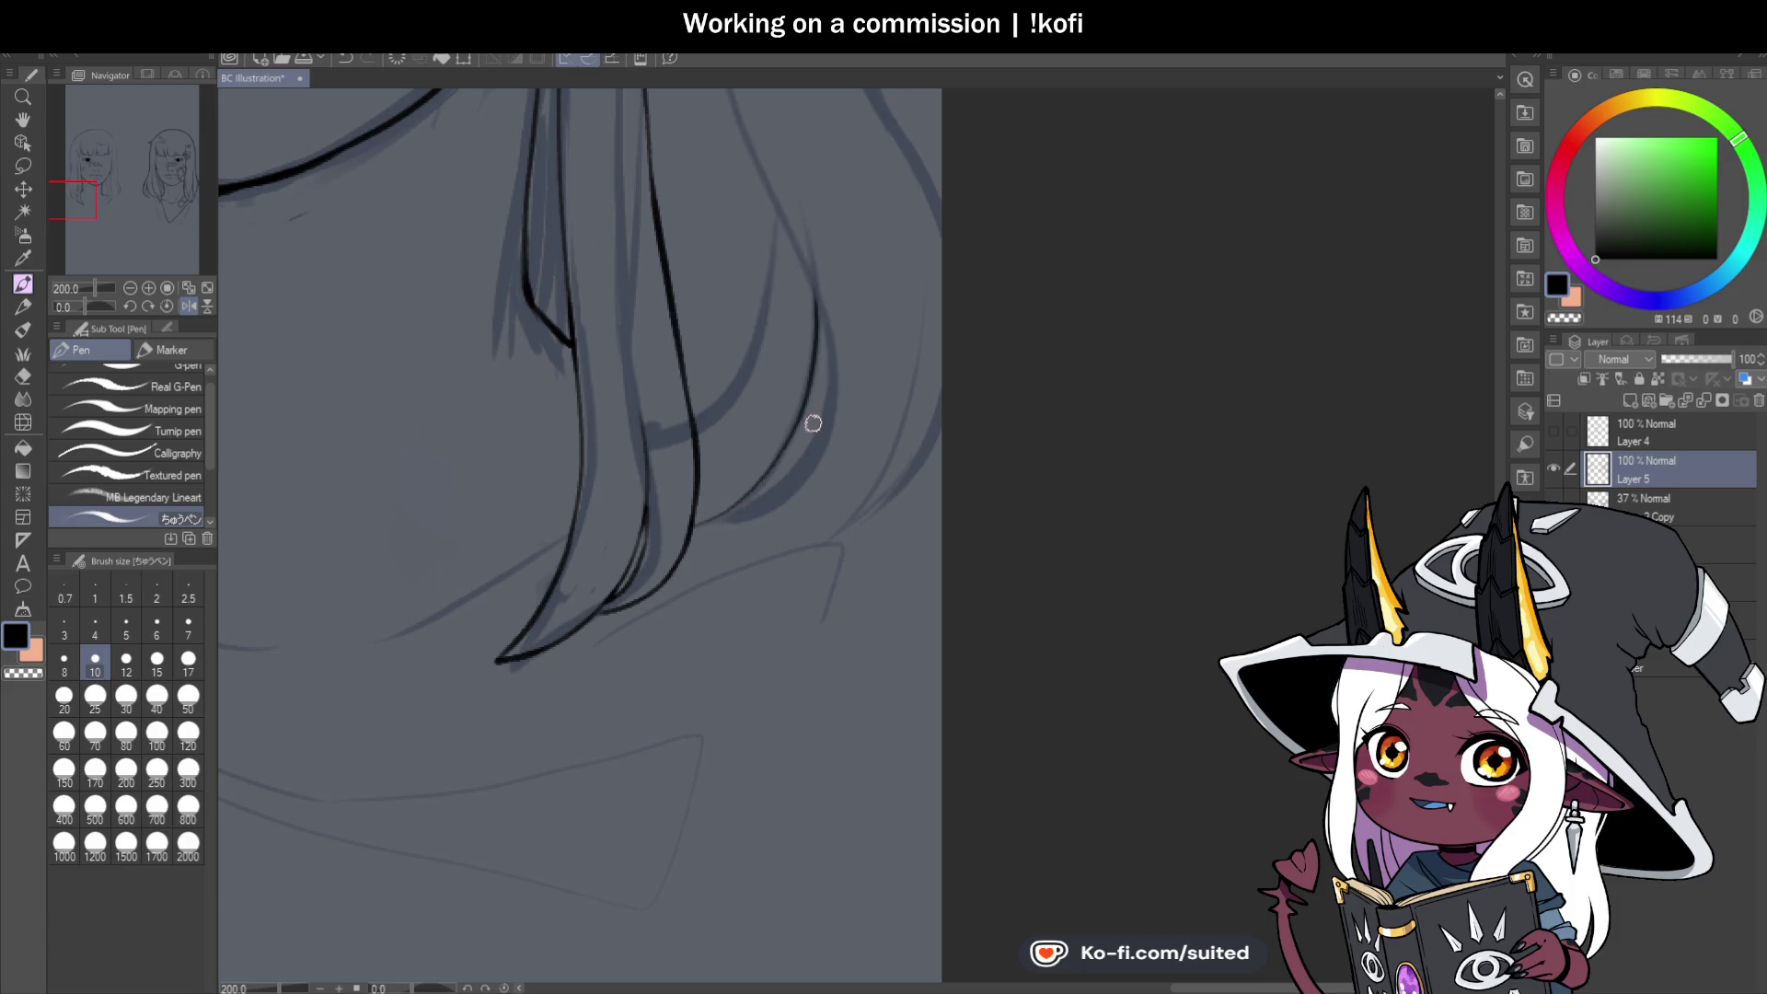
scroll(723, 506, up, 5)
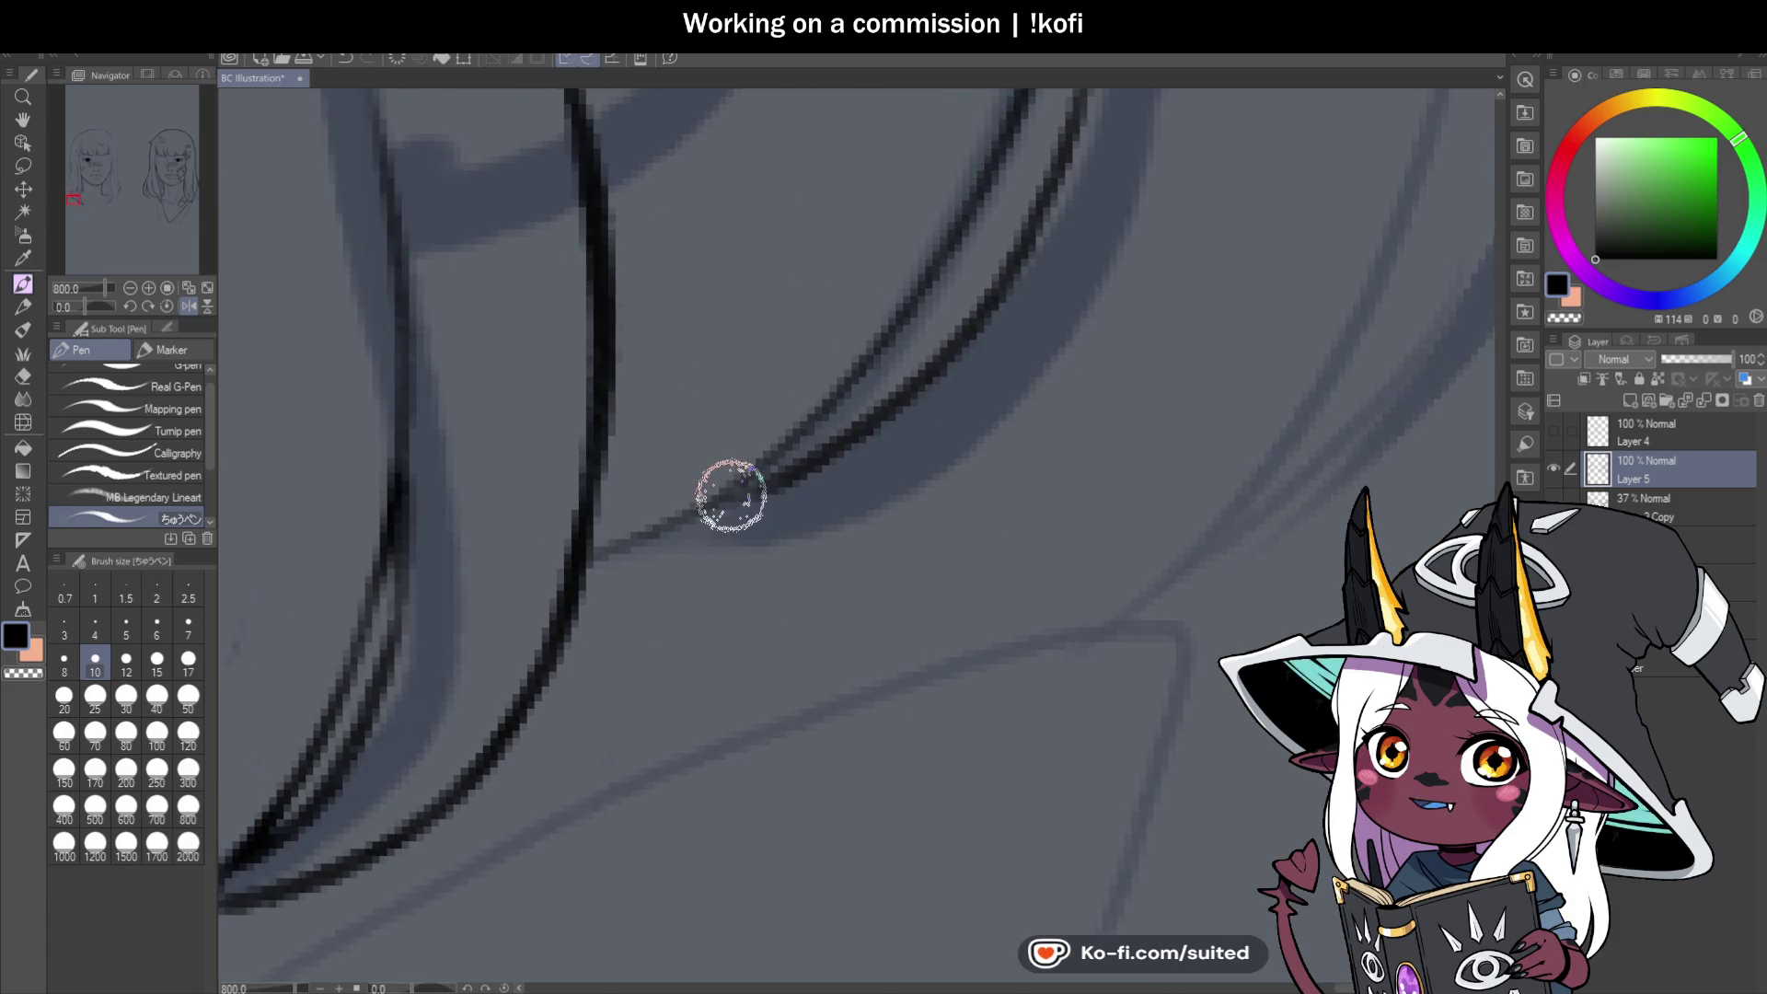
scroll(642, 565, down, 6)
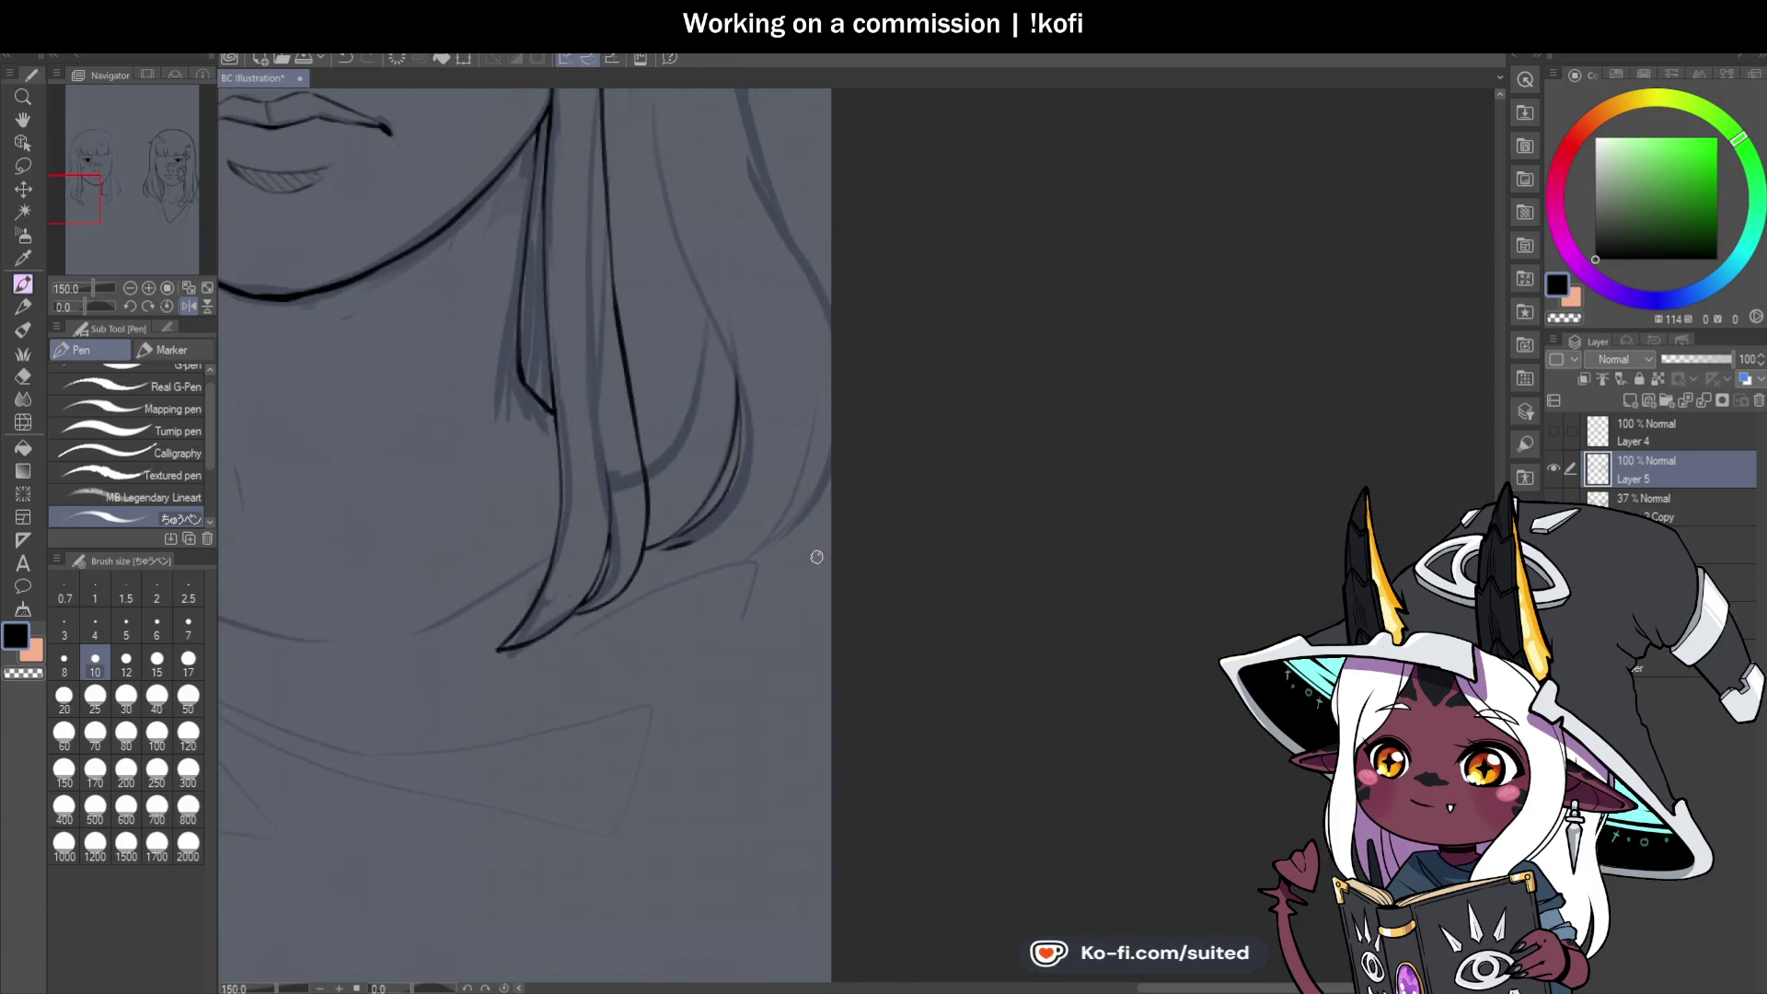
drag(678, 563, 802, 448)
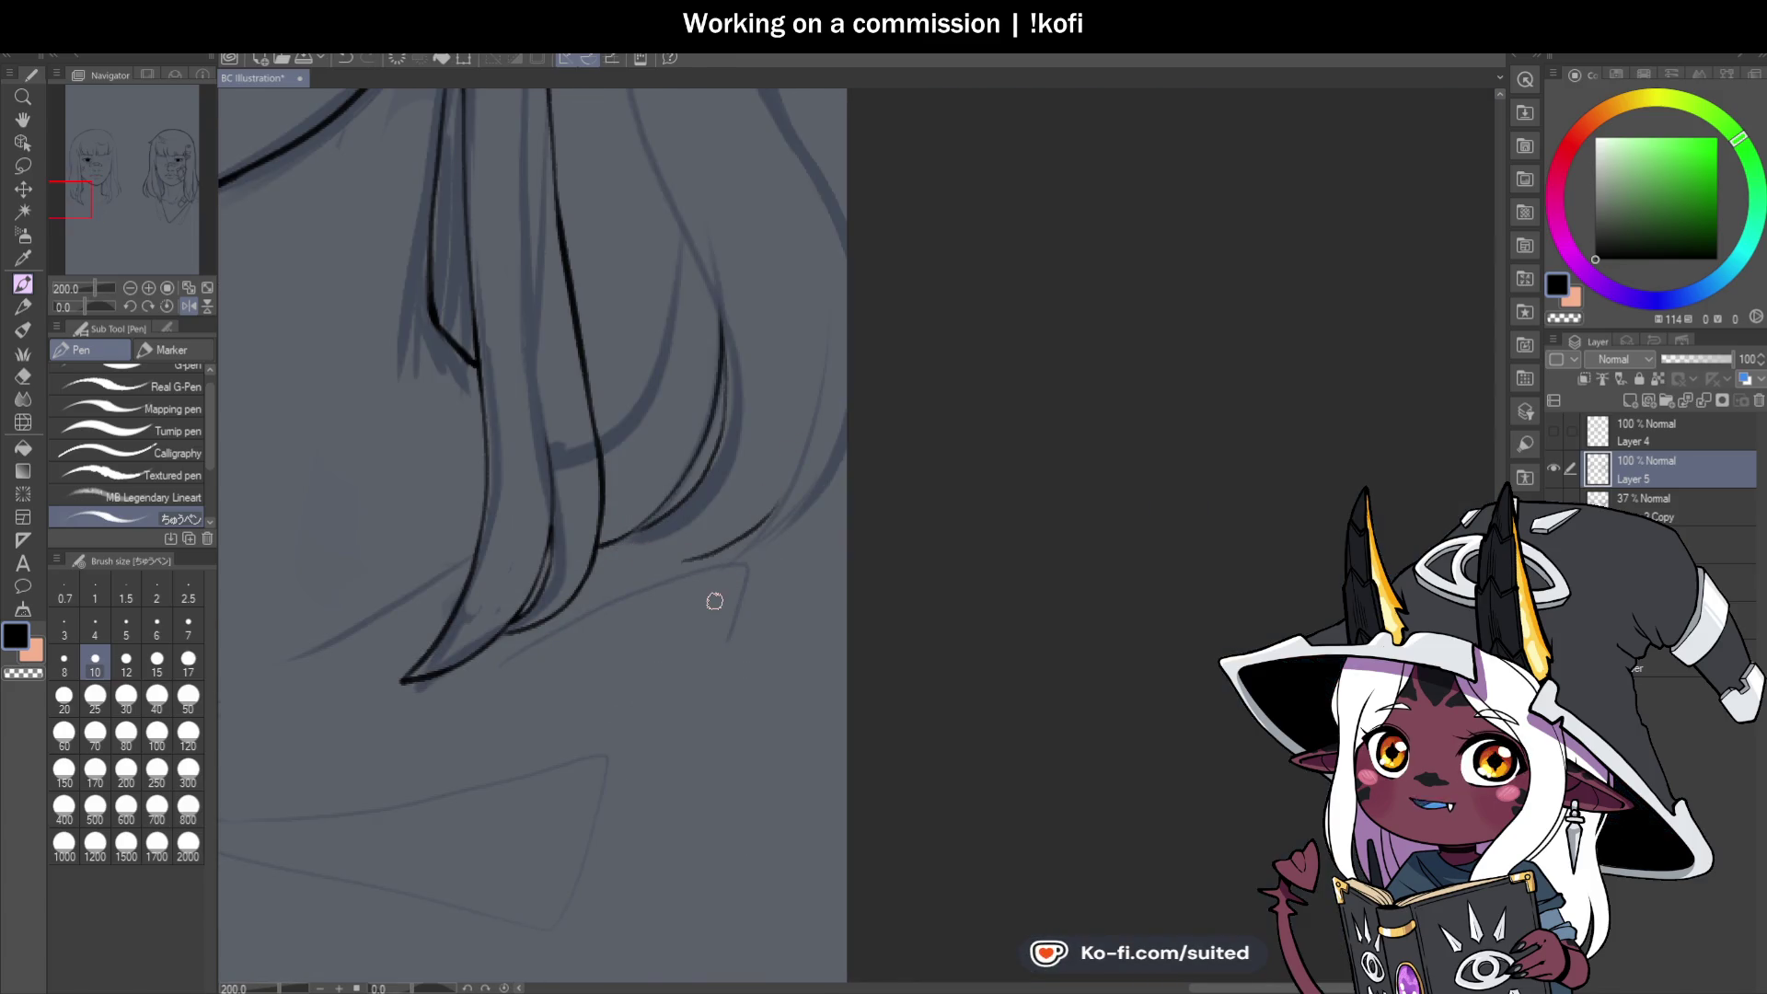
scroll(695, 680, down, 2)
Add long and short strokes running up and down along the hair.
drag(730, 604, 588, 237)
scroll(589, 237, down, 5)
scroll(673, 429, up, 1)
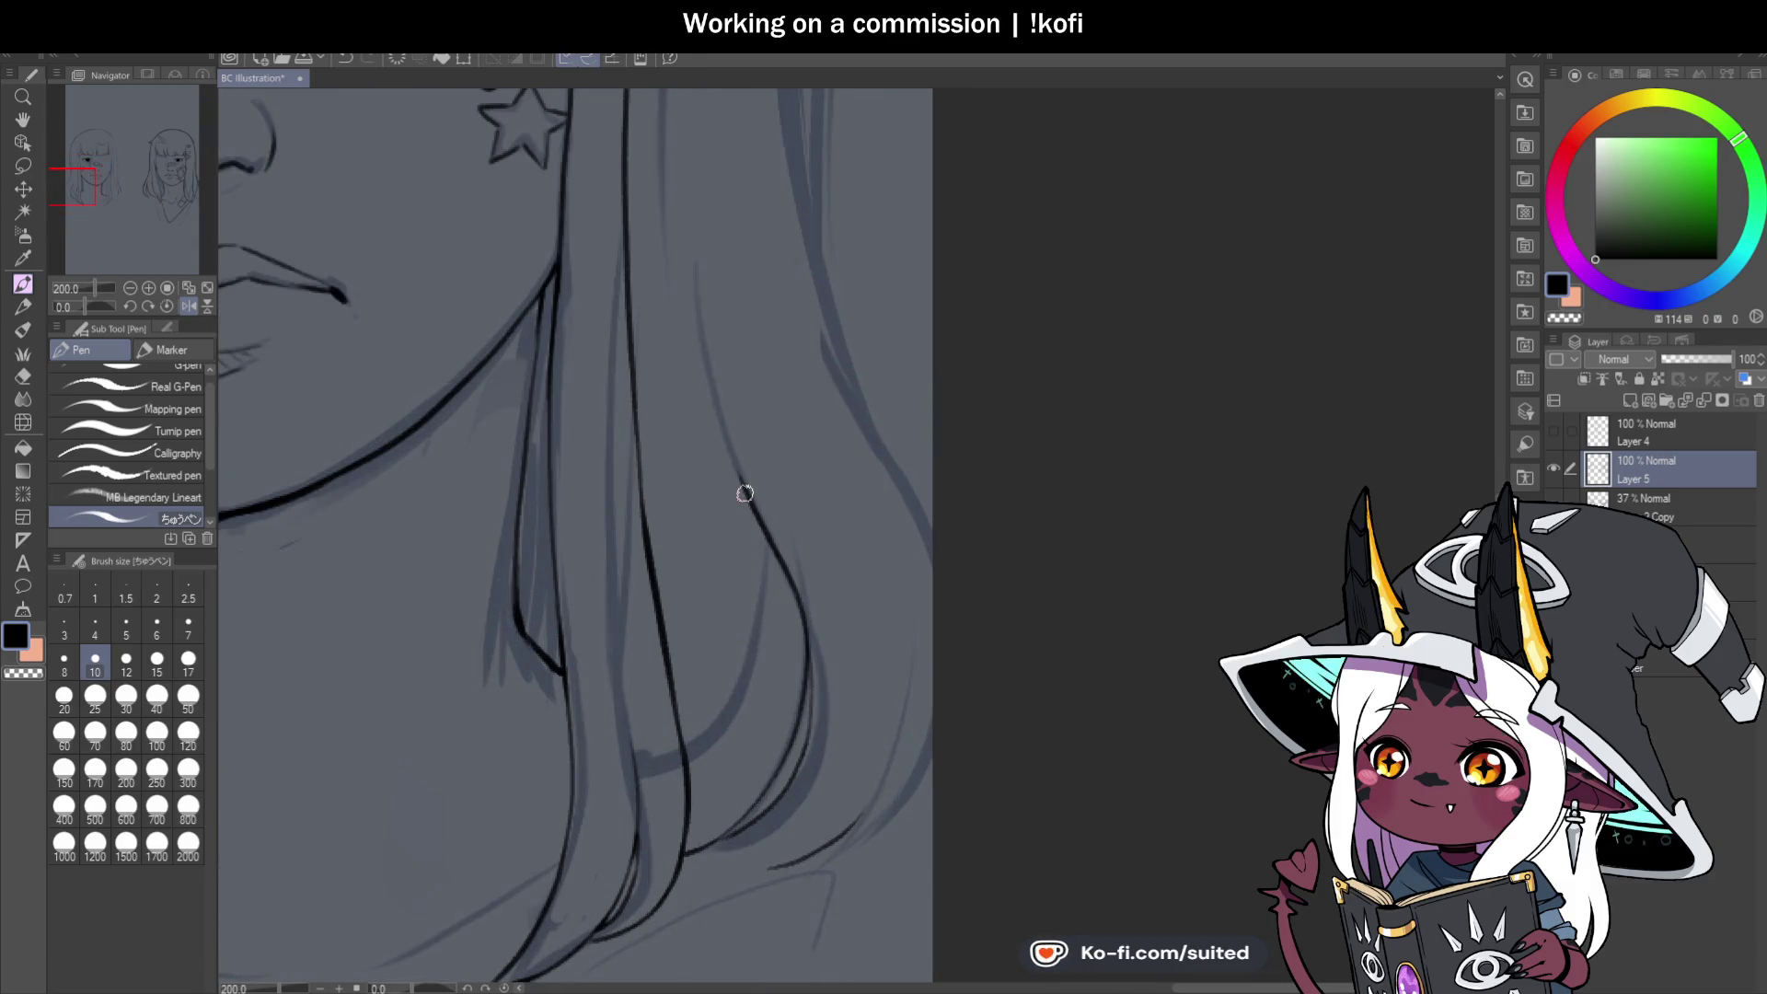
scroll(678, 268, down, 4)
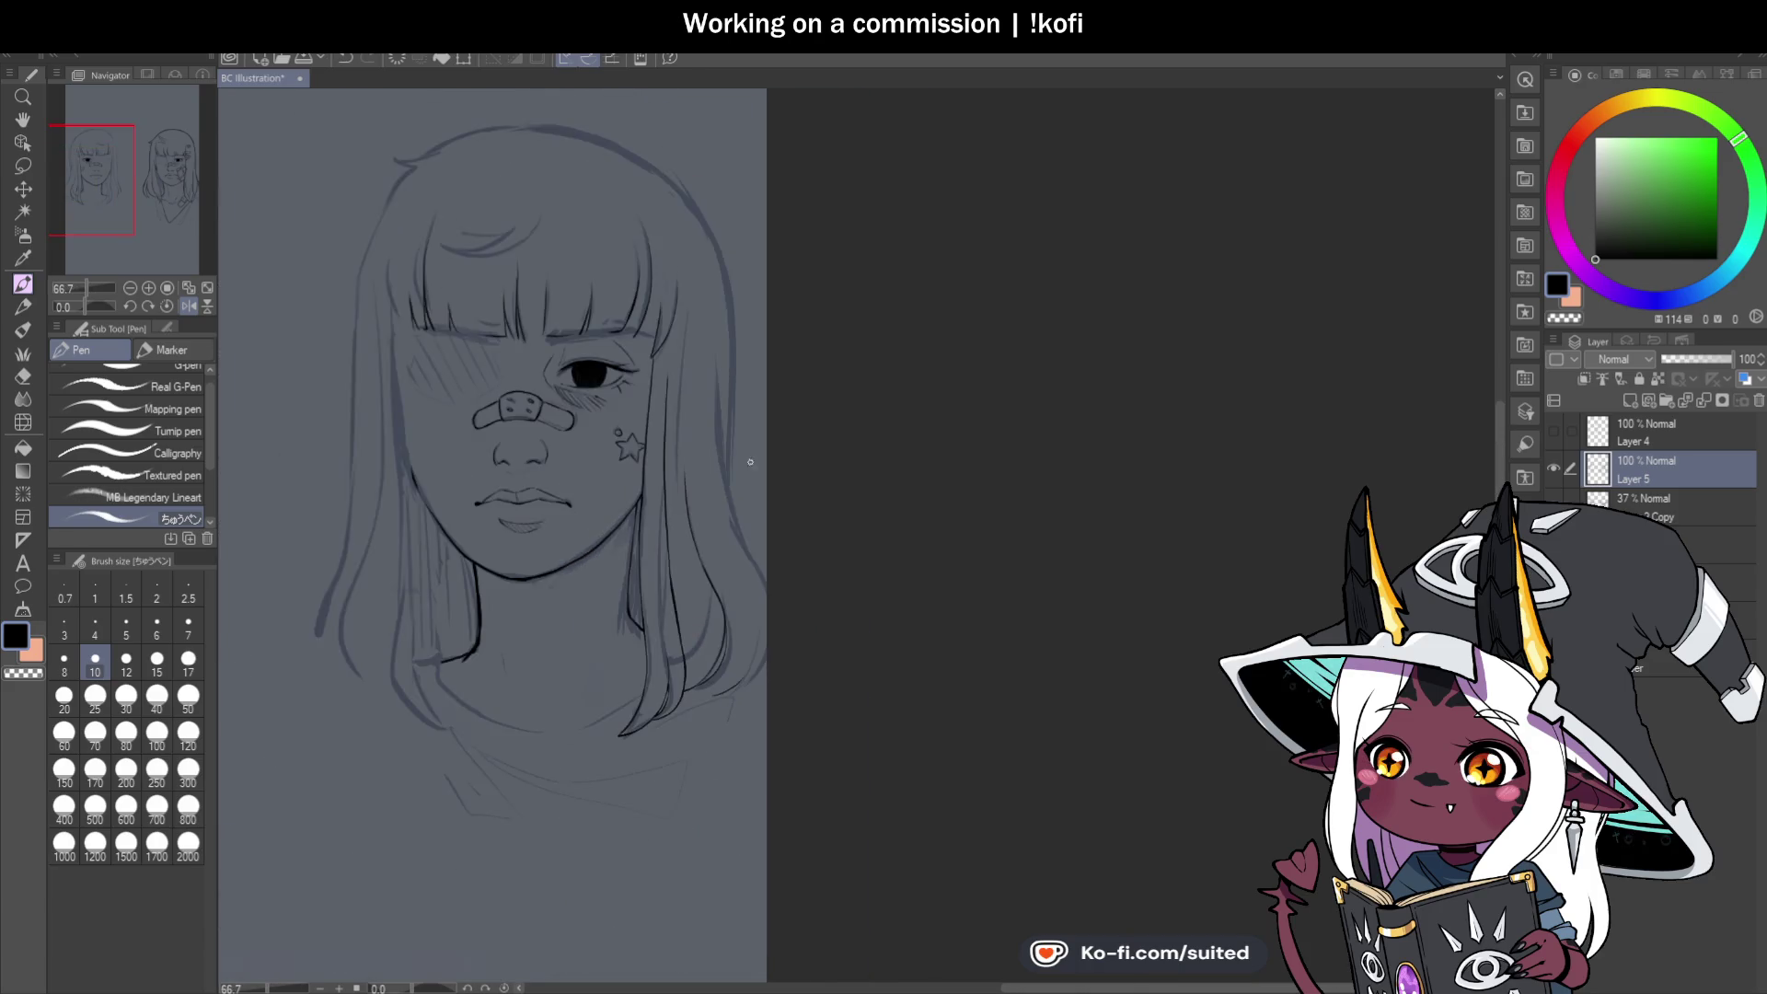
scroll(702, 303, up, 3)
scroll(697, 375, down, 3)
scroll(711, 395, up, 3)
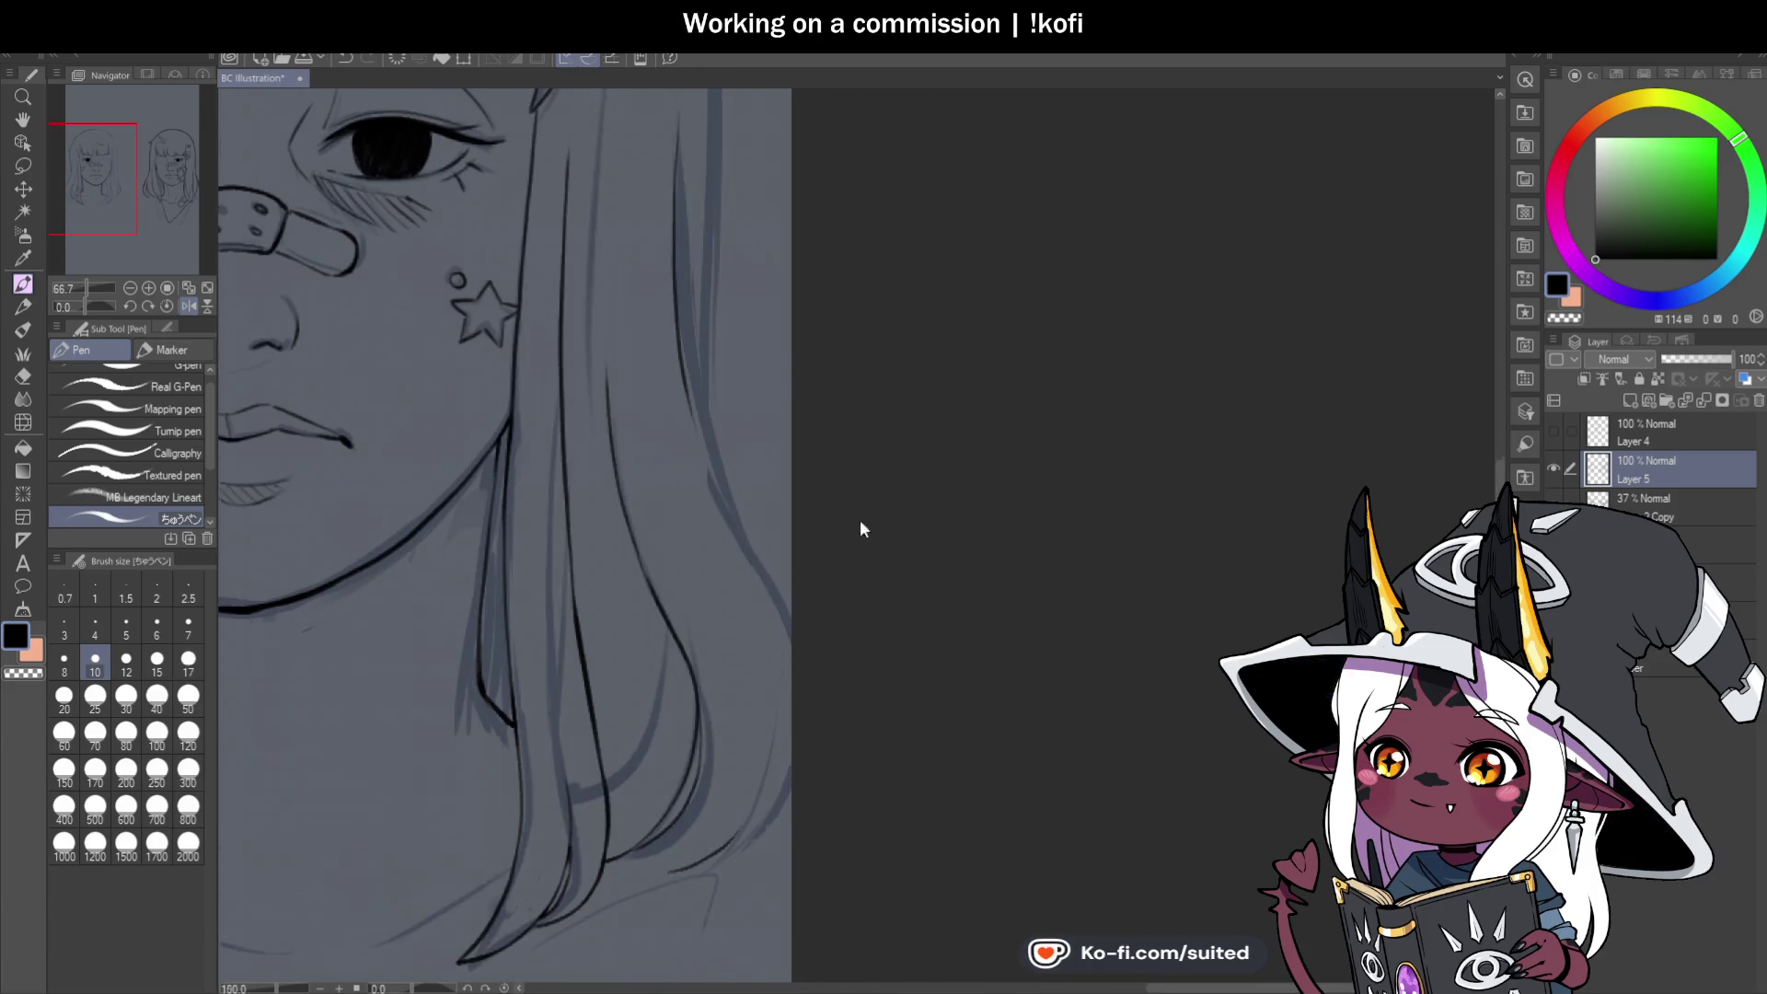
mouse_move(675, 143)
mouse_down()
mouse_move(677, 251)
mouse_move(796, 622)
mouse_up()
scroll(781, 357, down, 3)
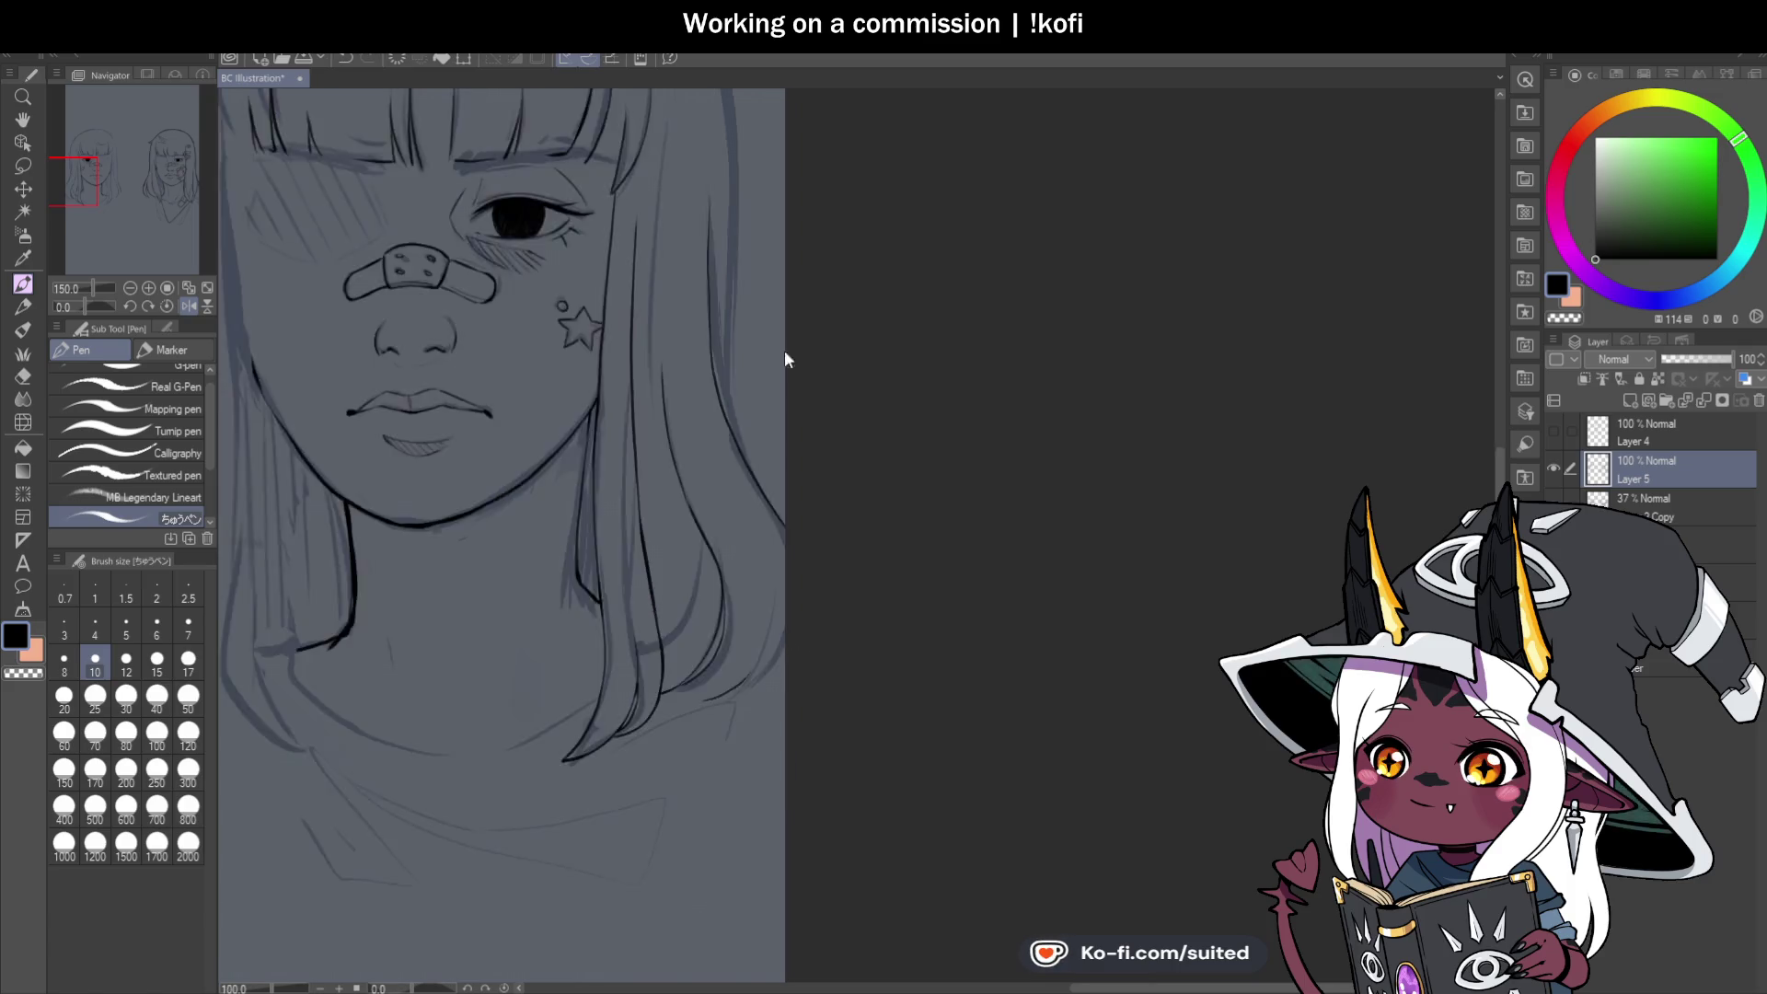
scroll(750, 589, up, 5)
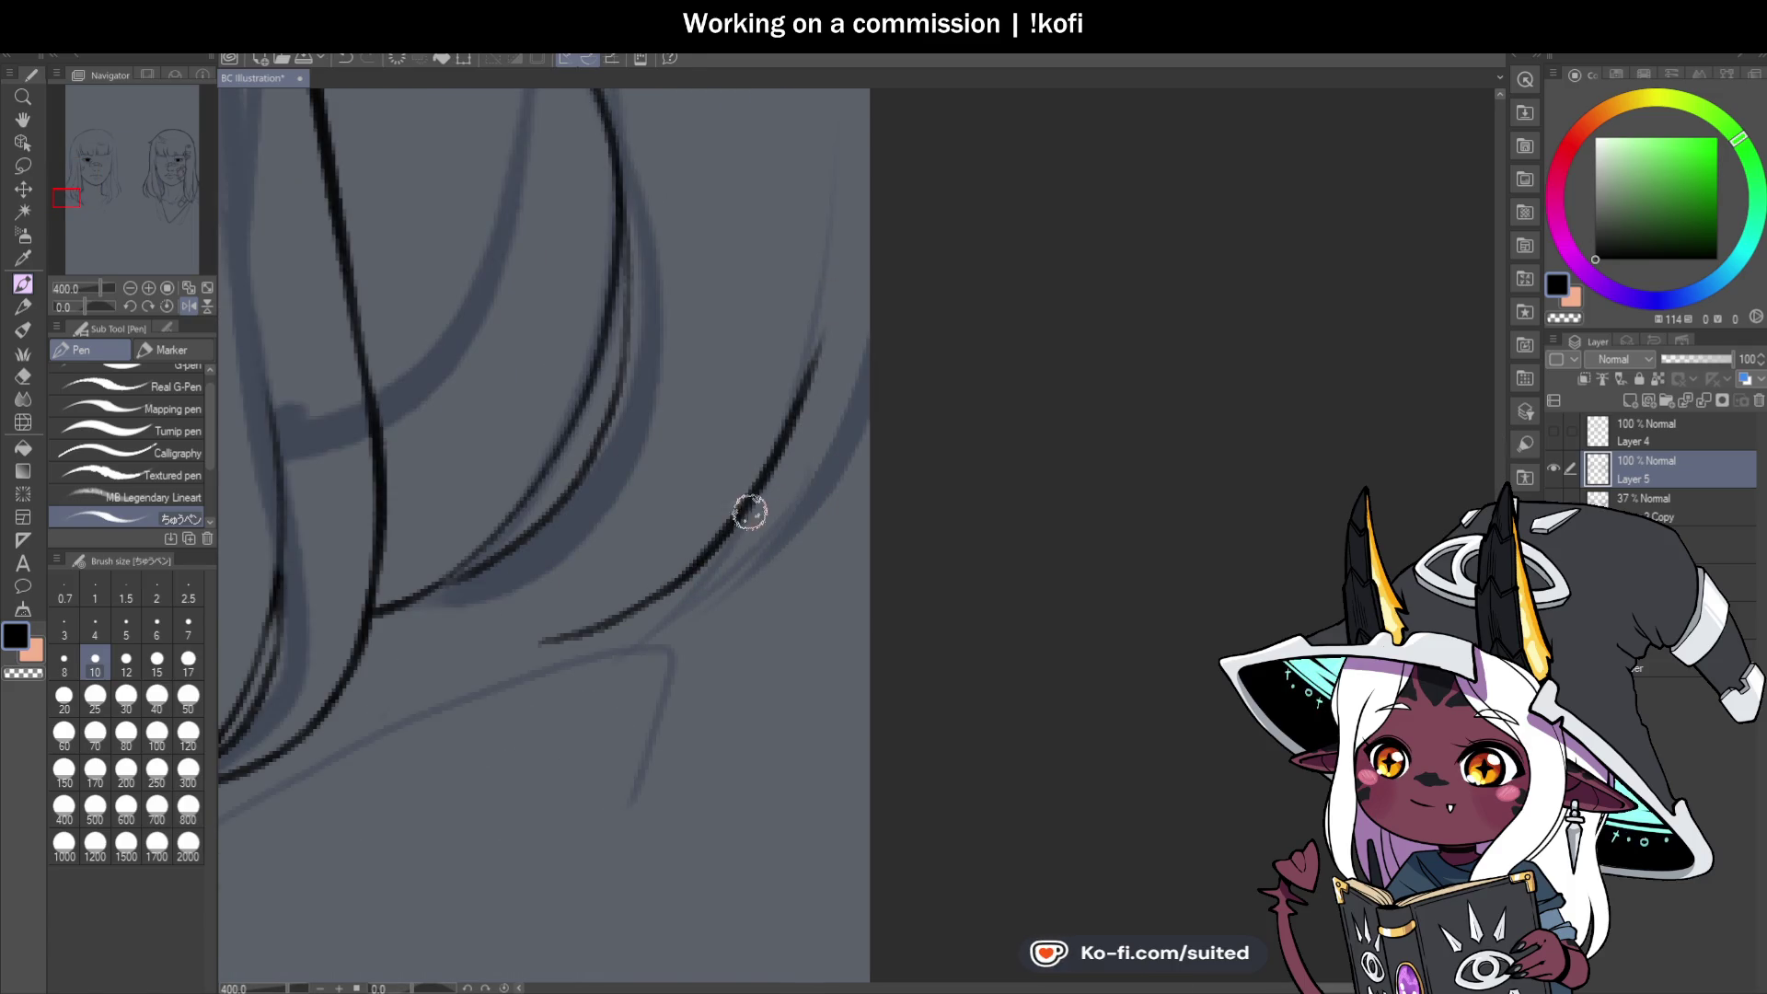
Close the hair-curve gap and ink outer strands to the page edge, redoing one.
drag(659, 599, 810, 393)
drag(651, 619, 870, 396)
scroll(838, 532, down, 2)
scroll(838, 532, up, 2)
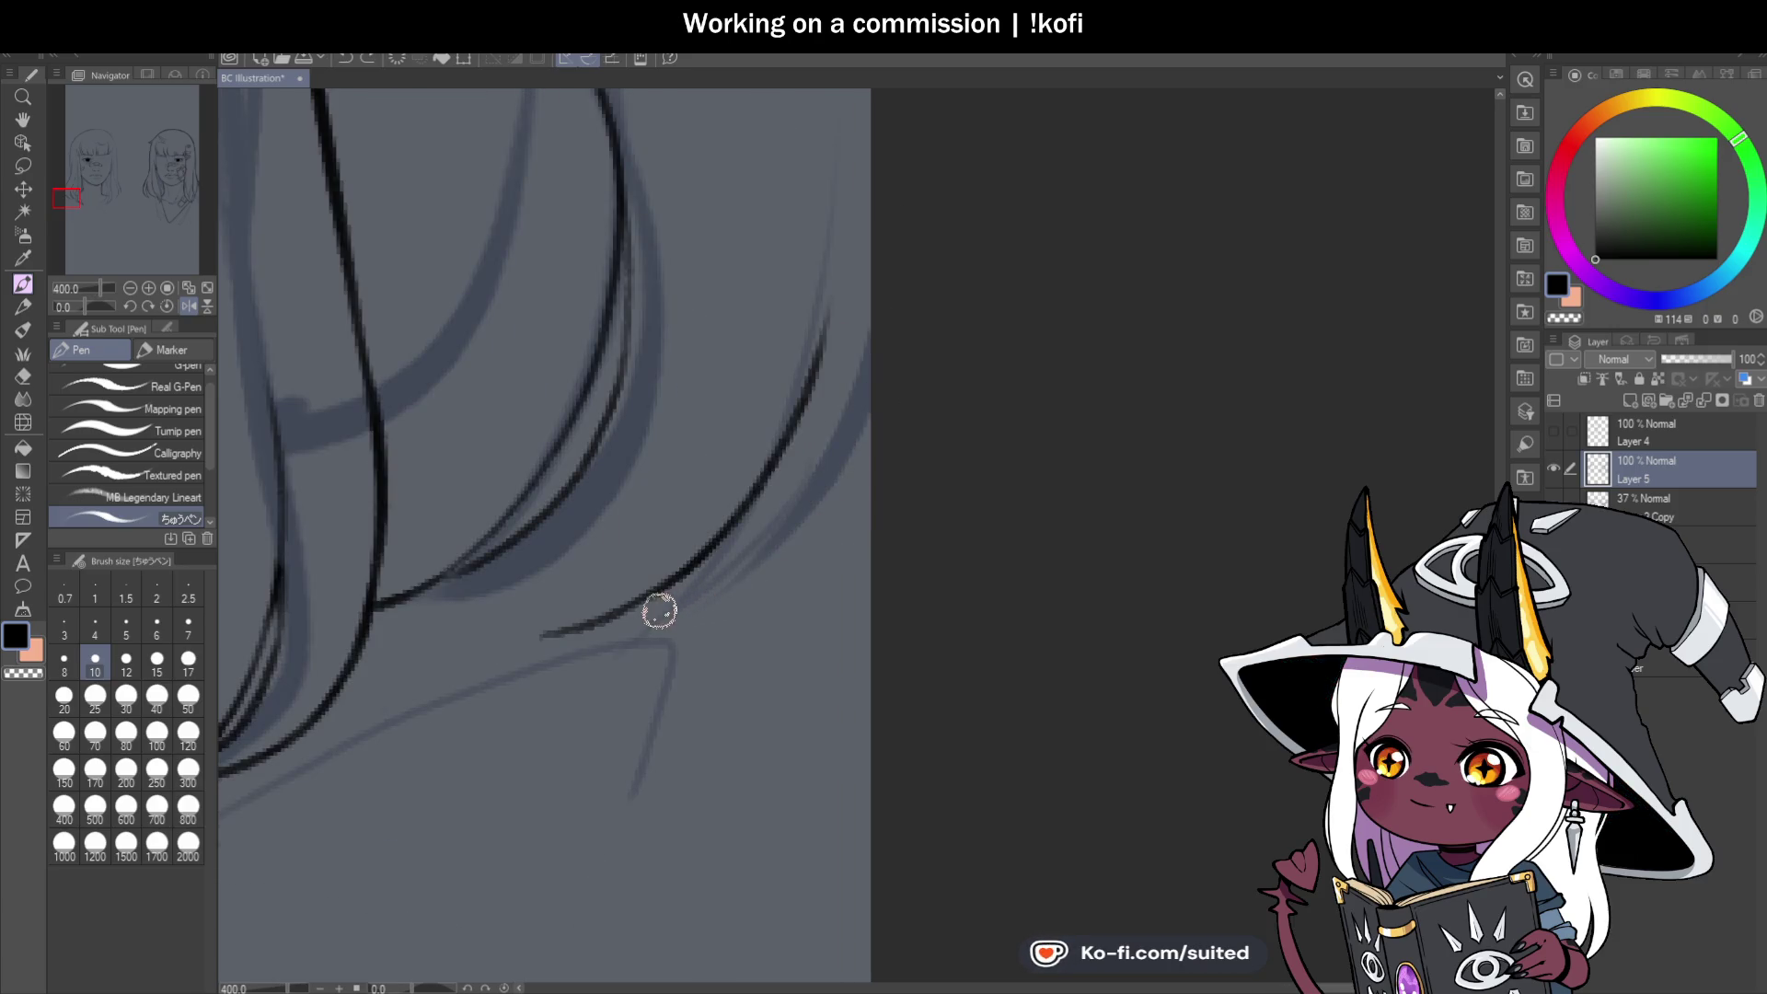
drag(543, 634, 868, 333)
key(ctrl+z)
drag(663, 612, 888, 276)
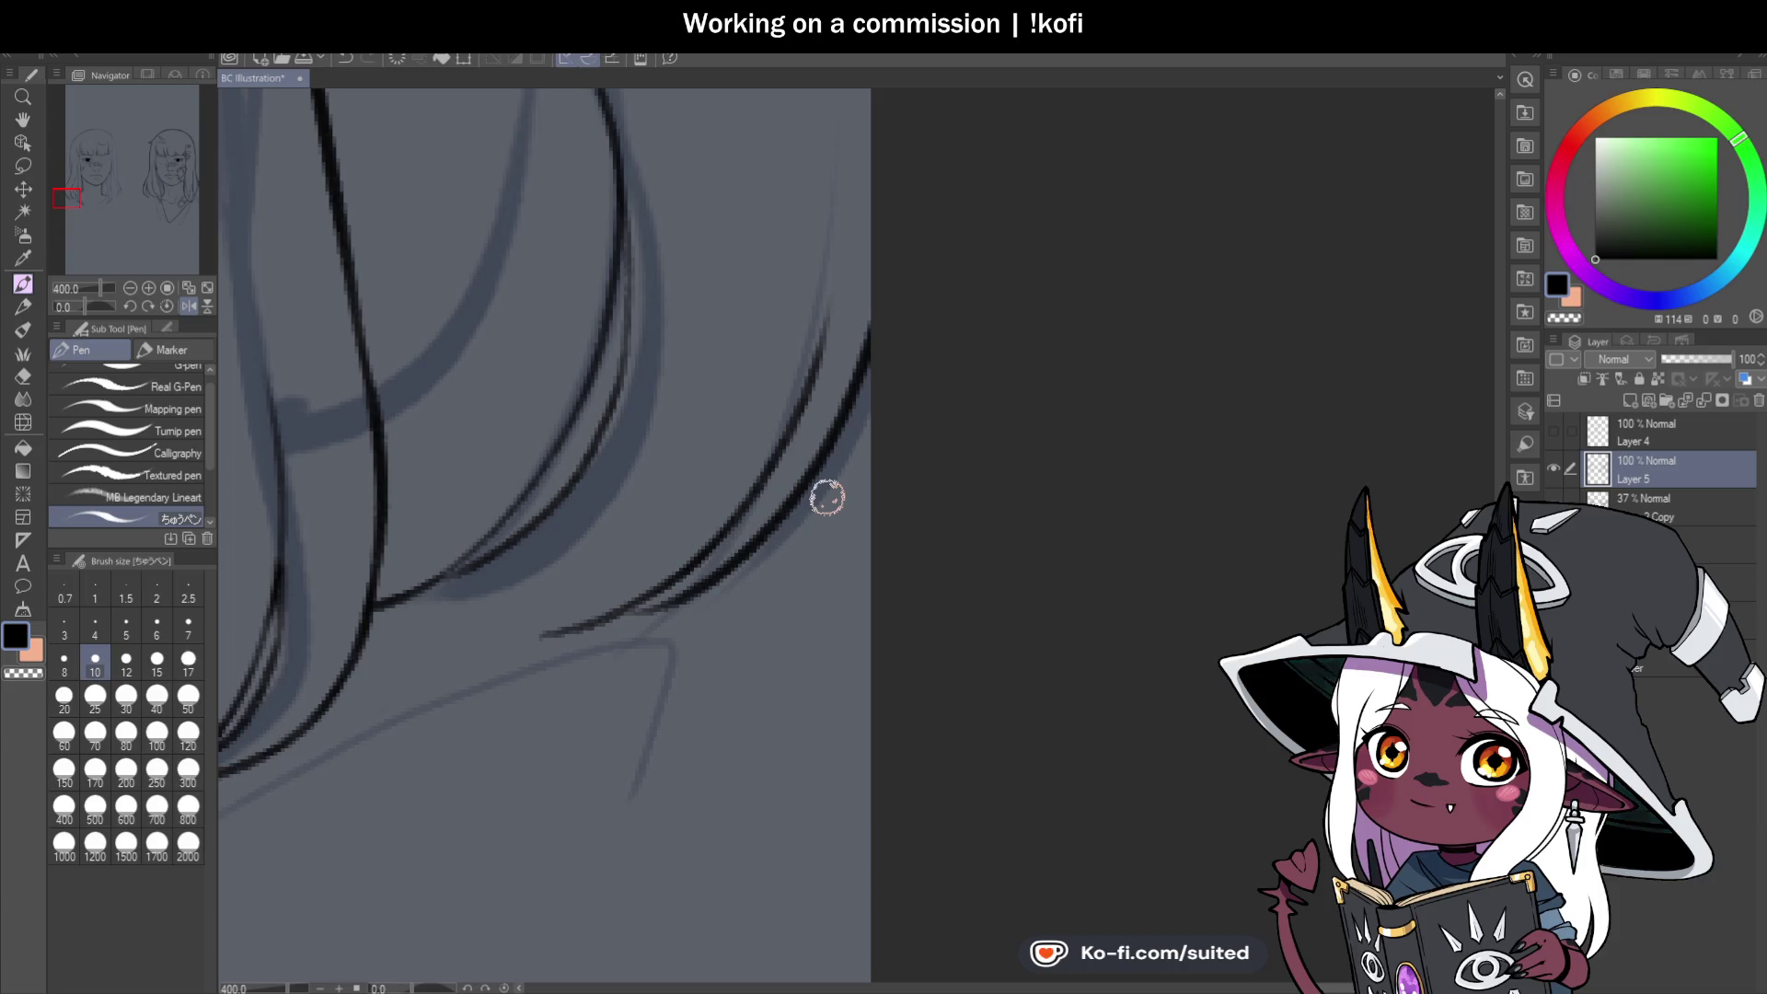
scroll(827, 500, down, 4)
scroll(737, 615, up, 3)
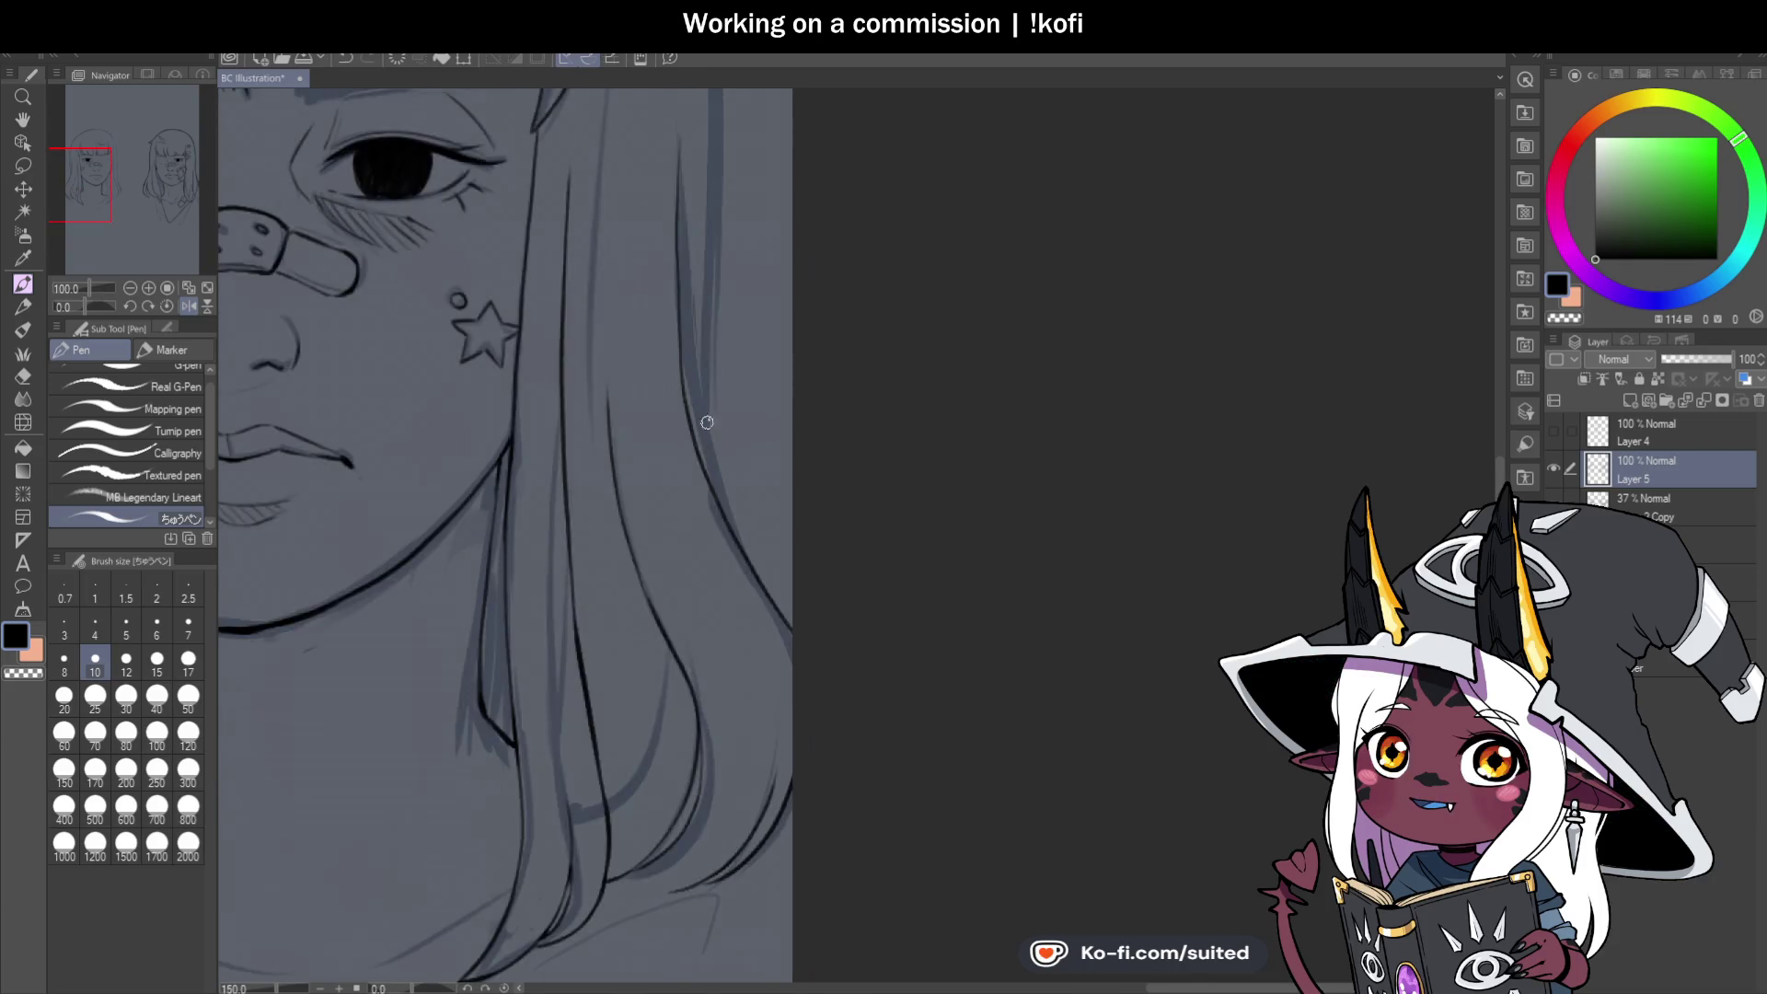
Ink the long hair line running past the cheek down to the tip.
drag(716, 508, 703, 235)
scroll(704, 619, down, 3)
scroll(696, 686, up, 2)
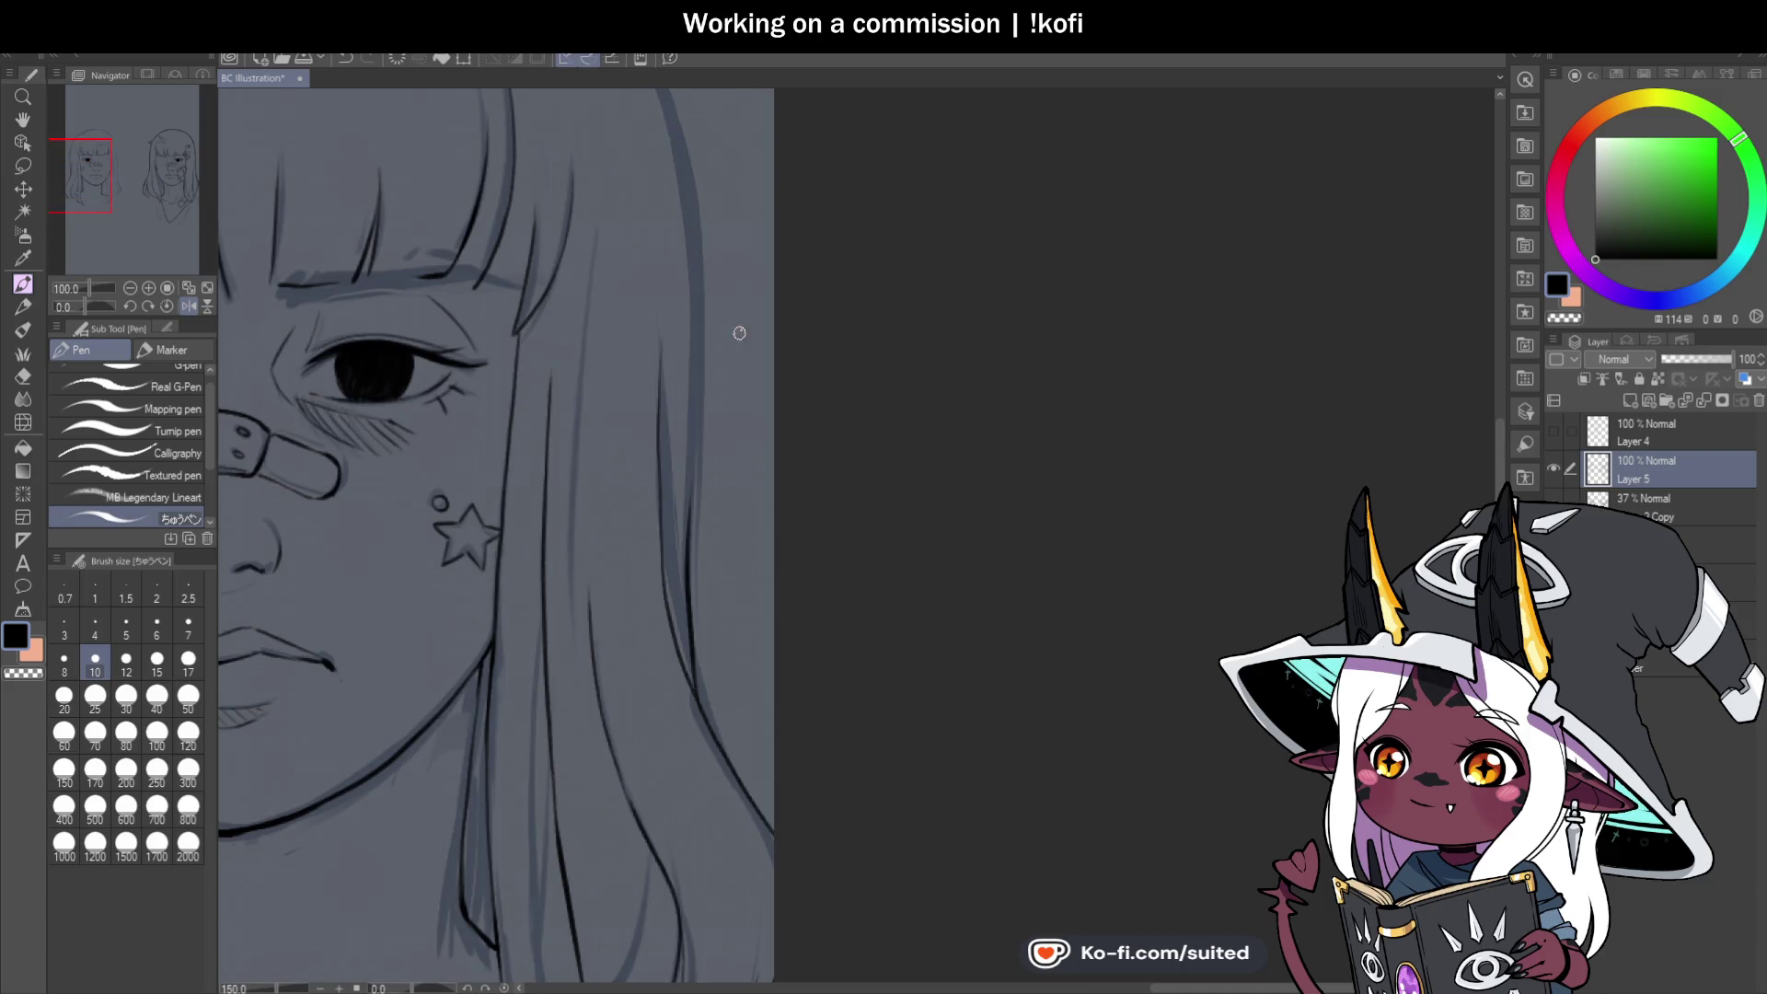
drag(696, 686, 699, 257)
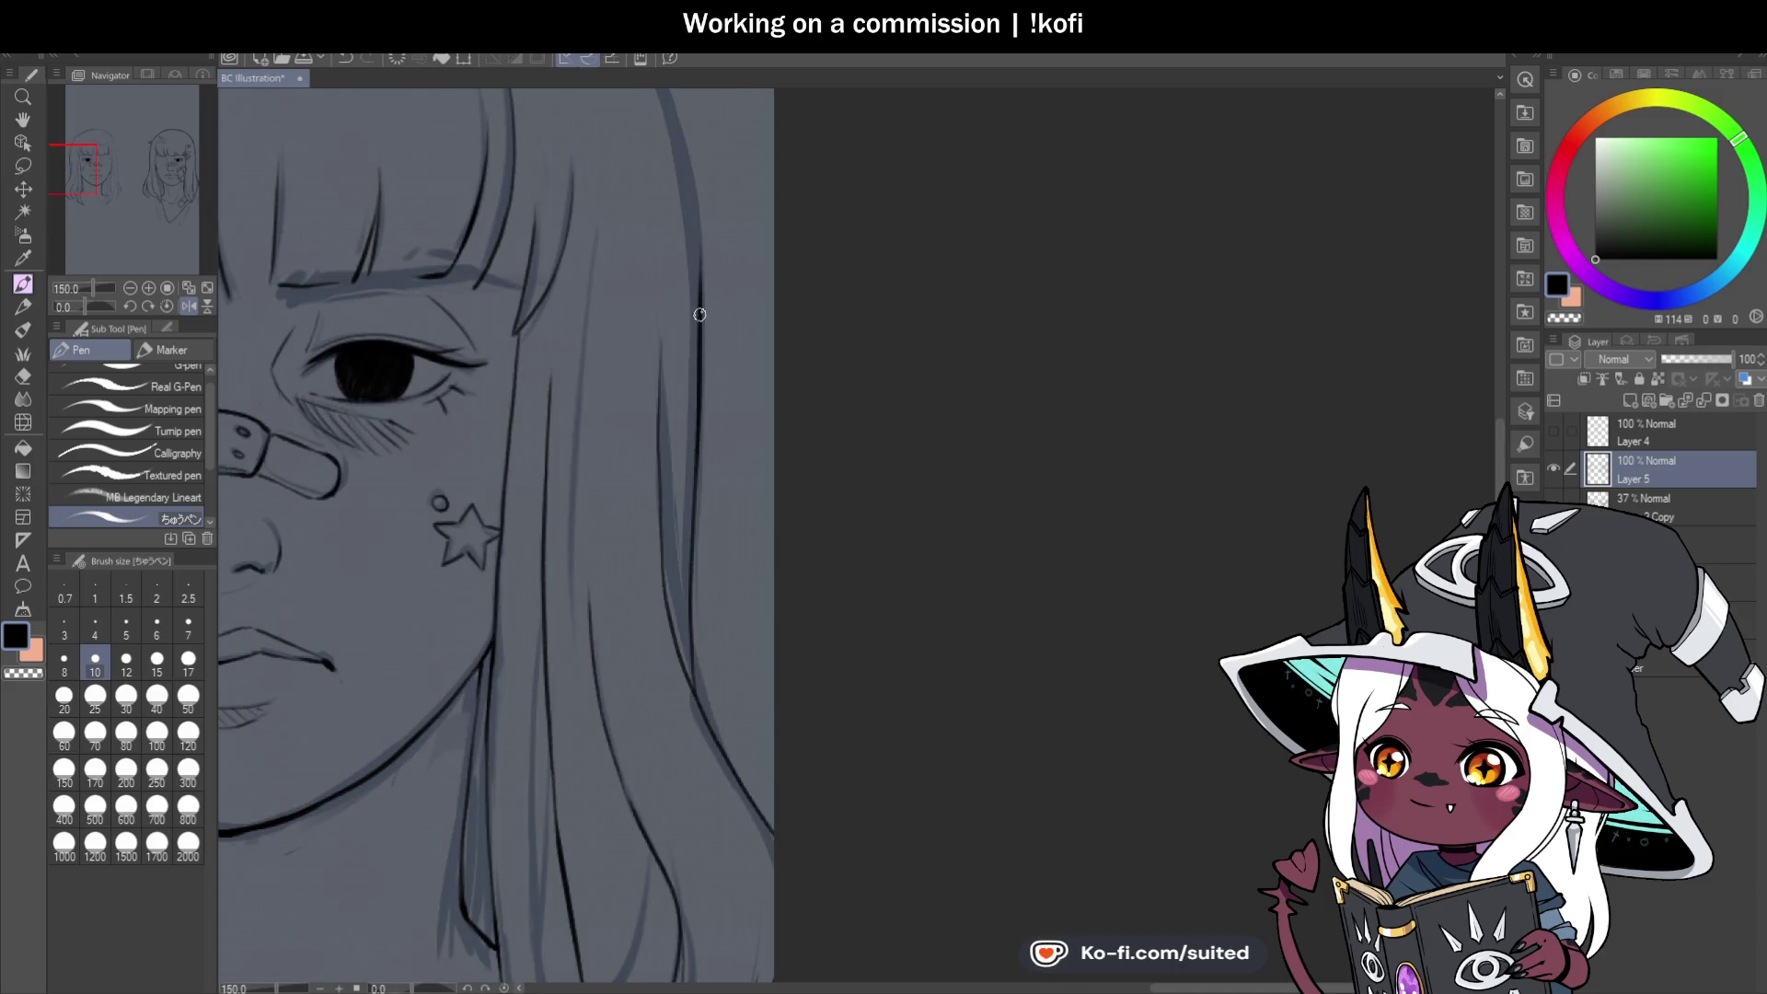
Switch the ink colour back to black and draw the left edge of the hair.
scroll(847, 390, down, 4)
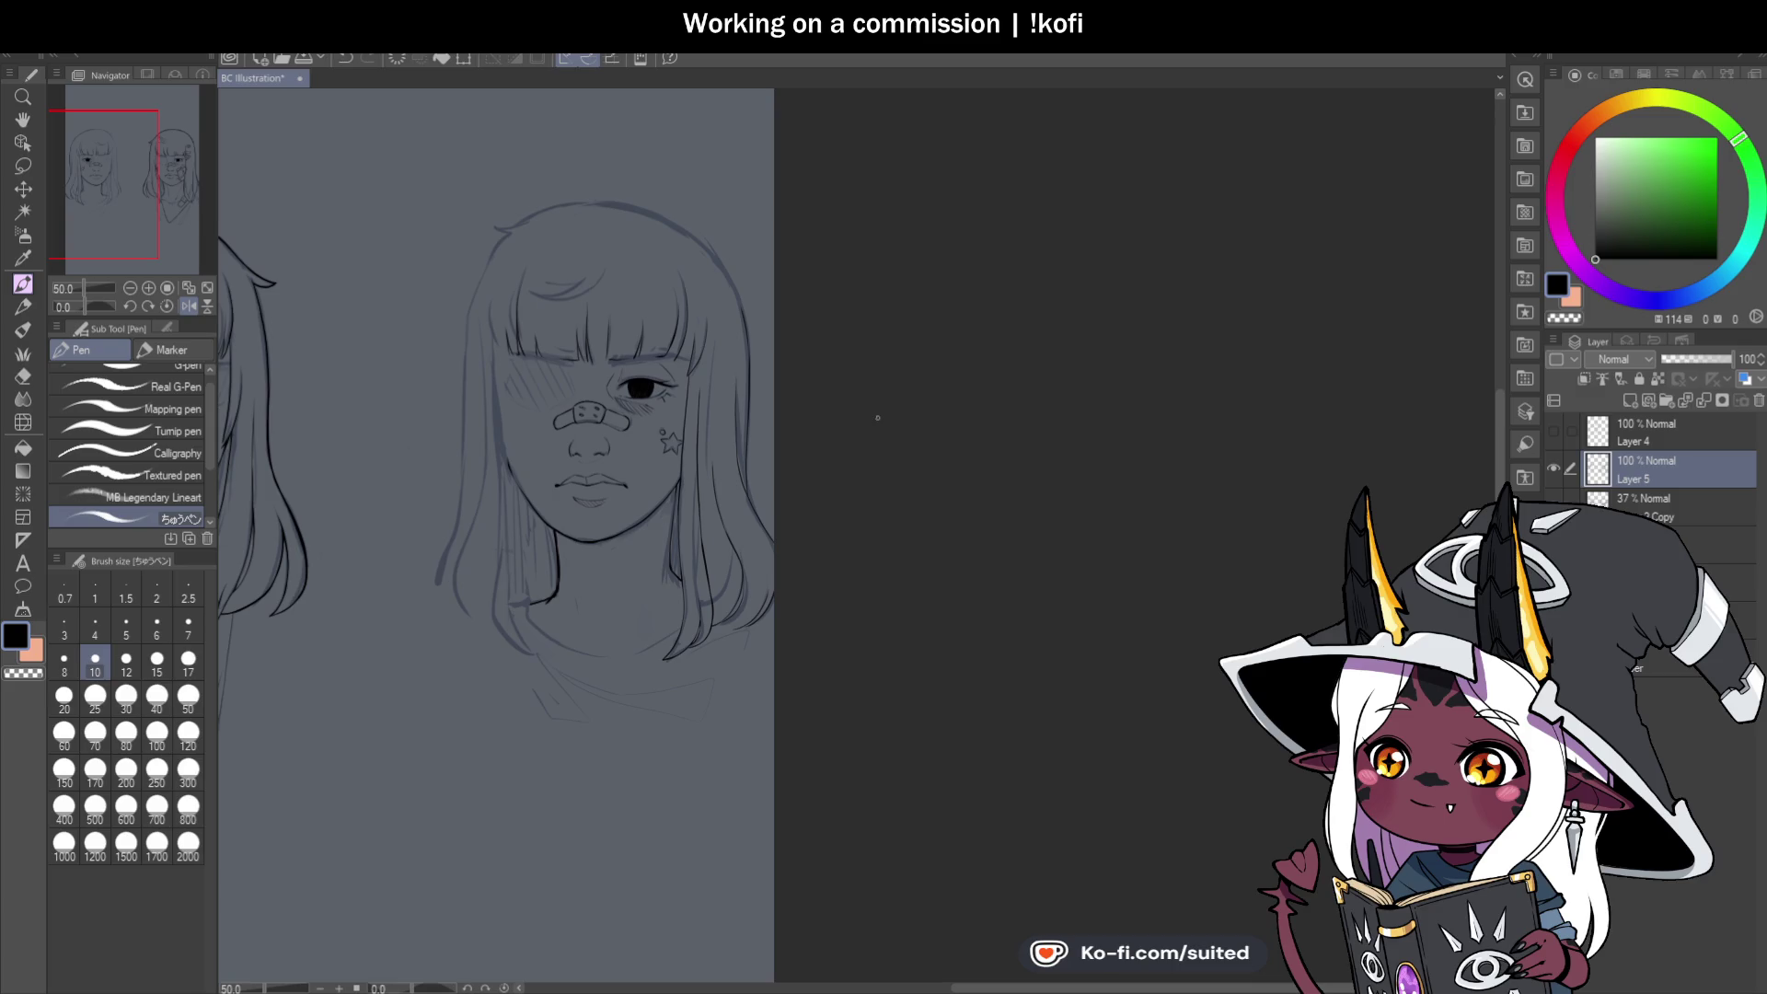
scroll(852, 428, down, 1)
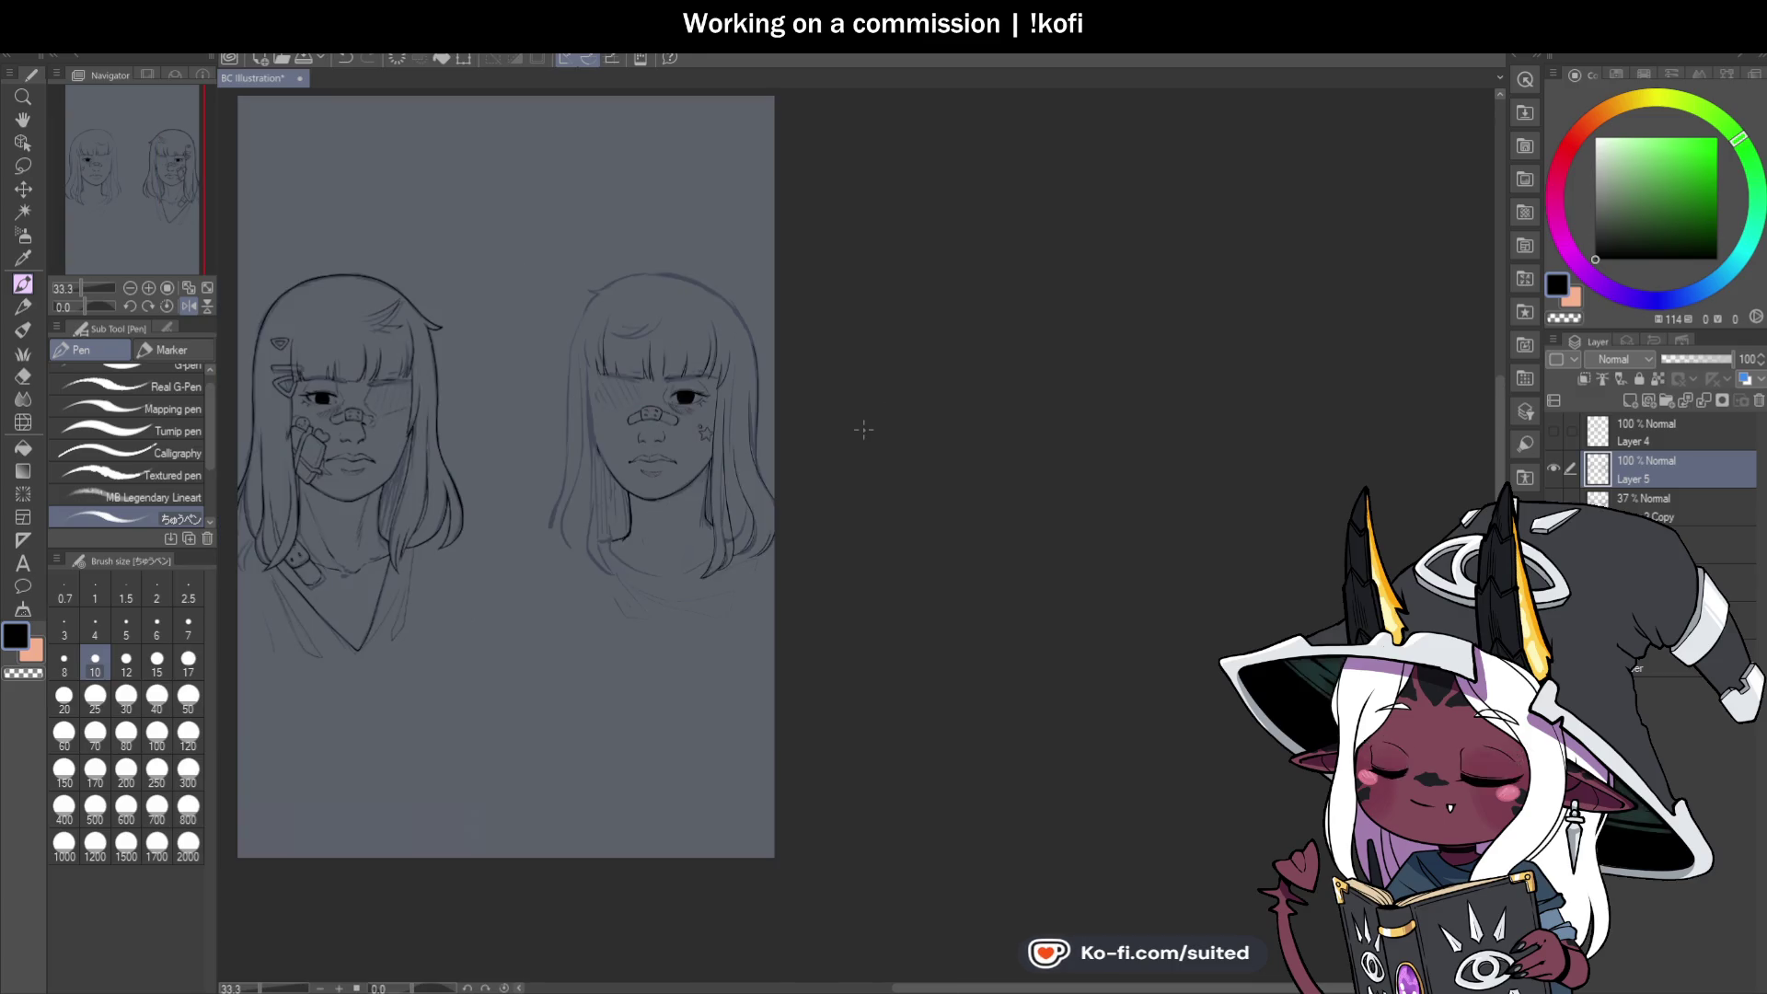
scroll(621, 460, up, 3)
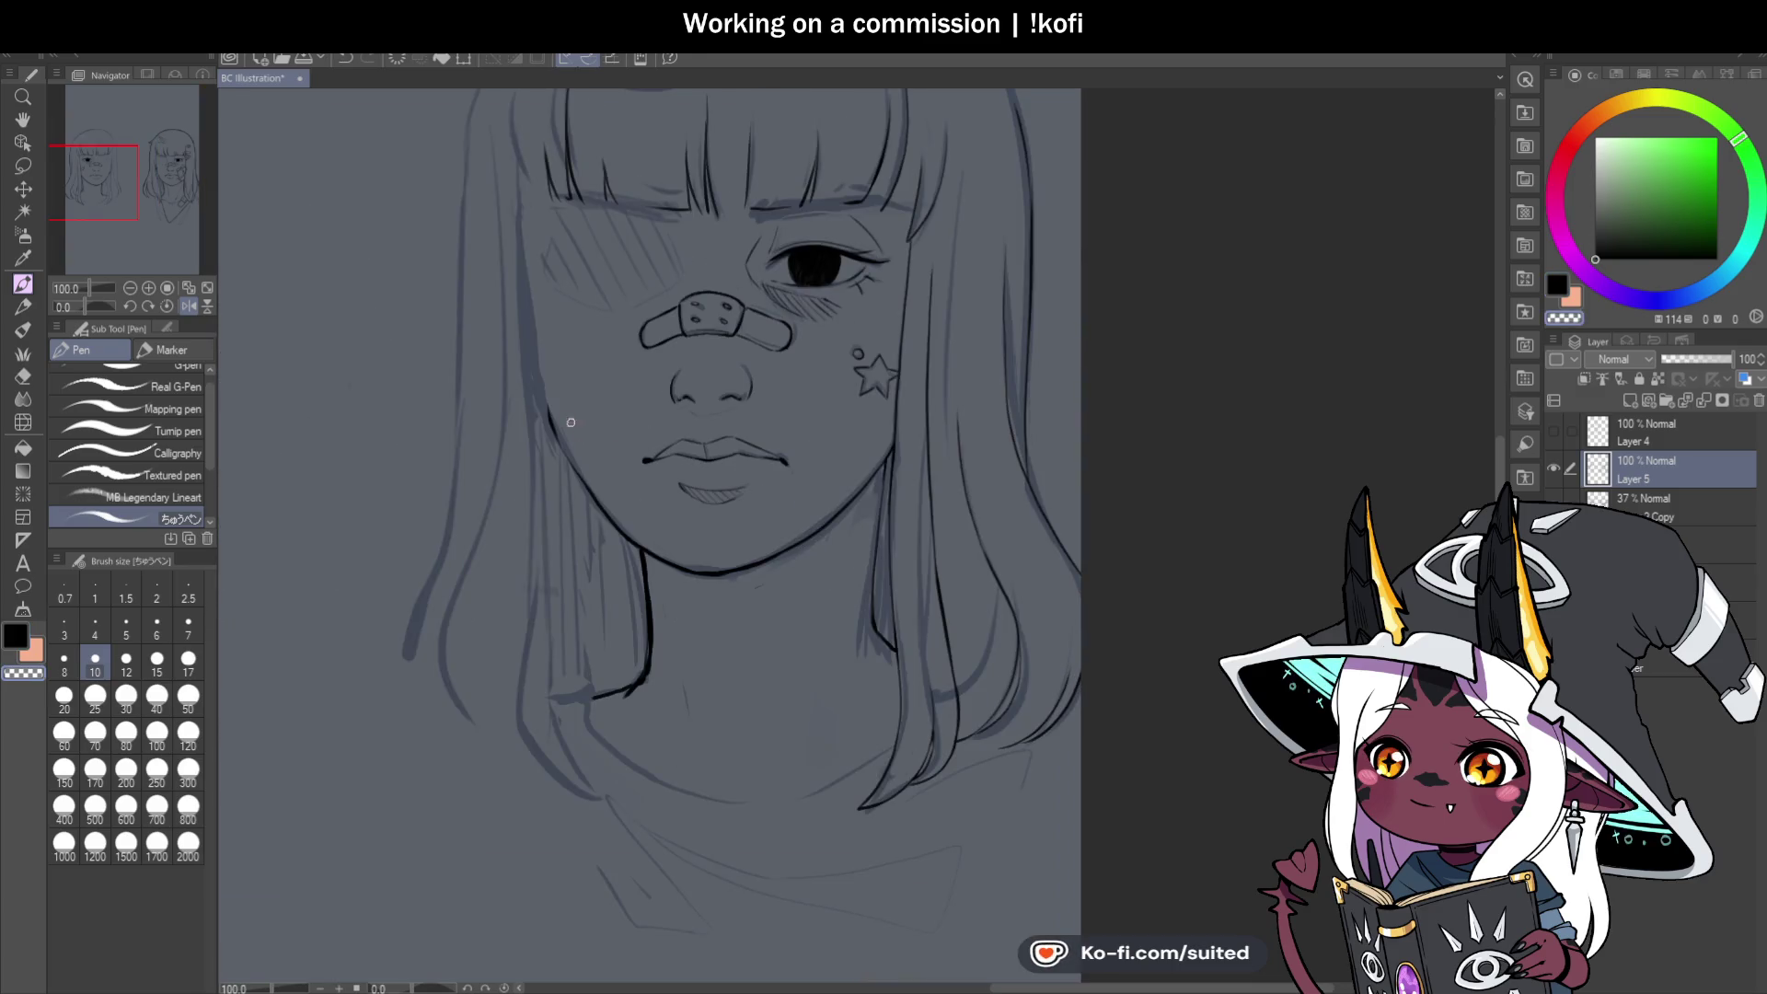
key(c)
drag(537, 223, 572, 466)
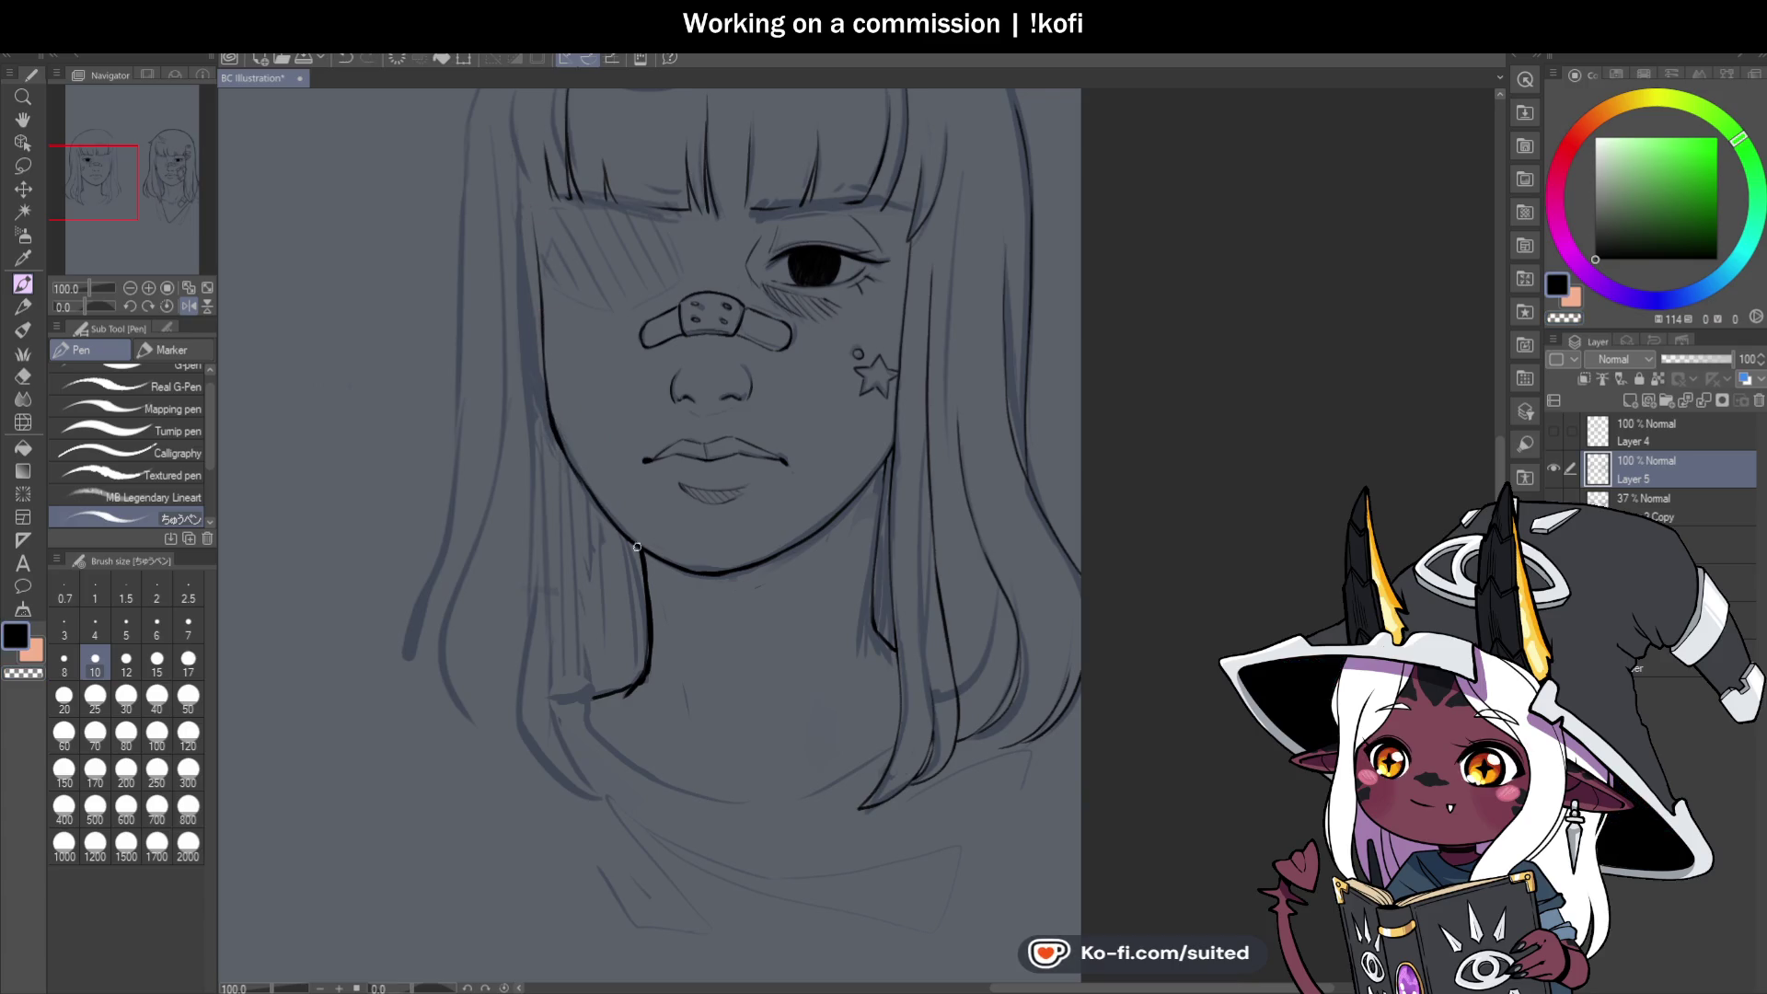
Zoom out to see both sketches and ink the left edge of the face.
key(ctrl+minus)
key(ctrl+minus)
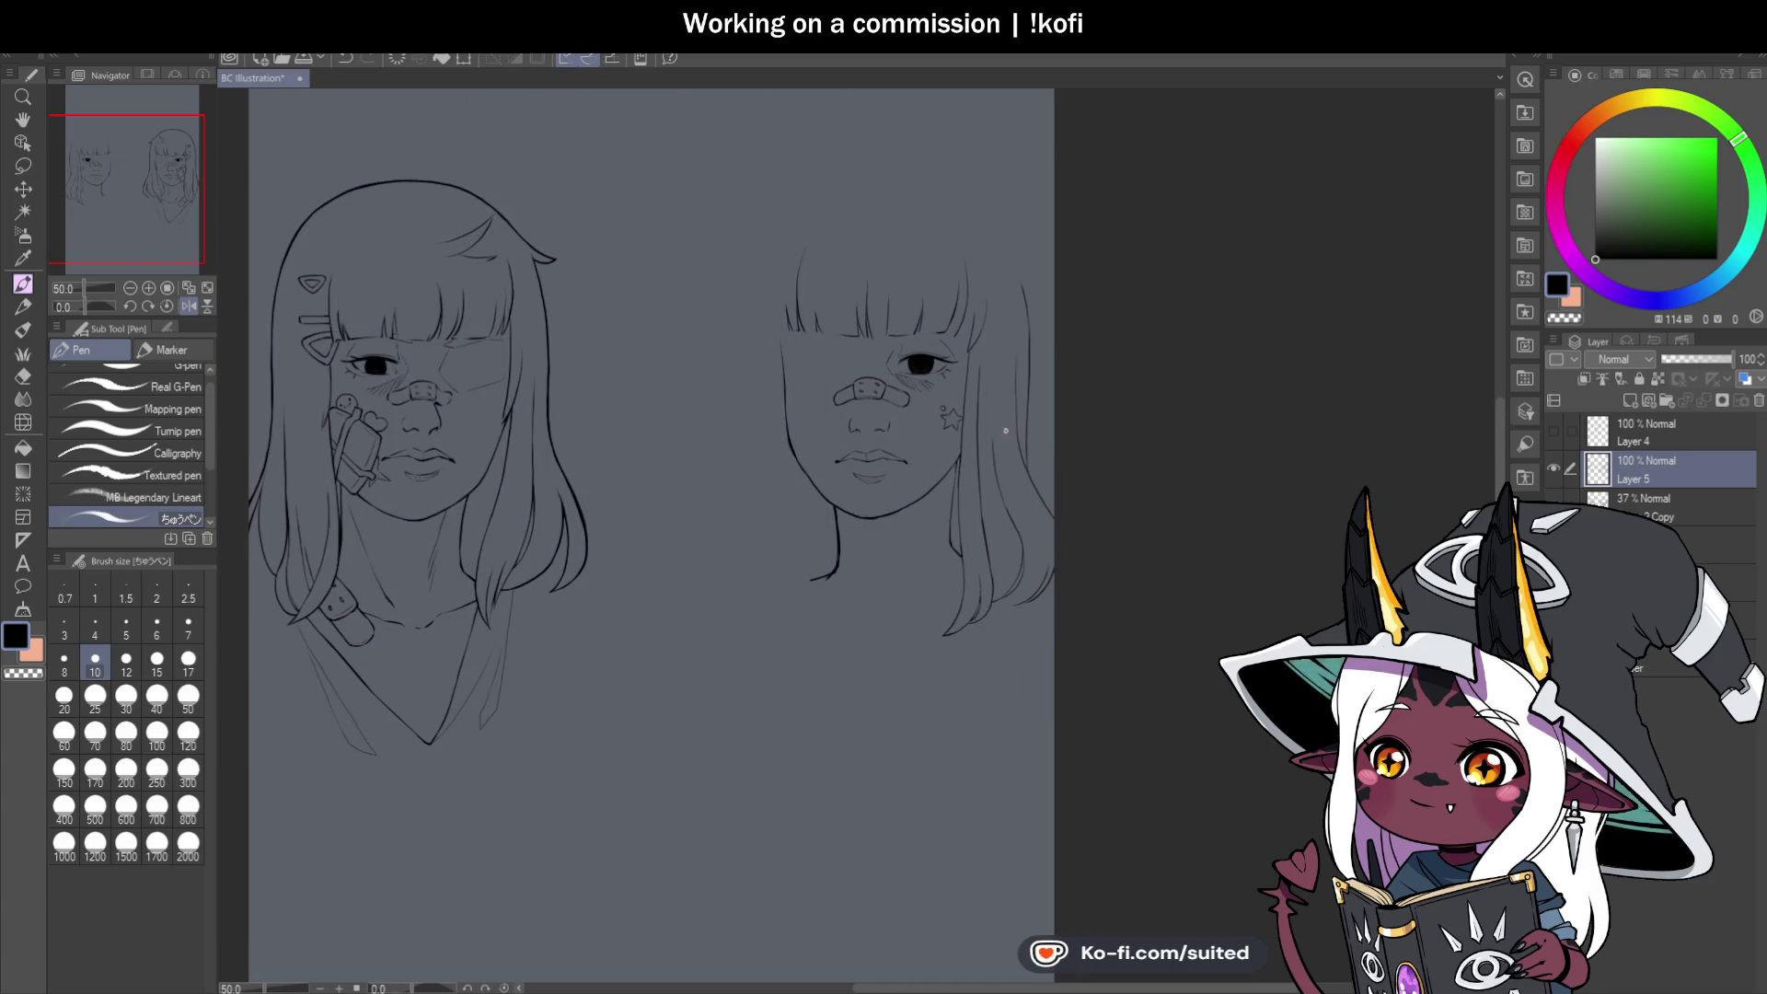
scroll(1006, 430, up, 2)
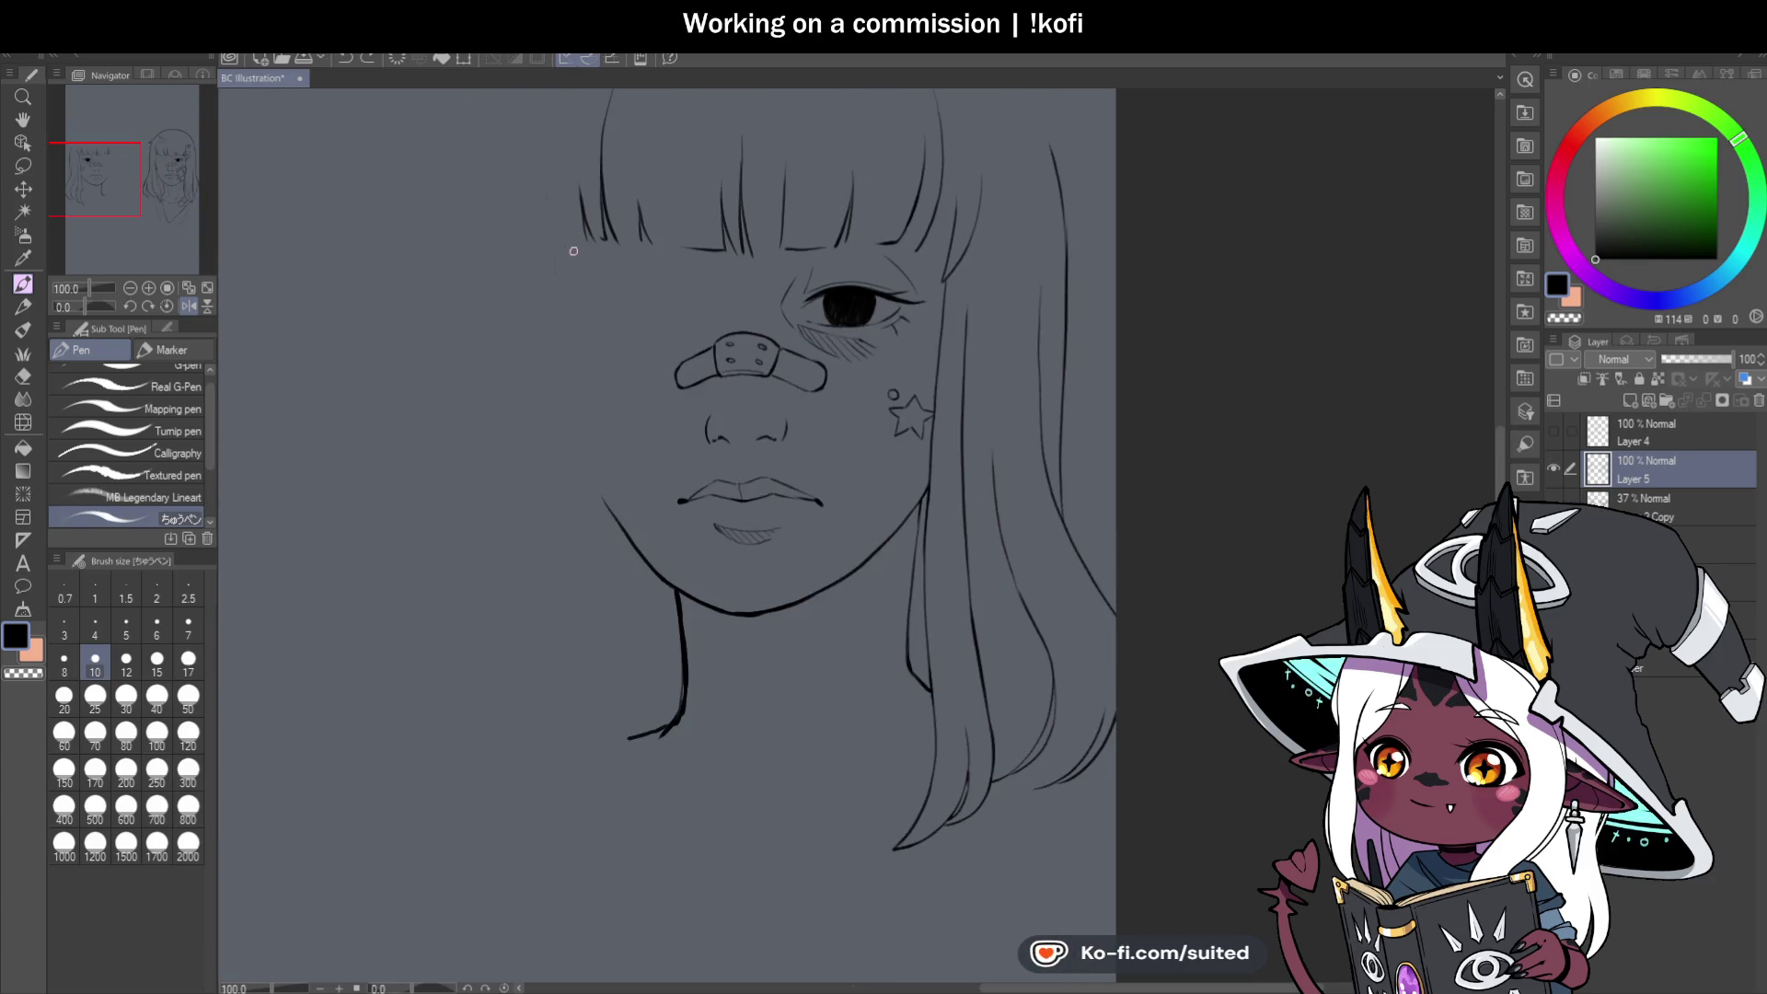
drag(576, 270, 588, 448)
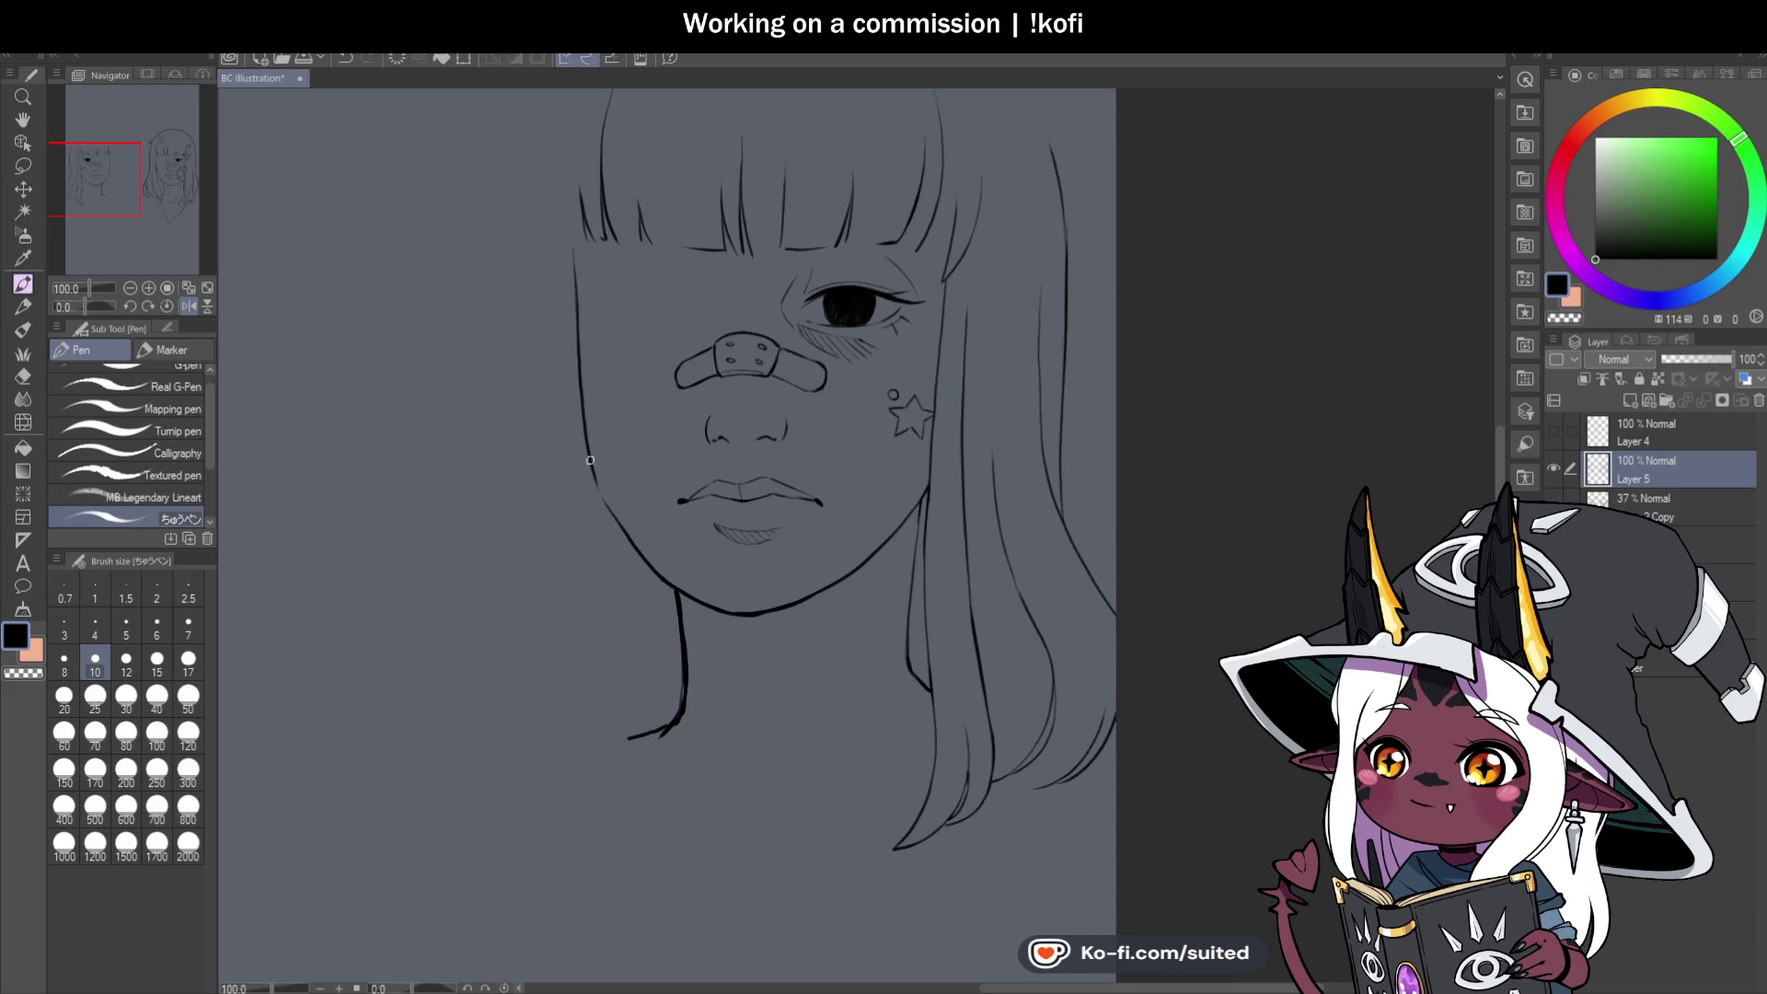
scroll(954, 416, down, 2)
scroll(1002, 490, down, 1)
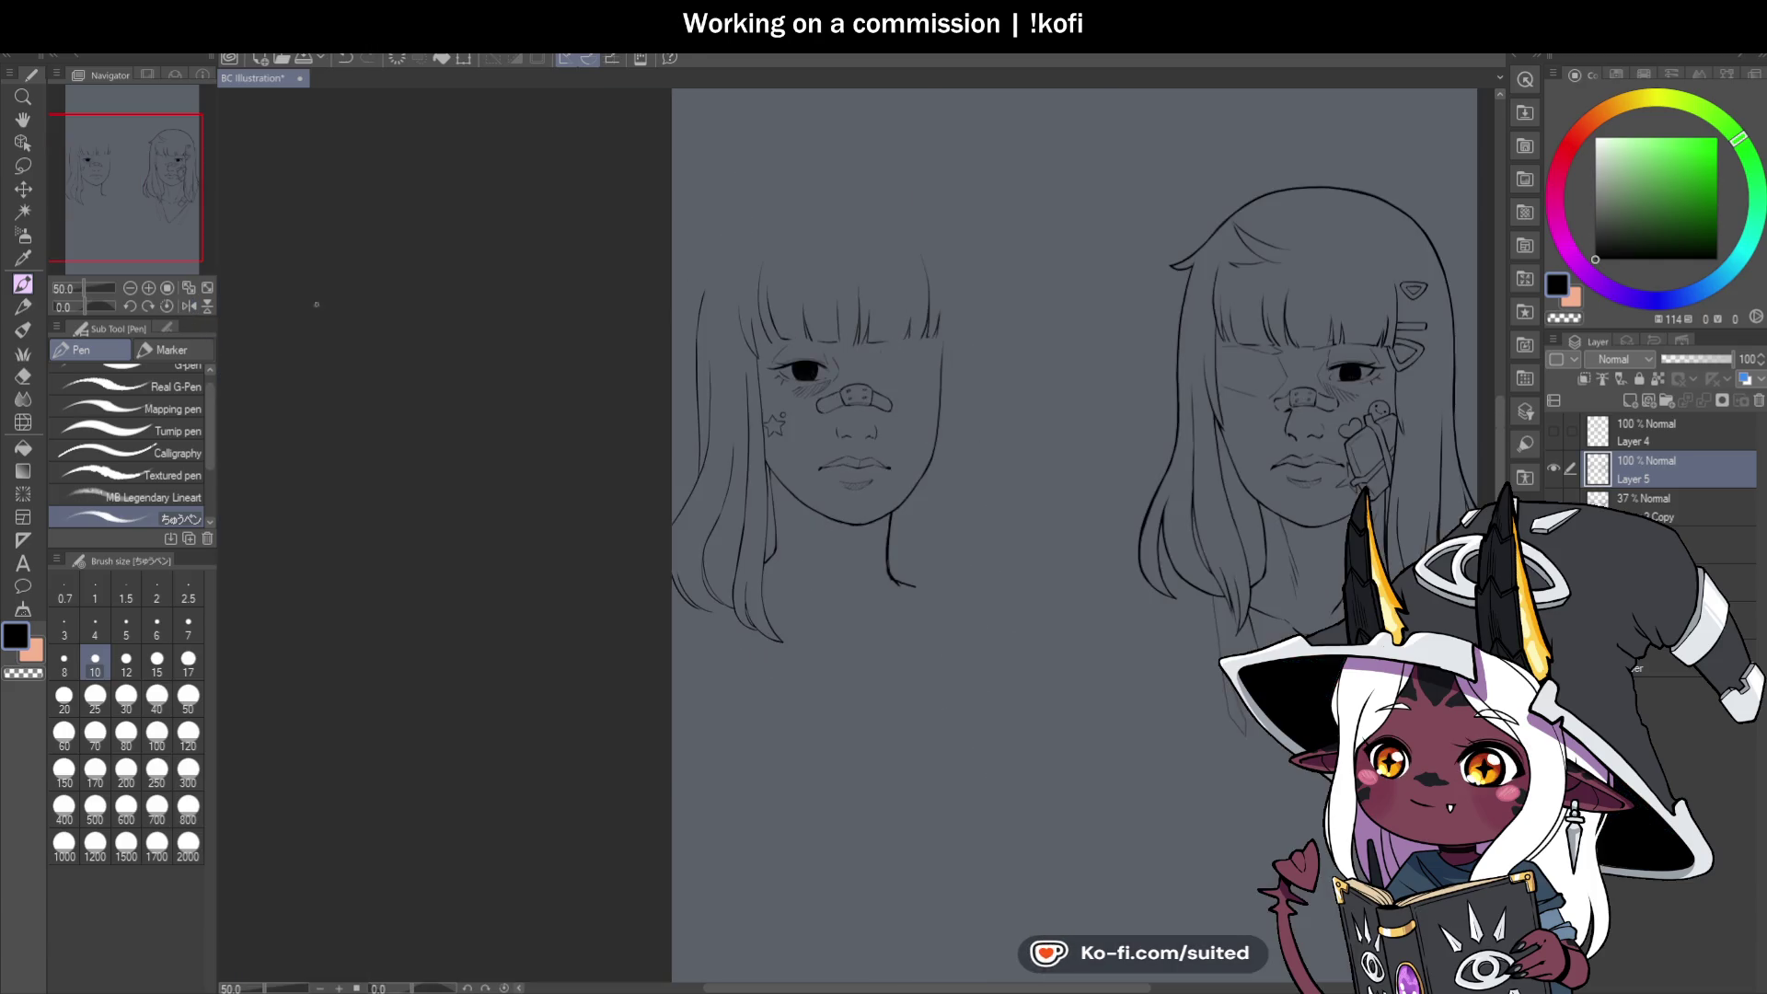
scroll(1002, 491, up, 2)
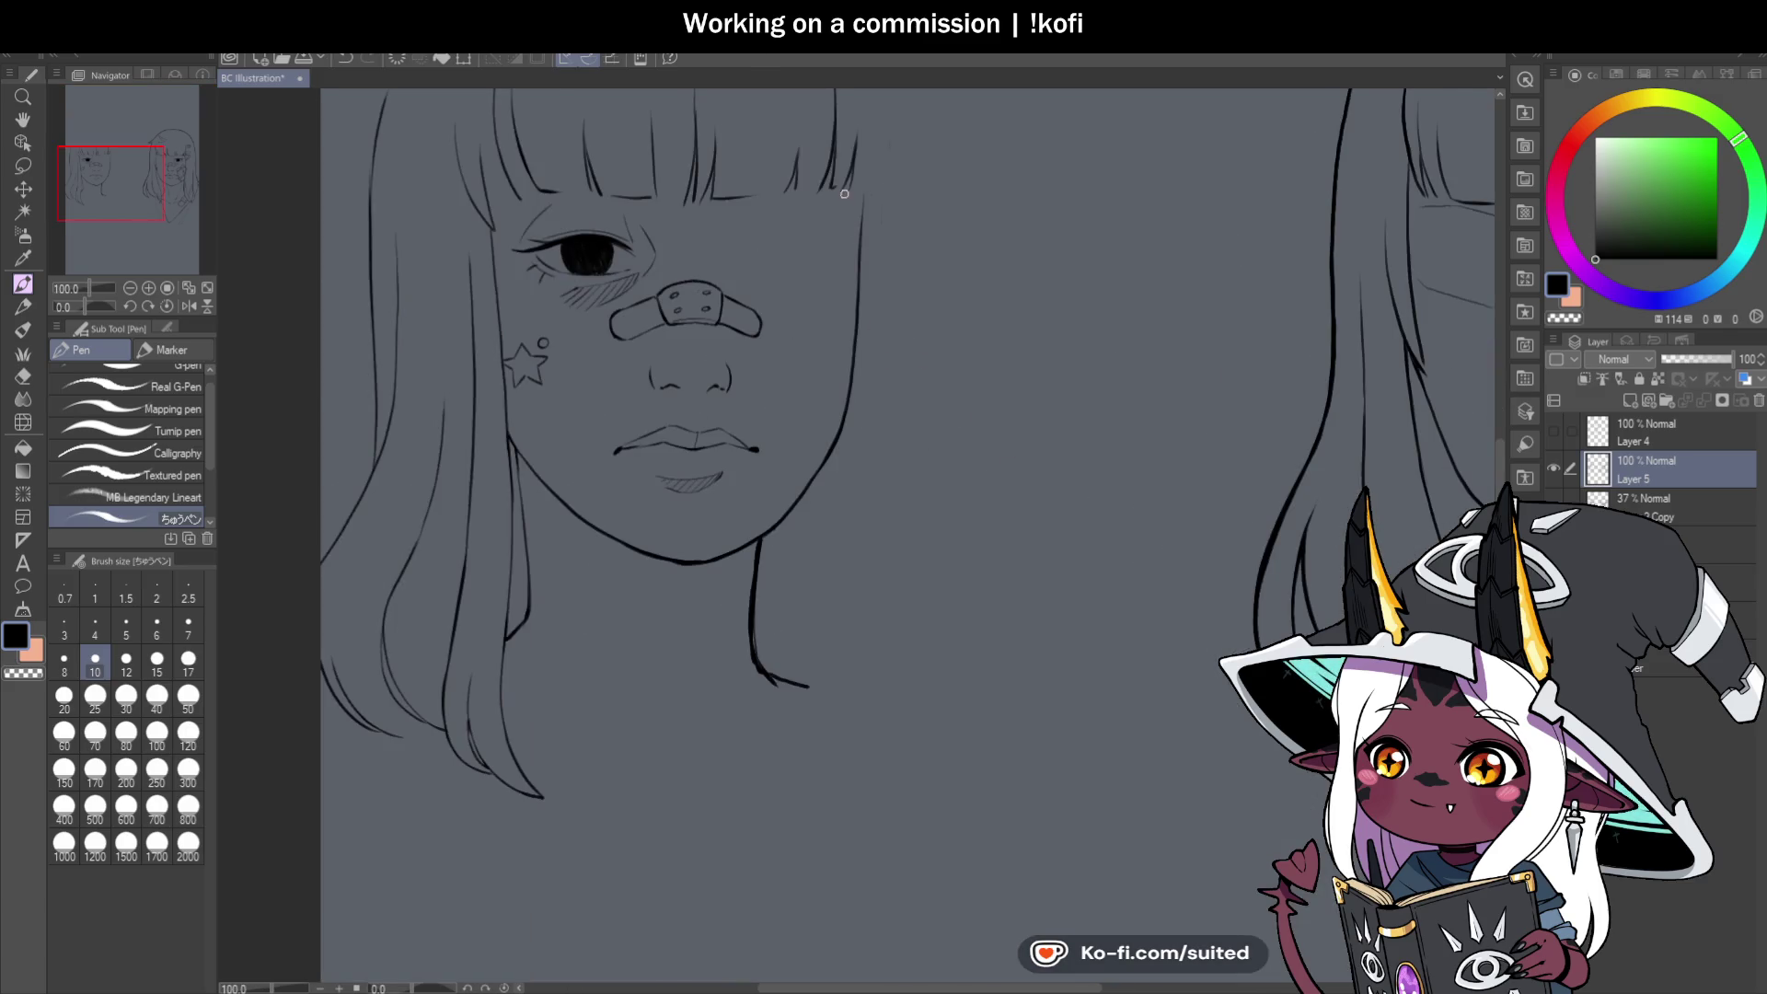
Ink the right hair edge down past the jaw, undoing a stray stroke.
drag(844, 193, 841, 332)
drag(836, 418, 847, 648)
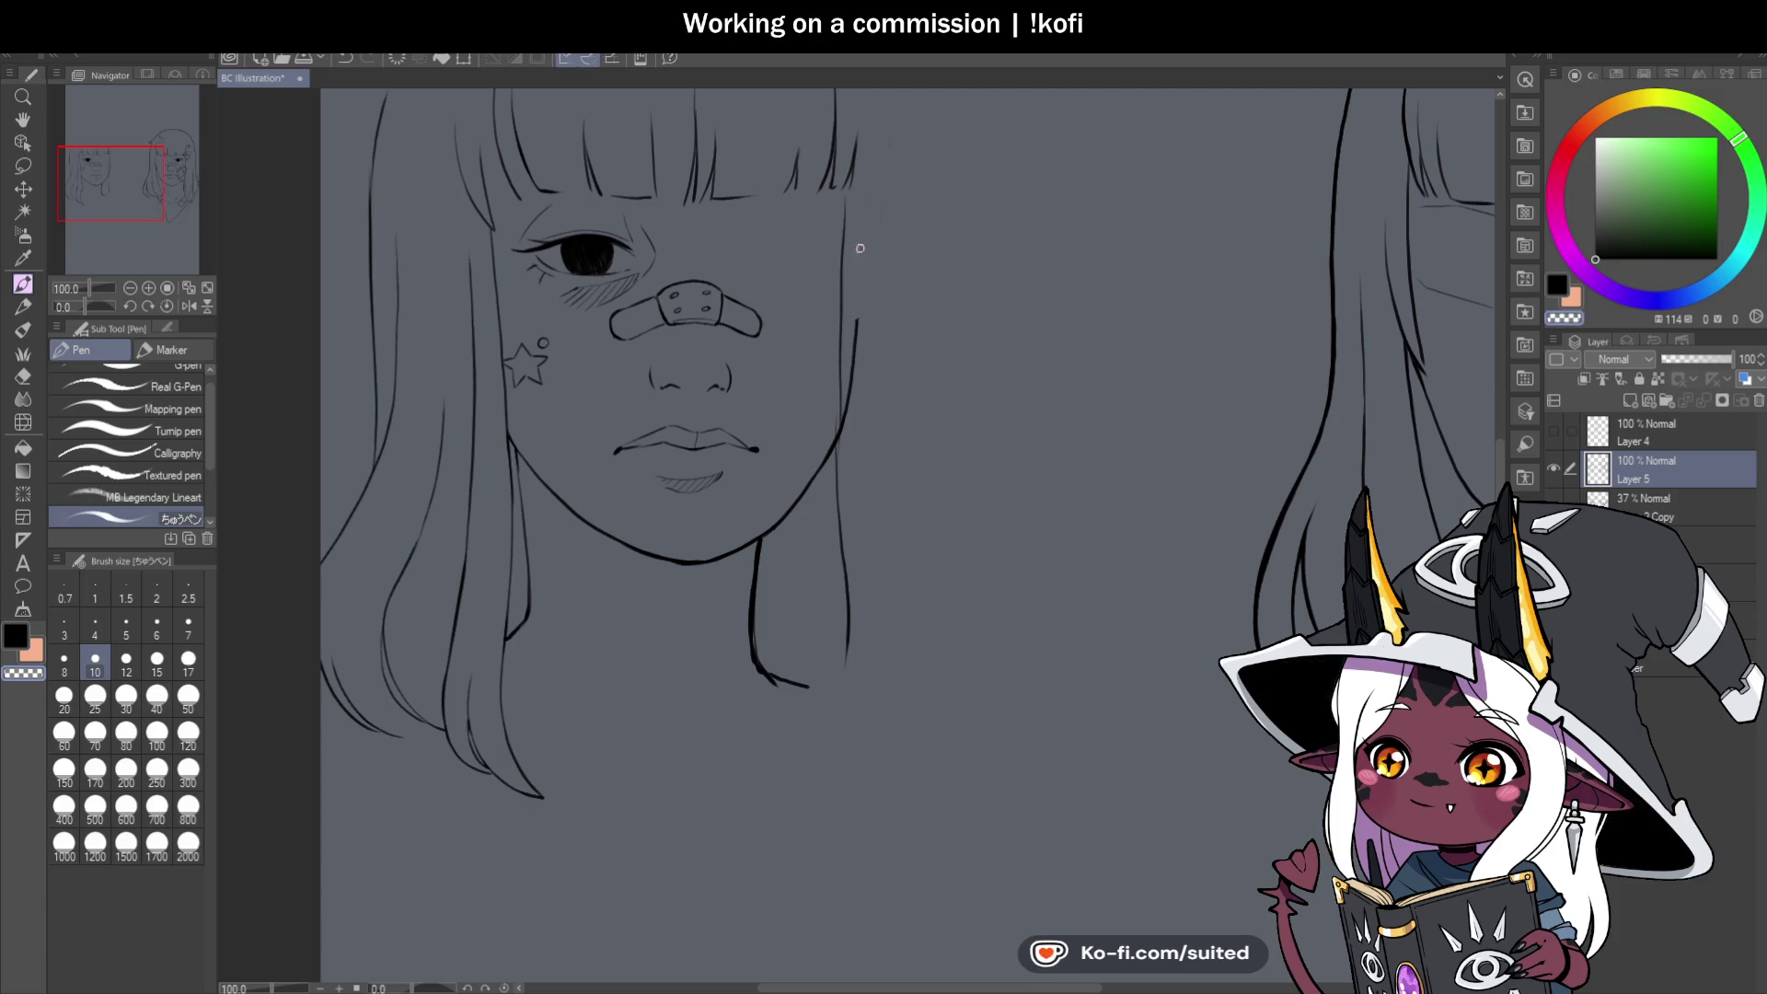
key(ctrl+z)
scroll(836, 460, up, 2)
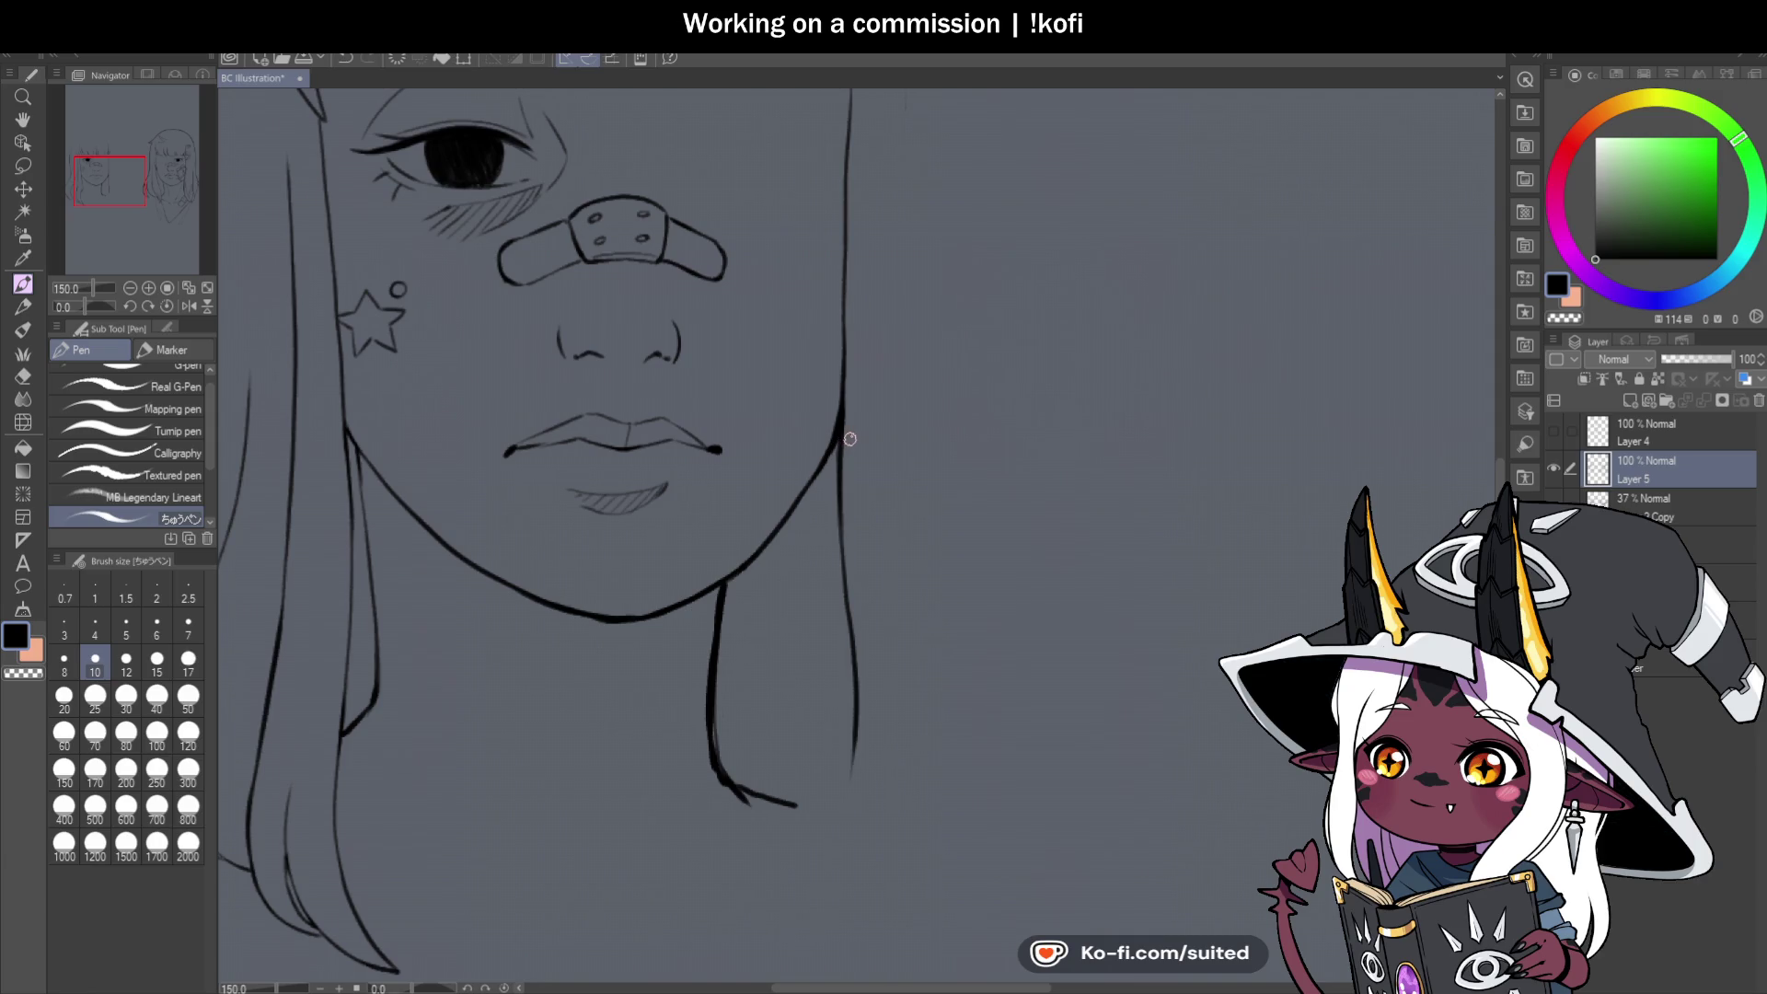
Bring back the rough hair and shoulder sketch beneath the lineart.
scroll(849, 439, down, 3)
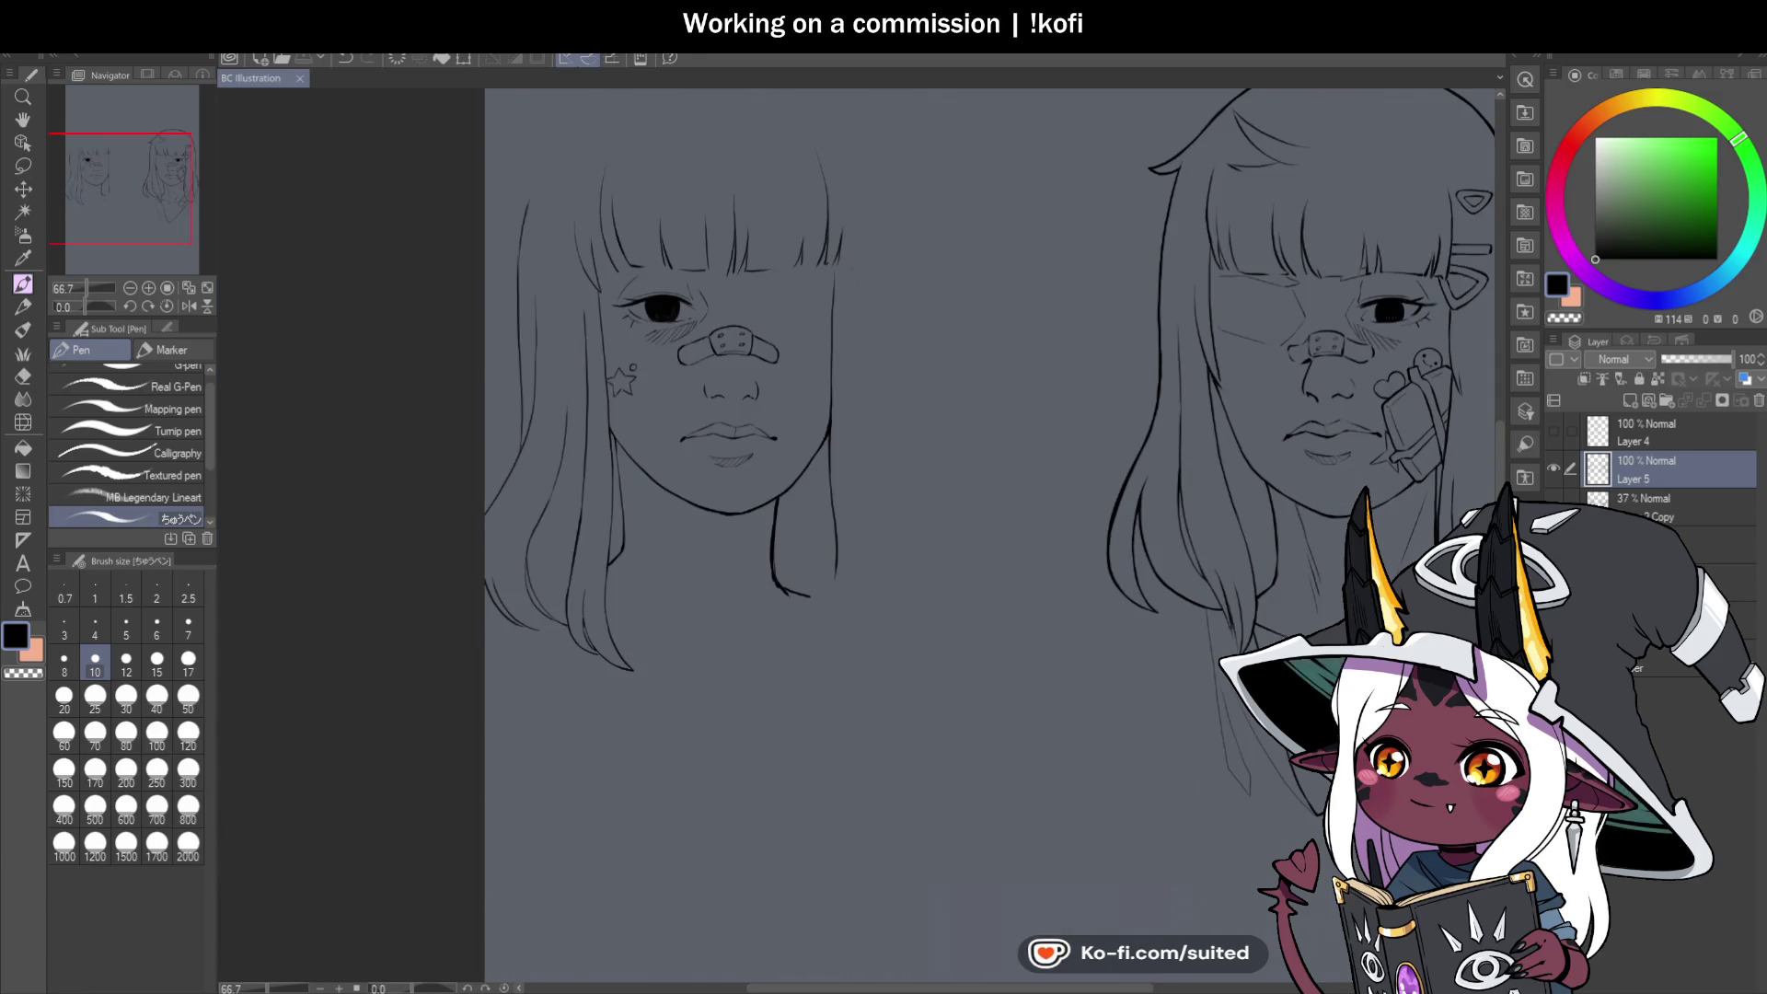
key(ctrl+z)
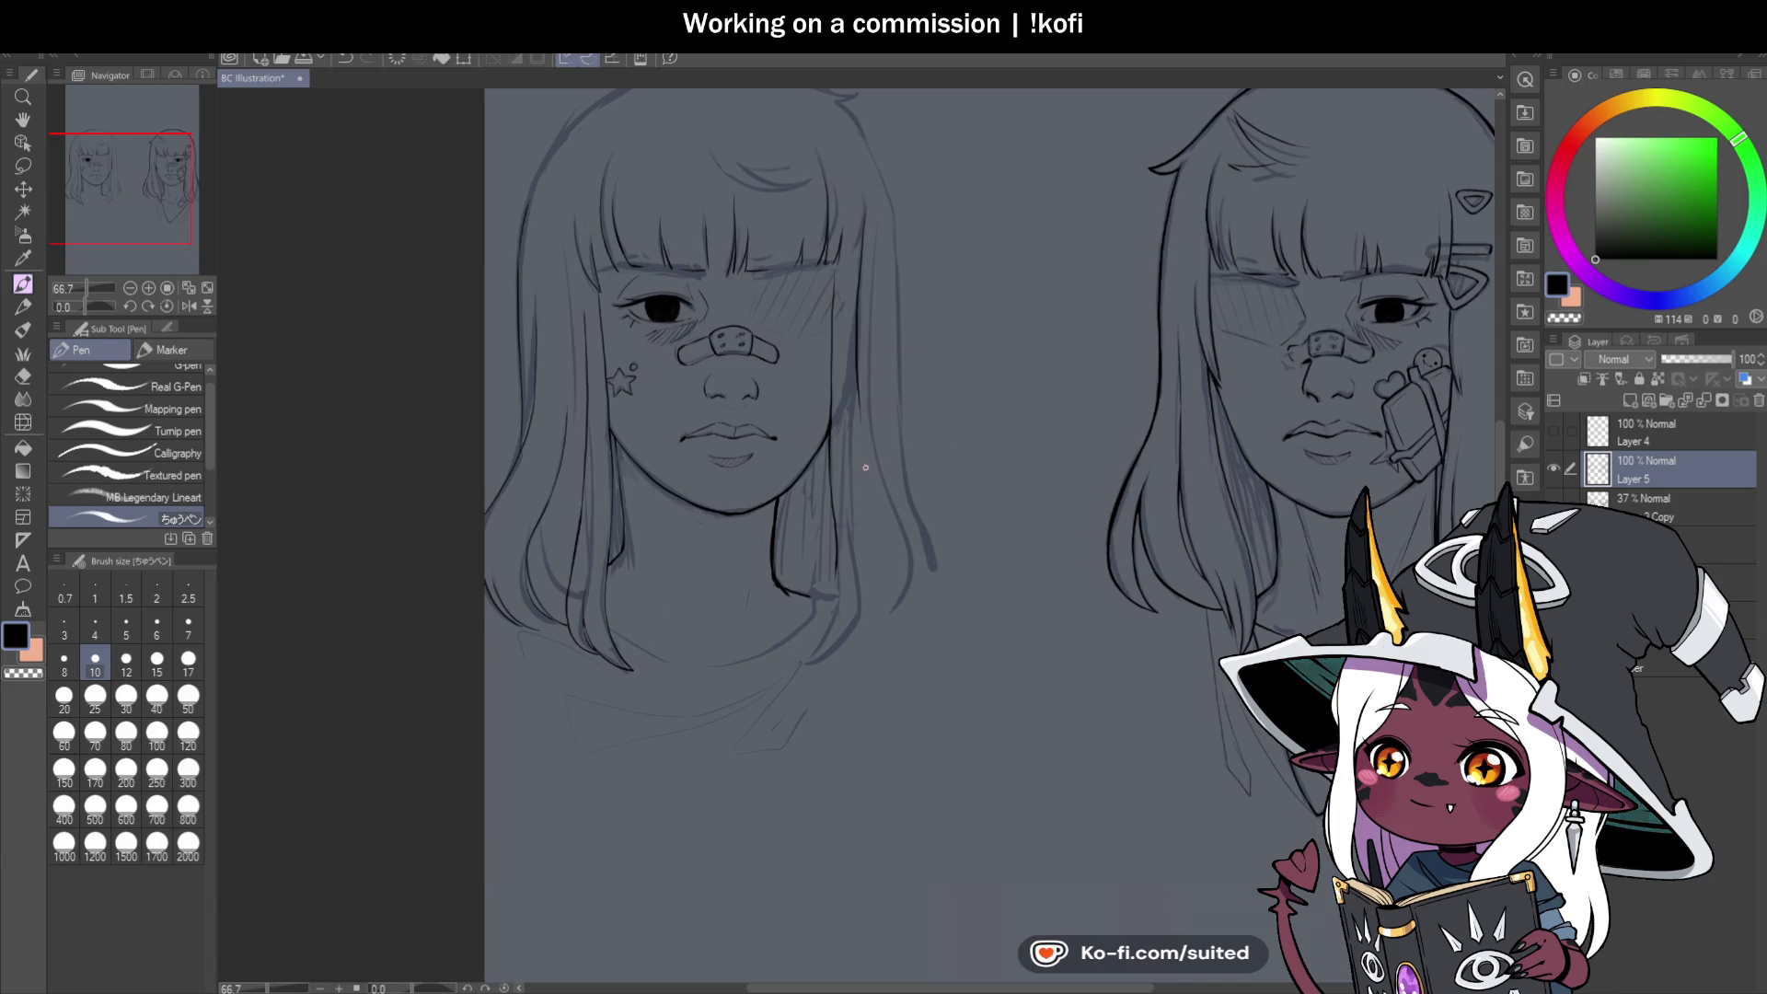
scroll(747, 526, up, 3)
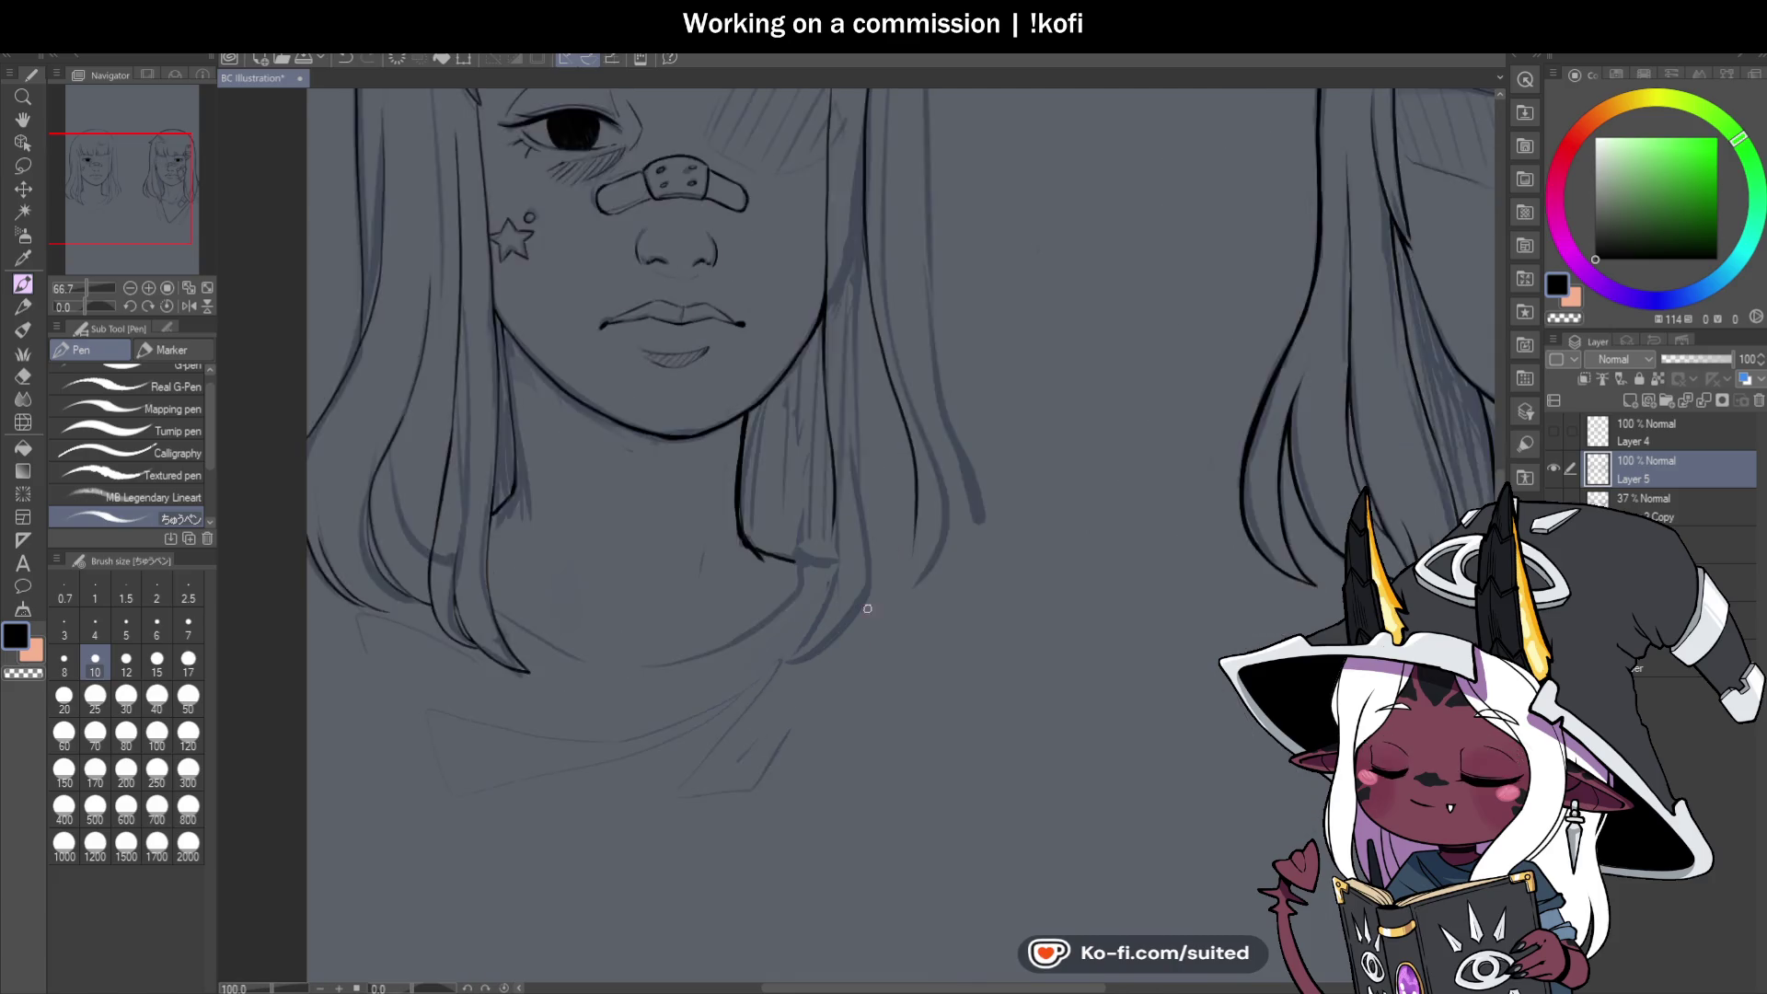
Ink the hair strands toward the shoulder, undoing strokes that come out wrong.
mouse_move(935, 479)
mouse_down()
mouse_move(865, 622)
mouse_move(742, 678)
mouse_up()
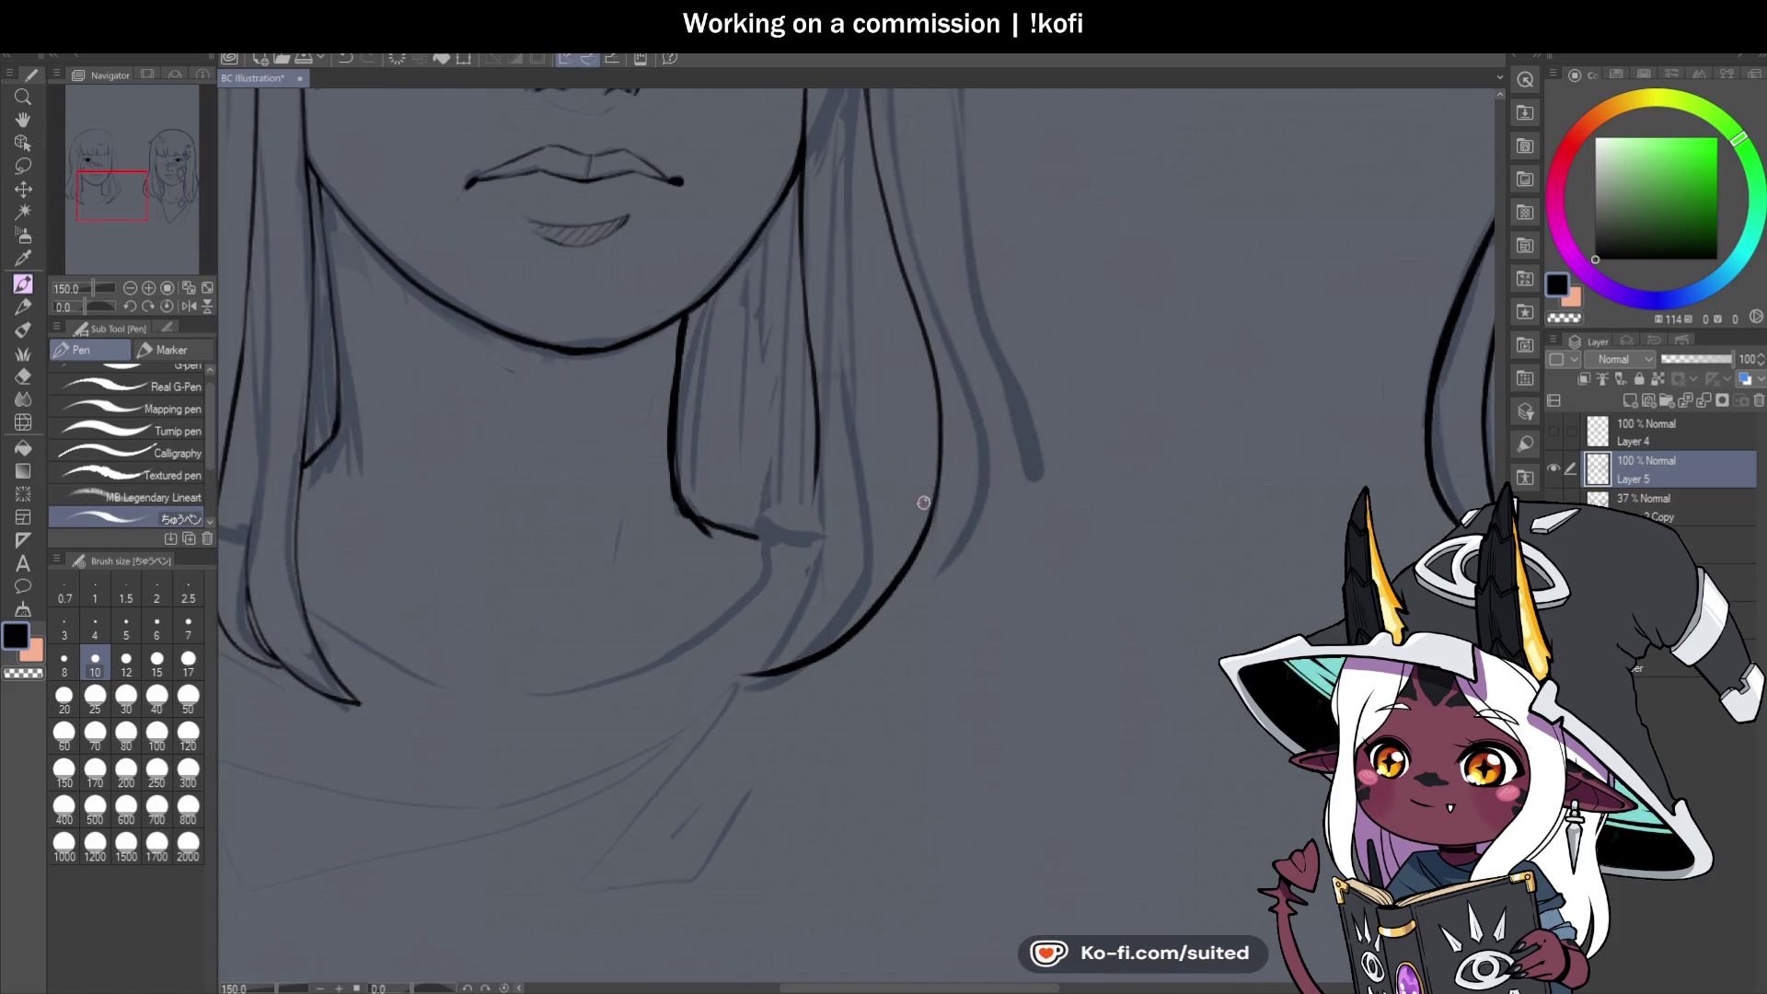
key(ctrl+z)
drag(801, 281, 804, 433)
key(ctrl+z)
mouse_move(804, 373)
mouse_down()
mouse_move(773, 532)
mouse_move(690, 605)
mouse_up()
key(ctrl+z)
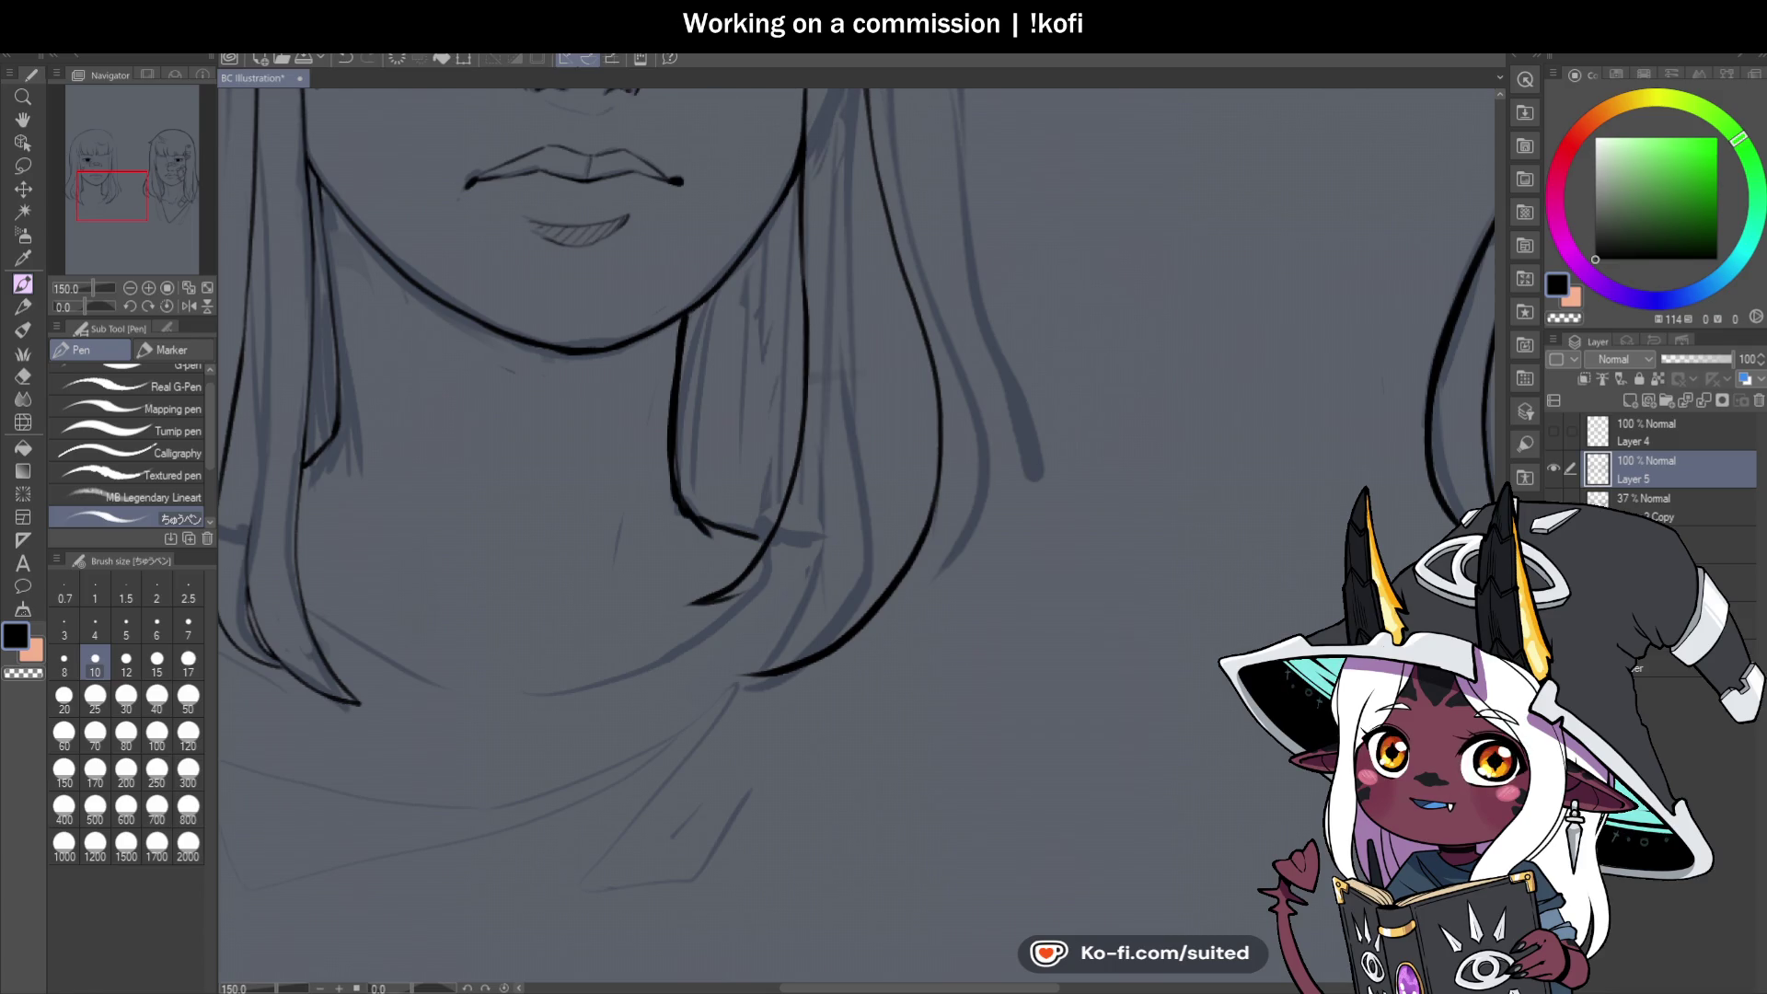
scroll(661, 521, down, 5)
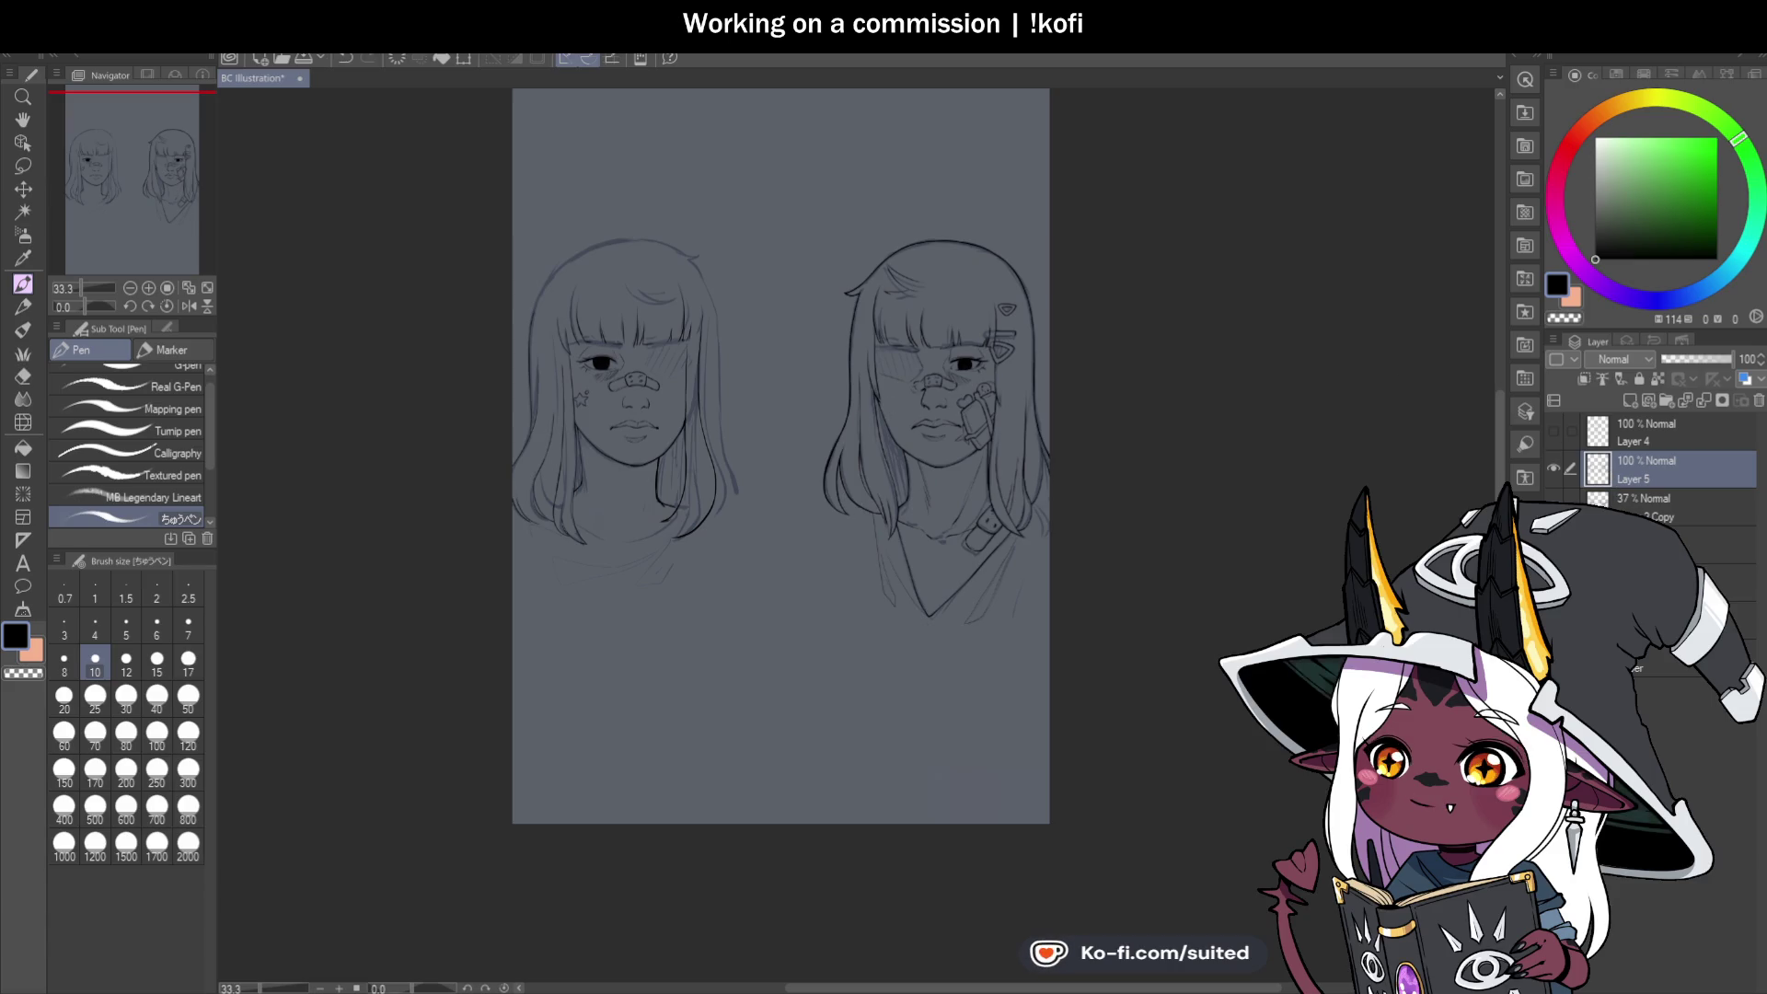
click(1548, 423)
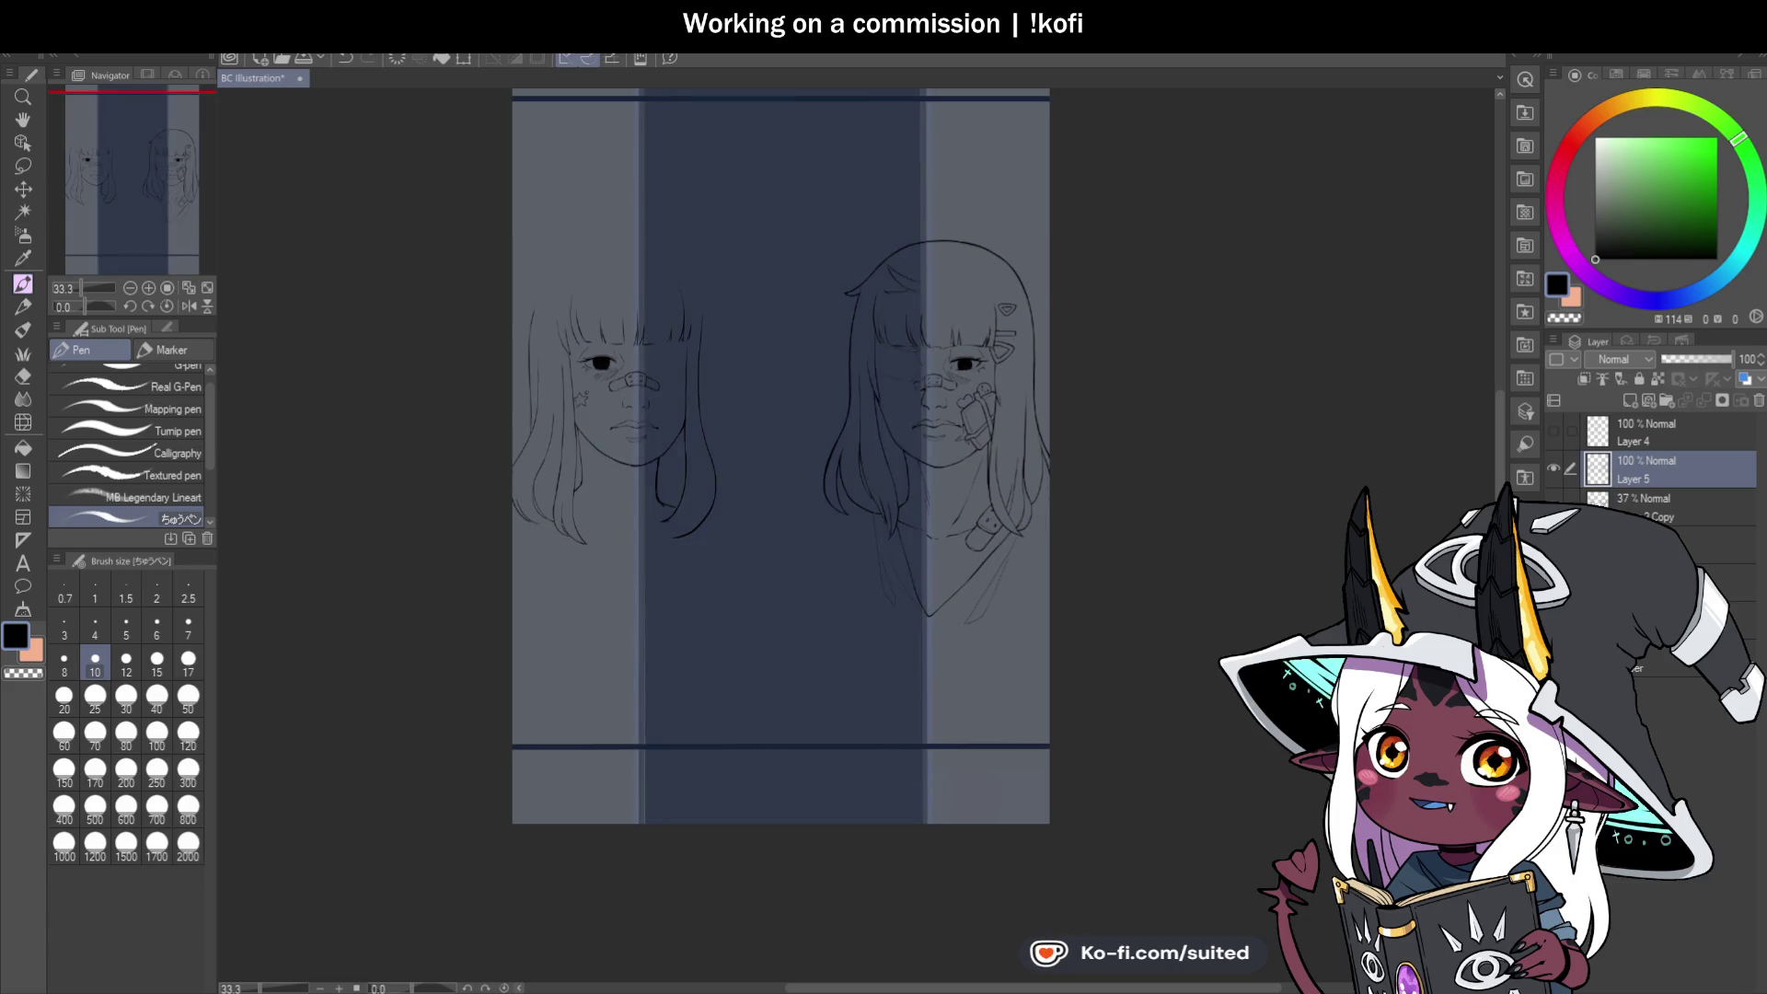
click(1551, 429)
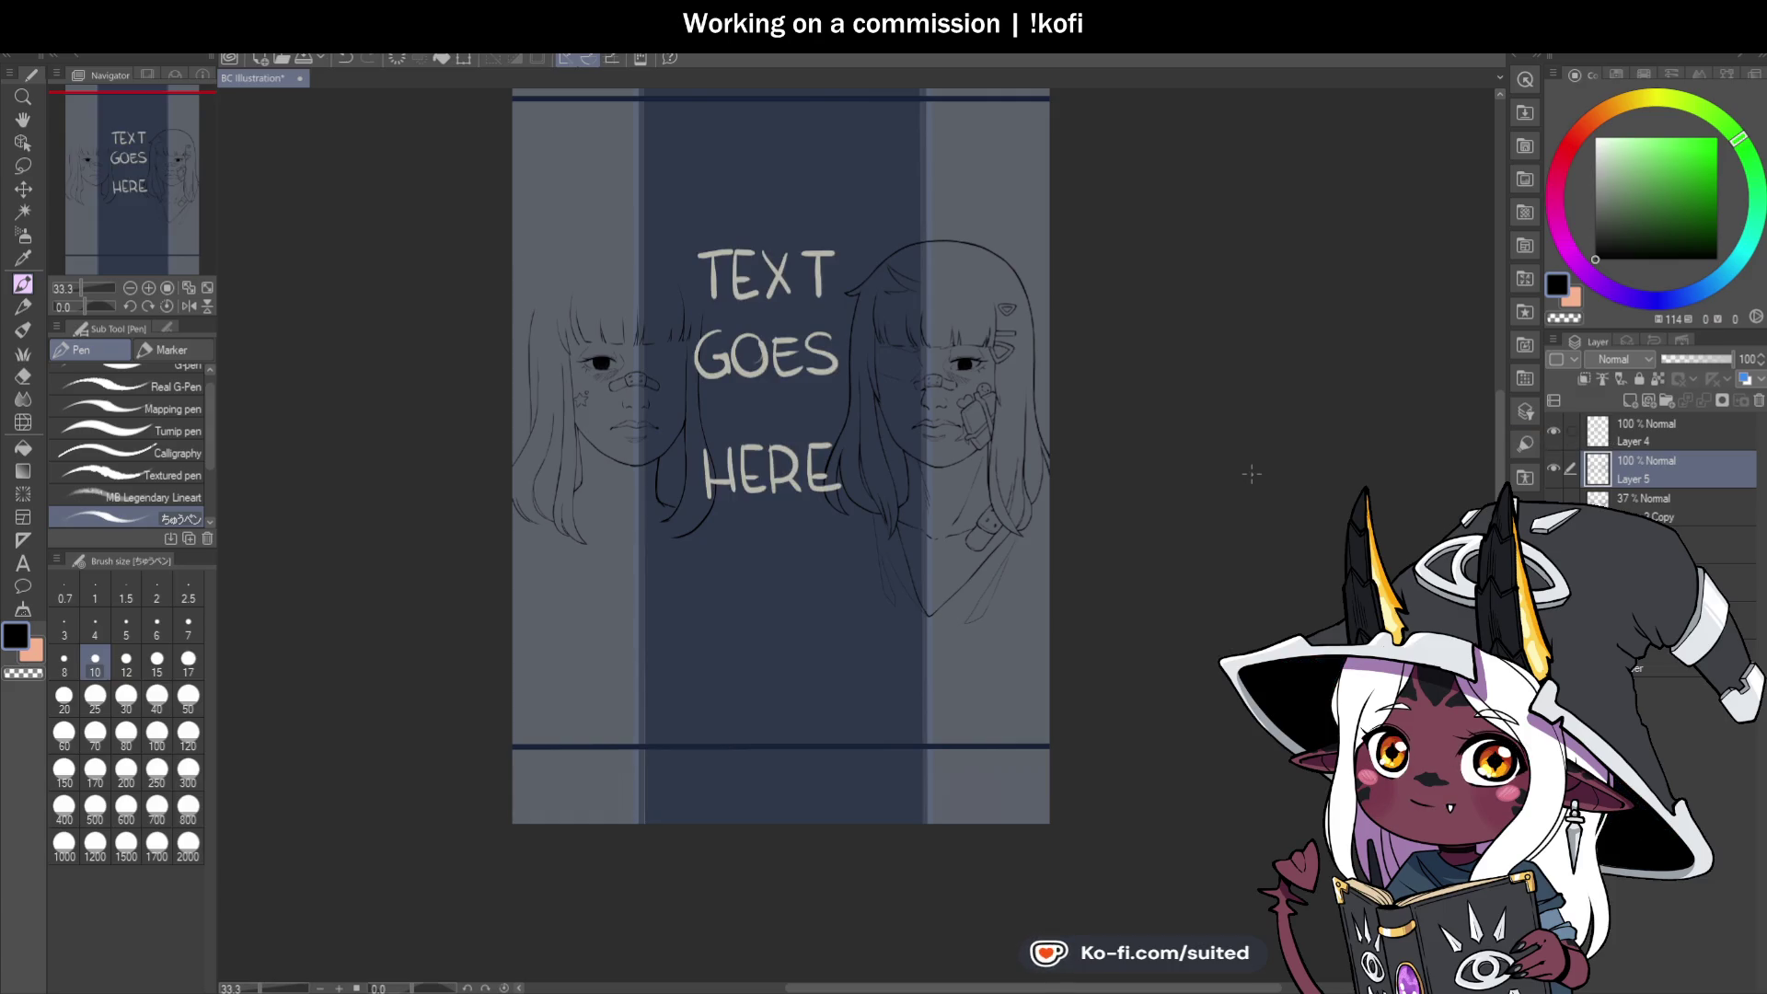
scroll(934, 268, up, 1)
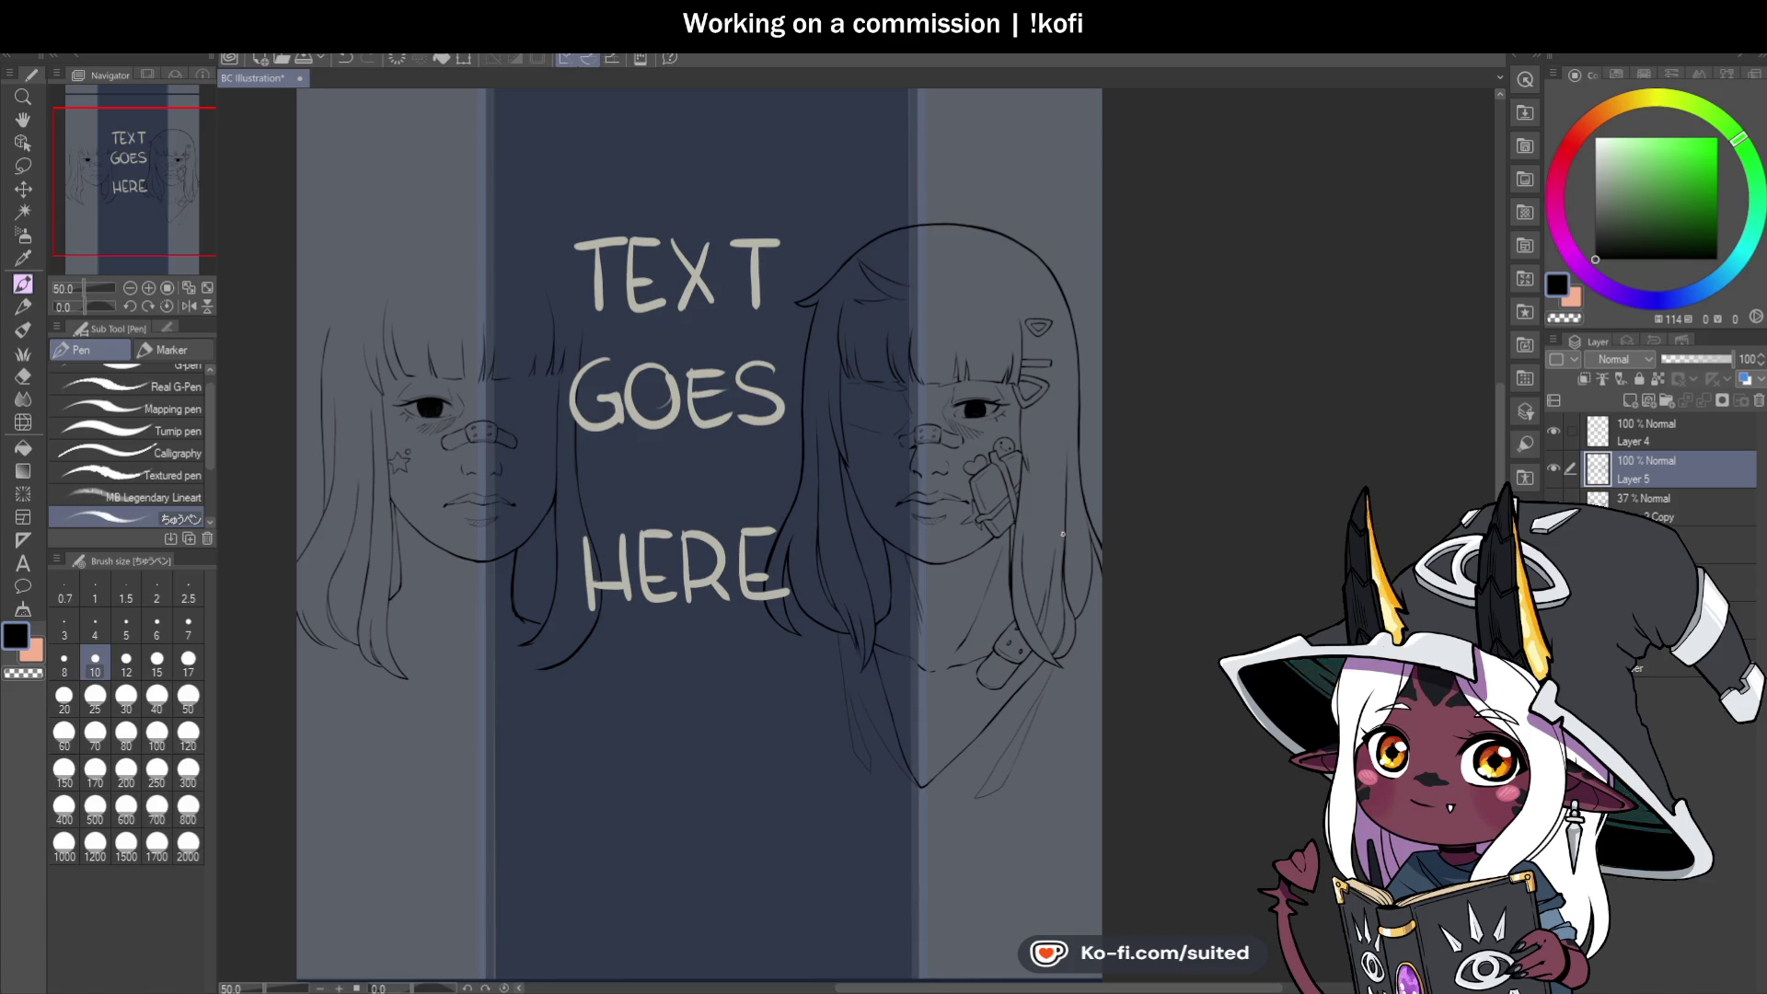
scroll(1063, 534, down, 1)
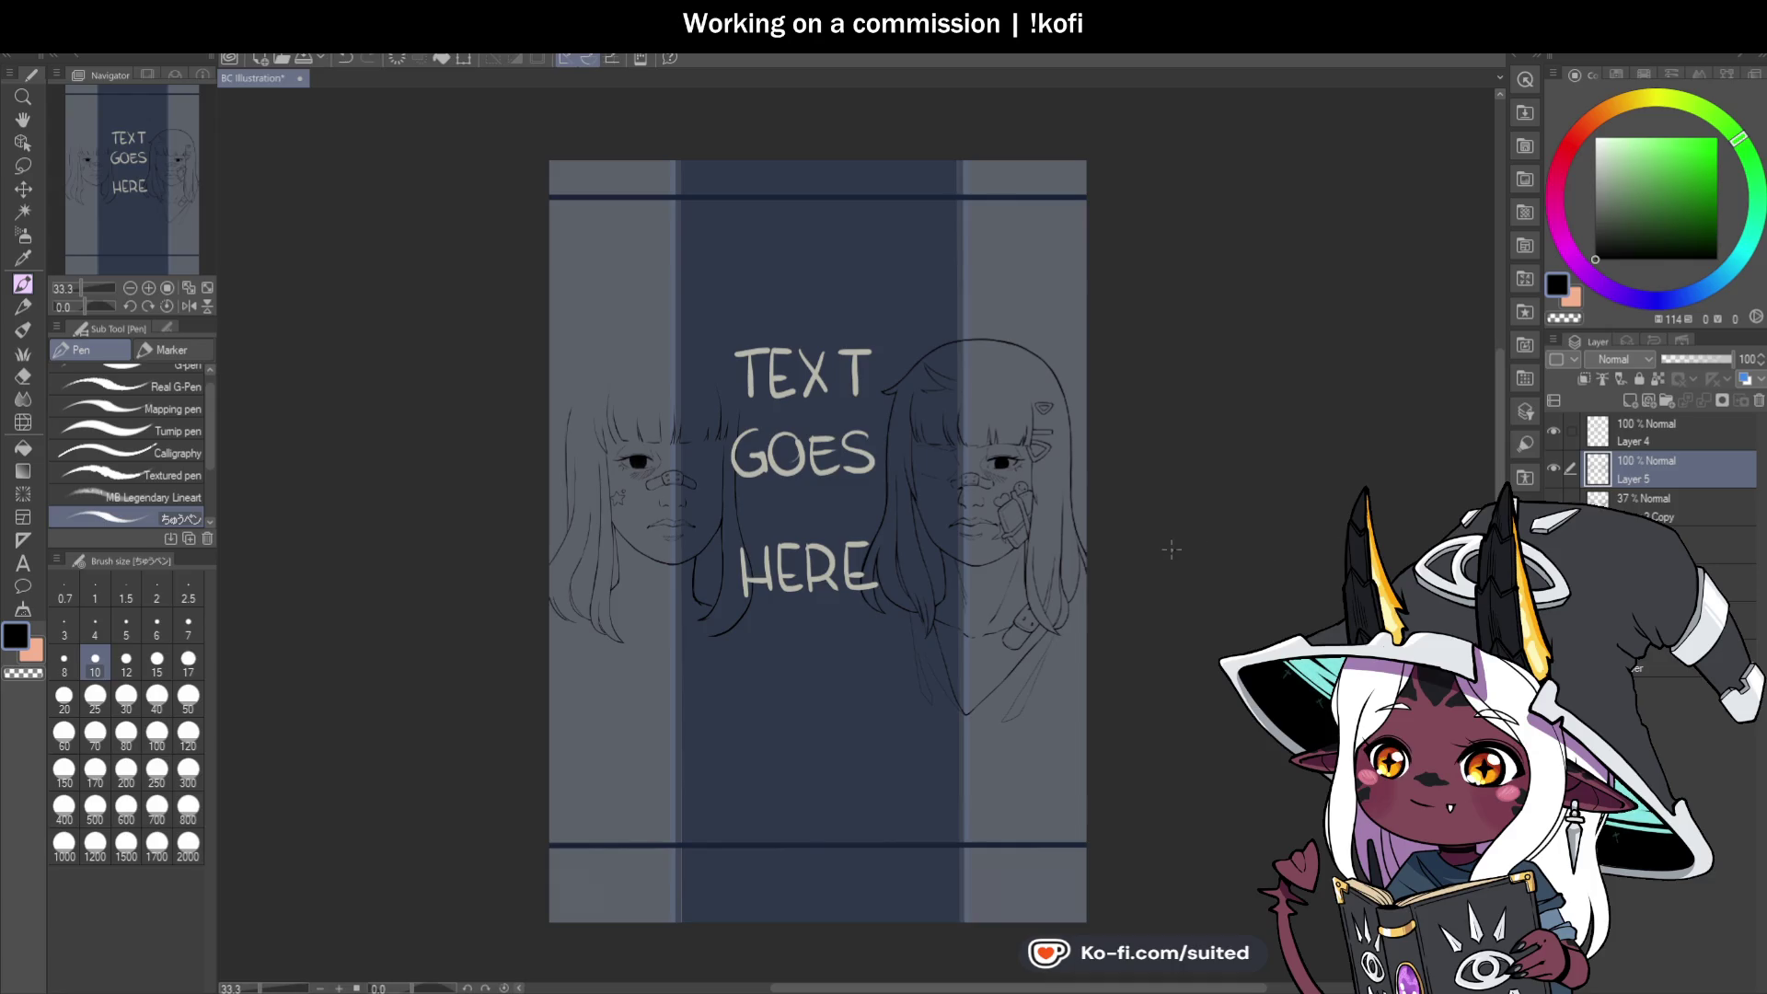
click(1557, 429)
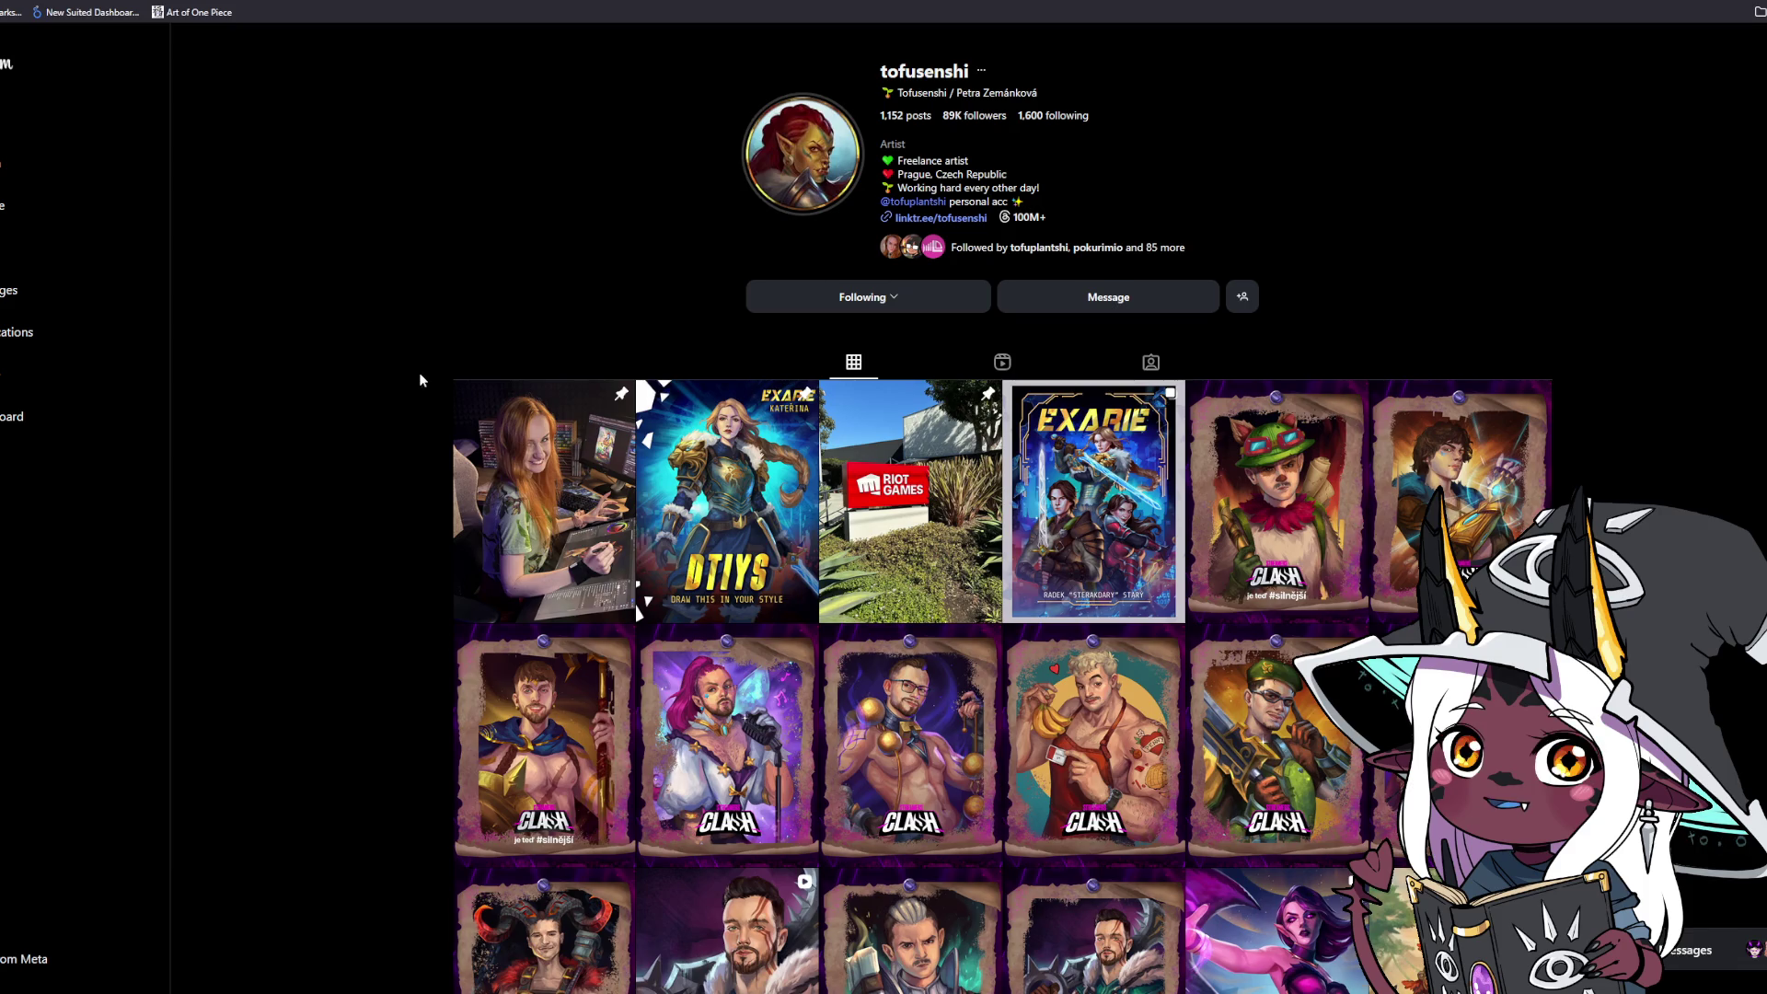
Scroll the artist's post grid and open the 'Exarie' book-cover post.
scroll(417, 402, down, 1)
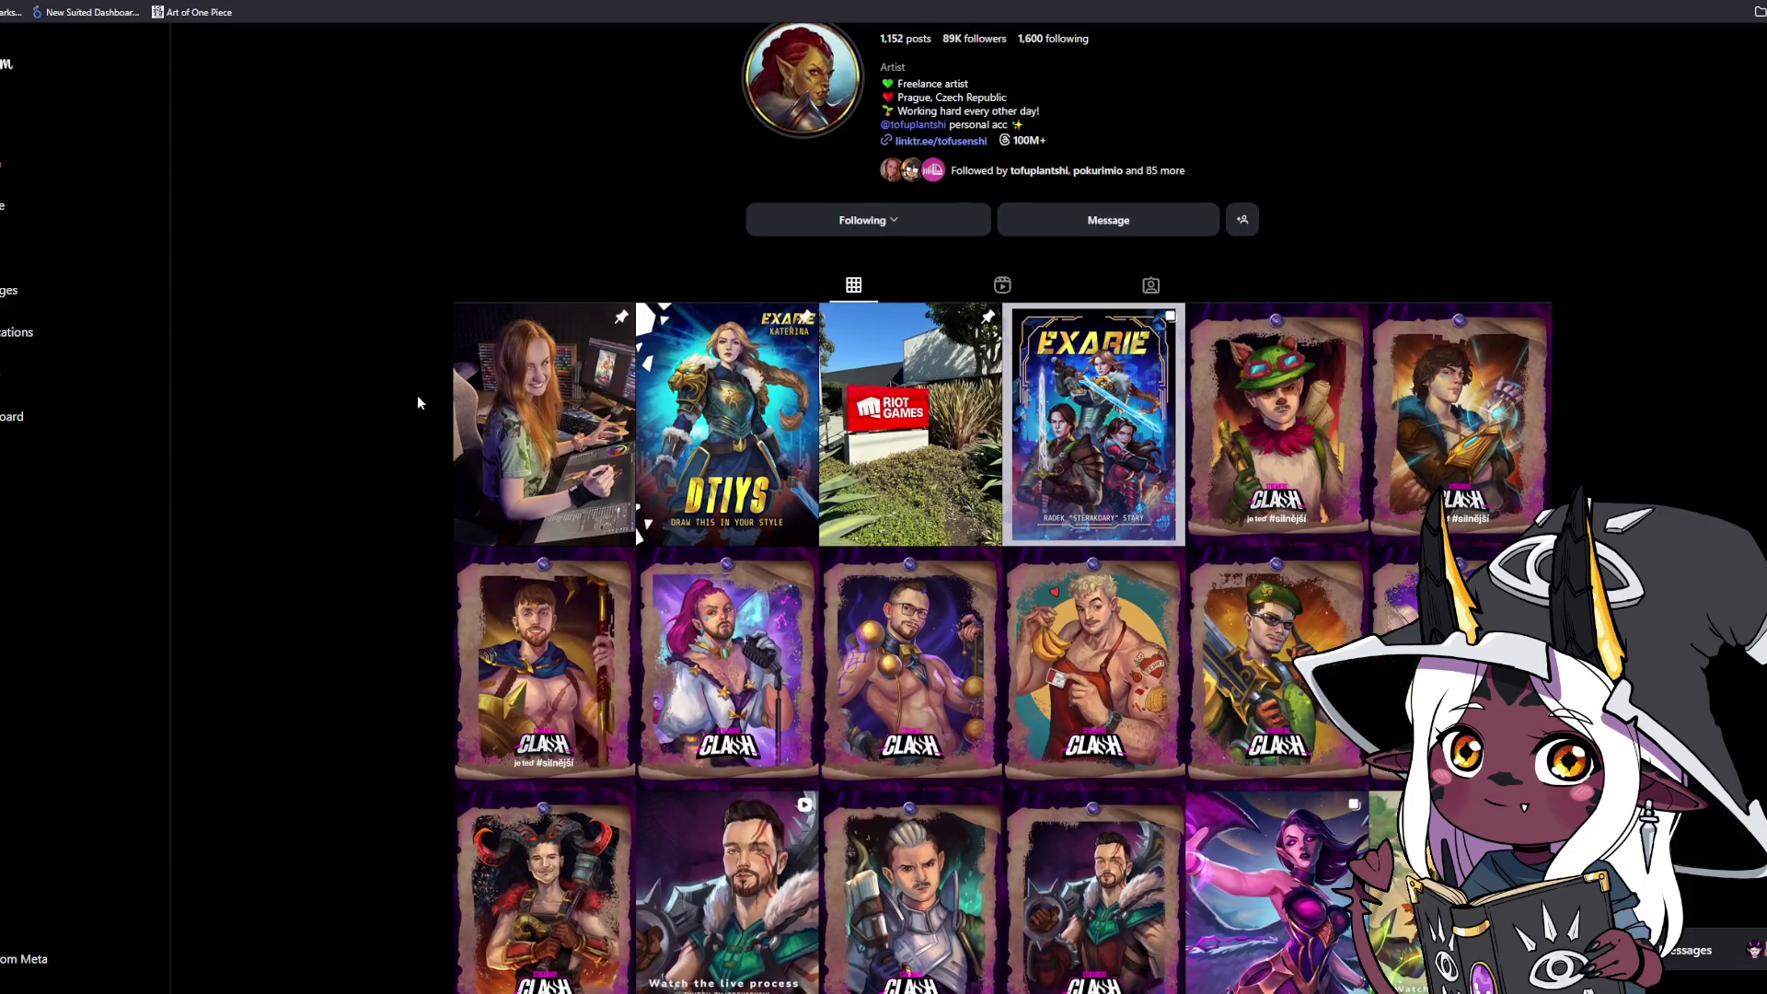
click(1120, 499)
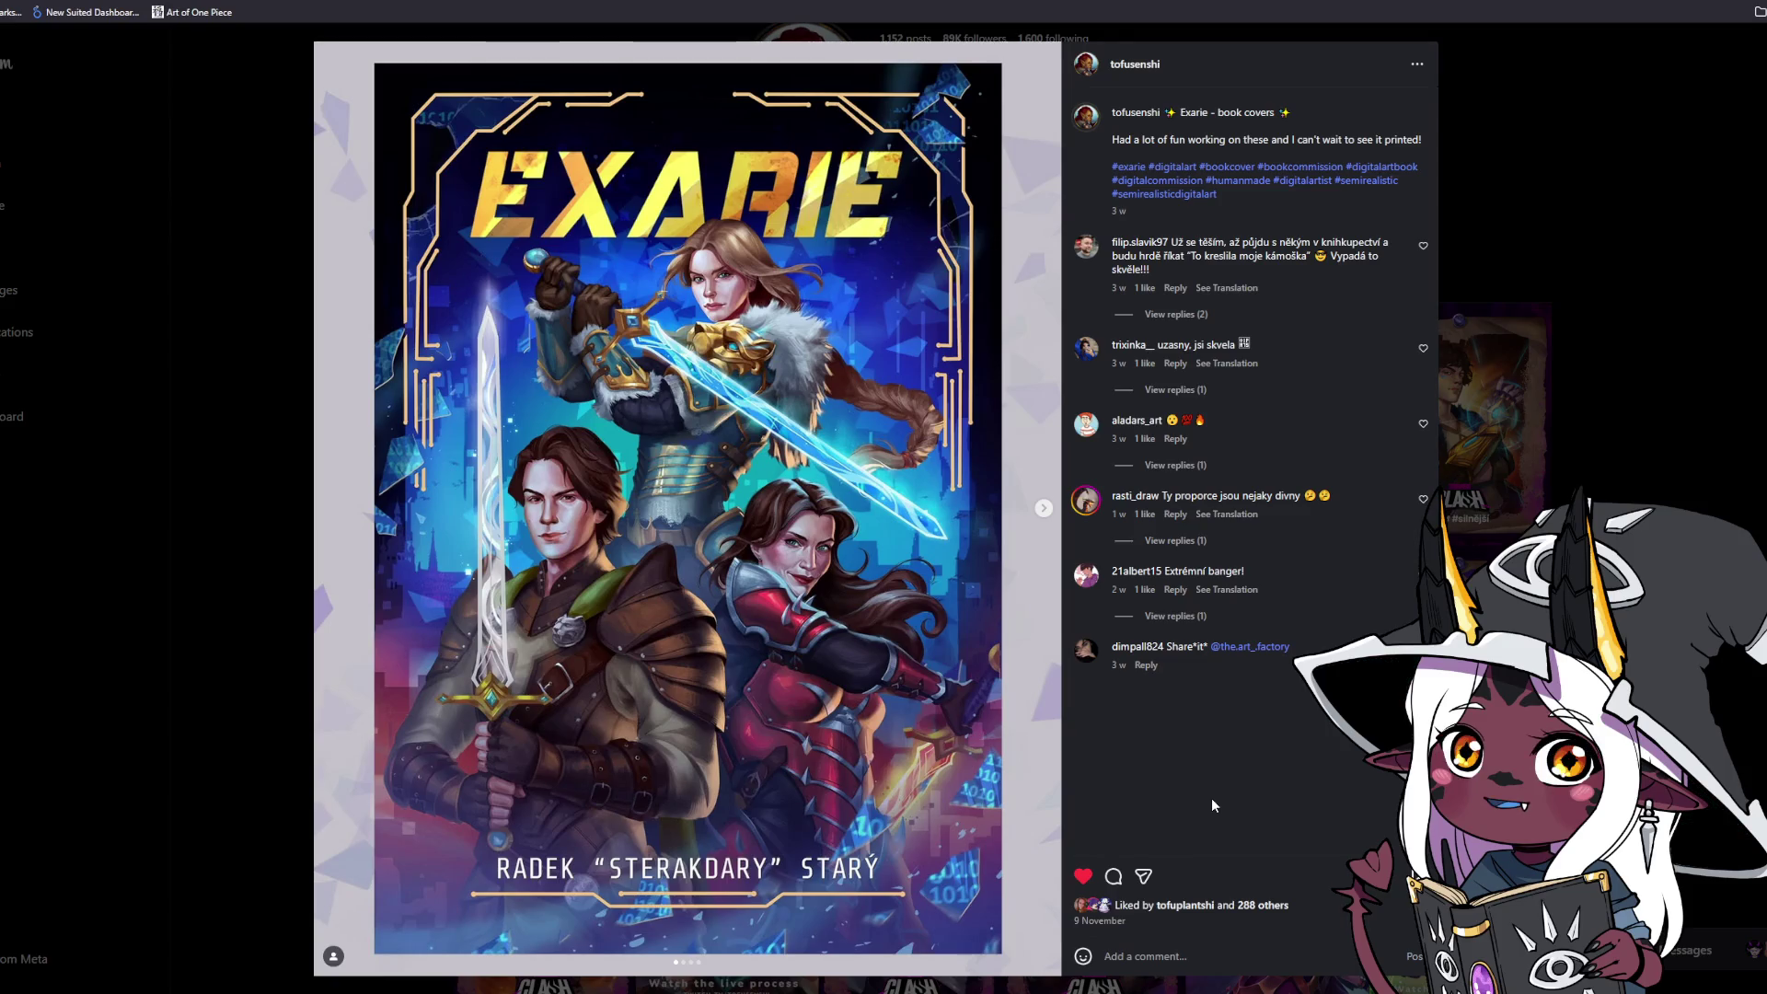
click(1044, 509)
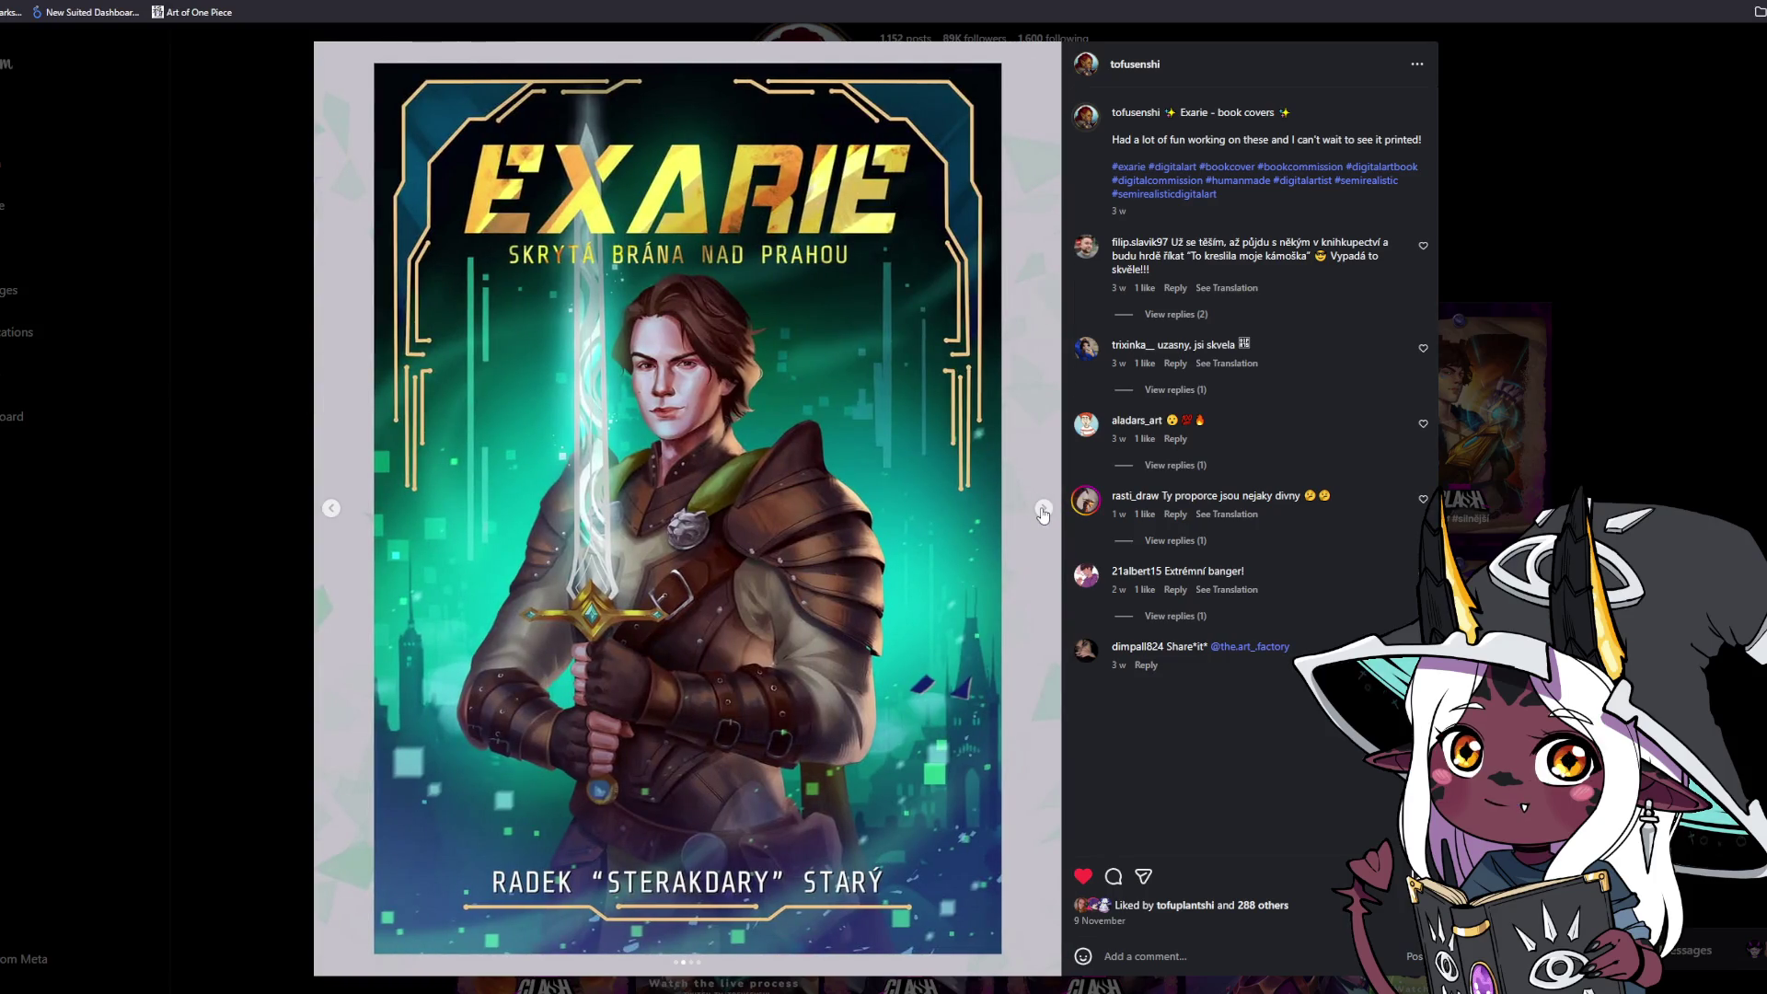
click(1043, 512)
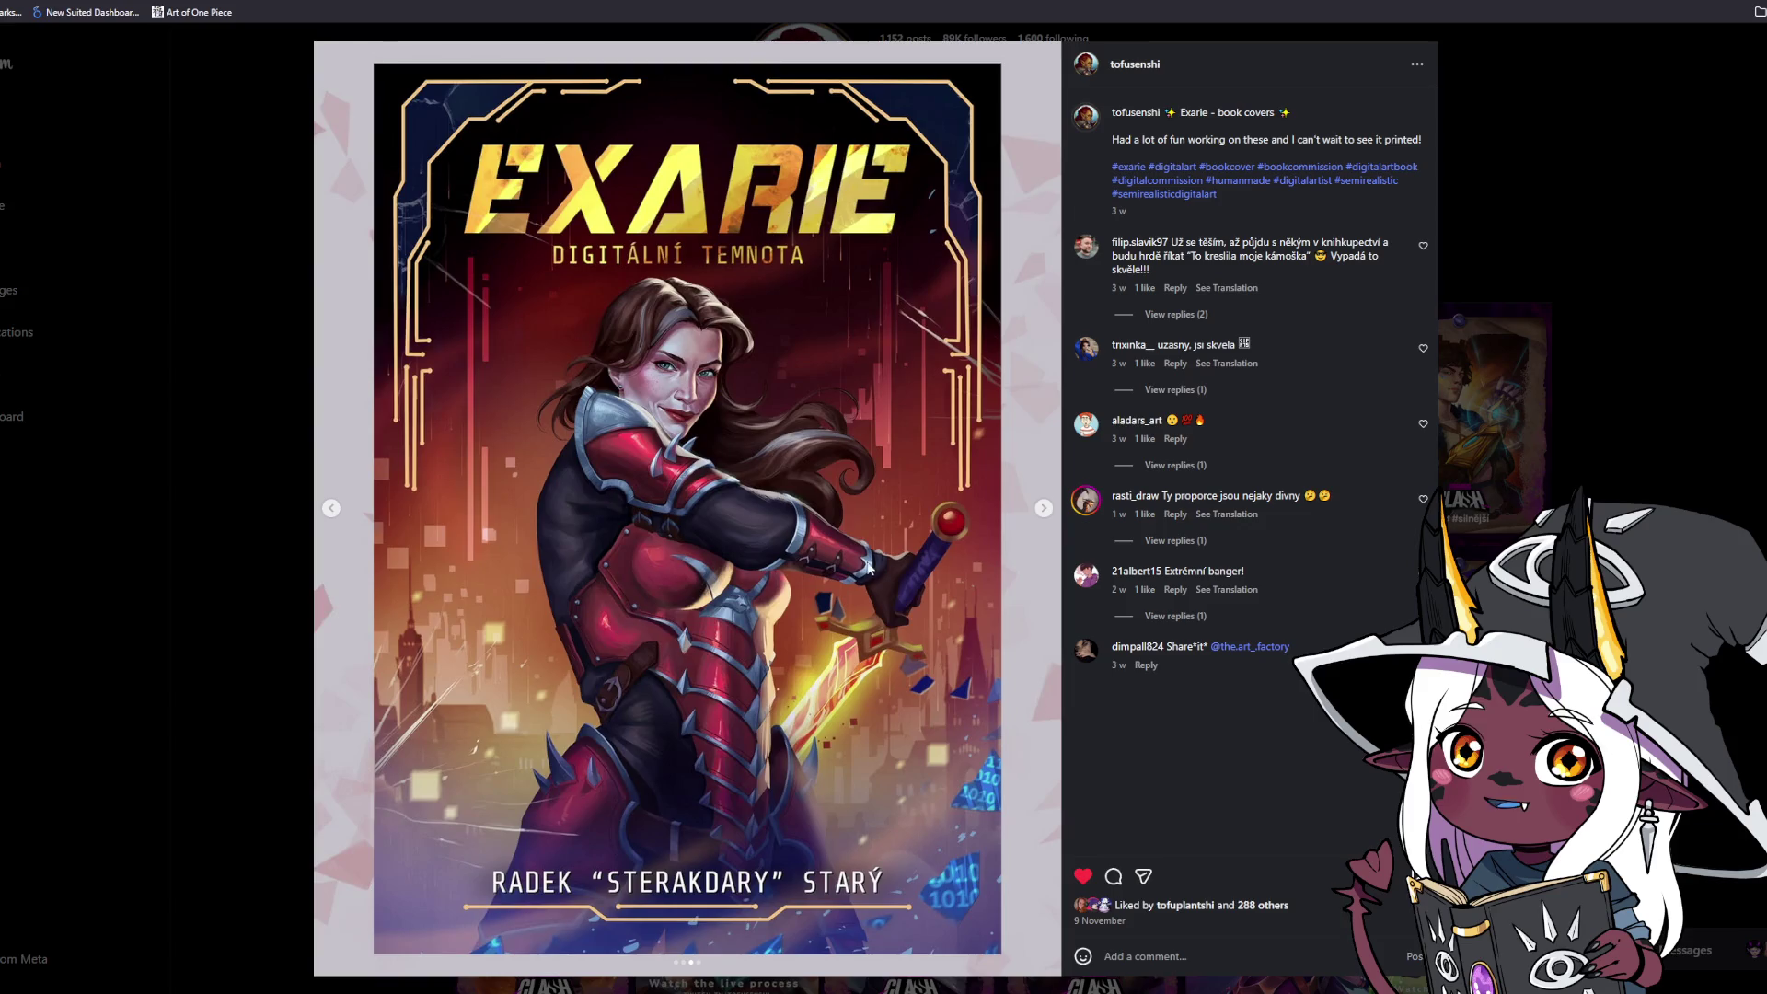
click(1044, 509)
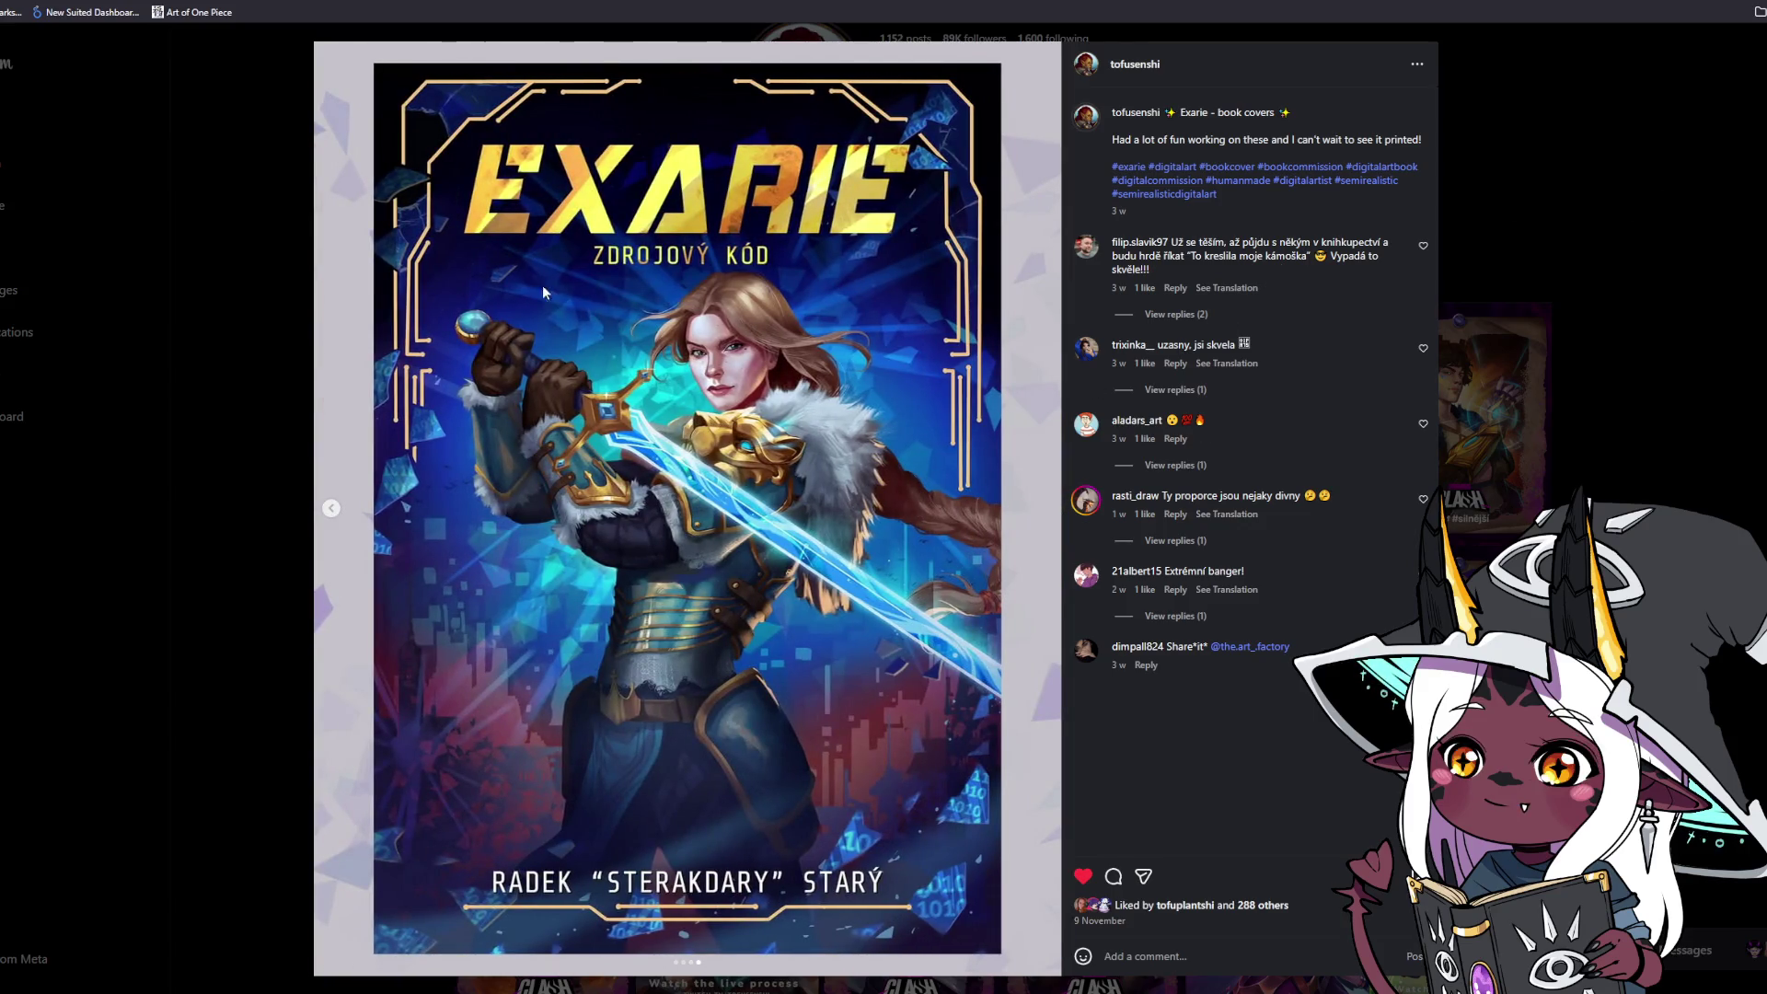
click(295, 296)
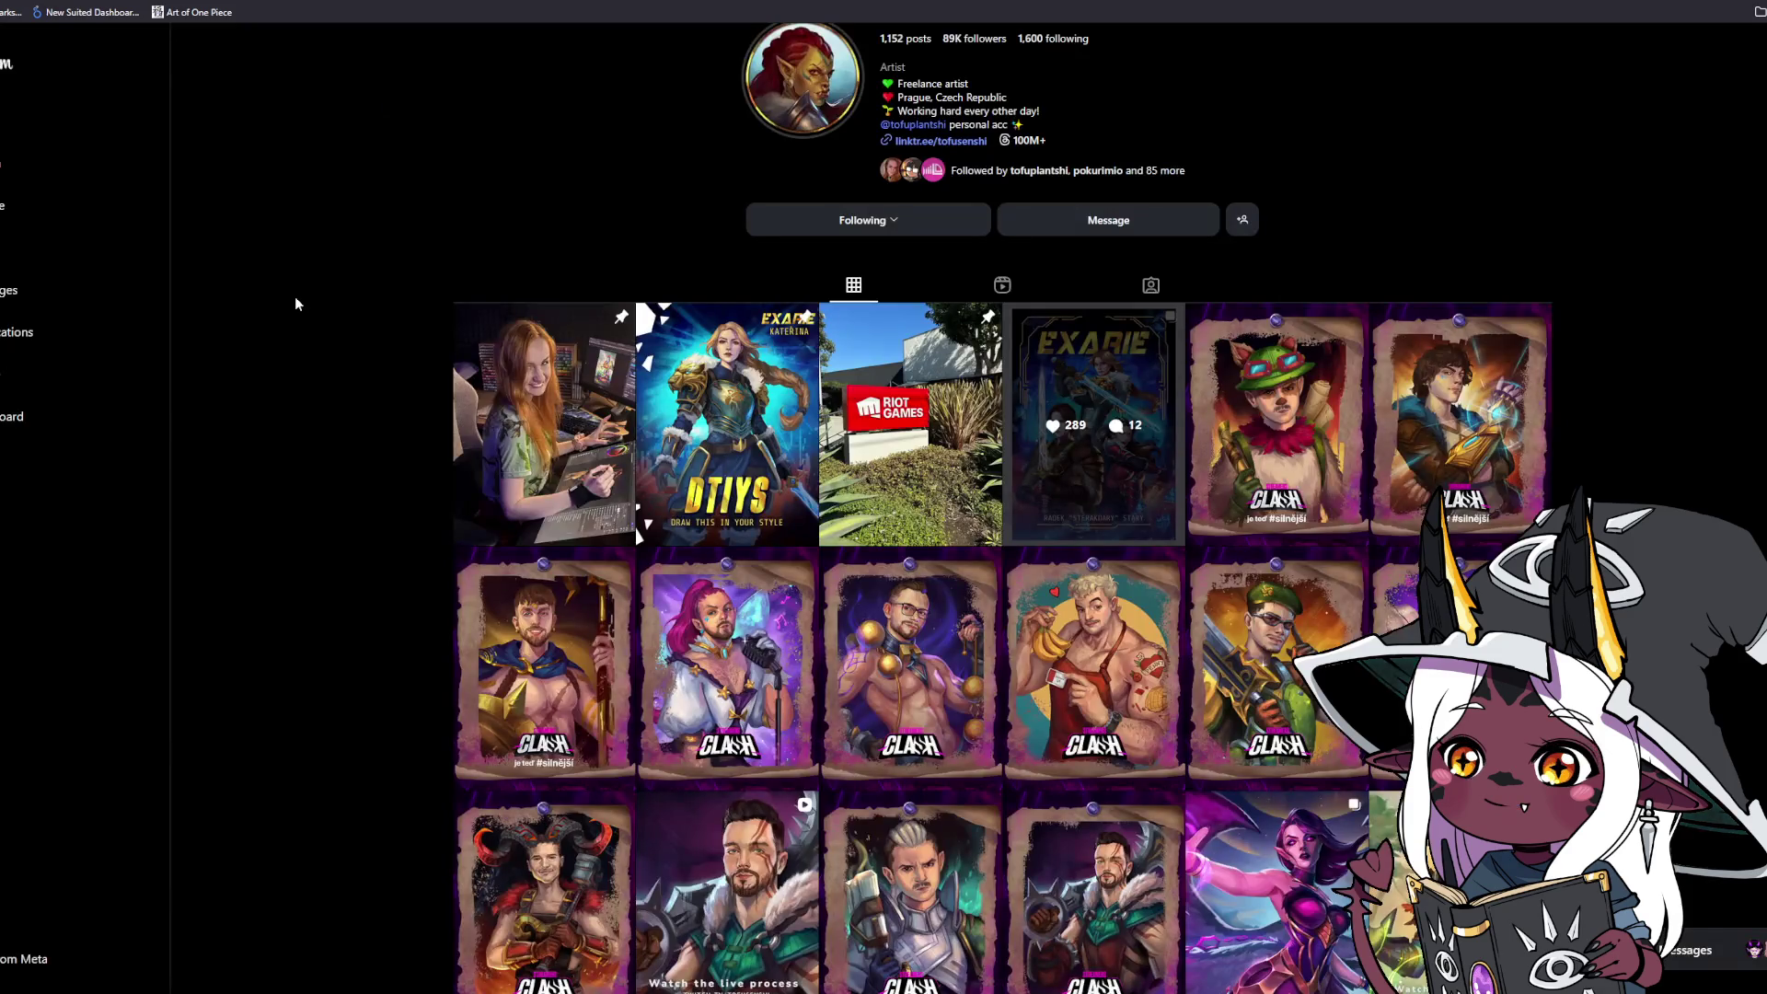
click(717, 382)
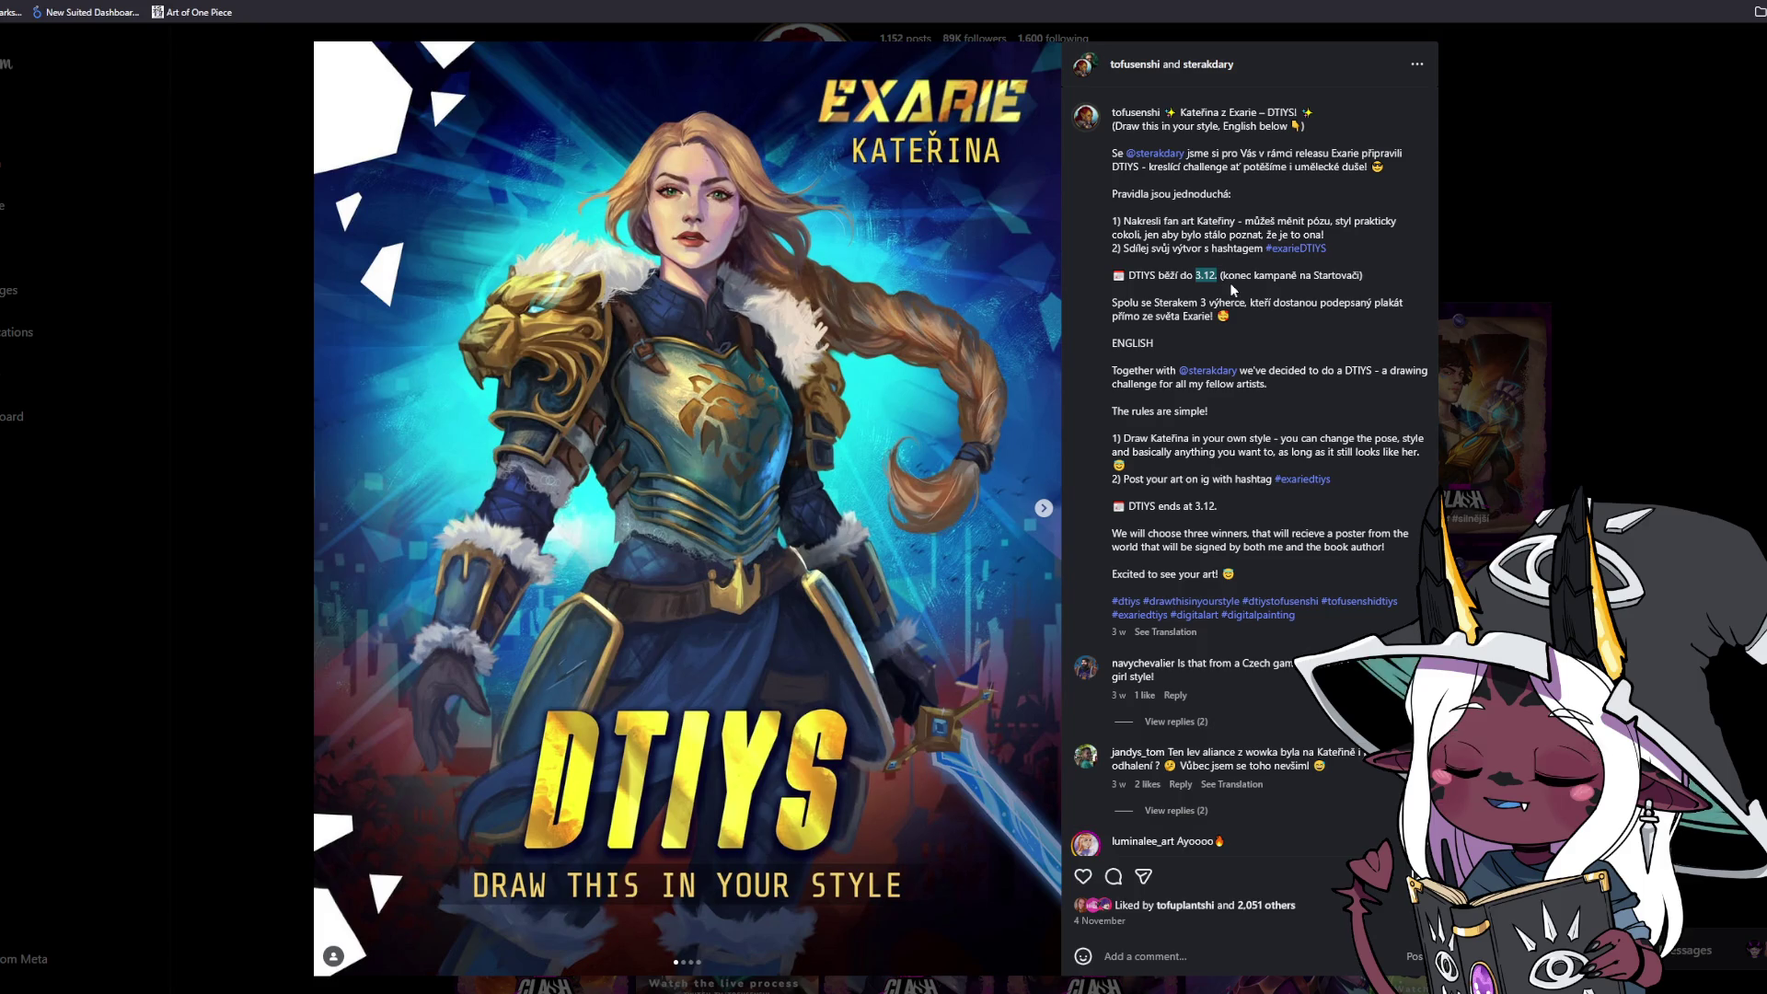
click(1233, 289)
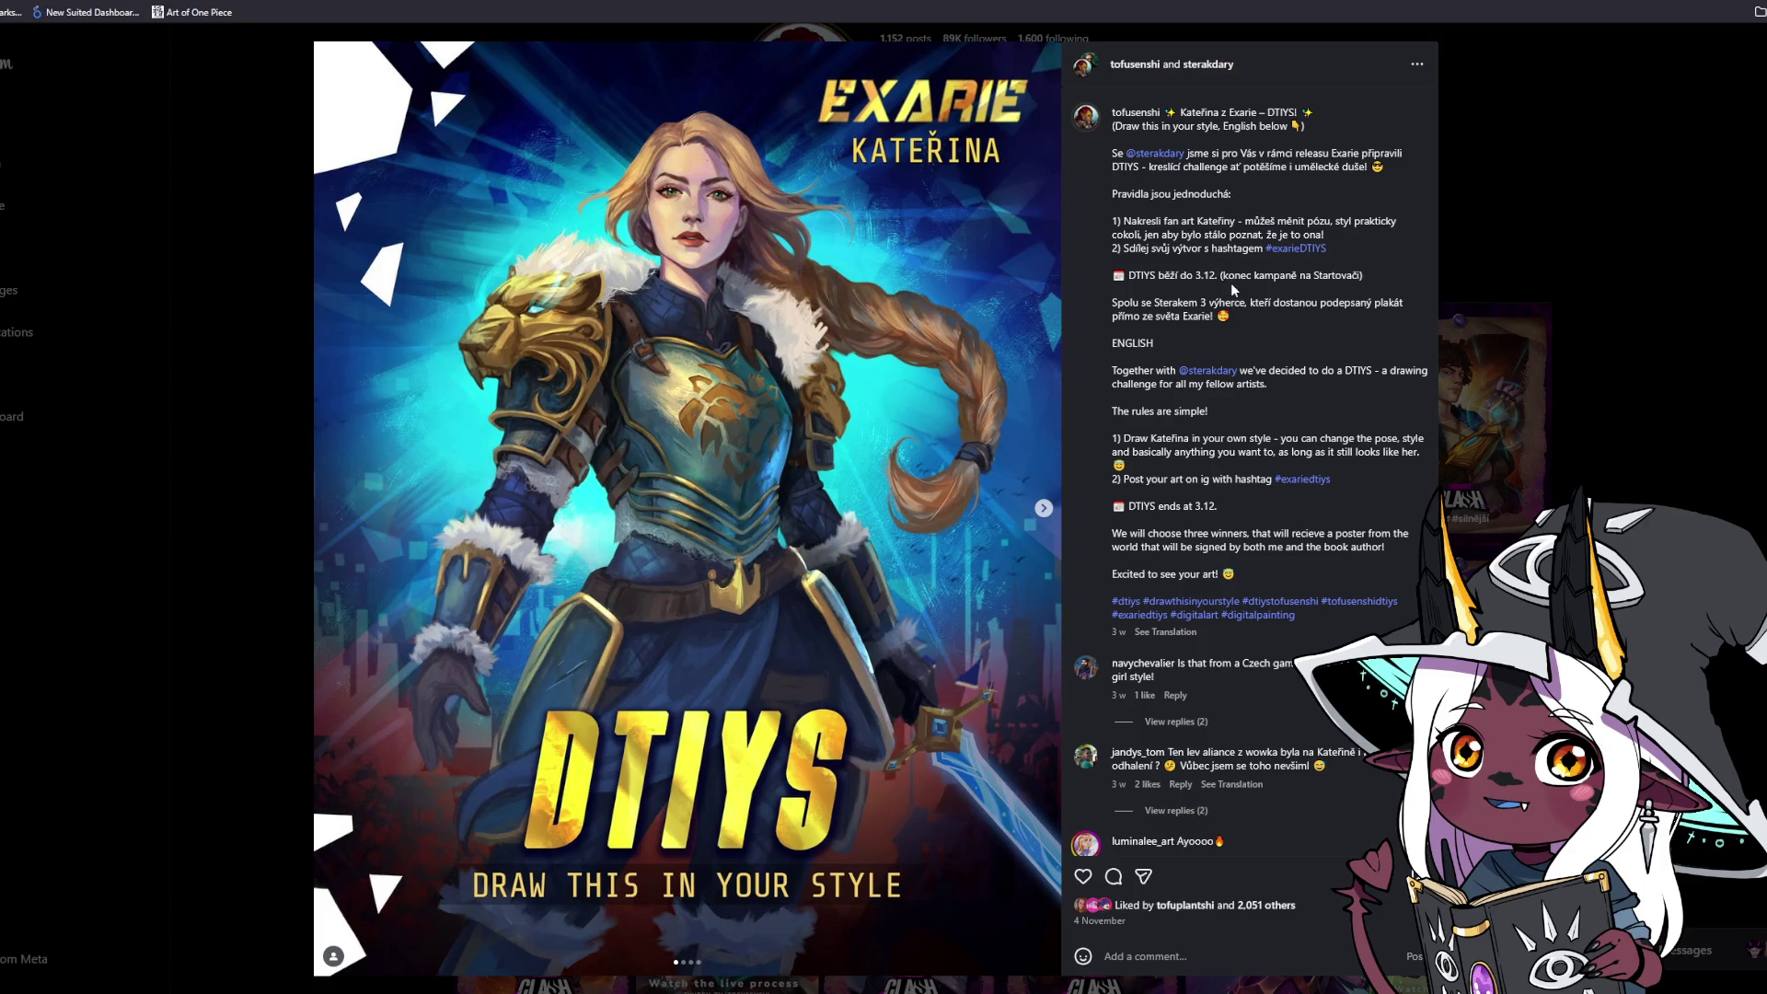
click(1044, 509)
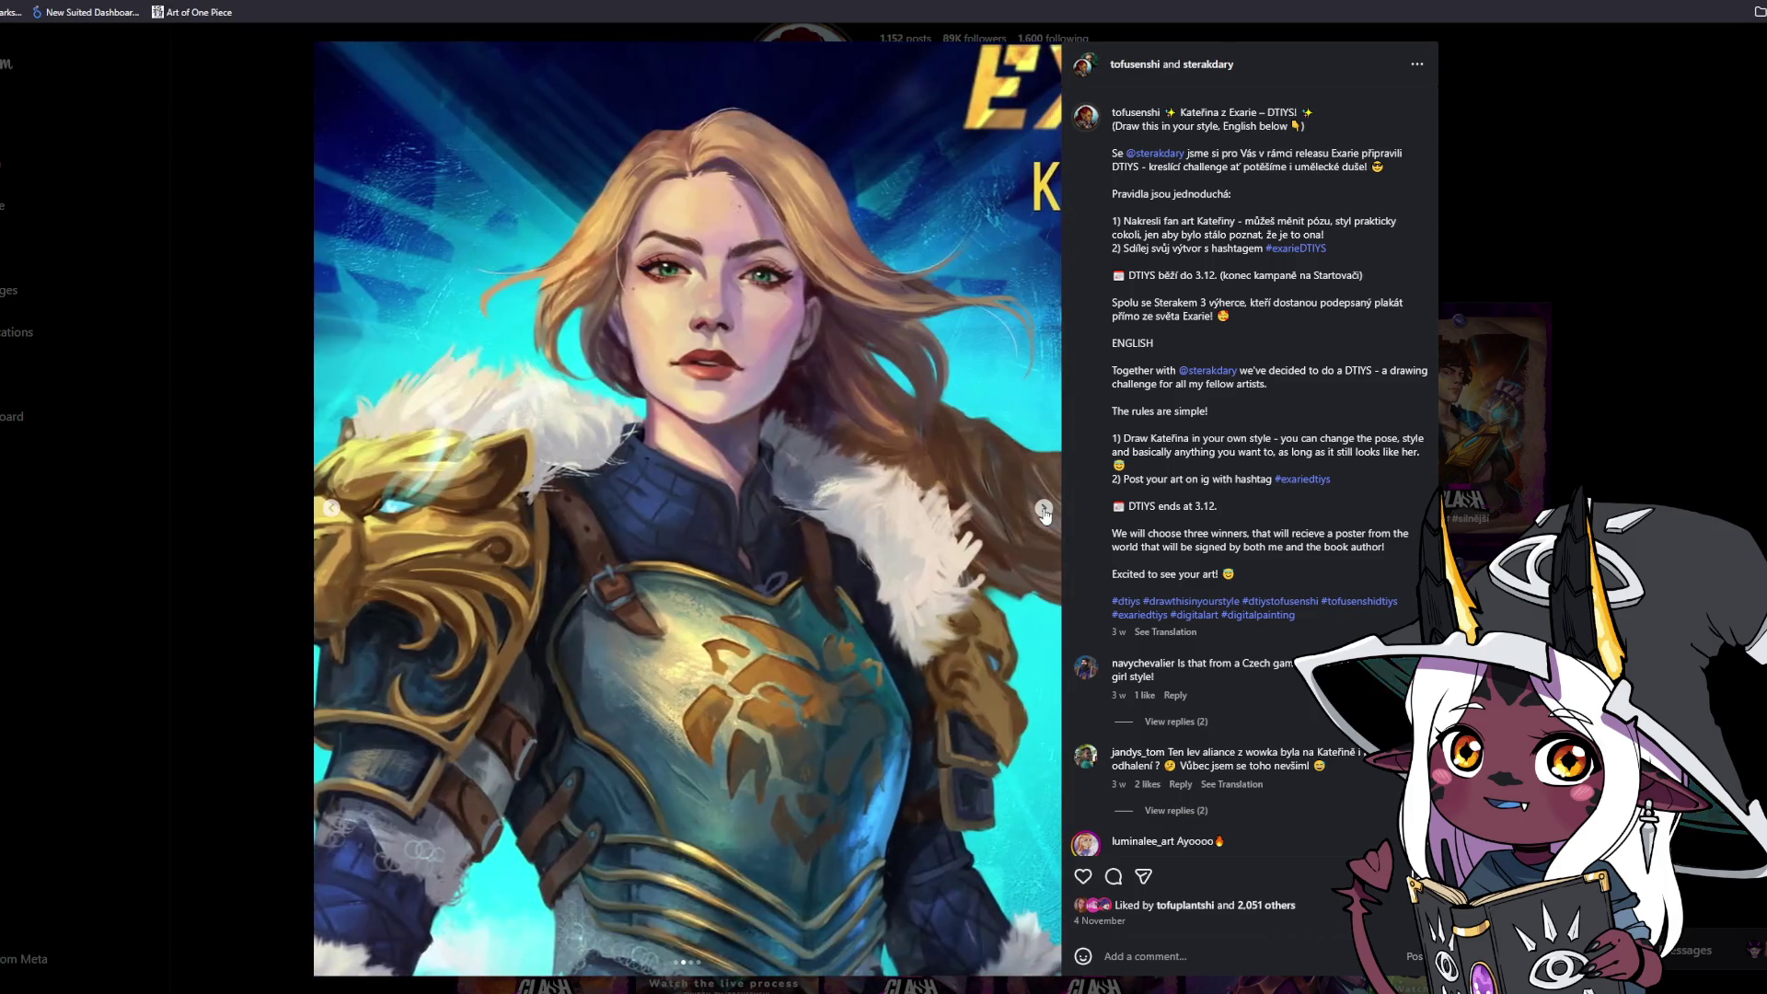
click(1043, 509)
click(1044, 509)
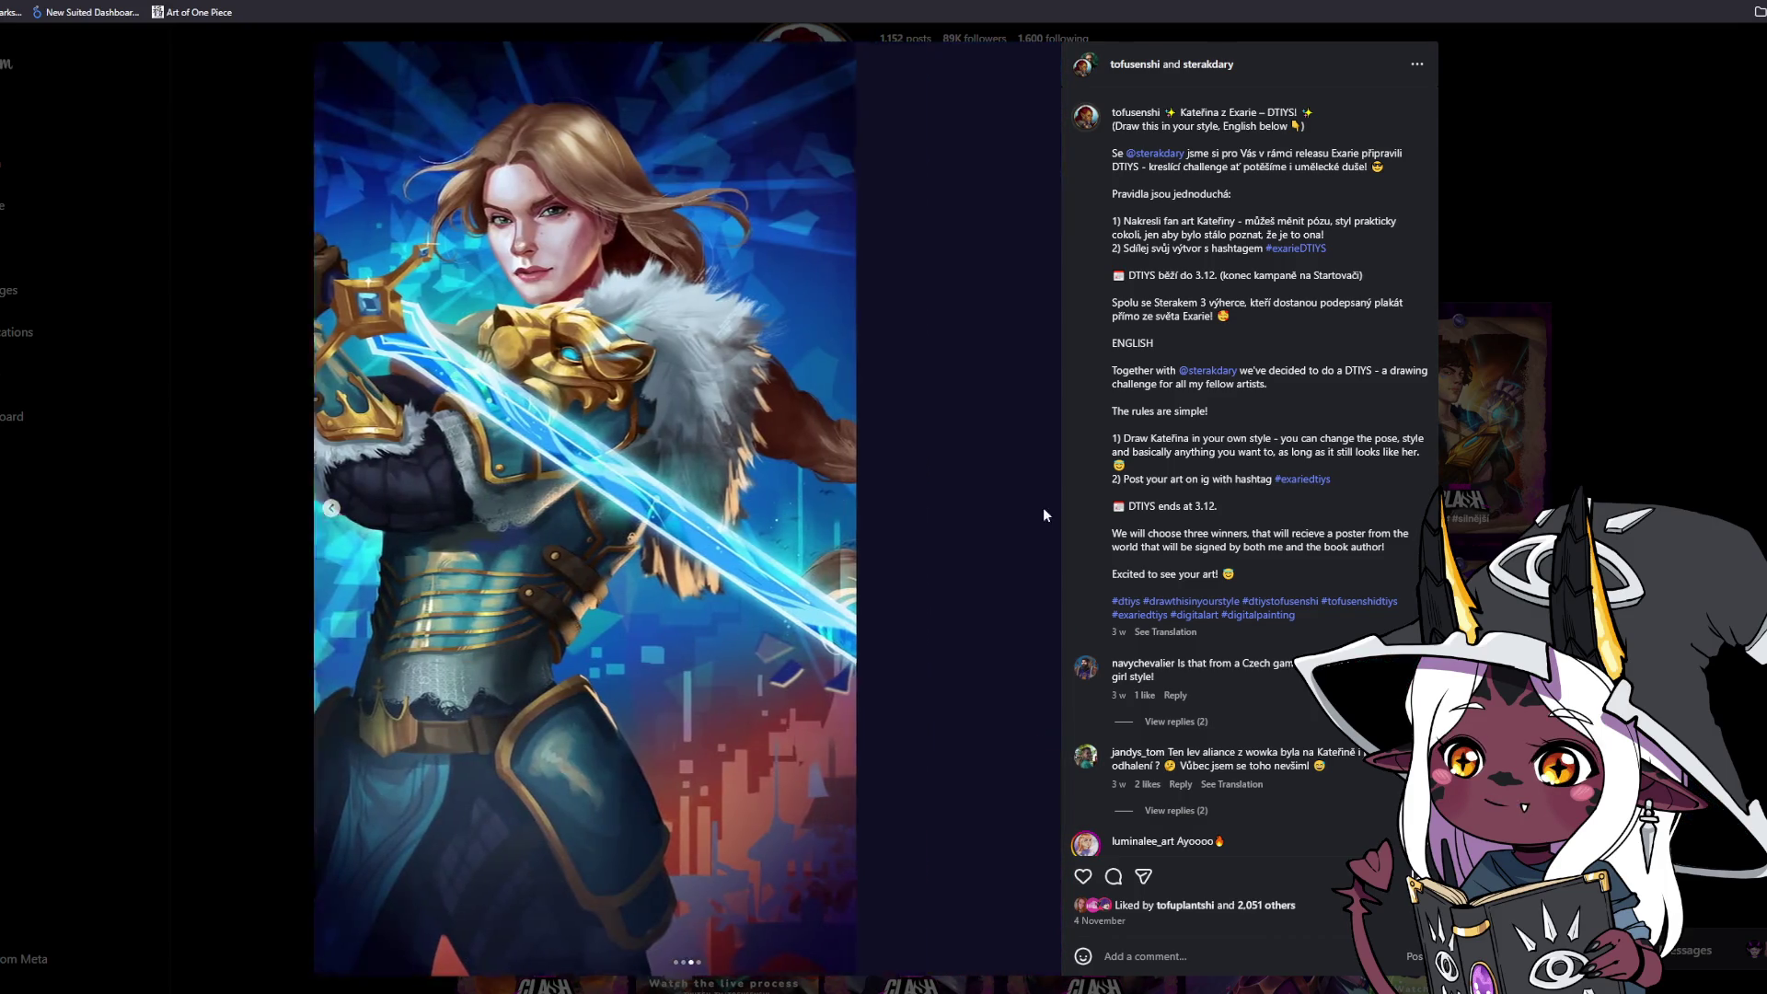
click(199, 533)
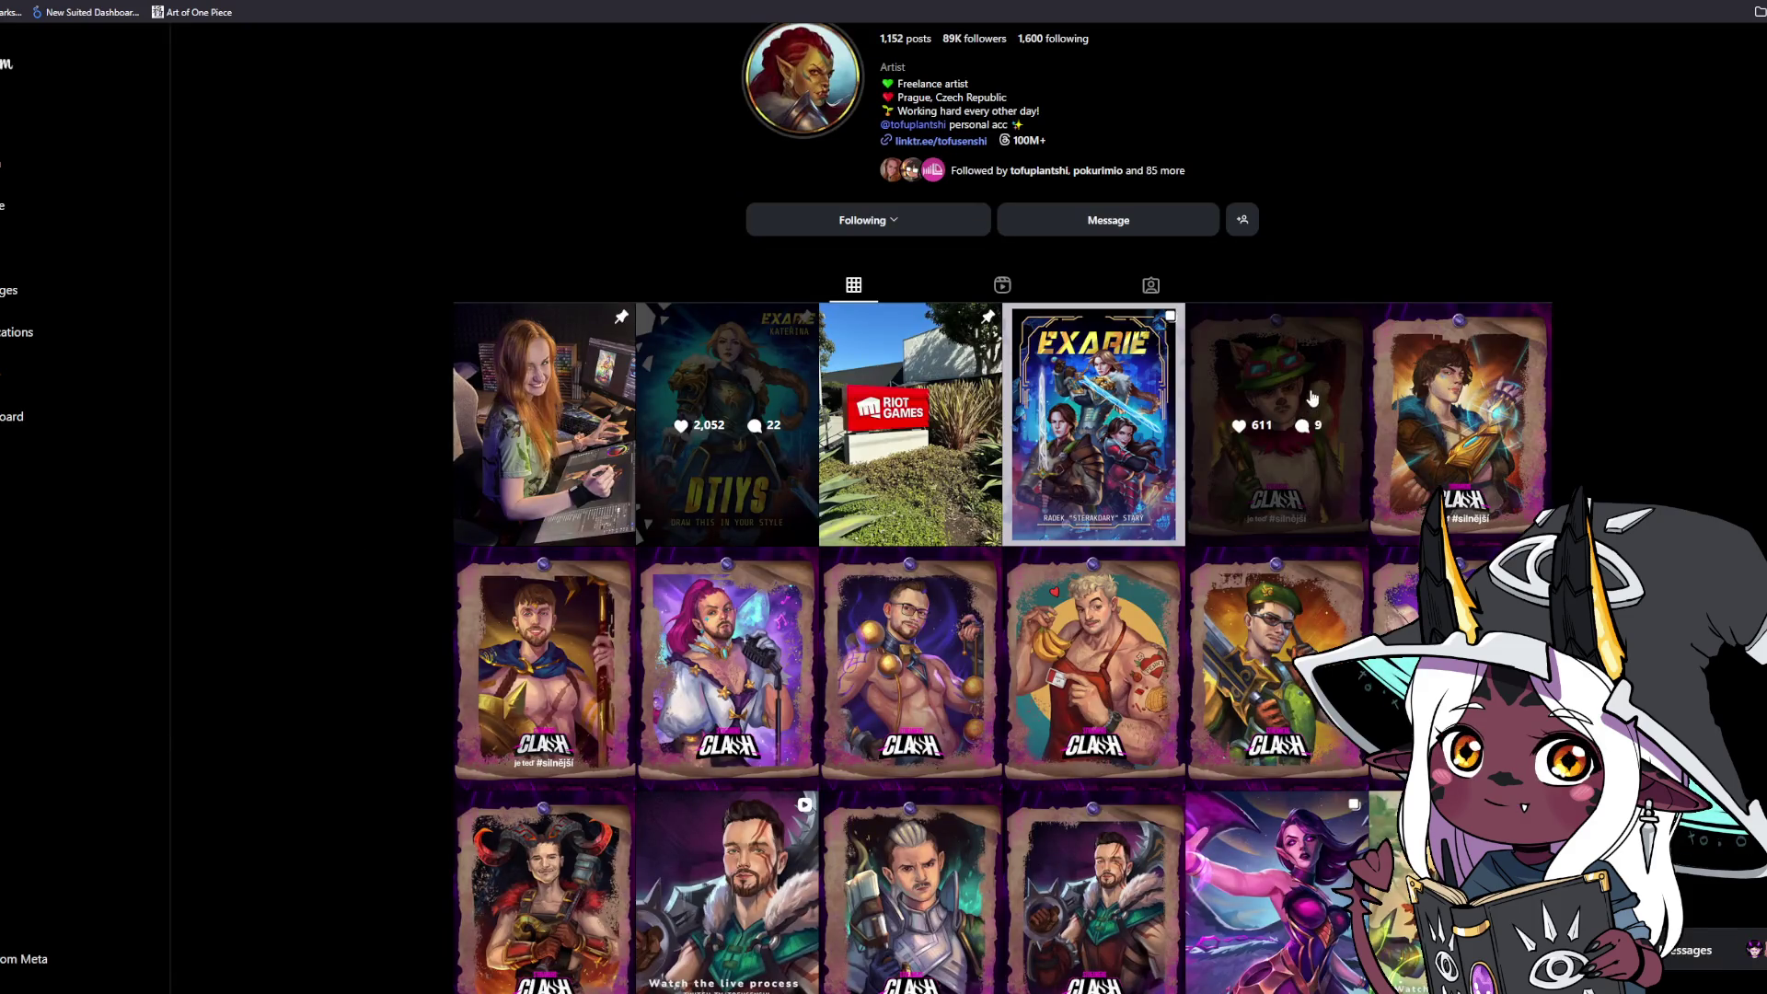
Open and like the Teemo Streamers Clash card post, then close the viewer.
click(1313, 397)
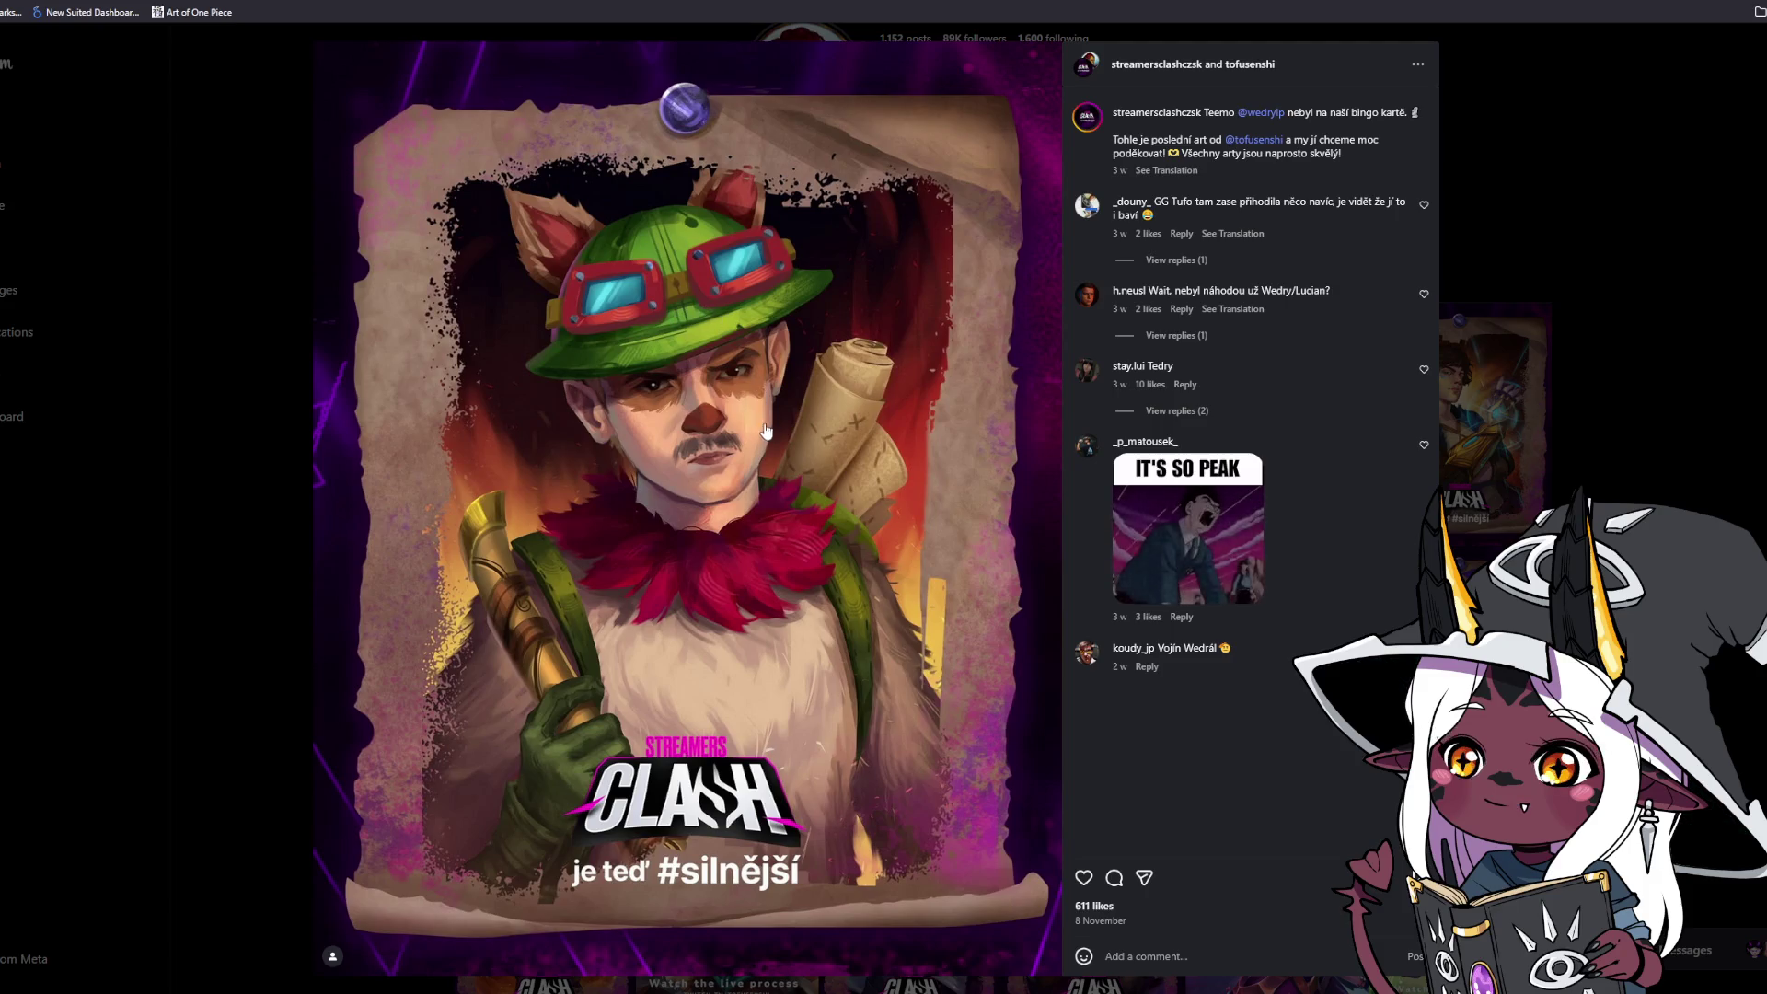
click(1084, 877)
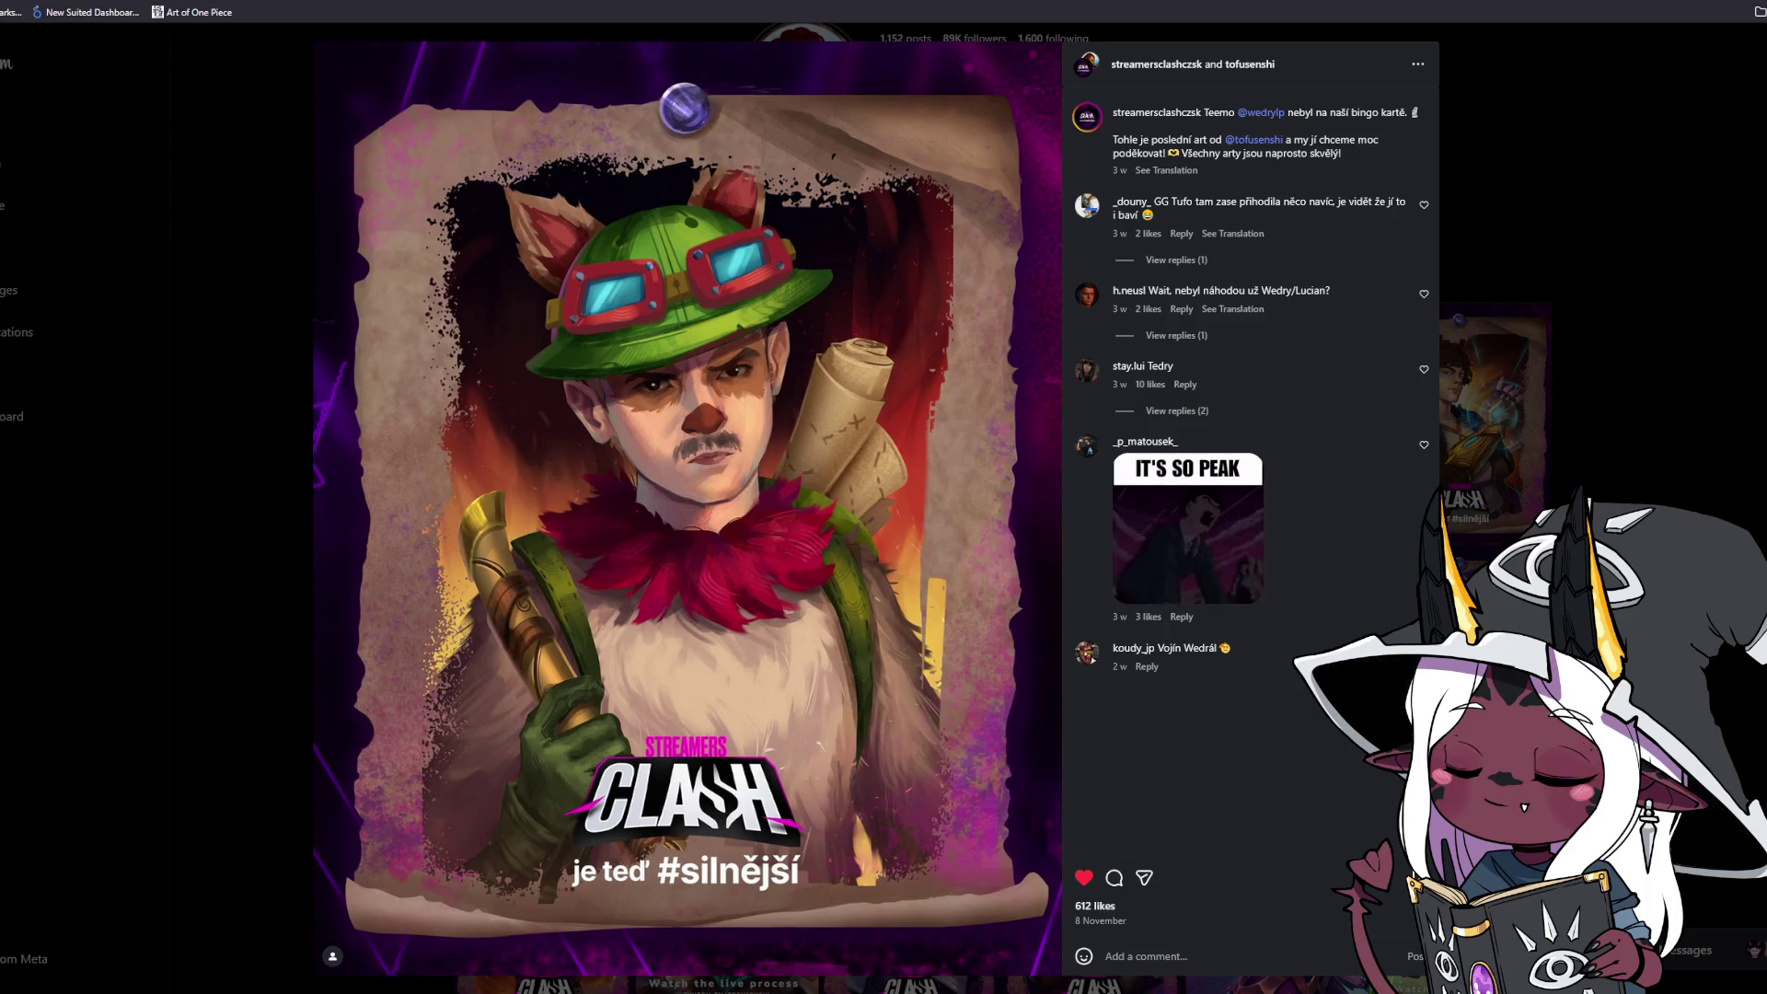
key(Right)
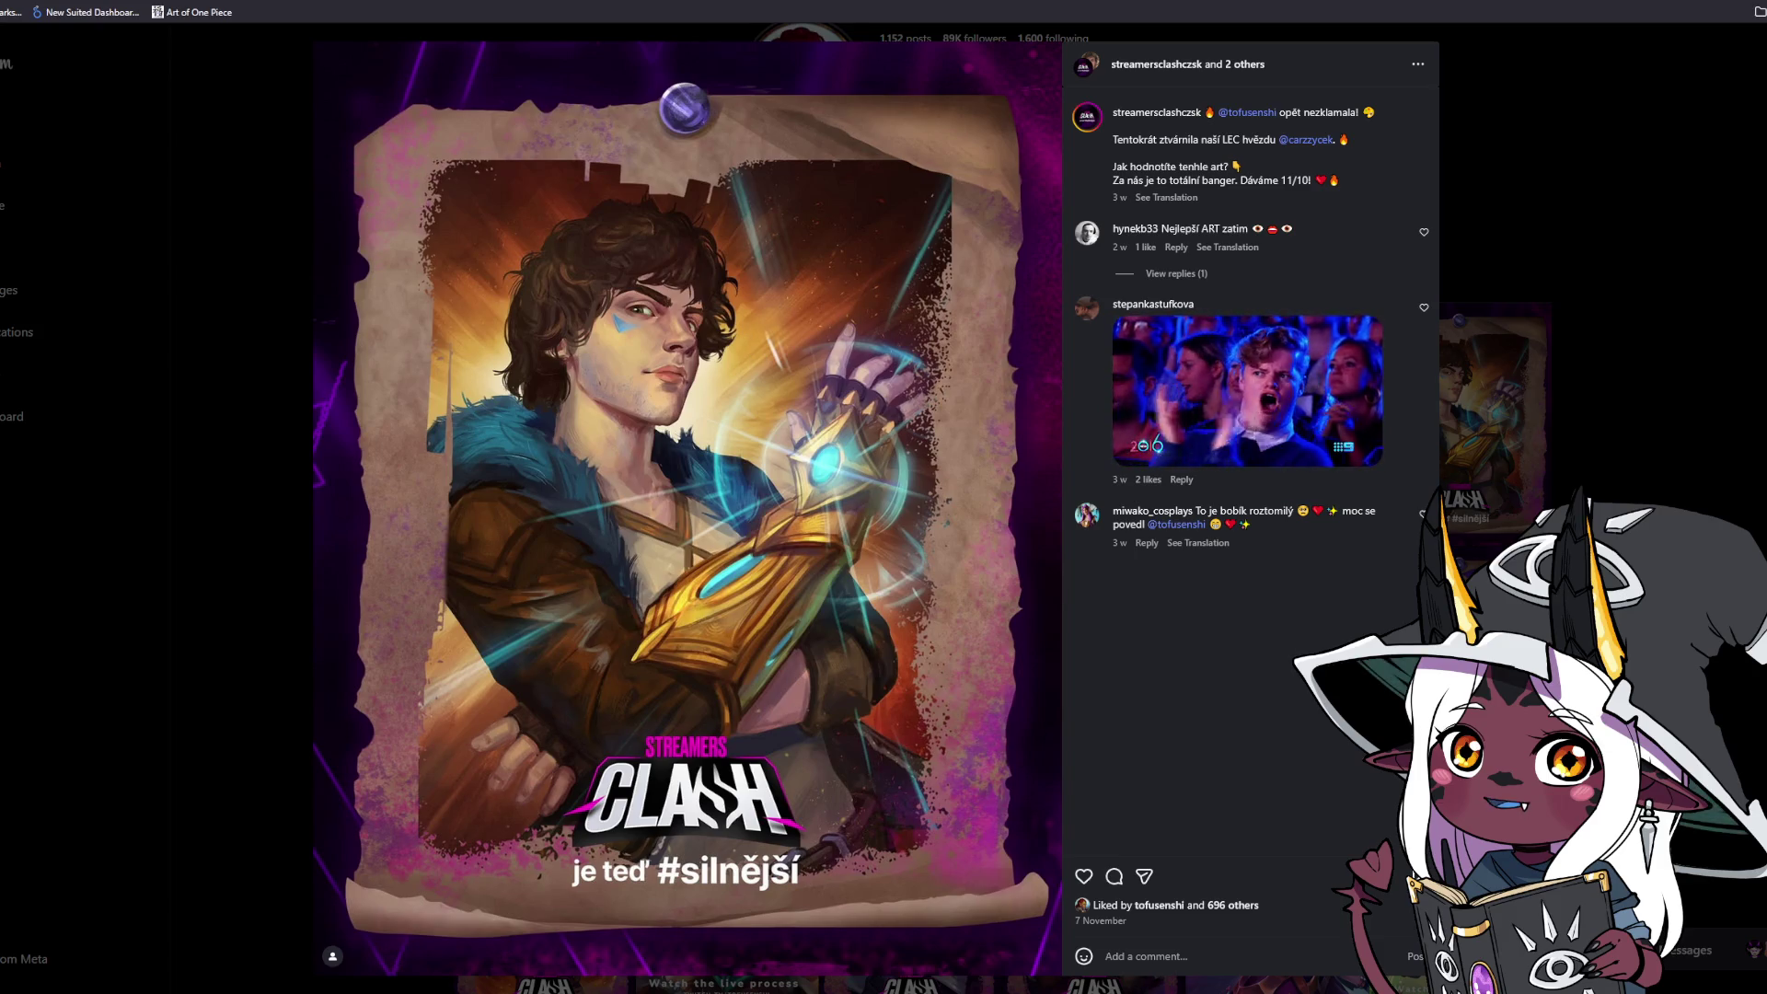
key(Escape)
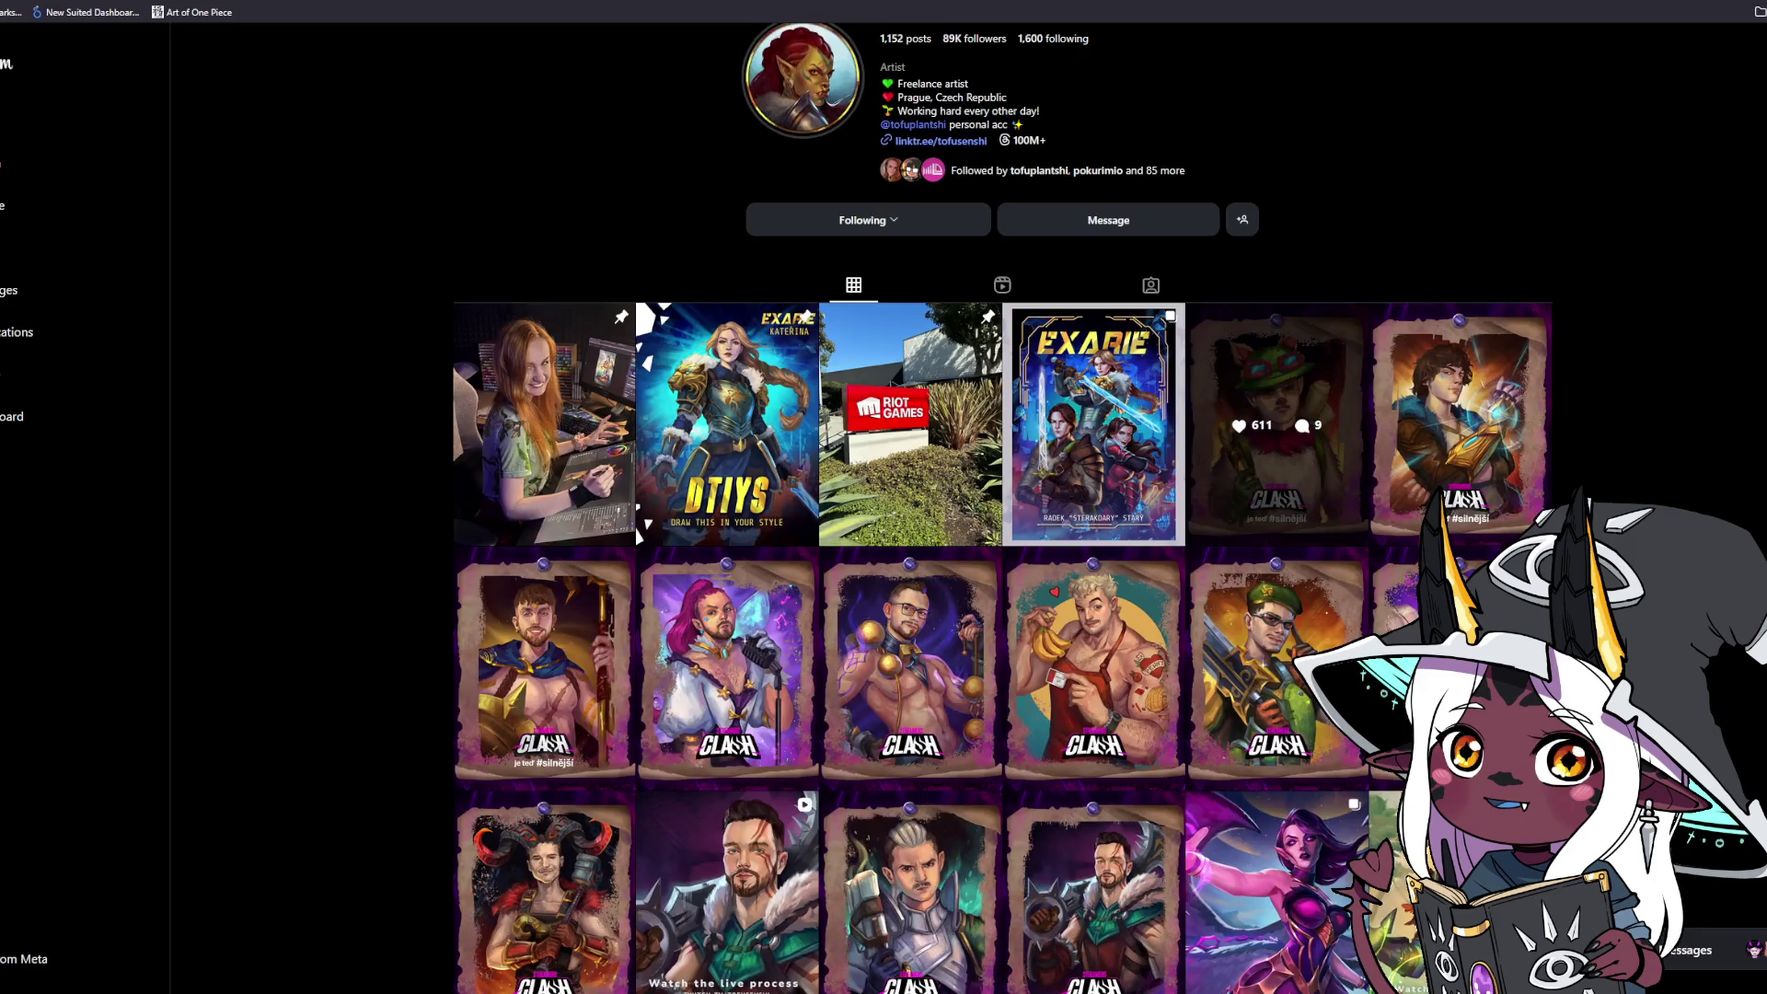
Like the first second-row card post and the next singer card post (1,318 likes).
click(520, 641)
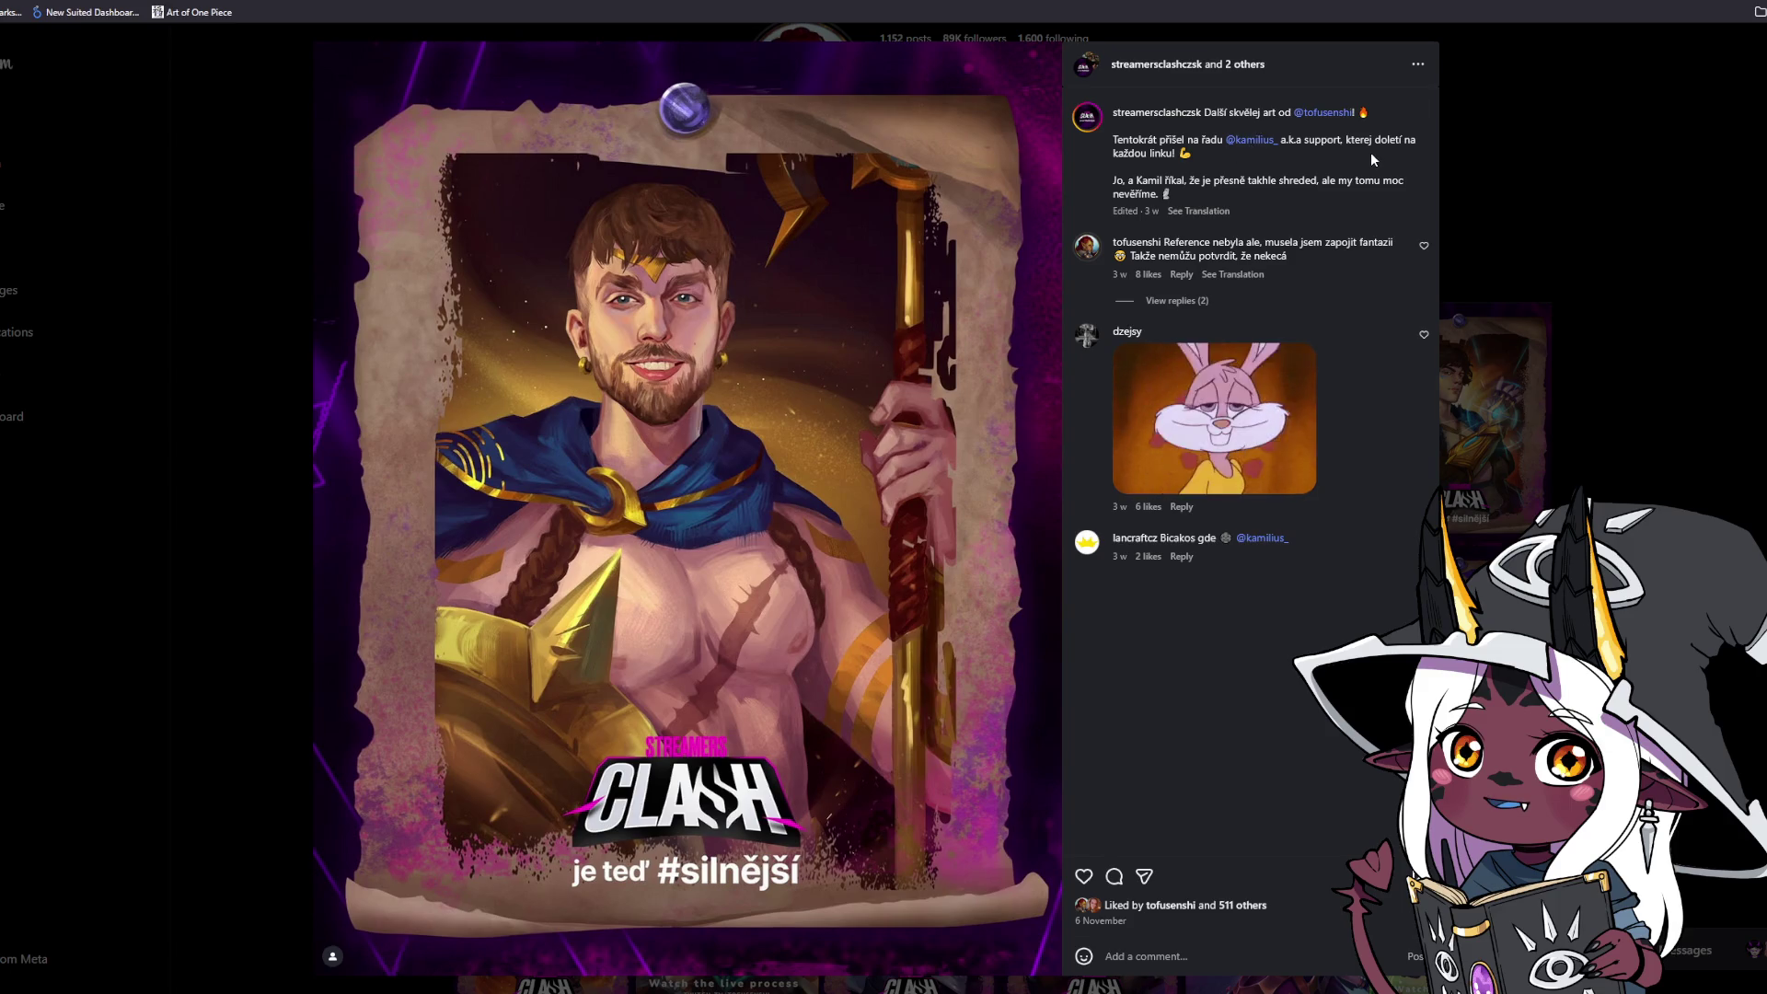
click(1085, 876)
key(Right)
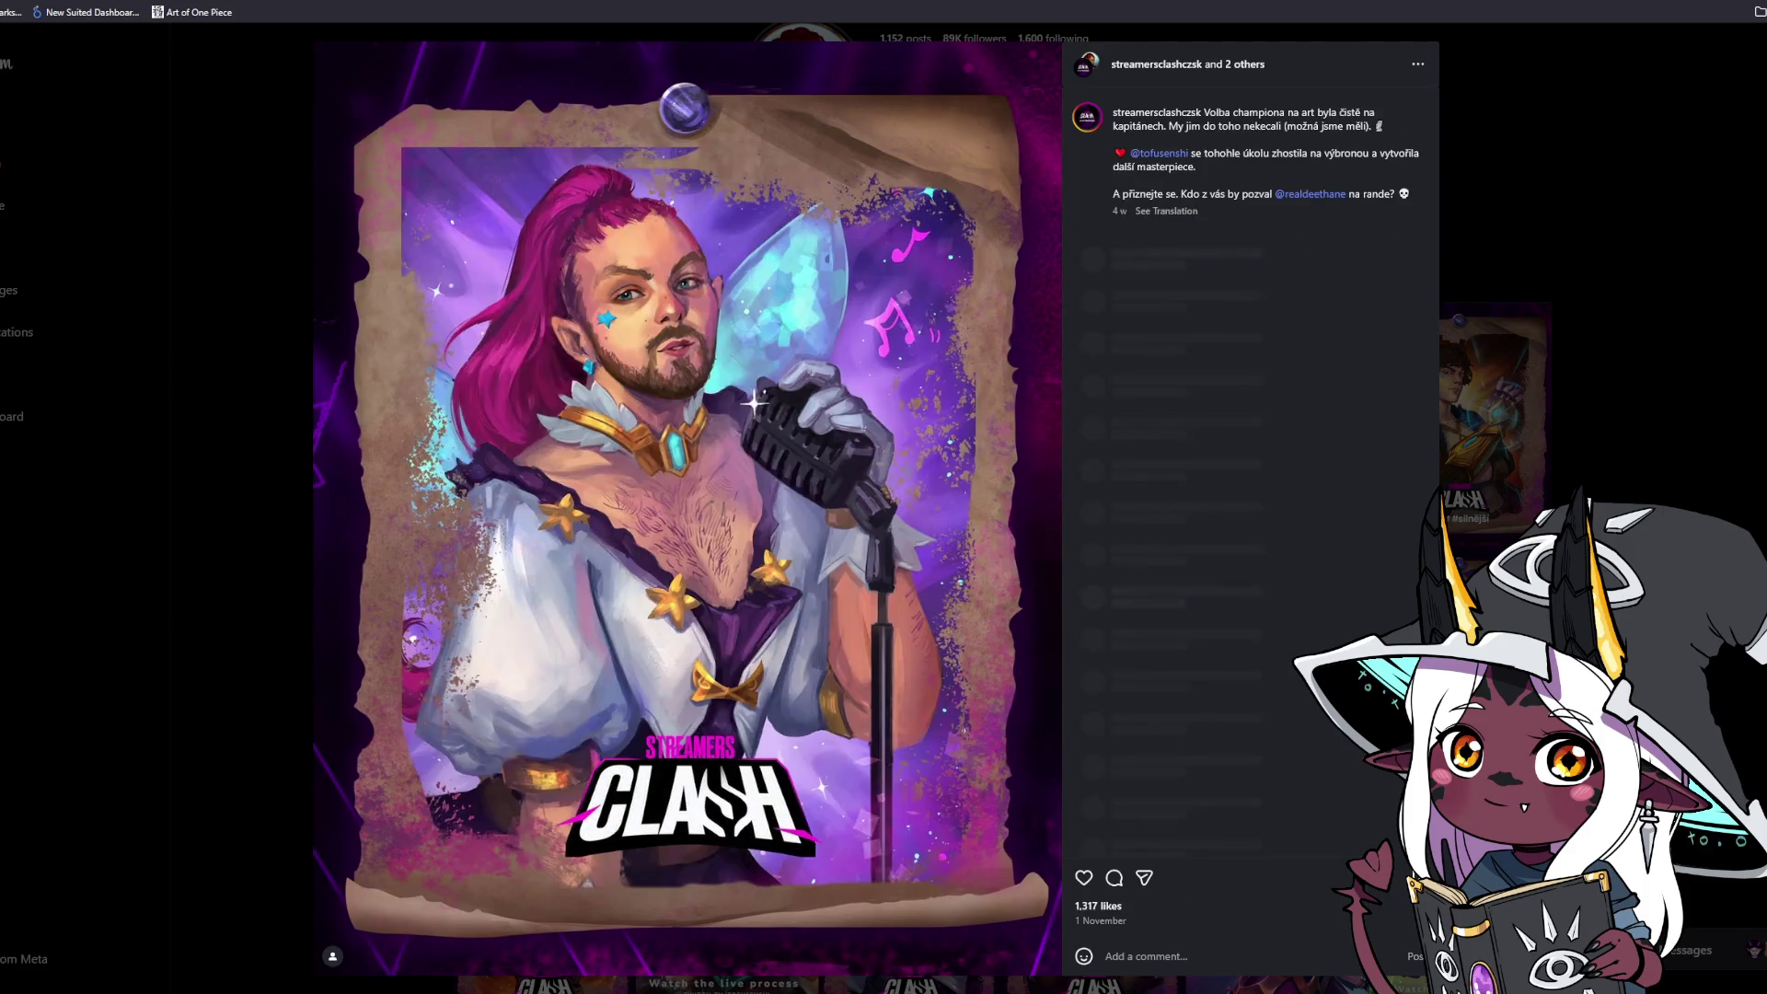
click(1083, 879)
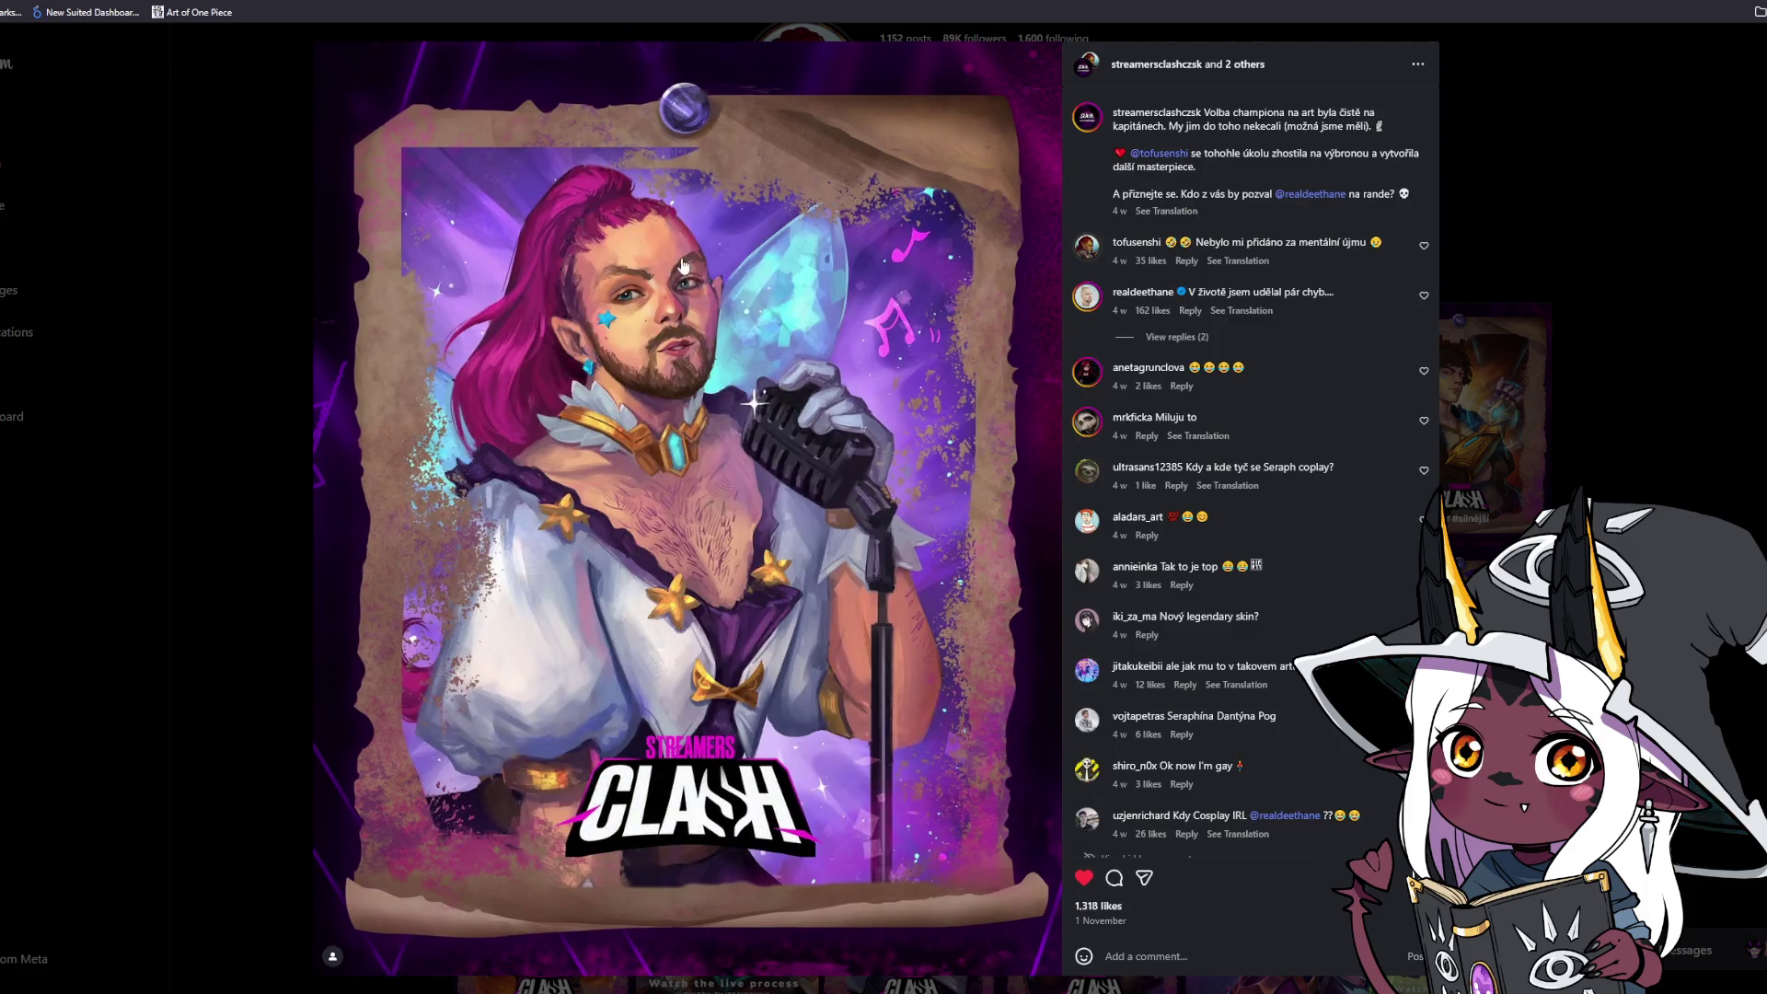